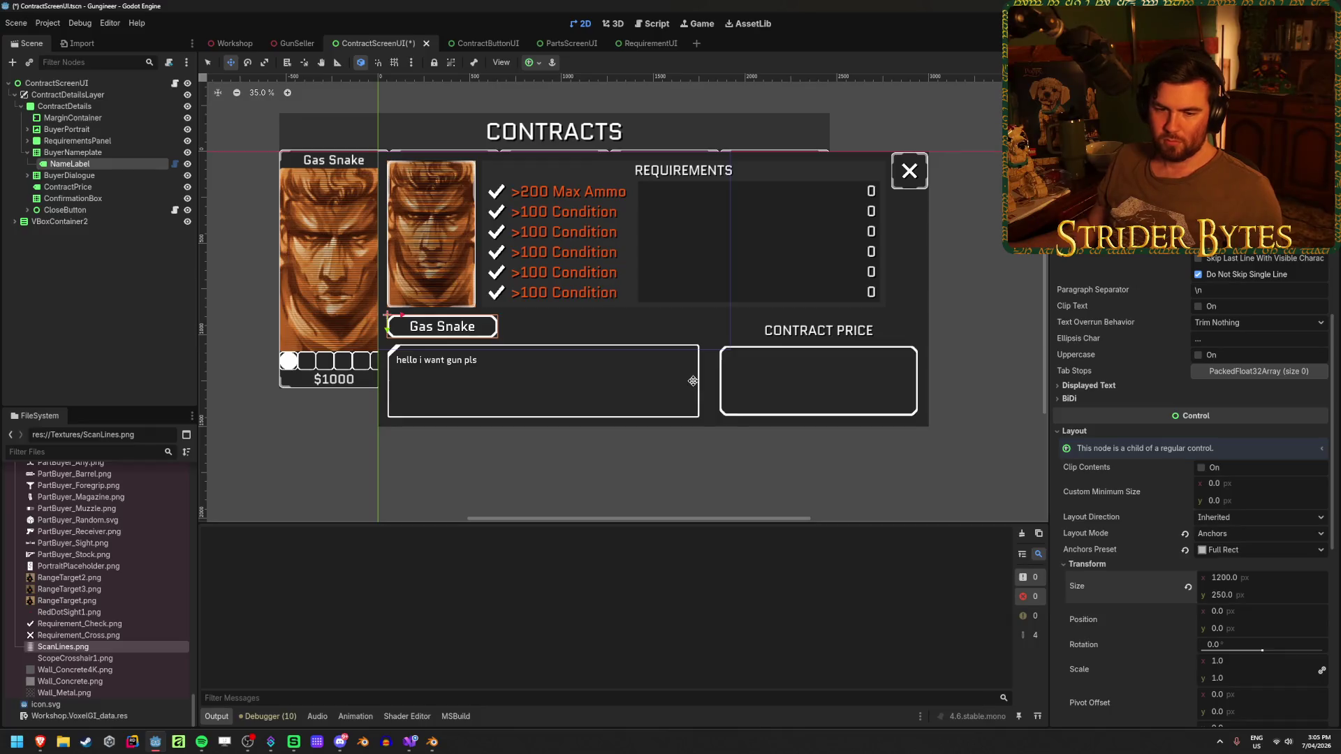
Set BuyerNameplate's Size x to 1000 px, then check the buyer portrait's layout.
left_click(73, 152)
left_click(1083, 532)
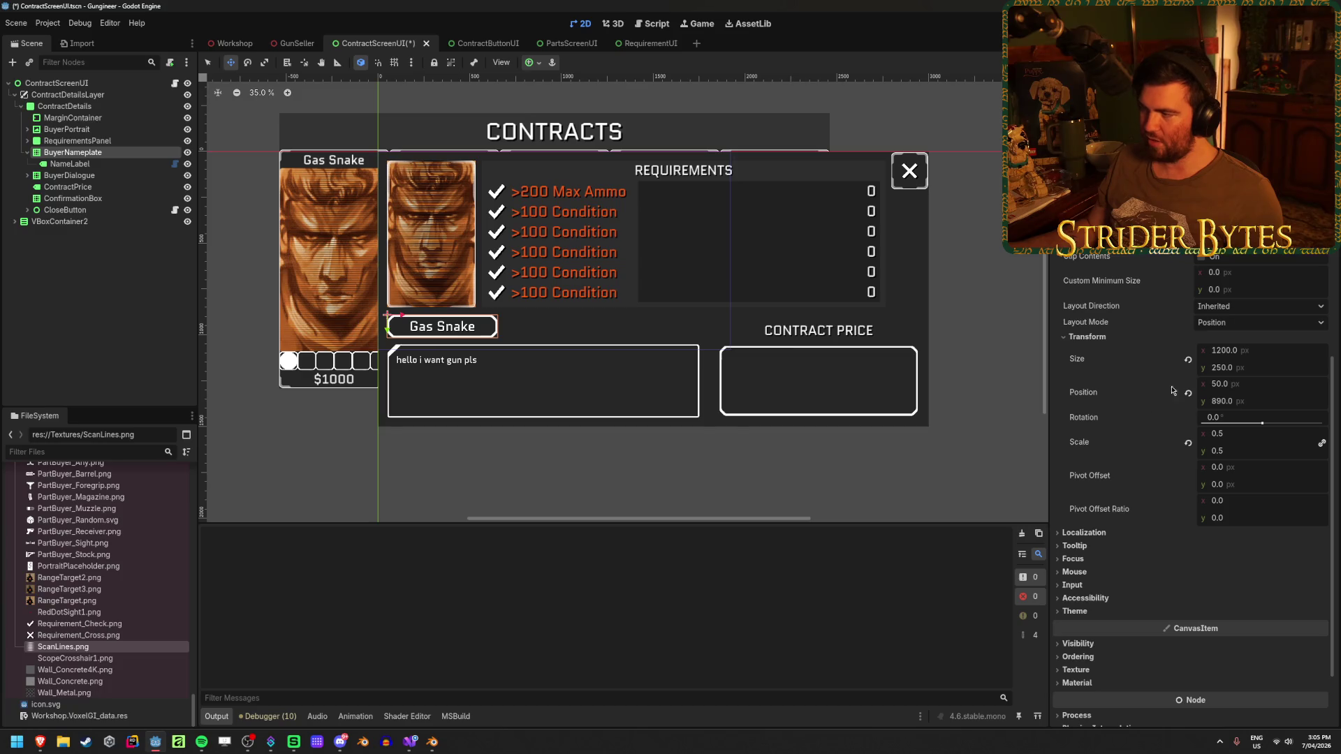
left_click(1239, 353)
type("1")
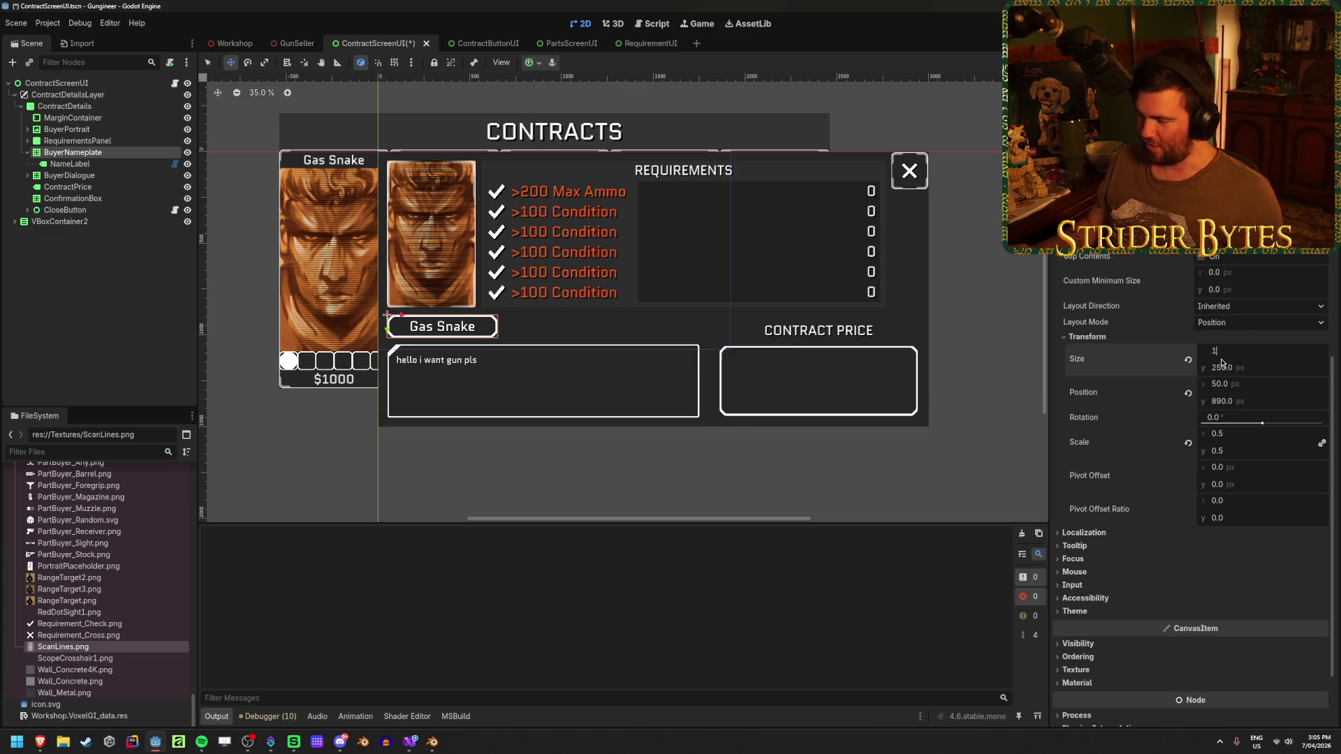
key("Return")
scroll(477, 332, "up", 5)
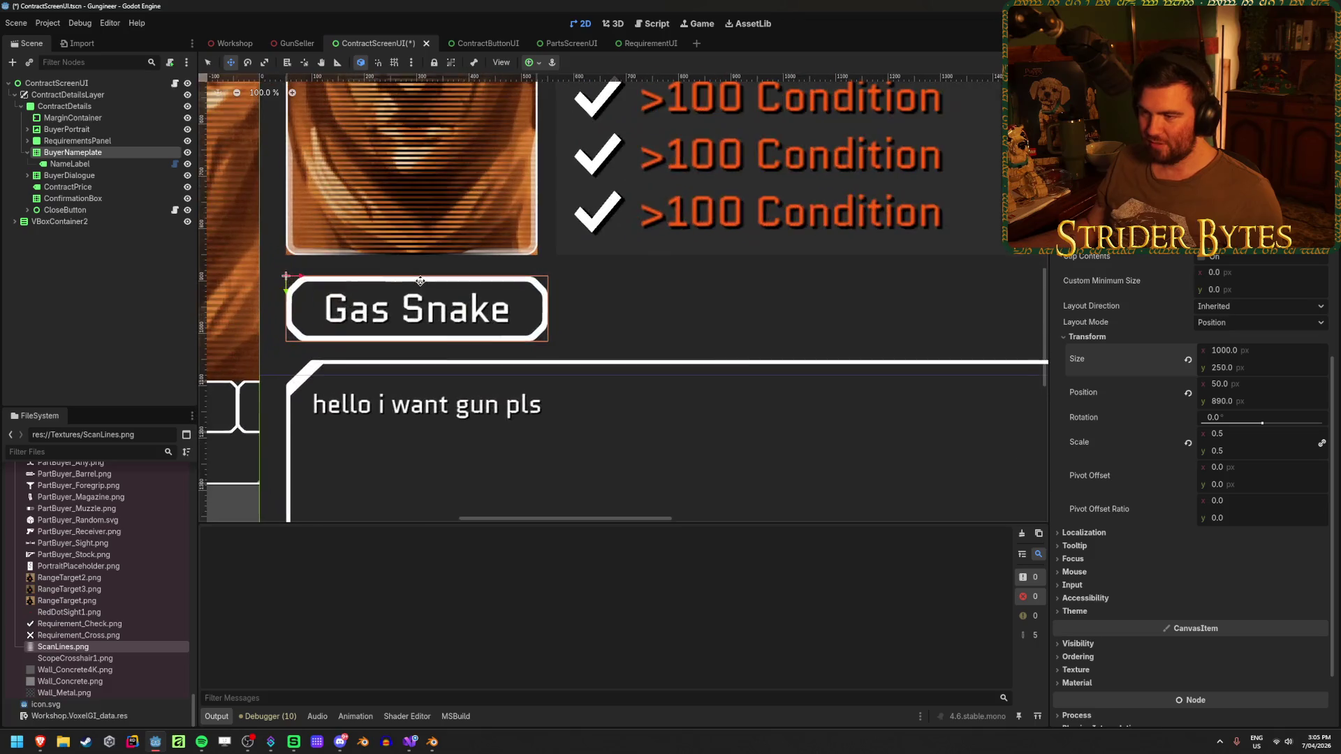
scroll(472, 314, "down", 1)
scroll(470, 301, "down", 1)
scroll(470, 301, "down", 1)
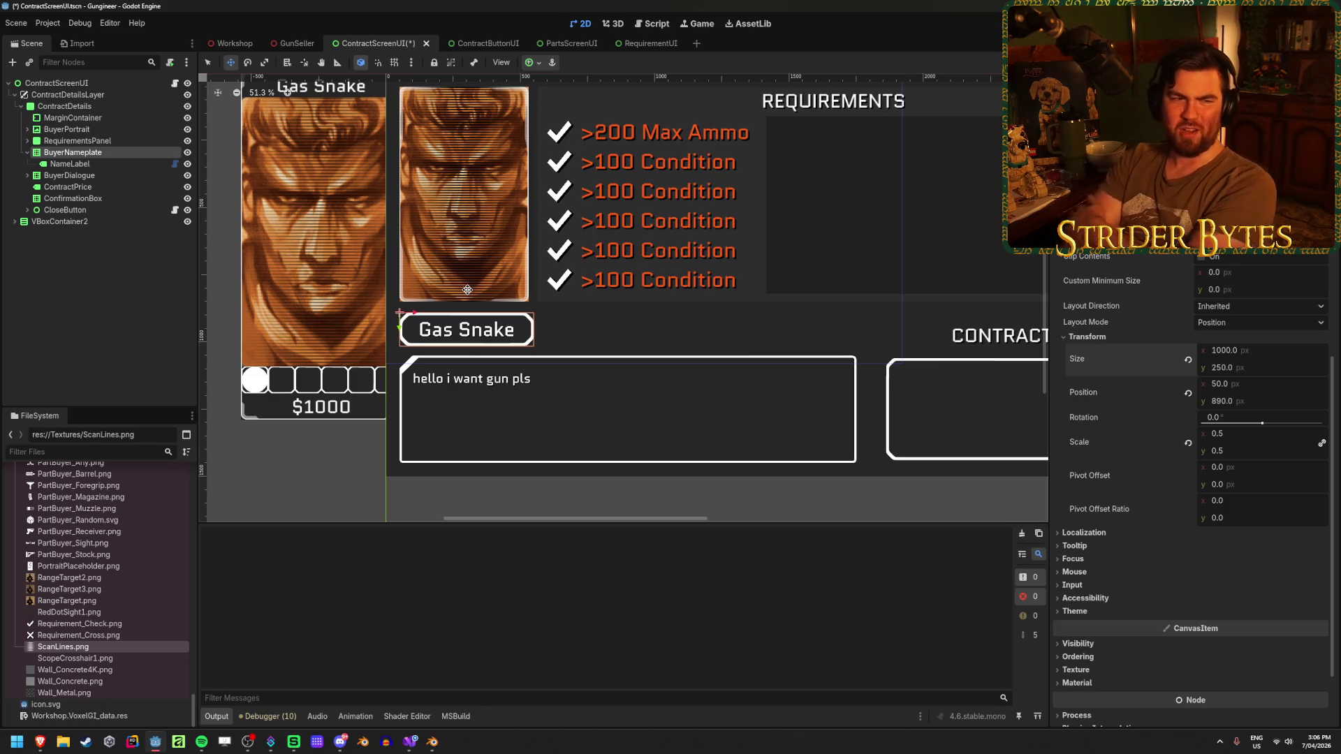
scroll(430, 251, "up", 3)
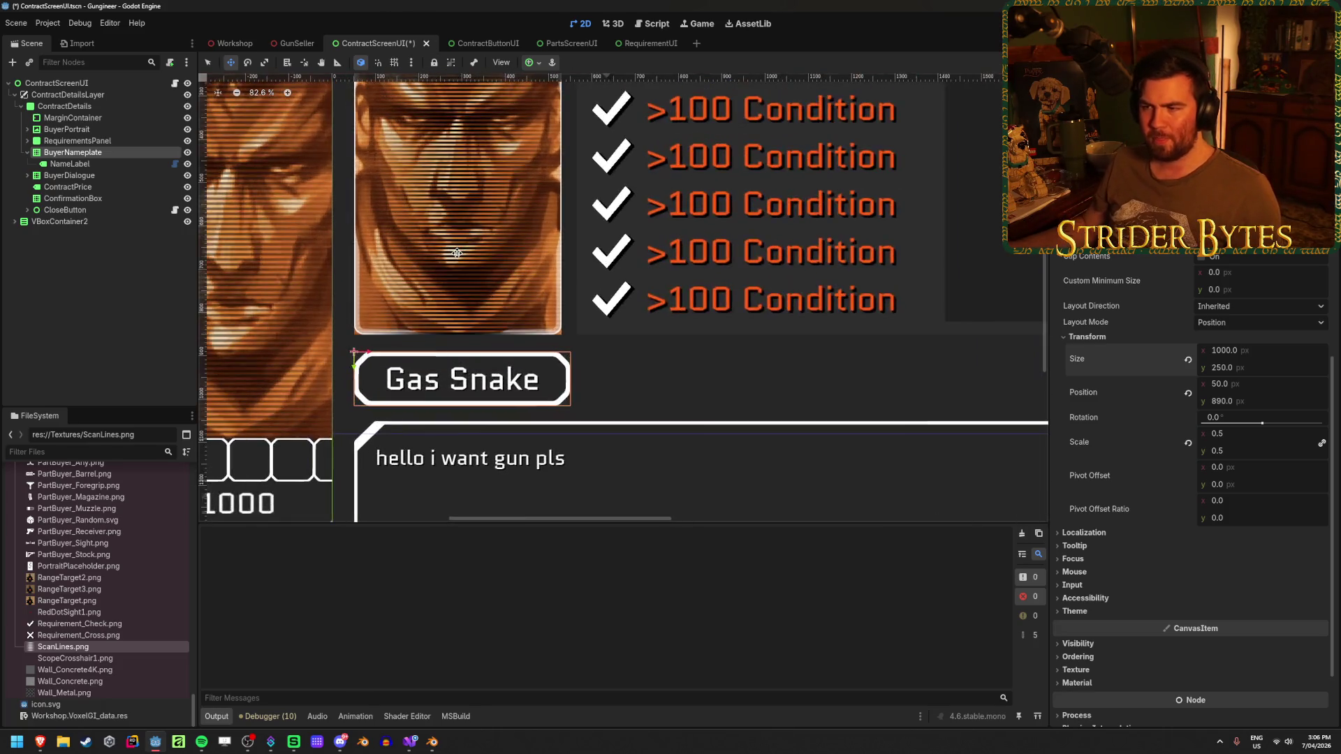
left_click(67, 128)
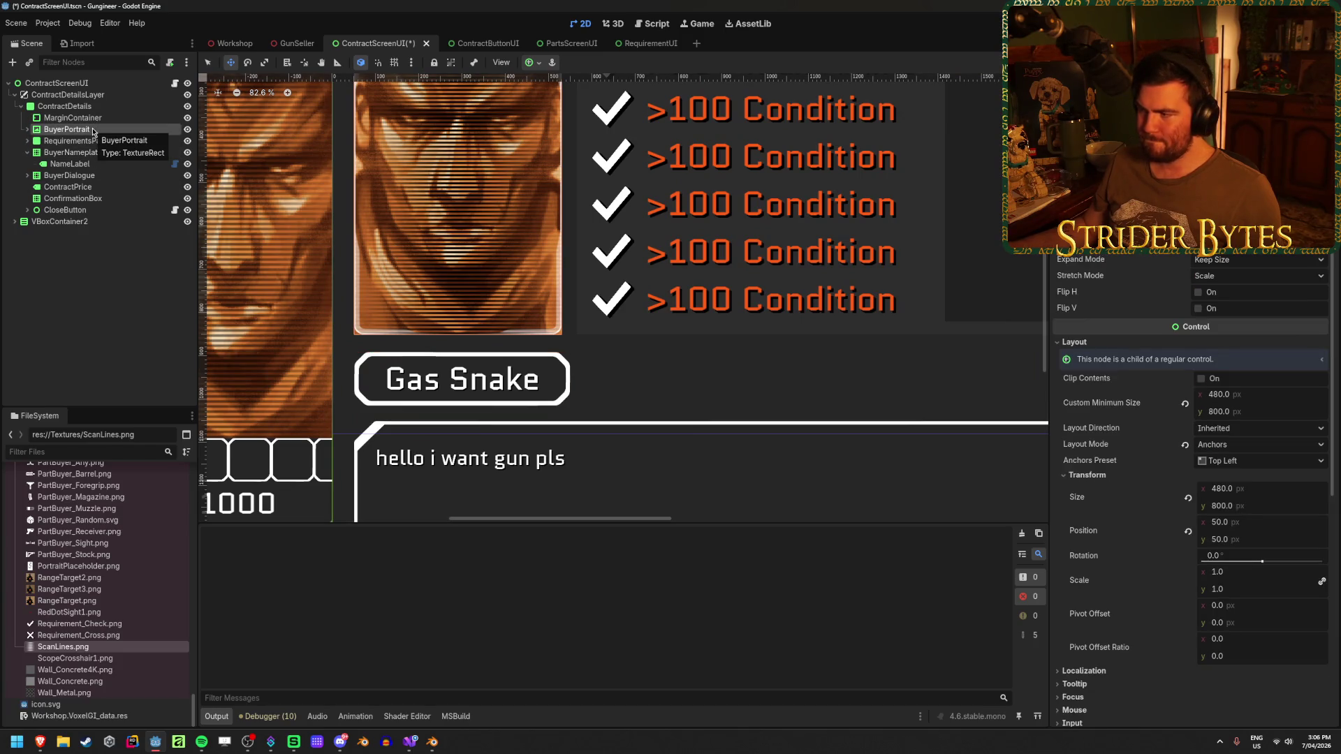
Compare the nameplate and its label against the buyer portrait's size and position.
left_click(104, 165)
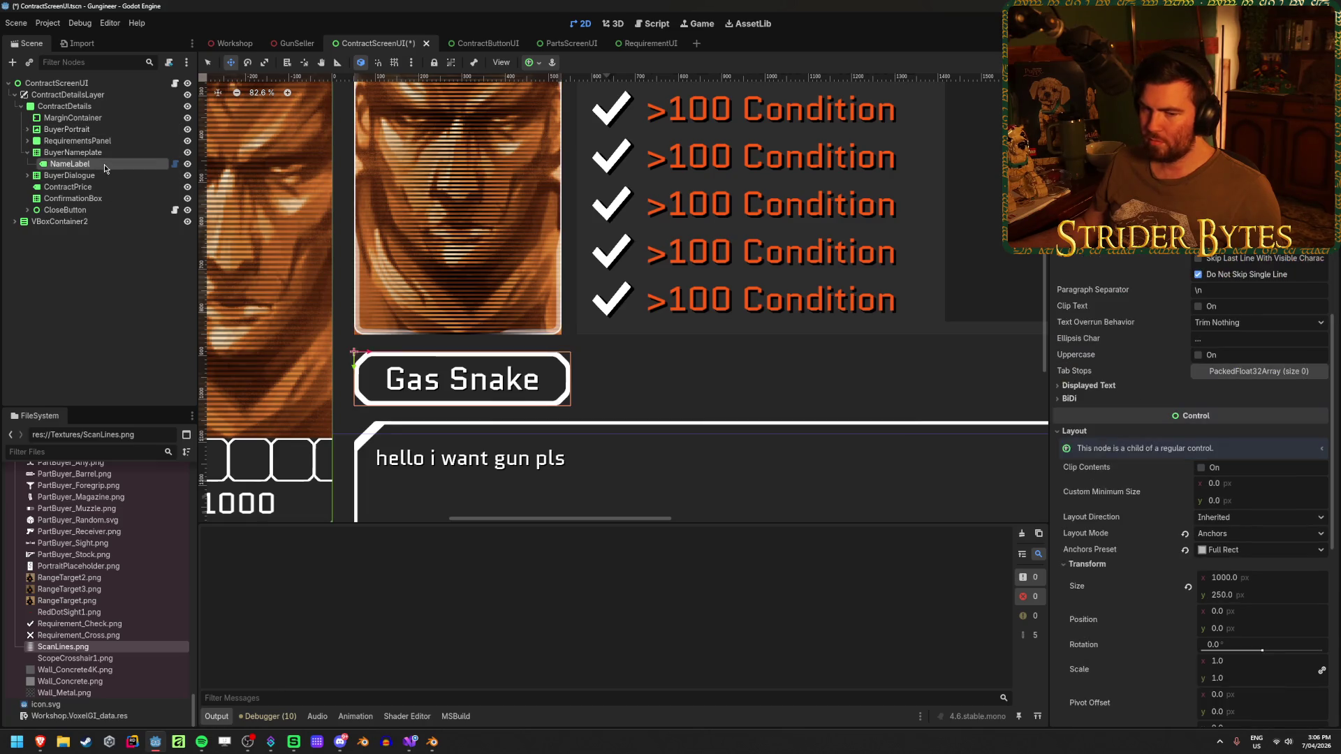
left_click(108, 154)
mouse_move(70, 164)
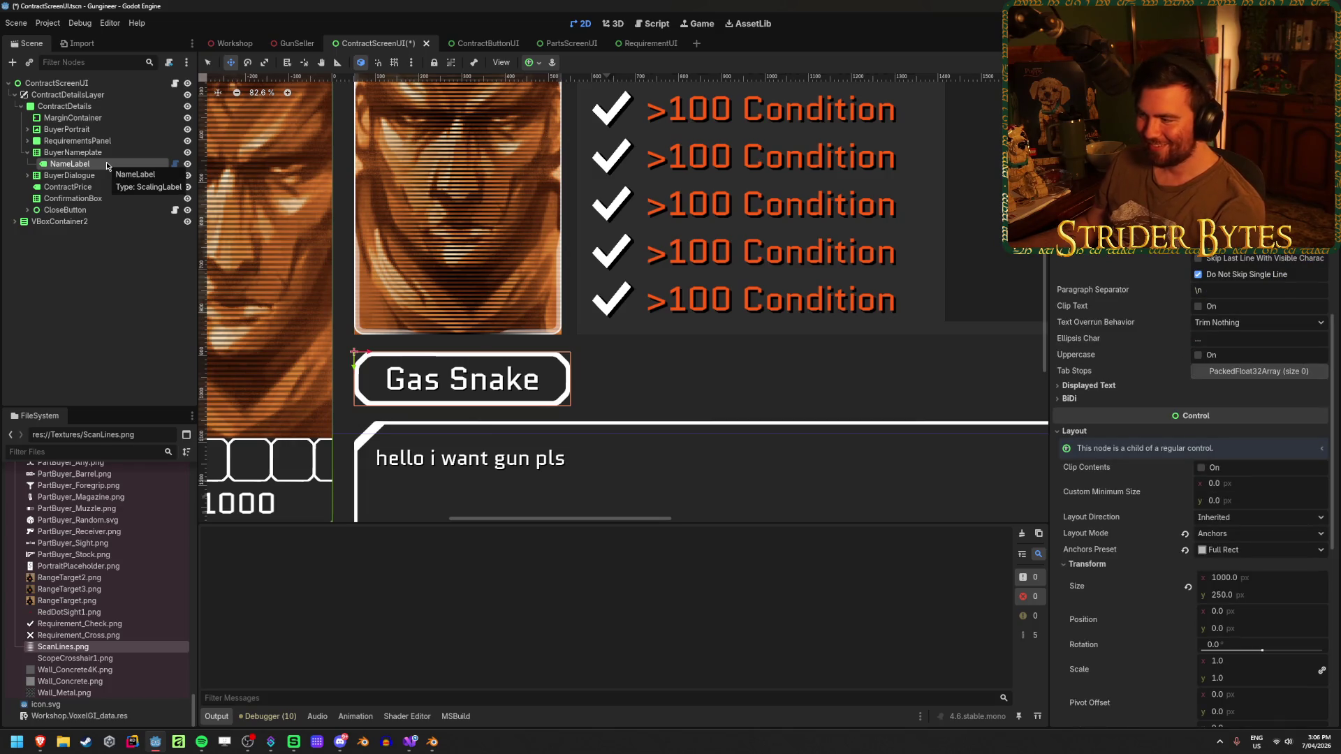
left_click(108, 152)
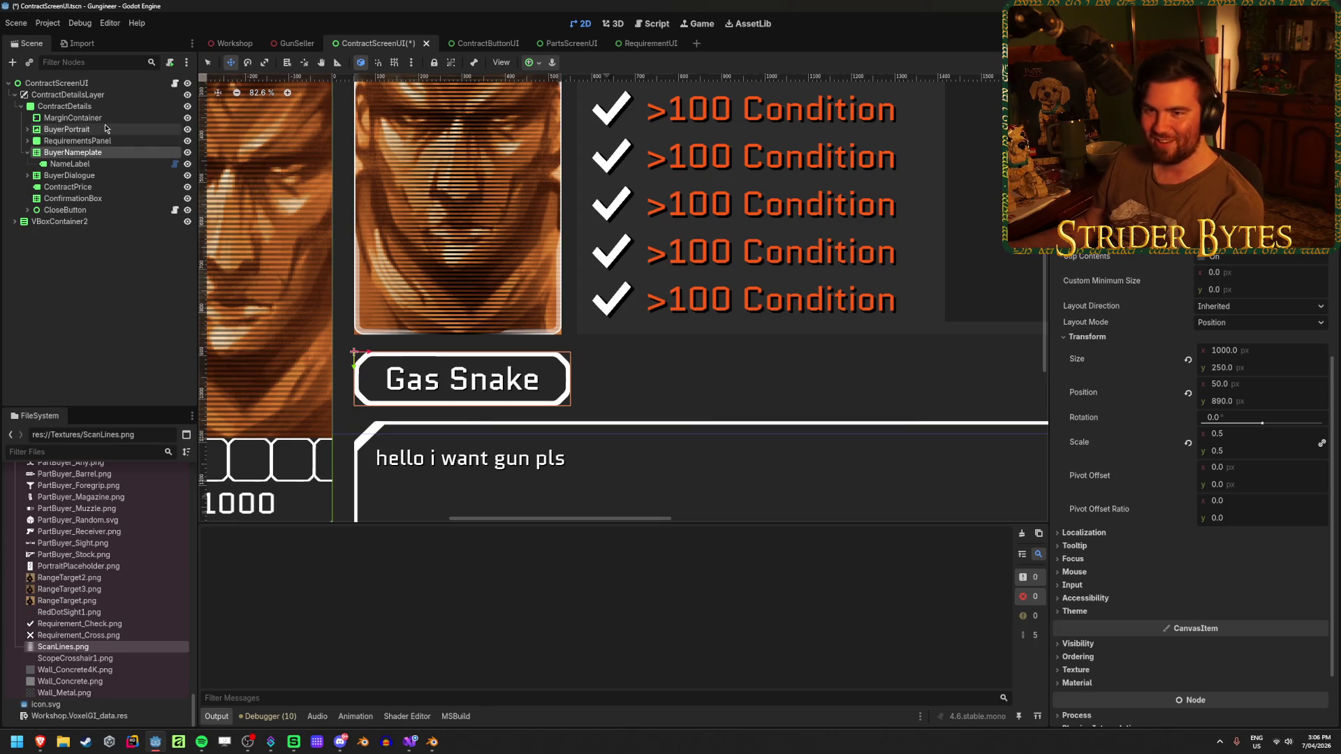
left_click(66, 129)
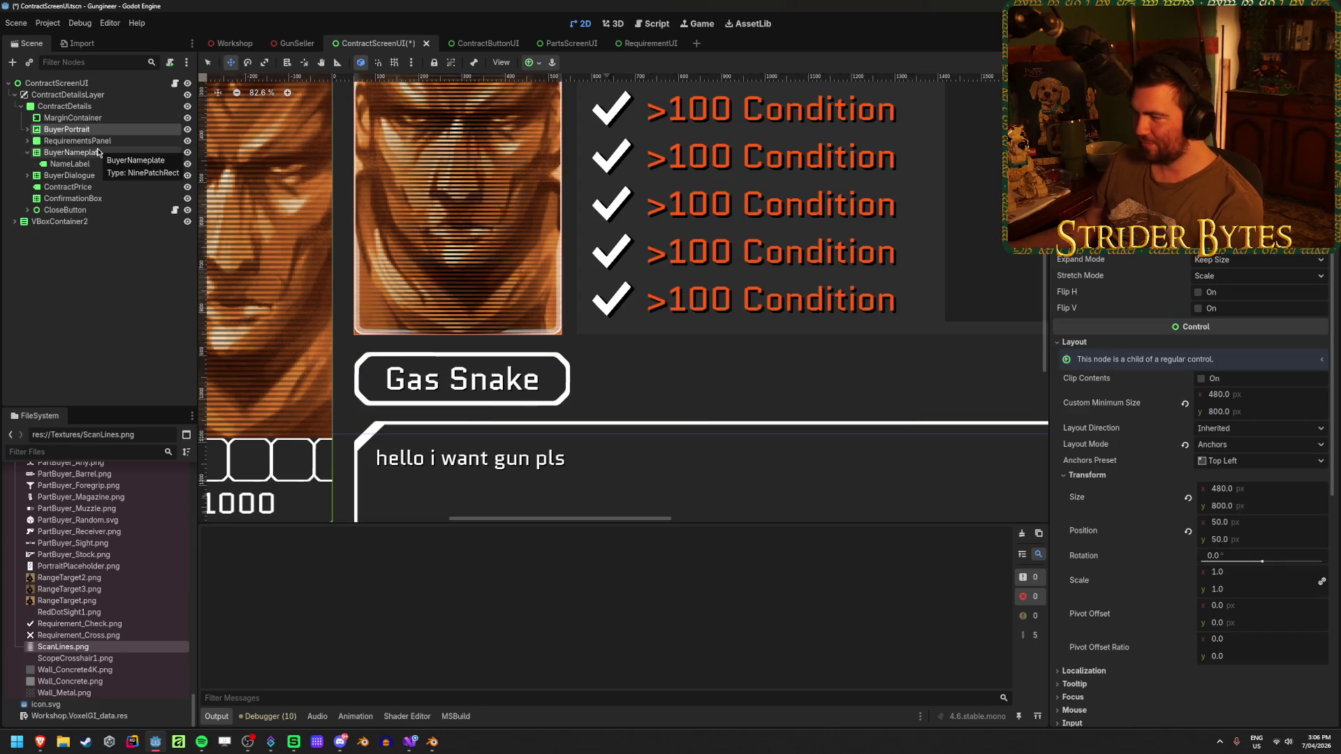
Set BuyerNameplate's Size x to 960 px.
left_click(98, 152)
left_click(1226, 351)
type("960")
key("Return")
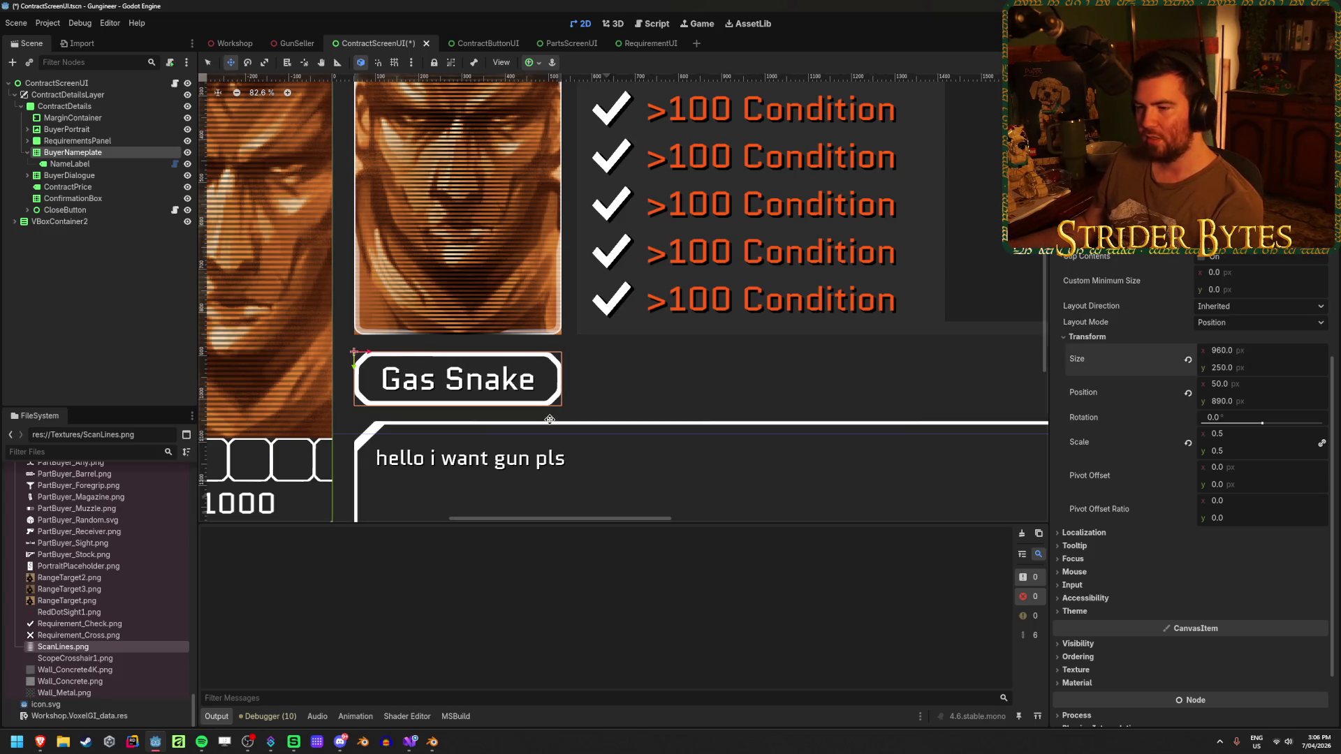
scroll(549, 420, "down", 3)
scroll(524, 388, "down", 2)
scroll(500, 355, "up", 2)
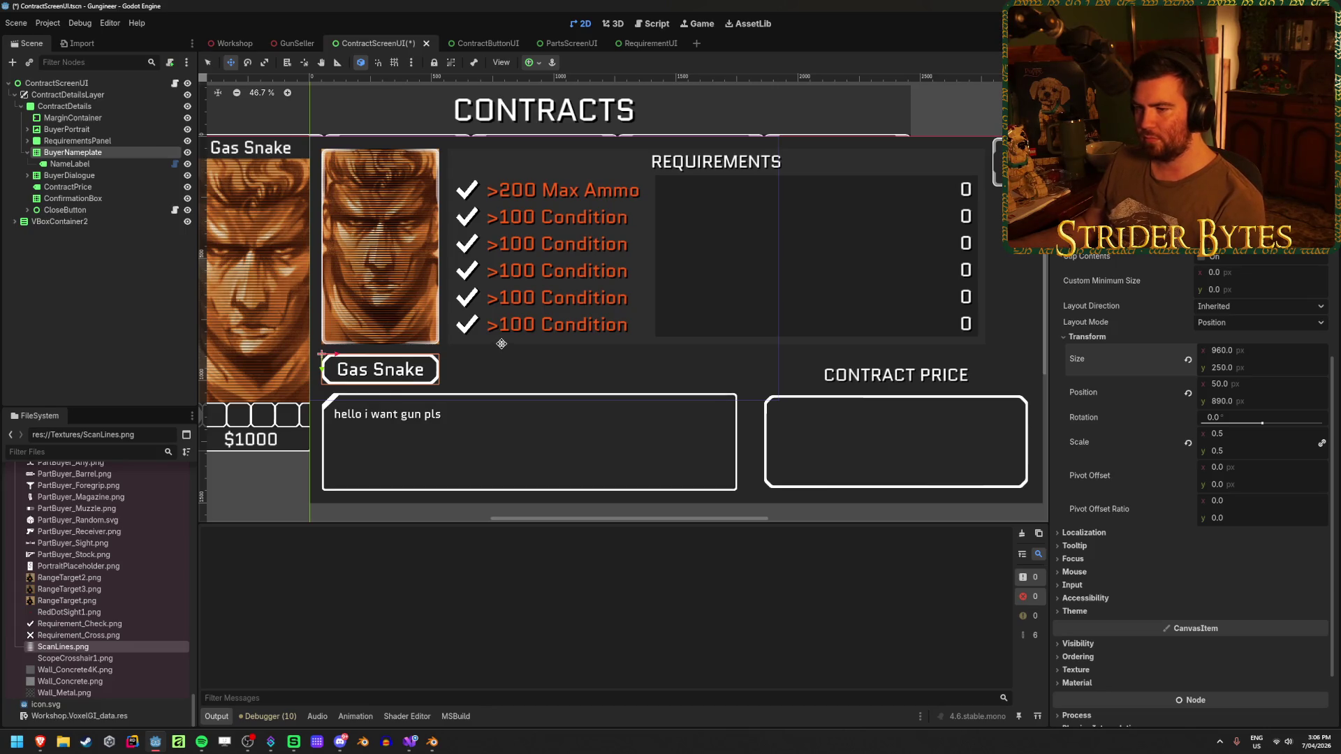
scroll(501, 344, "down", 1)
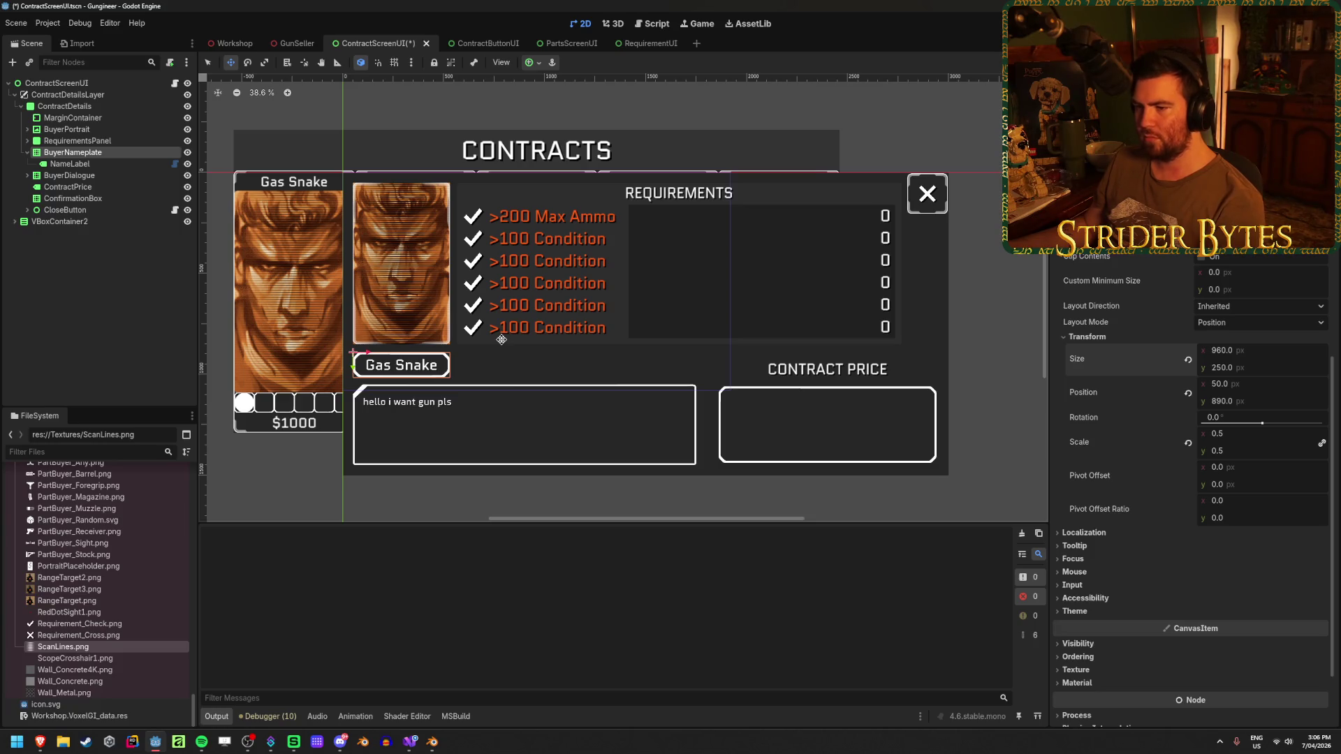
Lower NameLabel's font size override and select its Gas Snake text for replacement.
left_click(72, 163)
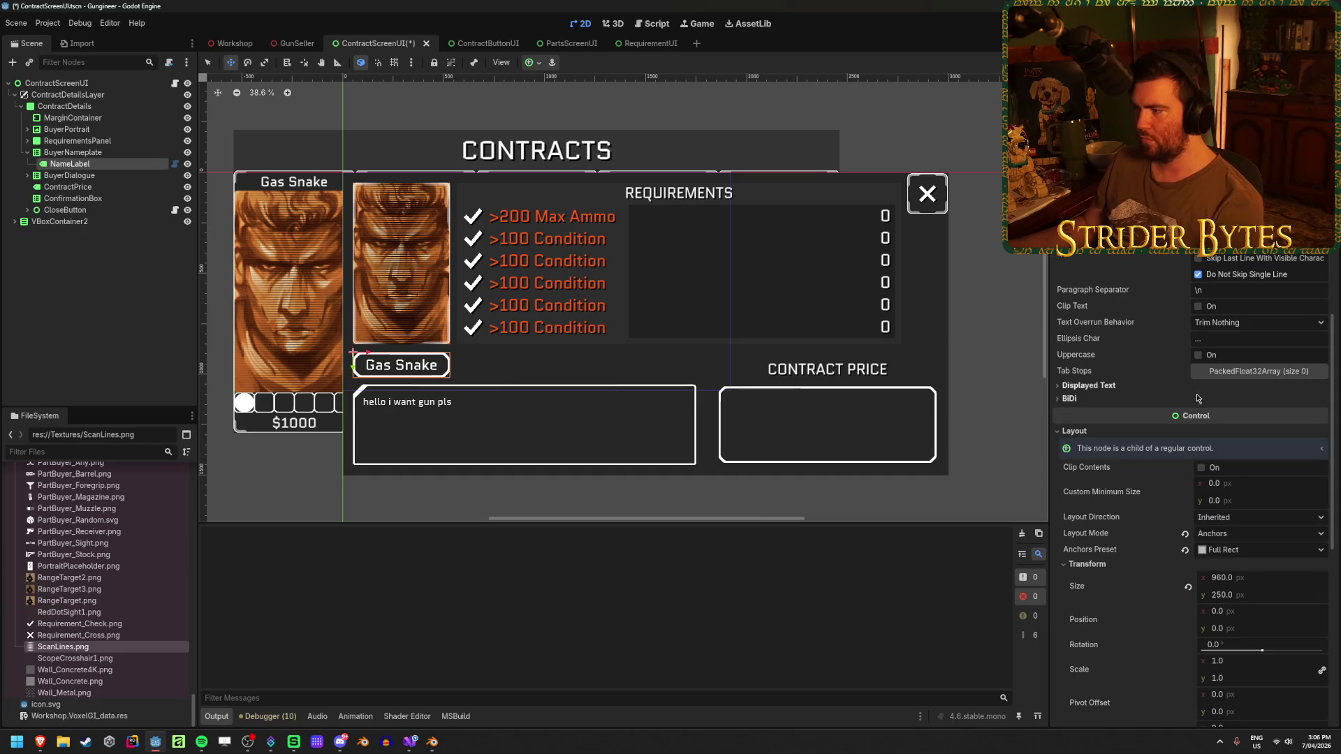
scroll(1217, 430, "down", 3)
scroll(1193, 568, "down", 3)
left_click_drag(1254, 597, 1215, 597)
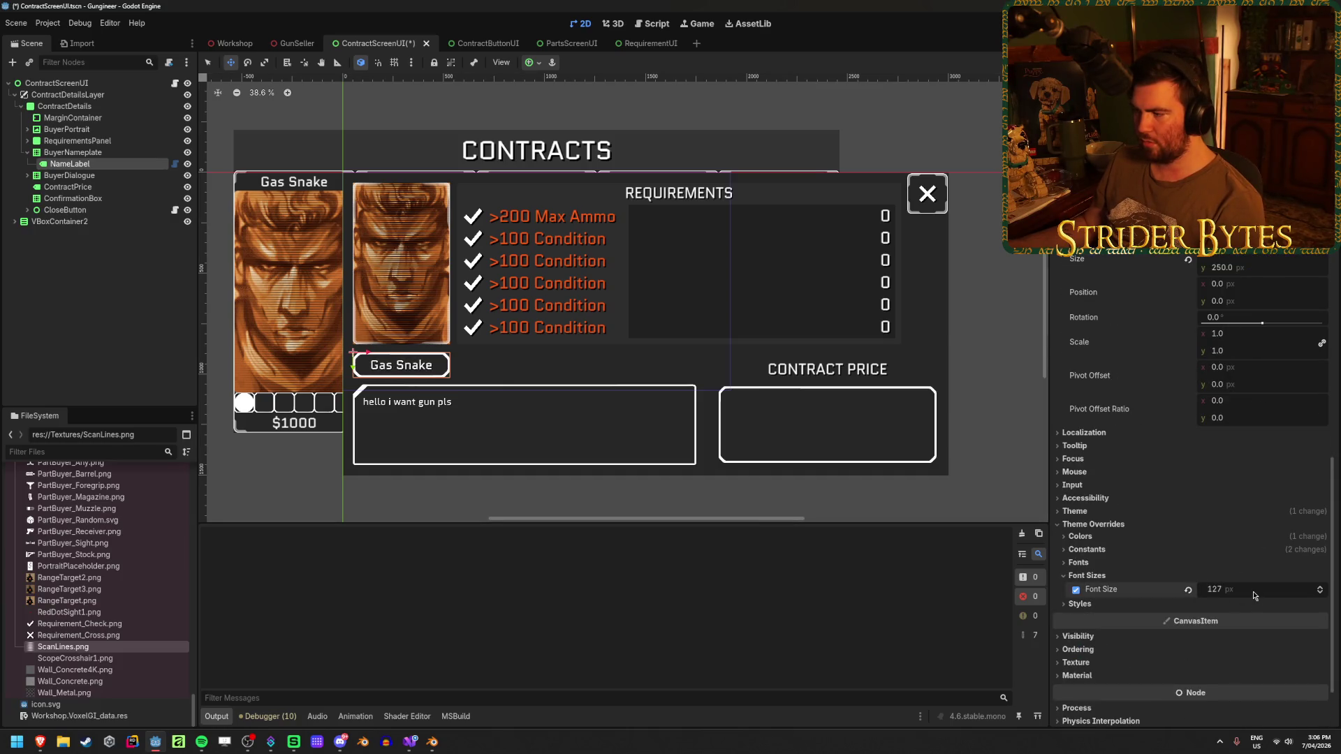
scroll(1236, 566, "up", 5)
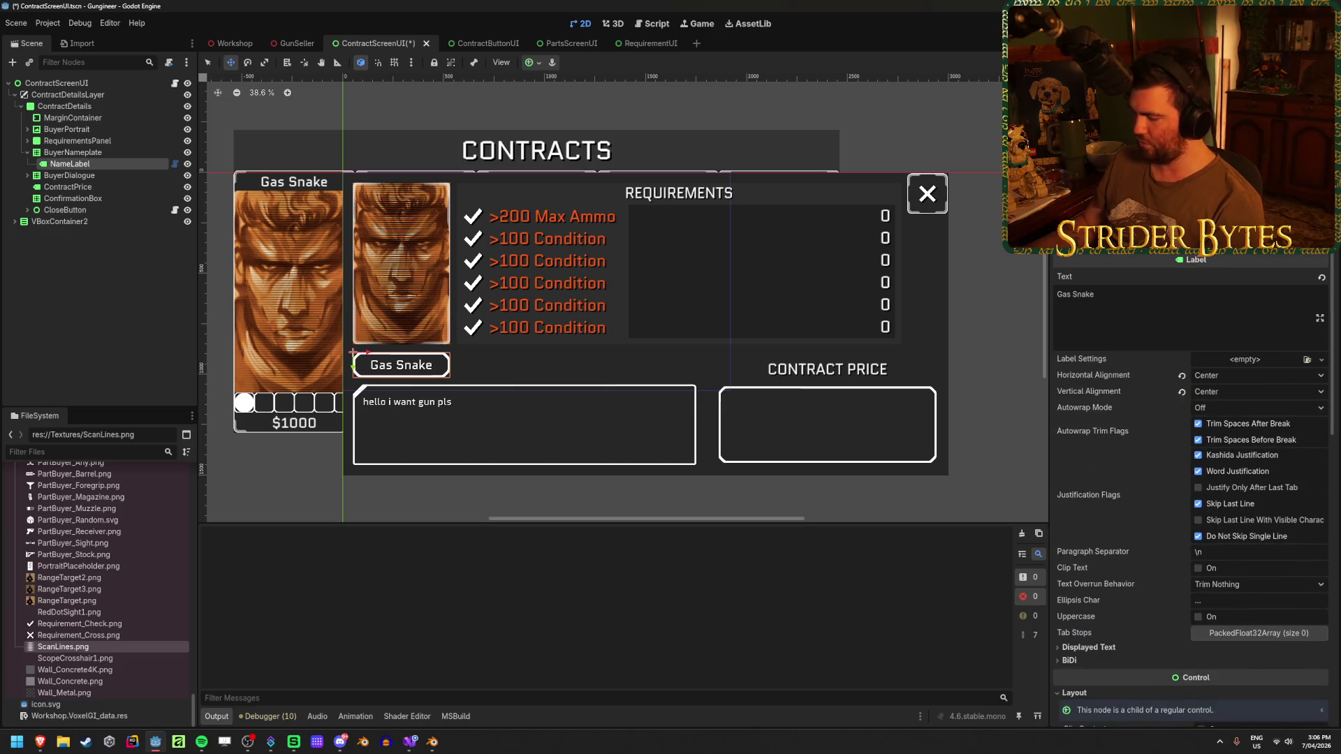
triple_click(1174, 308)
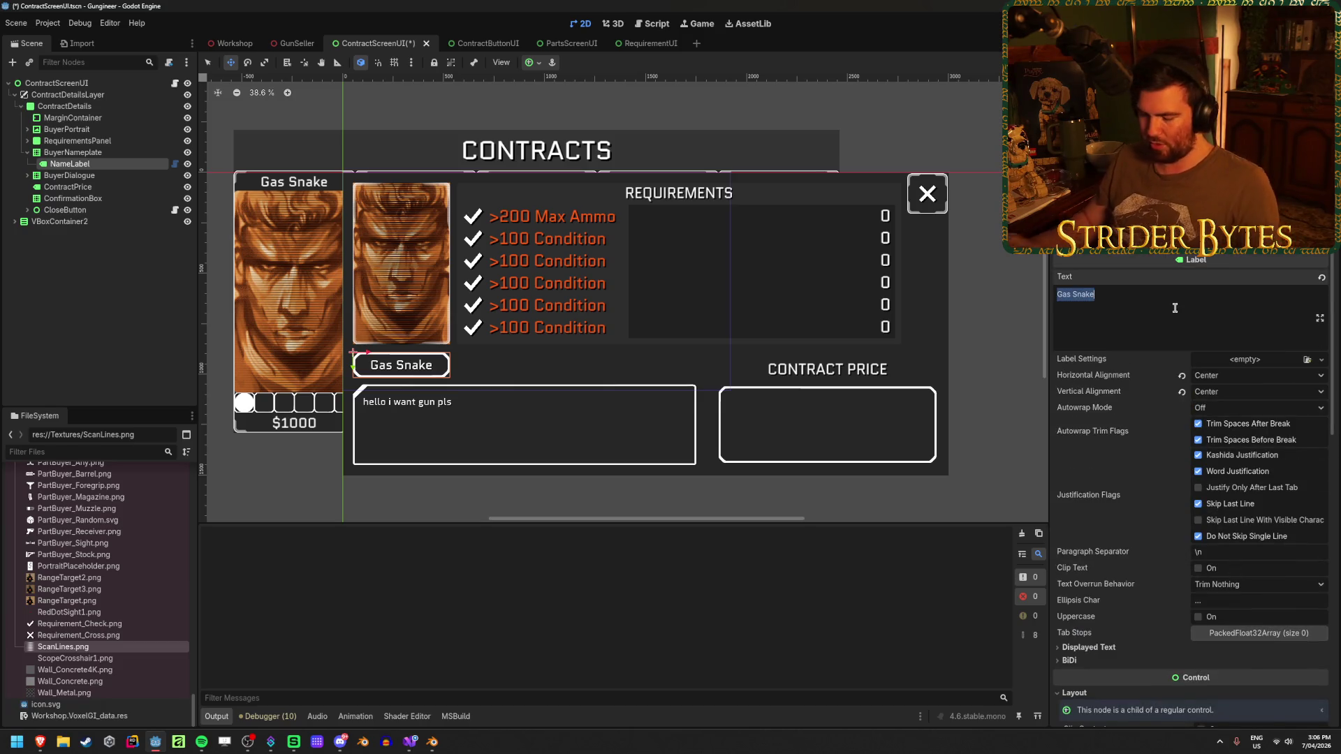
type("StarMarine ")
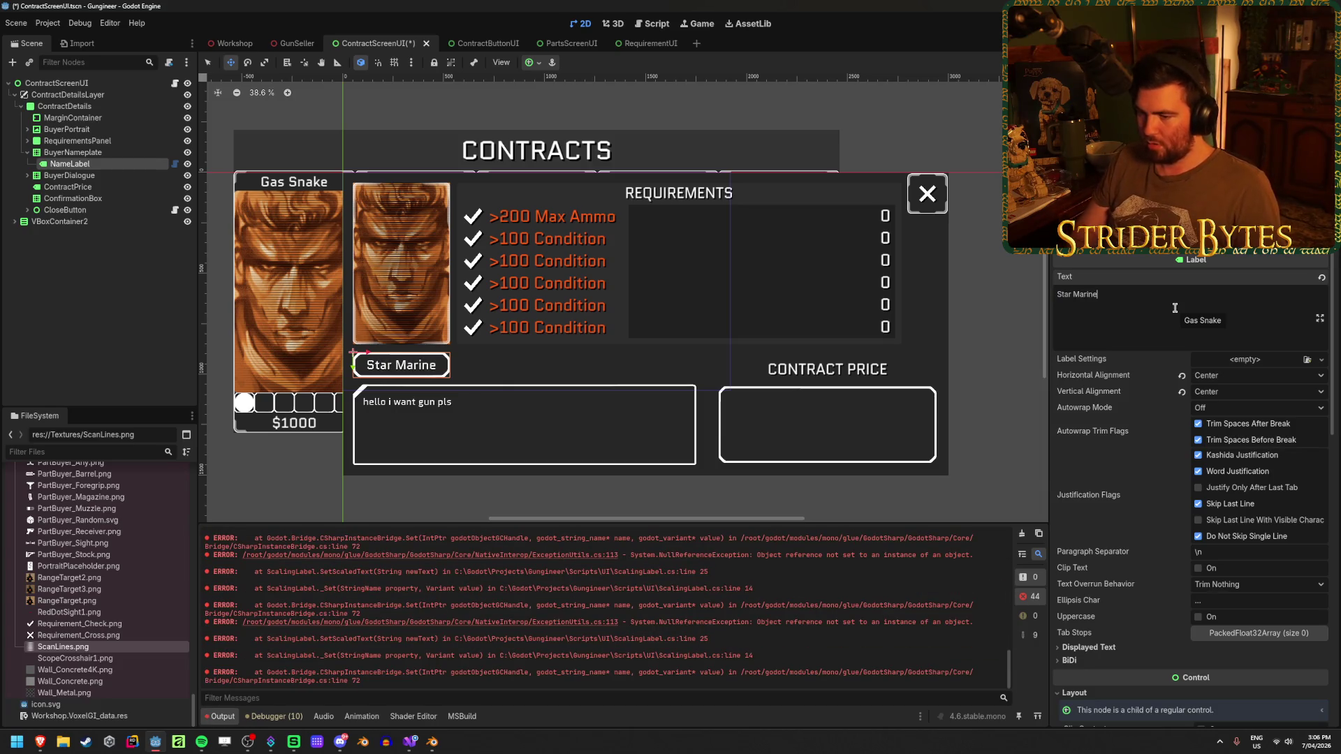
type("Maximus")
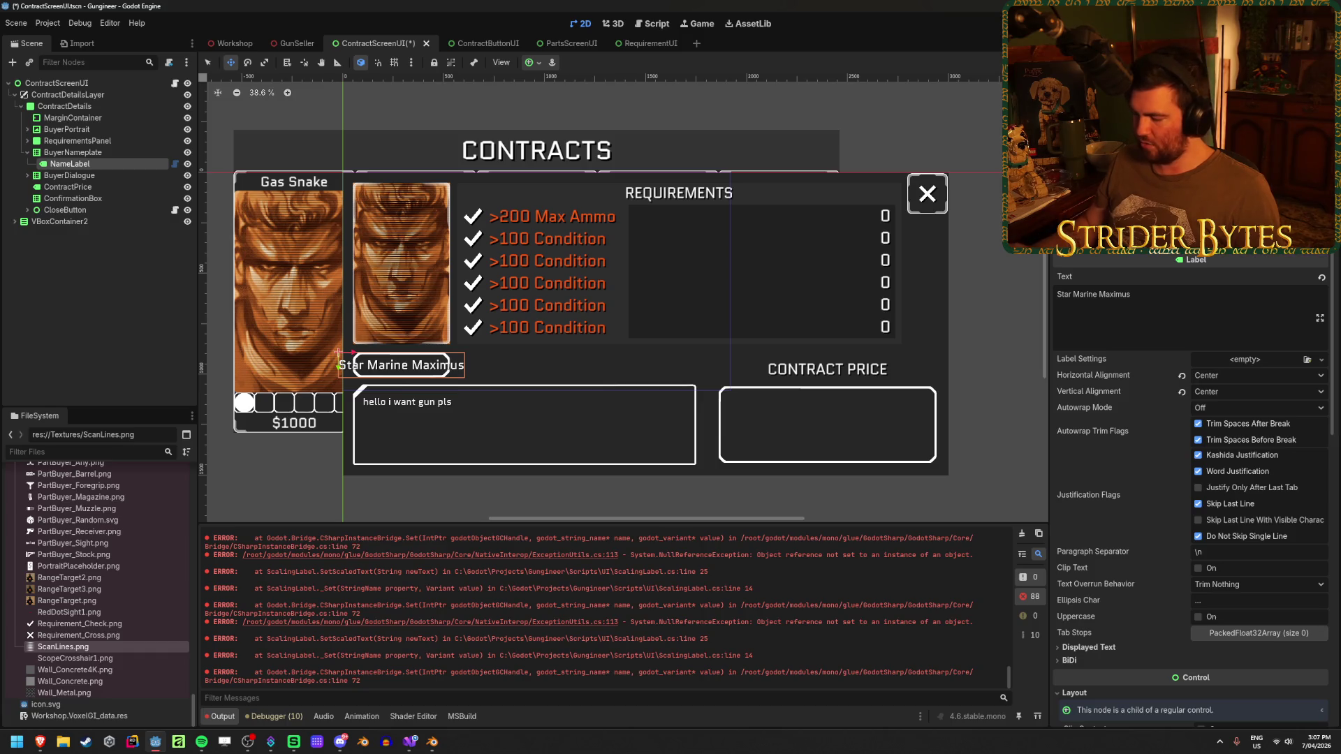
left_click(1022, 536)
Correct the text to Star Marine Maximus and assign a new LabelSettings resource.
left_click(1175, 301)
key("BackSpace")
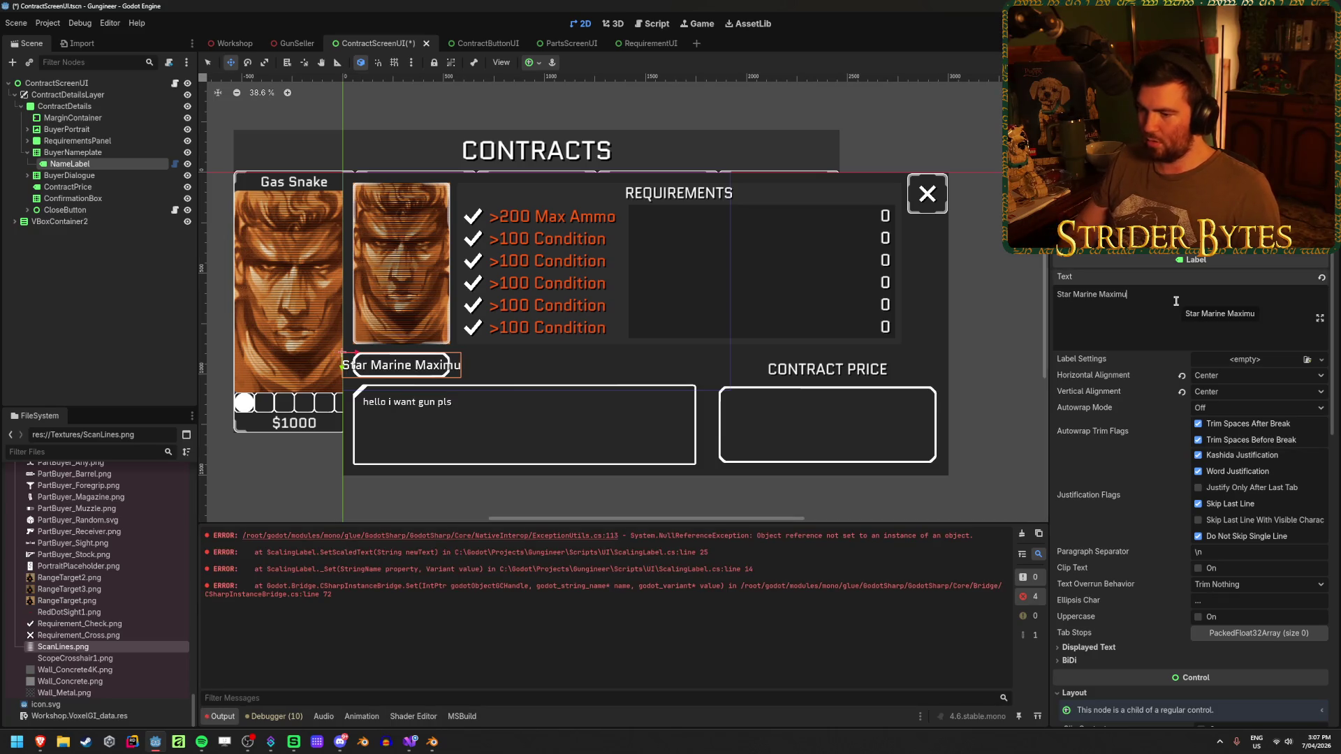
type("d")
key("BackSpace")
type("s")
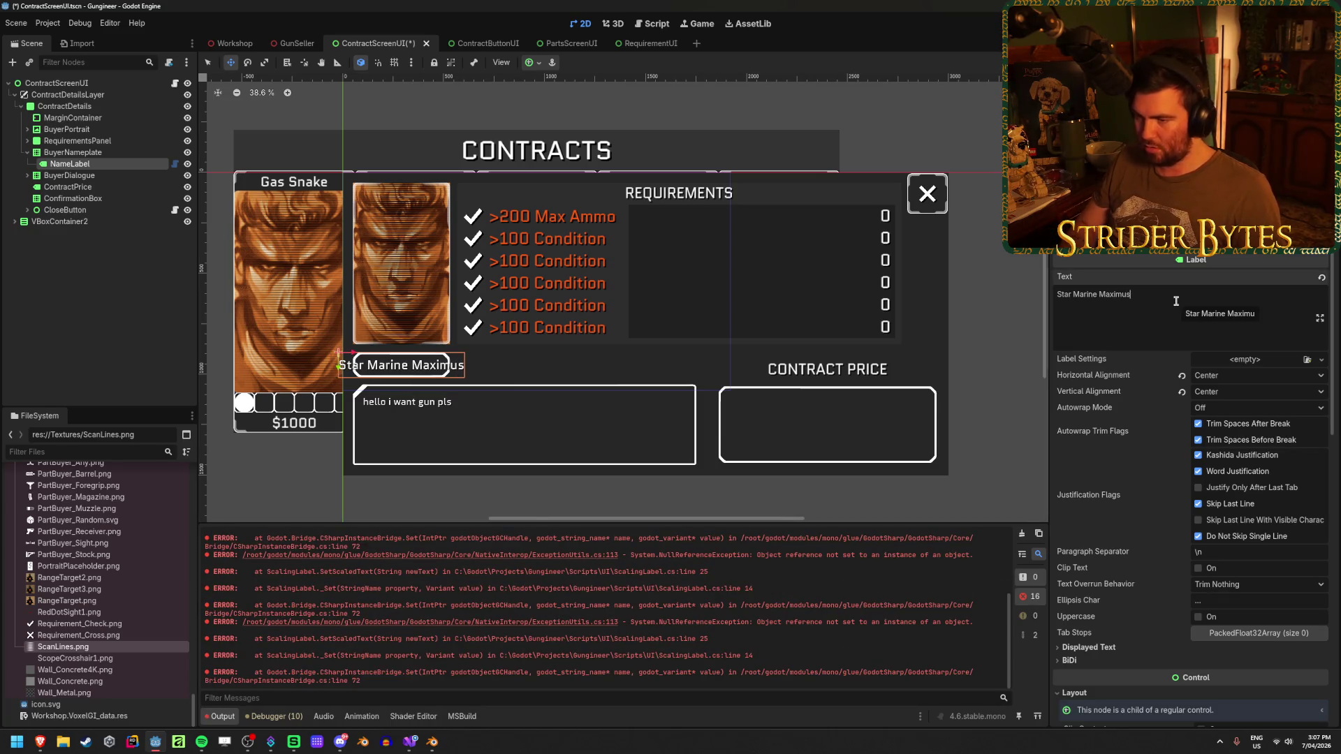
scroll(554, 582, "down", 2)
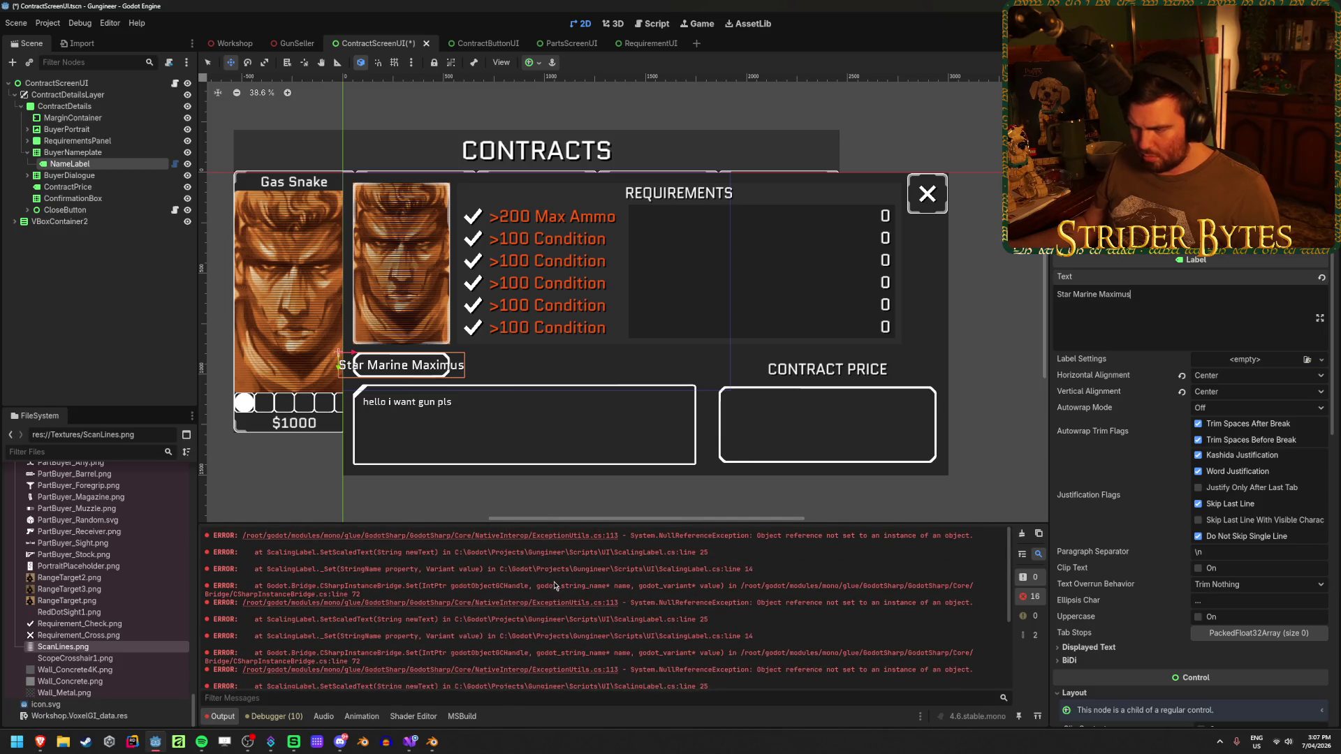
left_click(1310, 360)
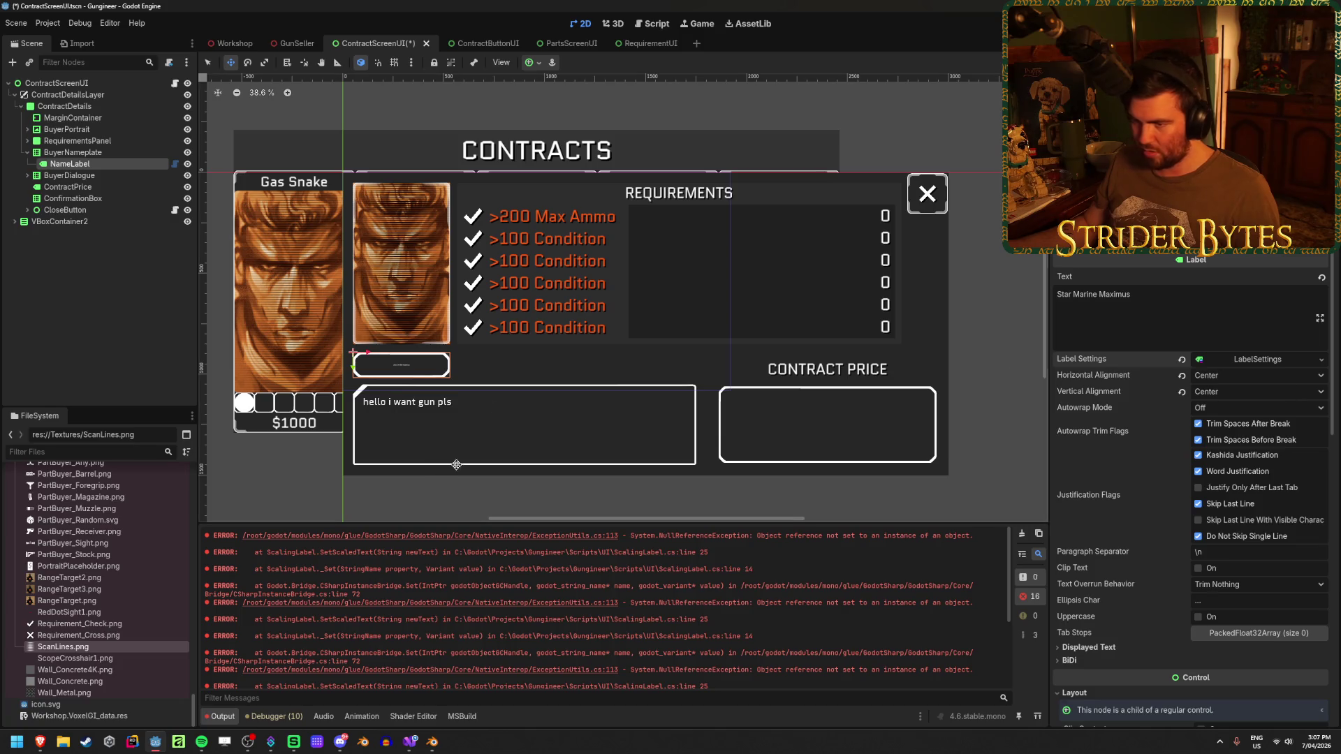
scroll(453, 465, "up", 2)
Expand the new LabelSettings and its Font options for the name label.
left_click(1174, 294)
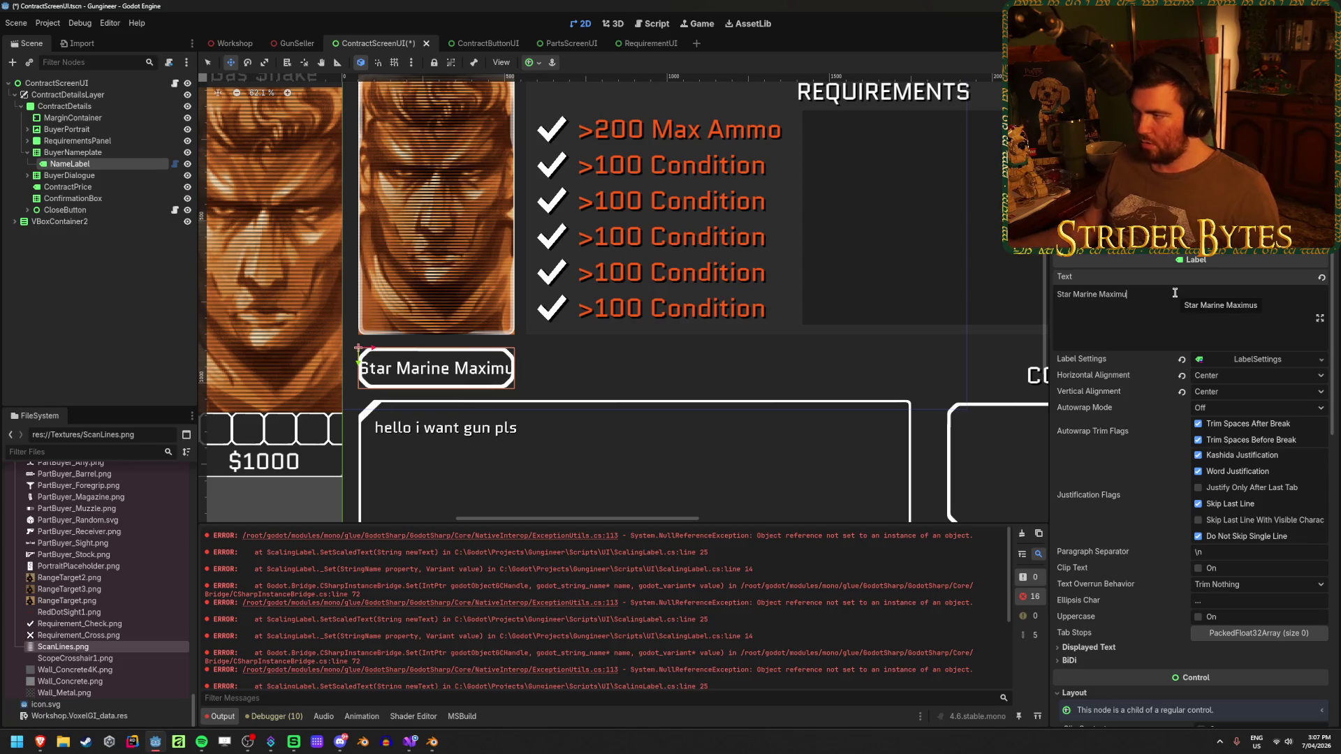
left_click(1258, 358)
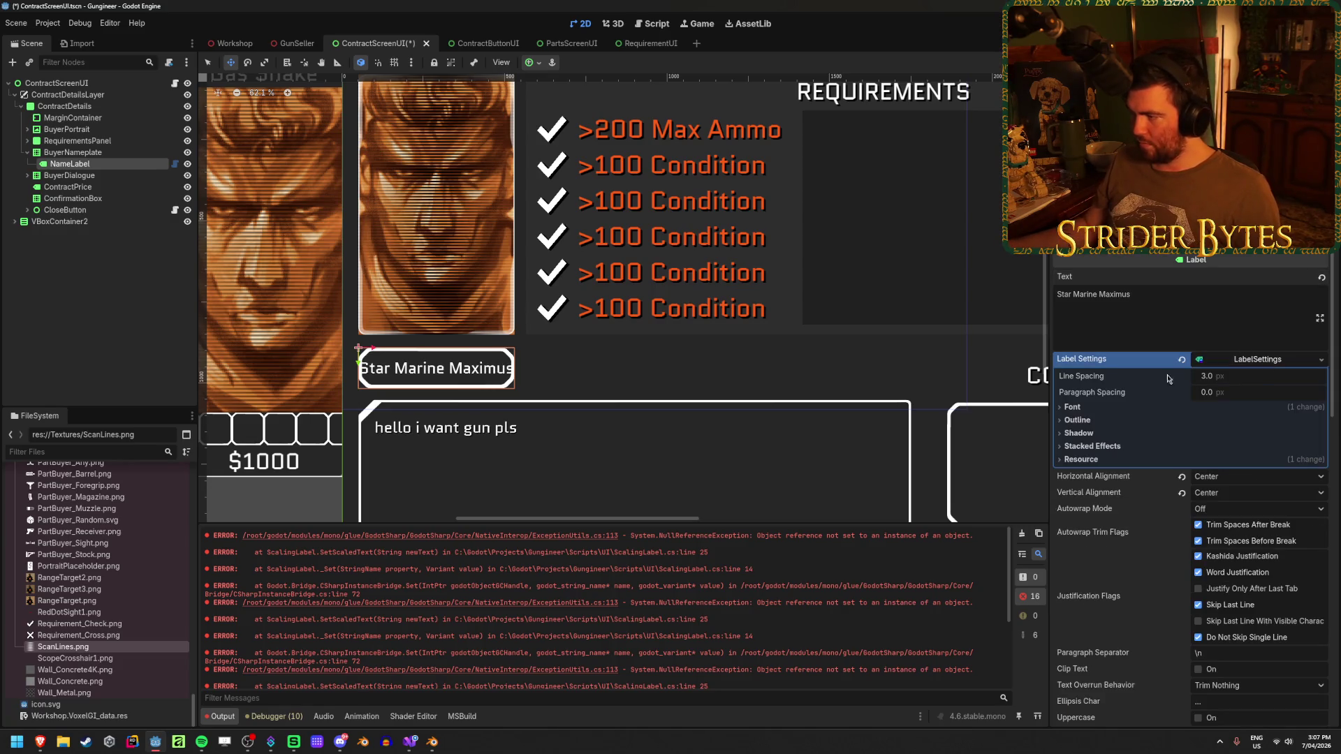
left_click(1073, 407)
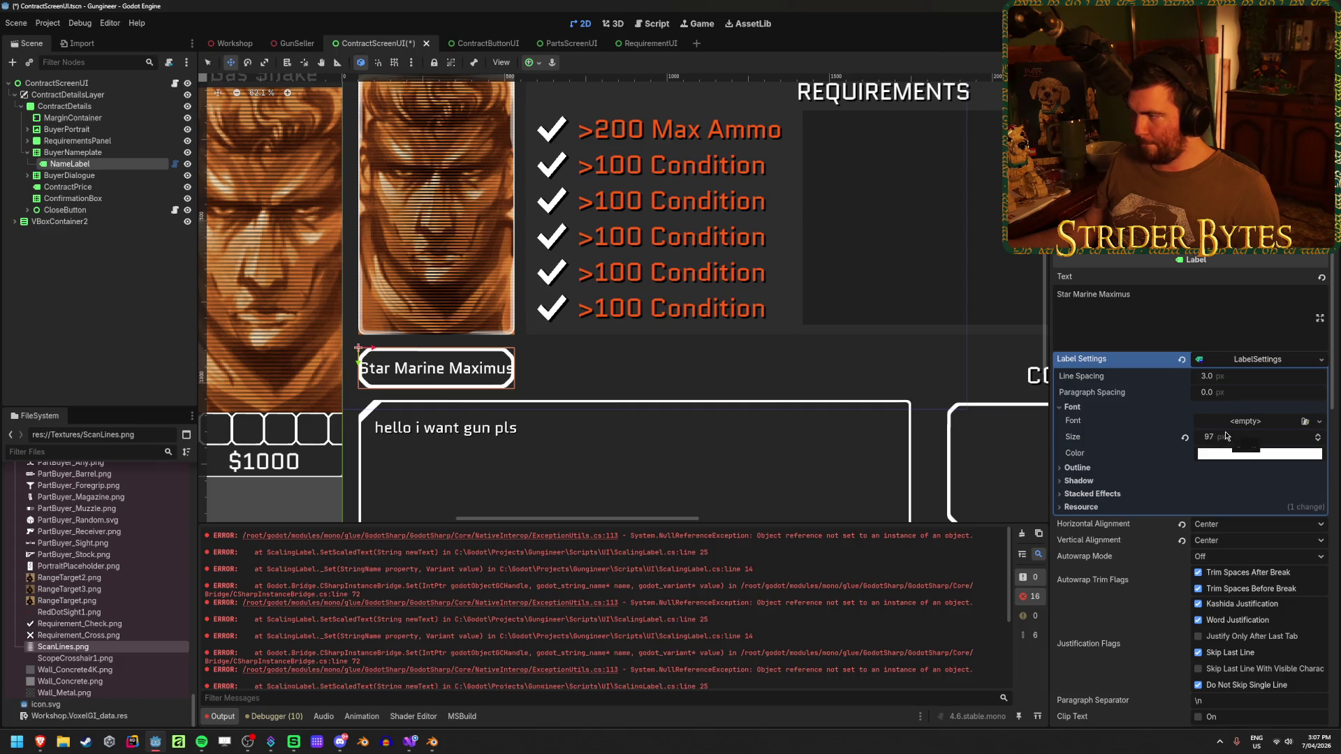
scroll(413, 399, "up", 2)
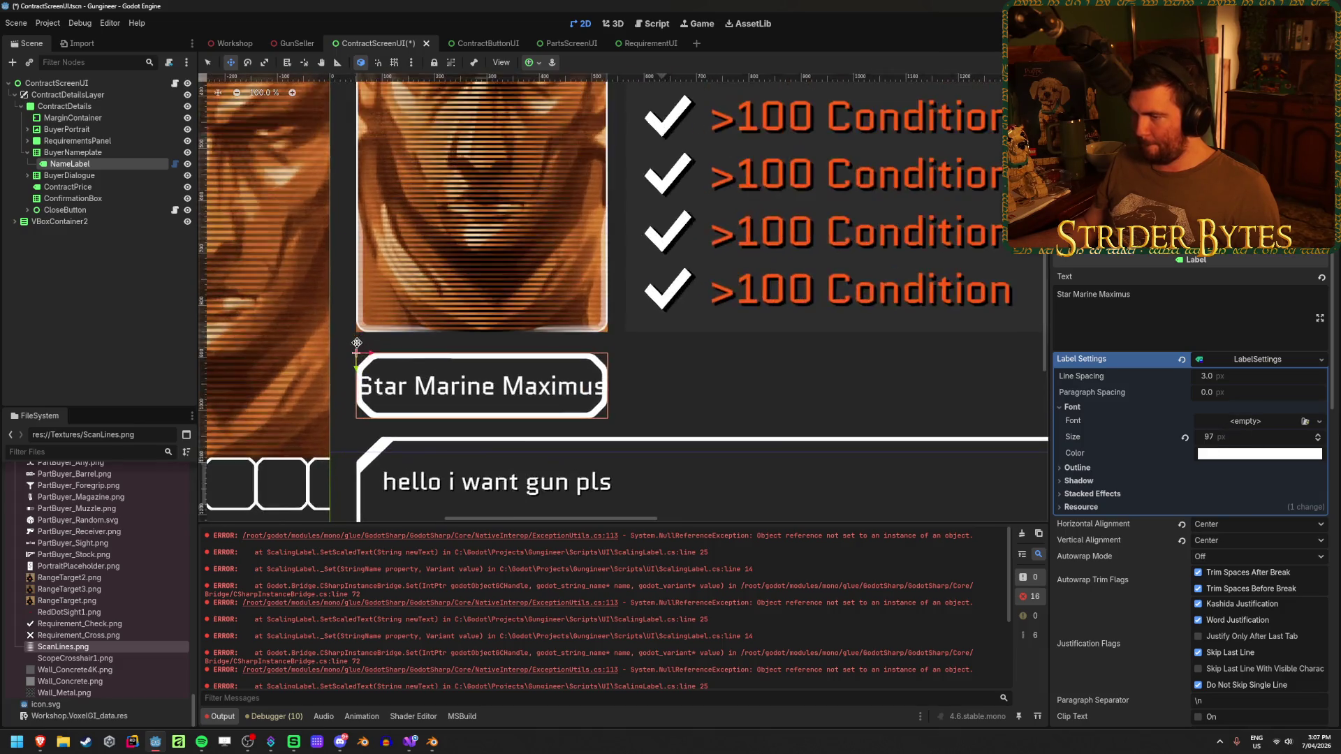
scroll(413, 398, "up", 2)
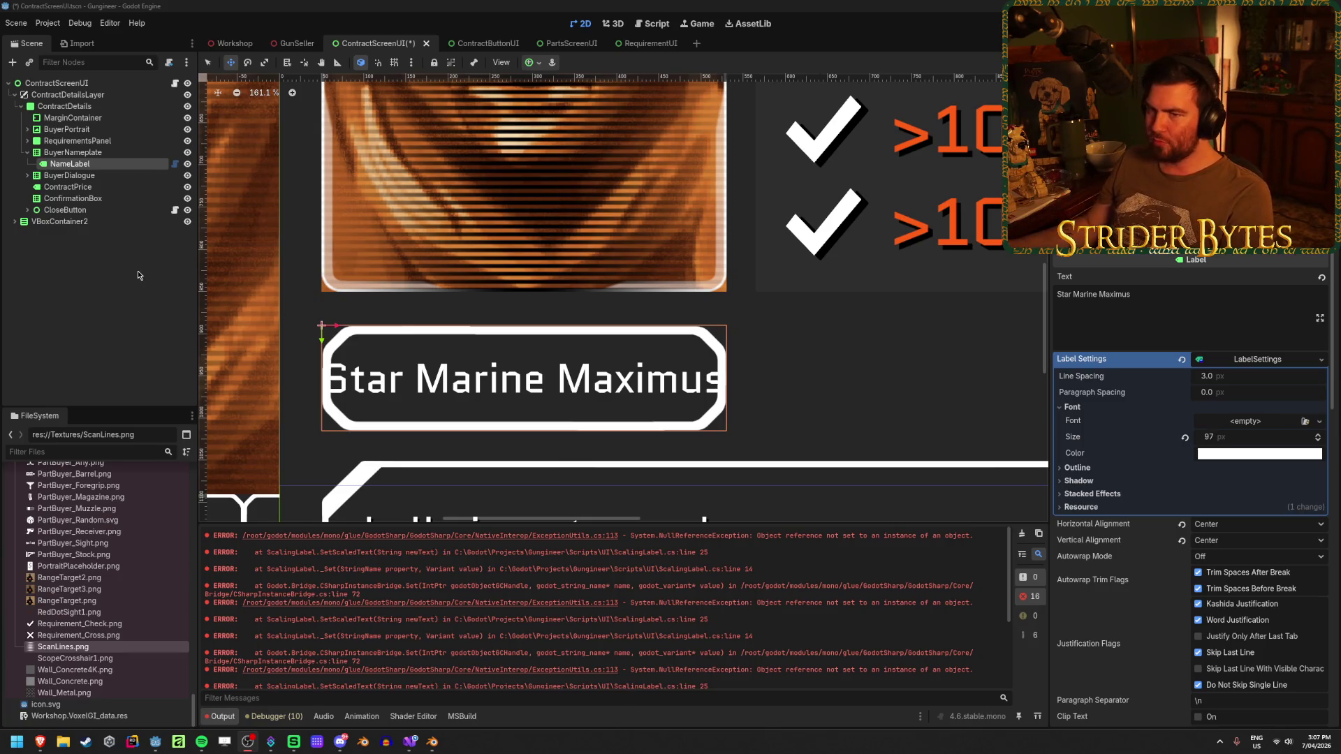
left_click(71, 151)
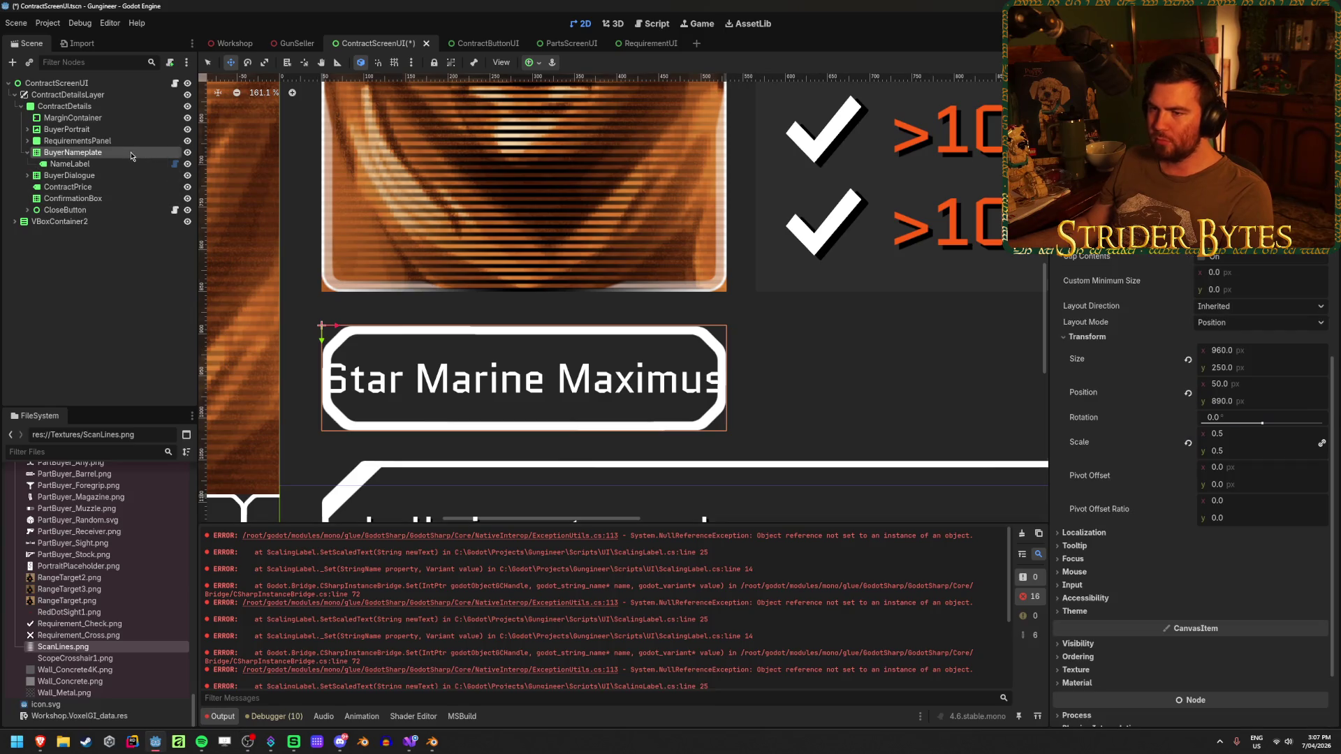
Check the anchor presets unchanged, then add and remove test characters to confirm the text auto-shrinks.
left_click(529, 63)
left_click(91, 155)
left_click(71, 152)
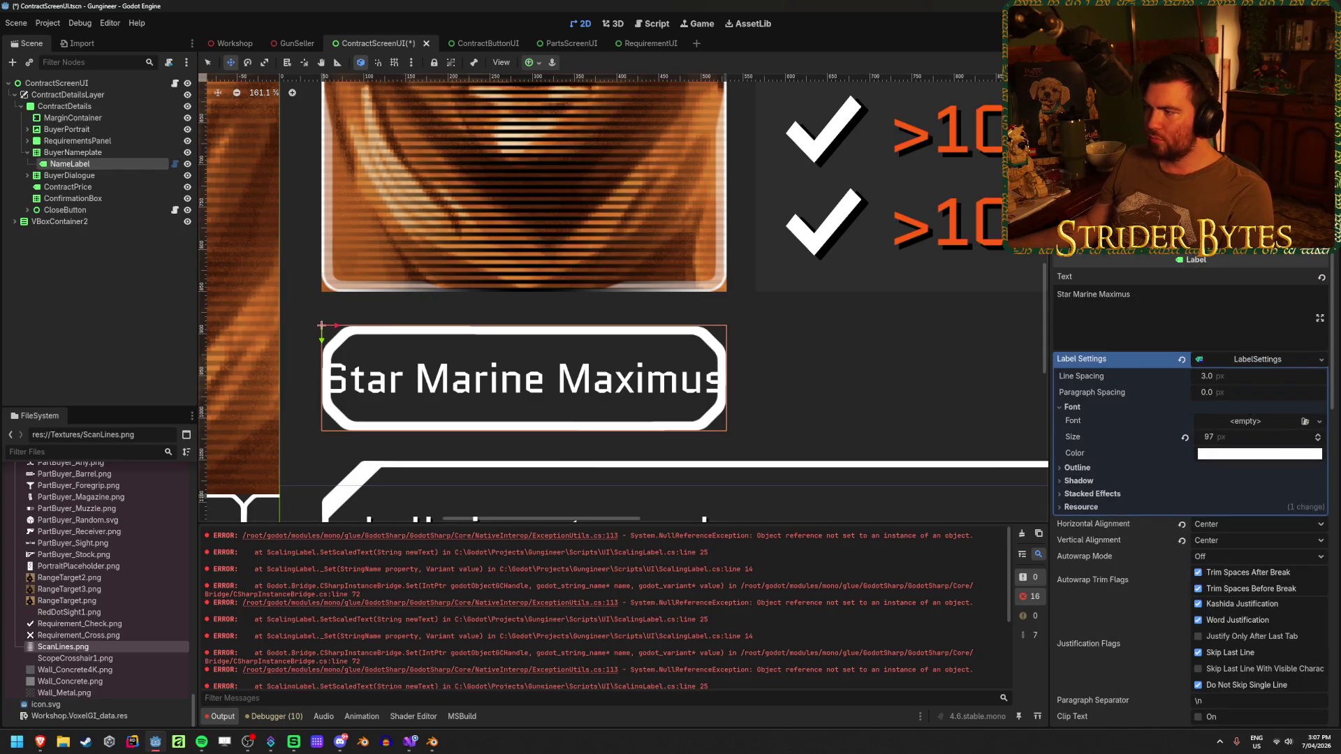
left_click(1201, 293)
type("jkdfhkjdsht")
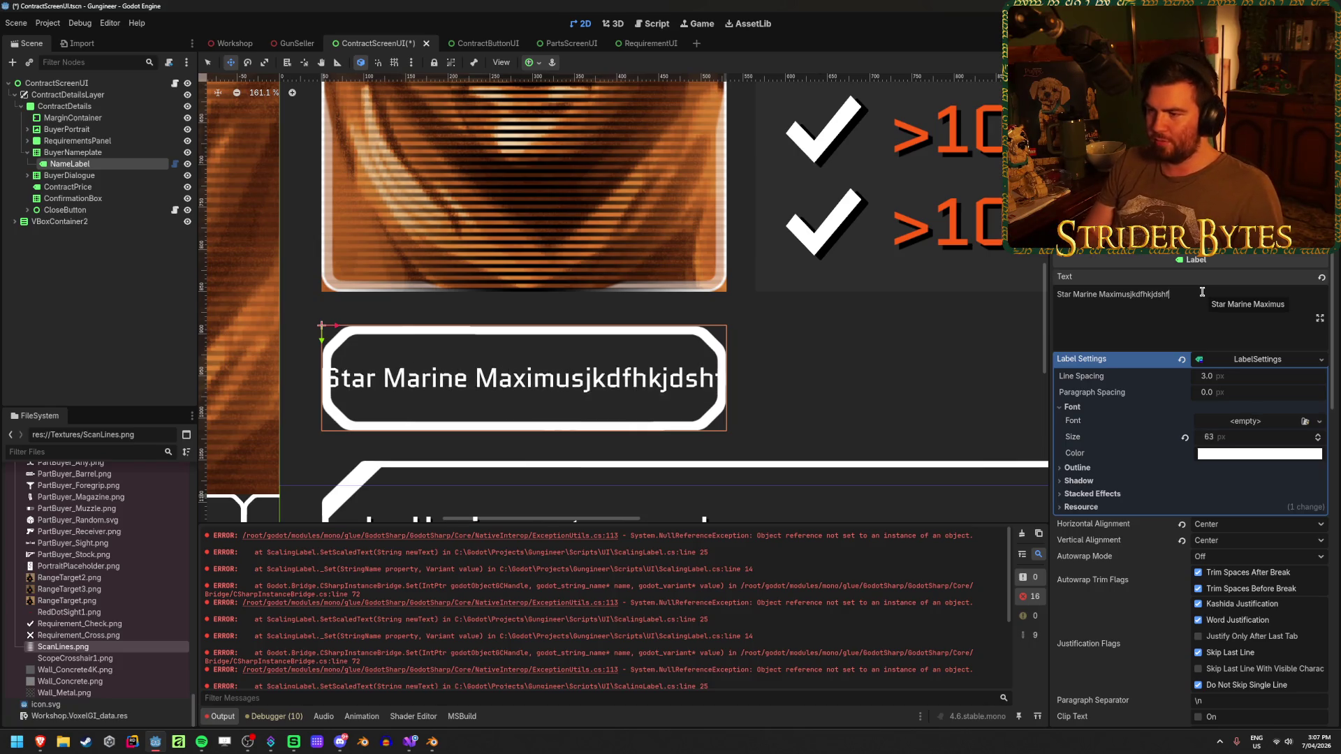
key("BackSpace")
key("BackSpace")
key("BackSpace")
key("BackSpace")
key("BackSpace")
key("BackSpace")
key("BackSpace")
key("BackSpace")
key("BackSpace")
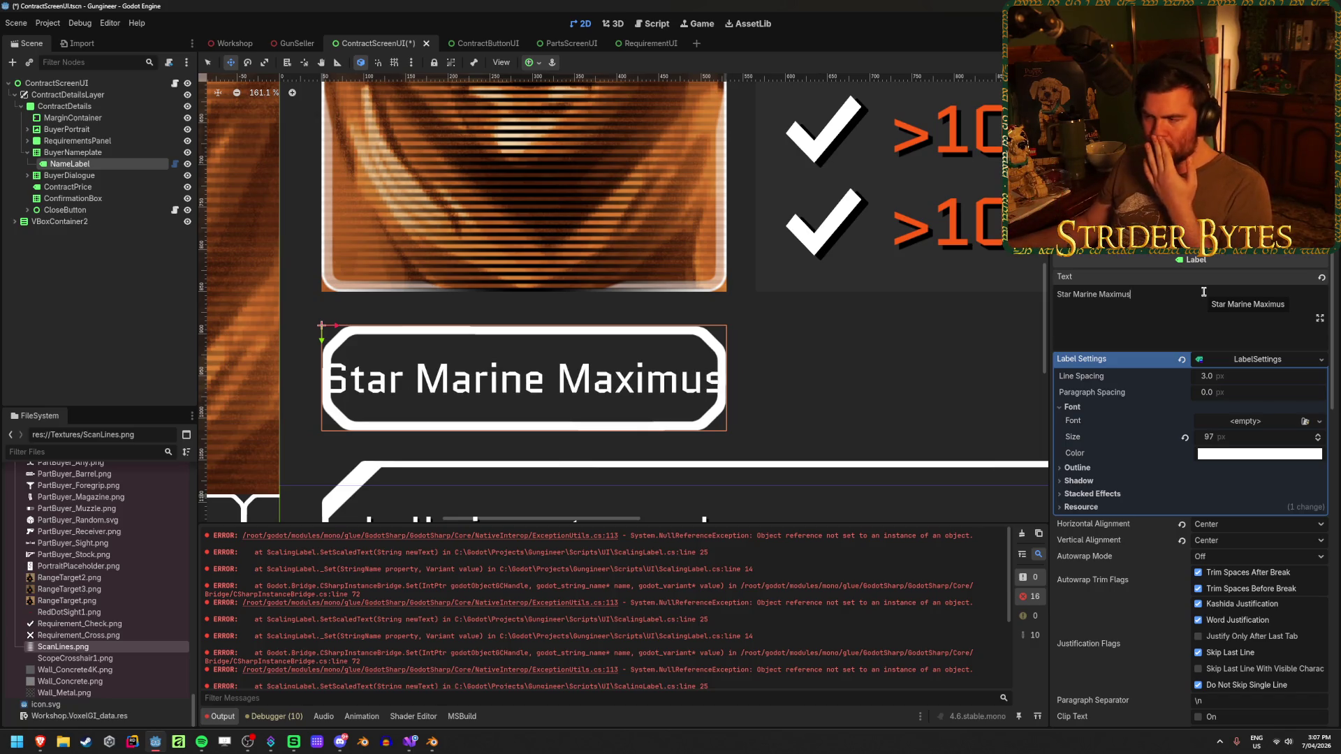
Add a MarginContainer under BuyerNameplate, move NameLabel into it and anchor it Full Rect.
right_click(70, 153)
left_click(130, 183)
type("margin")
key("Return")
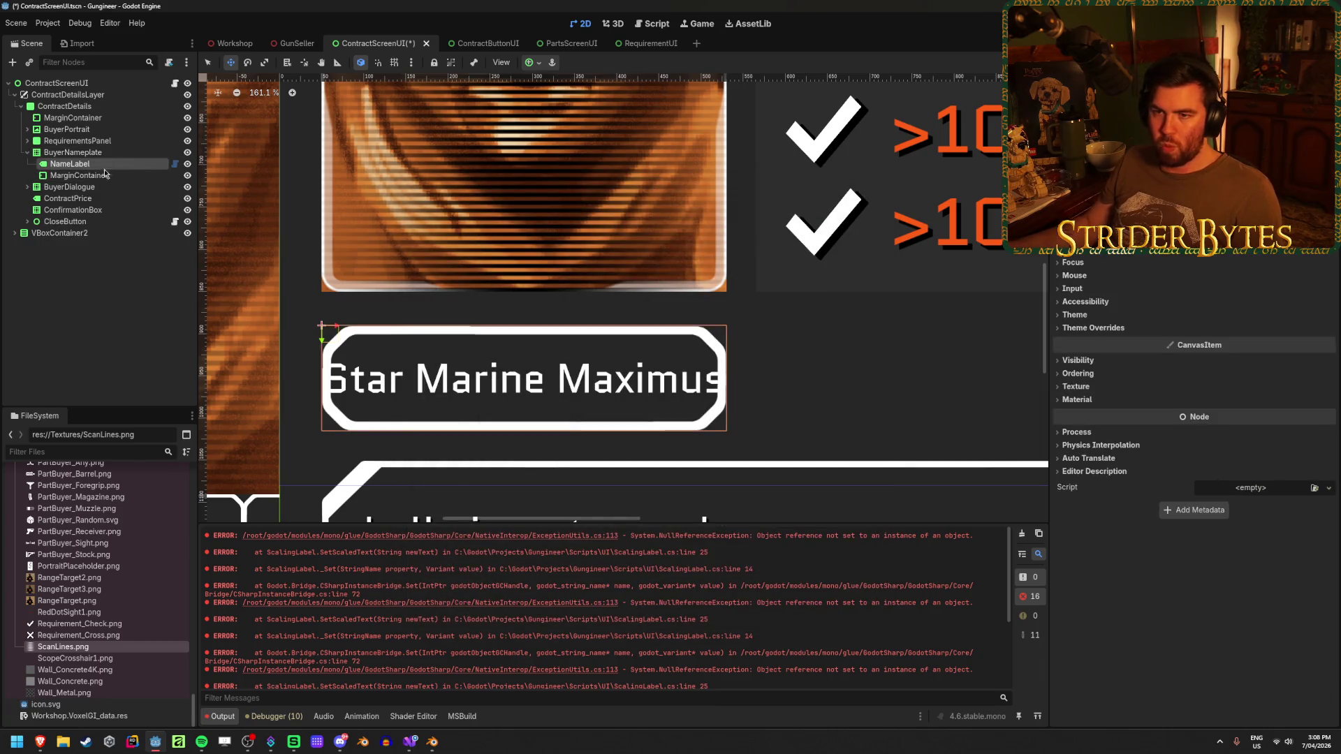
left_click_drag(69, 163, 92, 175)
left_click(92, 164)
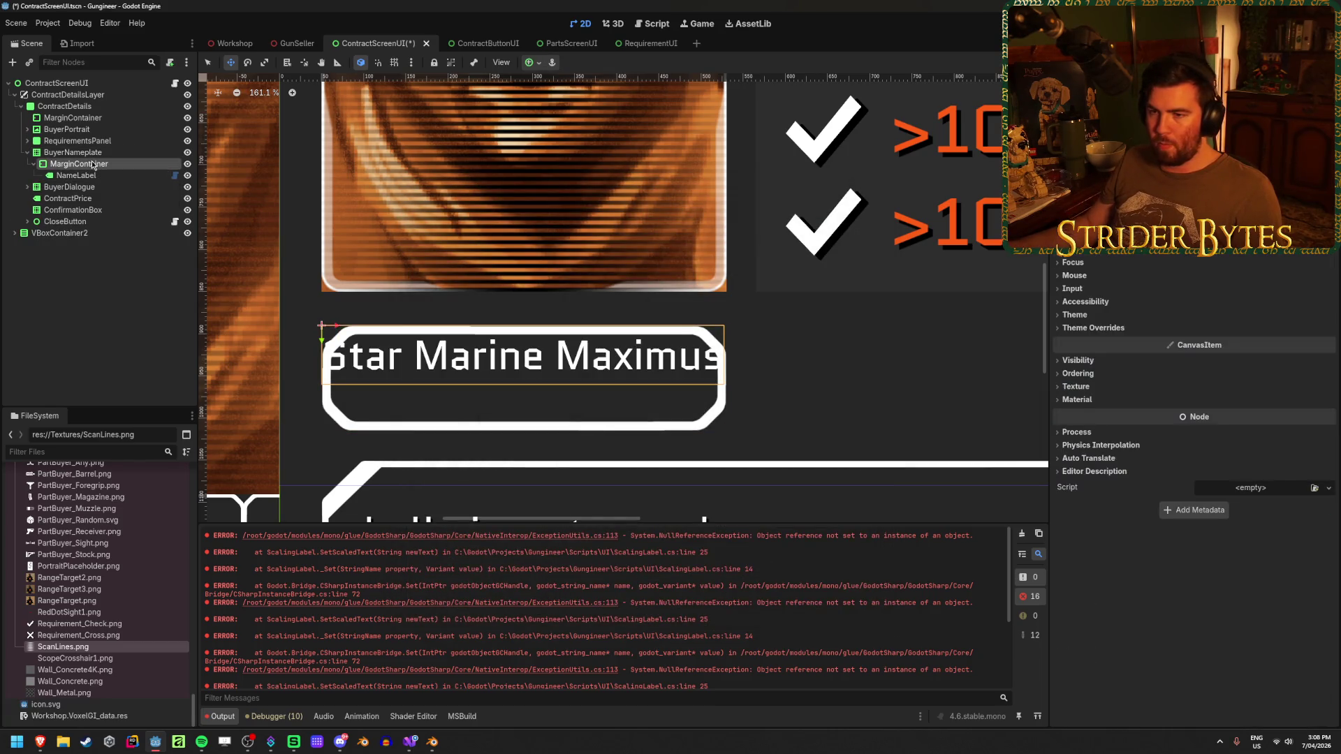
left_click(531, 62)
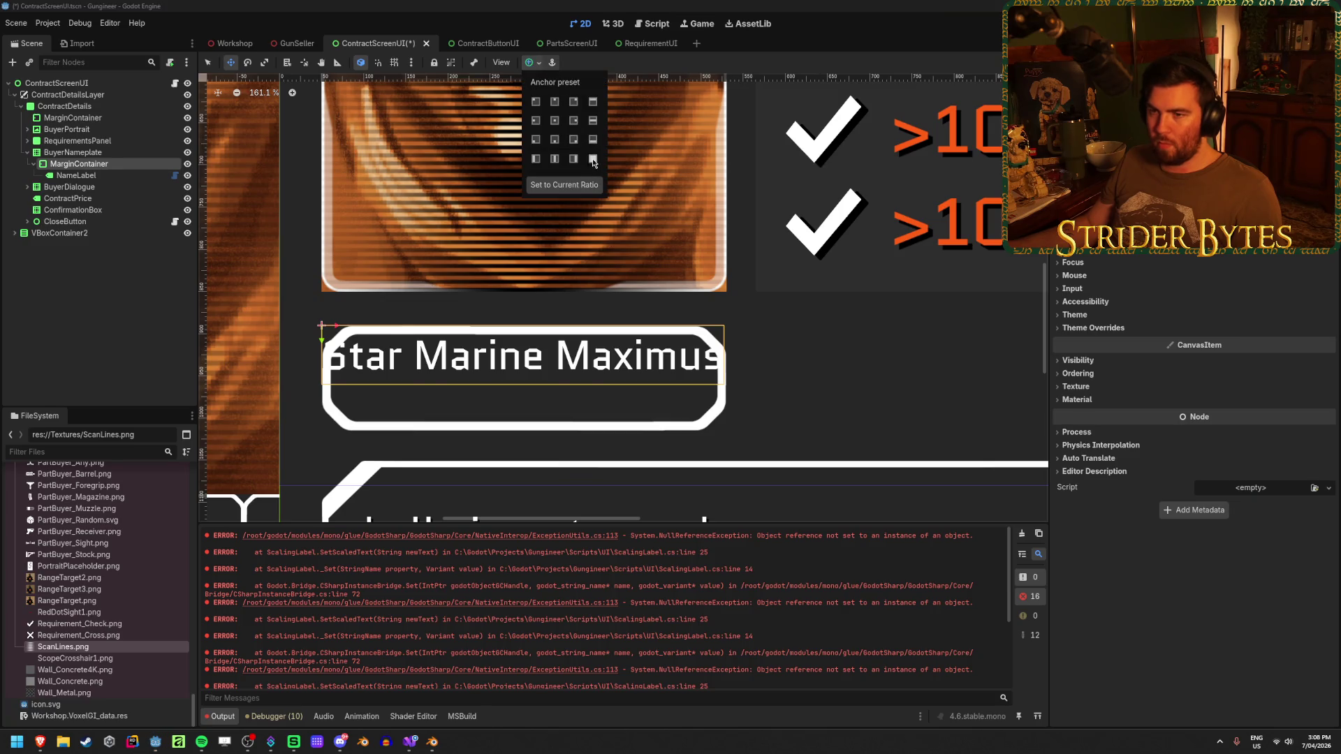
left_click(592, 160)
Set the container's left and right margin overrides to 50 px and save.
left_click(1100, 327)
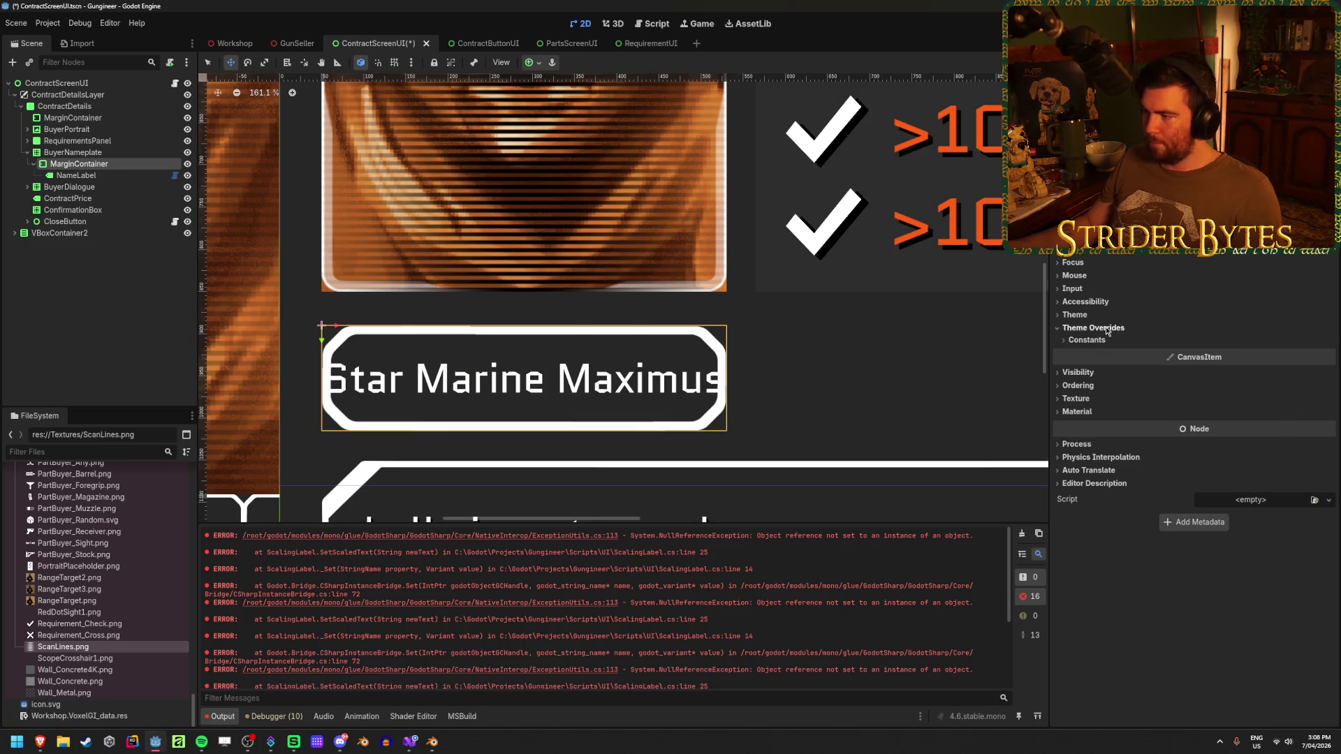
left_click_drag(1222, 357, 1283, 357)
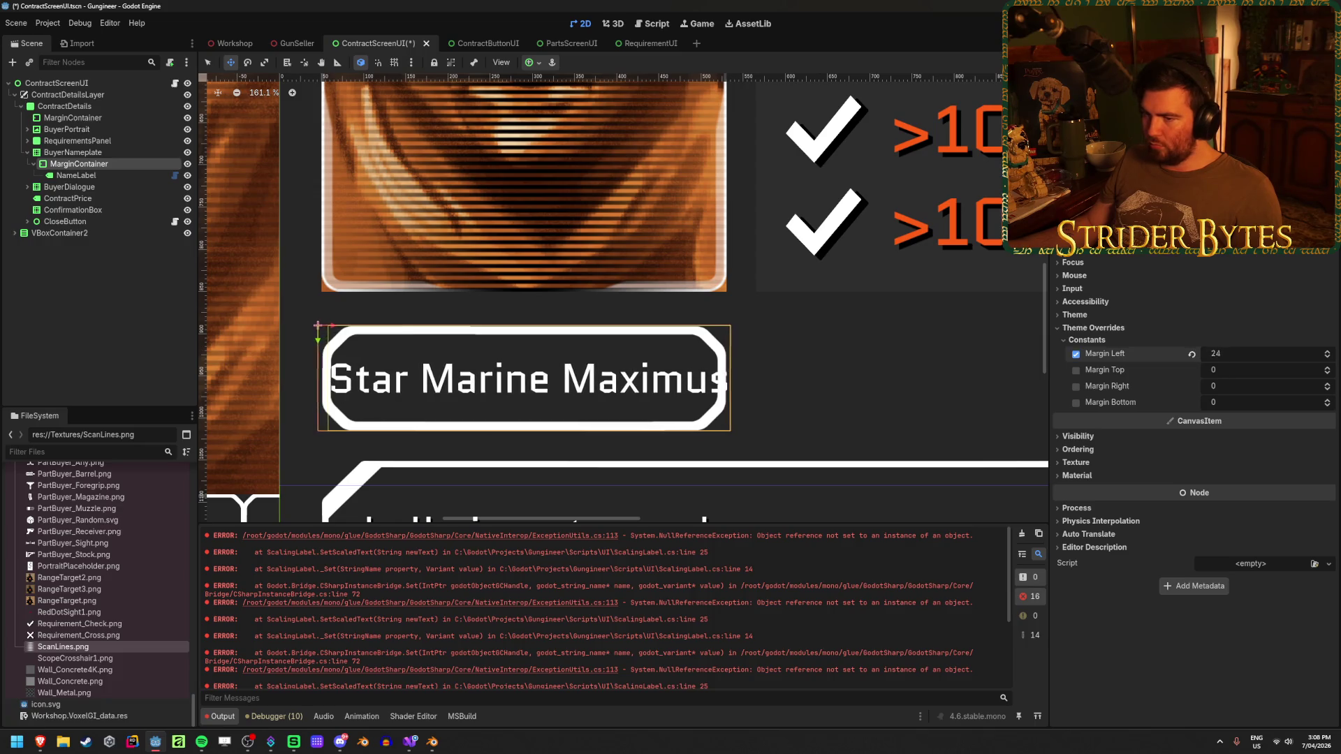
left_click_drag(1222, 387, 1299, 388)
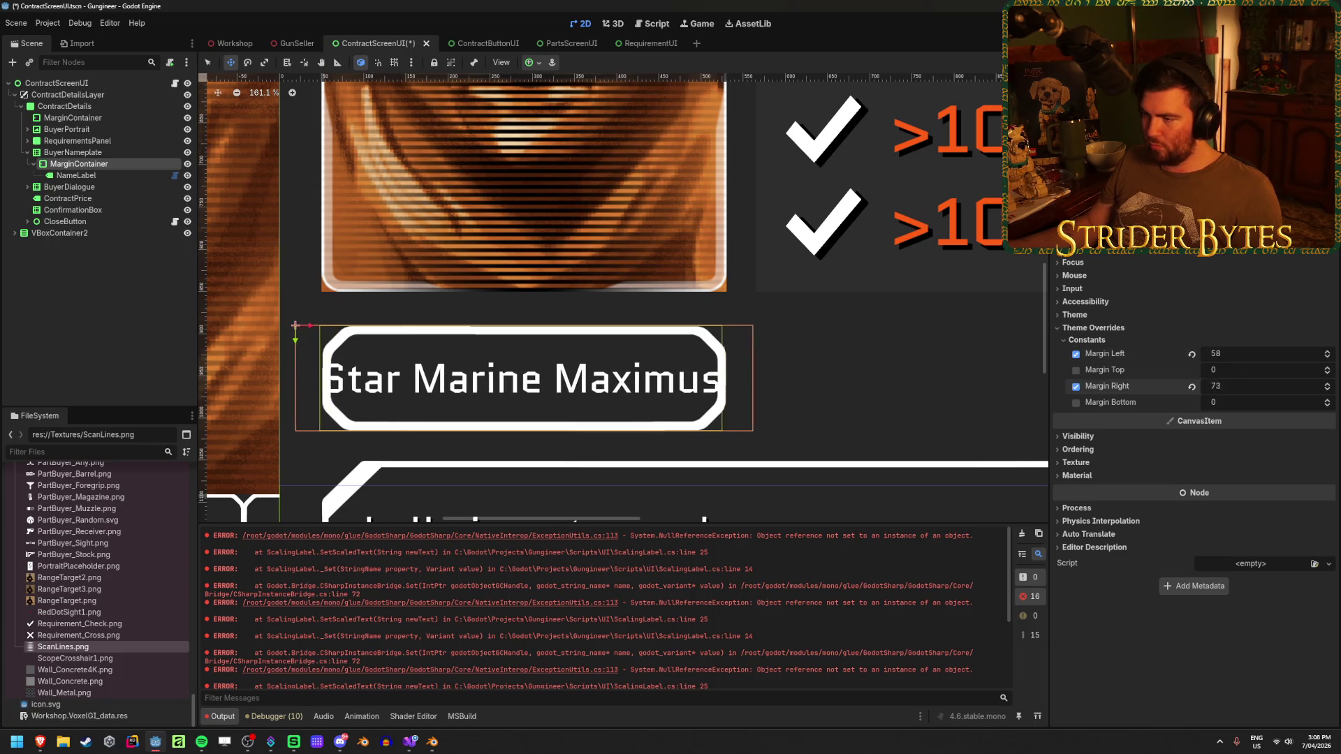
left_click(1243, 358)
type("50")
key("Tab")
type("50")
key("ctrl+s")
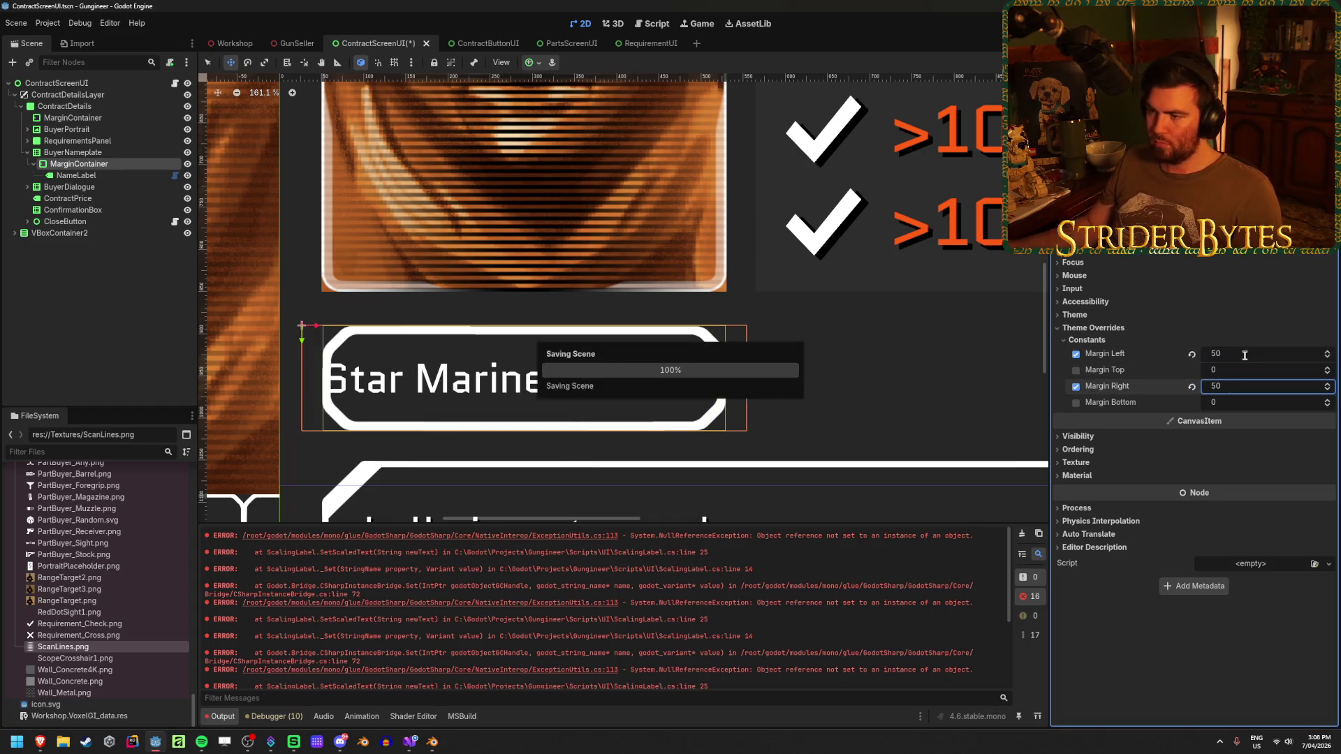
Clean stray characters out of NameLabel's text and save the scene.
left_click(76, 175)
left_click(1183, 302)
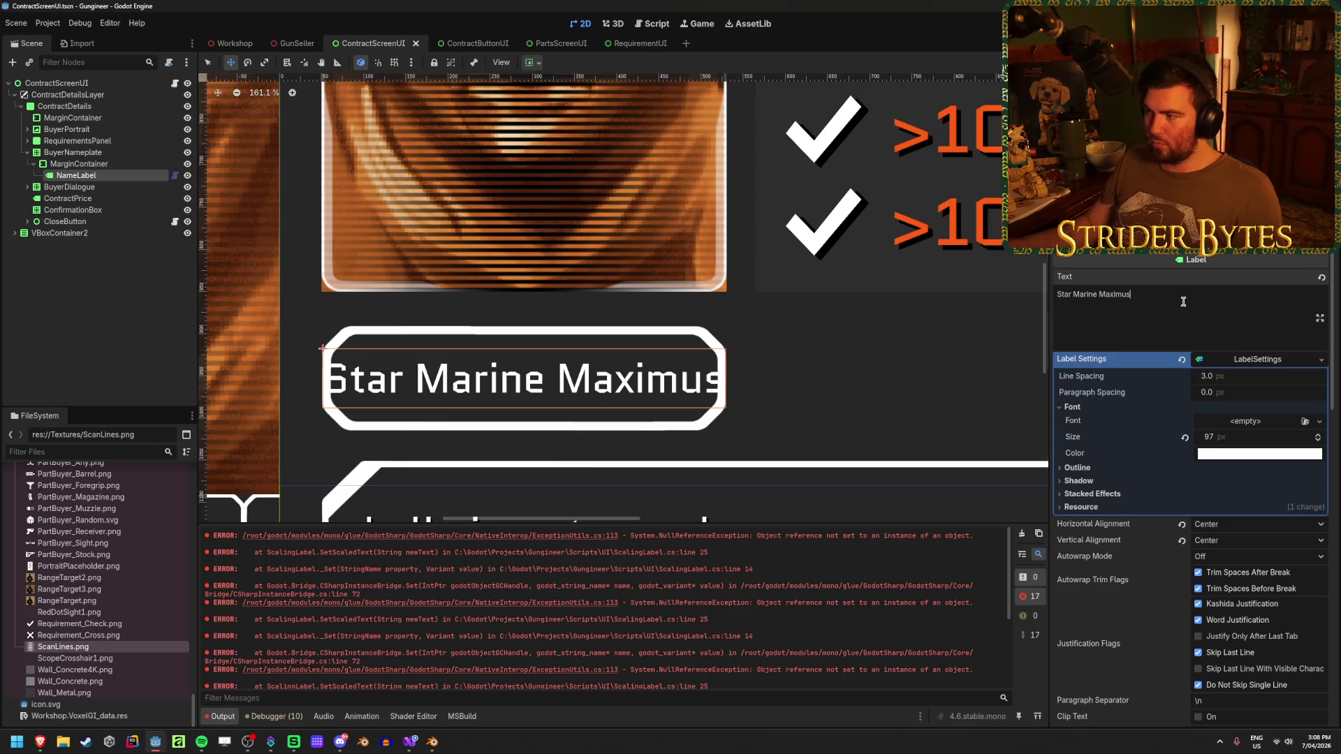
type("dsddsa")
key("BackSpace")
key("BackSpace")
key("BackSpace")
key("BackSpace")
key("BackSpace")
key("BackSpace")
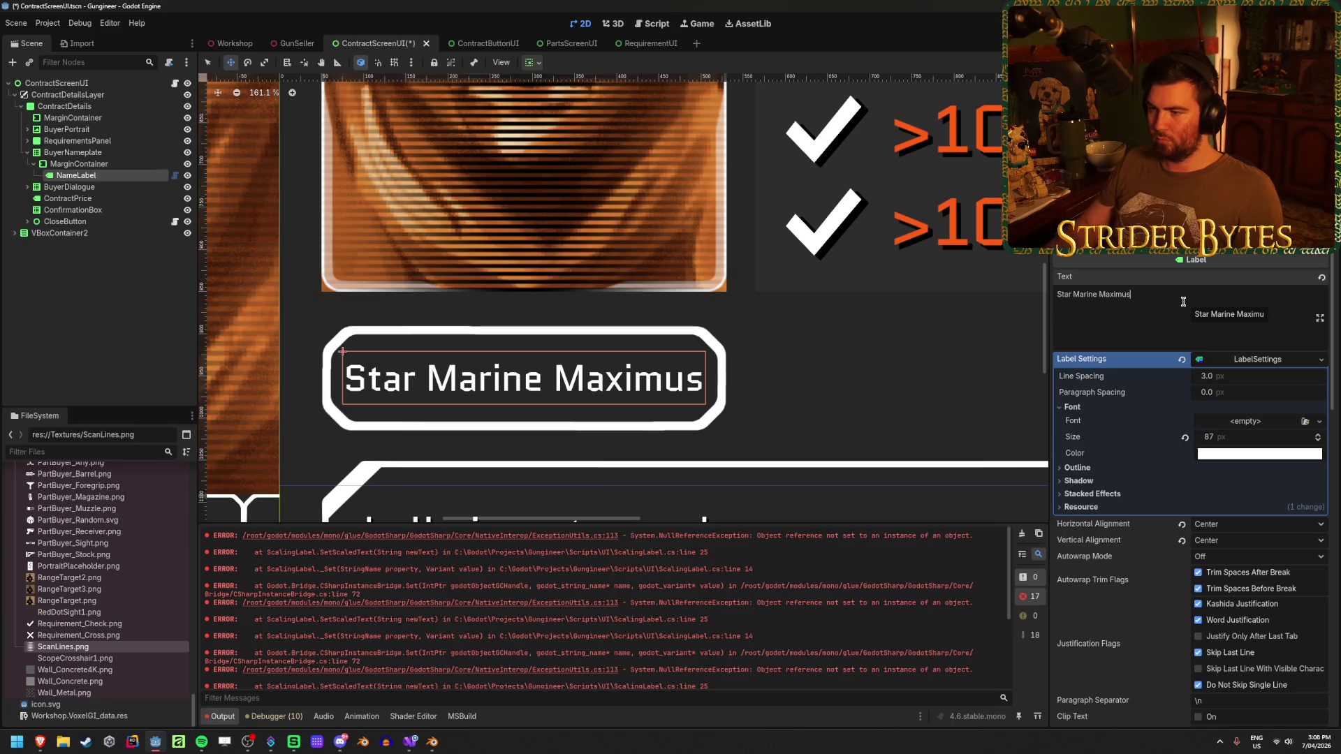
left_click(116, 297)
key("ctrl+s")
scroll(335, 356, "down", 5)
scroll(334, 355, "up", 3)
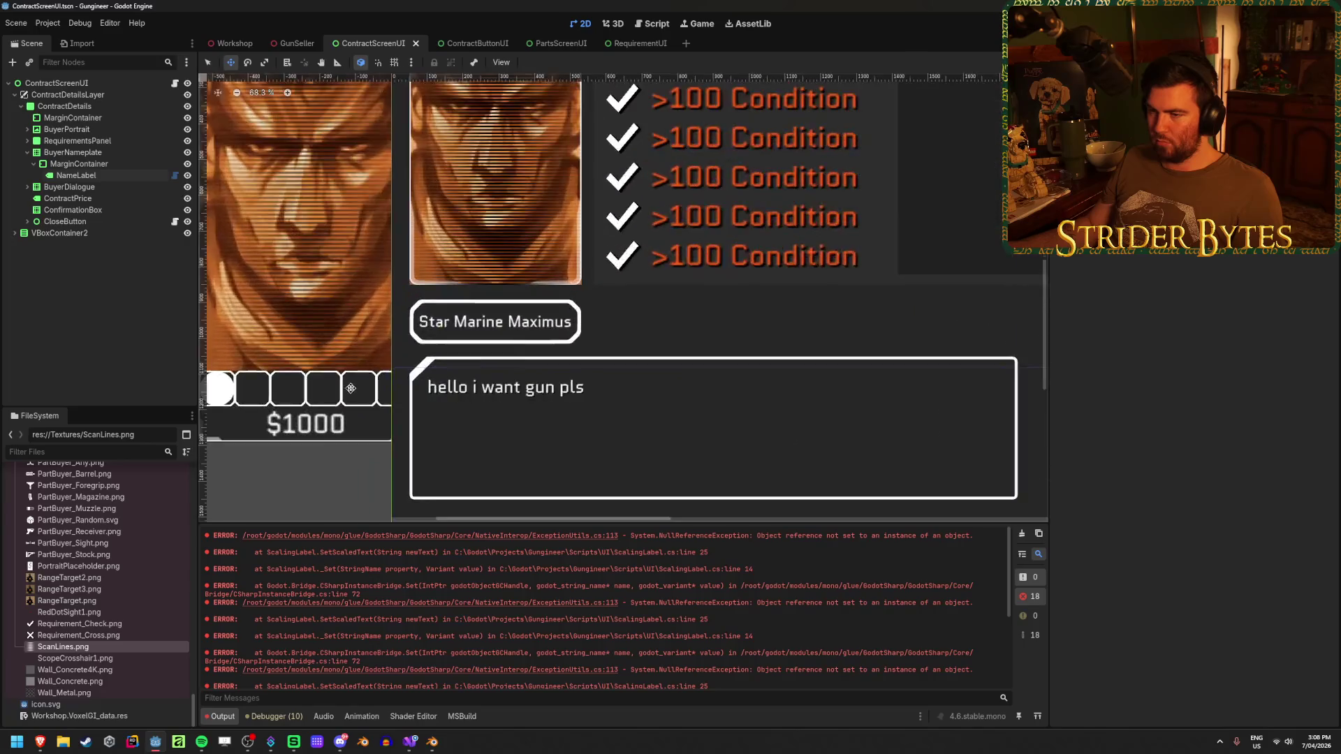
scroll(334, 355, "up", 2)
Replace the label text with Name, save, and hide the ContractDetails panel.
left_click(106, 176)
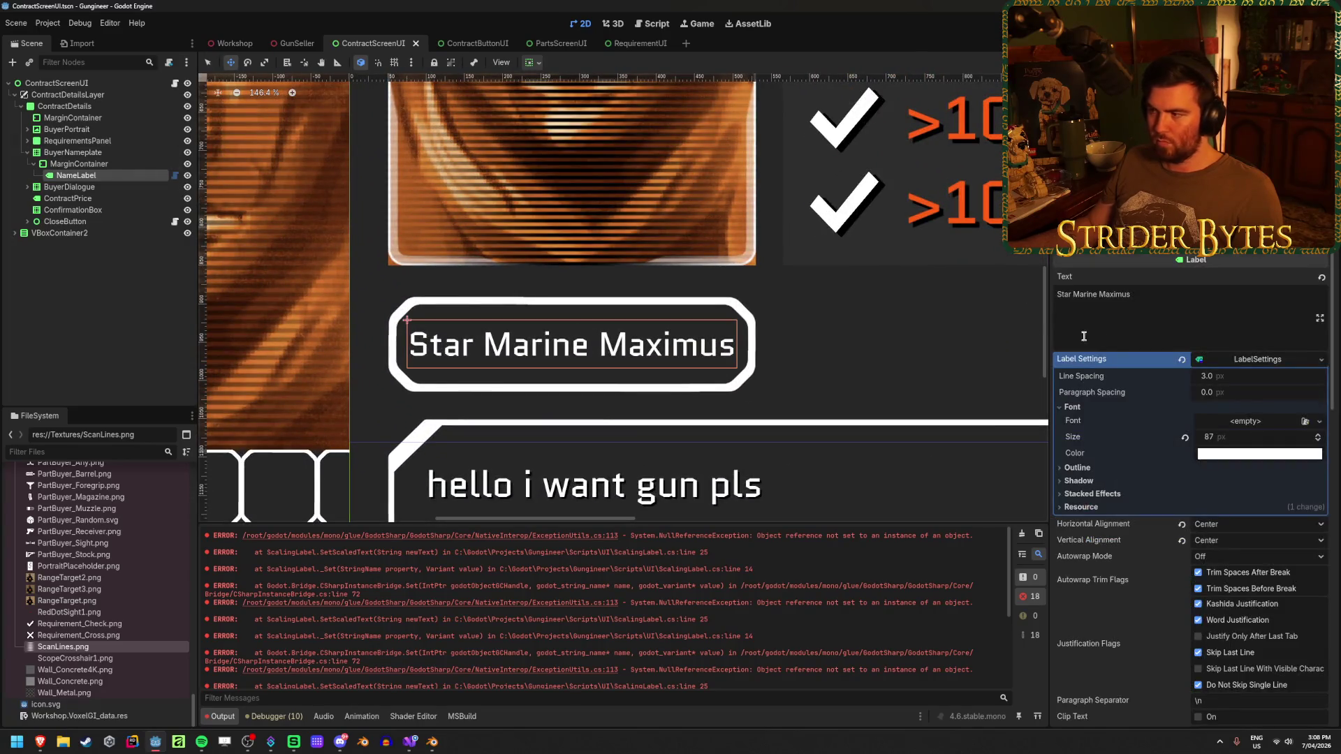
left_click(1171, 301)
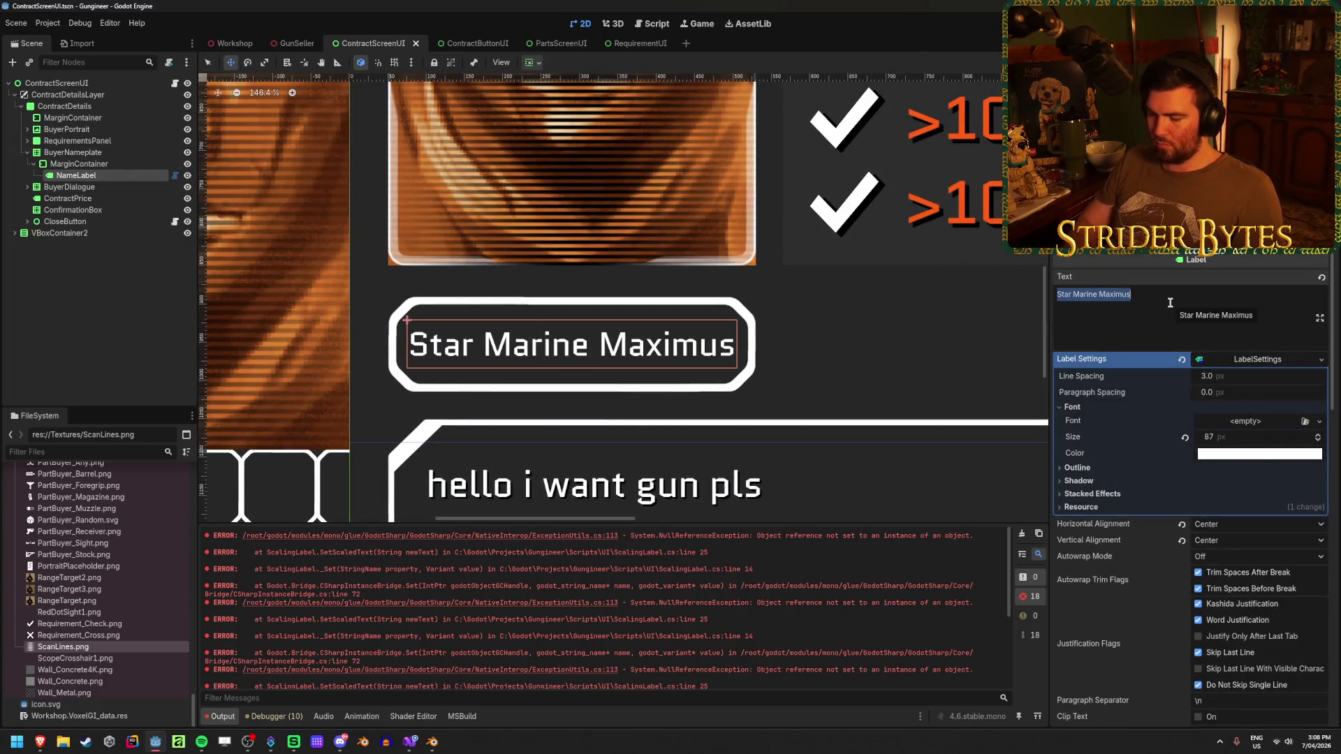
key("BackSpace")
key("BackSpace")
key("BackSpace")
key("BackSpace")
key("BackSpace")
type("Name")
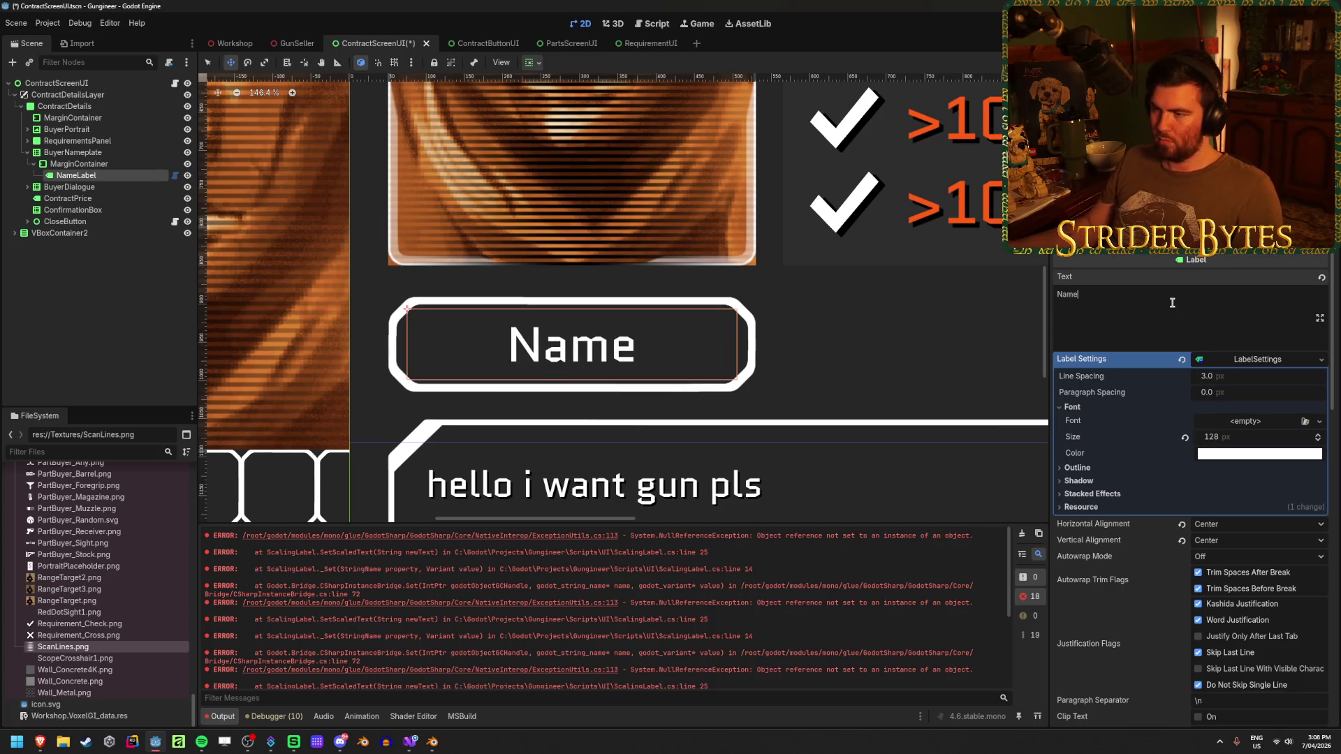
left_click(574, 394)
key("ctrl+s")
scroll(575, 394, "down", 6)
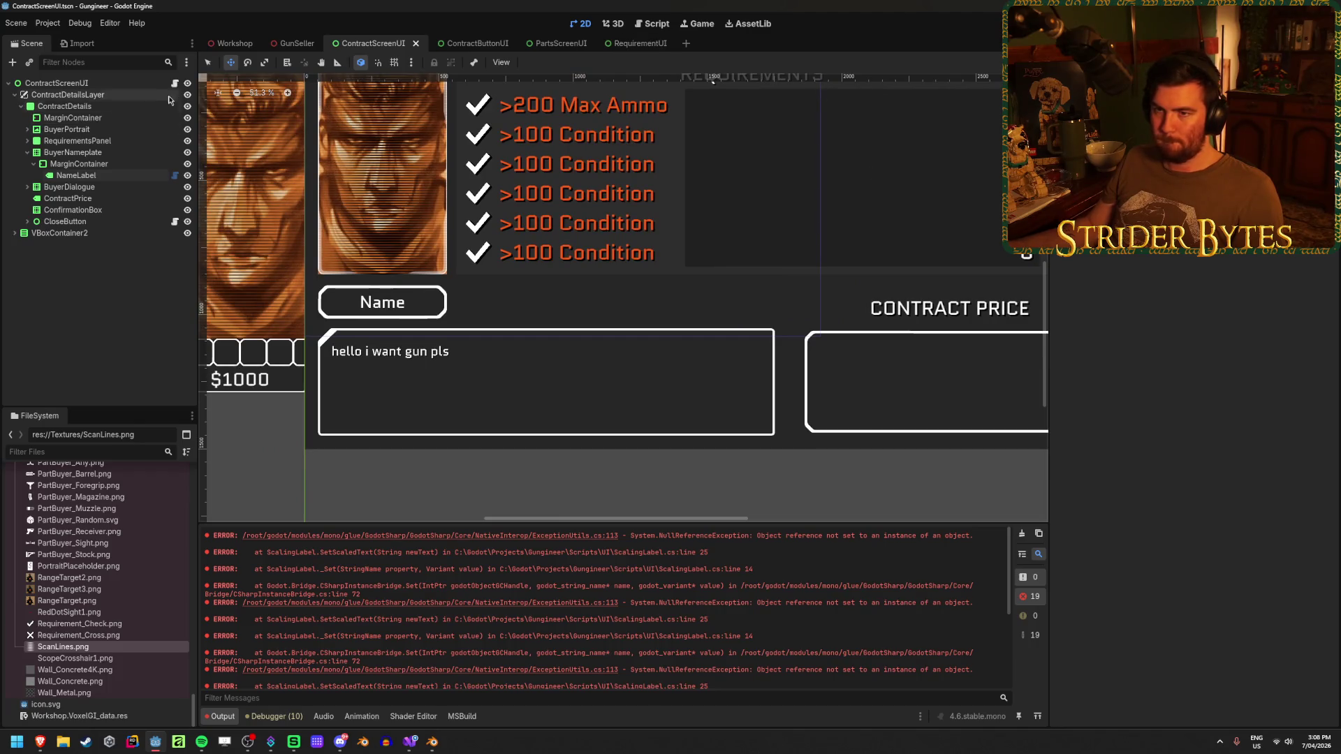
left_click(129, 106)
left_click(187, 107)
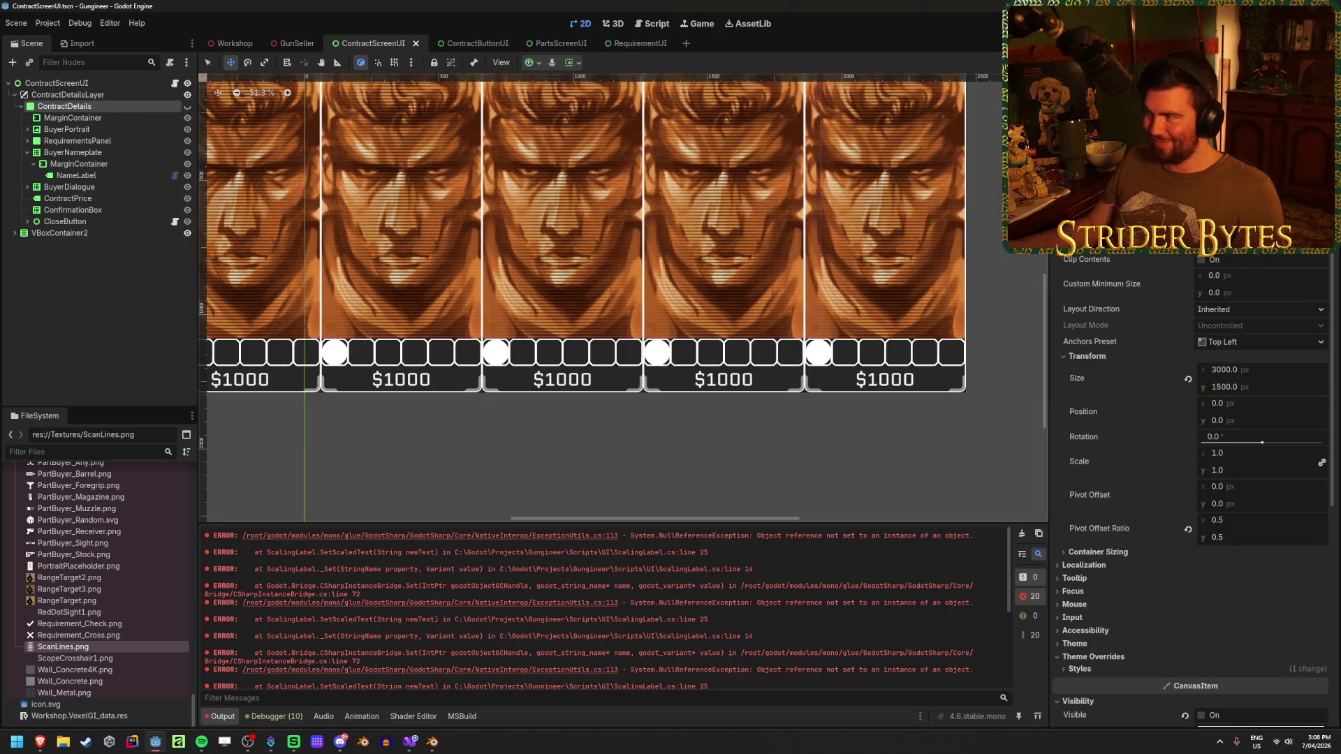
key("F5")
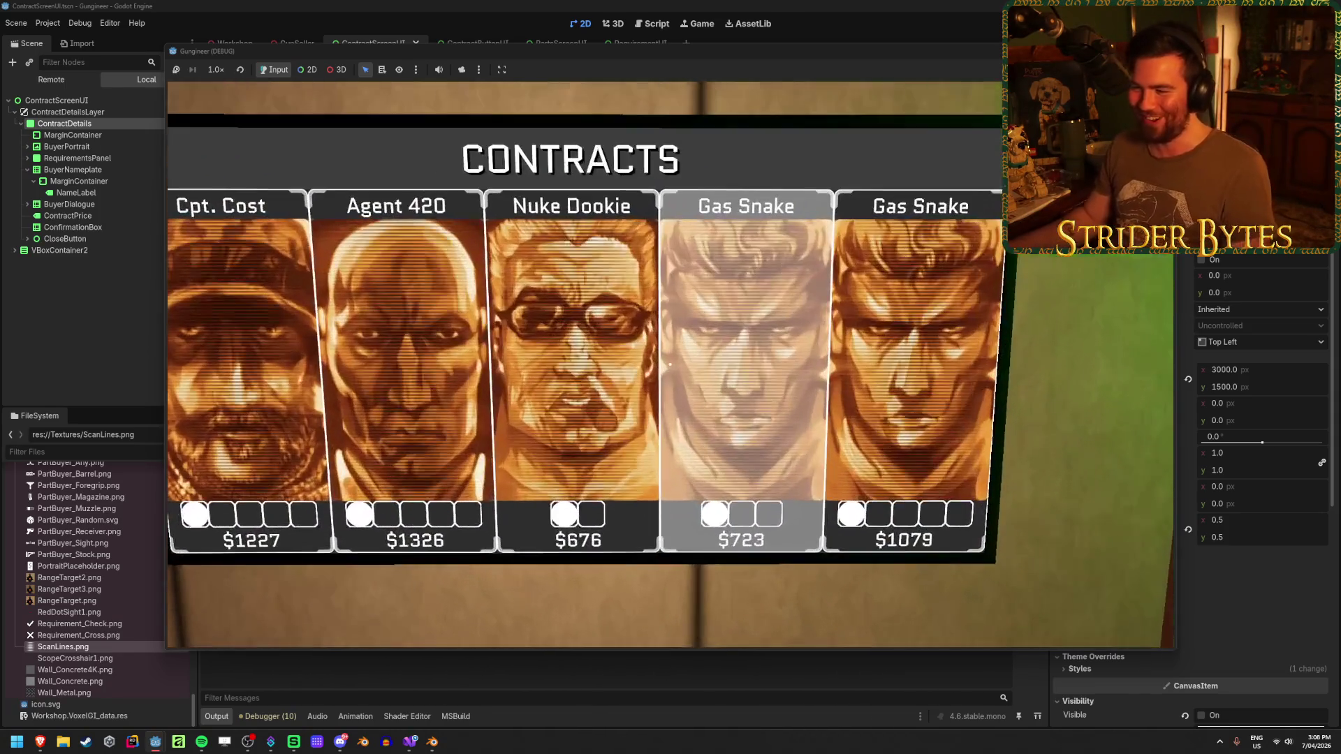
key("Escape")
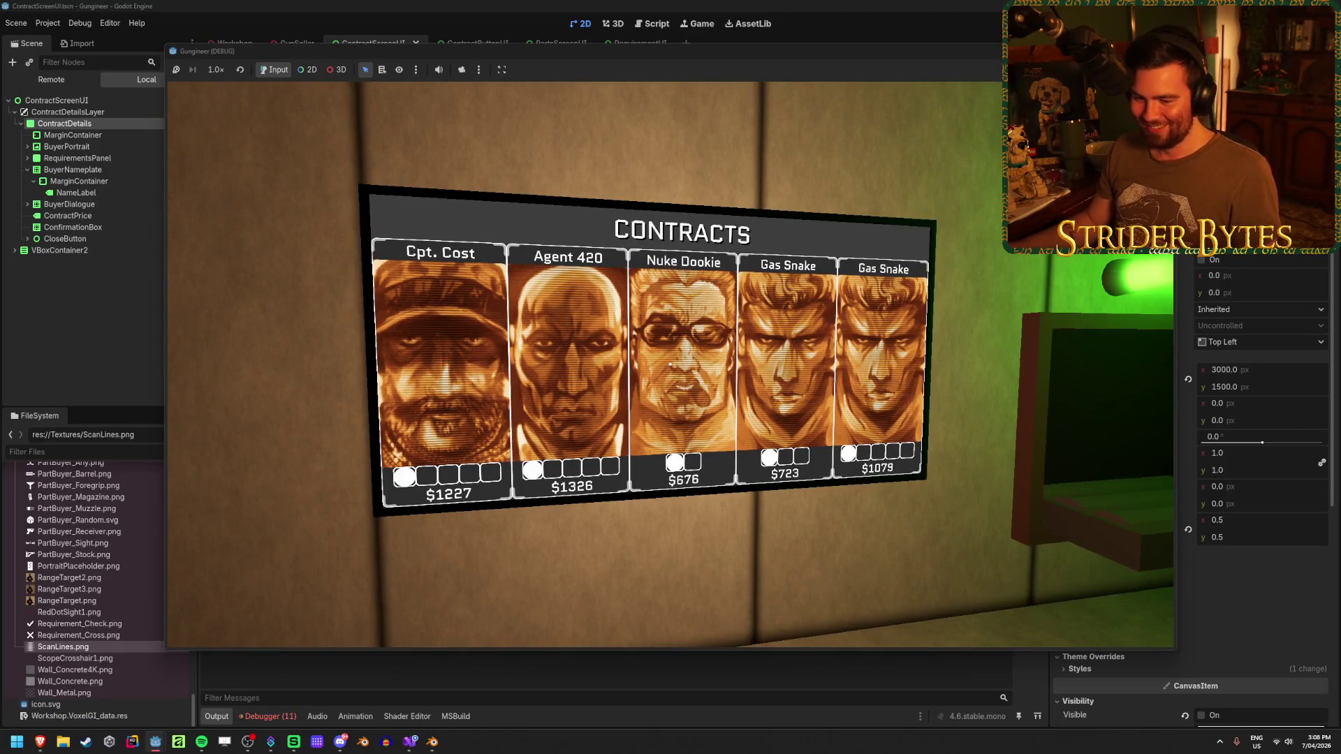
key("F8")
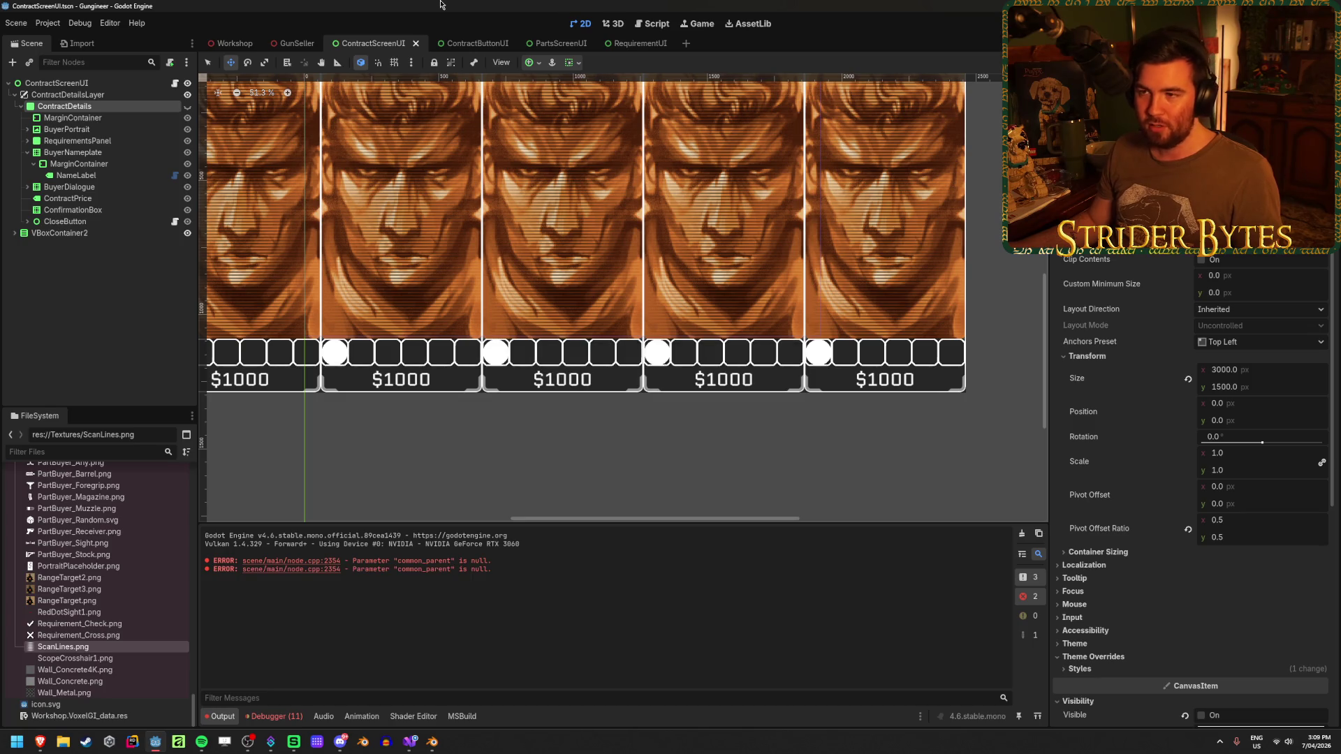
Expand the NullReferenceException in the Debugger's Errors list to read its stack trace.
left_click(270, 716)
left_click(207, 695)
scroll(260, 655, "down", 2)
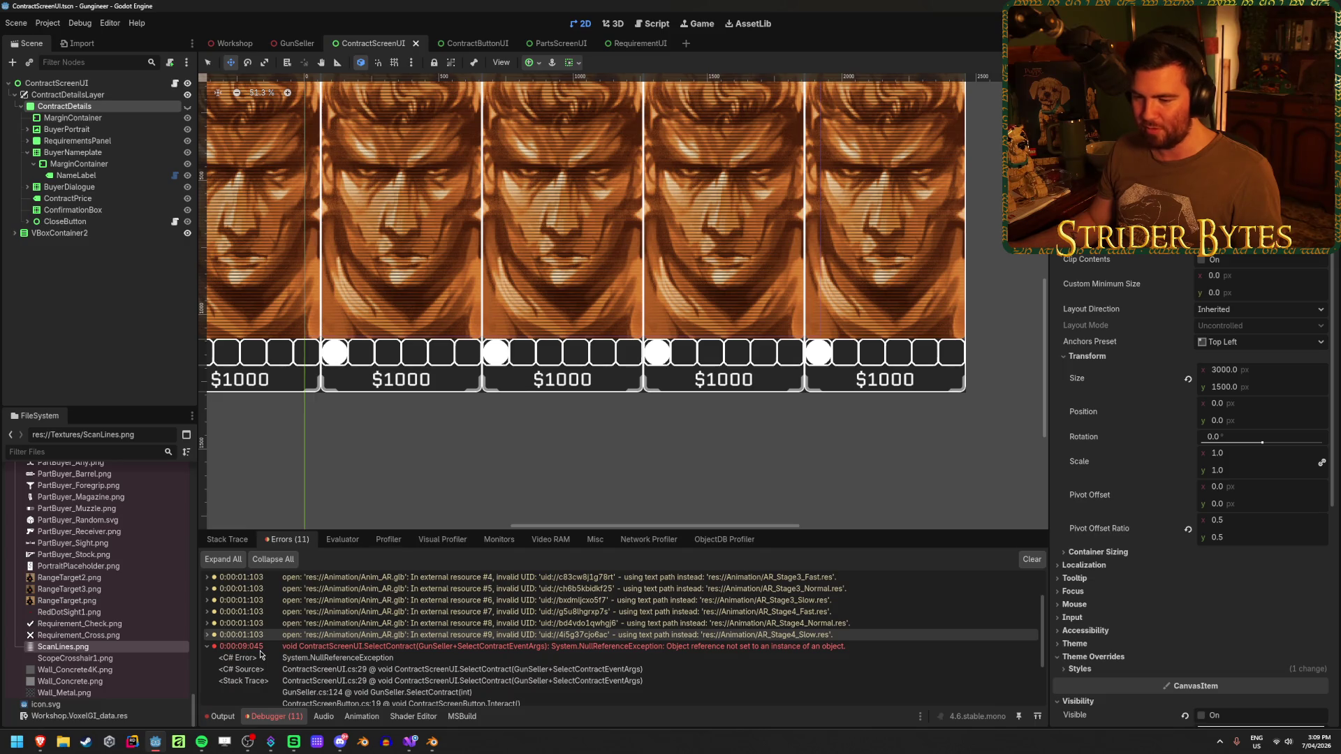
scroll(260, 654, "down", 2)
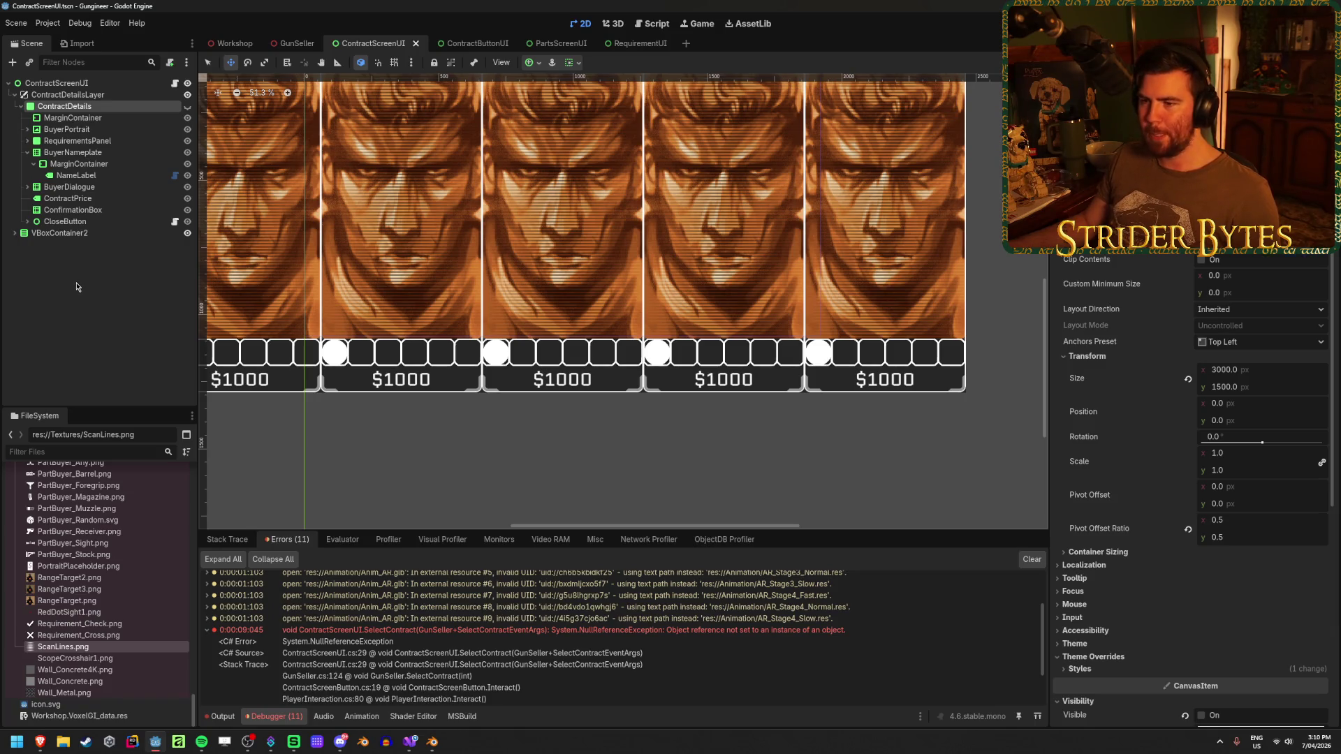
Assign NameLabel to ContractScreenUI's Name Label export, save, and run the game with F5.
left_click(187, 106)
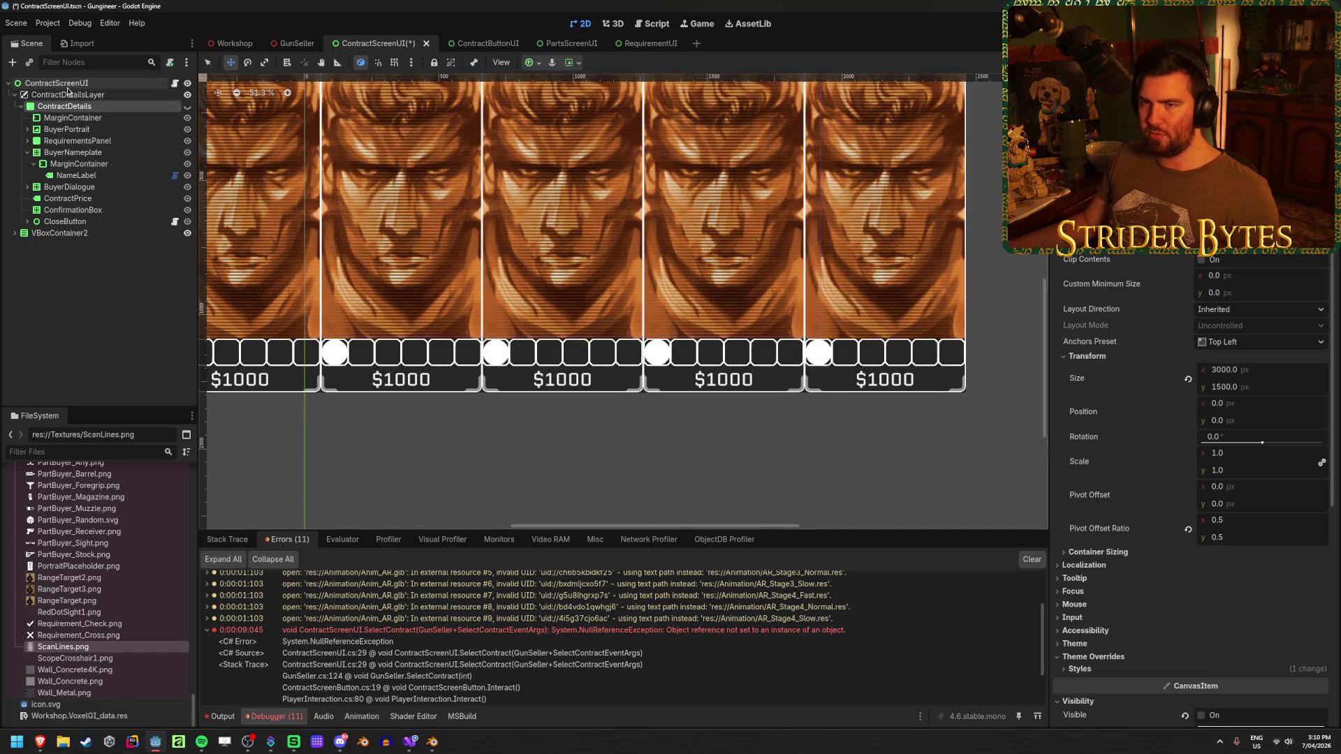
left_click(67, 88)
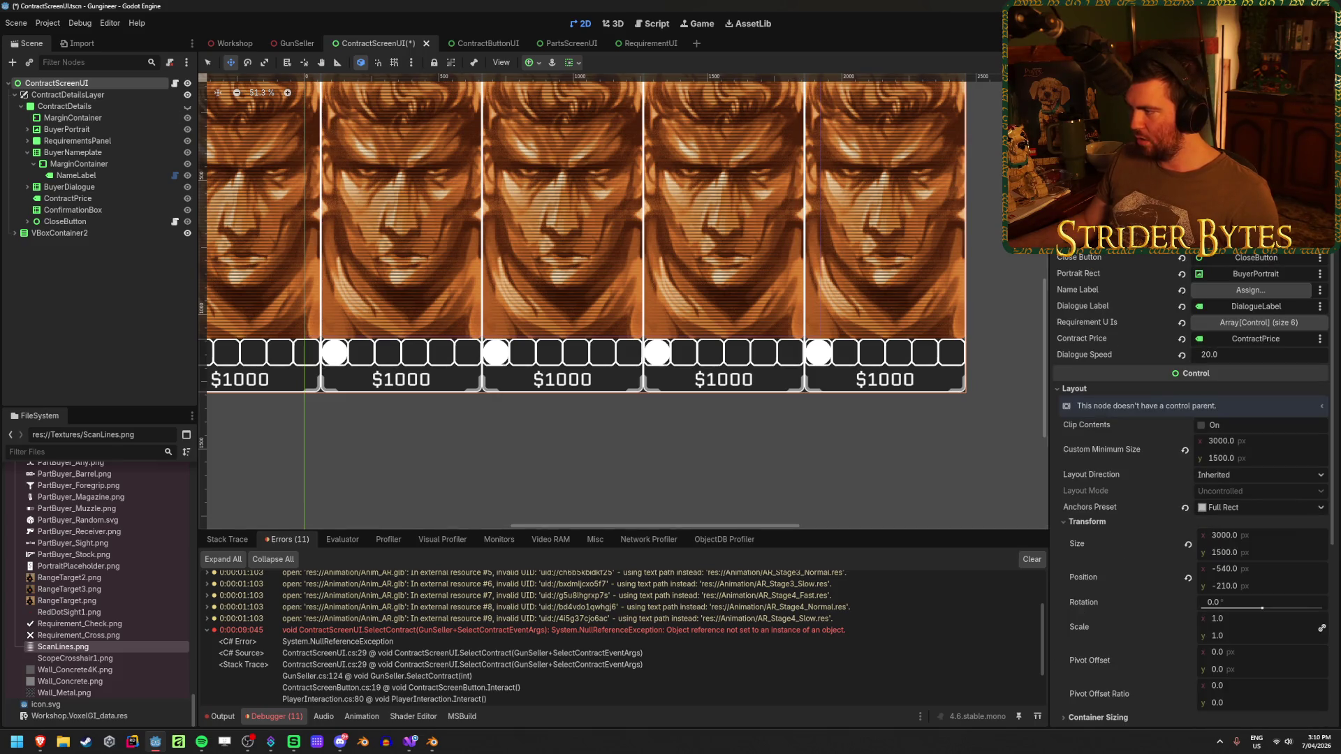
left_click(1249, 289)
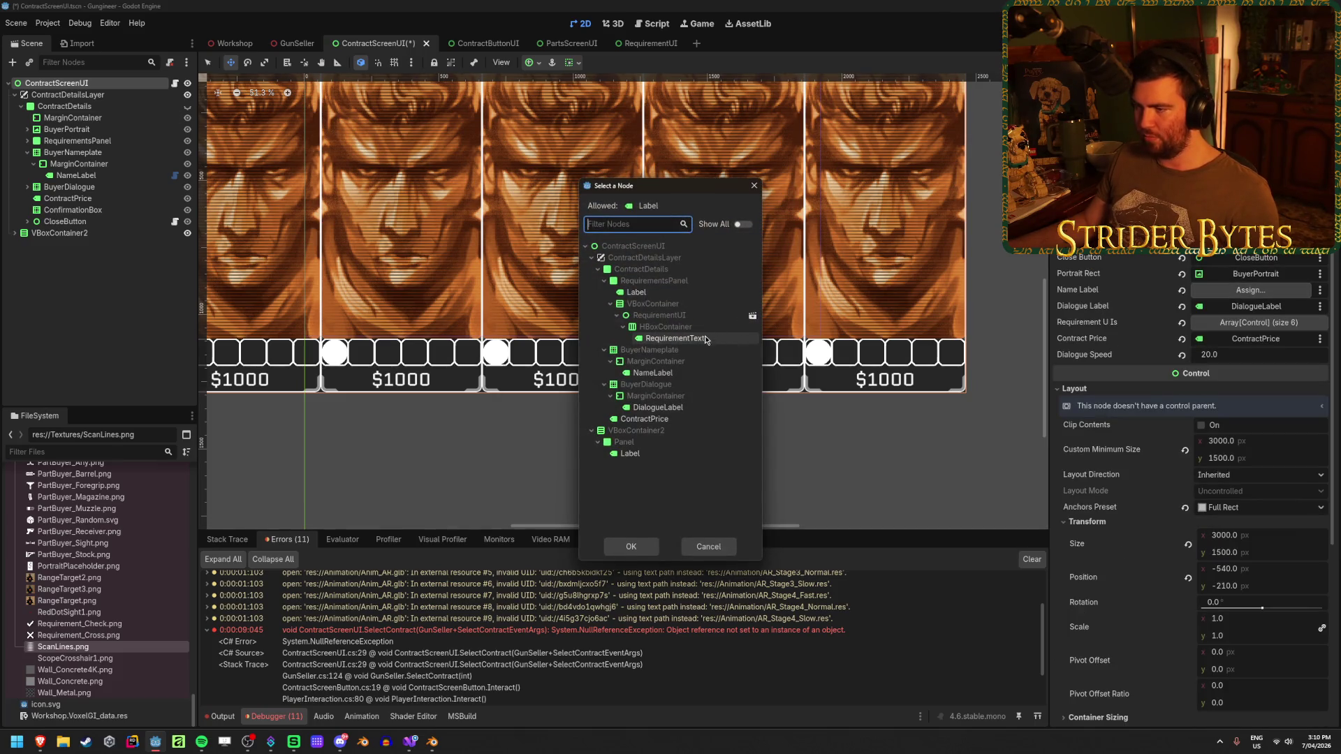
left_click(692, 374)
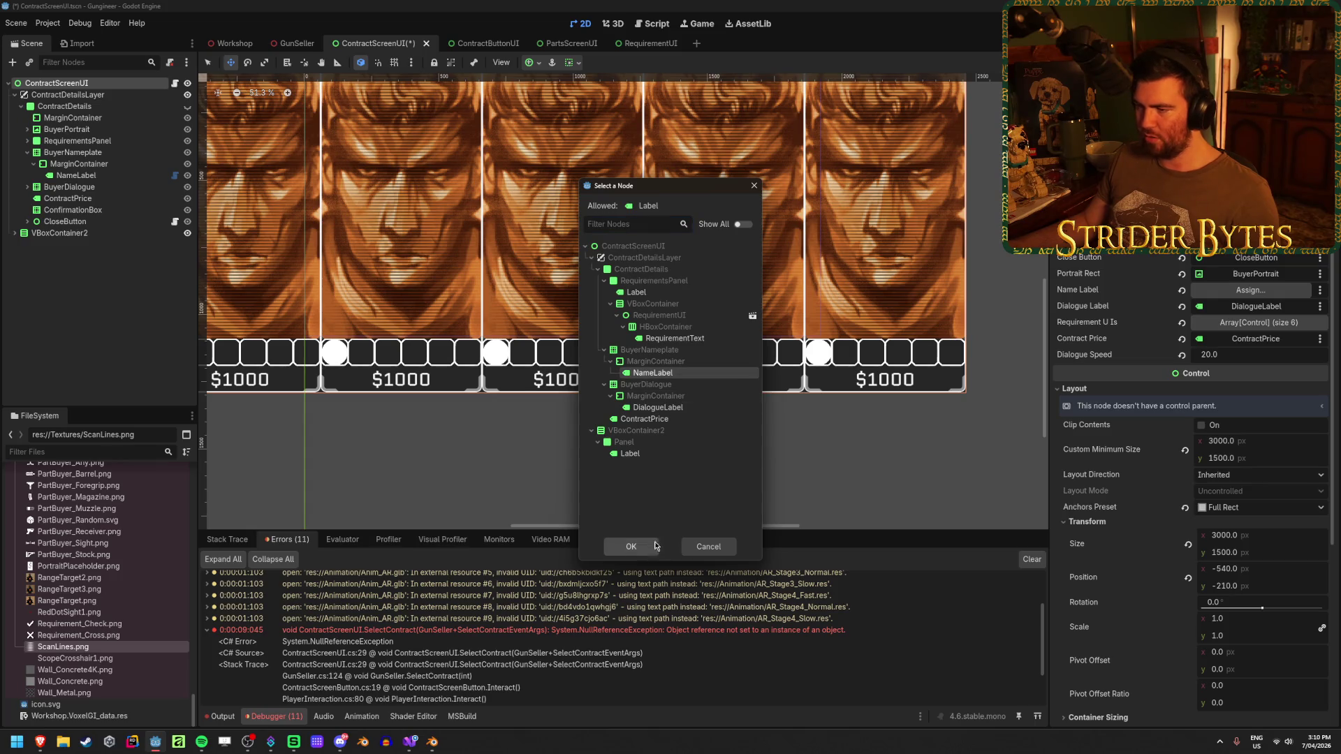
left_click(630, 546)
key("ctrl+s")
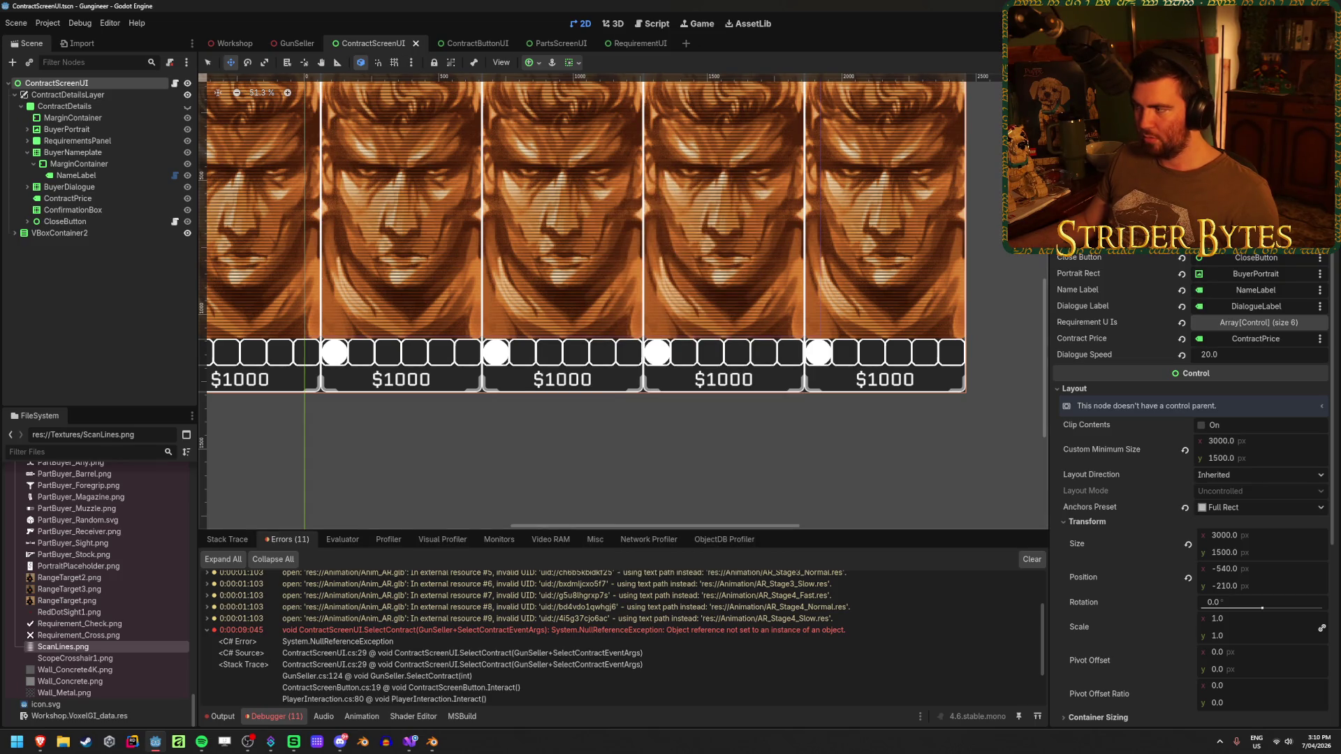
key("F5")
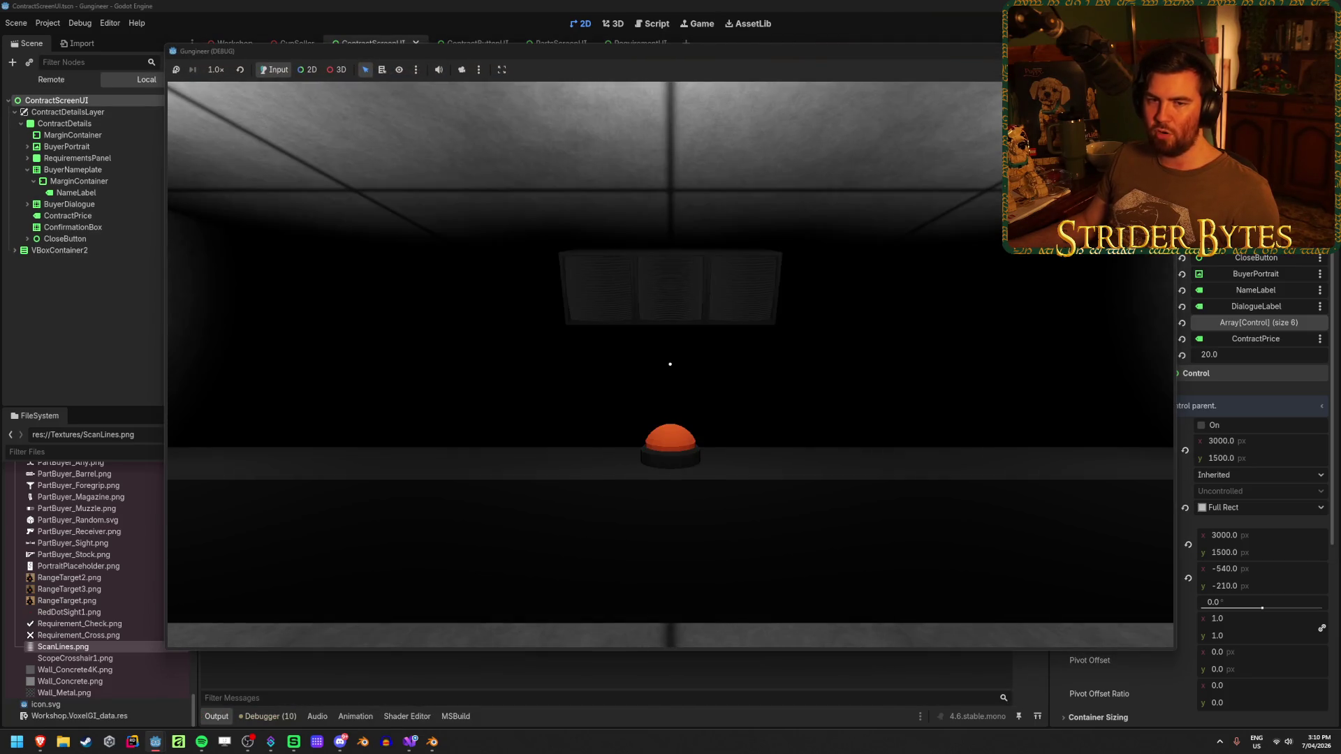
Walk to the contracts board and open the Gas Snake, $797 Gas Snake and Agent 420 contract details.
key("w")
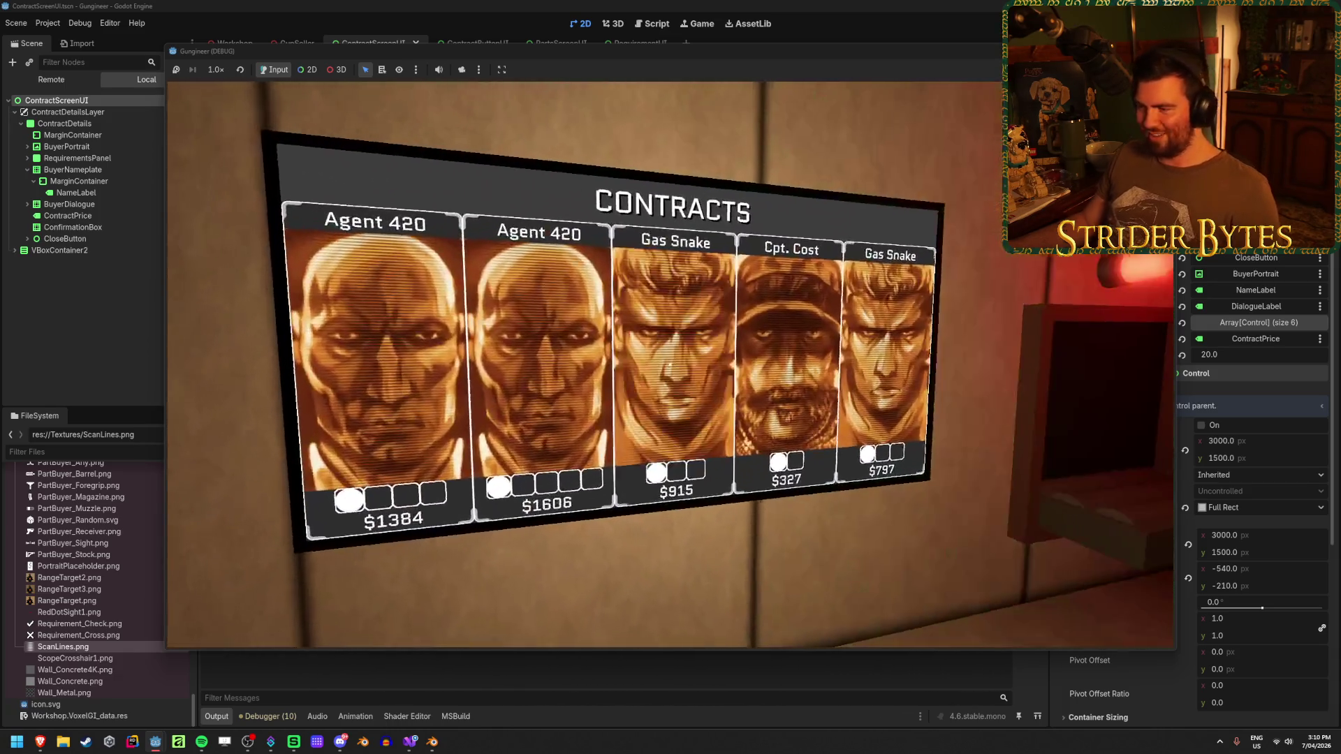
left_click(671, 365)
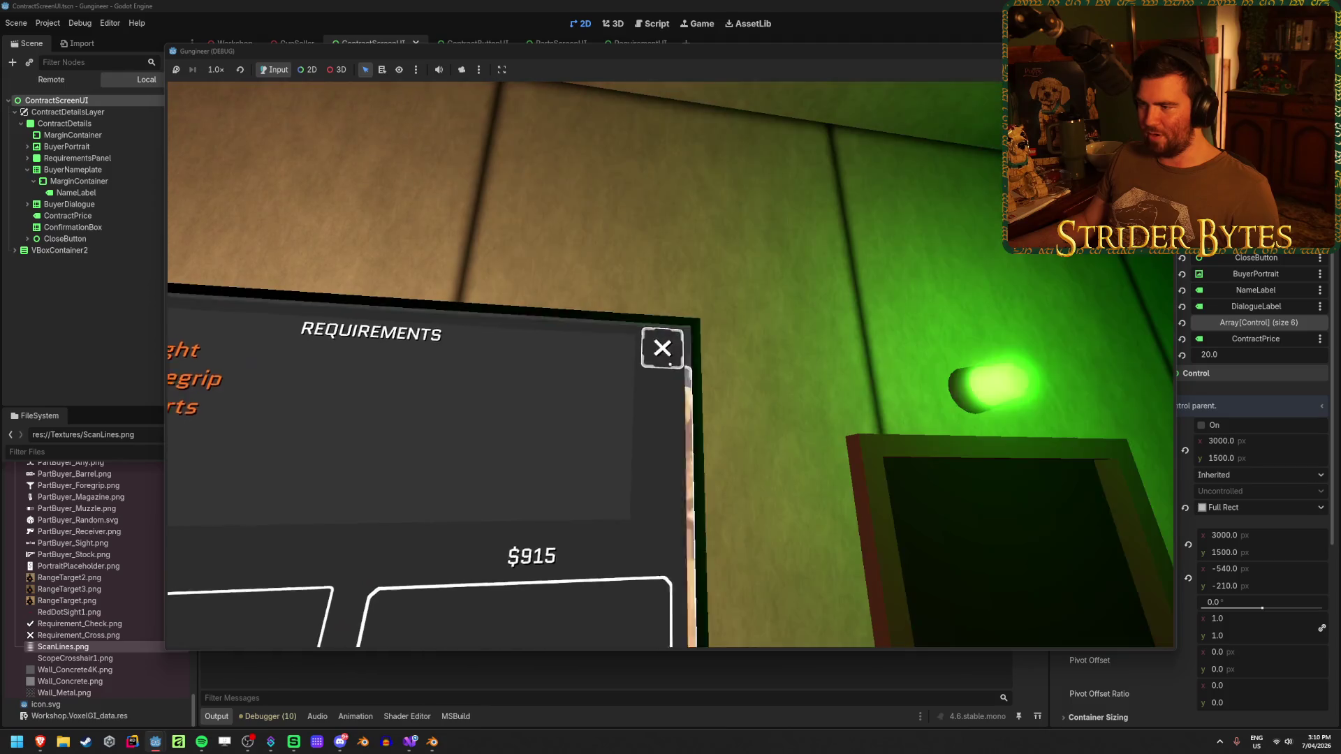
left_click(670, 364)
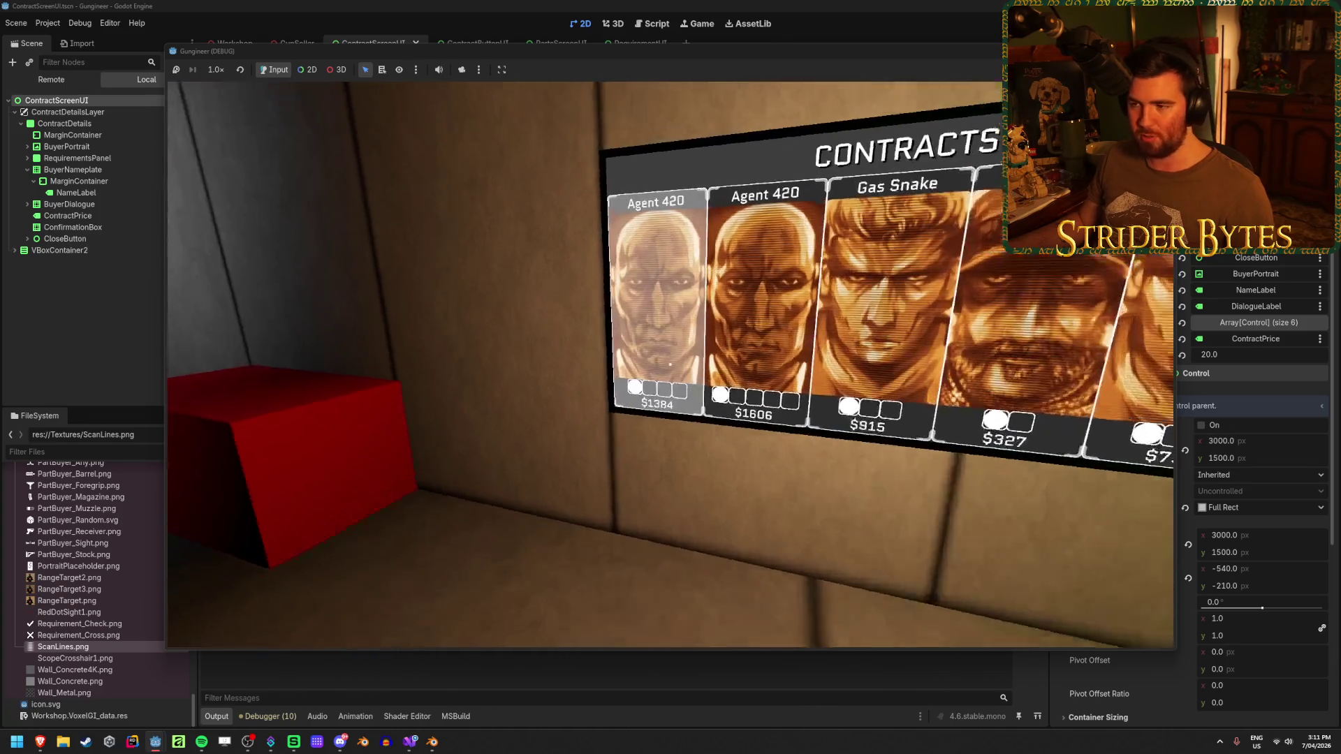
left_click(671, 365)
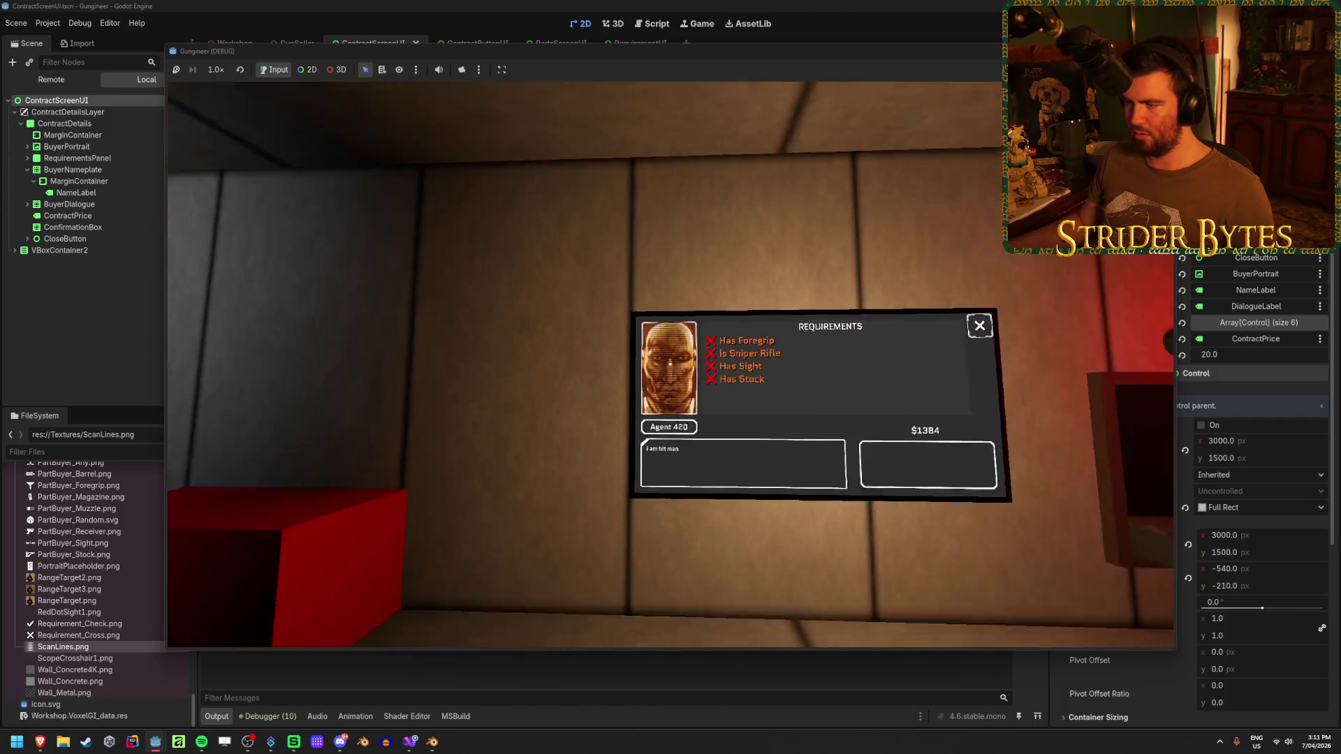
key("w")
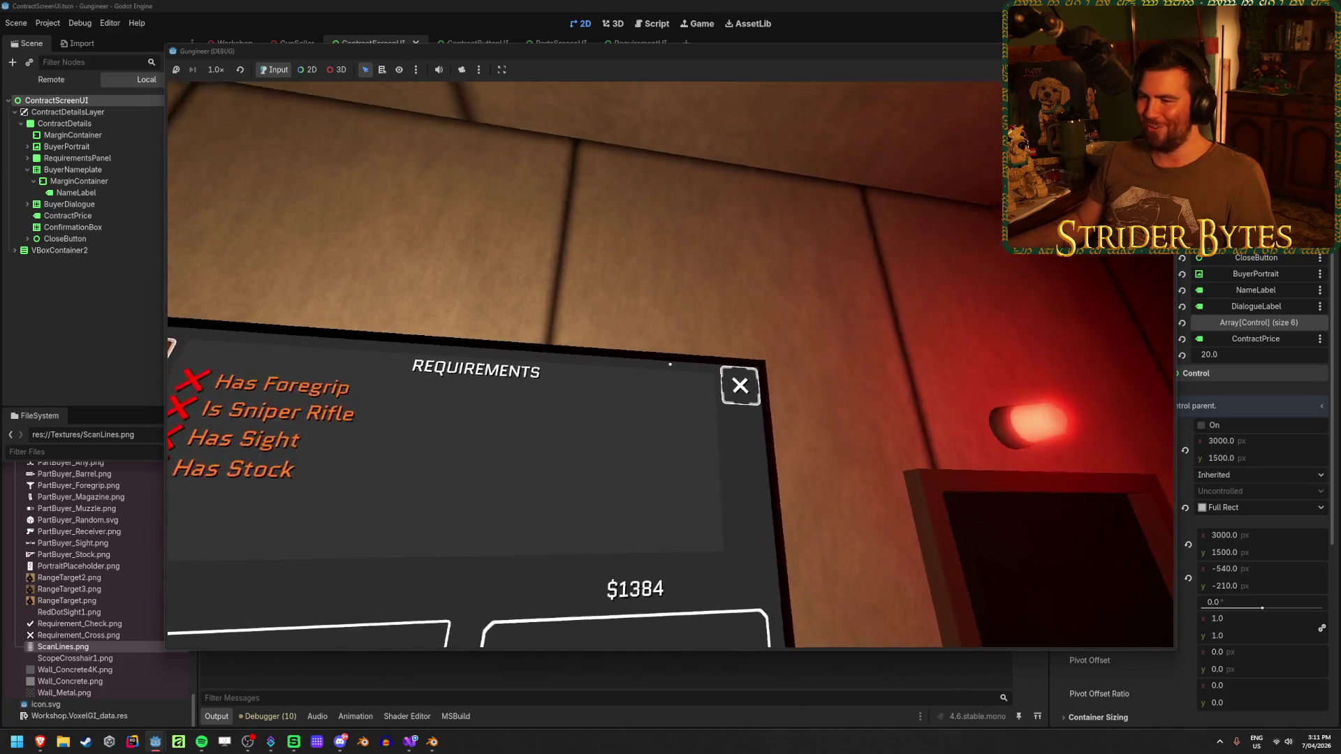
left_click(671, 365)
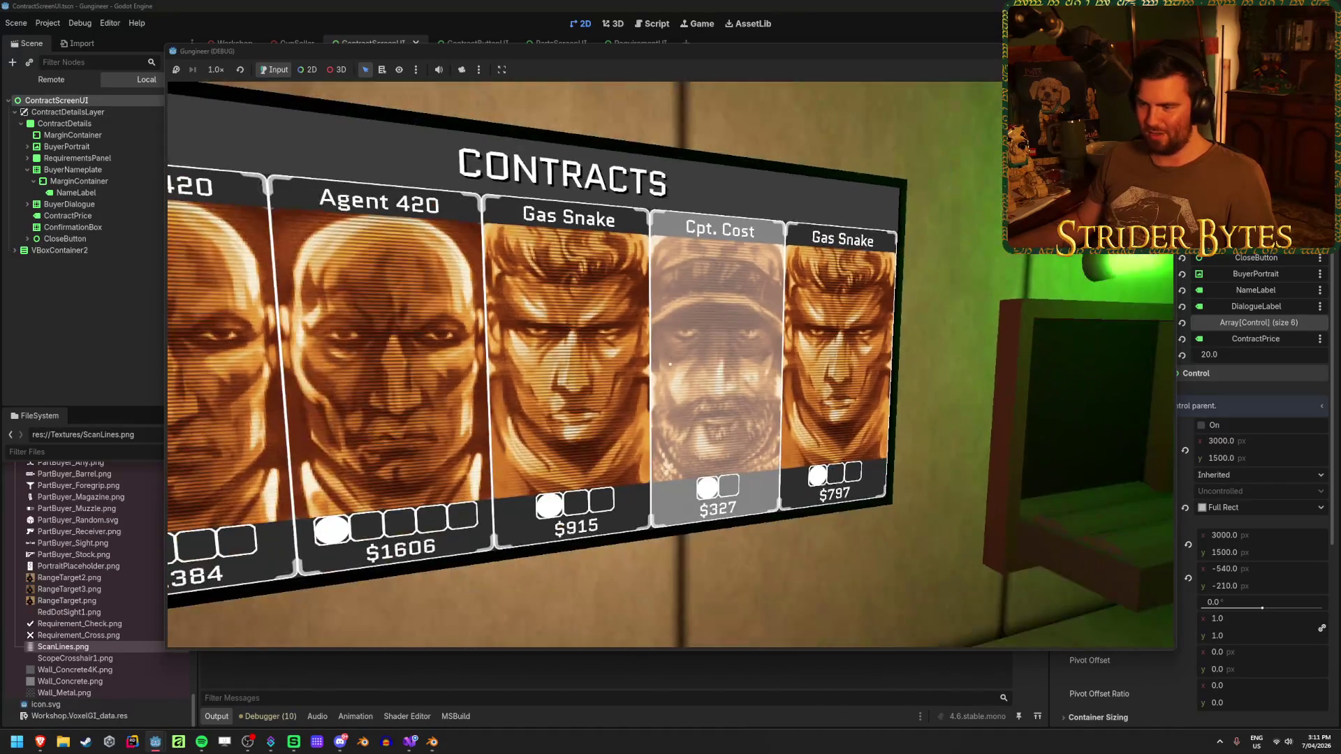
Reposition around the board, reopen the Gas Snake requirements and close them again.
key("w")
key("s")
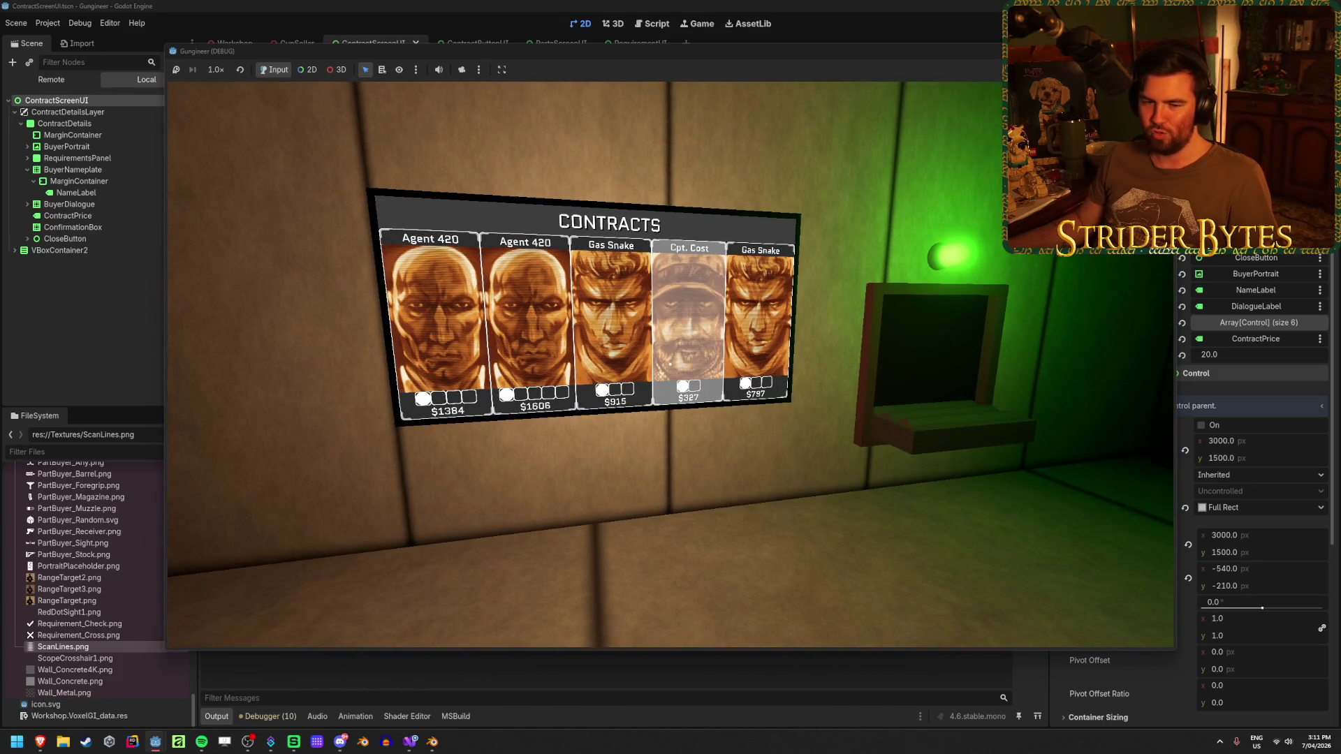
key("s")
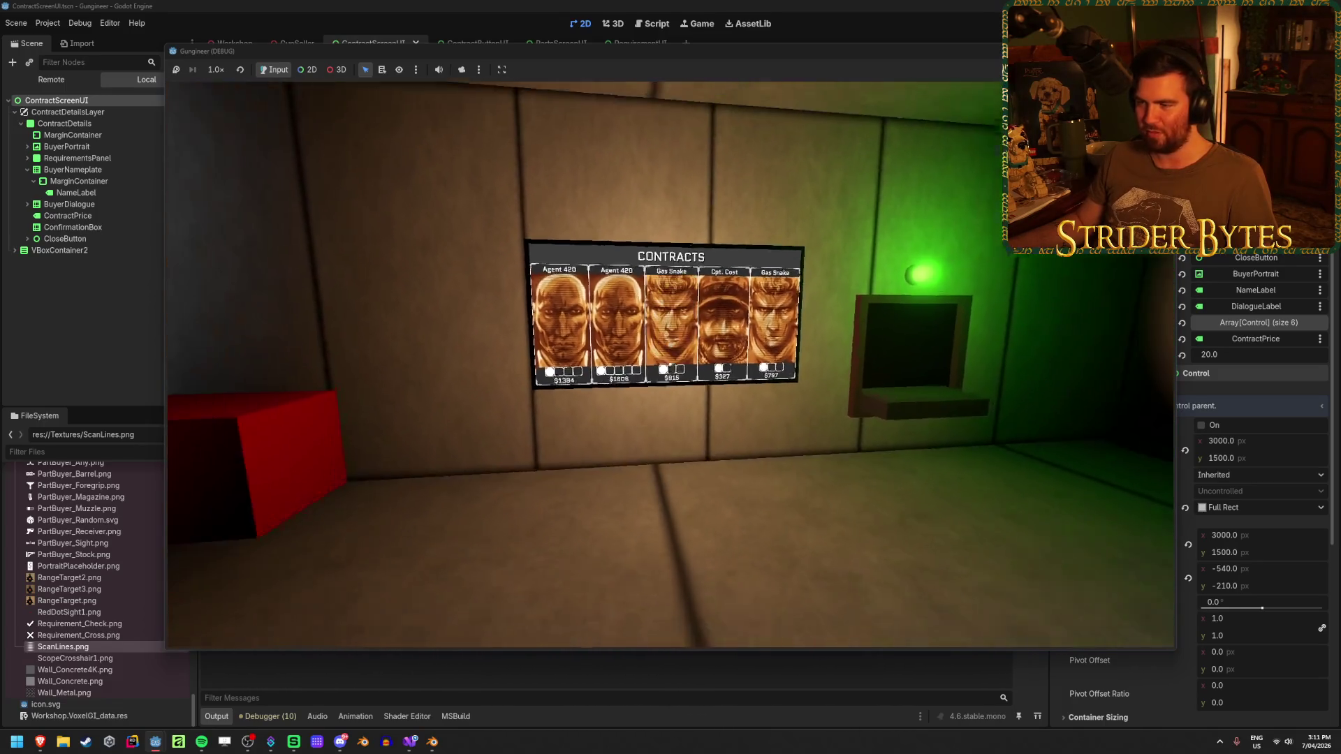
key("w")
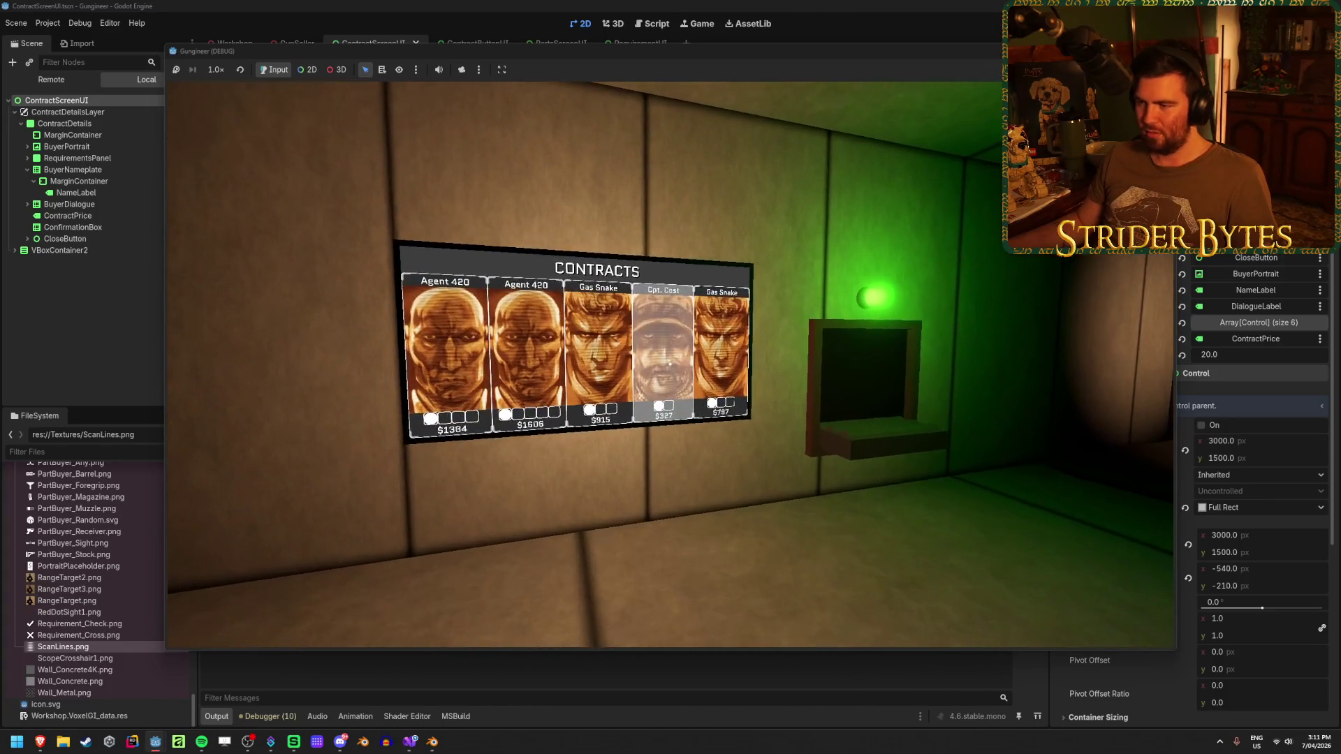
key("s")
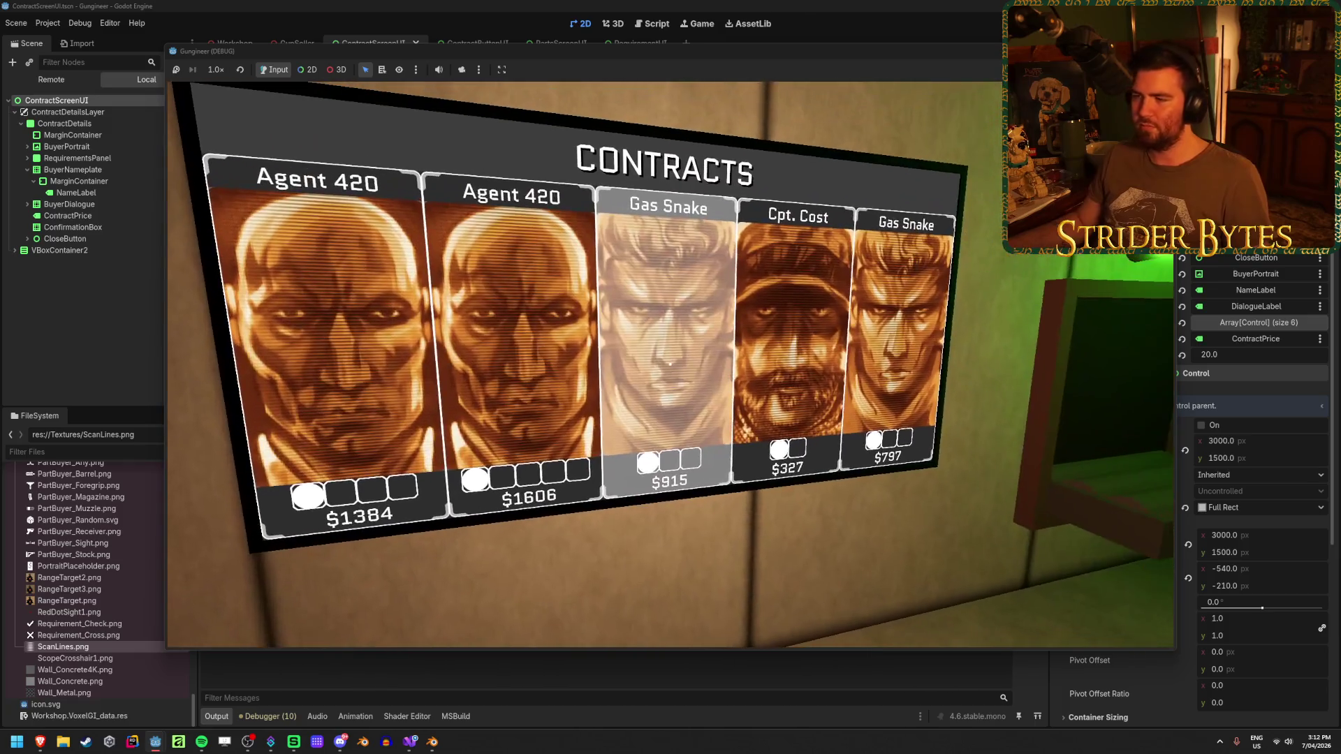
left_click(669, 364)
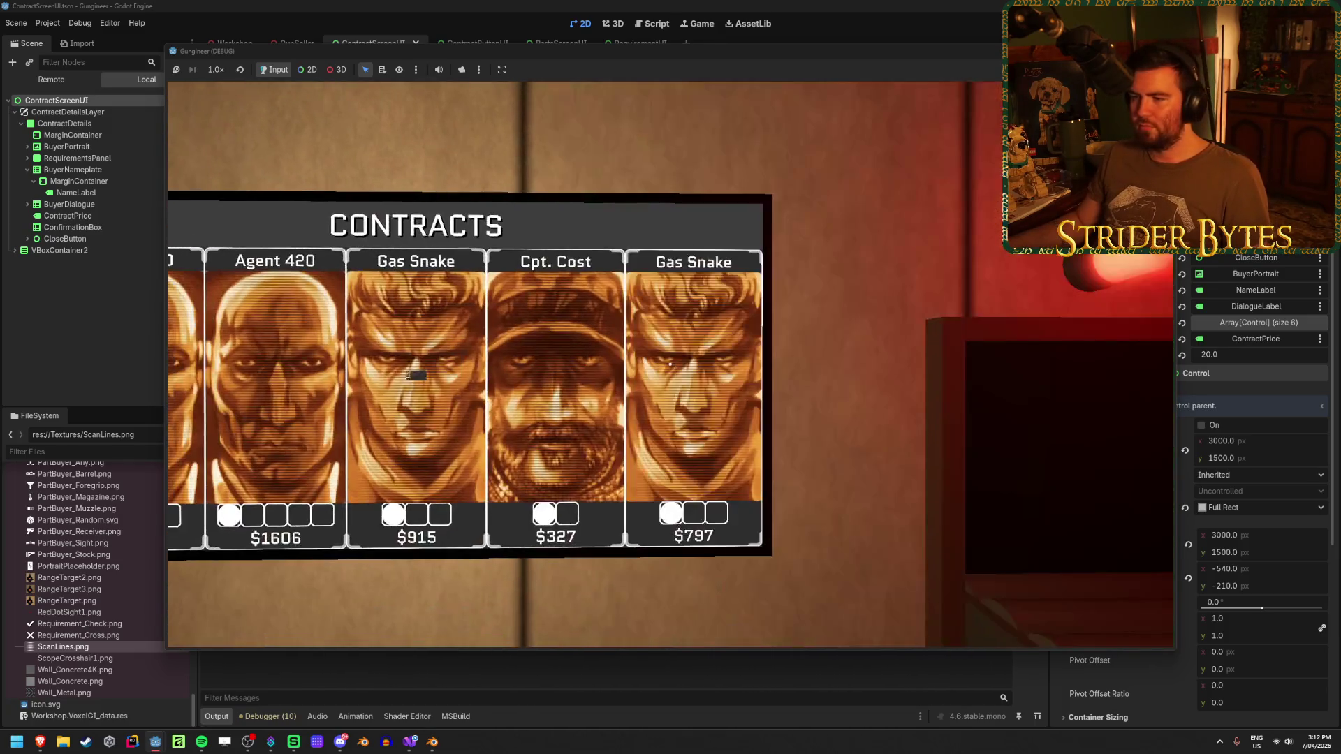
left_click(669, 364)
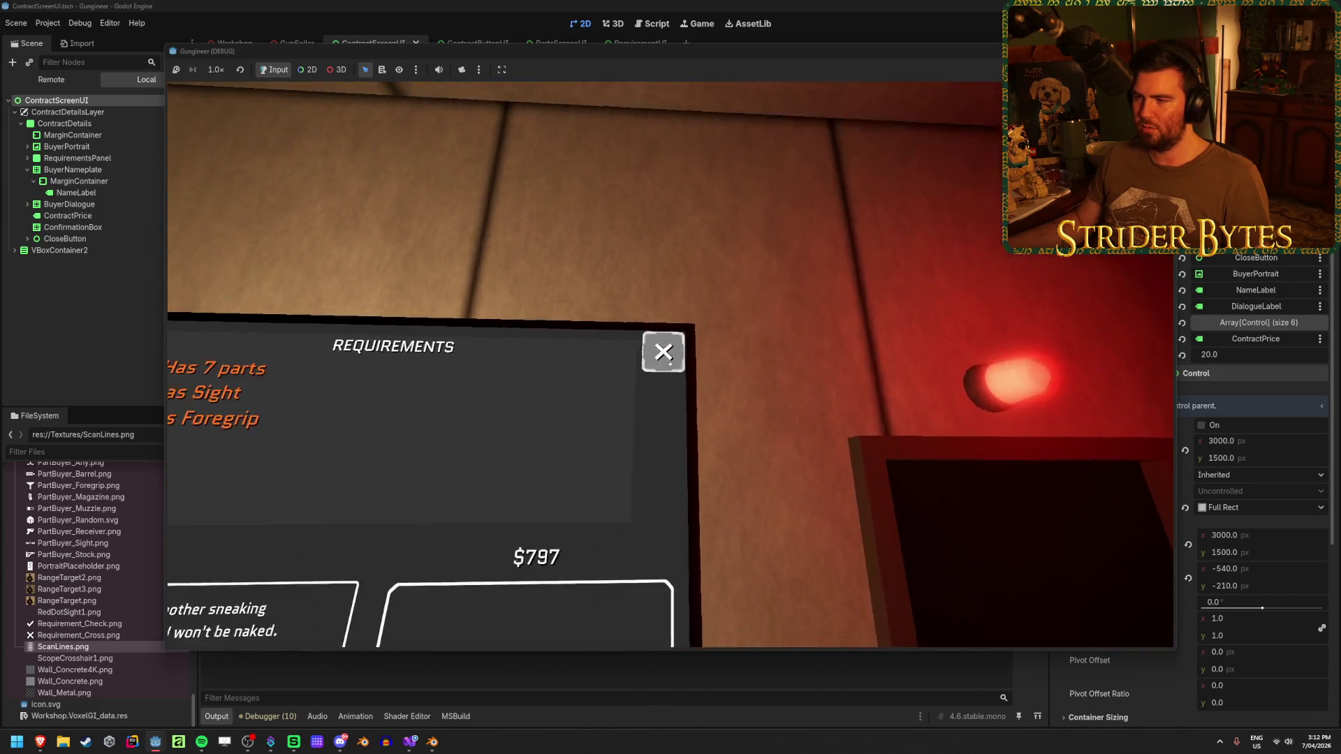
left_click(671, 364)
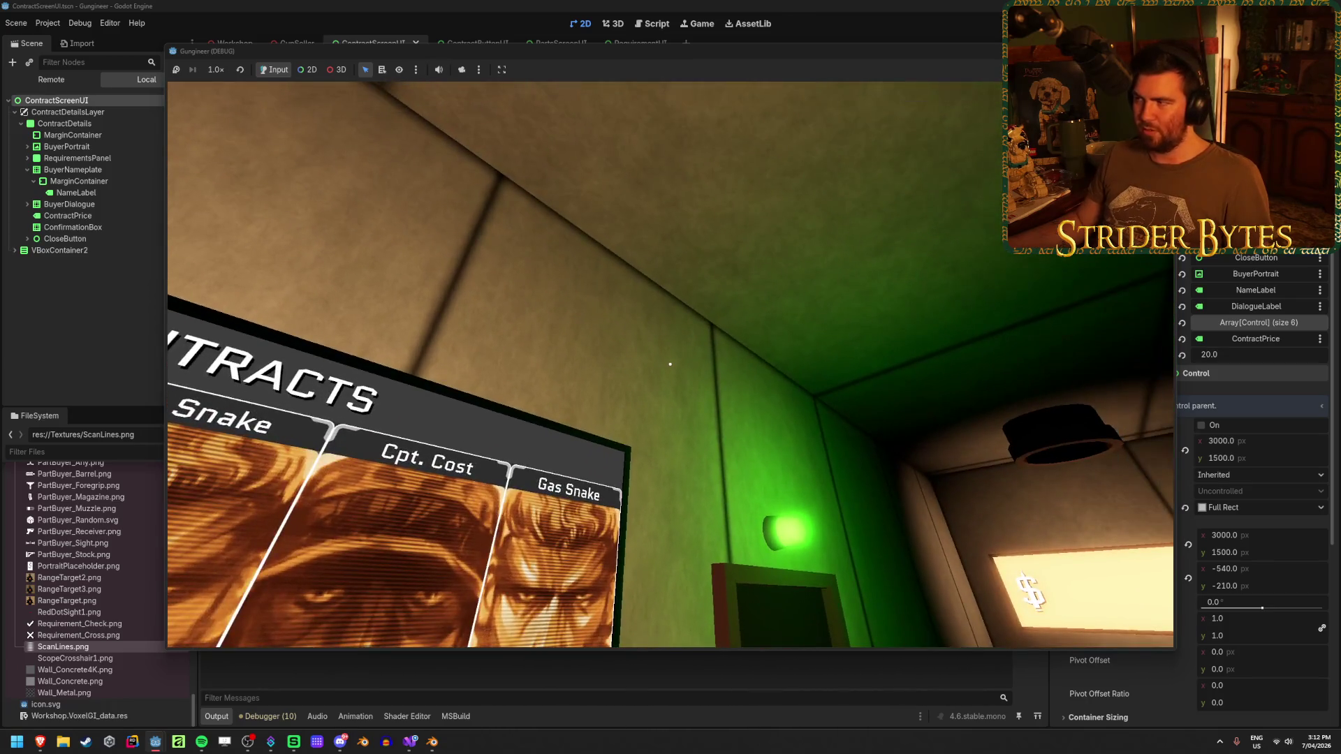
Stop the game with F8 and bring up the SetGlow code at line 34 in Visual Studio.
key("F8")
left_click(411, 742)
left_click(768, 574)
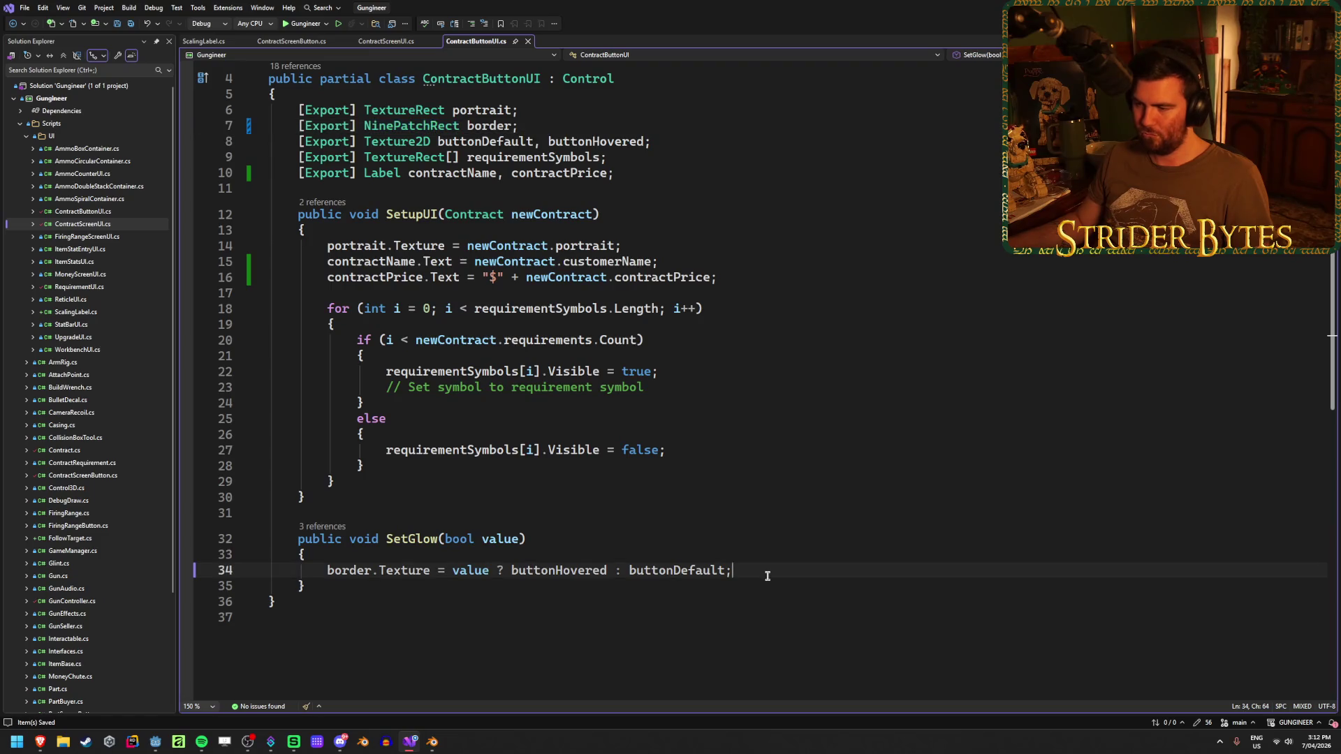
Review ContractScreenUI.cs, ContractScreenButton.cs and ScalingLabel.cs, then Alt+Tab back to Godot.
left_click(387, 41)
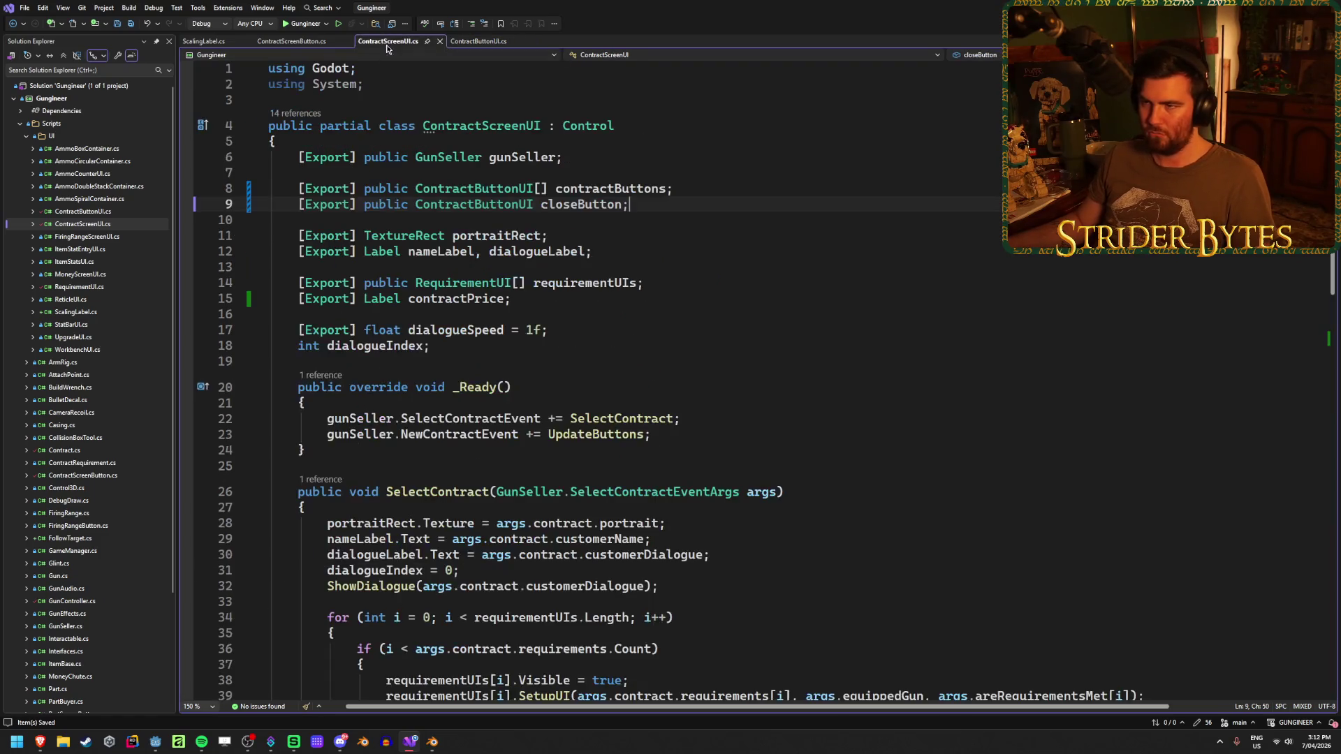
left_click(291, 41)
left_click(202, 41)
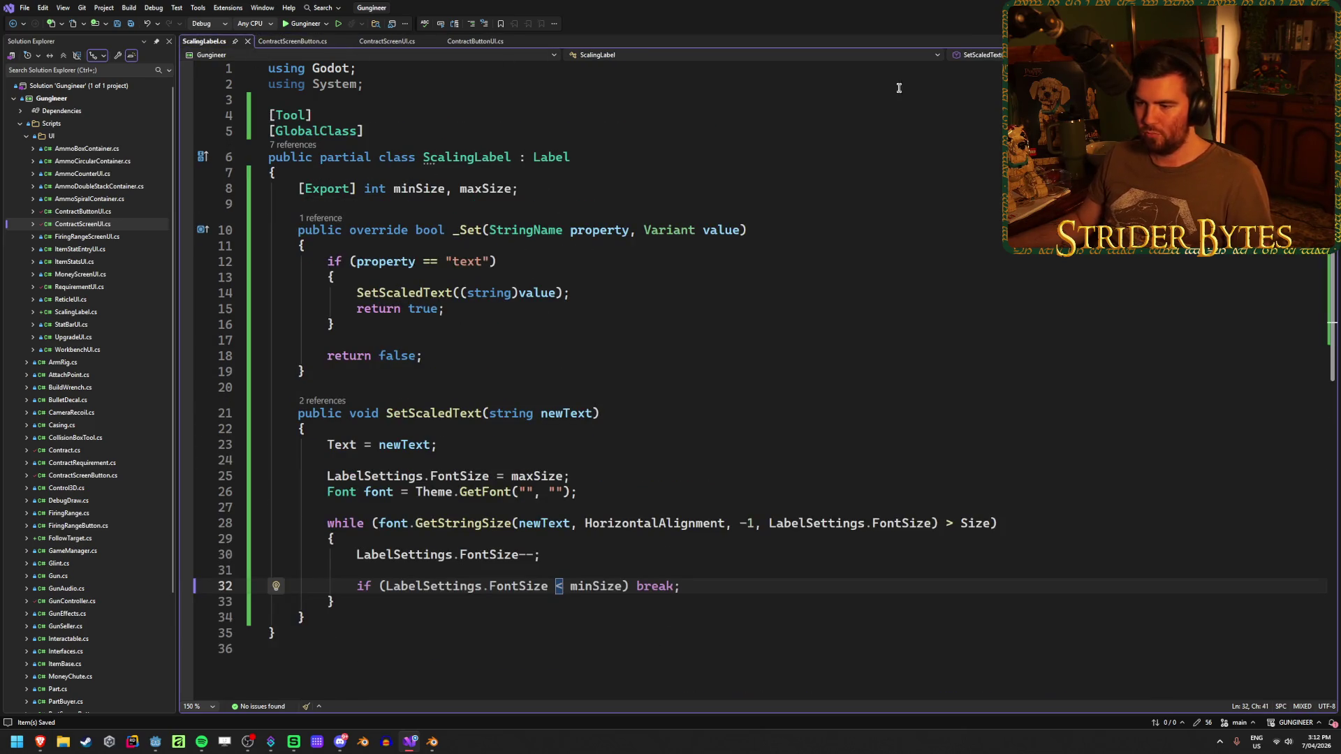
key("End")
key("alt+Tab")
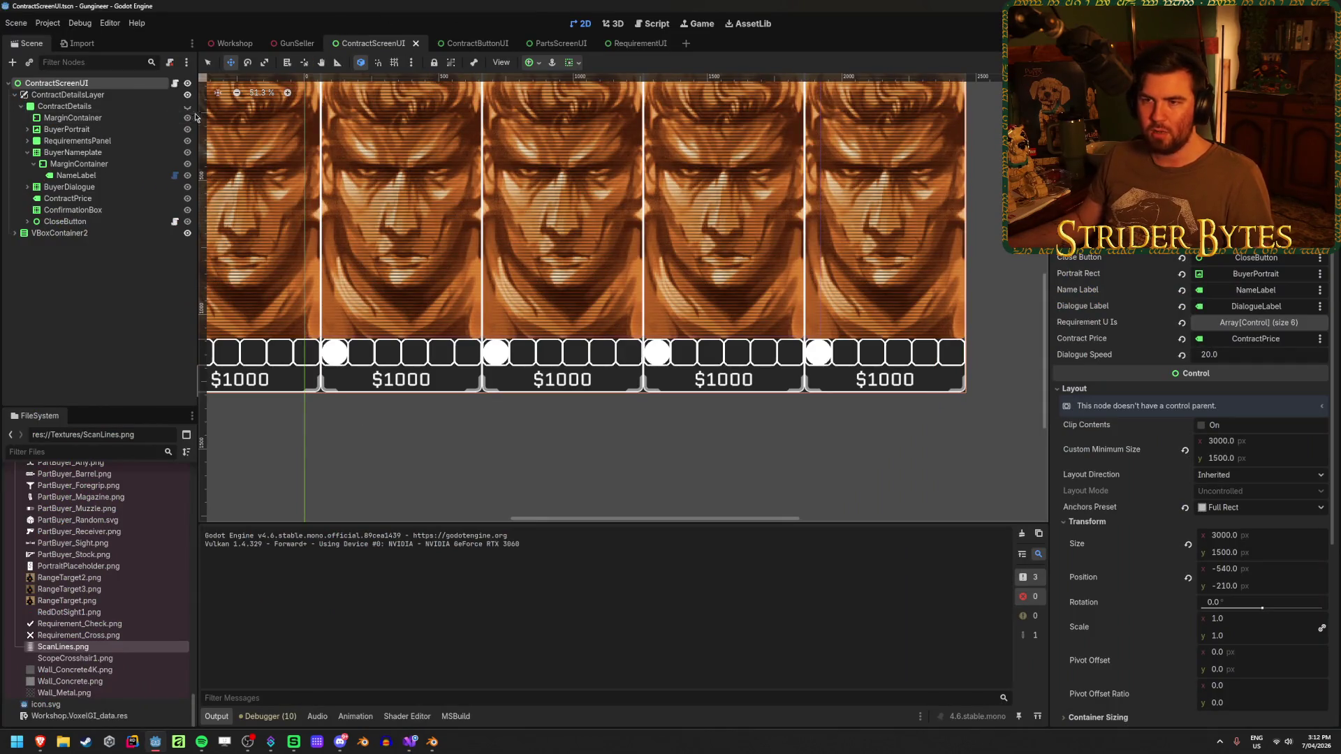
scroll(442, 304, "down", 1)
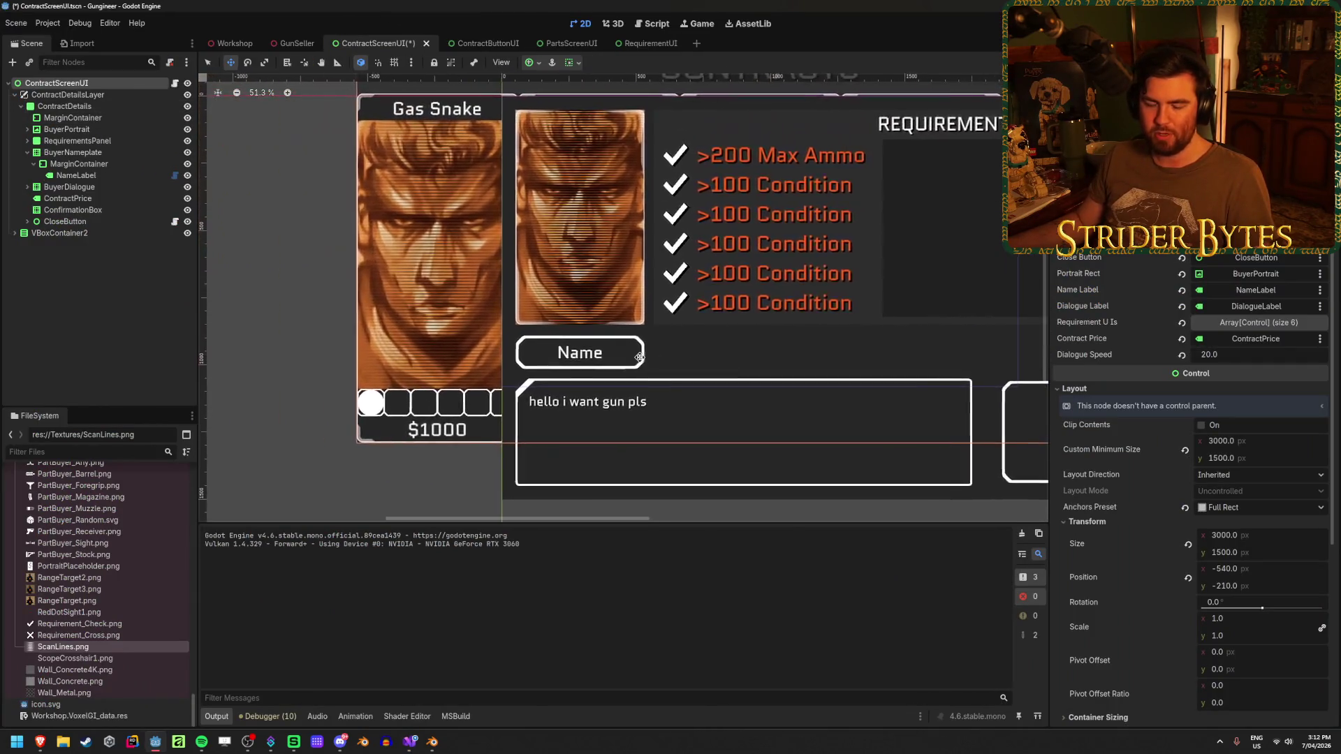
scroll(443, 305, "down", 1)
scroll(442, 304, "down", 1)
scroll(484, 347, "up", 3)
scroll(485, 347, "down", 2)
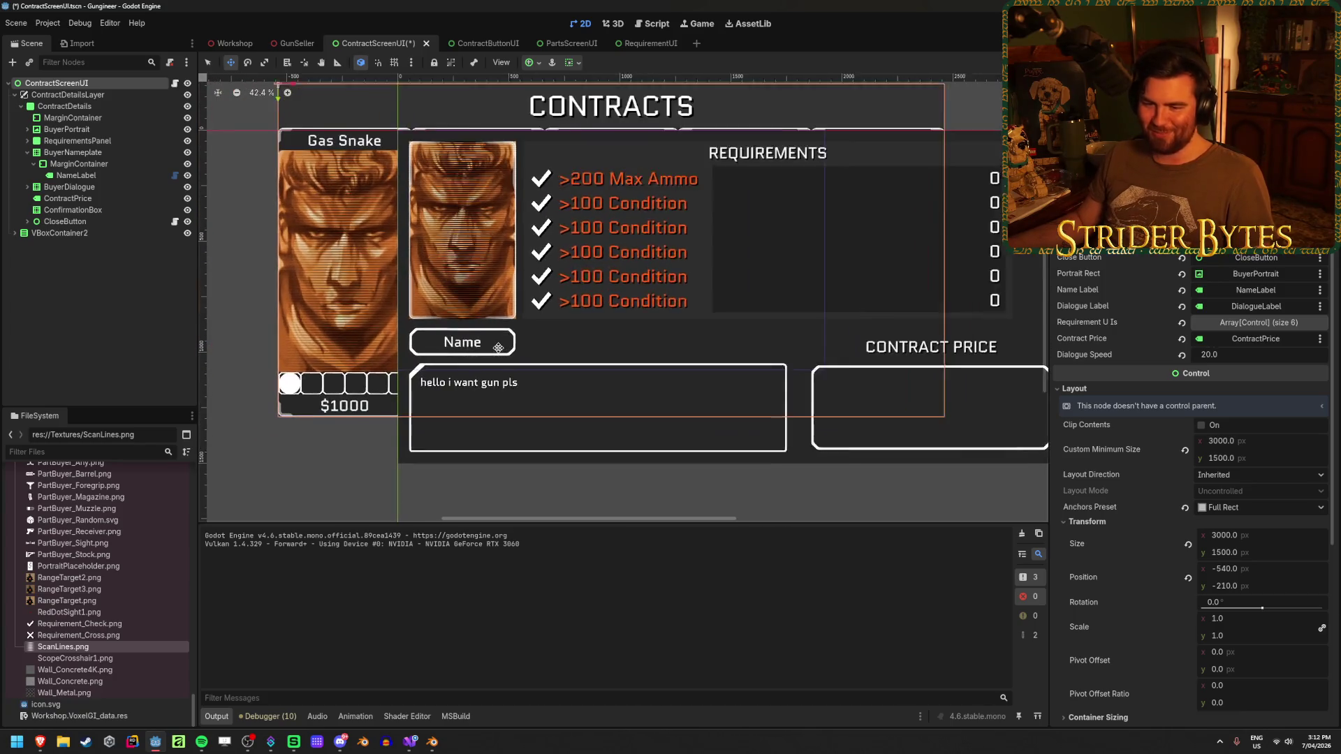
scroll(659, 381, "up", 2)
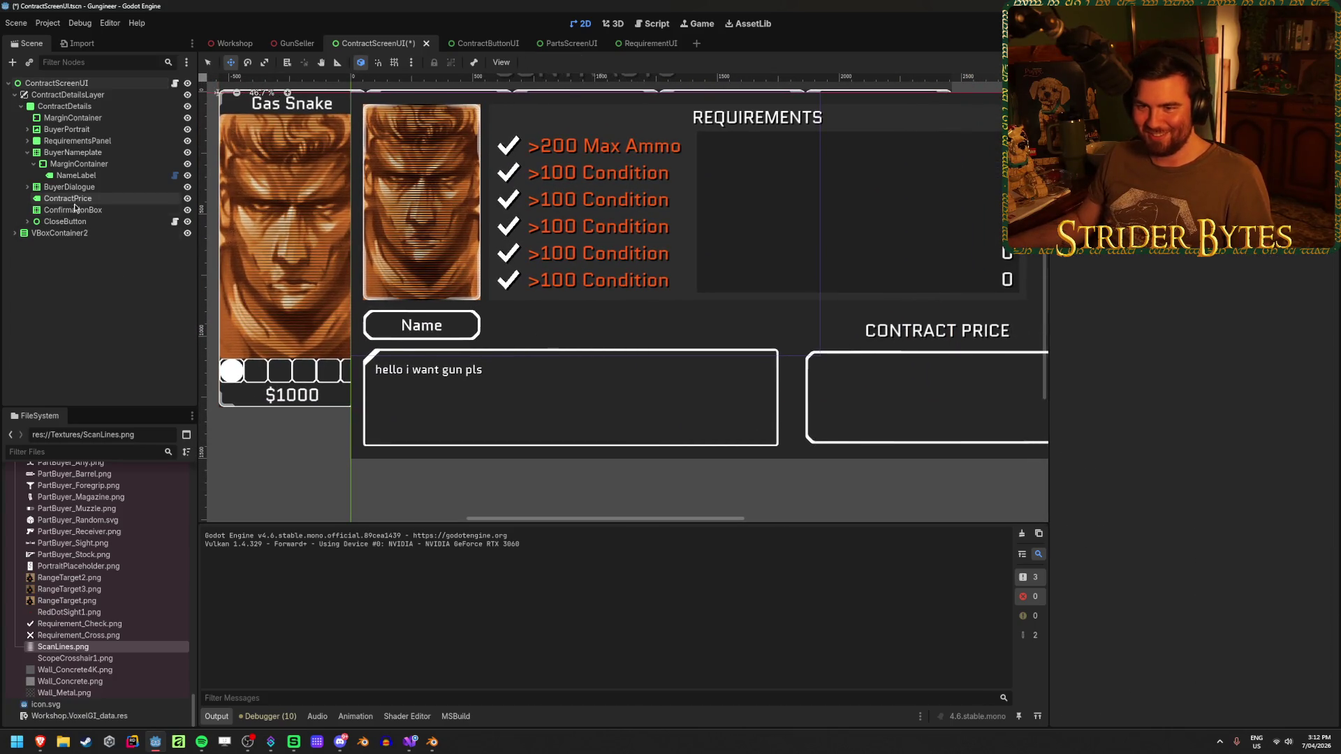
Inspect CloseButton, then expand BuyerDialogue to show its MarginContainer and DialogueLabel.
left_click(74, 209)
left_click(30, 187)
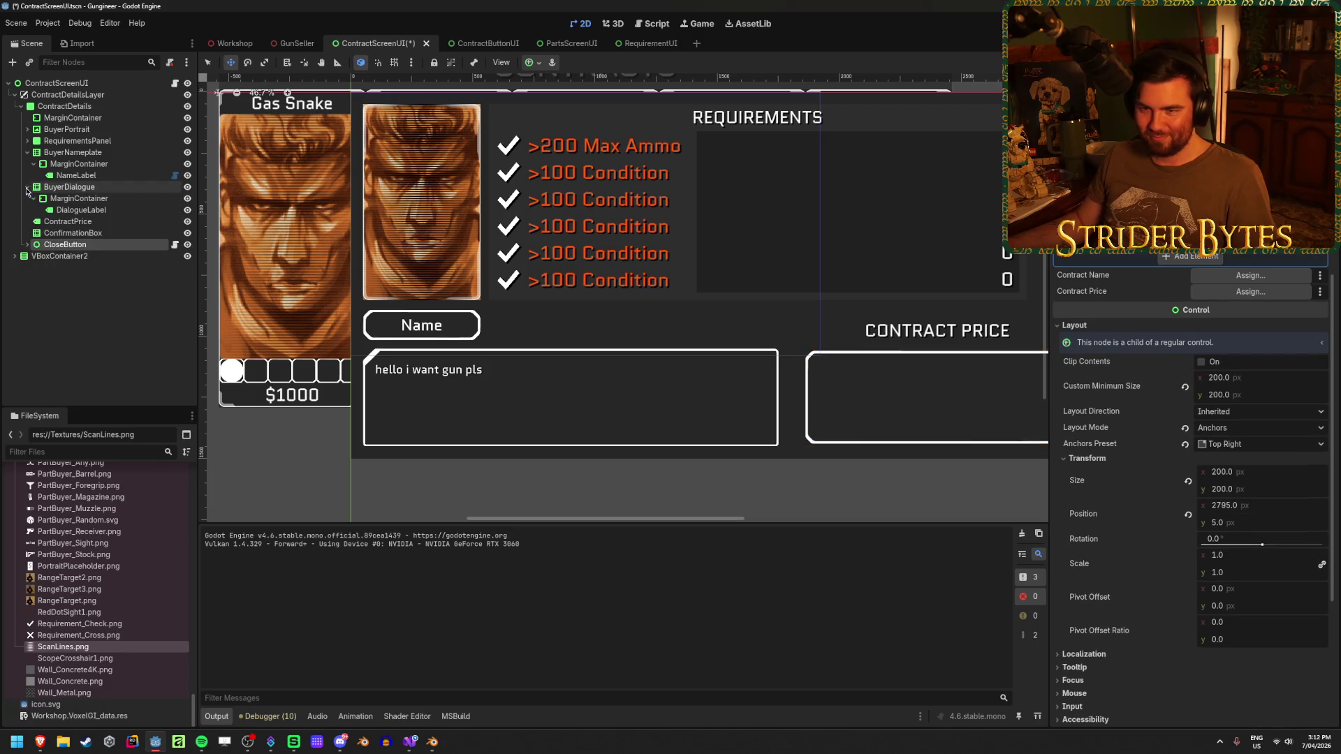
Anchor the dialogue MarginContainer to Full Rect so it fills the dialogue panel.
left_click(89, 210)
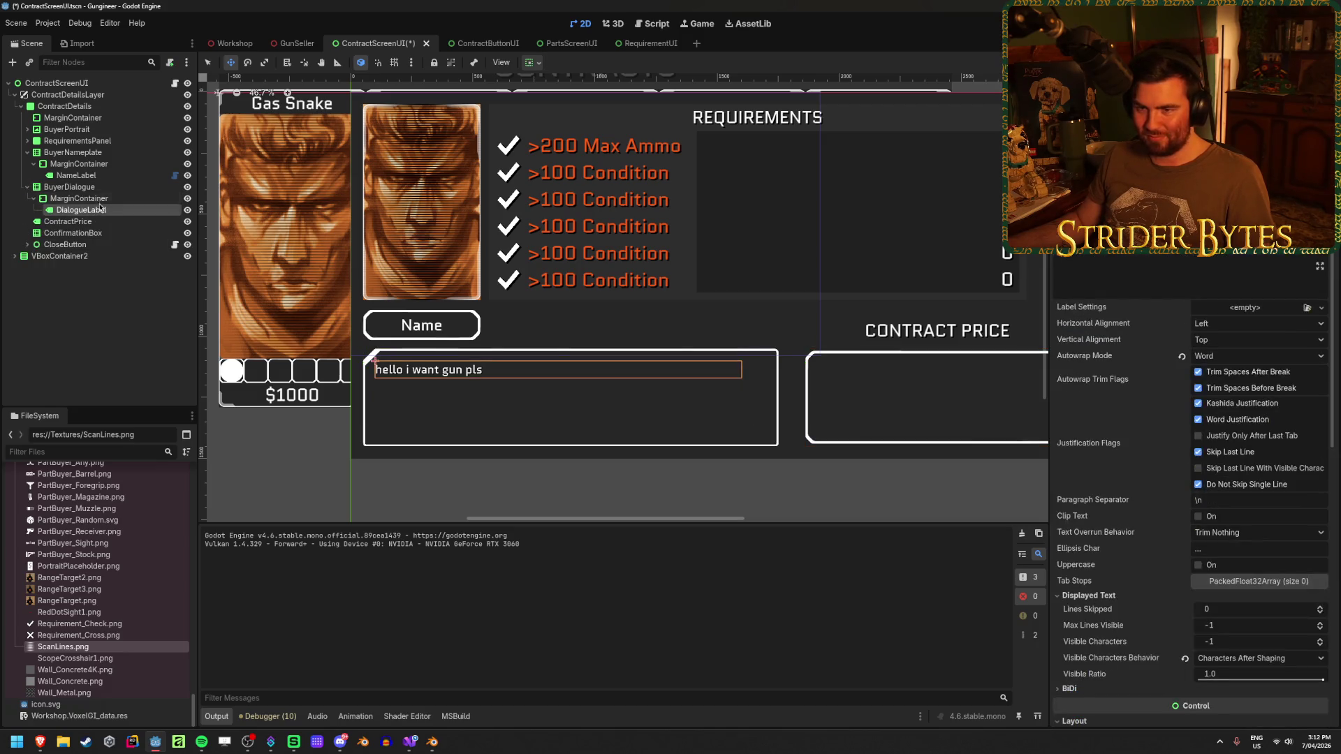
left_click(78, 198)
left_click(532, 64)
left_click(593, 160)
Test text in the DialogueLabel, restore the original 'hello i want gun pls' line and save.
left_click(237, 248)
left_click(82, 210)
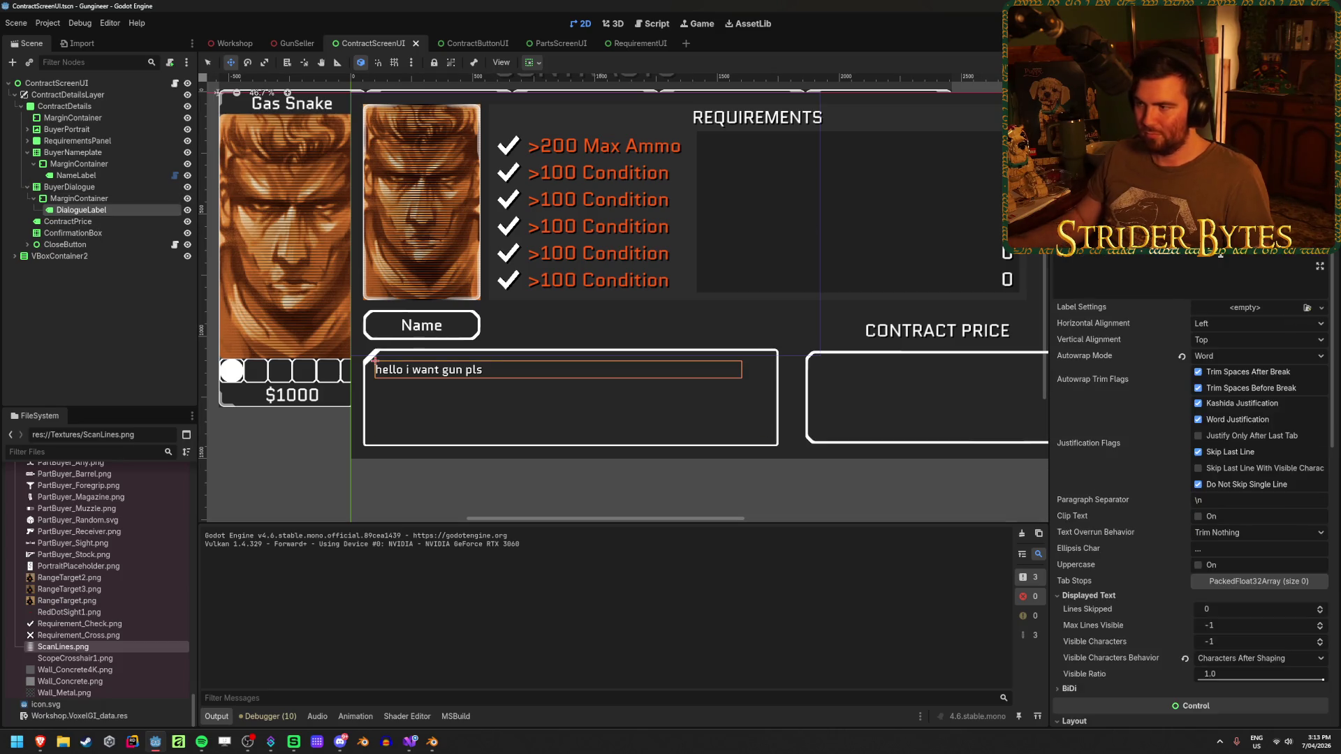
type("shajkldhsajkhdkjsahdkjashdkjhaskjdaskjdhsakjhdksajhdkjsahdkjash")
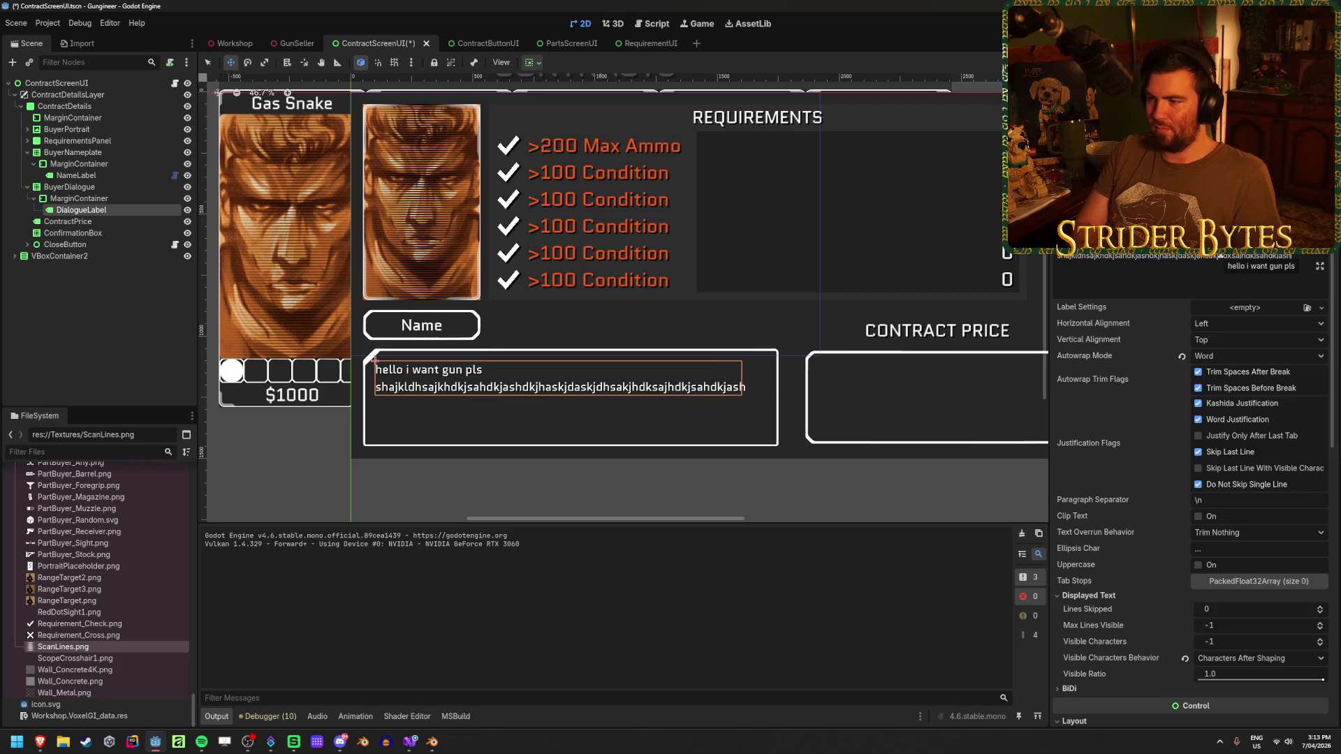
key("ctrl+z")
key("ctrl+z")
key("ctrl+shift+z")
key("ctrl+s")
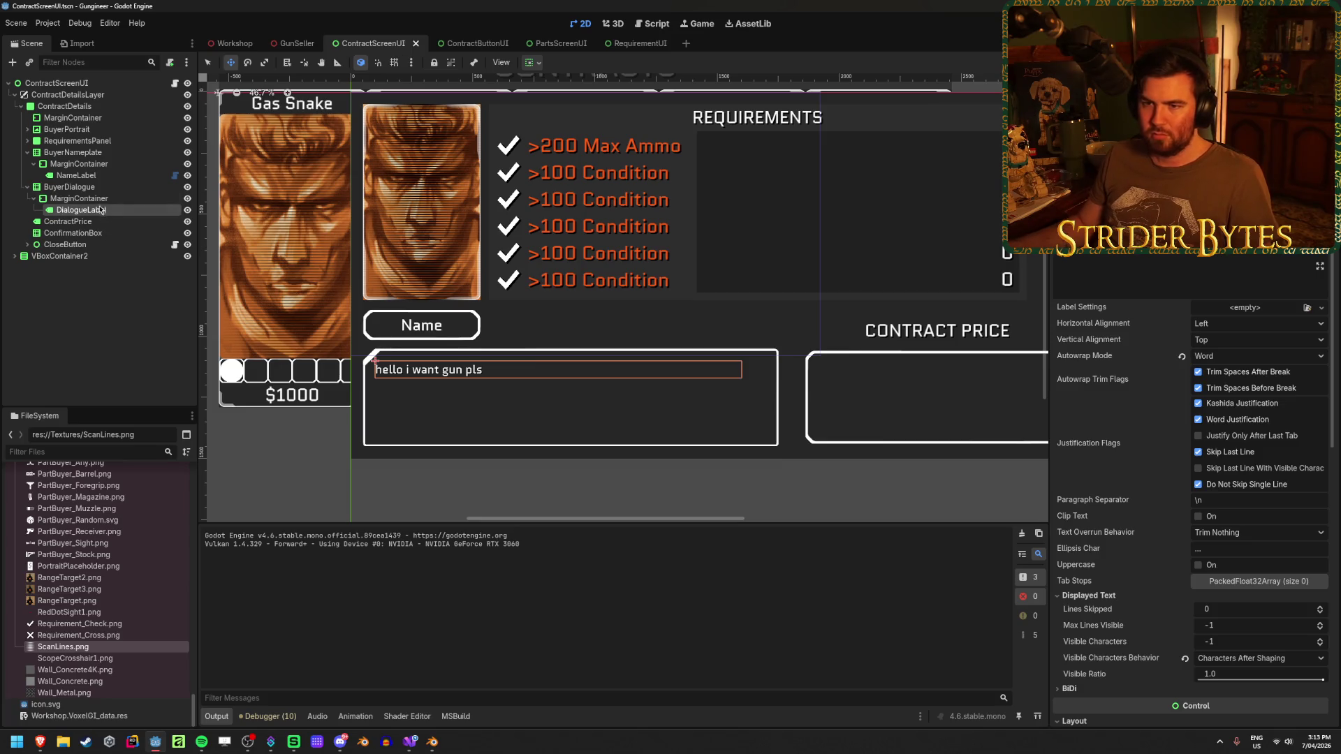
left_click(95, 199)
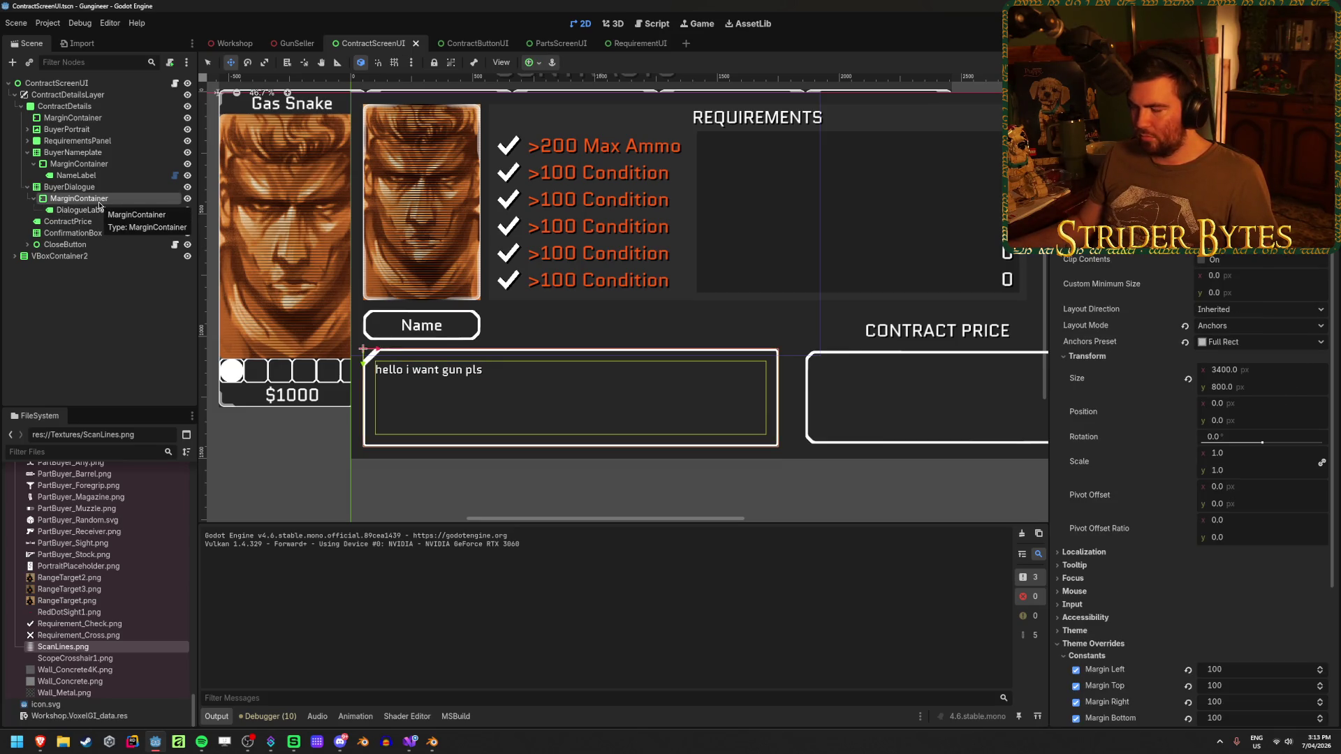
Set the DialogueLabel's vertical alignment to Fill so it stretches to the panel height.
left_click(99, 210)
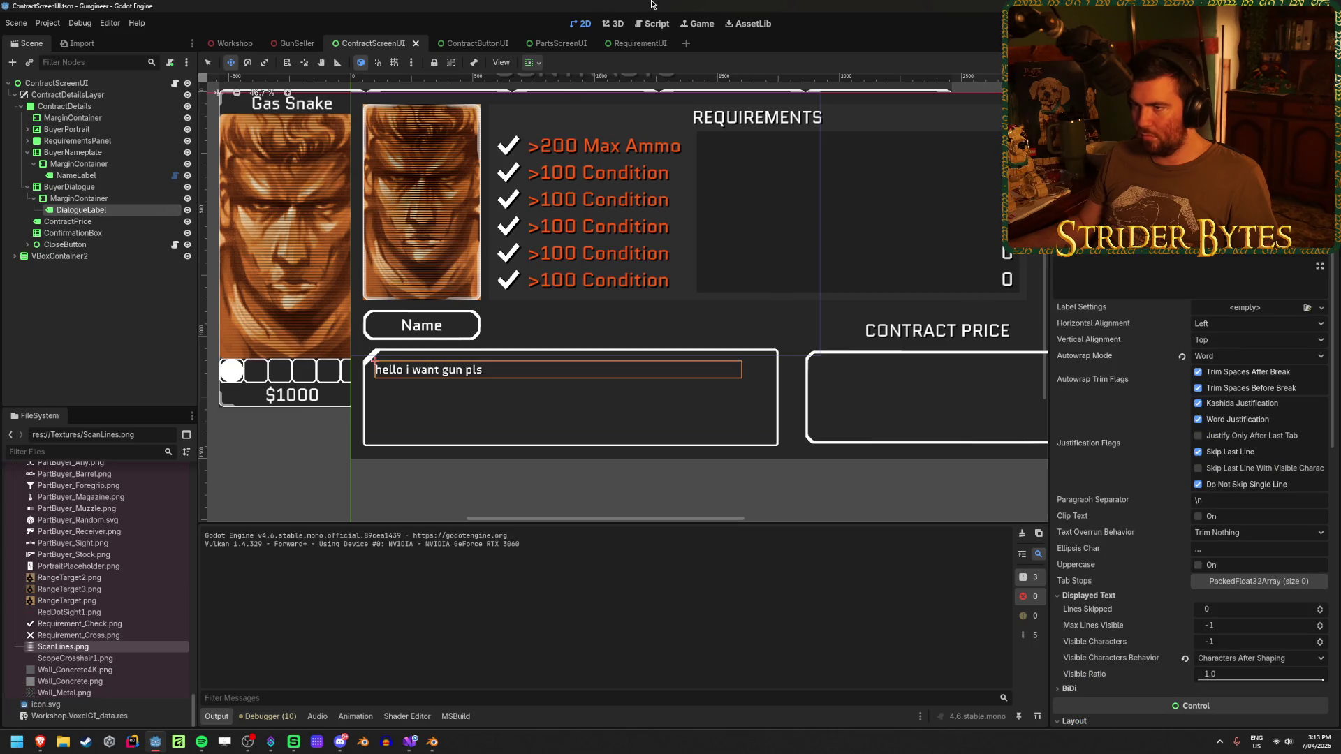
left_click(534, 65)
left_click(537, 102)
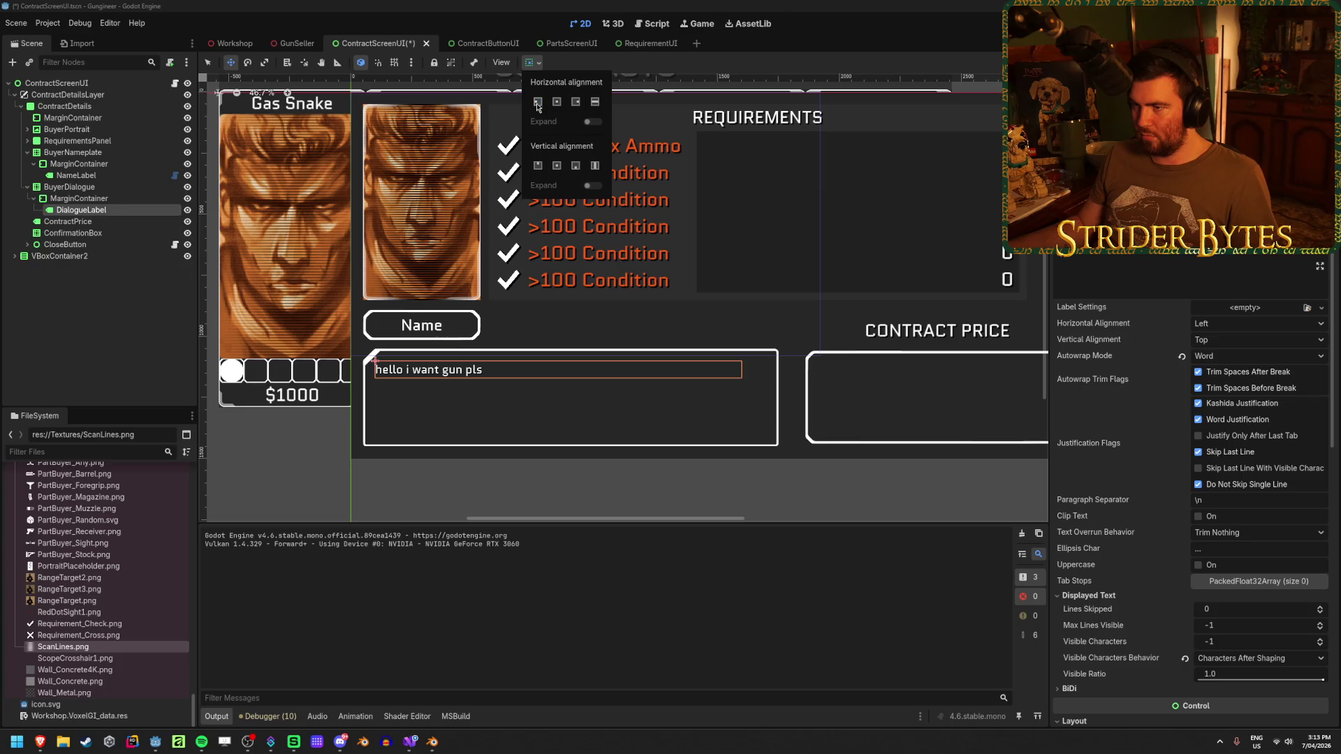
left_click(594, 166)
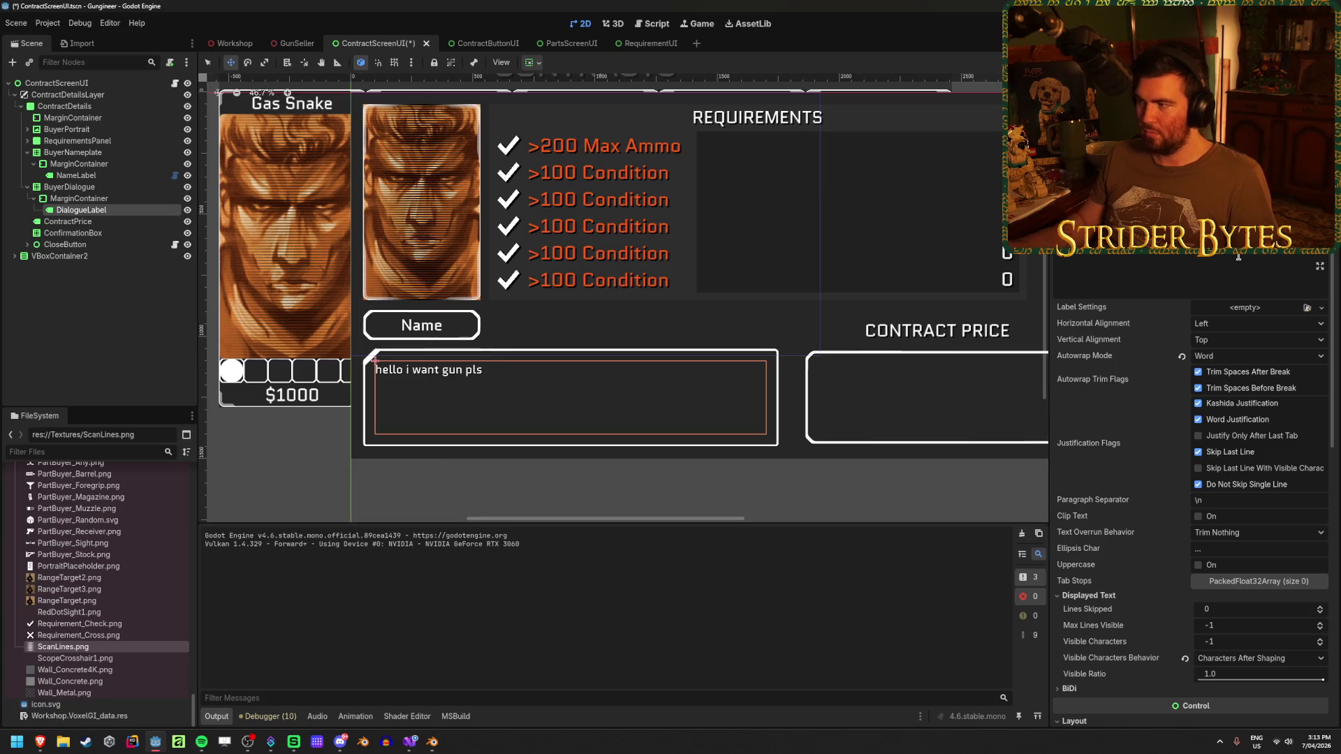
type("sdlksajdlkjasdlkjaslkdjaslkdj")
type("djsalkjdlkasjdlkjsadlkjaslkdjaslkdkjaslkdjsalkj")
Undo the long test text back to the original dialogue line and save the scene.
key("ctrl+z")
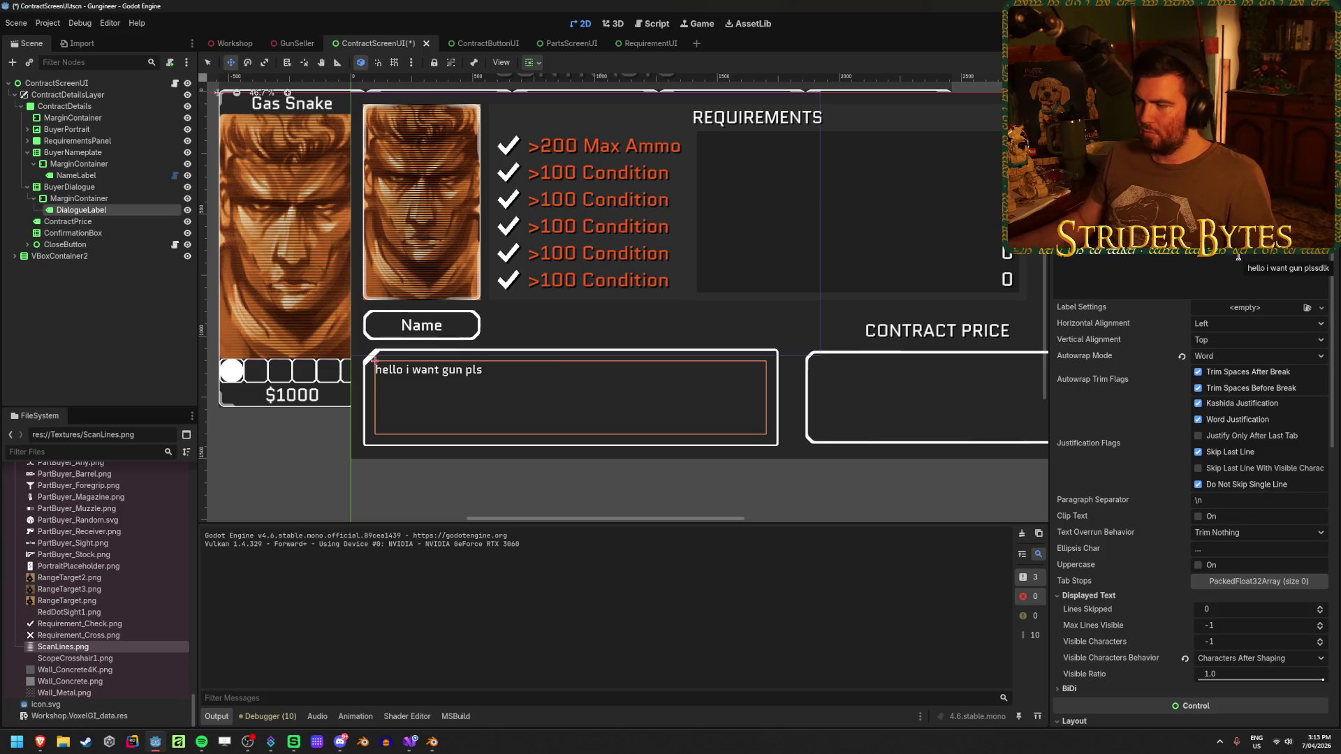
type("jdsalkdj sakldjas jdaslk jdaslkjd las jdlkasjdlk")
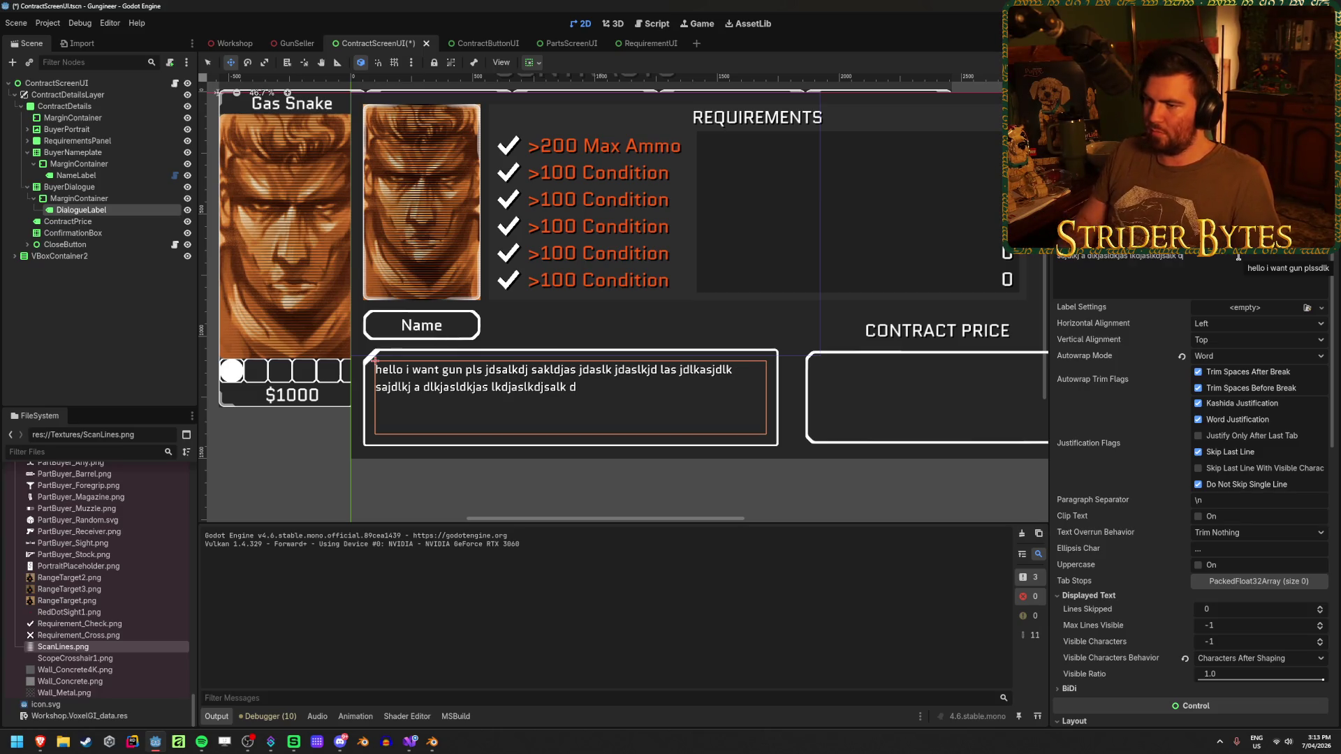
key("ctrl+z")
key("ctrl+z")
key("ctrl+s")
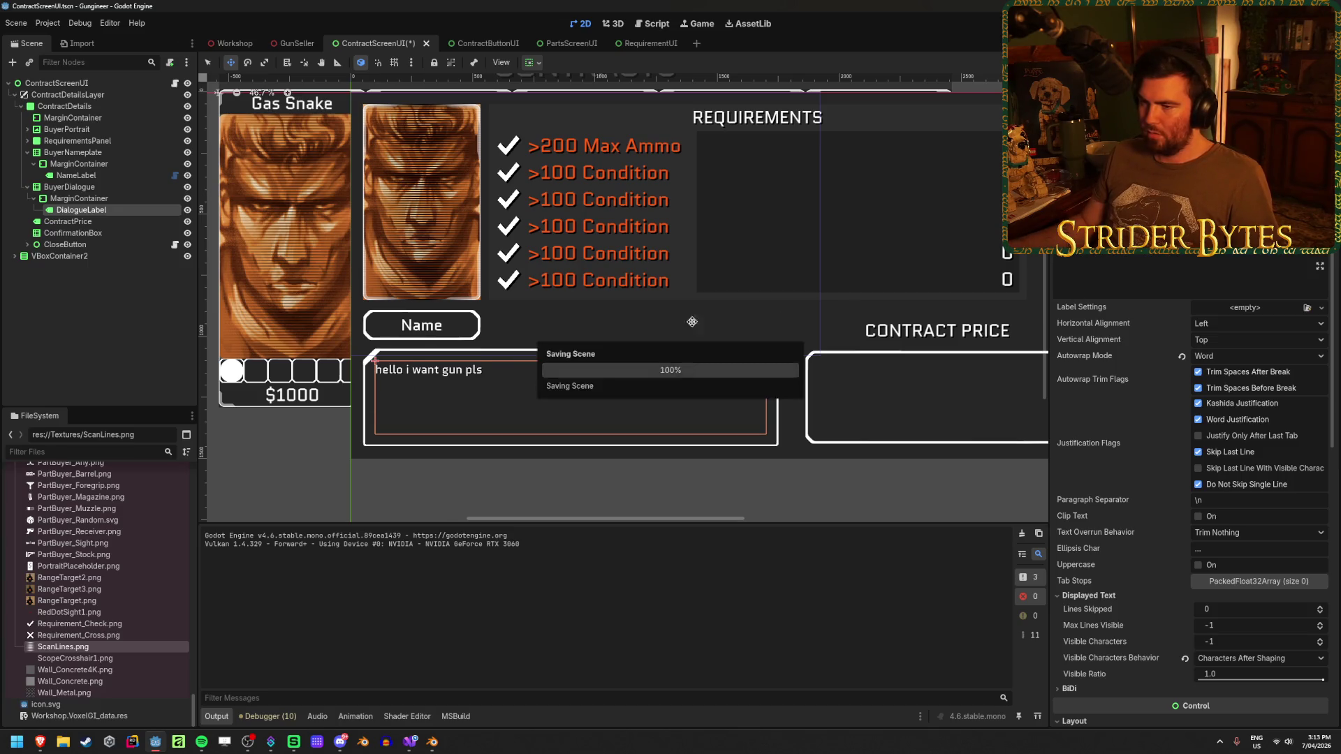
left_click(151, 325)
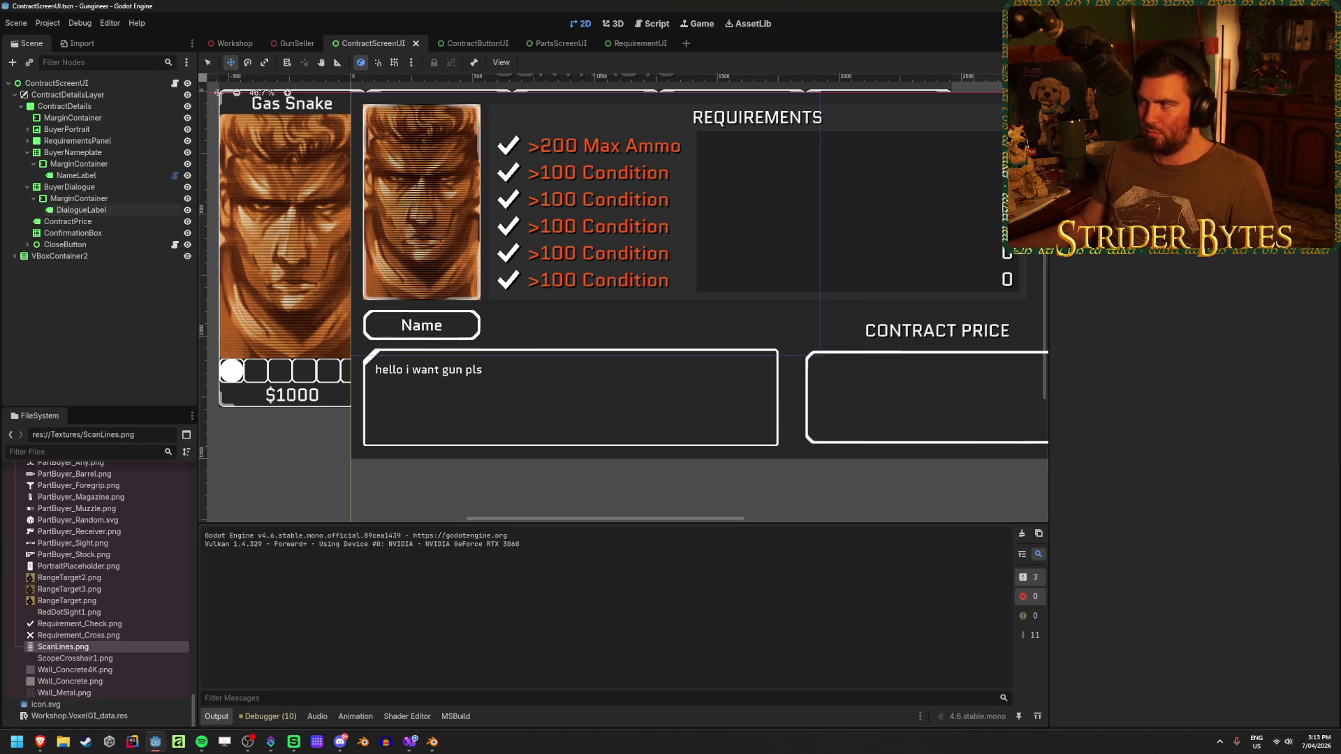
left_click(81, 209)
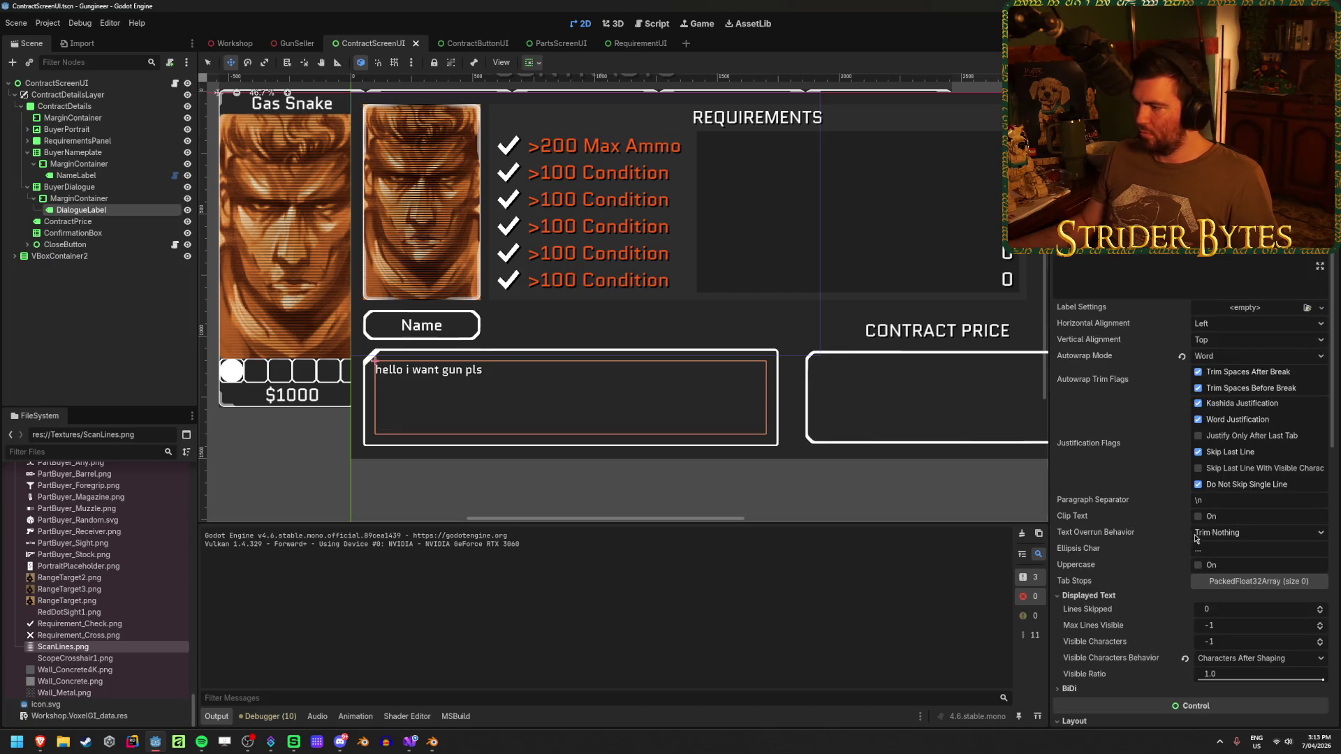
scroll(1197, 536, "down", 5)
scroll(1226, 529, "down", 5)
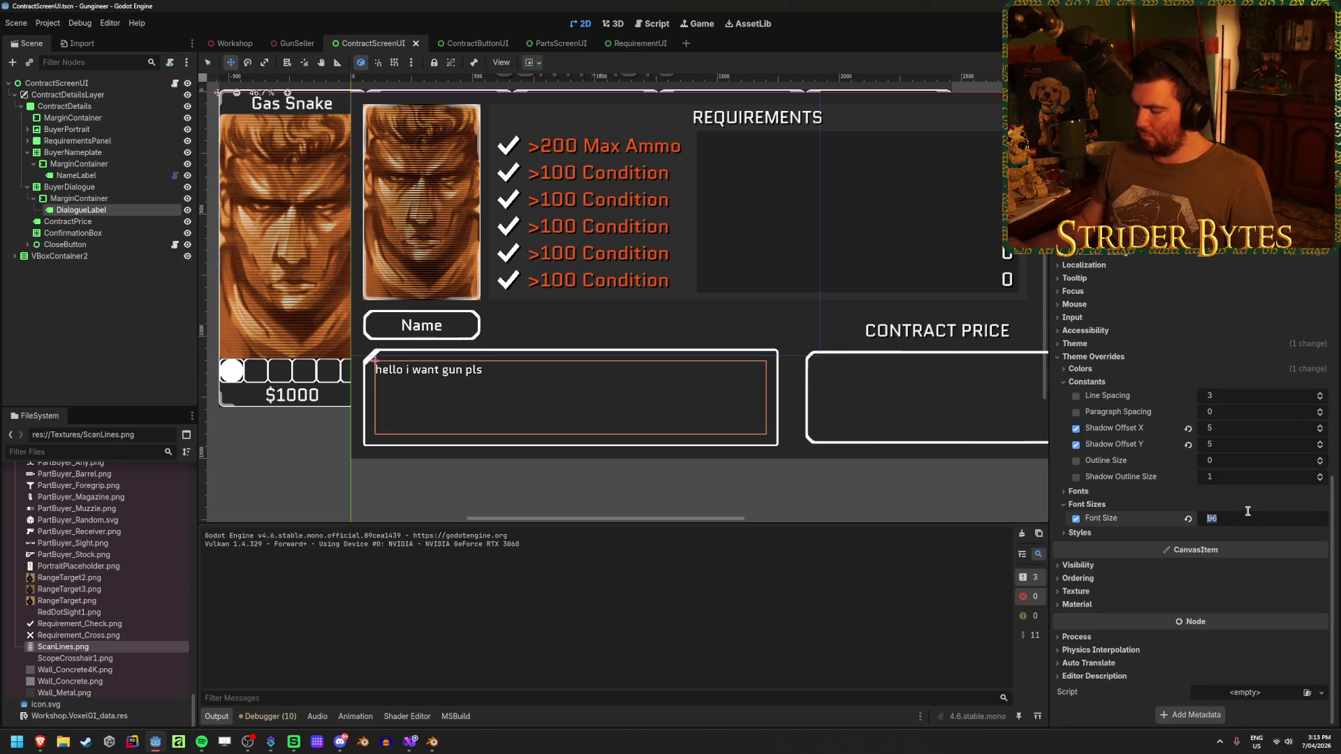
type("8")
Give the dialogue label a 128 px font size, save, and run the game to the contract panel.
key("Return")
key("ctrl+s")
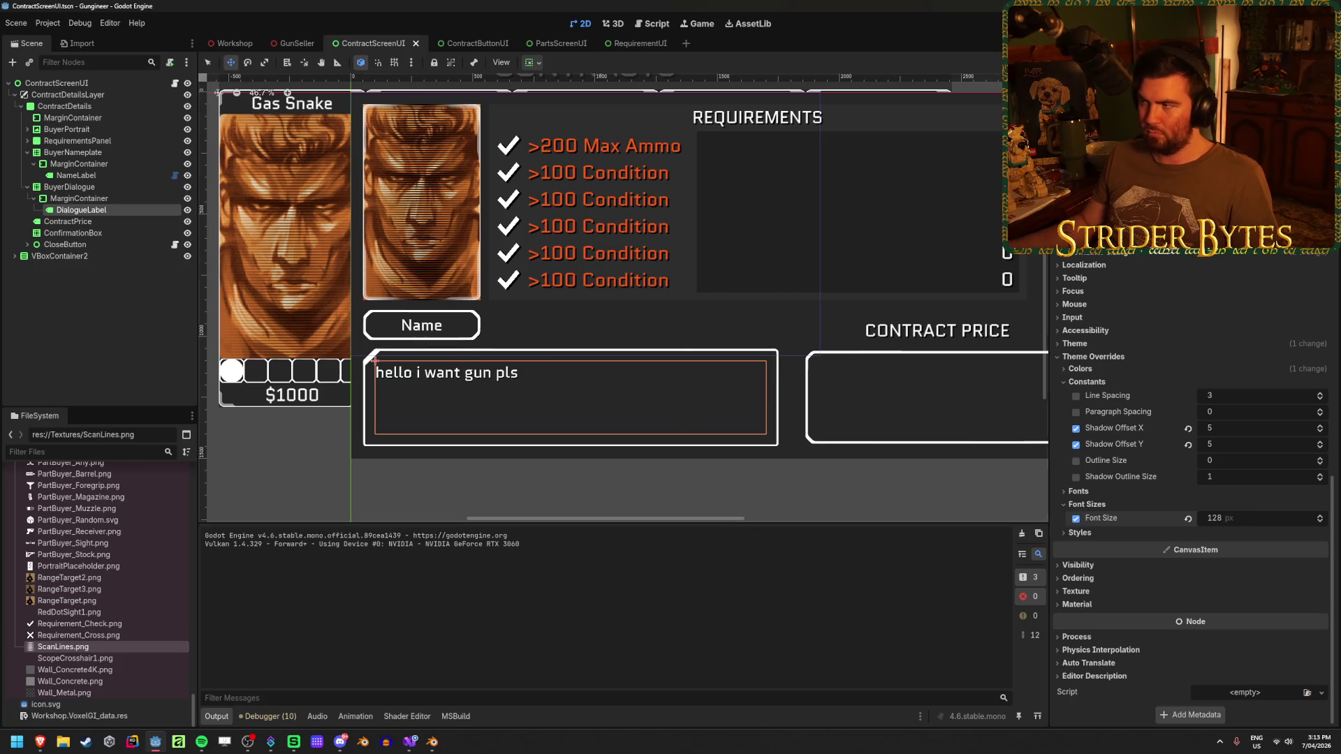
key("F5")
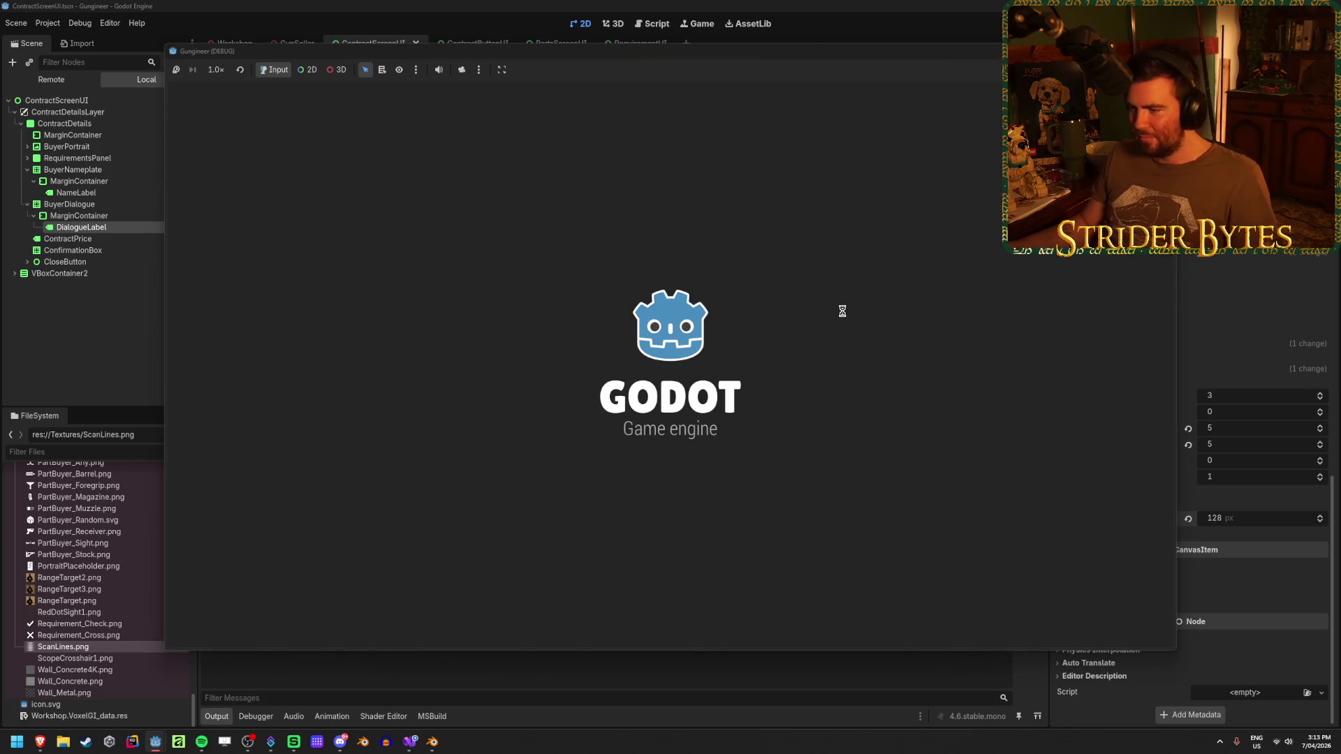
key("w")
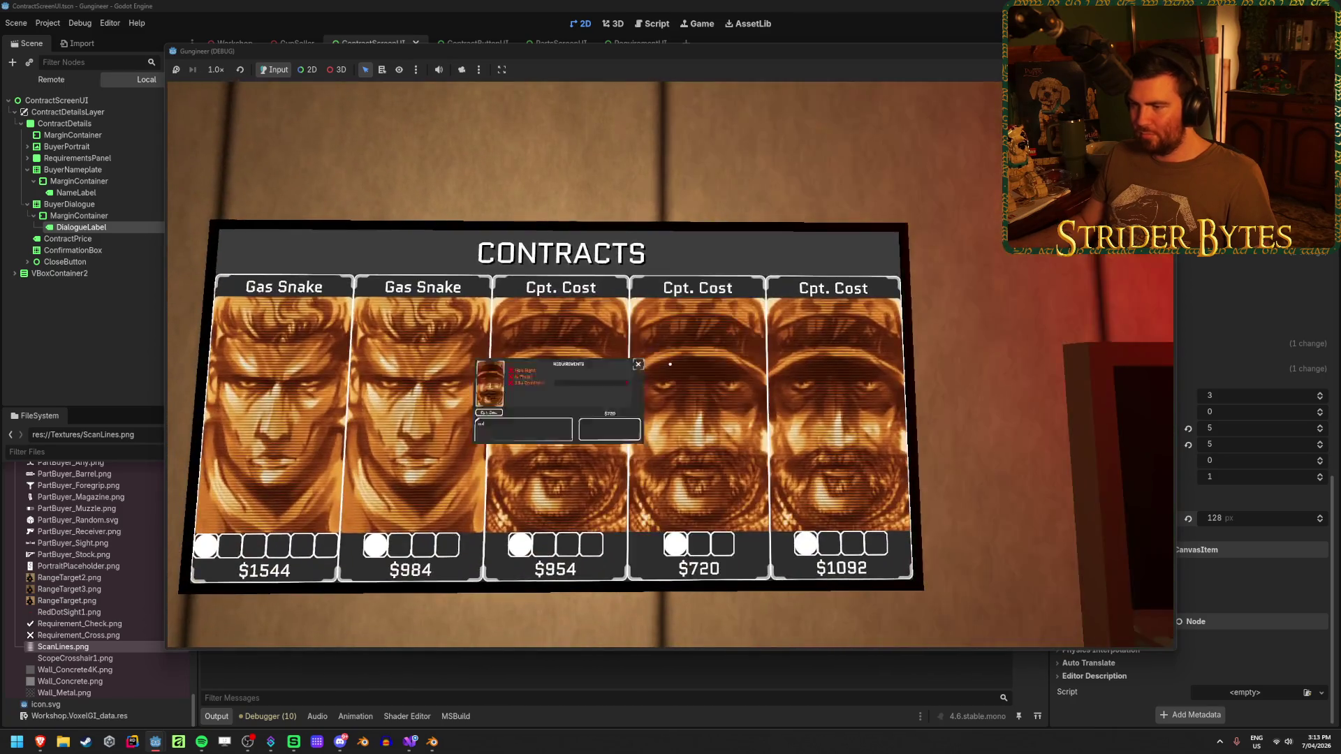
View the $720 Cpt. Cost and $984 Gas Snake contract requirements in game, then stop it.
left_click(672, 362)
left_click(676, 358)
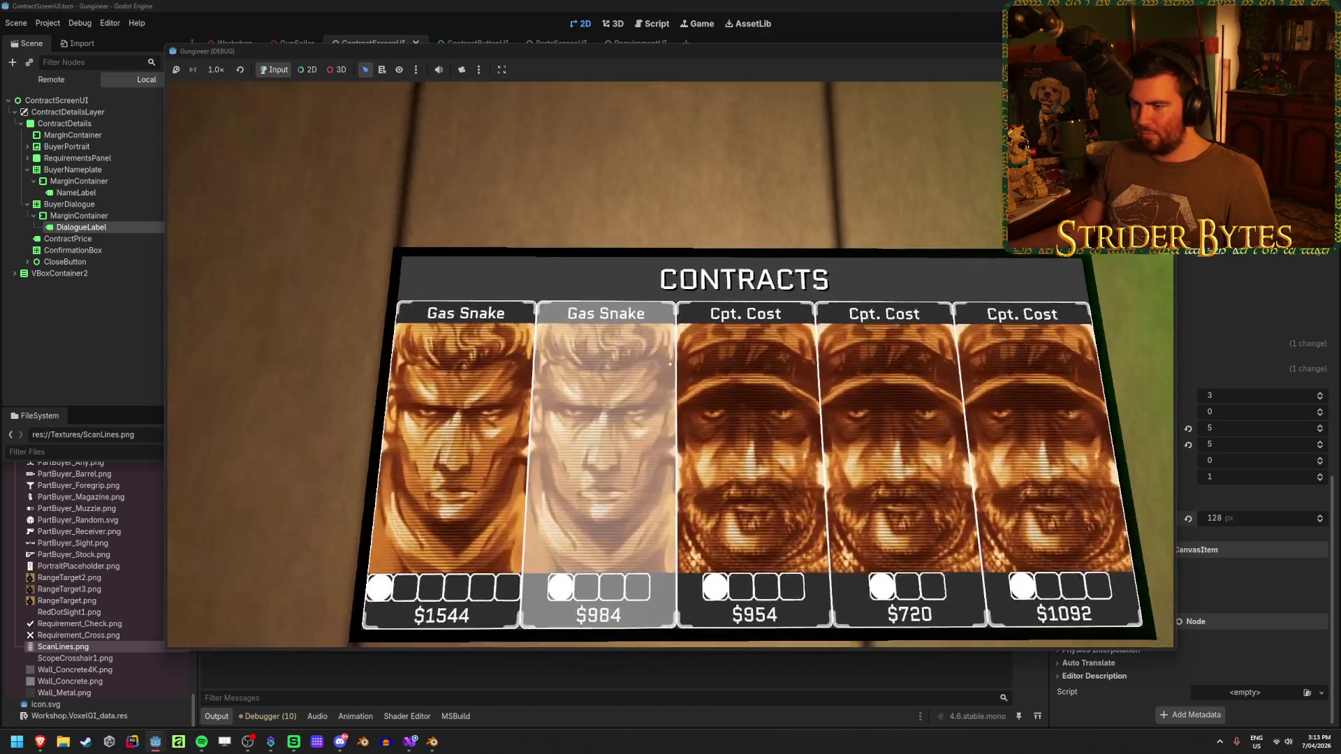
left_click(670, 363)
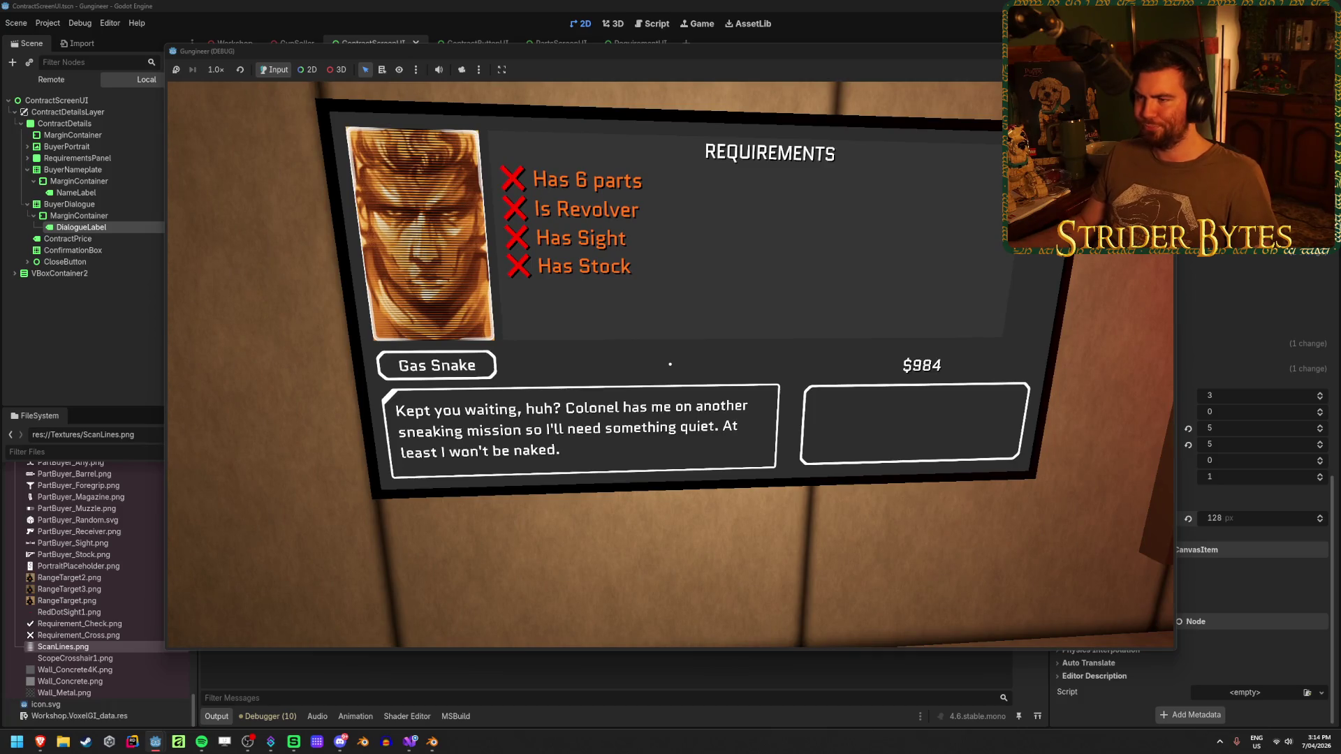
key("F8")
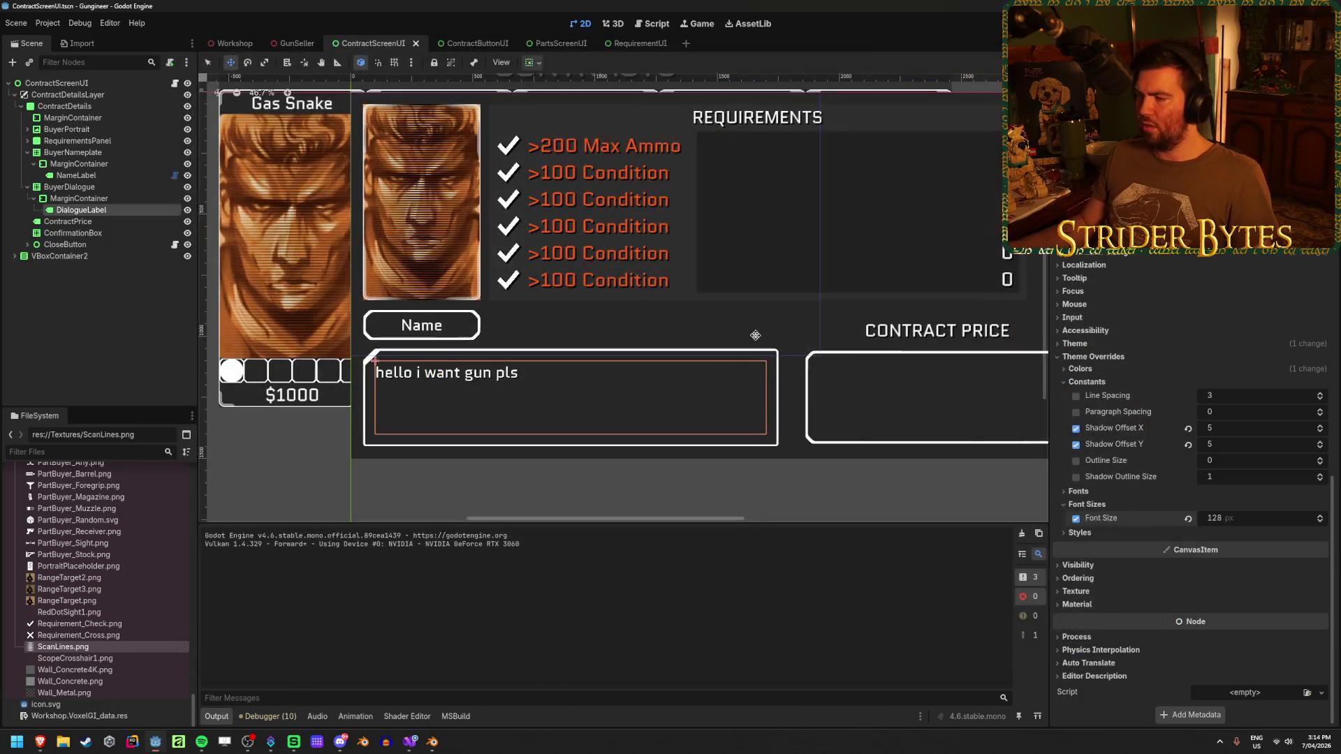
scroll(735, 362, "right", 5)
Set the ContractPrice label's font size override to 96.
left_click(138, 220)
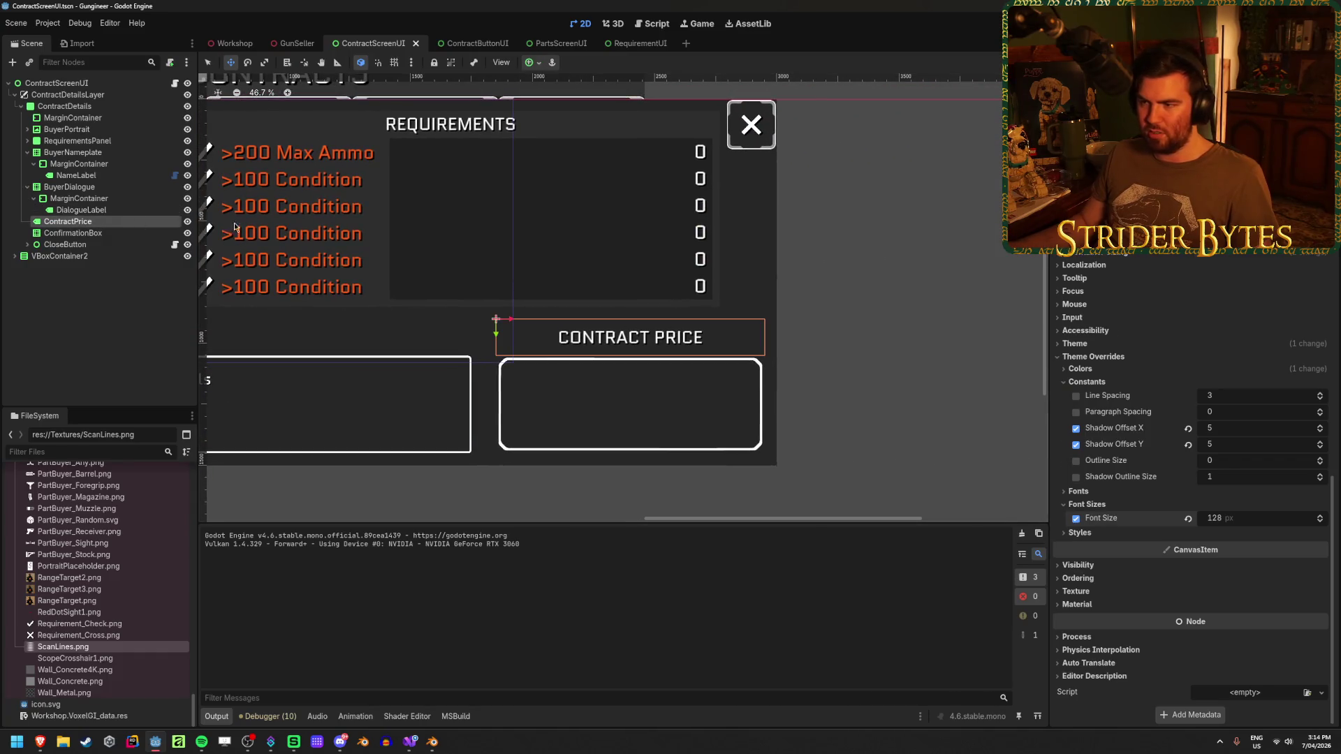
scroll(1133, 481, "down", 5)
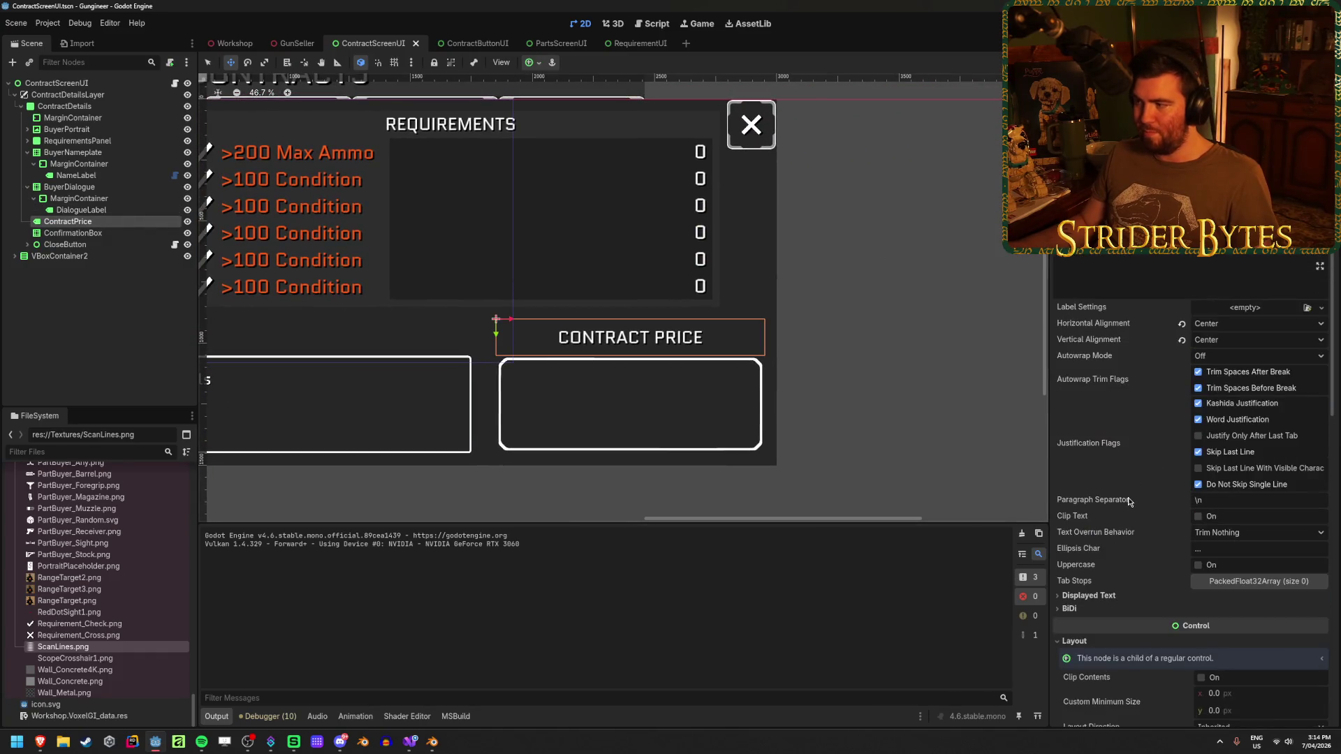
scroll(1173, 498, "down", 5)
left_click(1236, 519)
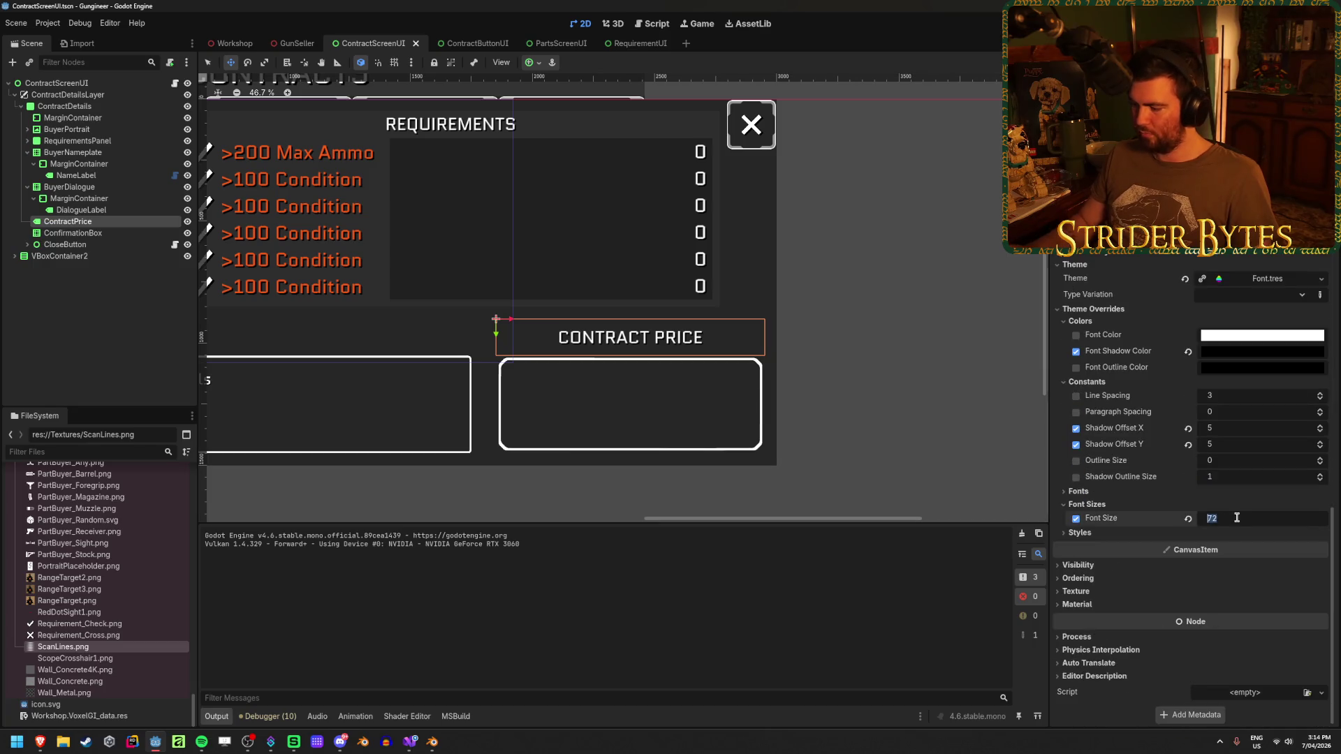
key("Return")
scroll(1205, 492, "up", 5)
scroll(1152, 466, "up", 4)
scroll(1116, 448, "down", 3)
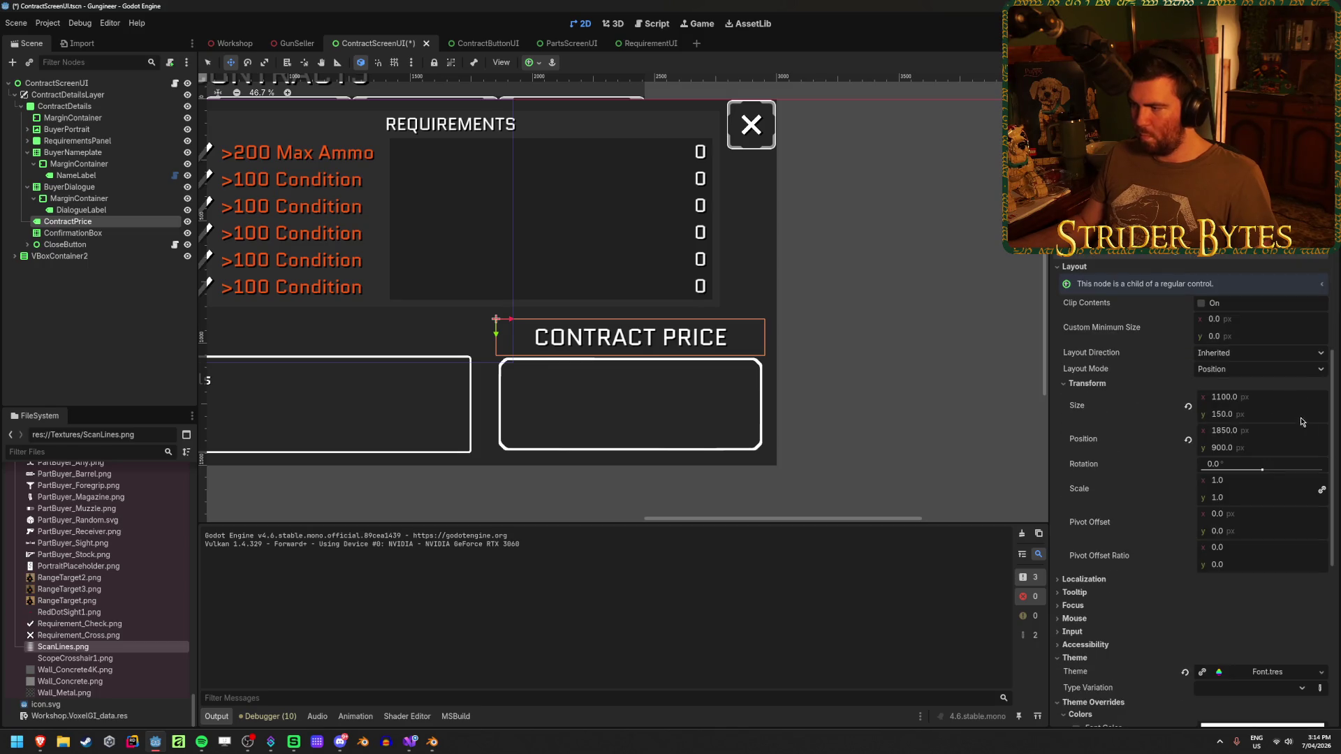
Move the ContractPrice label to y 850 and save the scene.
left_click(1275, 448)
type("850")
key("Return")
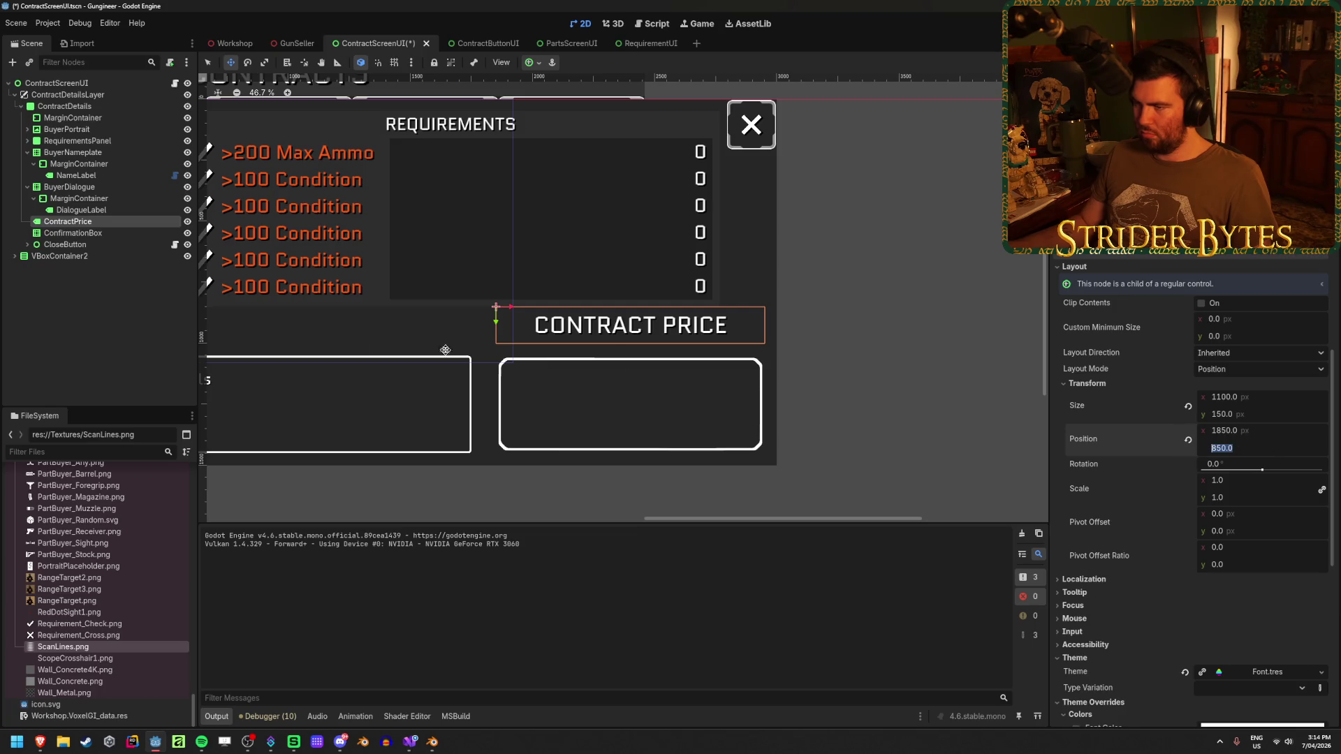
left_click(112, 349)
key("ctrl+s")
scroll(629, 317, "up", 4)
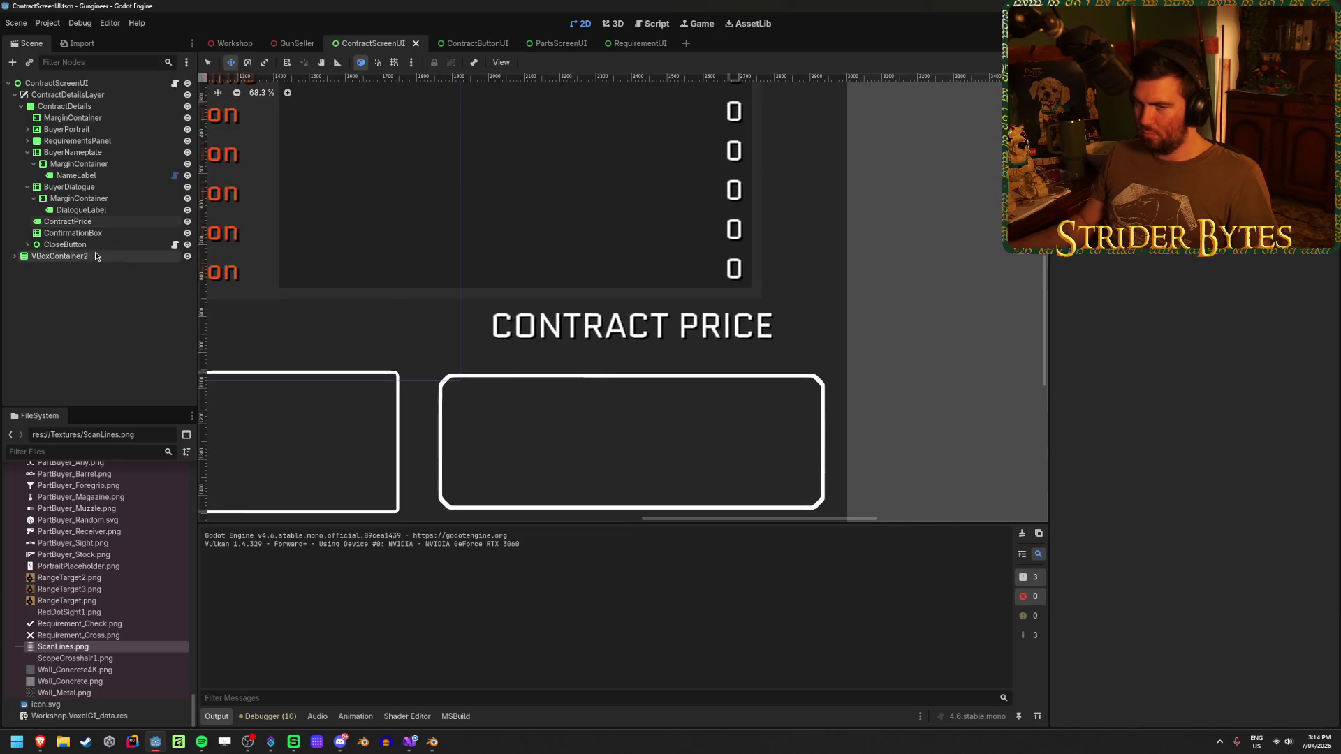
left_click(630, 314)
scroll(629, 314, "up", 1)
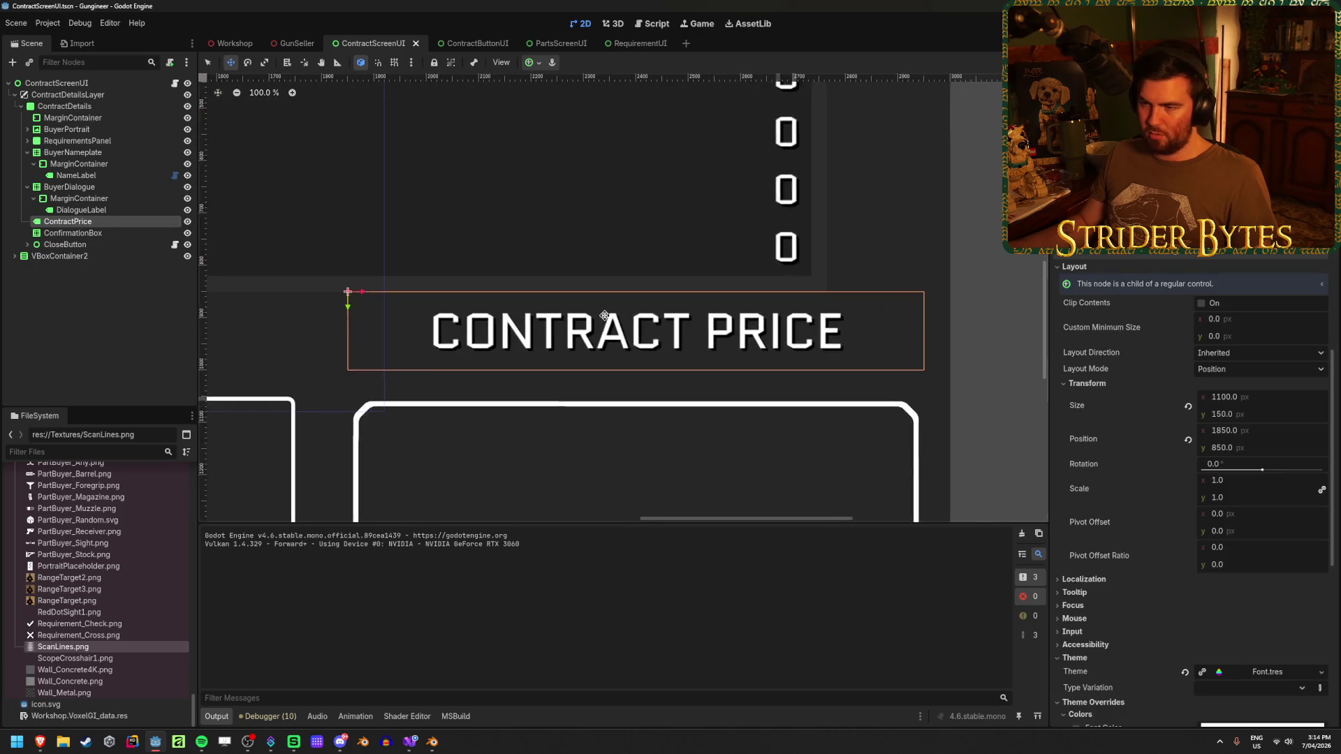
scroll(603, 316, "down", 2)
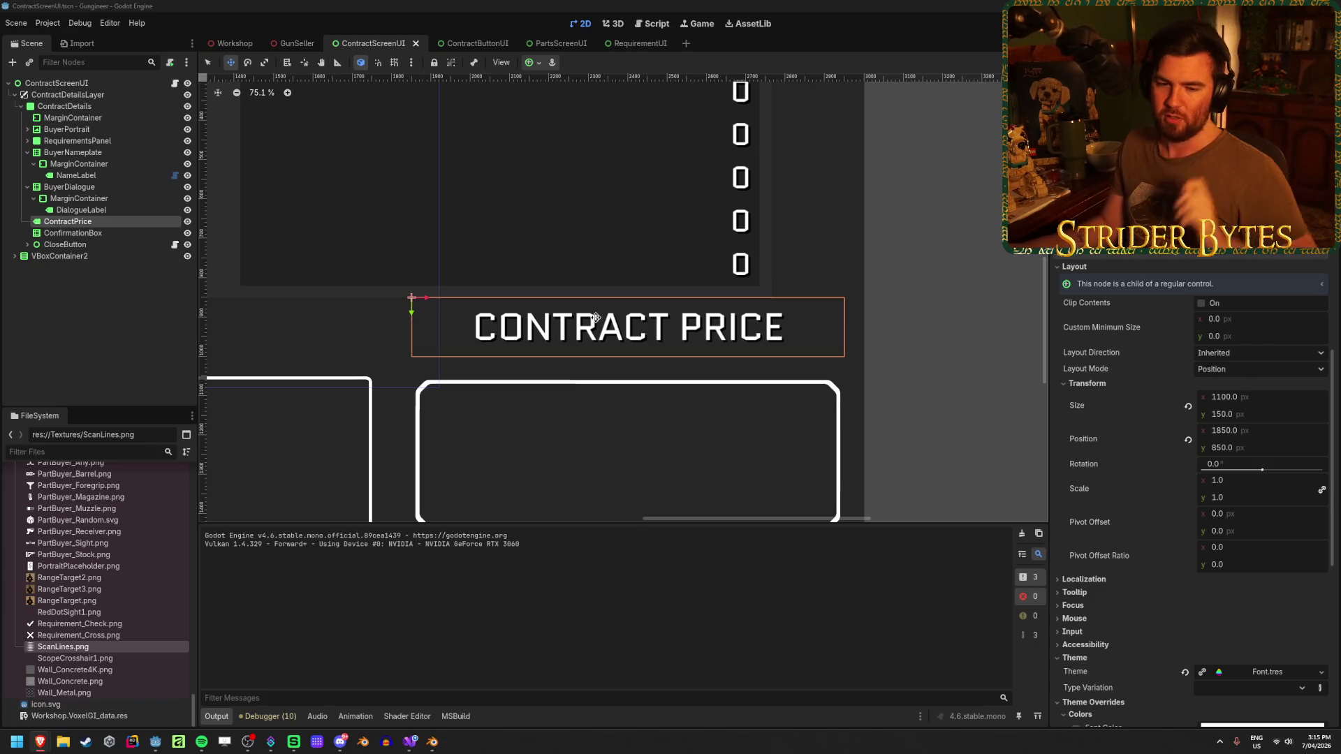
Lower the ContractPrice label to y 860 then 880 and save the scene.
left_click(1247, 447)
type("0")
key("Return")
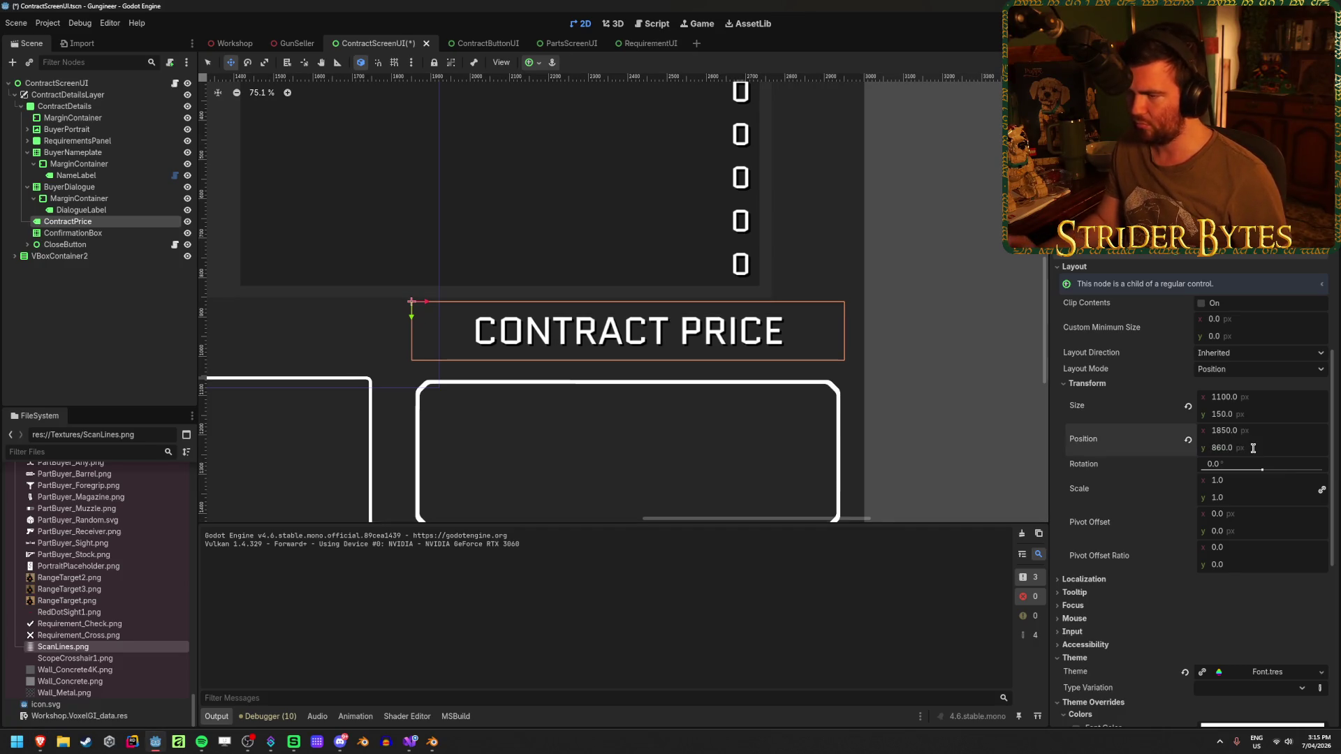
type("880")
key("Return")
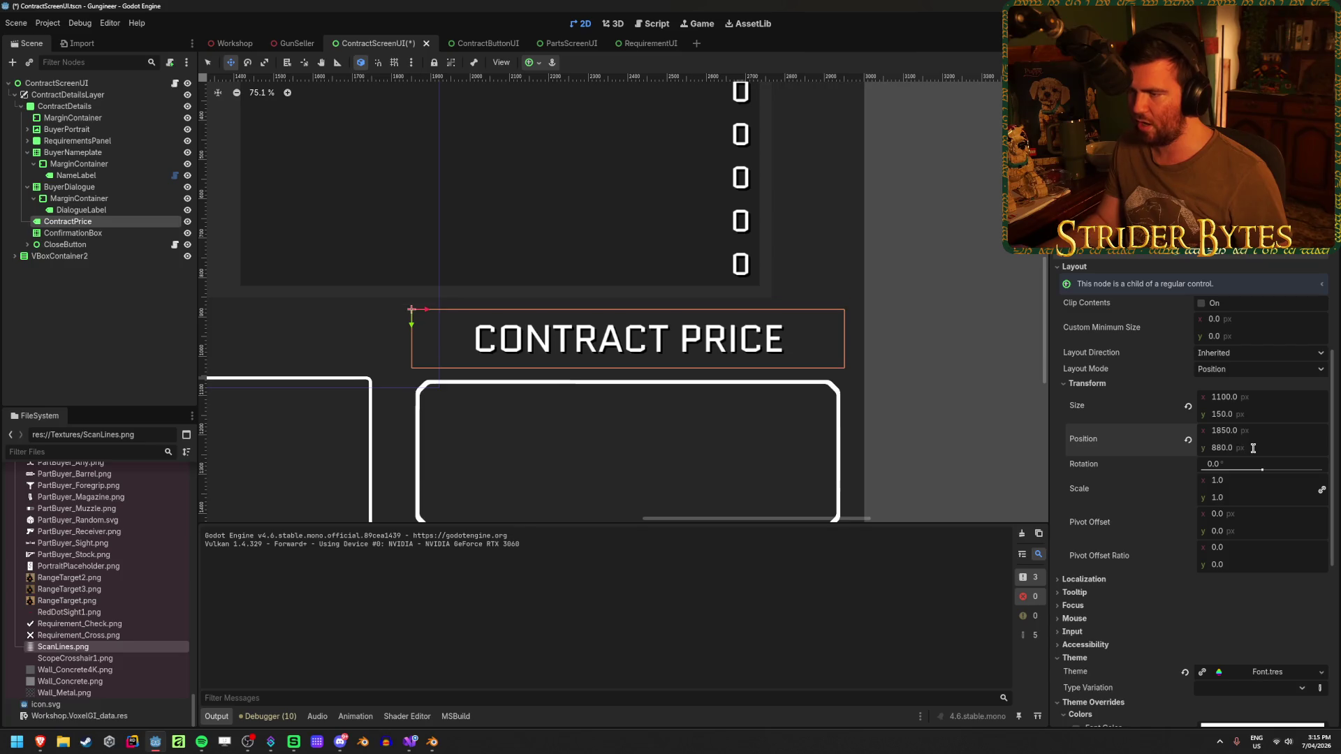
left_click(102, 325)
key("ctrl+s")
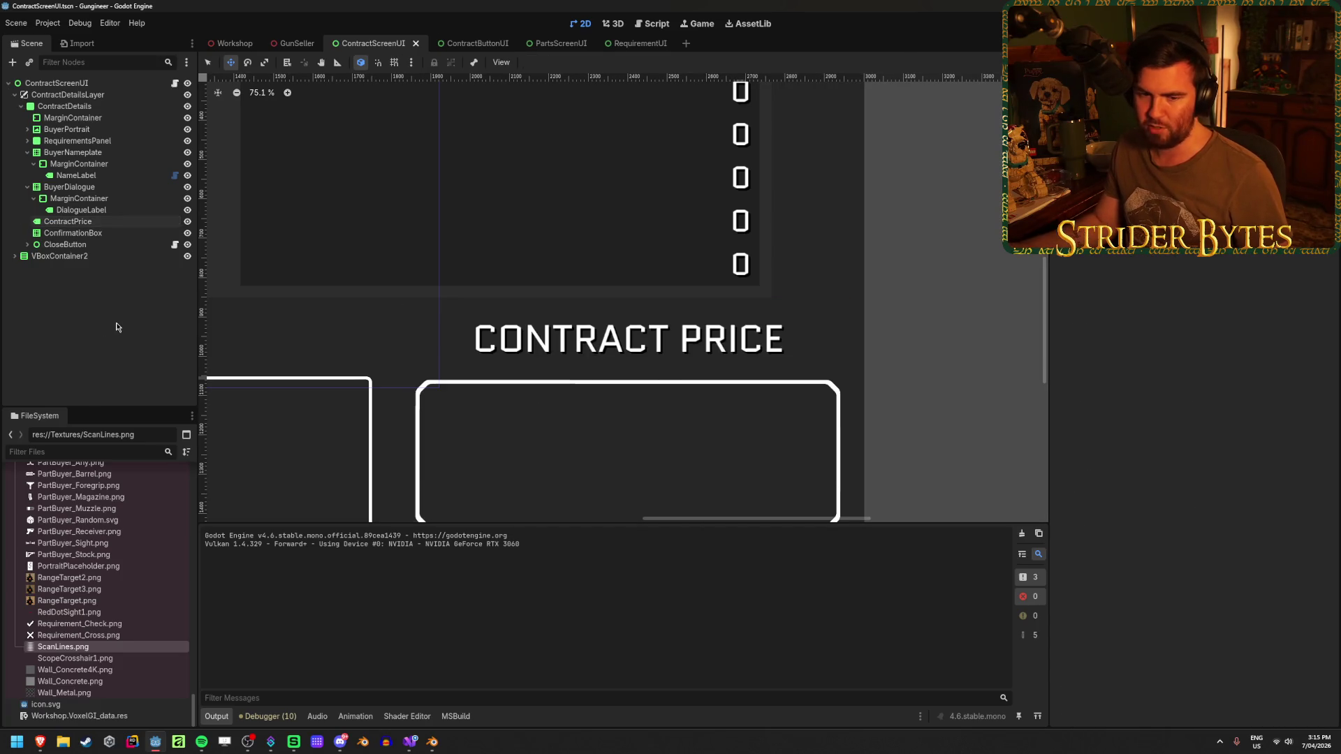
Hide the ContractDetails panel and run the game to test.
left_click(186, 106)
scroll(657, 358, "down", 2)
scroll(657, 357, "down", 2)
scroll(657, 358, "left", 2)
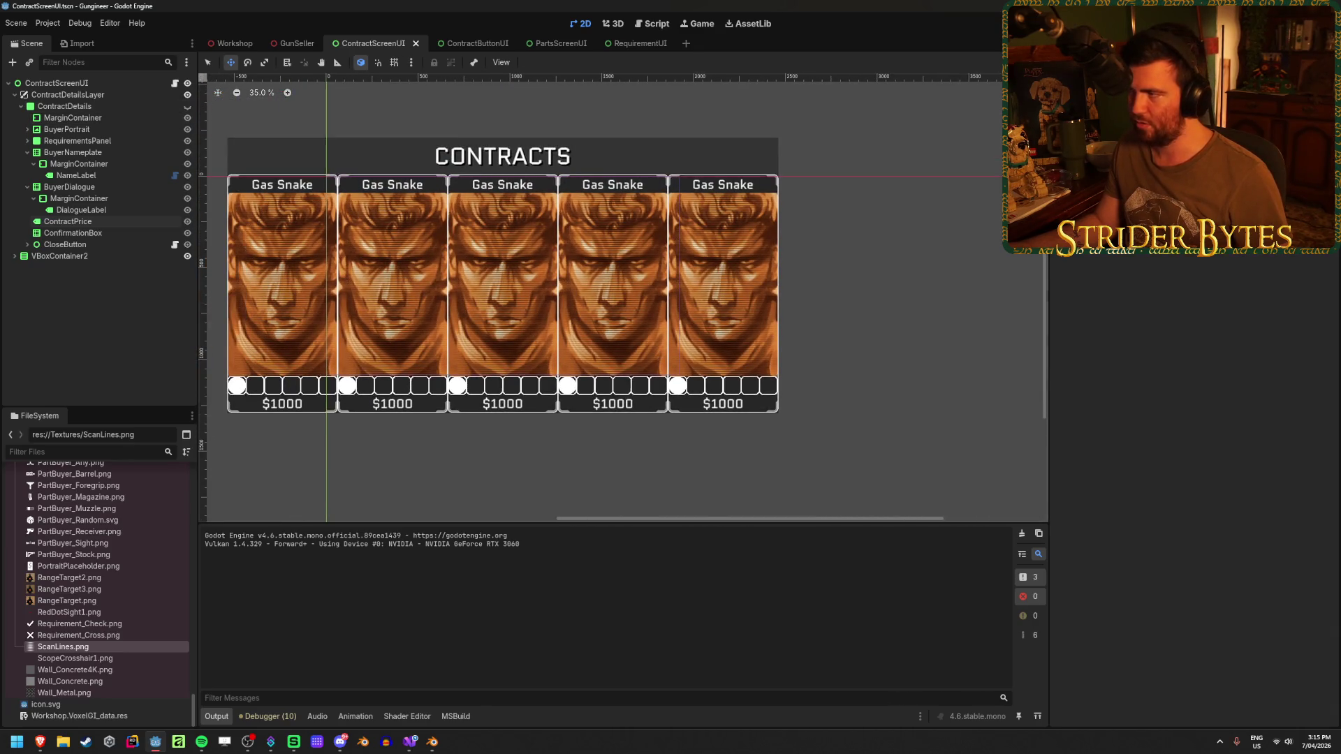
key("F6")
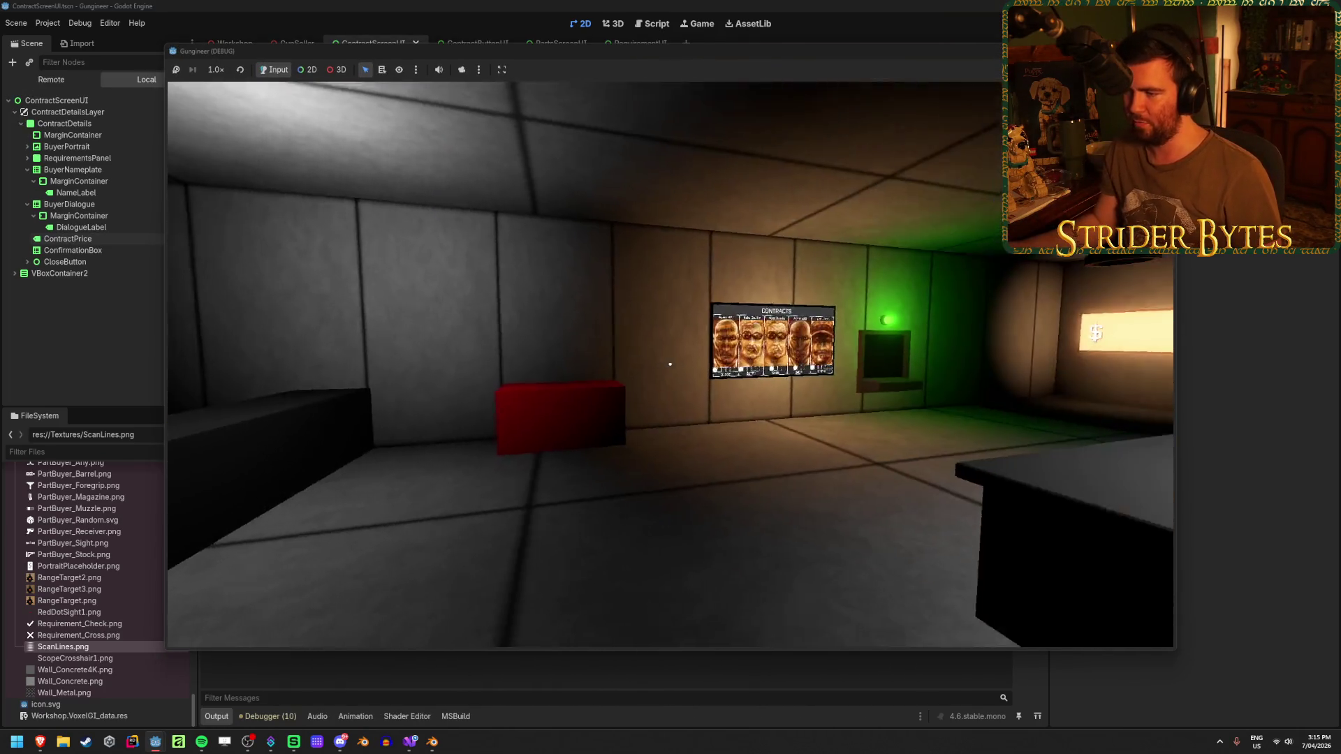
Walk to the contracts board, inspect the $1474 contract's requirements up close, then stop the game.
key("w")
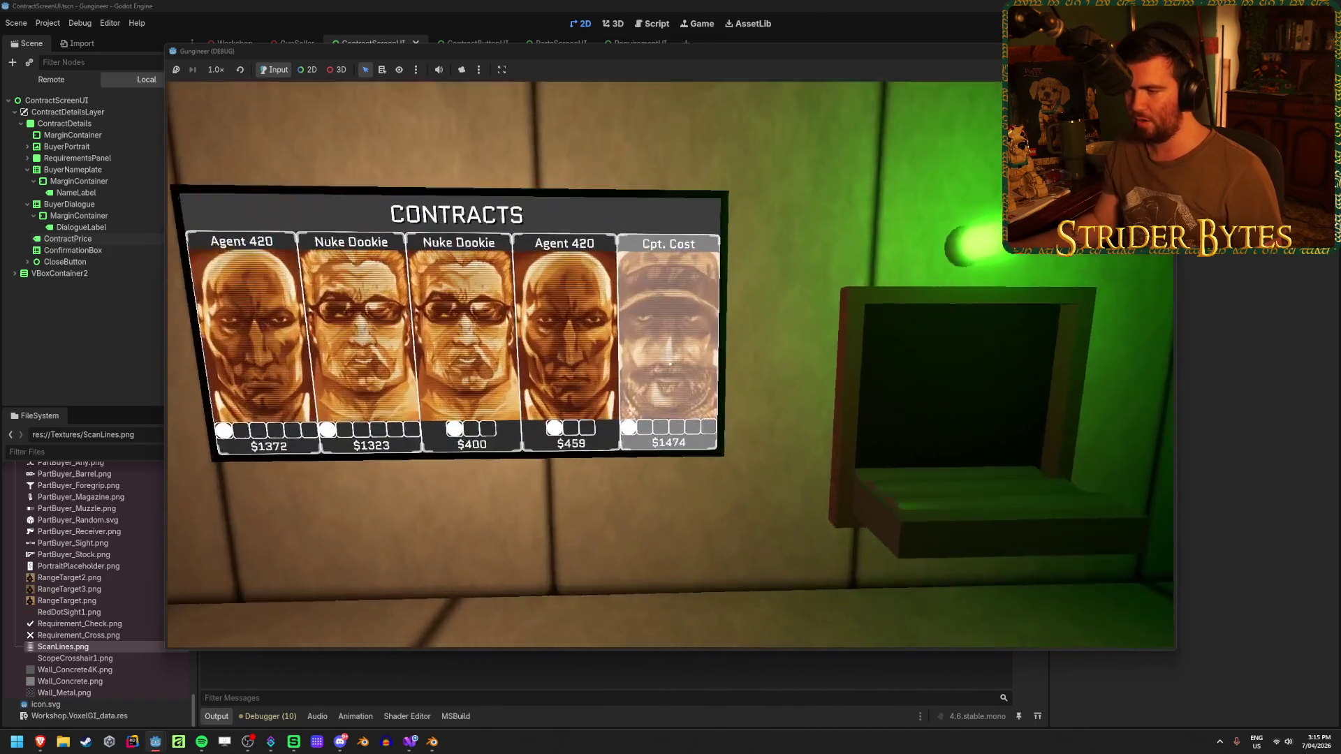
left_click(670, 363)
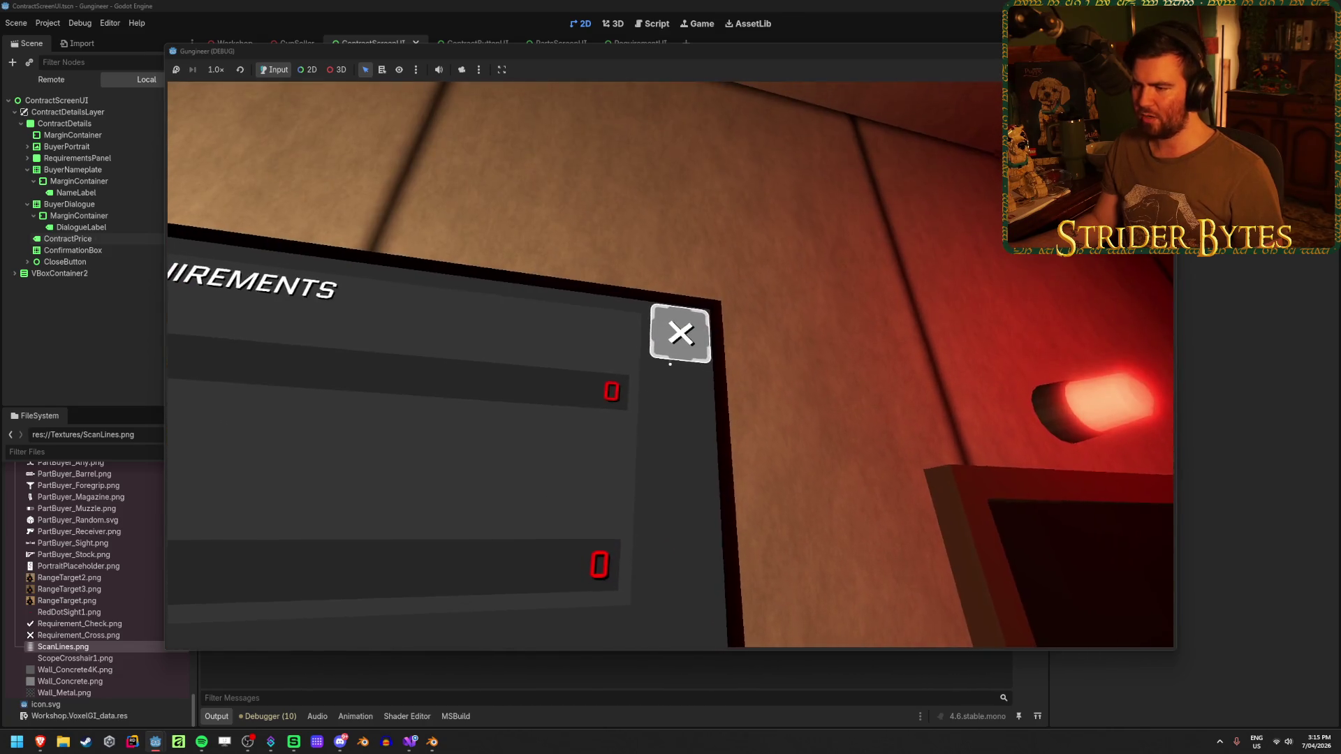
key("w")
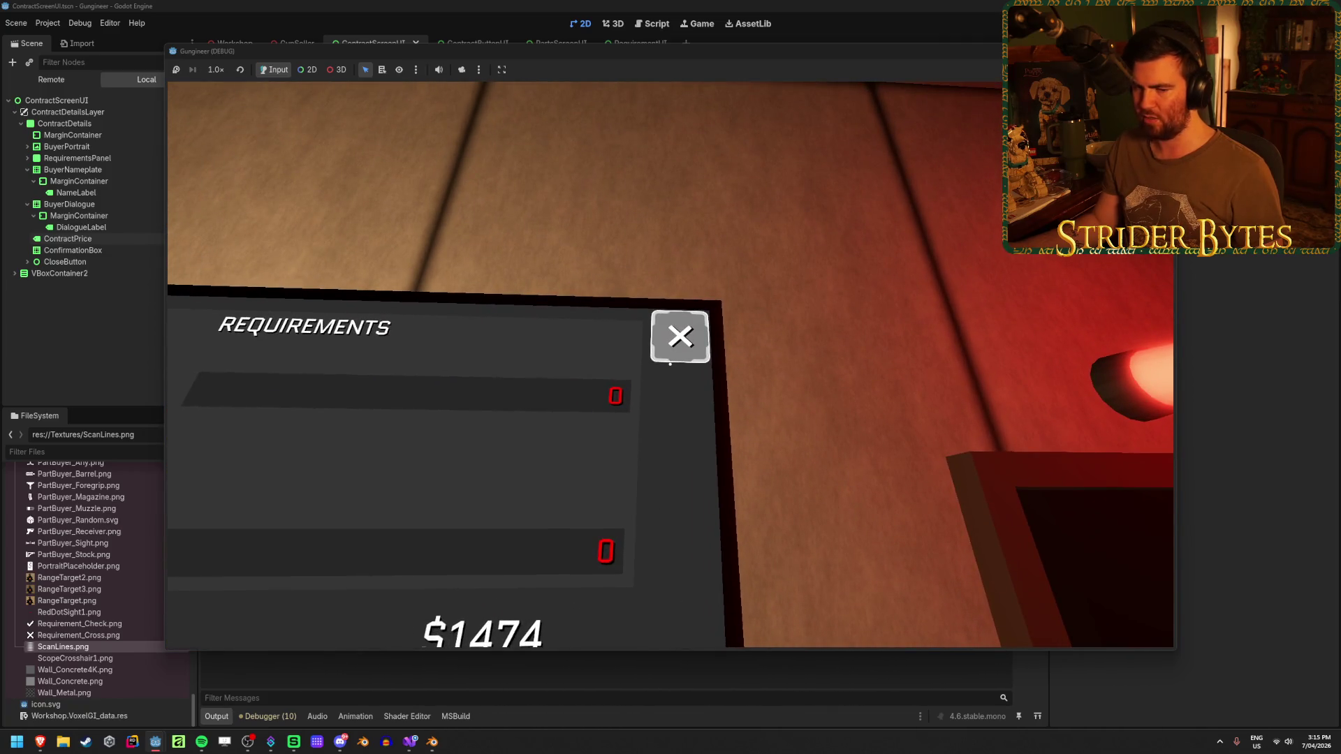
key("s")
key("w")
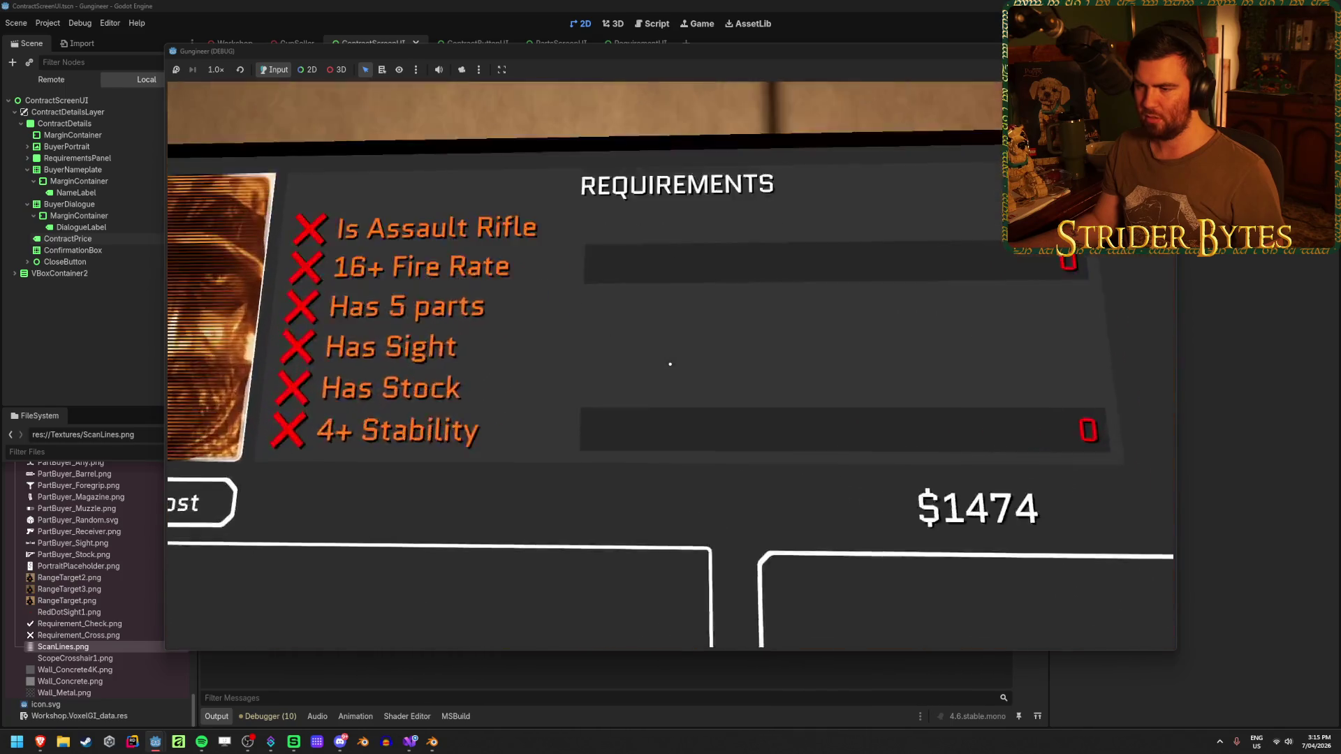
key("s")
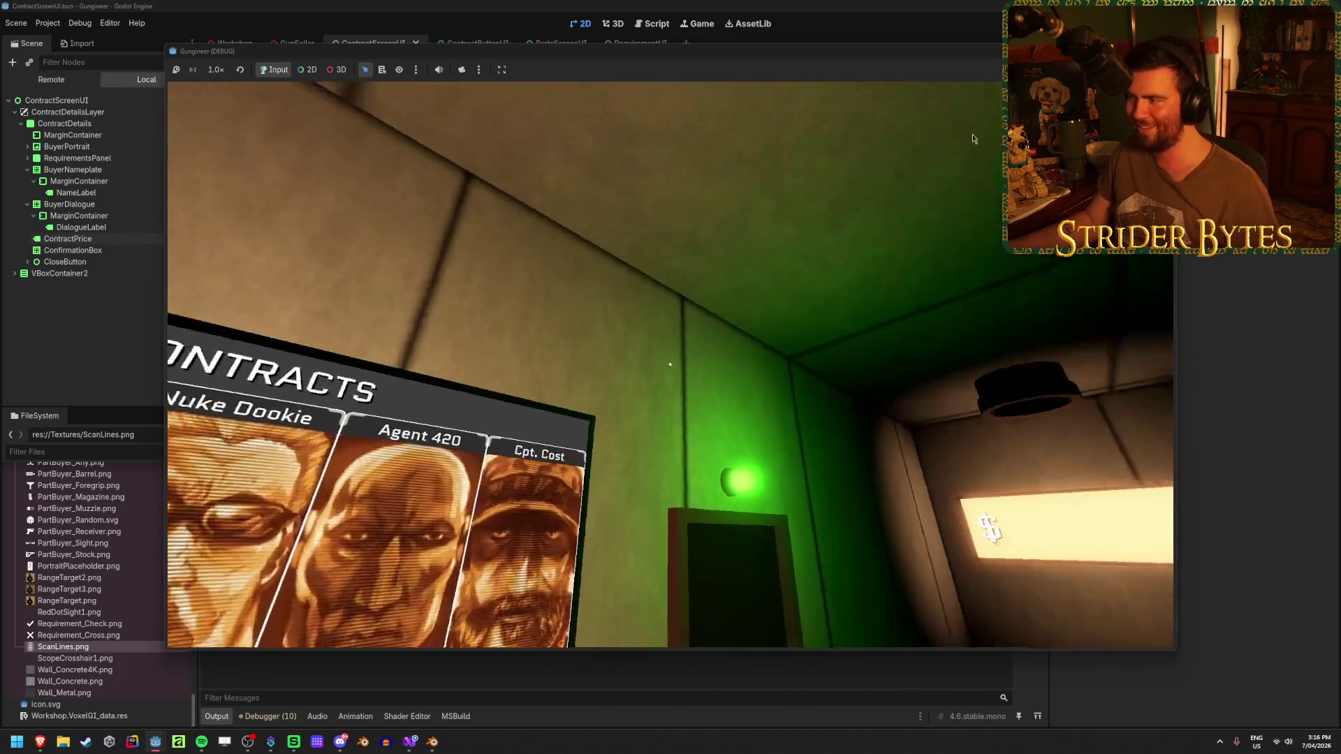
key("F8")
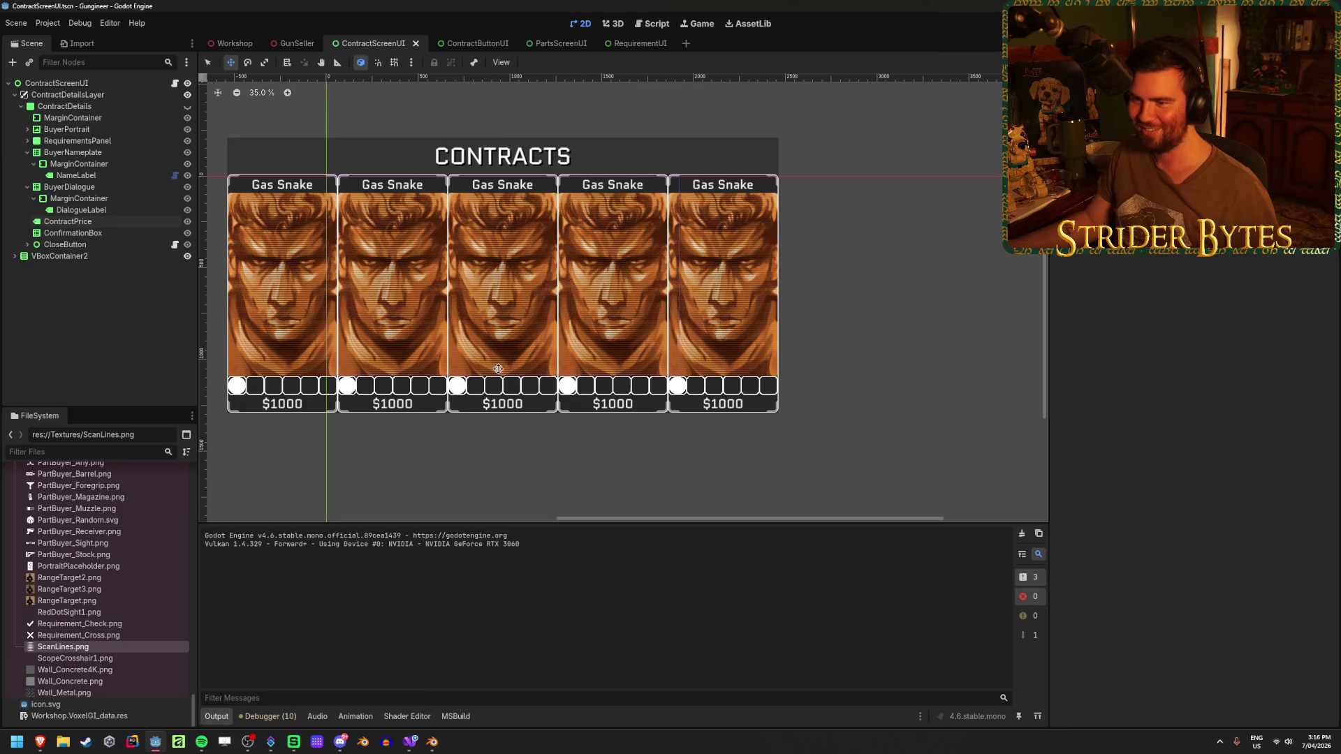
scroll(500, 369, "down", 1)
scroll(629, 345, "up", 1)
scroll(671, 338, "up", 1)
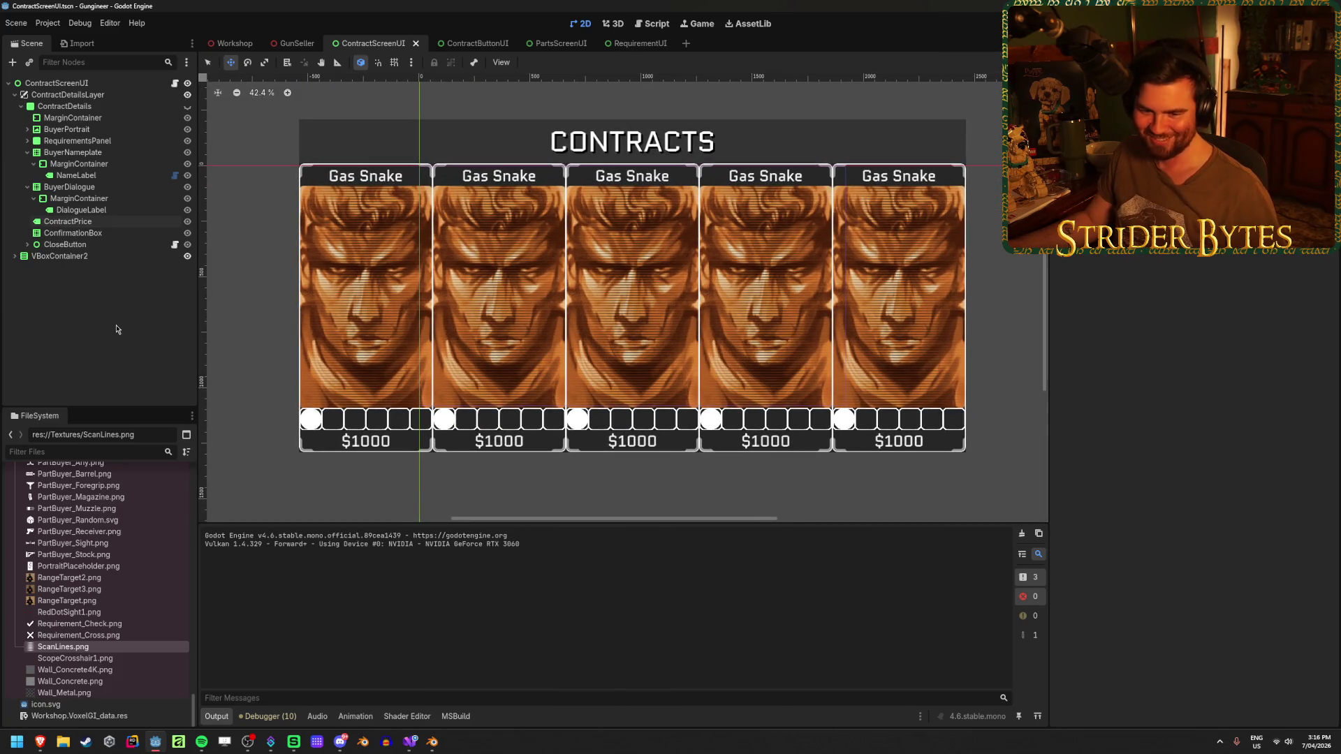
Inspect the ContractPrice label's properties, then clear the selection.
left_click(67, 221)
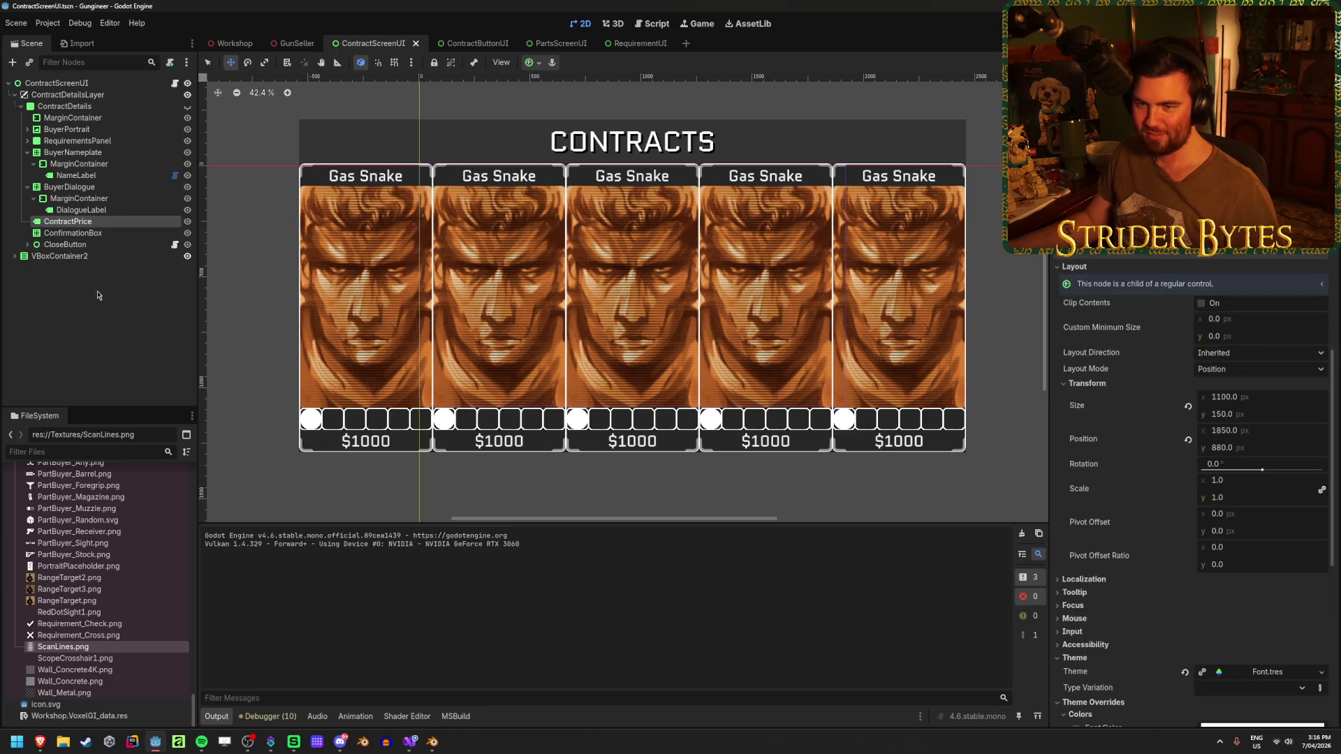
left_click(97, 299)
left_click(101, 222)
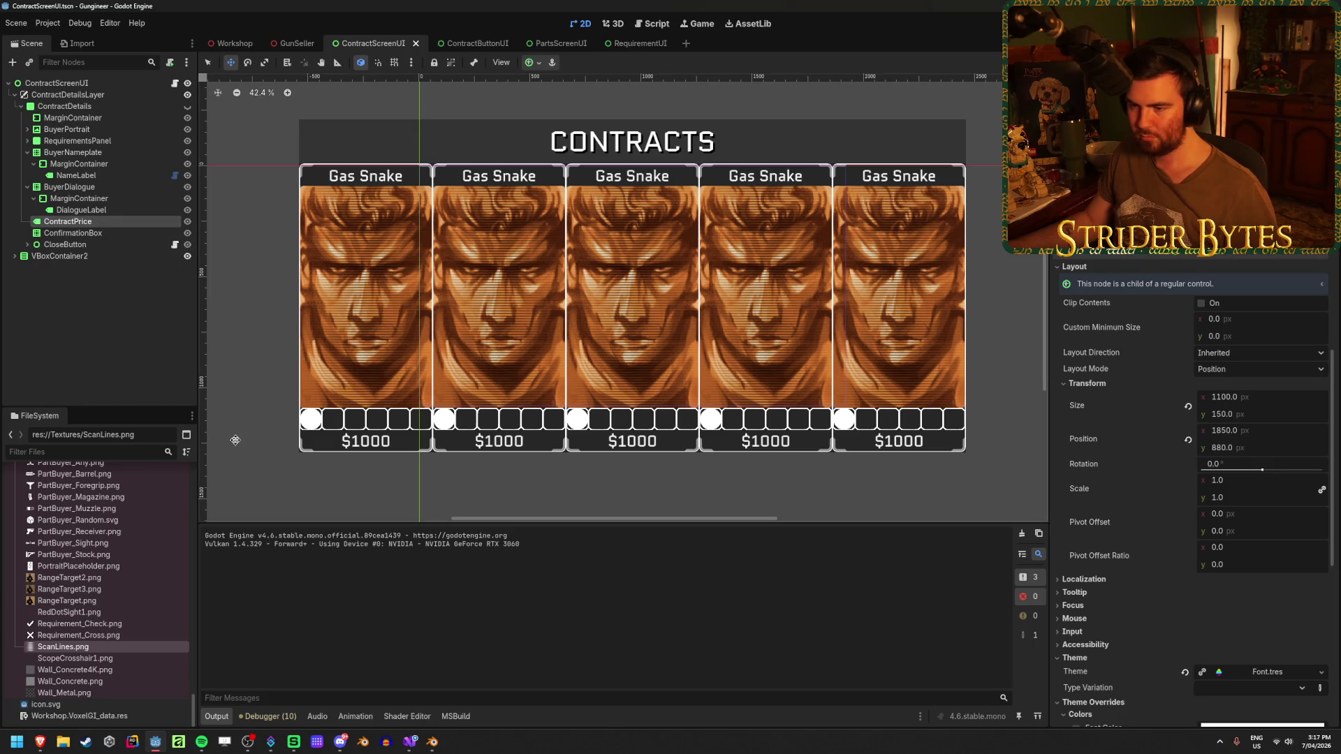
scroll(383, 445, "up", 4)
scroll(382, 444, "up", 1)
scroll(382, 445, "up", 3)
scroll(383, 444, "down", 8)
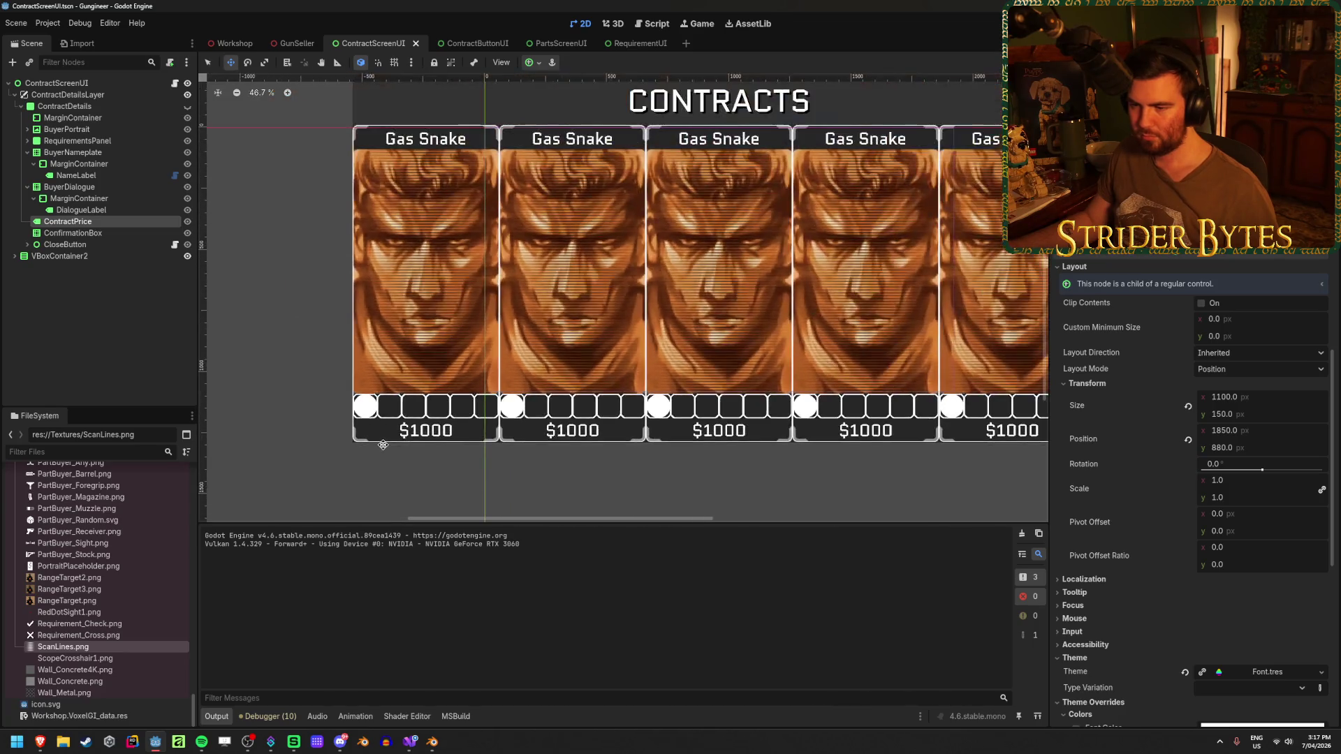
left_click_drag(335, 231, 335, 271)
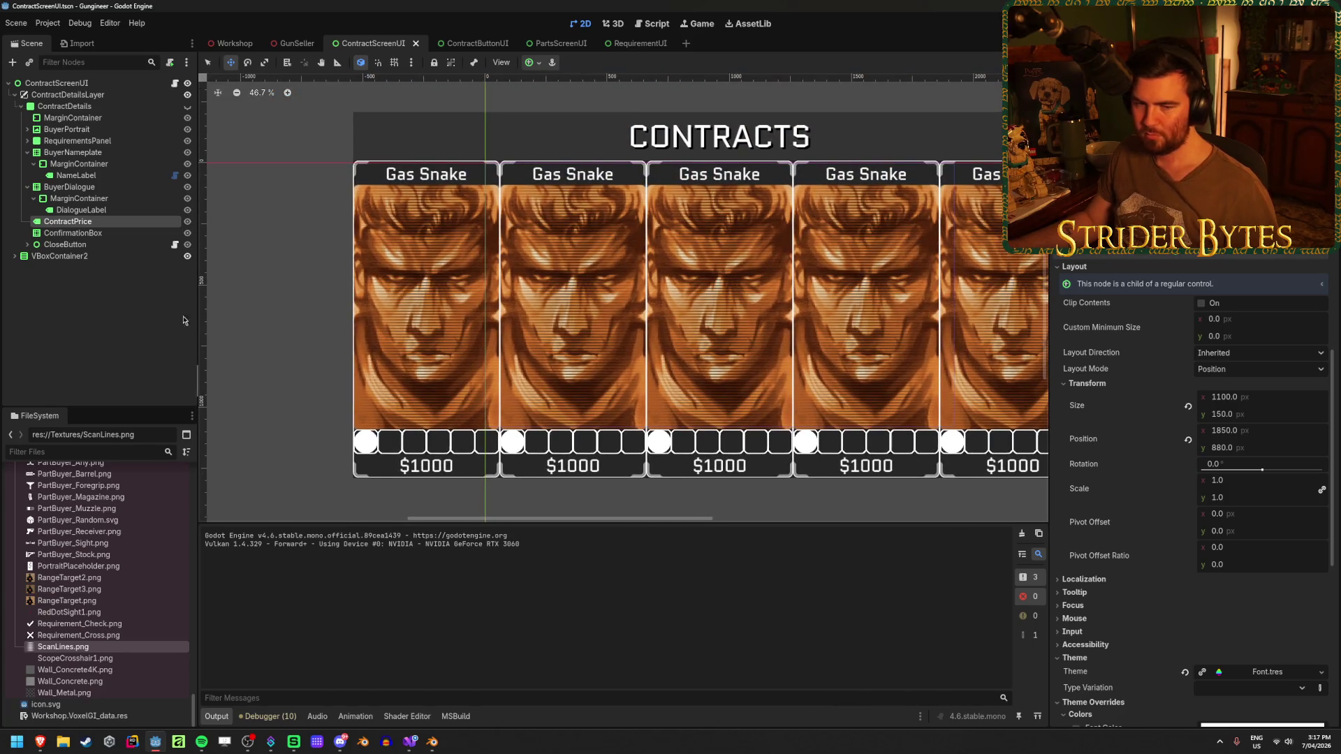
left_click(112, 329)
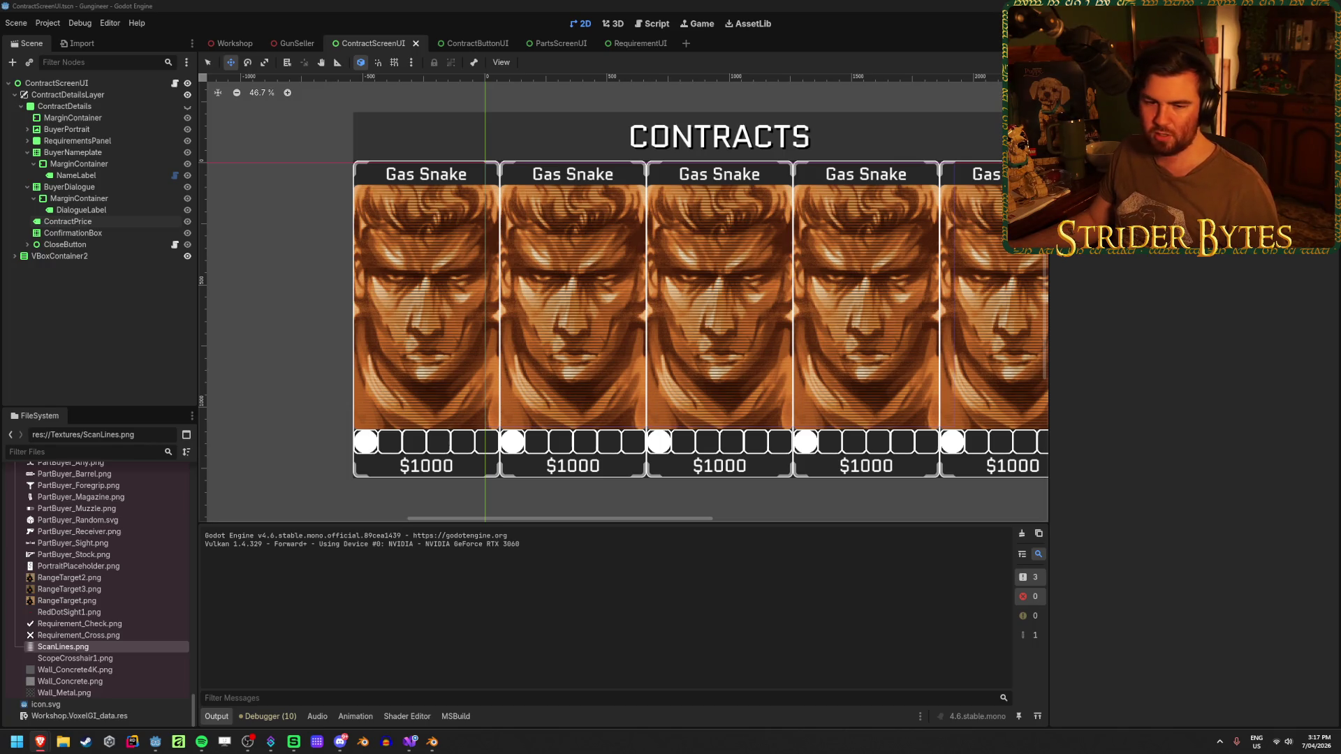
left_click(676, 4)
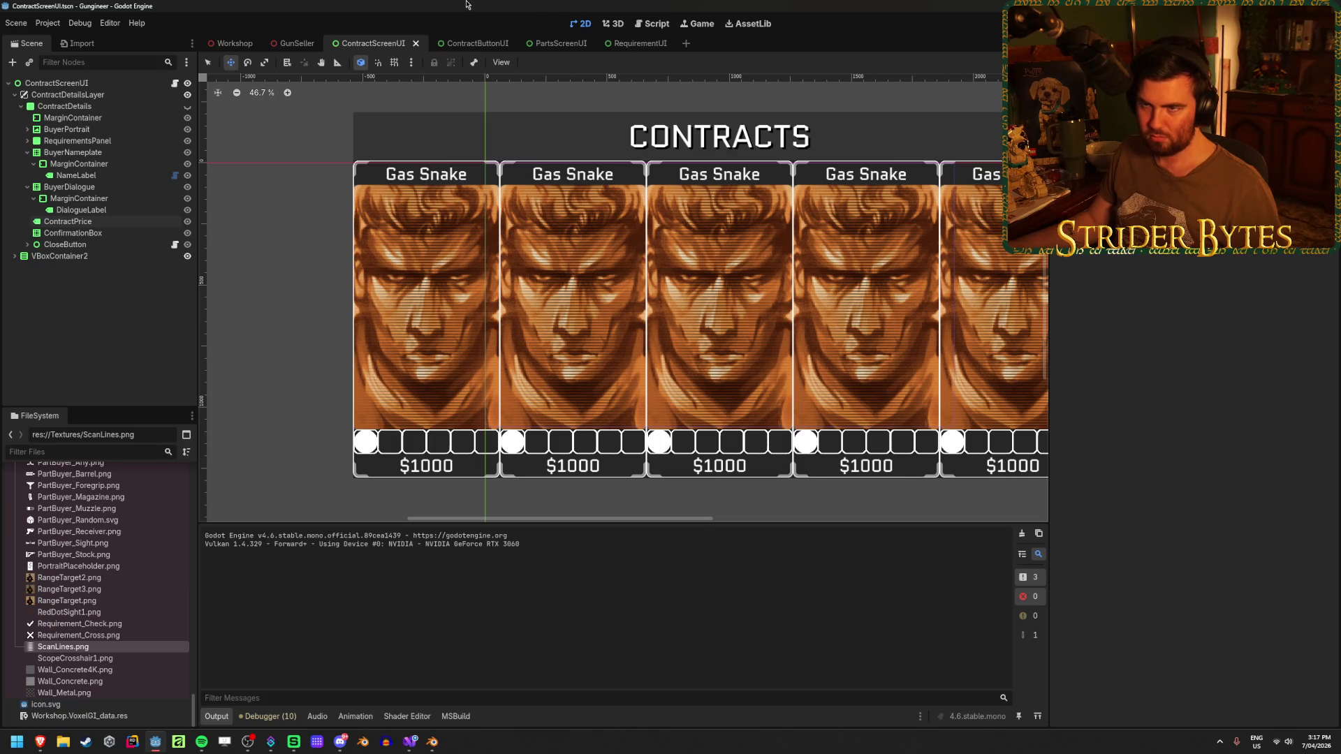
key("alt+Tab")
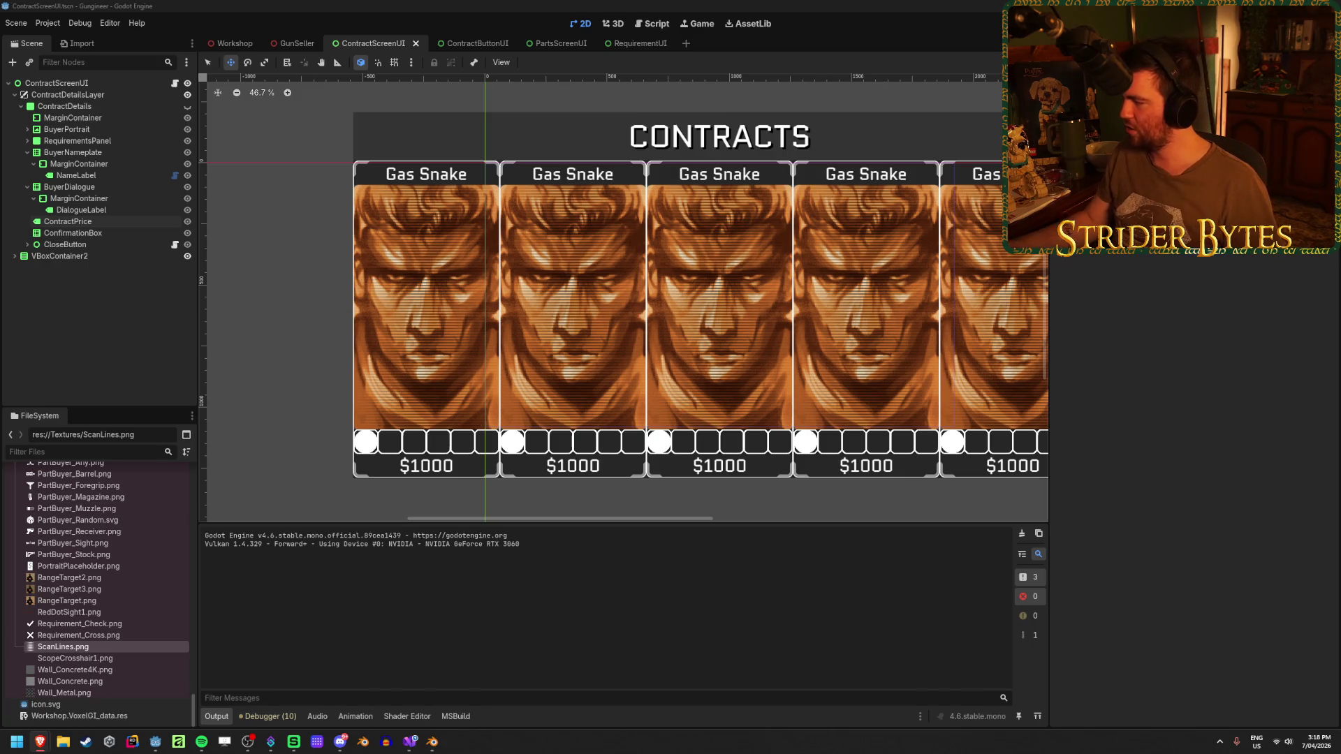
left_click(428, 5)
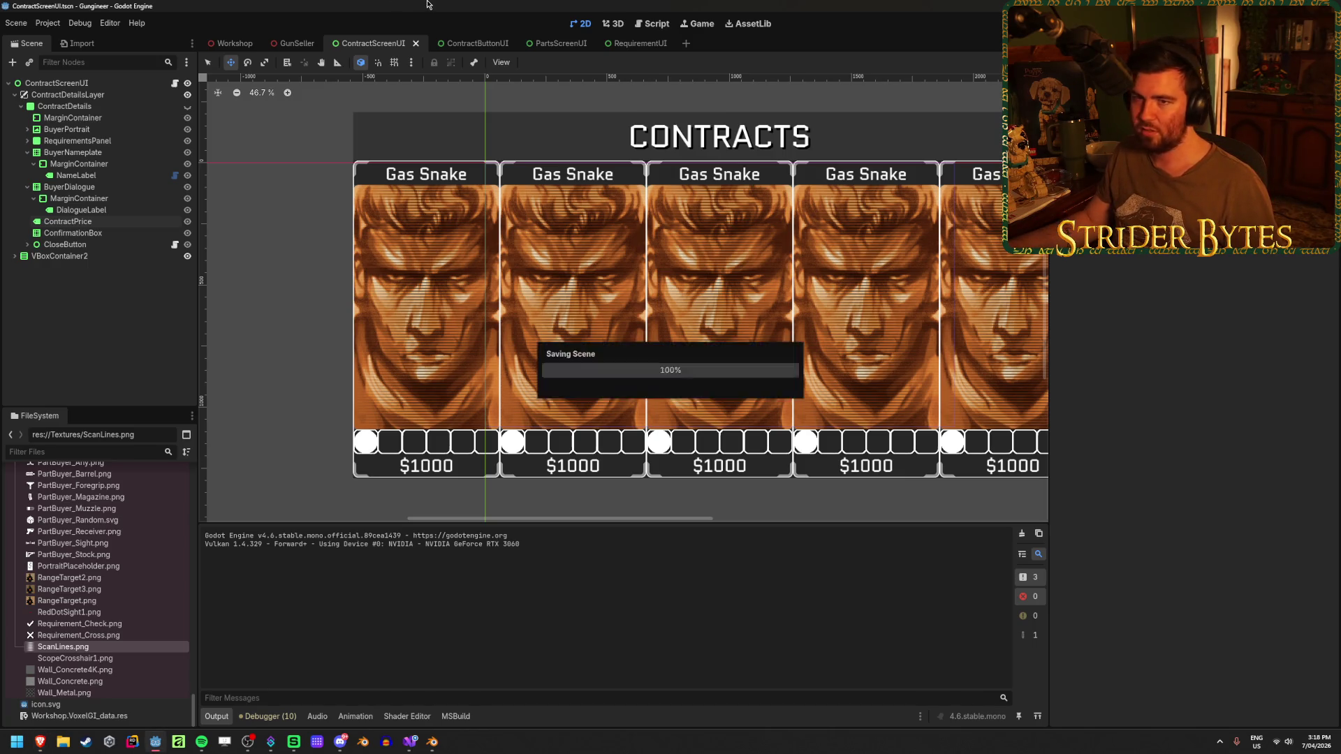
scroll(768, 387, "down", 2)
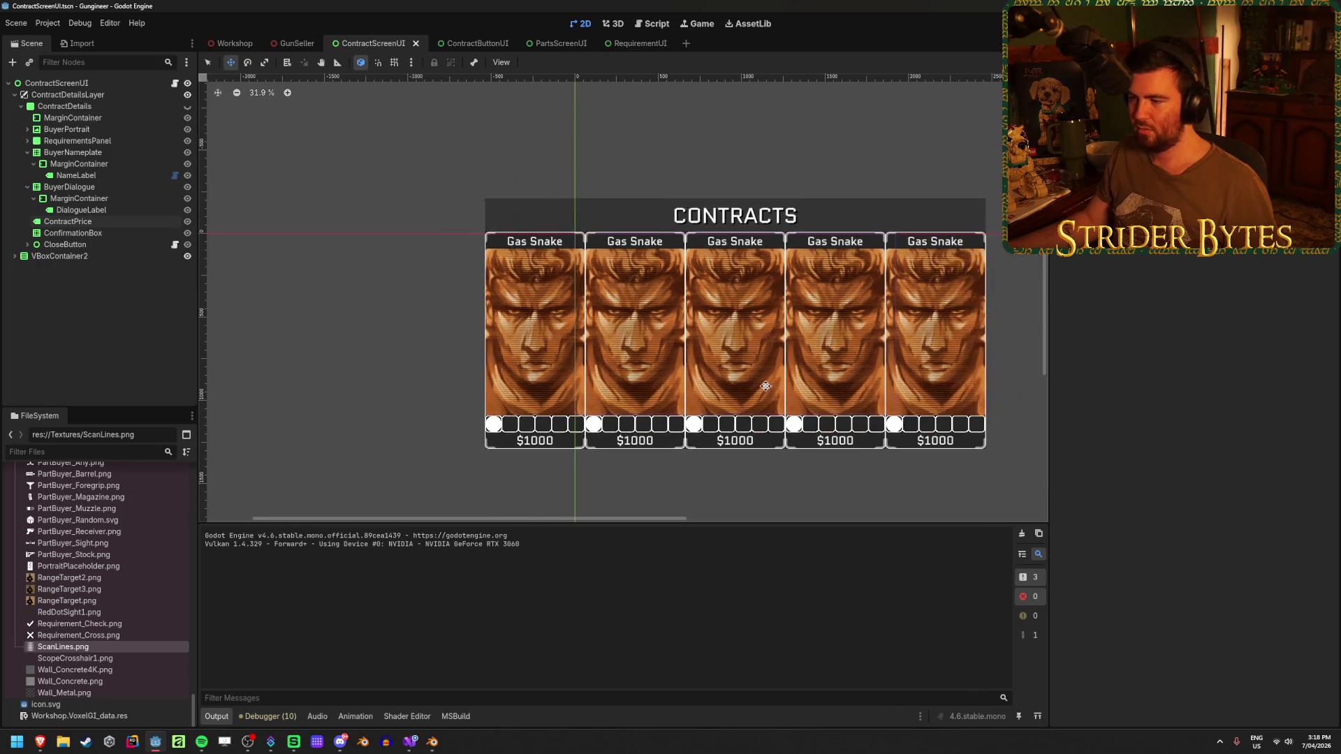
scroll(545, 366, "up", 1)
scroll(377, 350, "down", 1)
Save the contract screen scene, checking the browser in between.
key("ctrl+s")
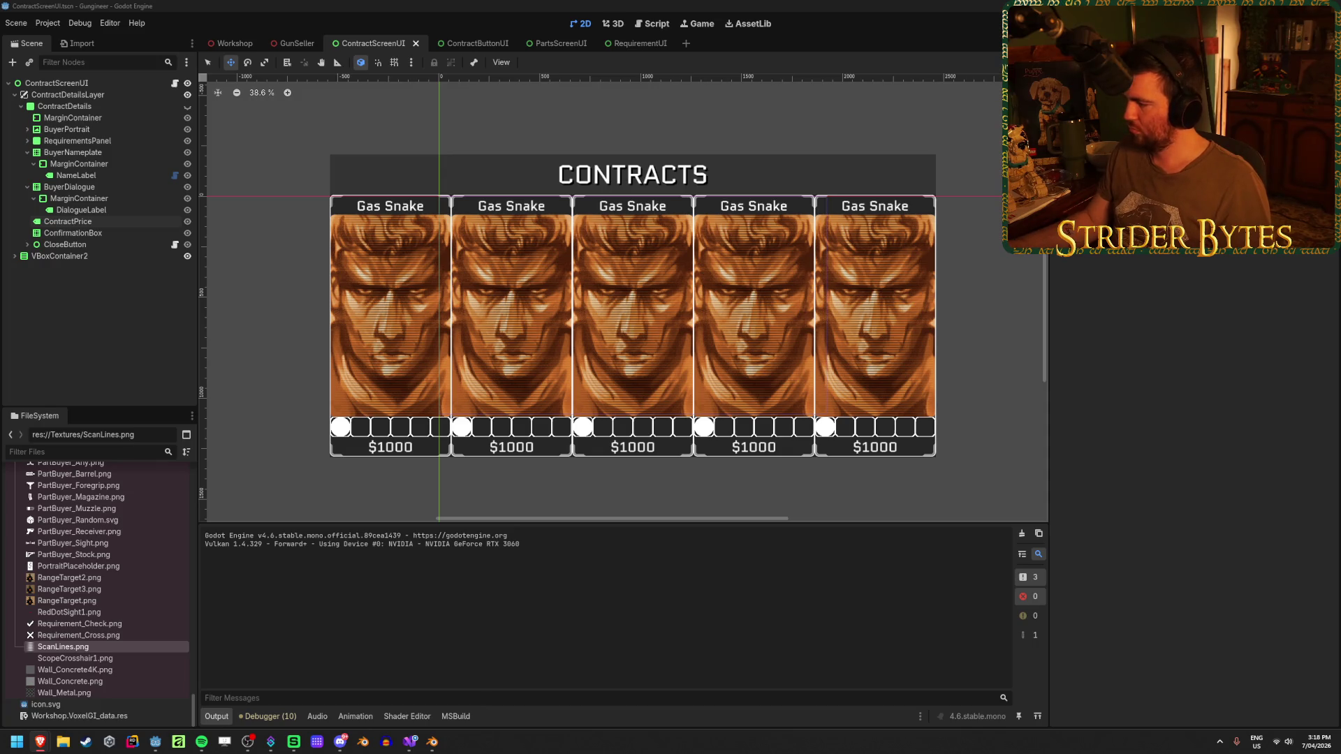
left_click(399, 3)
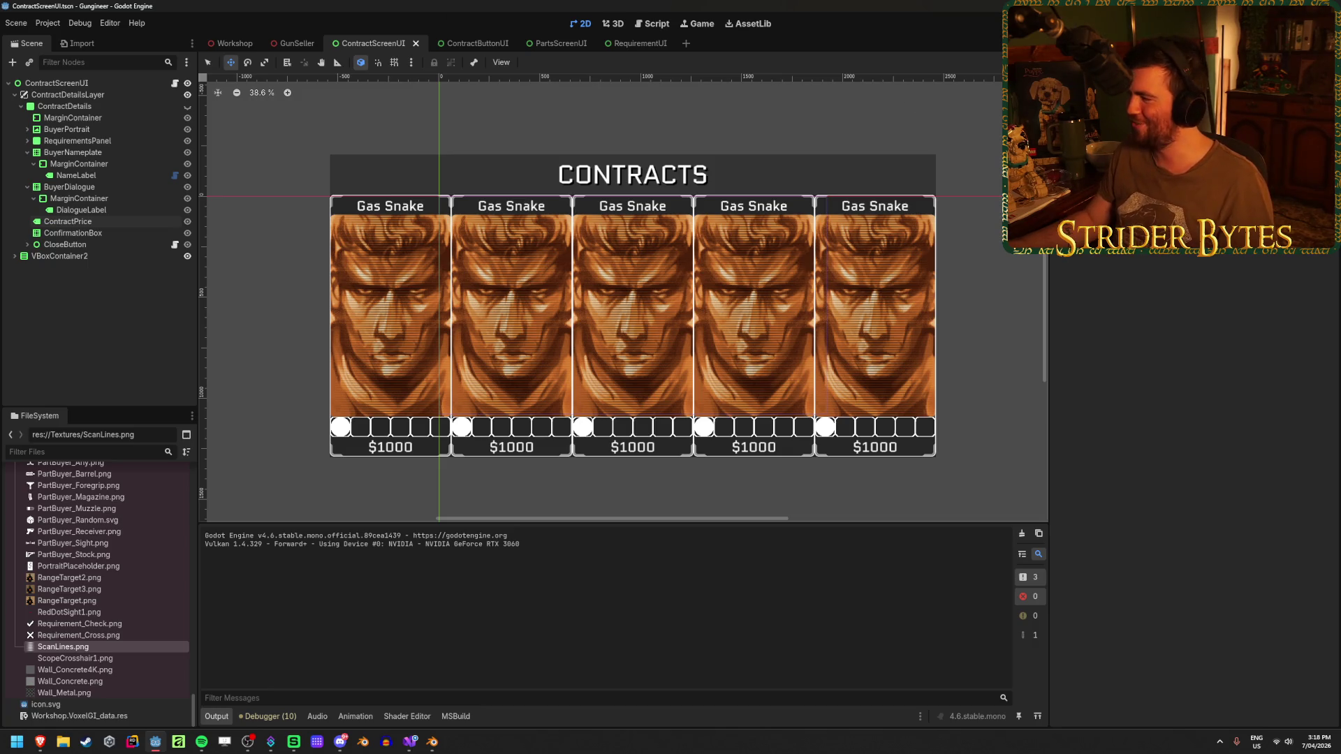
key("alt+Tab")
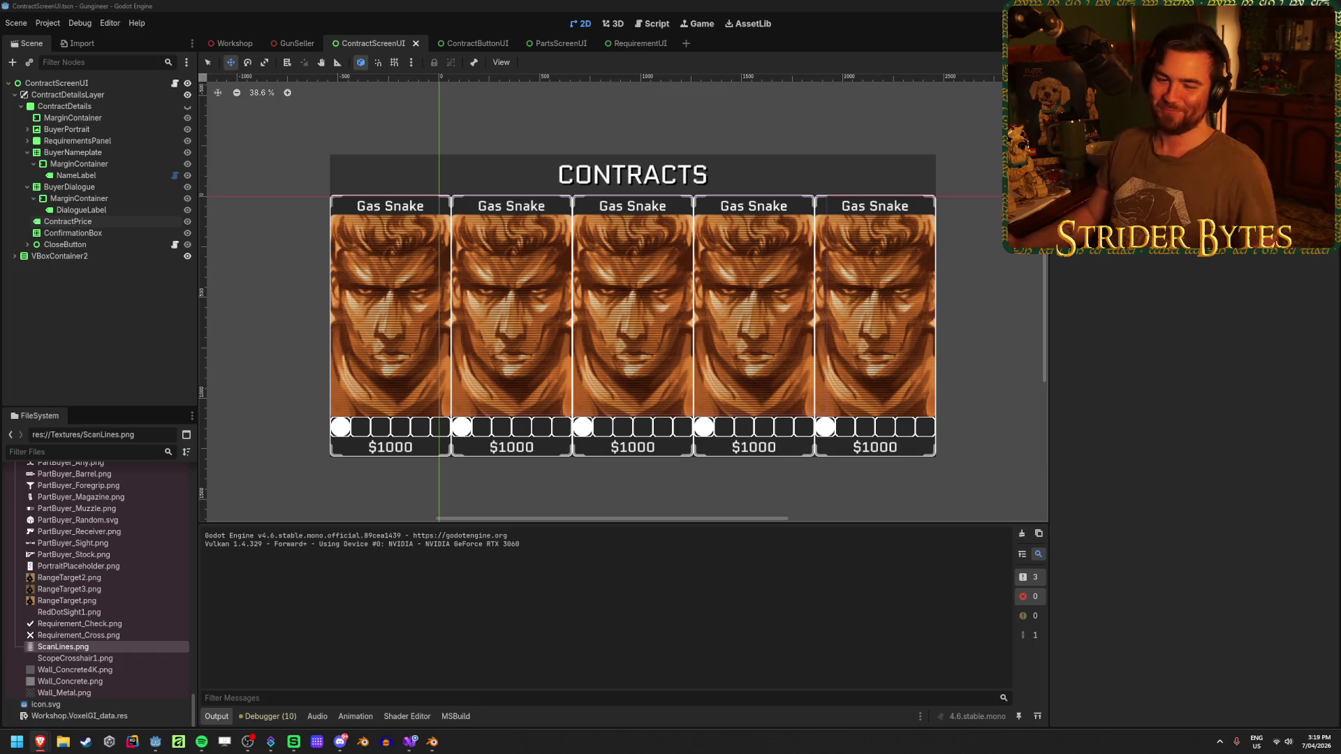
key("ctrl+s")
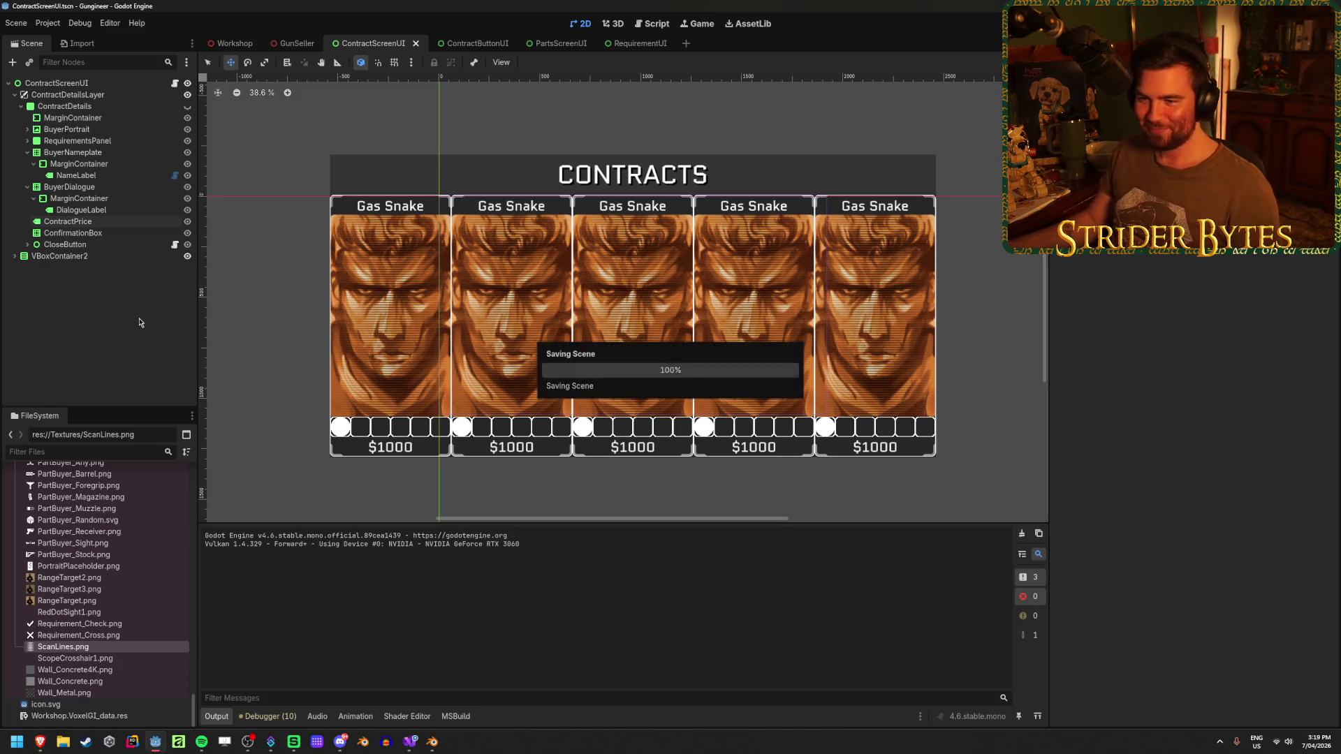
Delete the DialogueLabel, undo to keep it, and show its properties in the Inspector.
left_click(99, 211)
key("Delete")
key("ctrl+z")
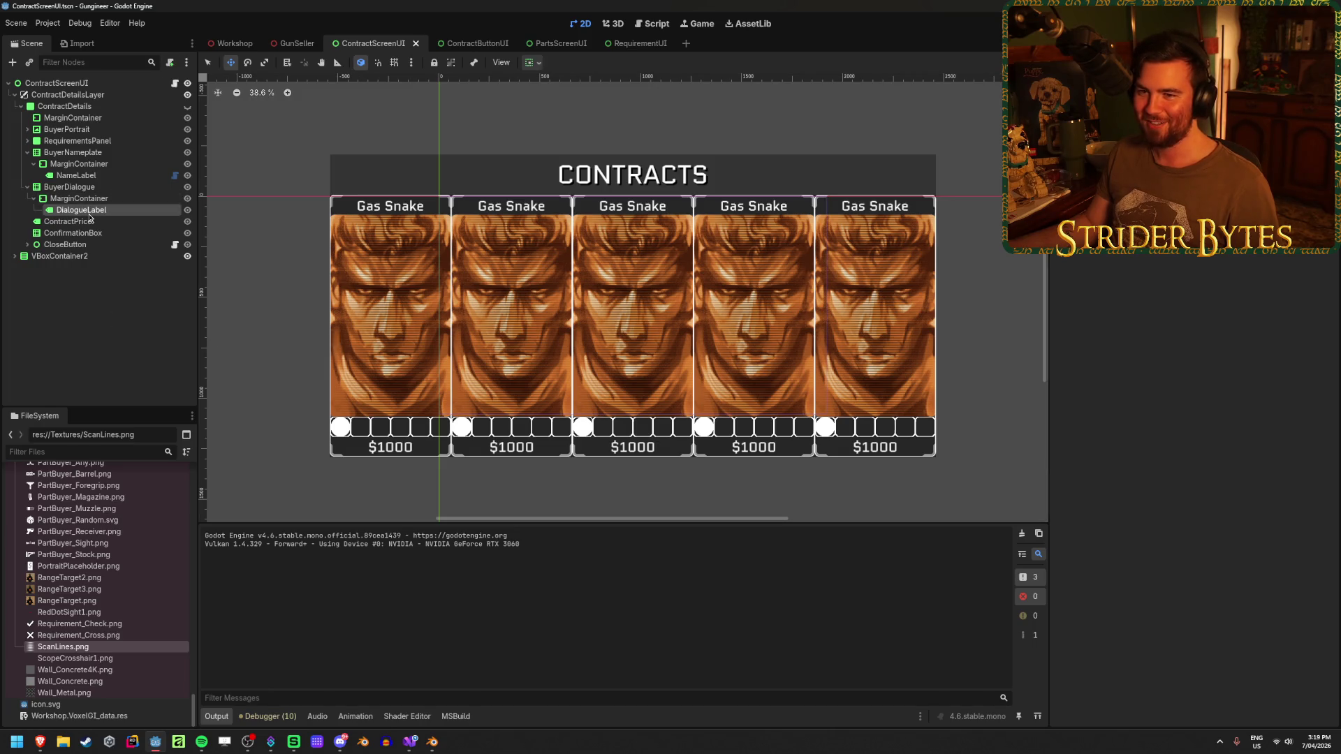
left_click(89, 209)
left_click(67, 210)
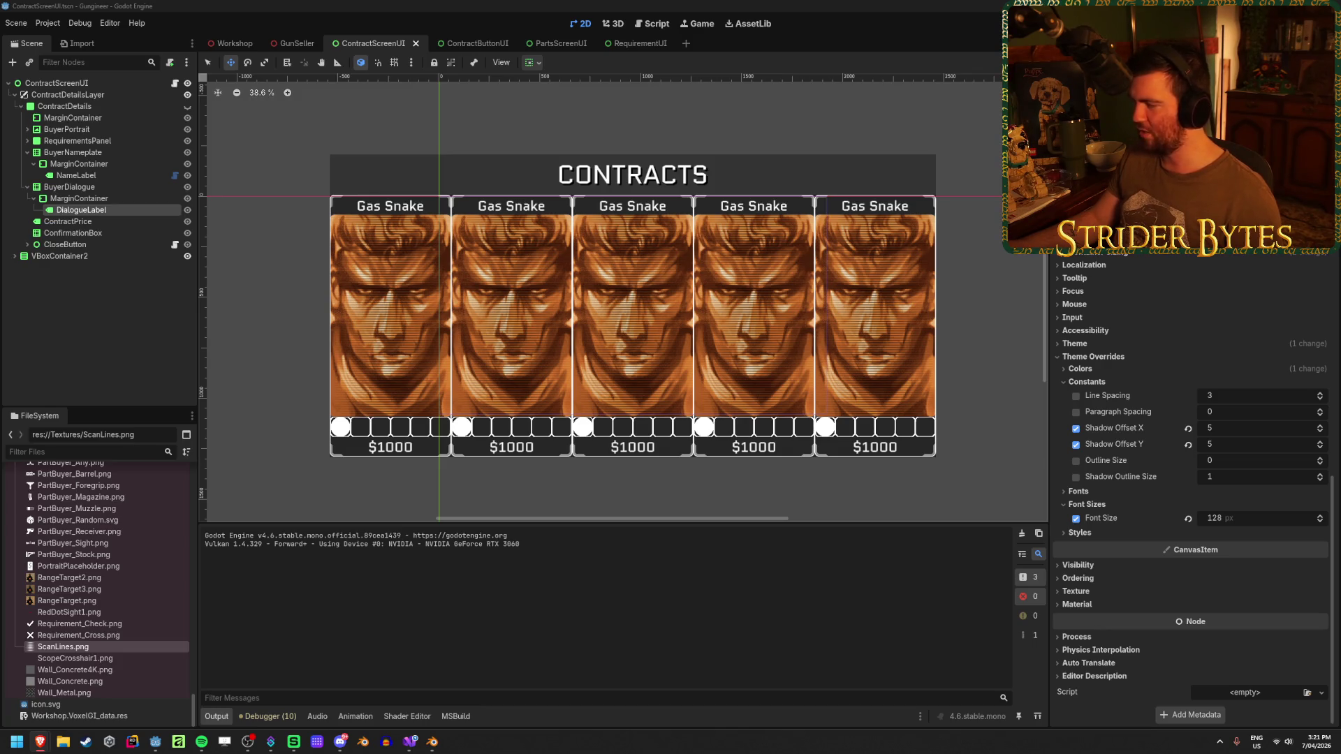
In ContractButtonUI try 'Jellie' as the NameLabel text, undo to Gas Snake and save.
left_click(465, 43)
left_click(71, 129)
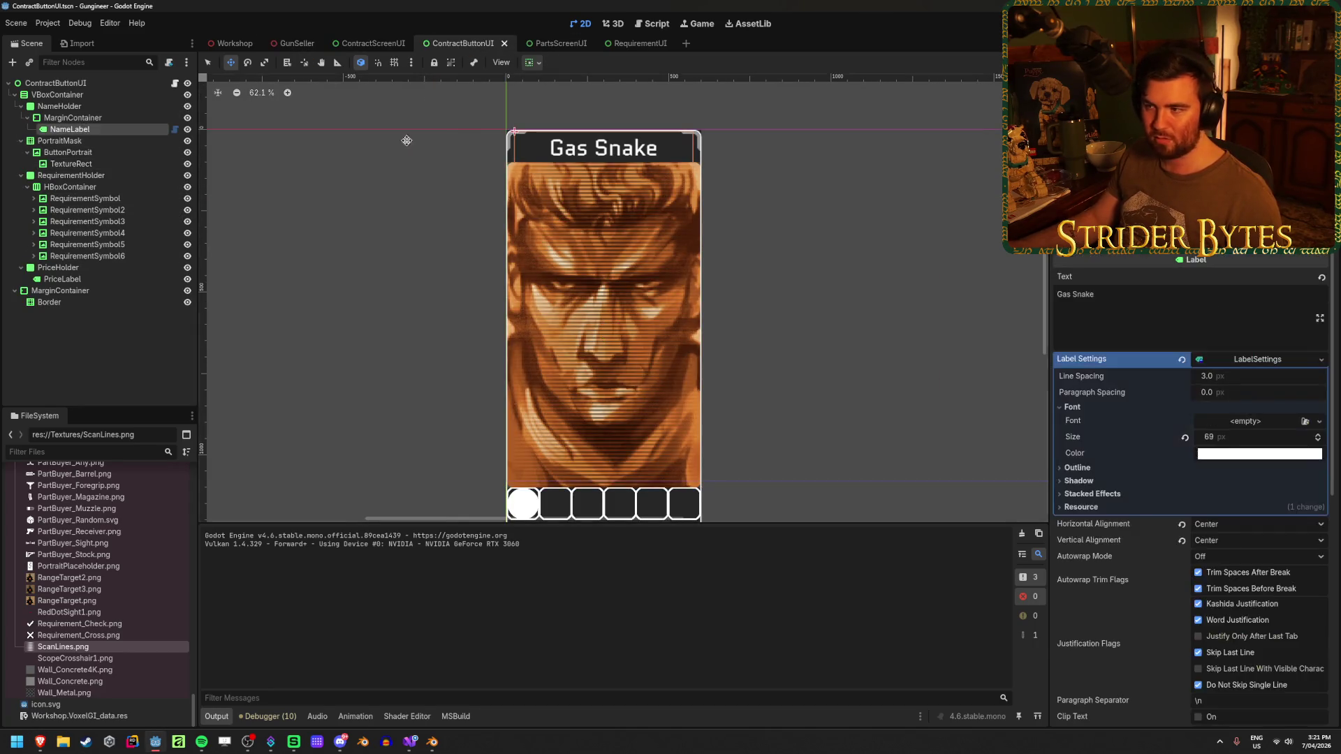
left_click(1143, 309)
key("ctrl+a")
type("Jellie")
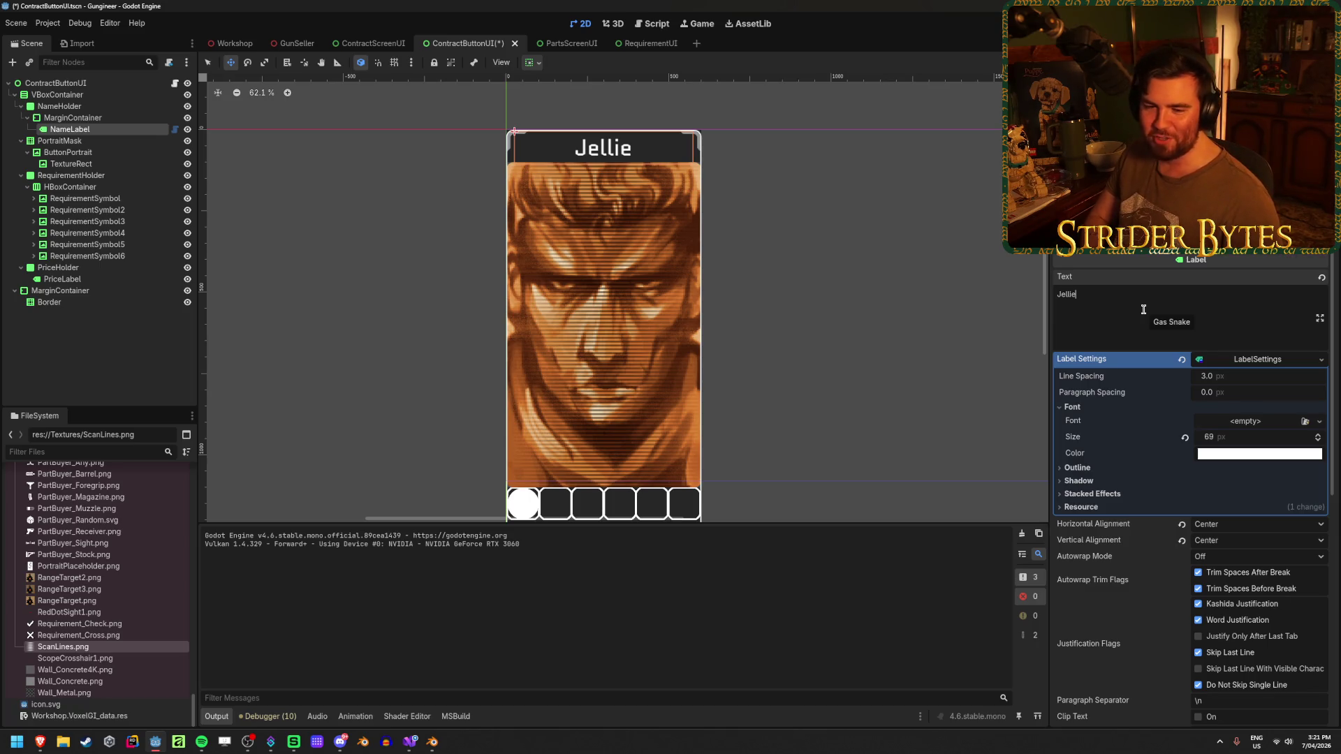
key("ctrl+z")
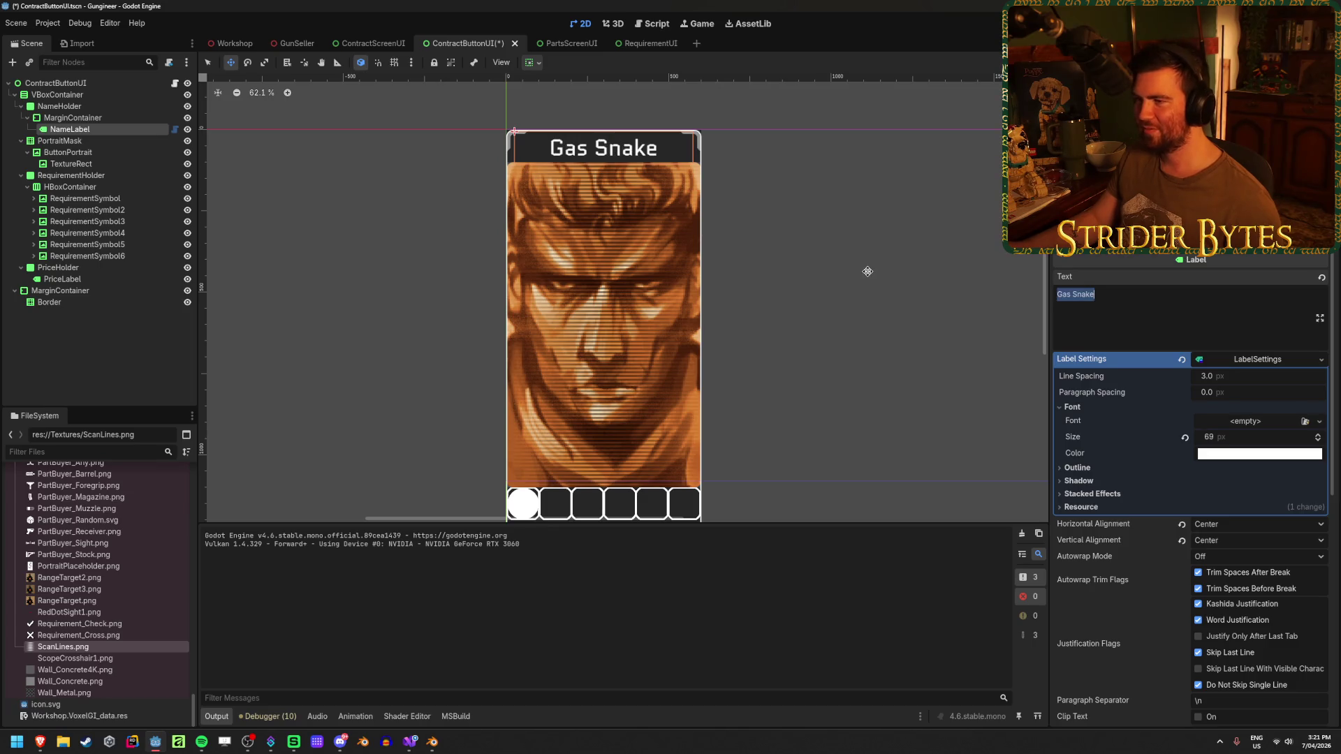
key("ctrl+s")
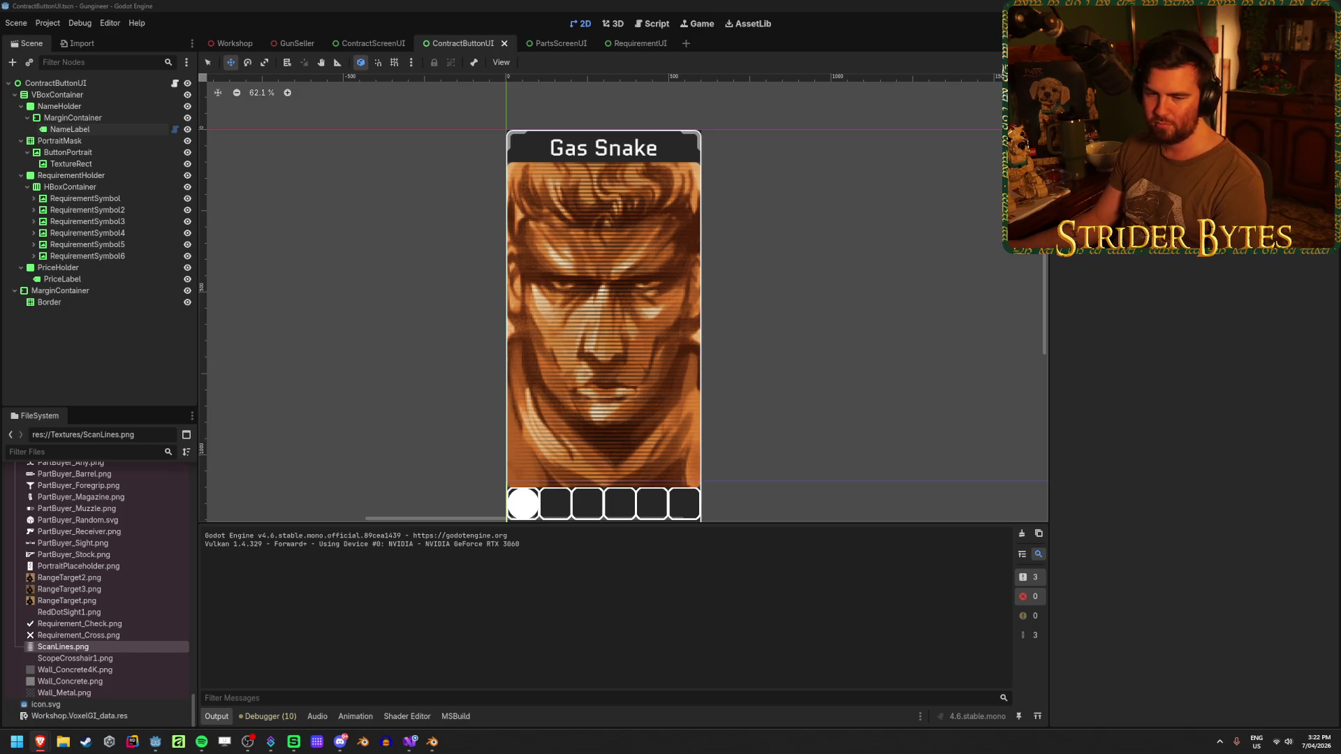
Return from the browser to the editor and switch to the Workshop scene.
left_click(486, 5)
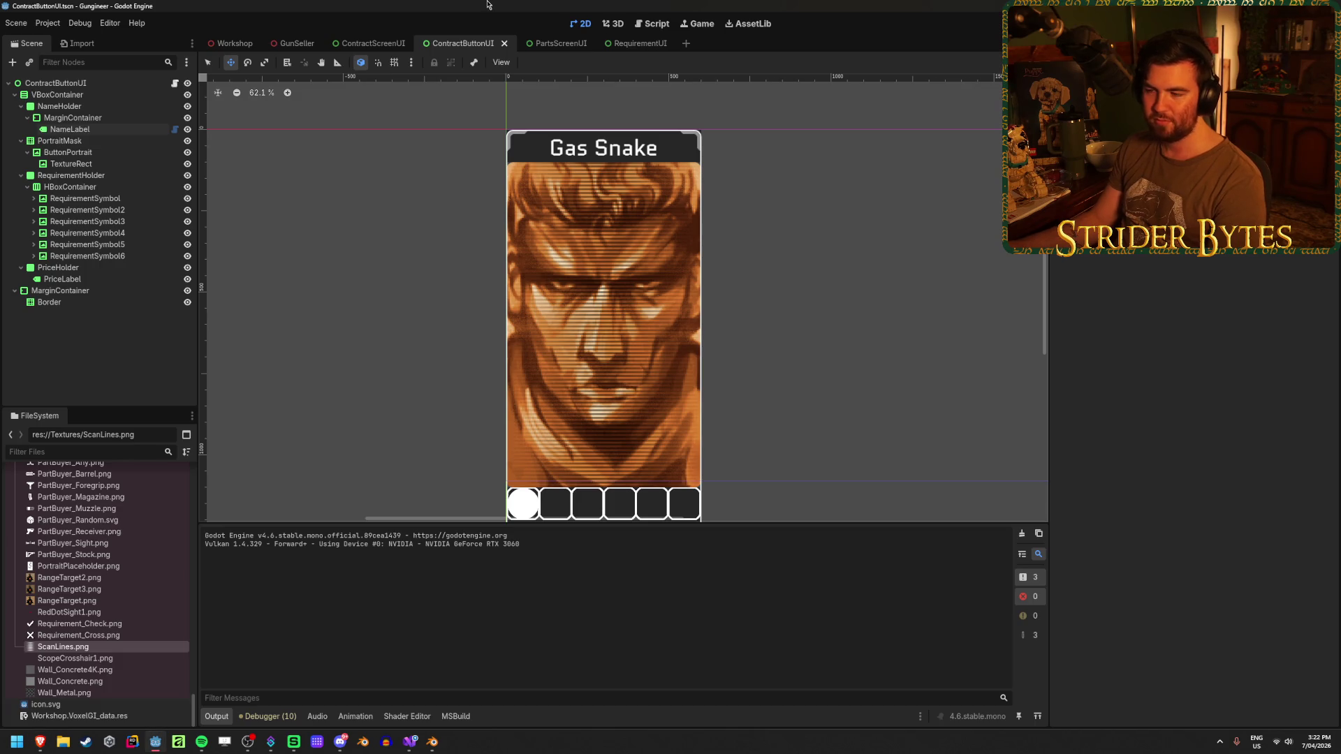
key("alt+Tab")
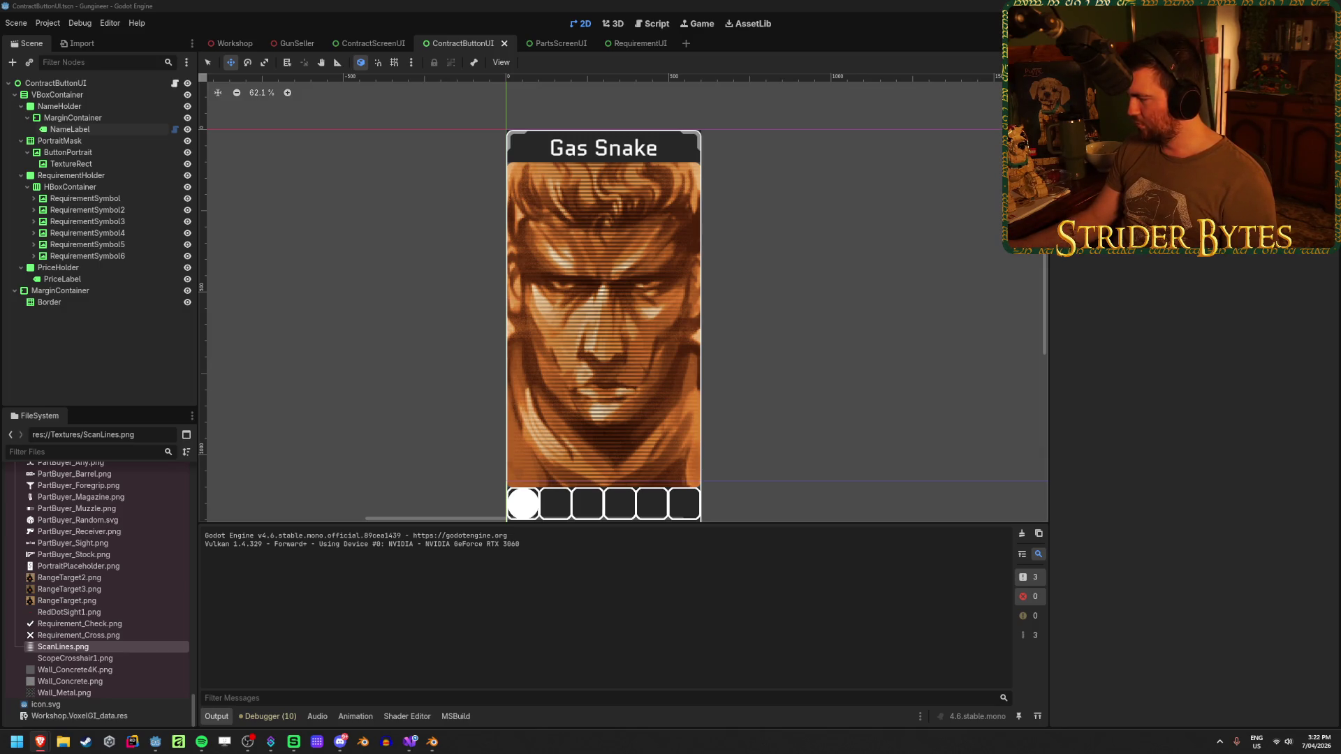
left_click(703, 5)
scroll(512, 305, "down", 1)
scroll(512, 305, "down", 1)
scroll(511, 305, "down", 1)
left_click_drag(512, 305, 478, 301)
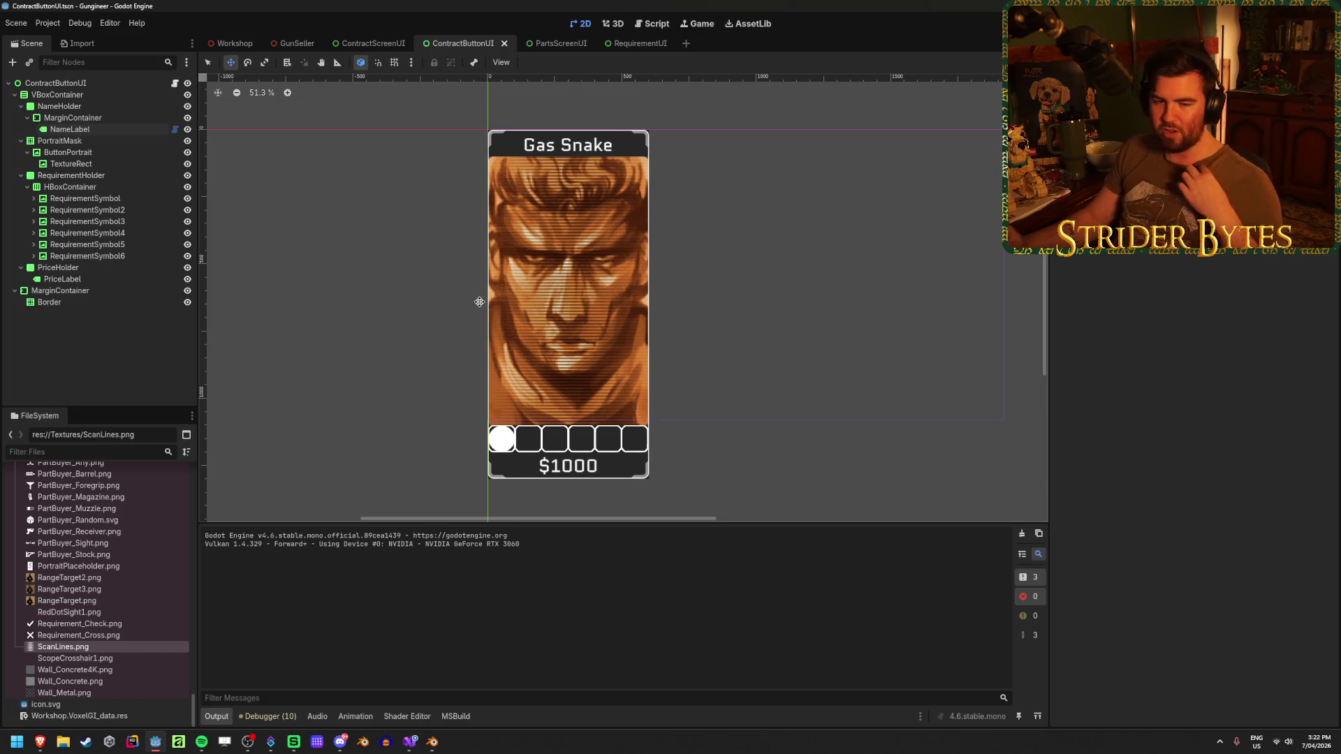
left_click(235, 43)
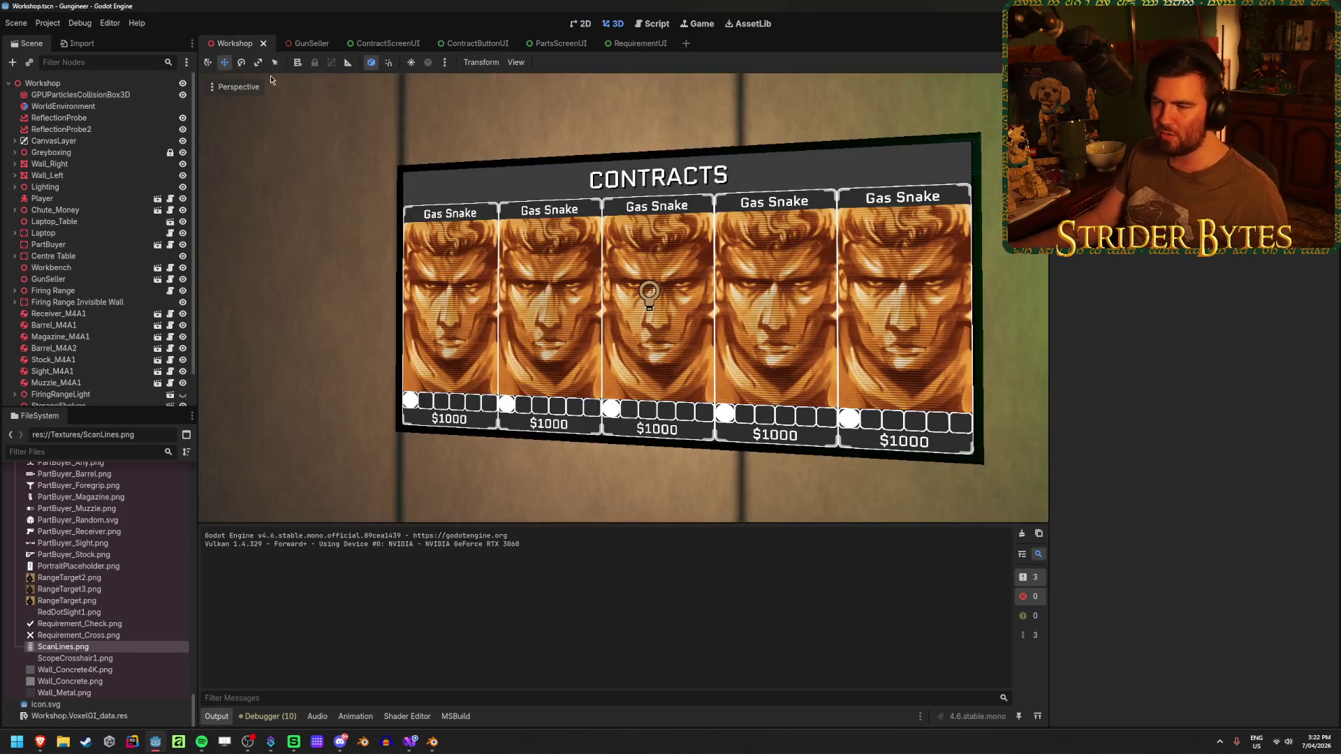
Select Wall_Right and orbit the 3D view onto the contracts board.
left_click(949, 238)
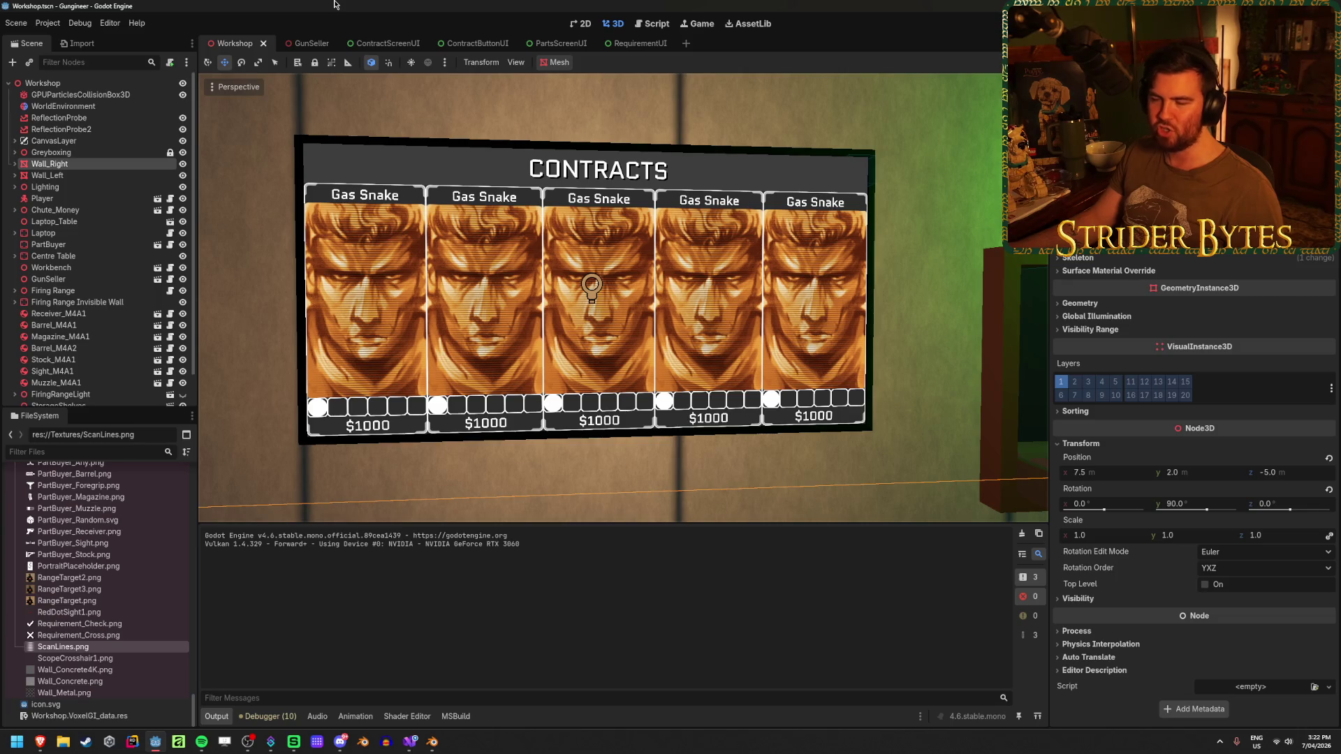
mouse_move(695, 333)
left_mouse_down()
mouse_move(662, 493)
mouse_move(734, 451)
left_mouse_up()
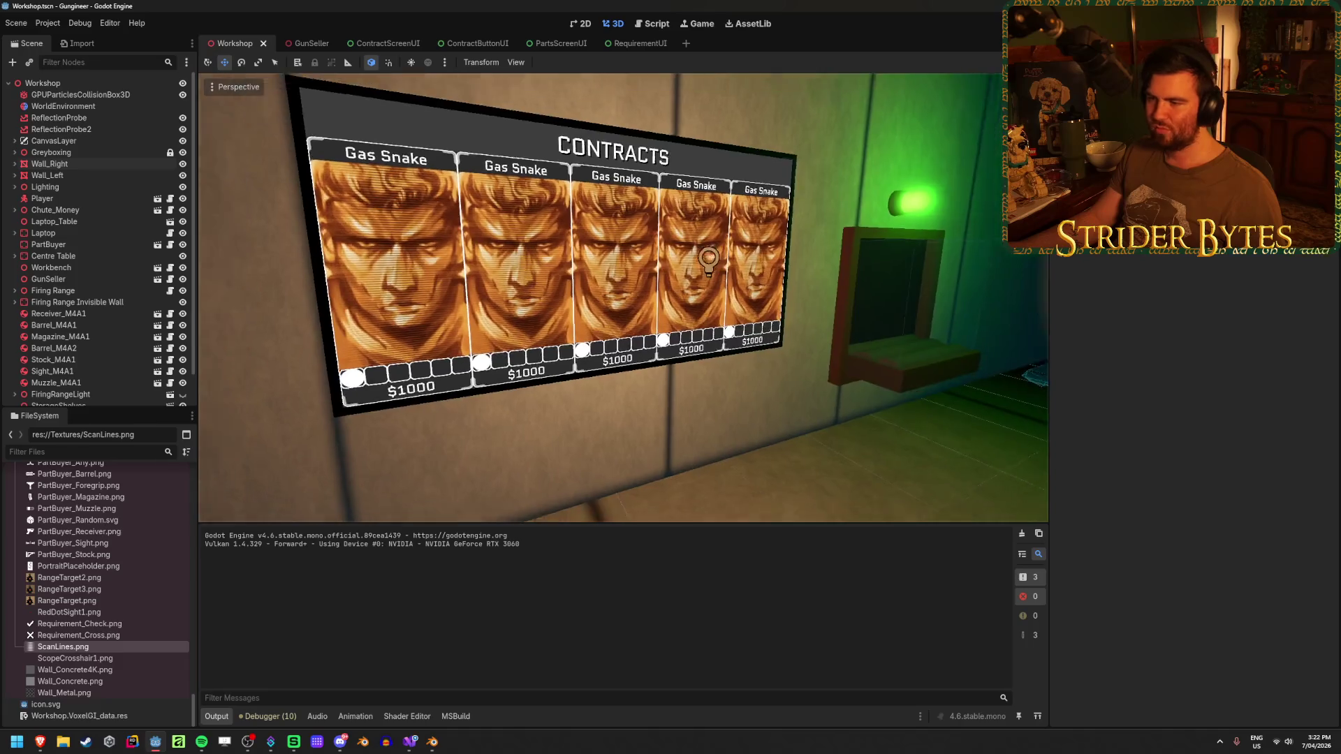
scroll(624, 299, "up", 1)
scroll(624, 299, "up", 1)
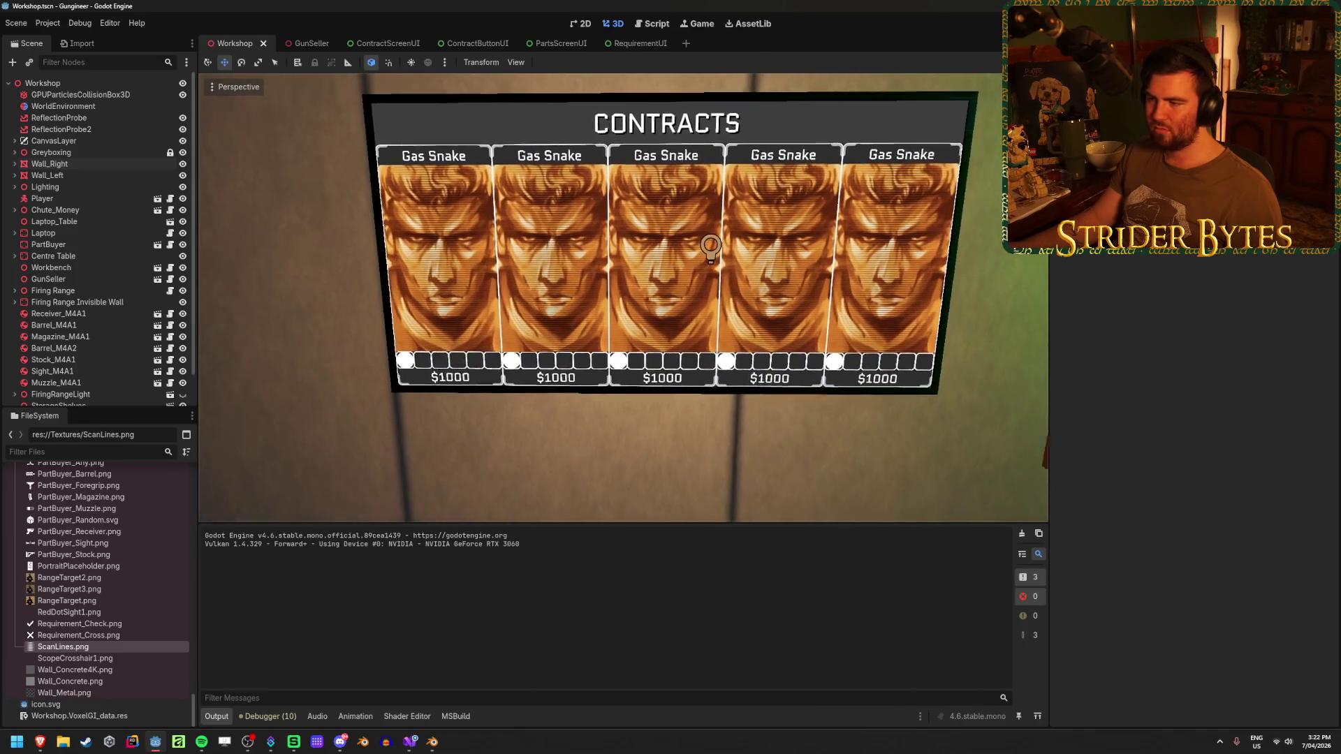
scroll(623, 299, "up", 1)
left_click_drag(682, 274, 689, 283)
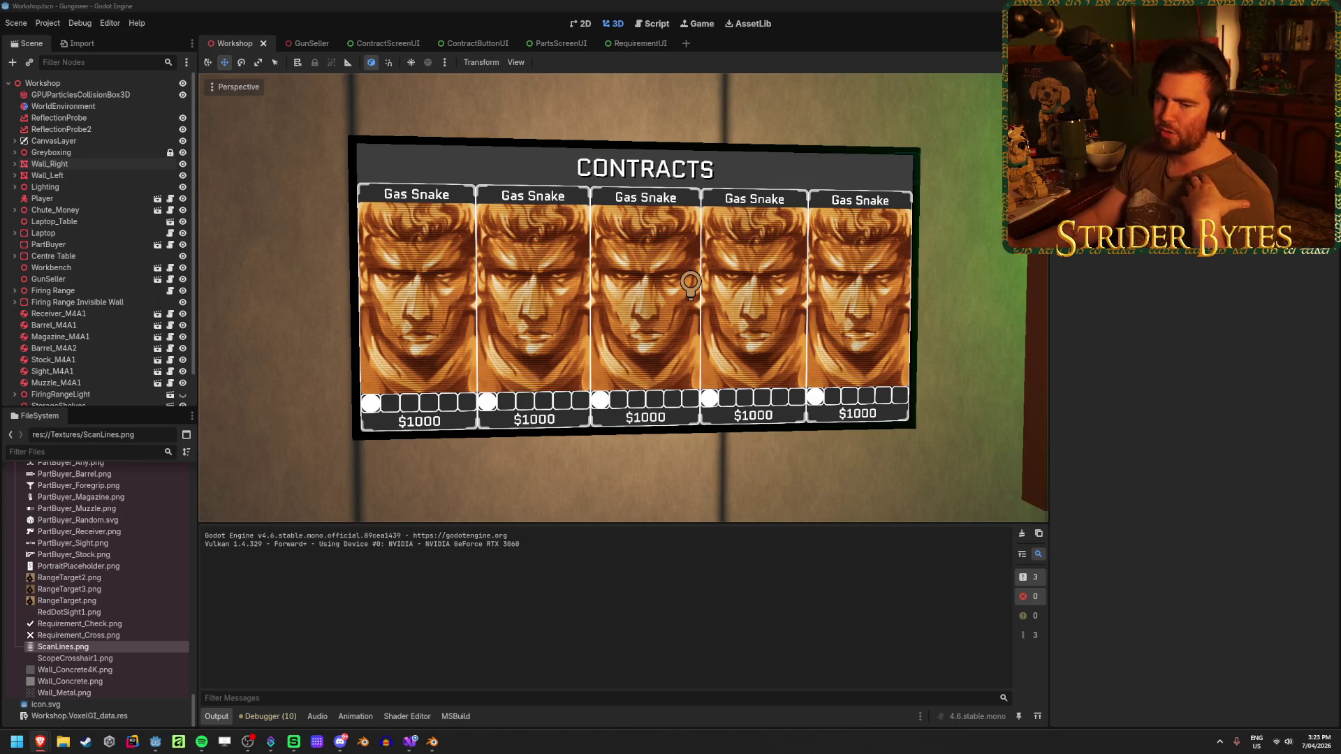
Refocus the editor and switch to the GunSeller scene.
left_click(784, 146)
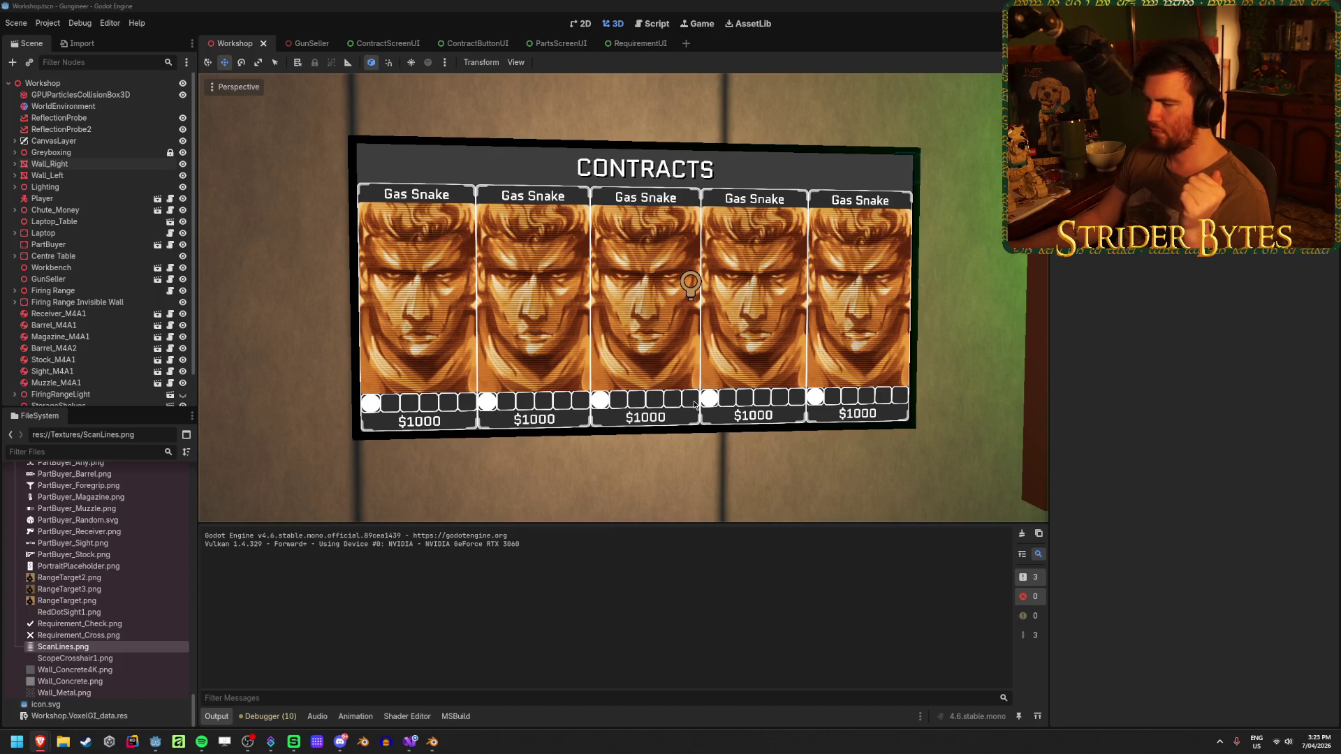
left_click(360, 5)
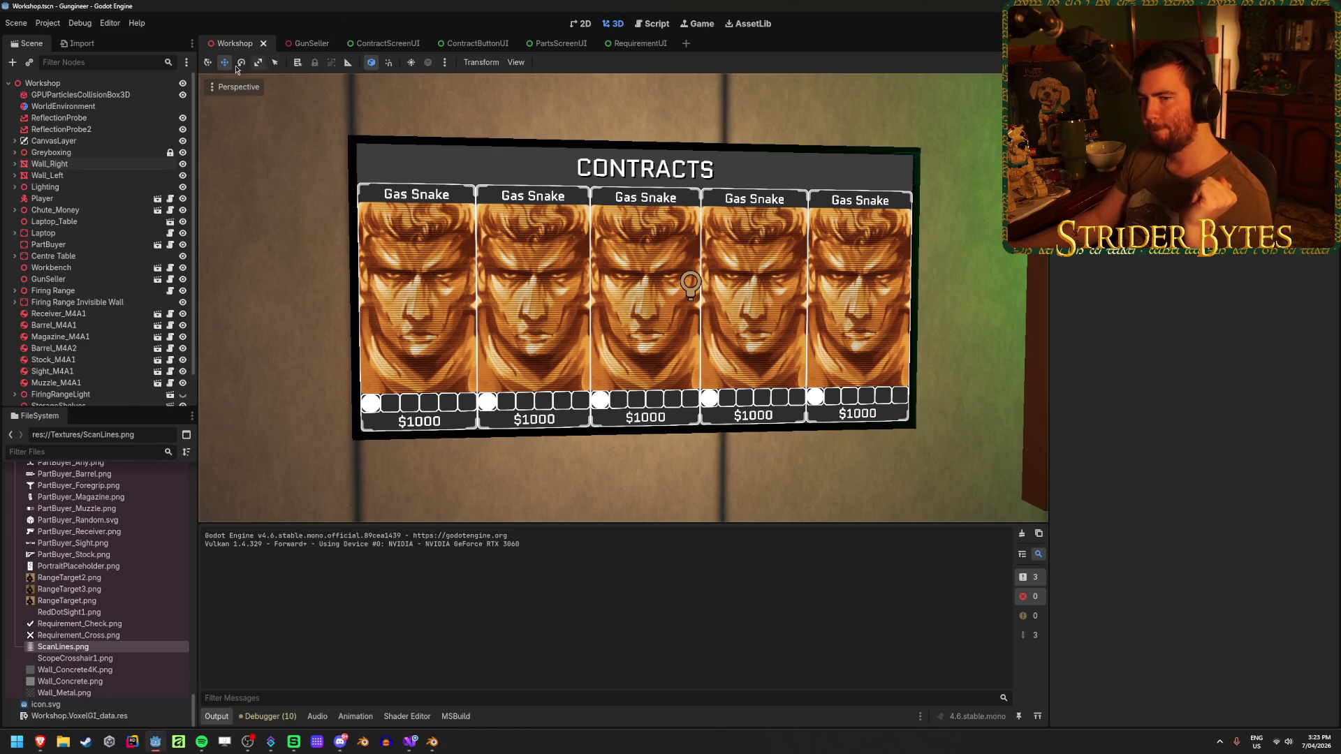
mouse_move(308, 43)
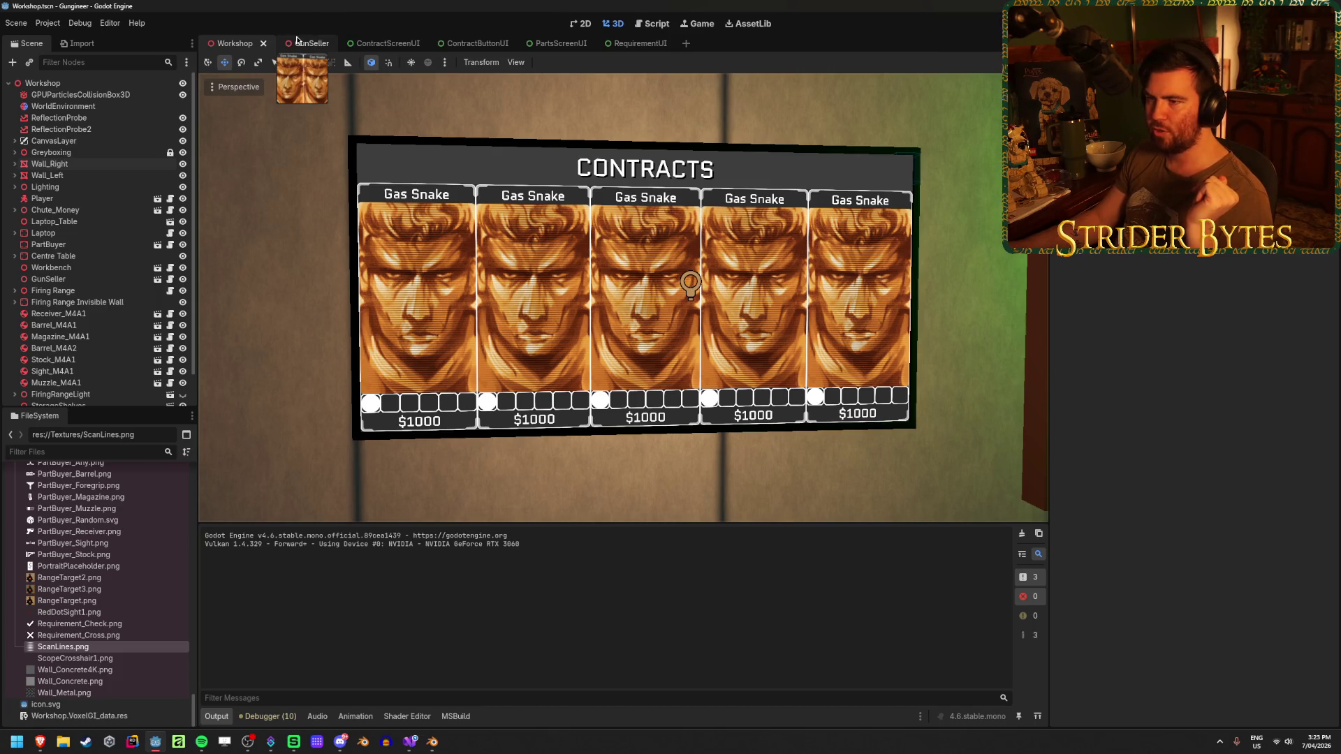
left_click(297, 40)
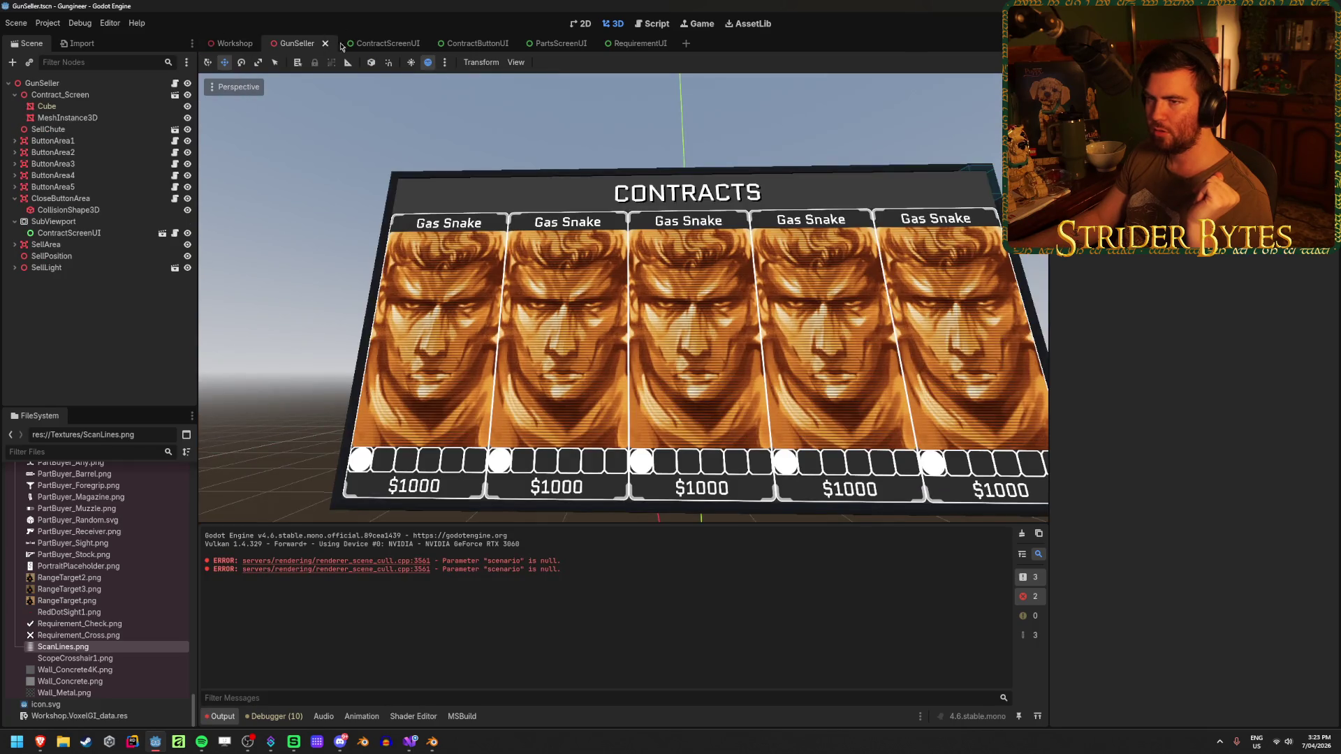
Show ContractDetails on ContractScreenUI, then review PortraitMask's Container Sizing and Visibility in ContractButtonUI.
left_click(356, 42)
left_click(187, 106)
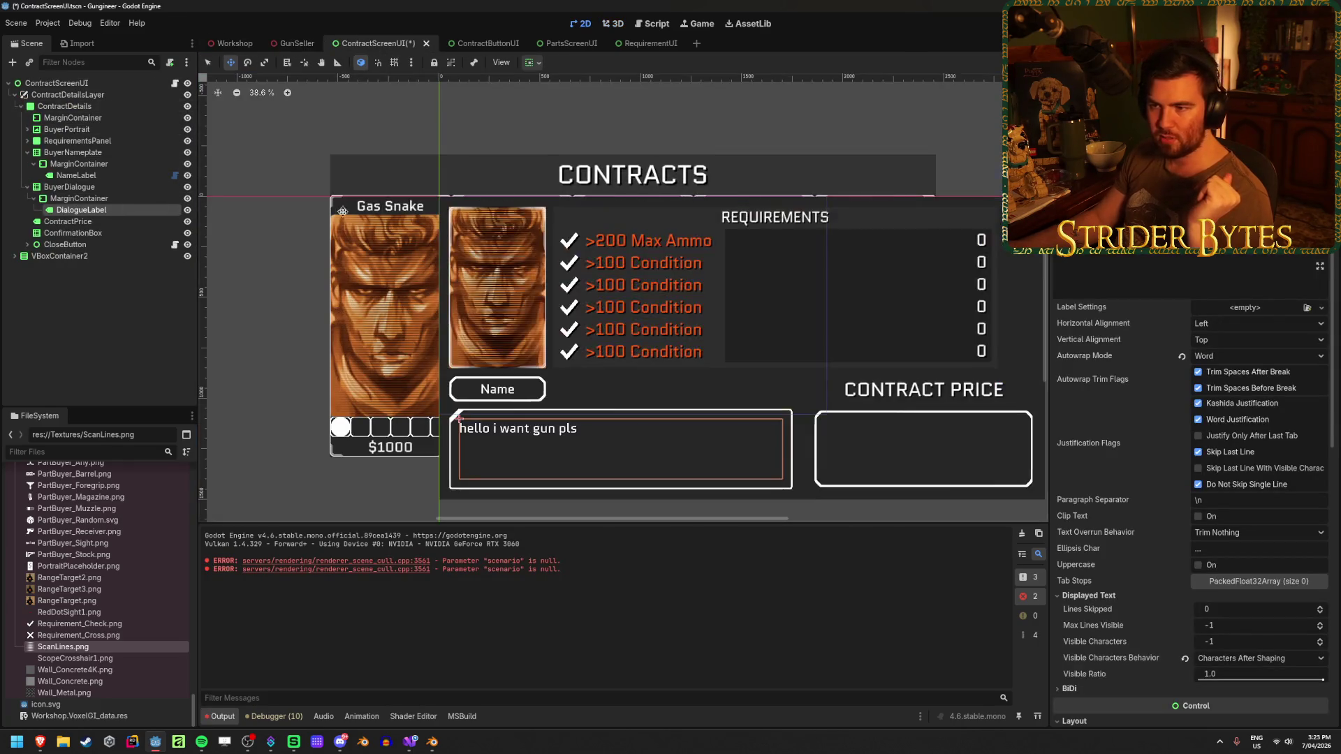
scroll(493, 170, "up", 3)
scroll(494, 170, "up", 3)
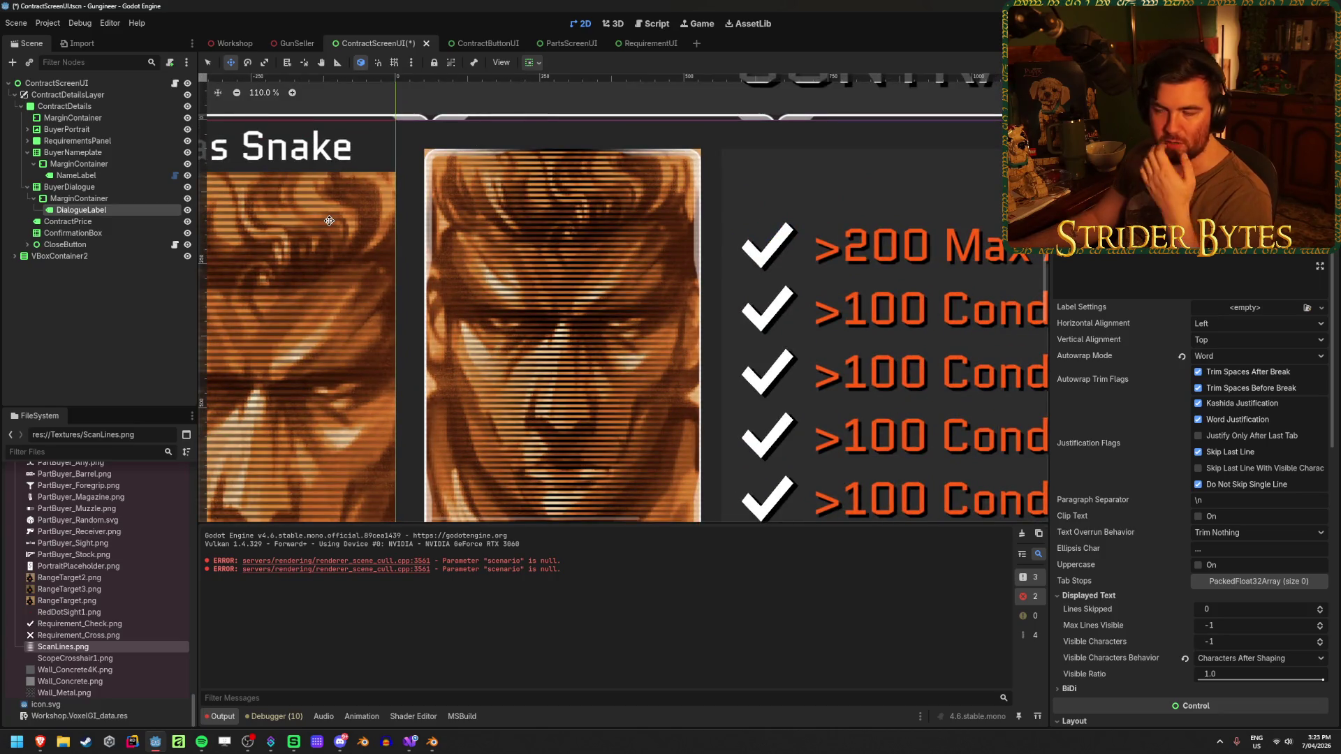
mouse_move(297, 44)
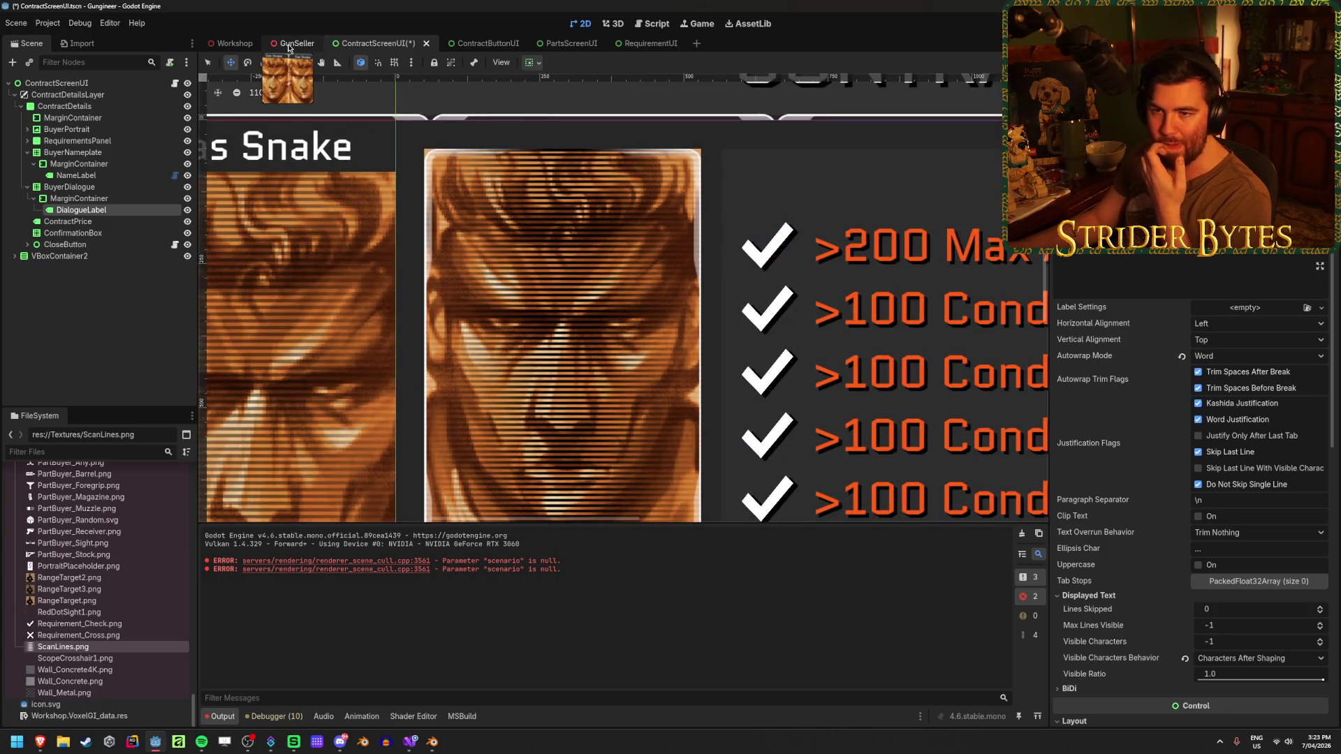
left_click(285, 47)
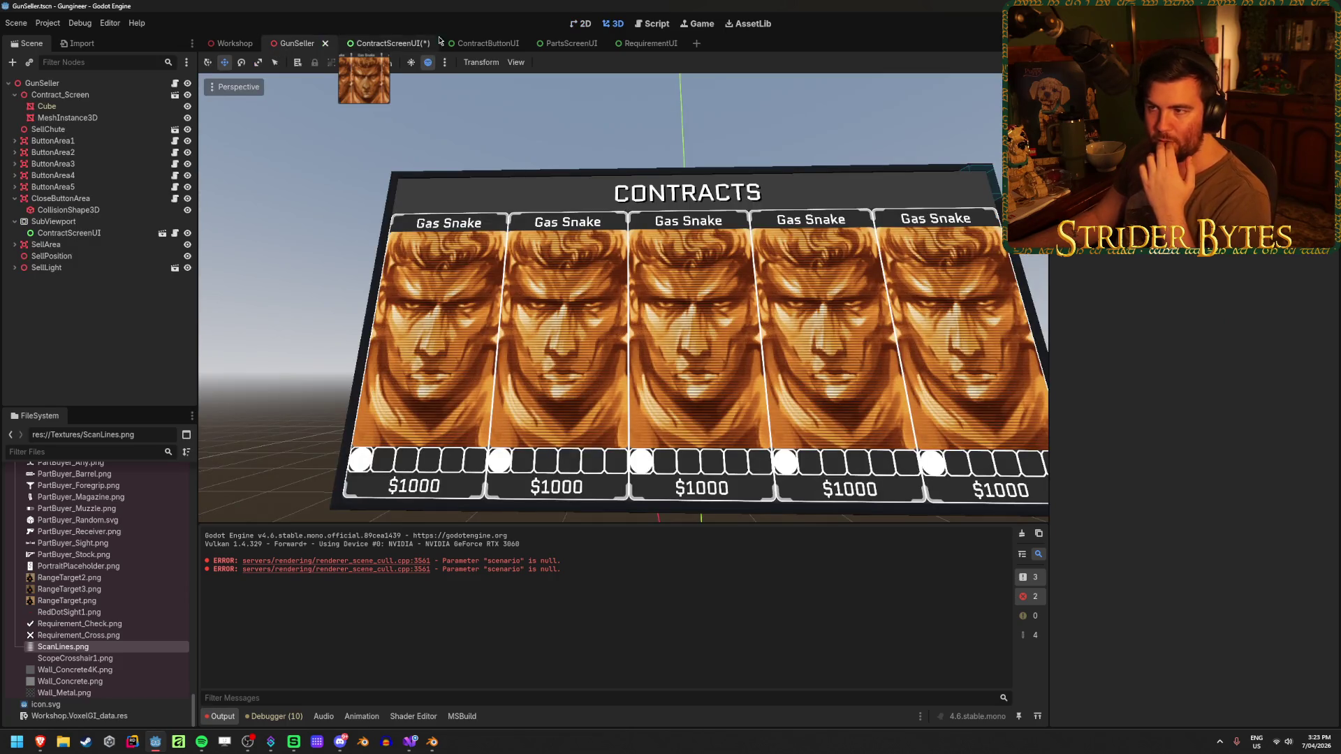
left_click(483, 45)
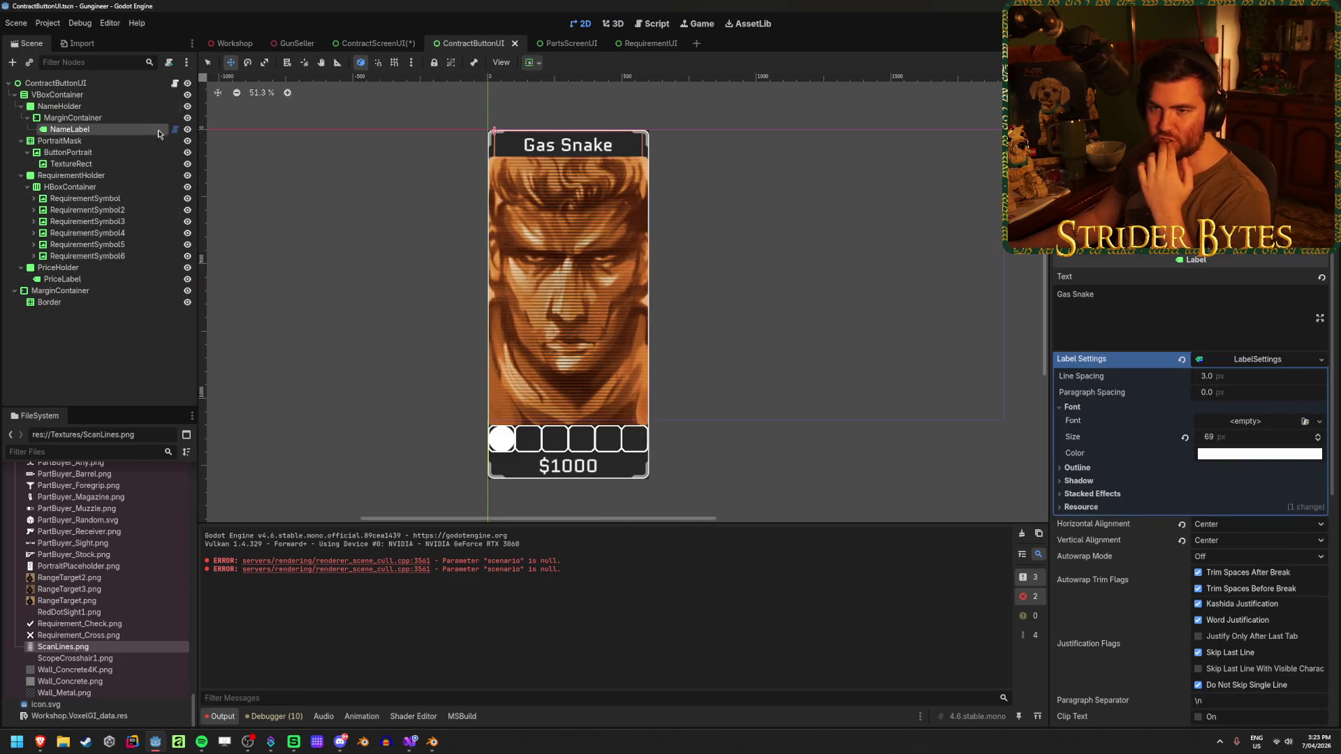
left_click(95, 141)
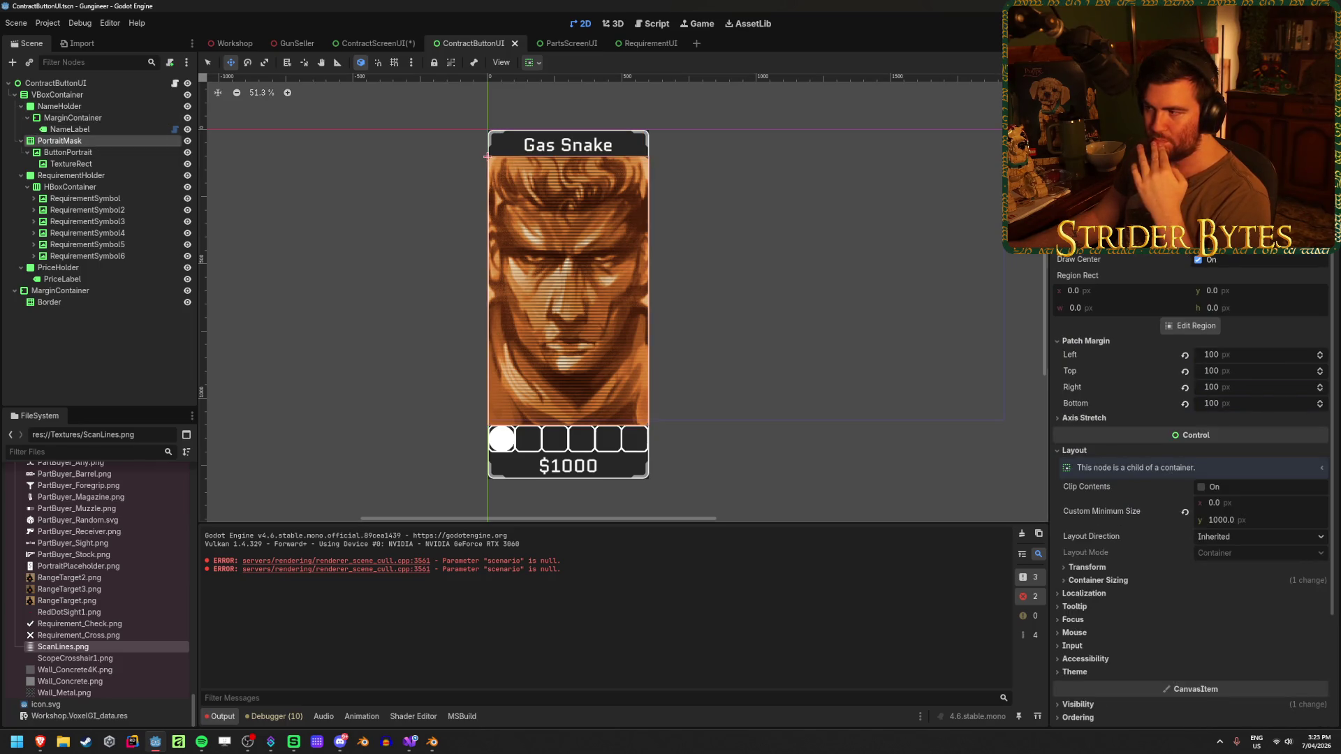
scroll(1196, 316, "down", 2)
scroll(1152, 398, "down", 3)
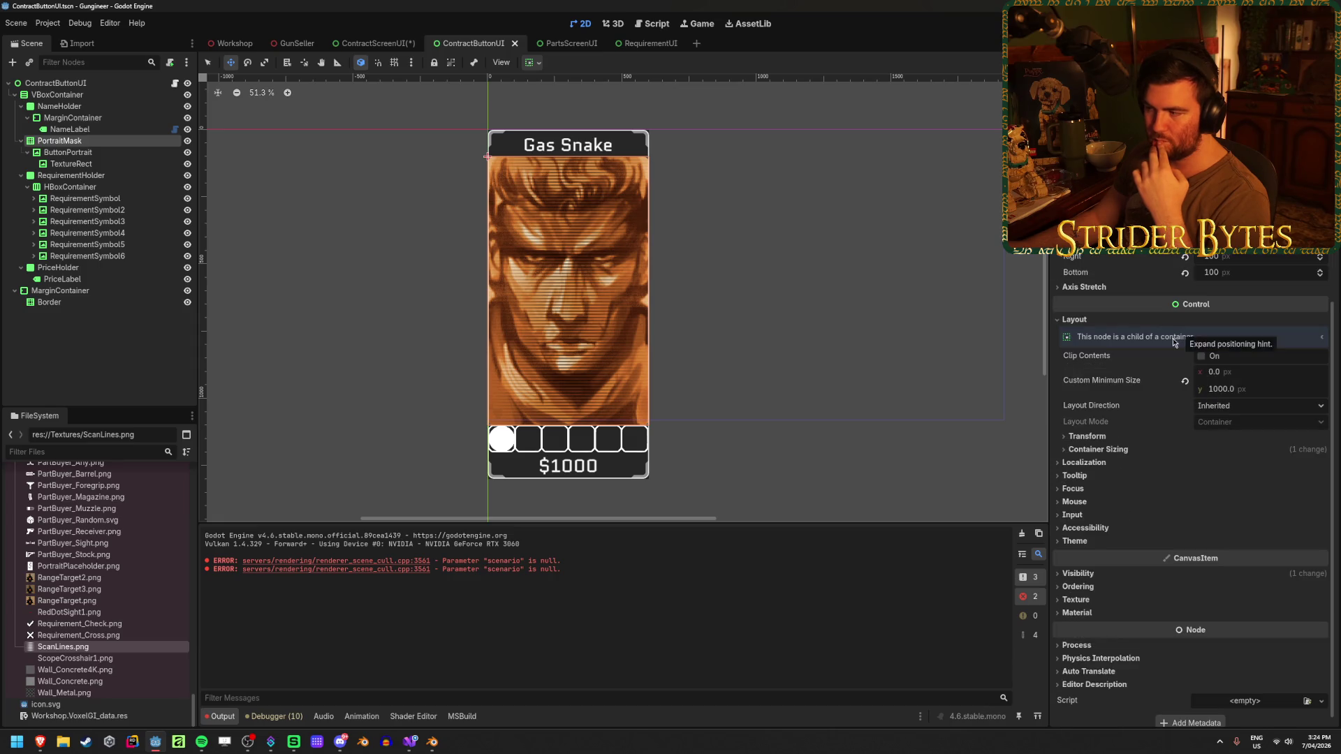
left_click(1098, 449)
left_click(1098, 449)
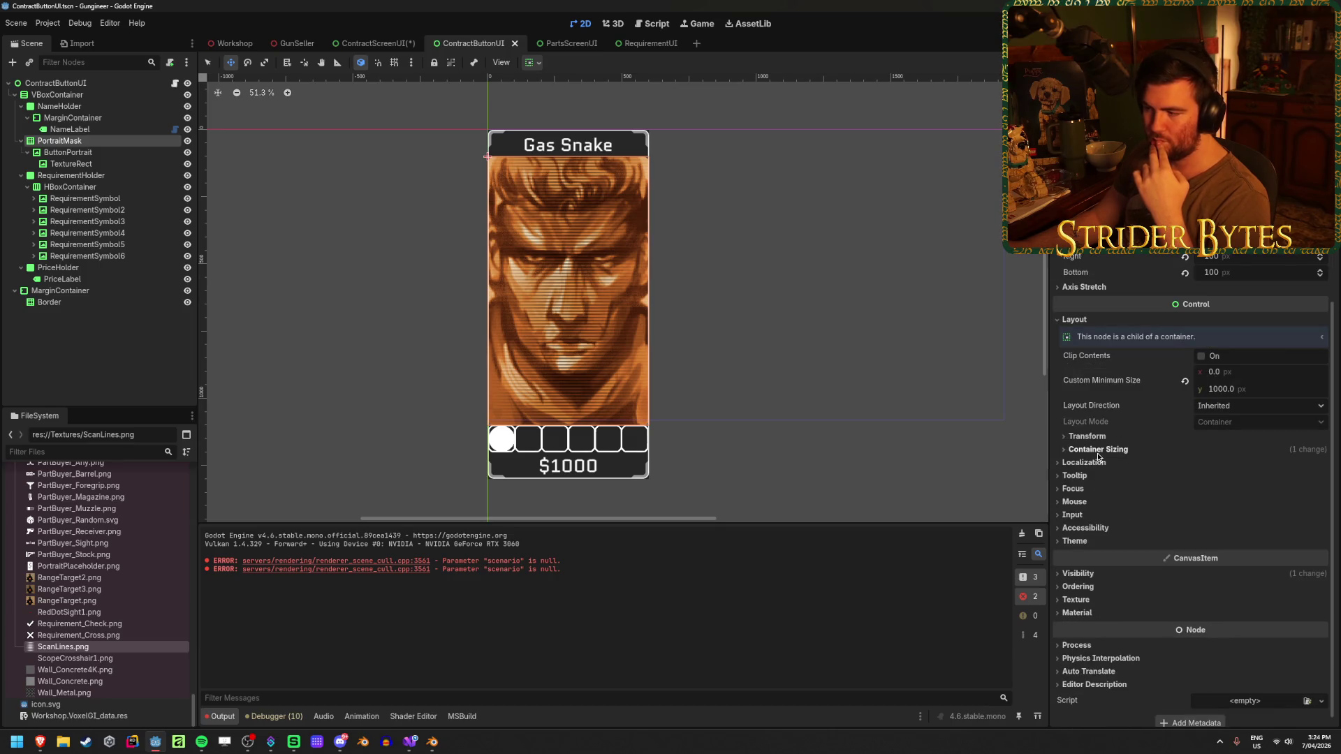
left_click(1079, 573)
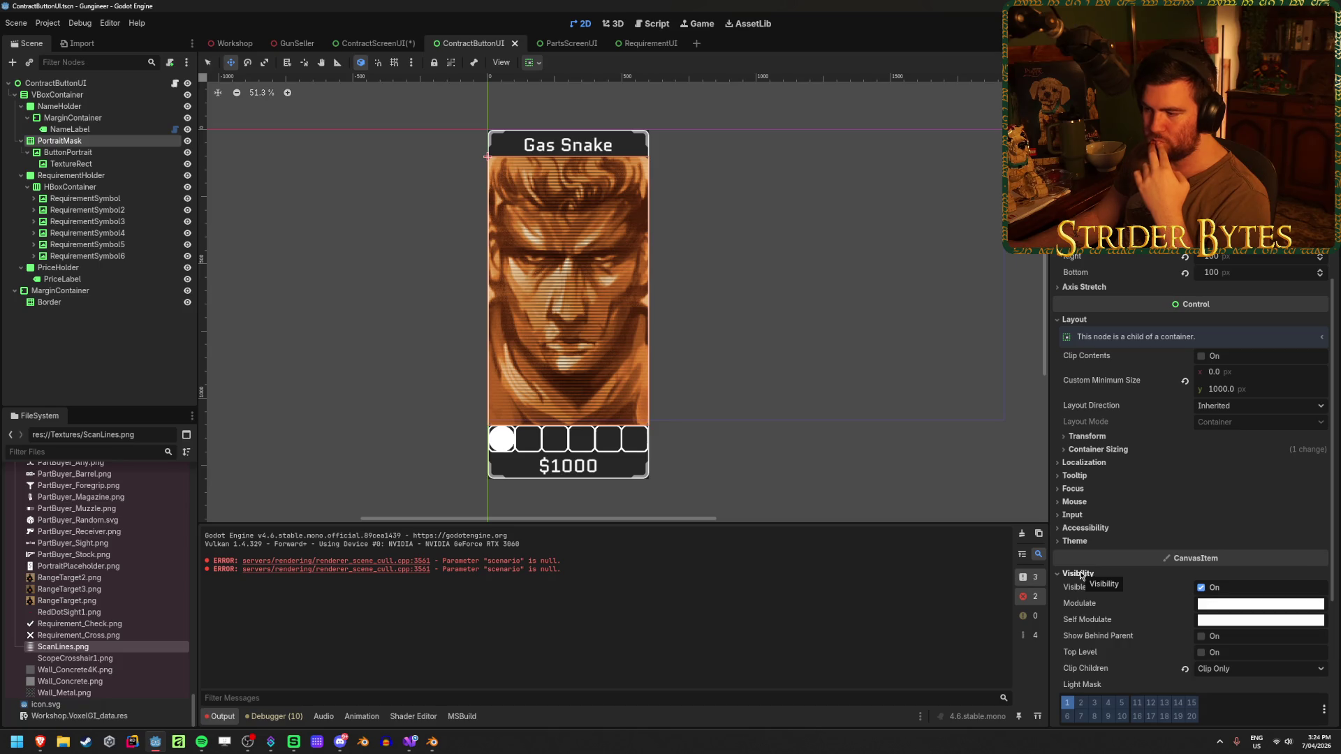
left_click(1079, 573)
mouse_move(349, 31)
left_mouse_down()
mouse_move(369, 48)
mouse_move(89, 206)
left_mouse_up()
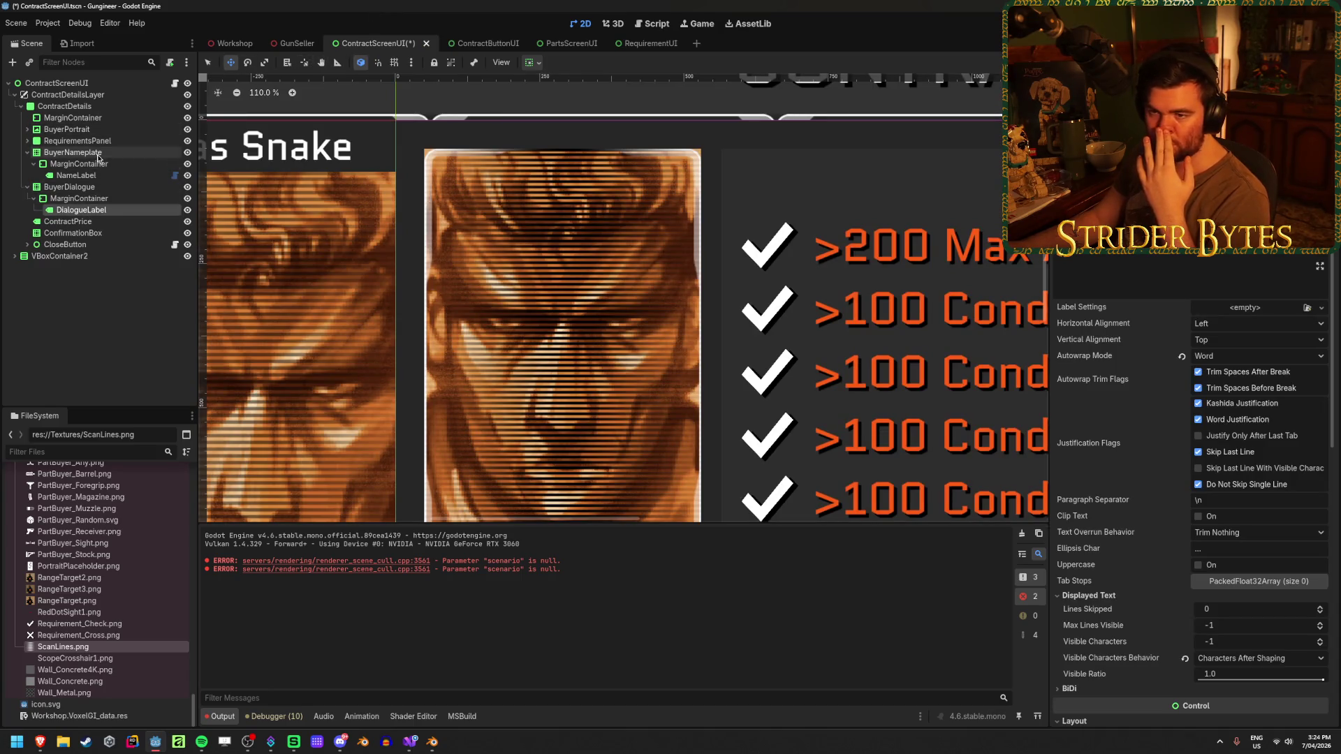
Inspect the BuyerPortrait's NinePatchRect, then delete the nameplate's old MarginContainer.
left_click(91, 119)
left_click(91, 128)
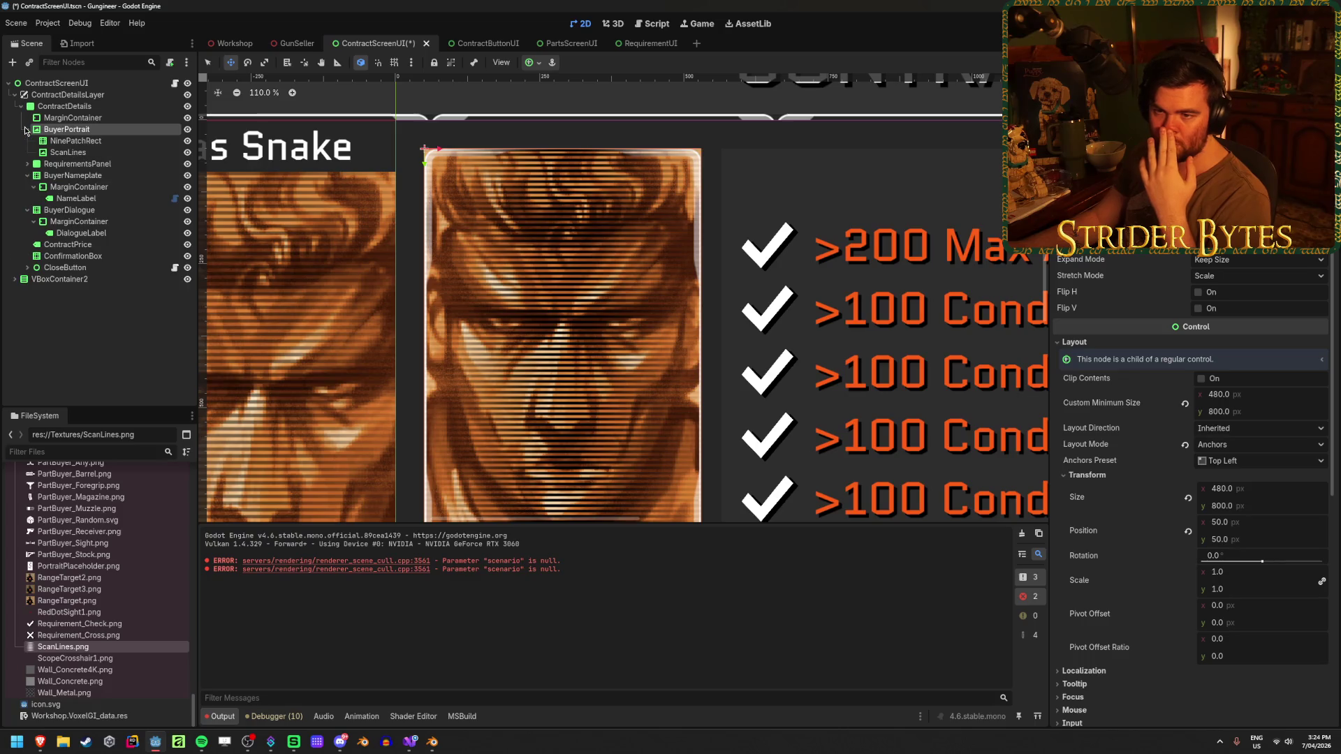
left_click(105, 142)
left_click(103, 152)
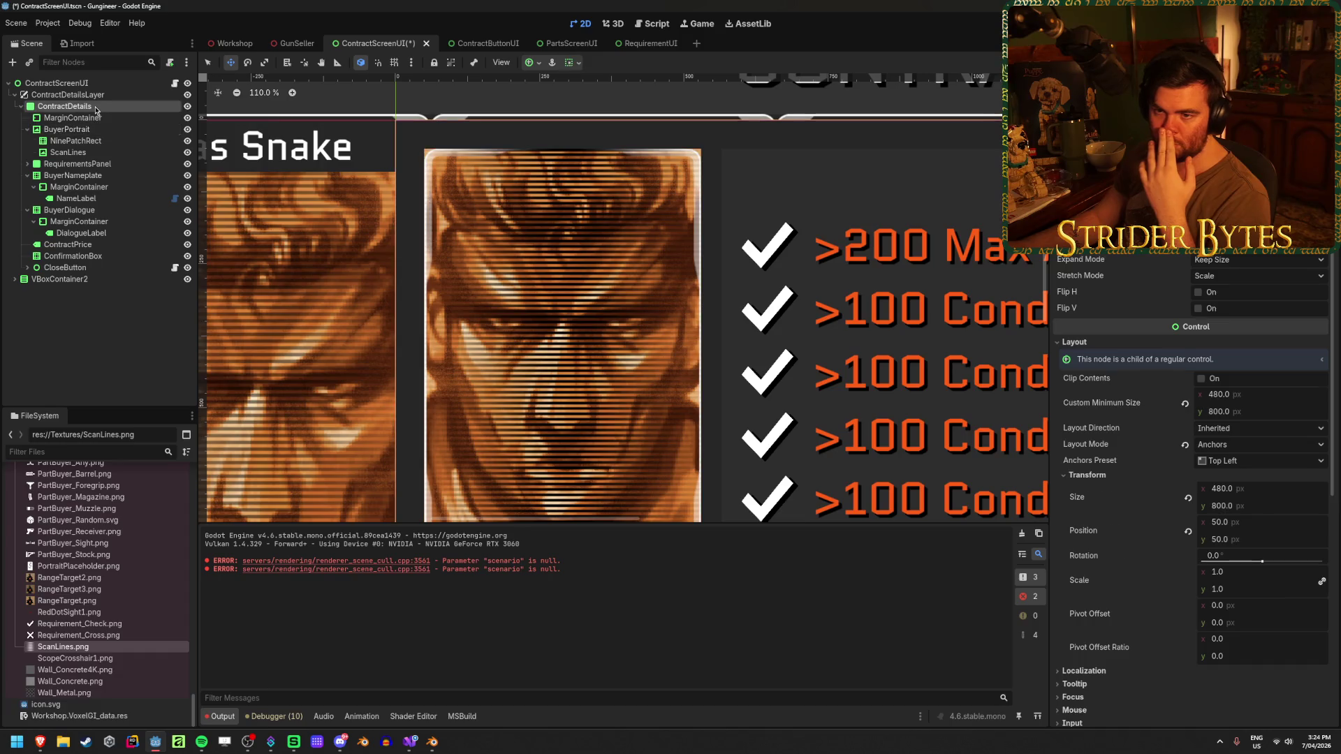
right_click(95, 105)
key("Escape")
left_click(69, 119)
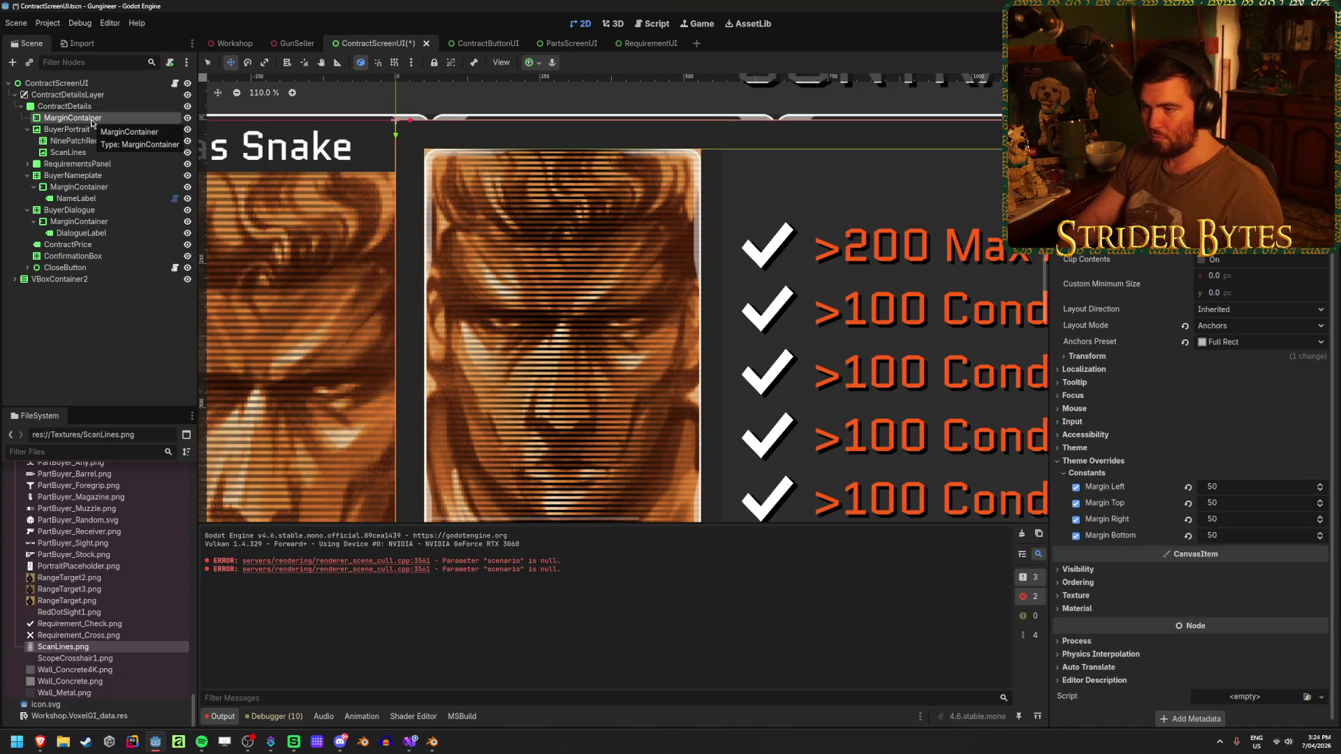
key("Delete")
key("Return")
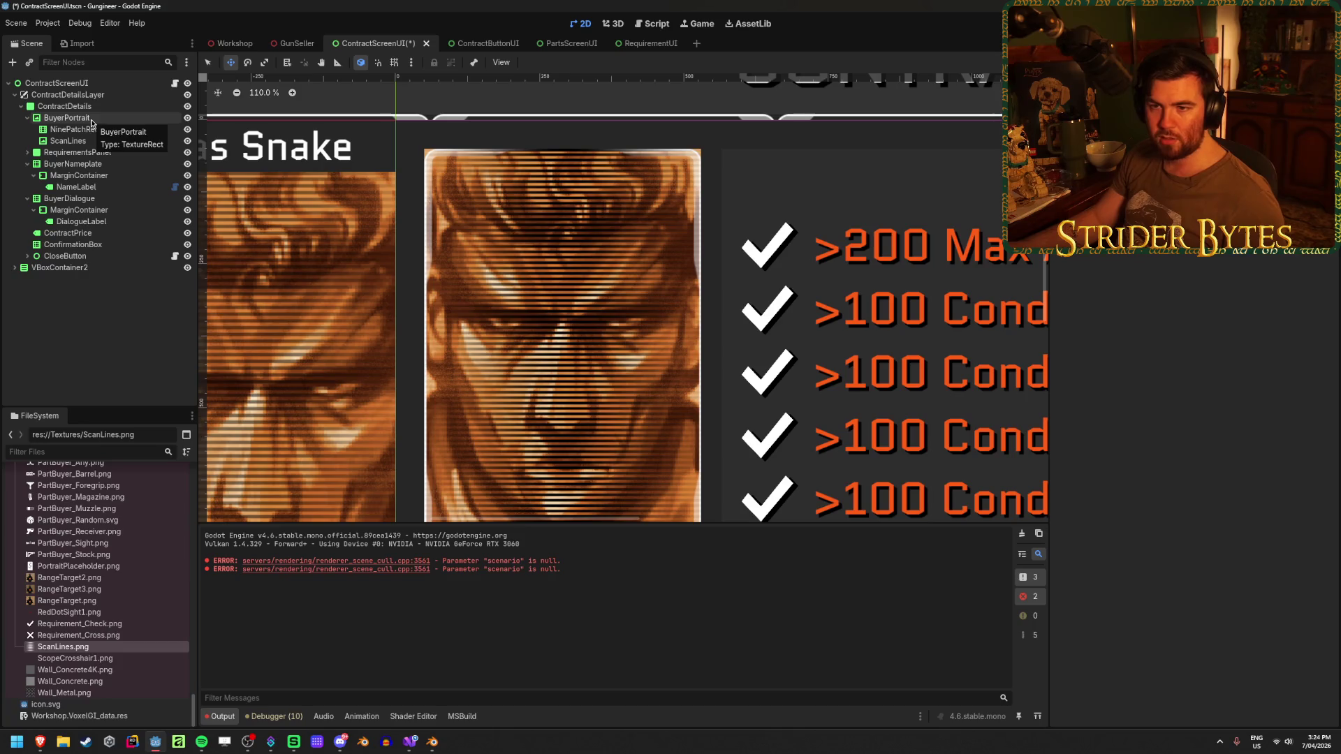
Add a NinePatchRect atop ContractDetails, parent BuyerPortrait under it, and rename it PortraitMask.
right_click(96, 106)
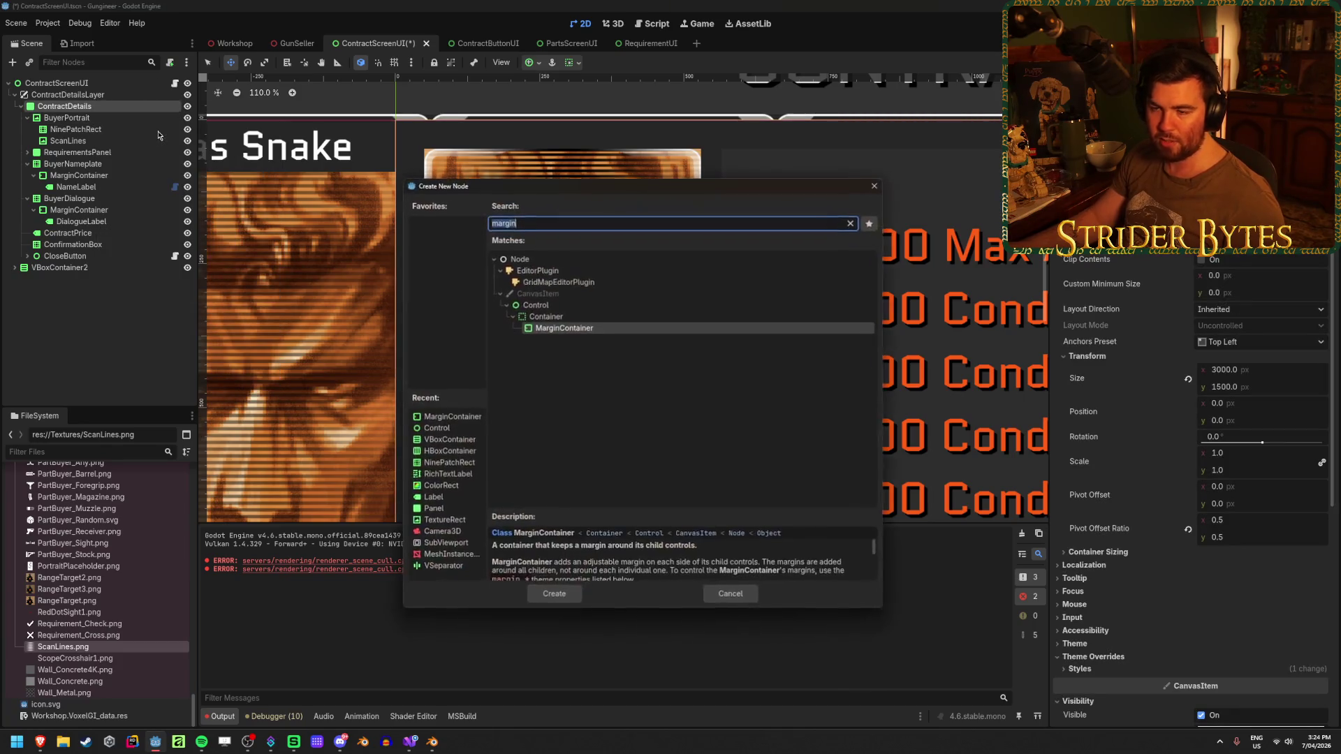
left_click(158, 134)
type("ninepatch")
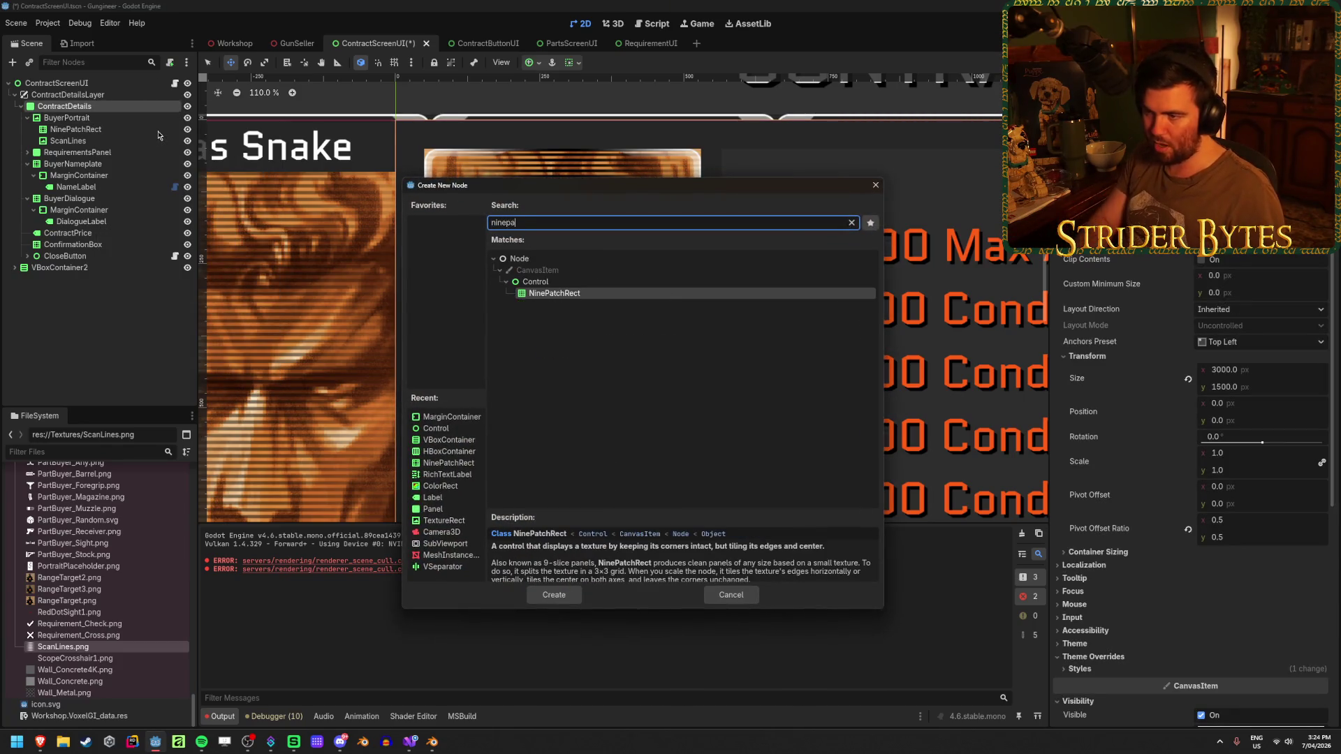
key("Return")
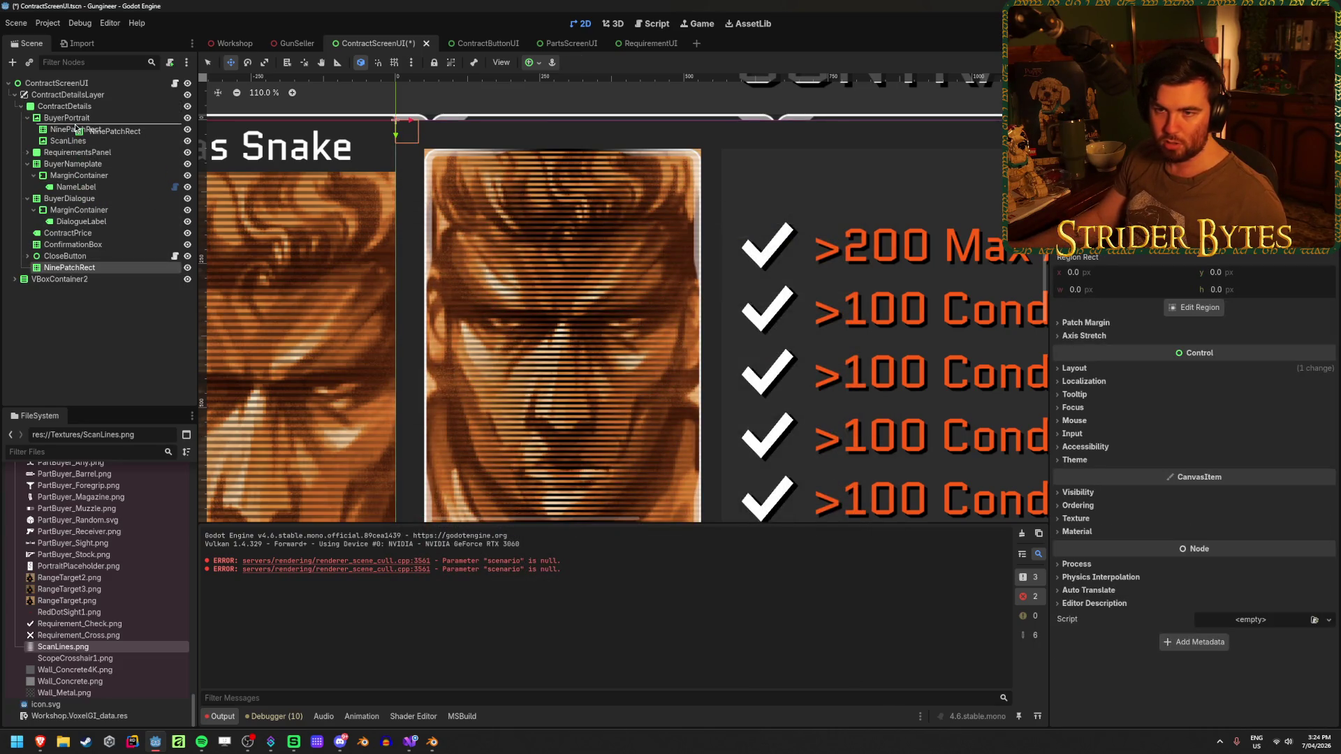
mouse_move(121, 266)
left_mouse_down()
mouse_move(71, 117)
mouse_move(88, 118)
left_mouse_up()
left_click(91, 119)
double_click(90, 119)
type("PortraitM")
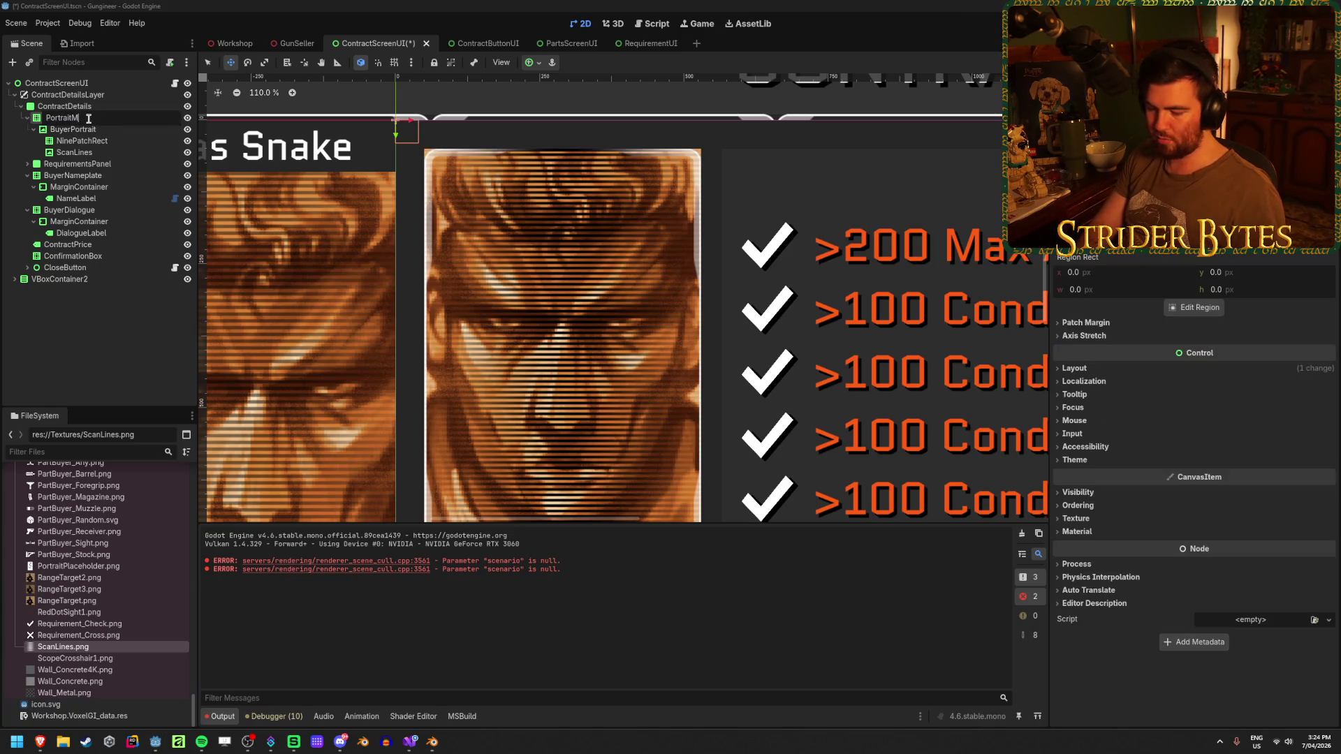
key("Return")
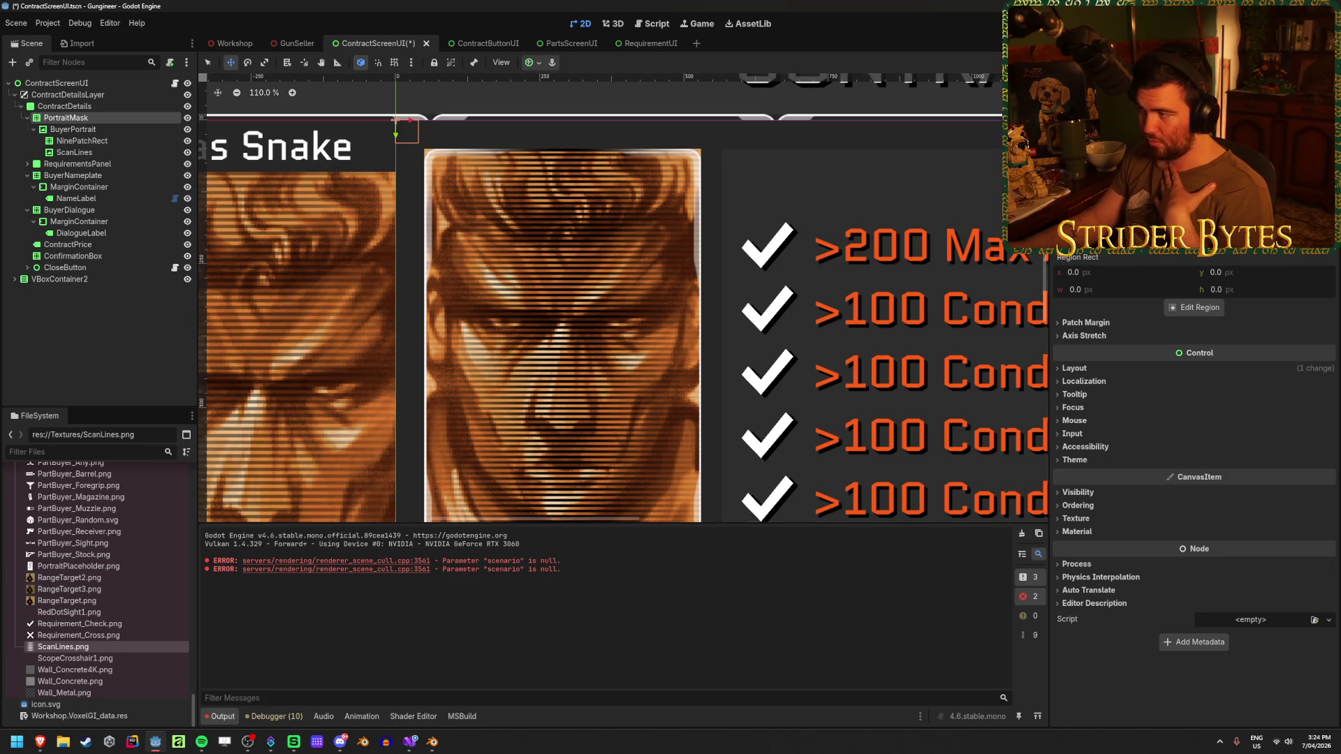
Assign the Button_Mask texture to PortraitMask and set its position to 50, 50.
left_click(1153, 199)
left_click(569, 408)
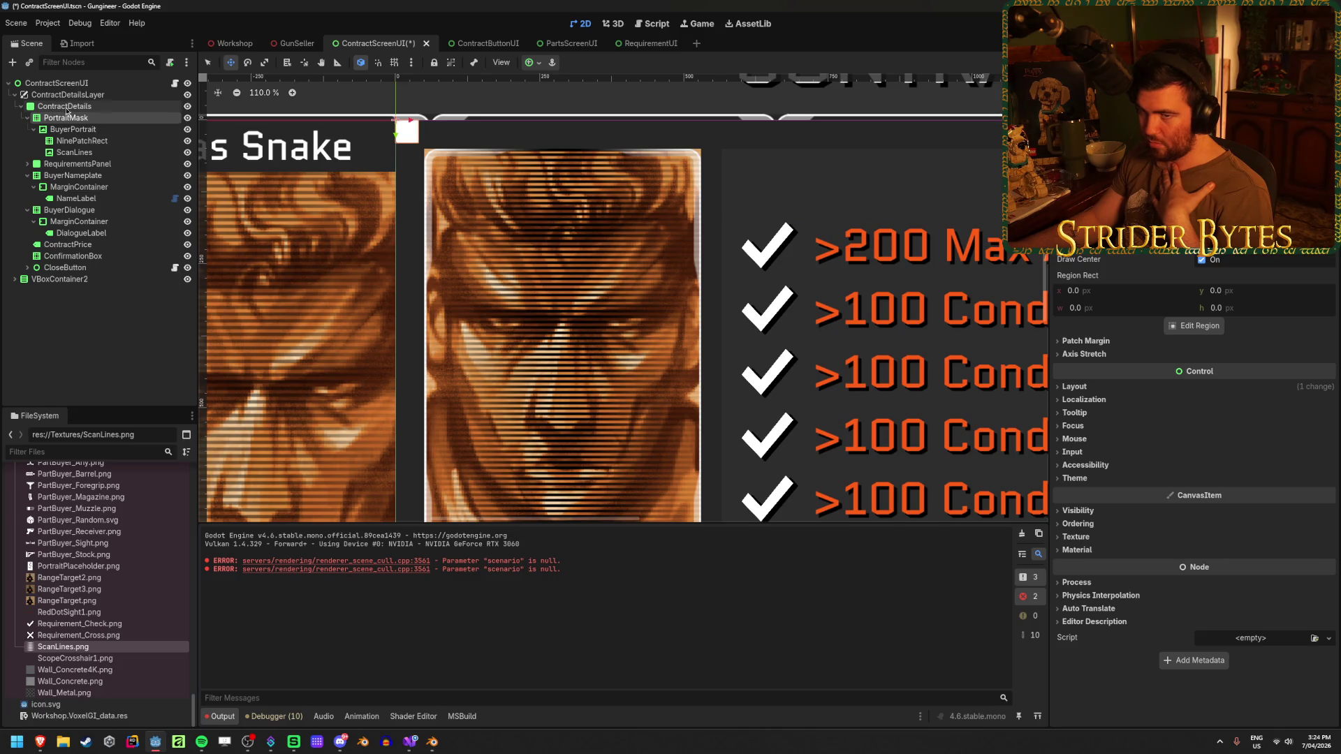
left_click(92, 130)
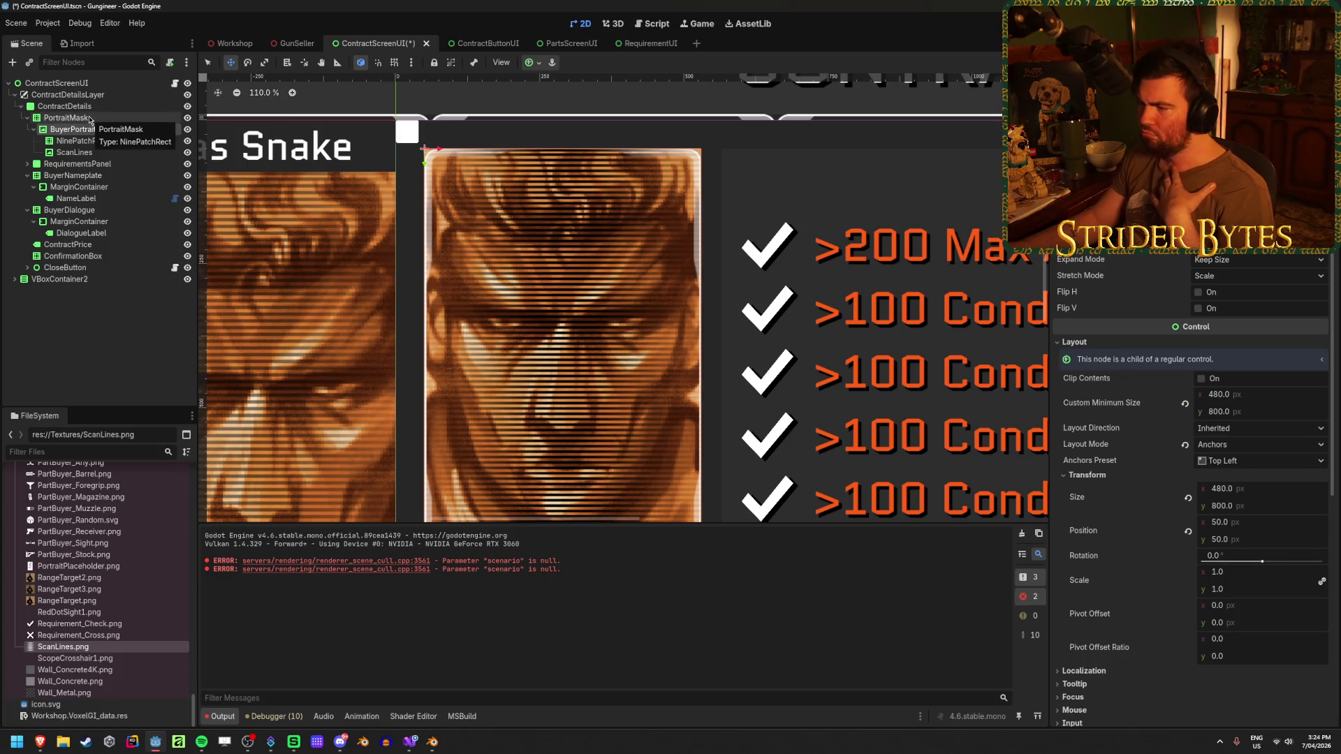
left_click(90, 119)
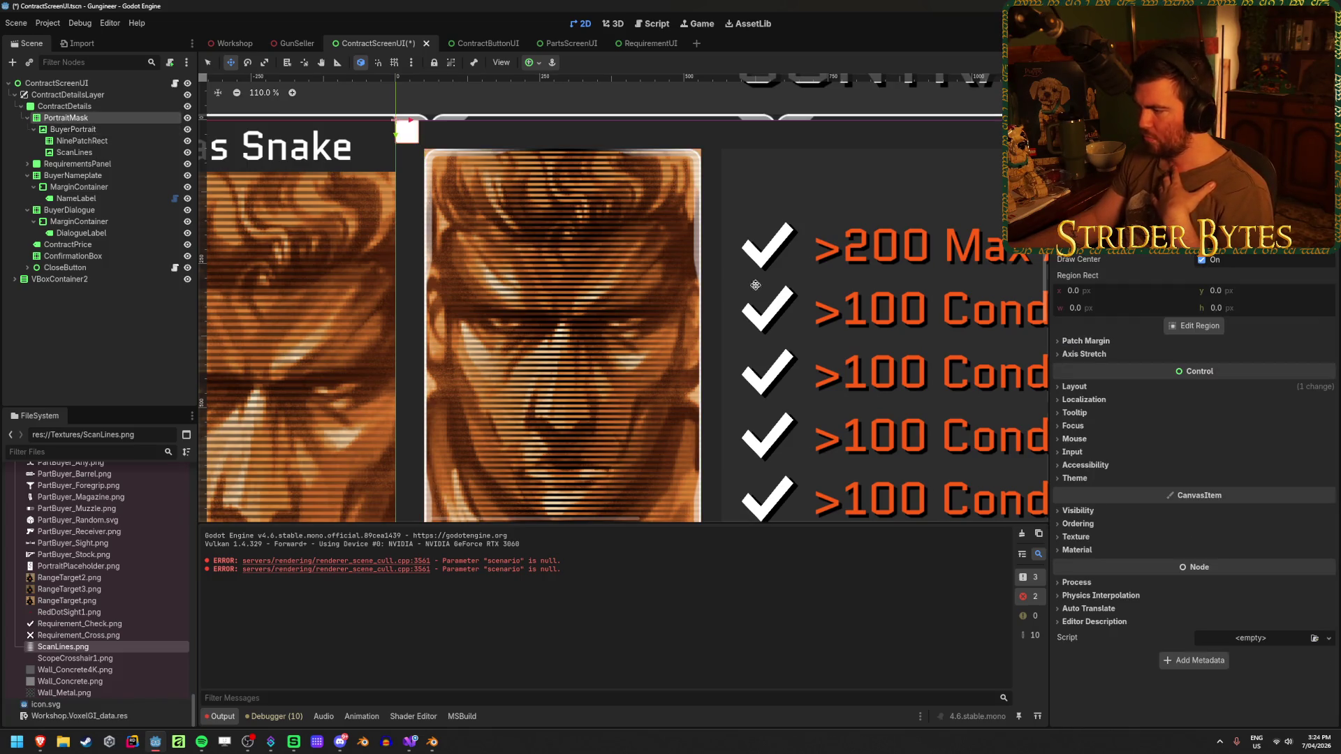
left_click(1124, 388)
left_click(1116, 503)
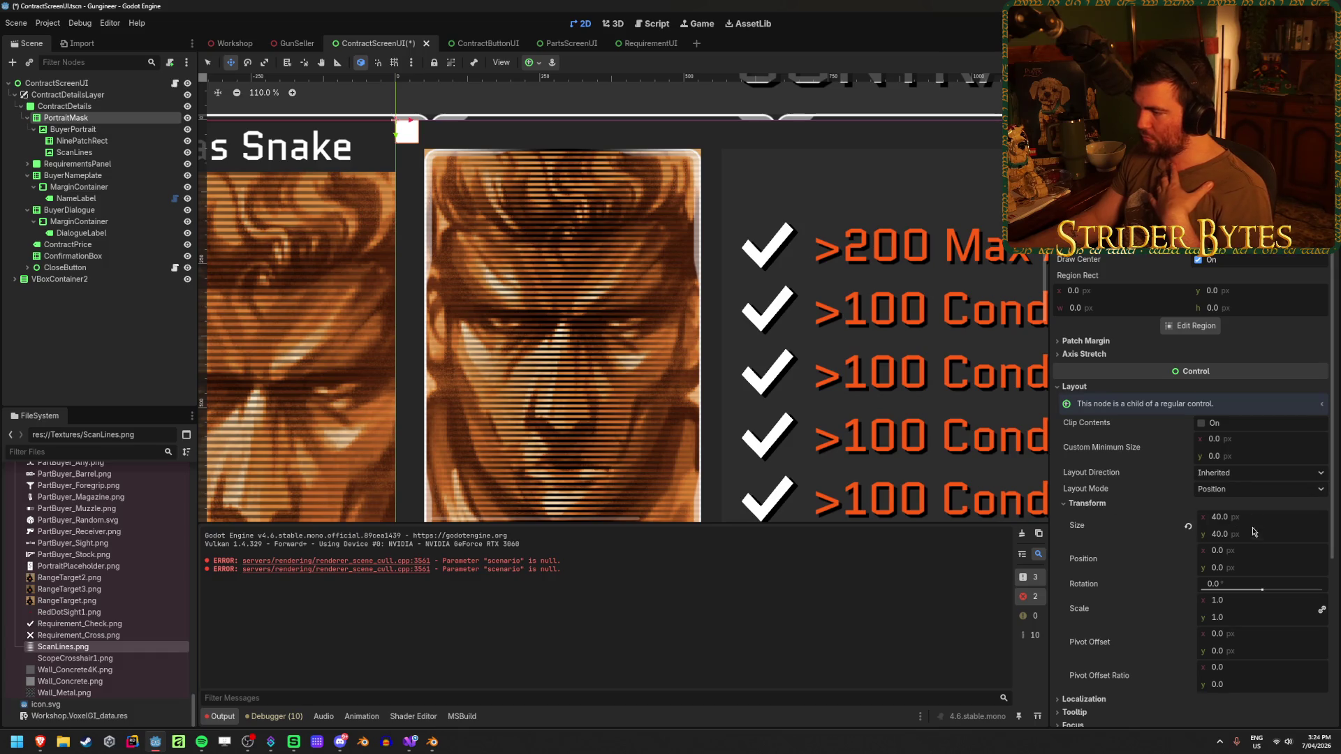
left_click(1234, 553)
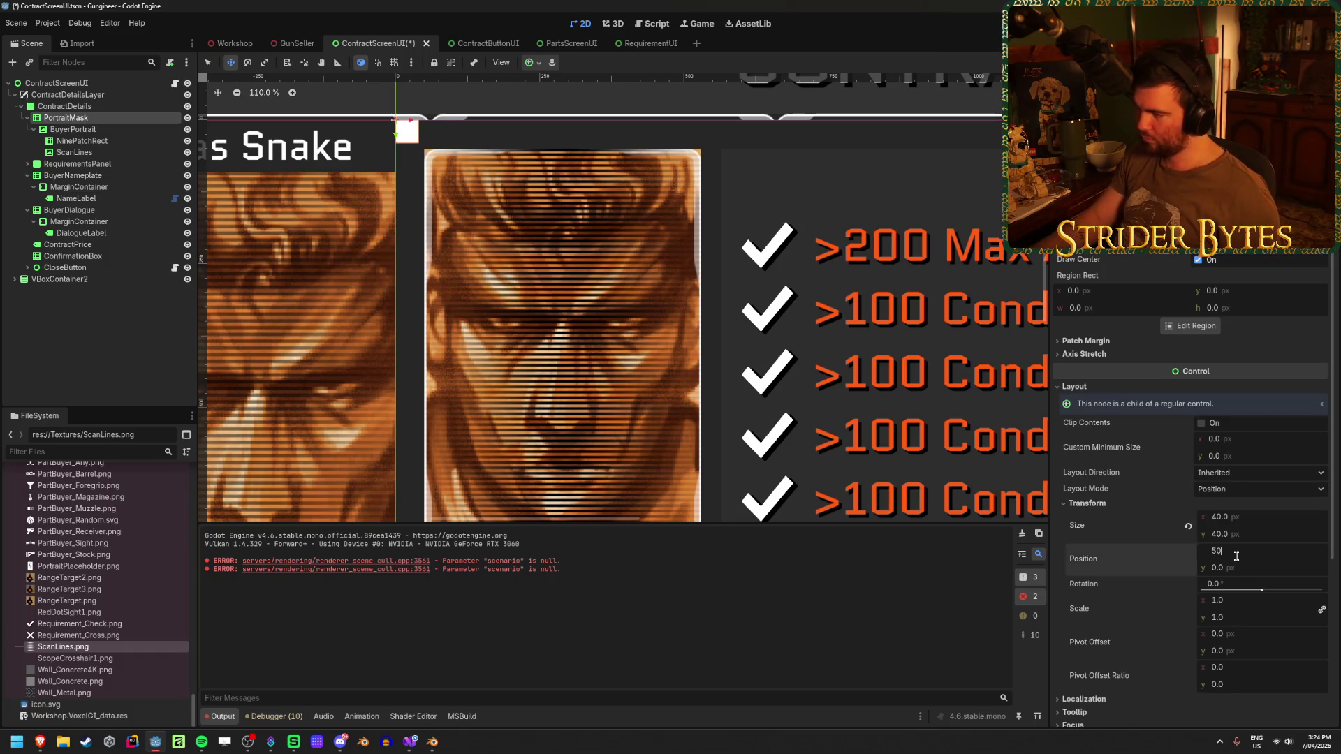
key("Tab")
type("50")
key("Return")
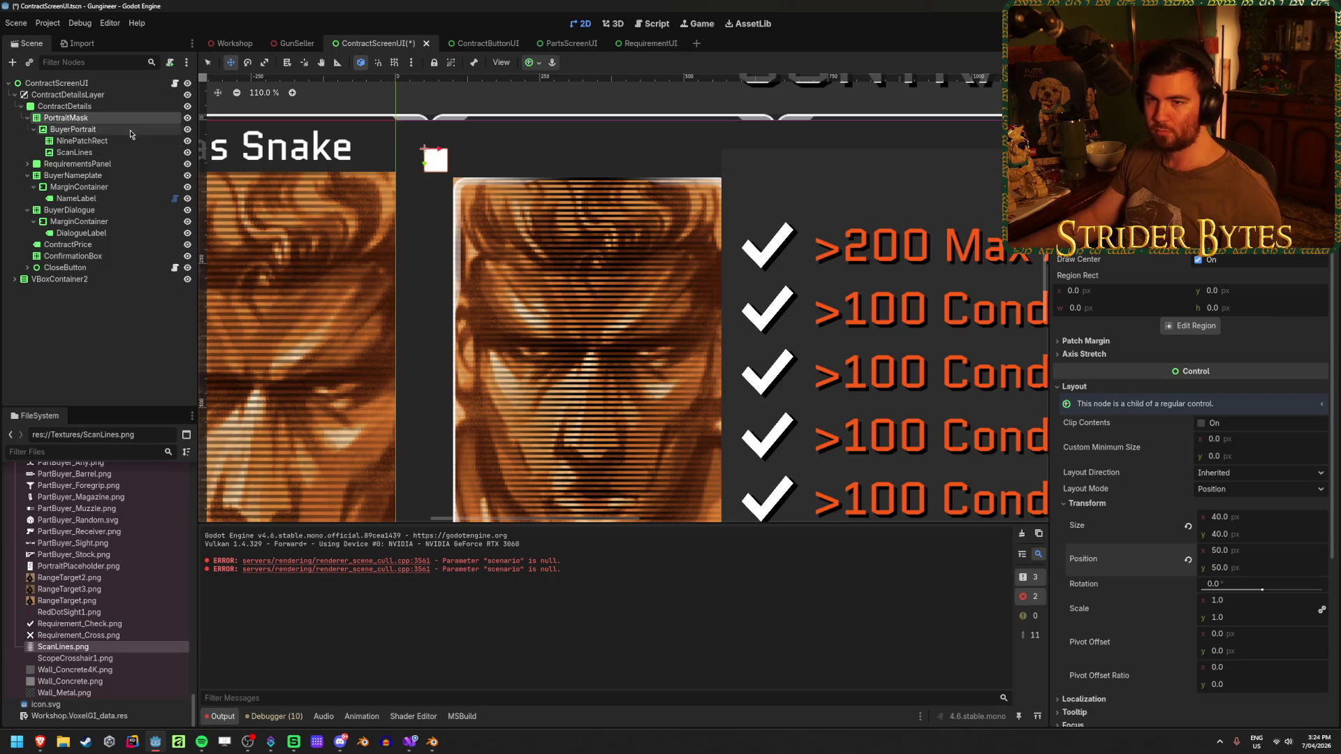
Give PortraitMask a custom minimum size of 480 × 800.
left_click(131, 129)
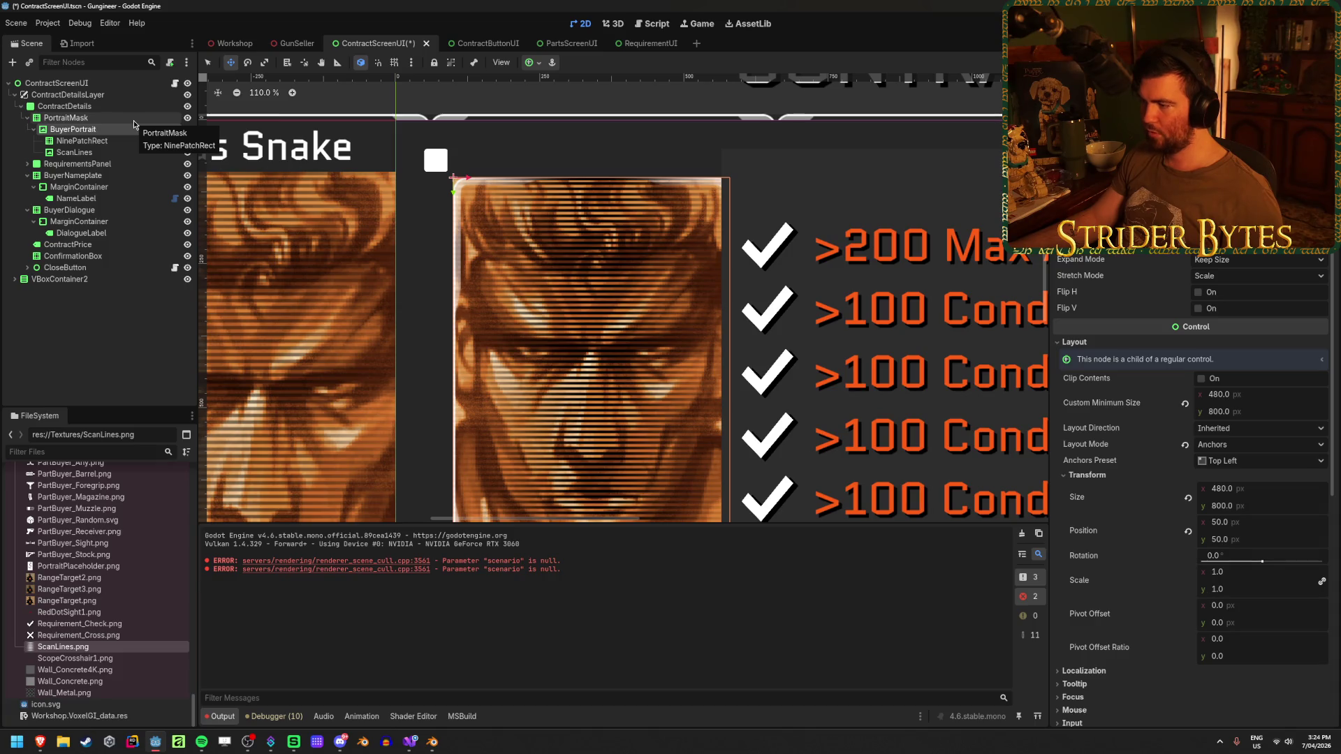
left_click(133, 120)
left_click(1270, 440)
type("480")
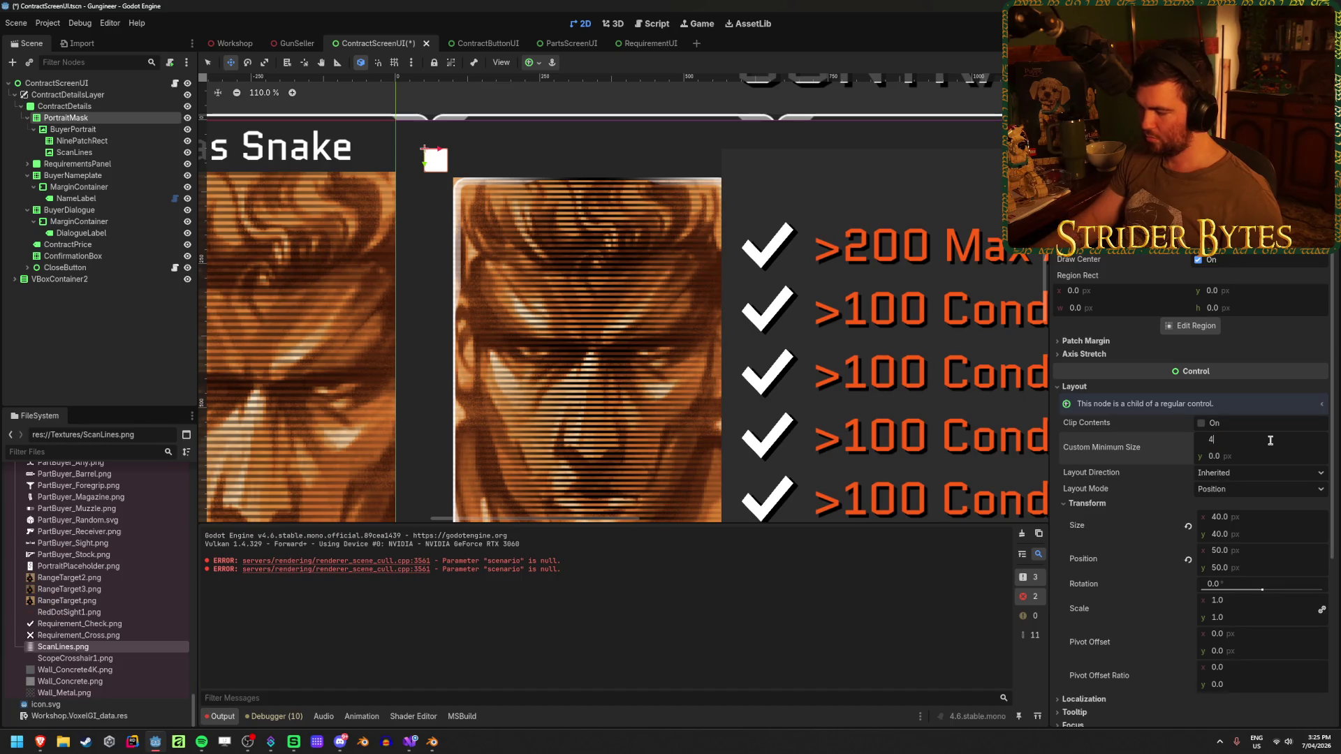
key("Tab")
type("00")
key("Return")
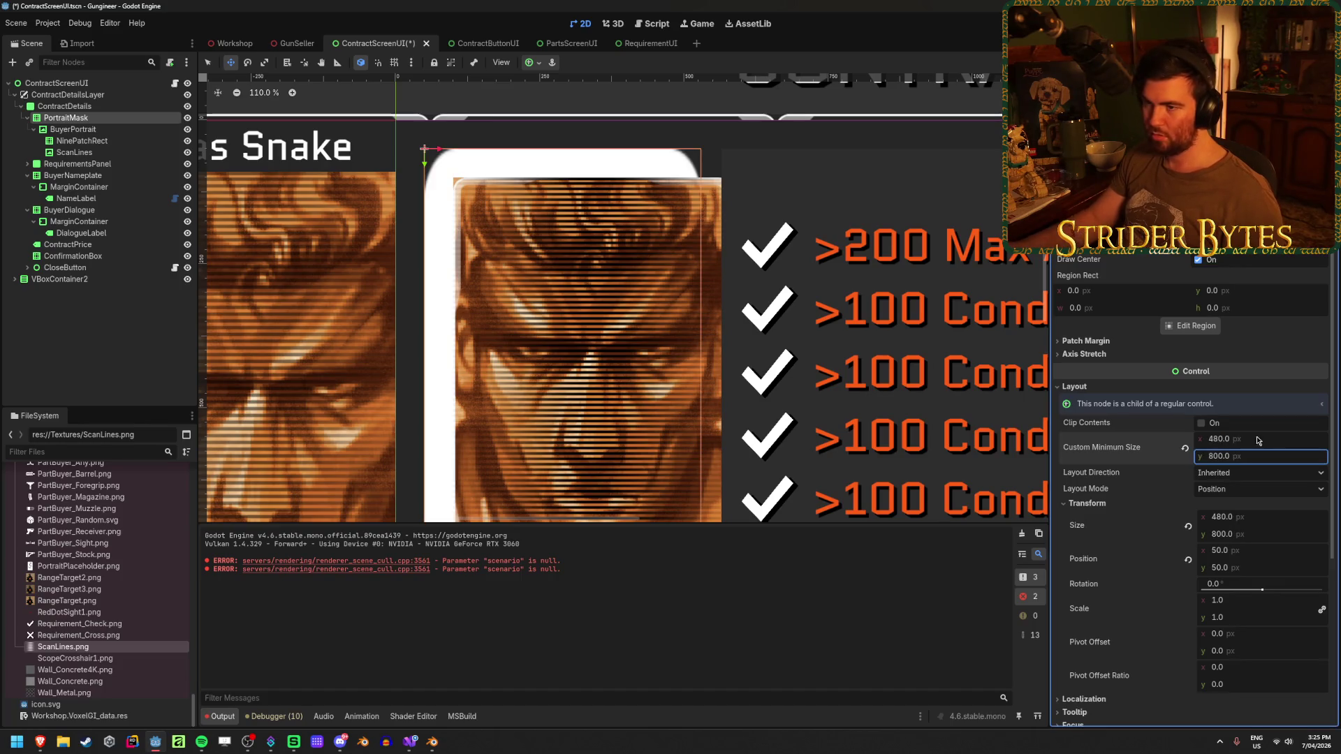
Set PortraitMask's four patch margins and save the contract screen scene.
left_click(1086, 341)
left_click(1248, 354)
type("100")
key("Tab")
type("100")
key("Tab")
type("100")
key("Tab")
key("Return")
key("ctrl+s")
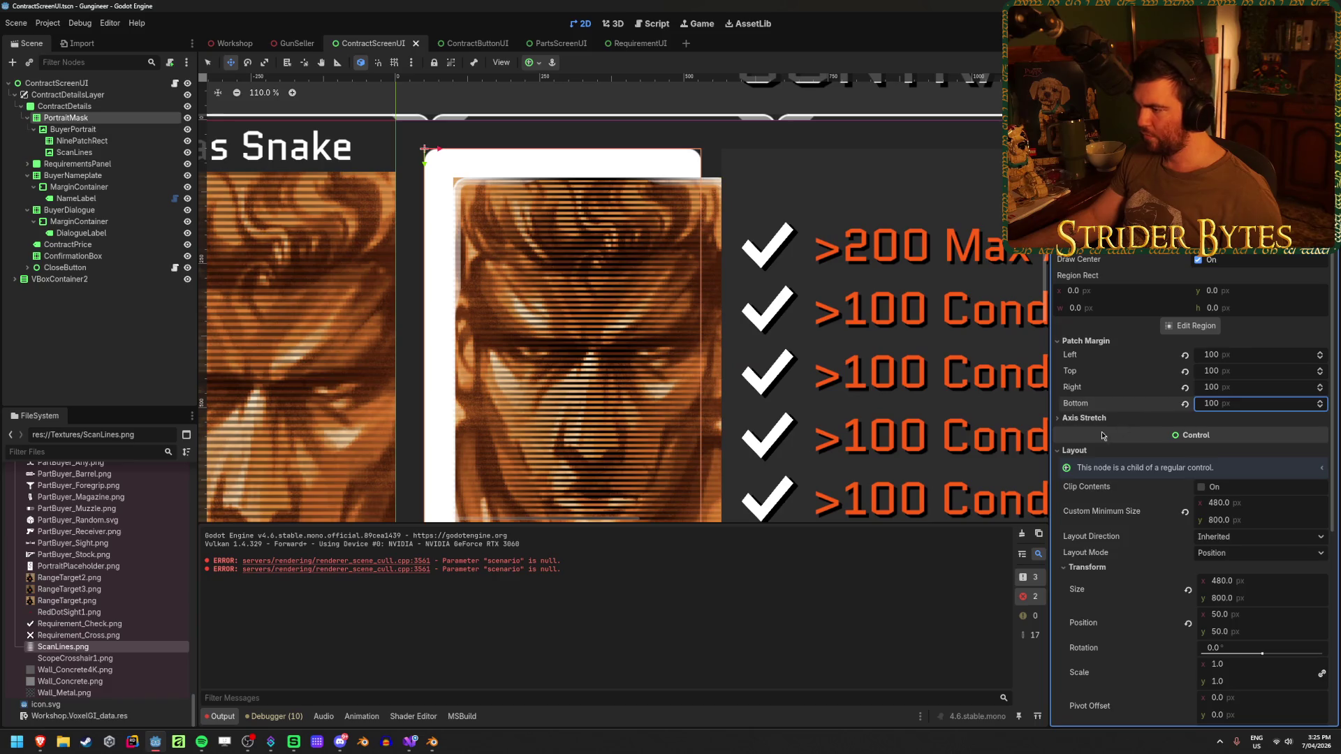
left_click(1075, 451)
Adjust the portrait frame NinePatchRect's patch margins and save the scene again.
left_click(1249, 354)
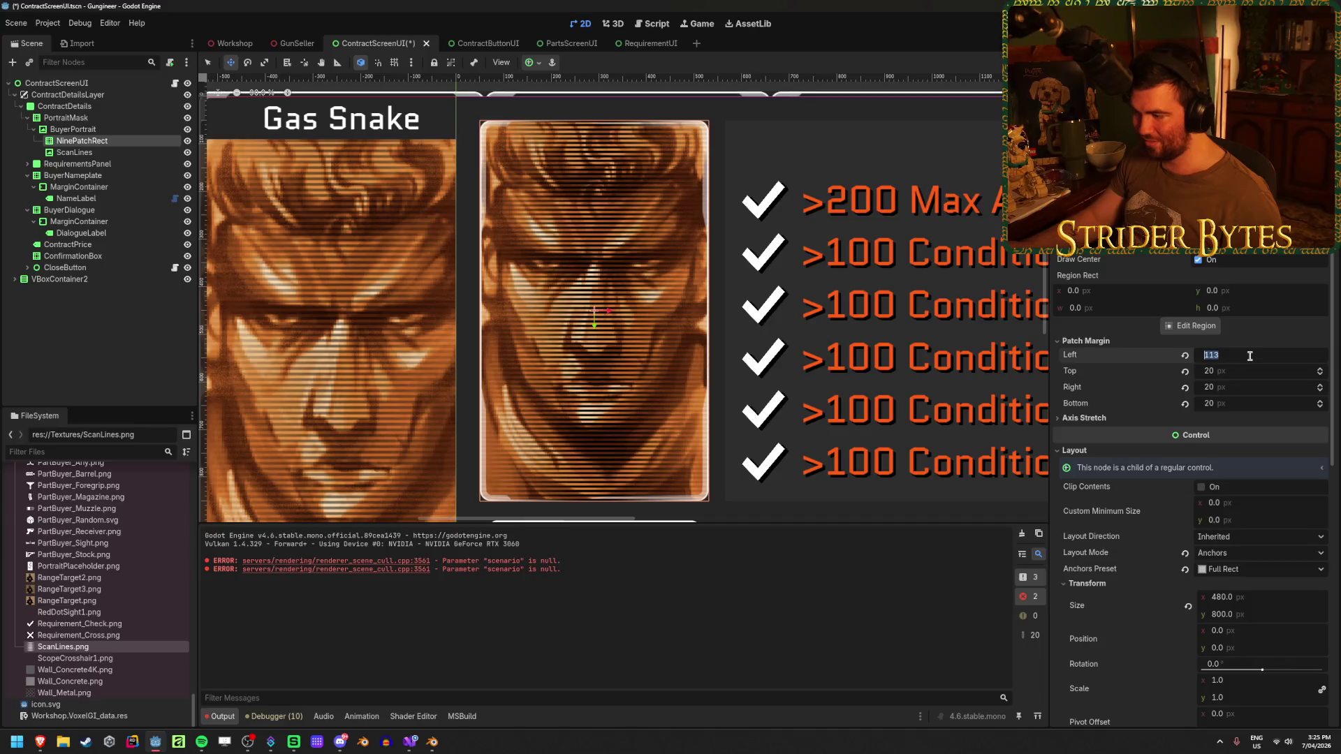
key("Tab")
key("Tab")
type("1")
key("BackSpace")
type("20")
key("Tab")
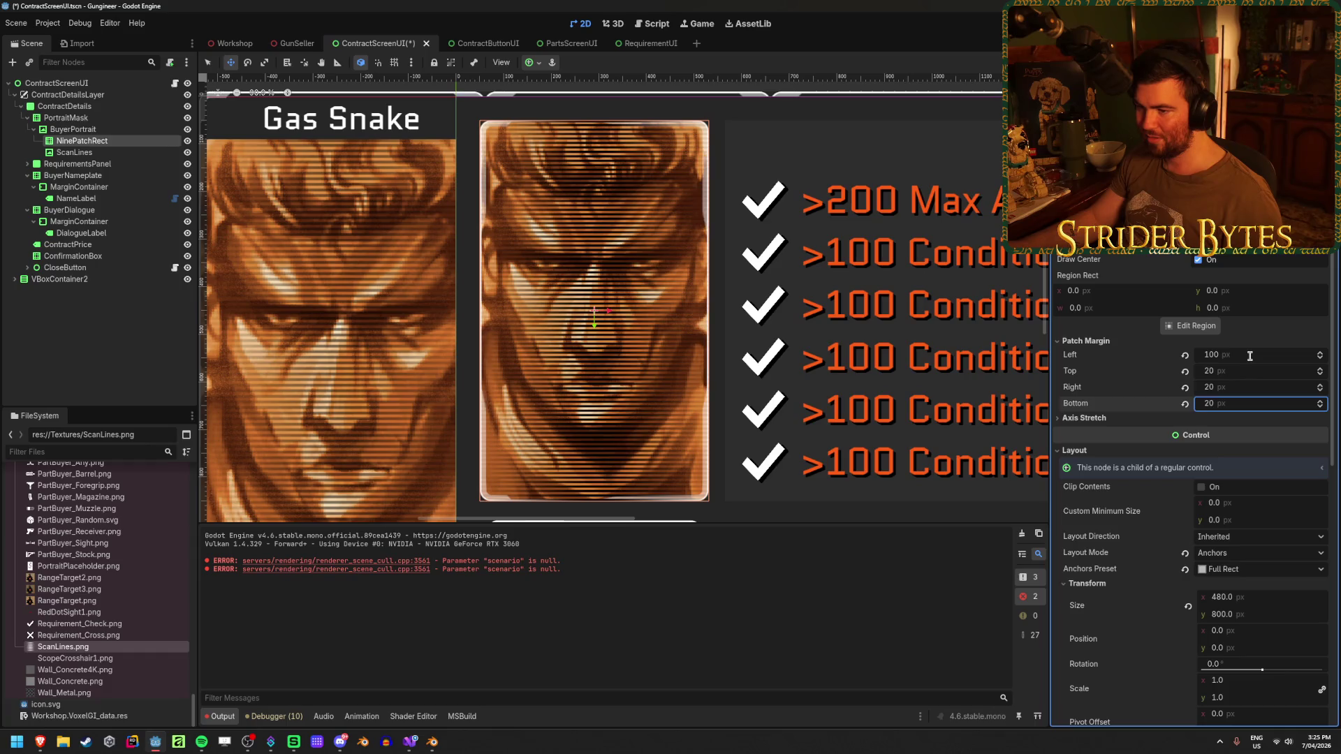
key("Return")
key("ctrl+s")
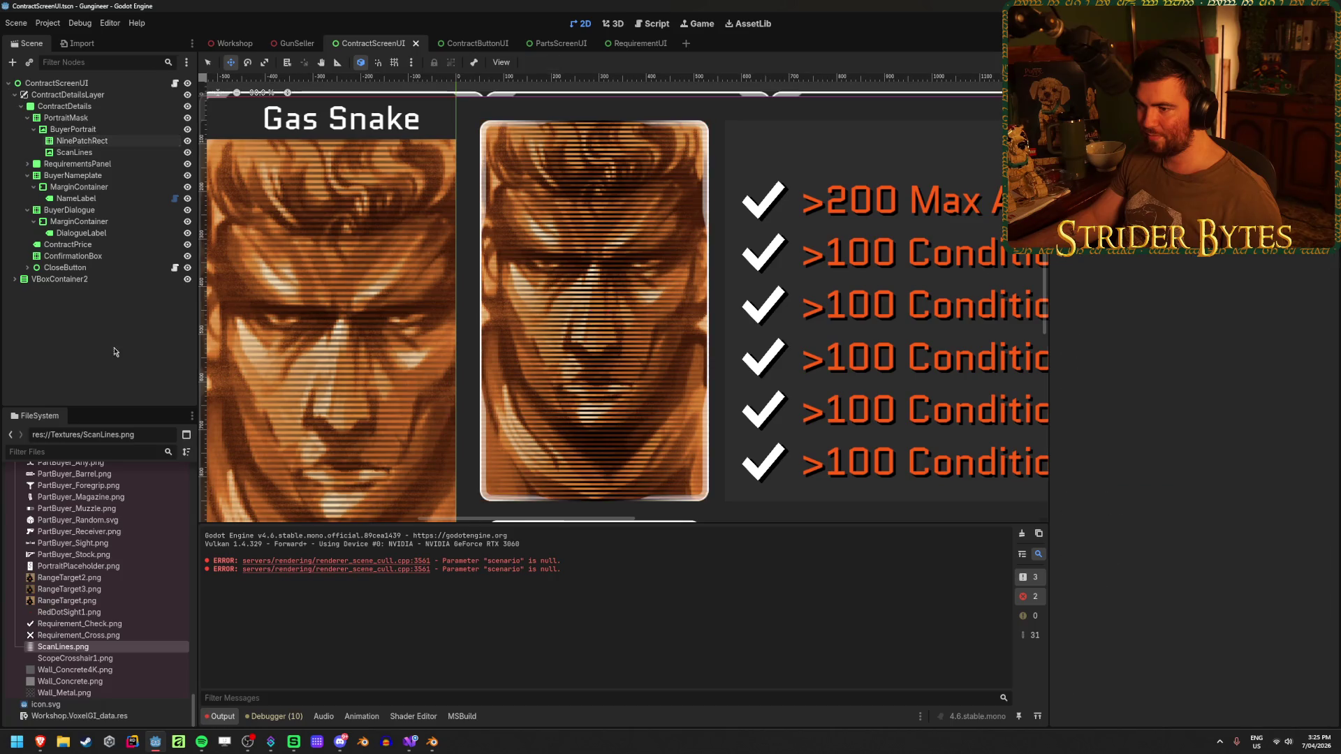
scroll(419, 304, "down", 3)
scroll(452, 319, "down", 3)
scroll(452, 320, "up", 2)
scroll(482, 322, "up", 3)
scroll(509, 325, "down", 1)
scroll(508, 326, "down", 3)
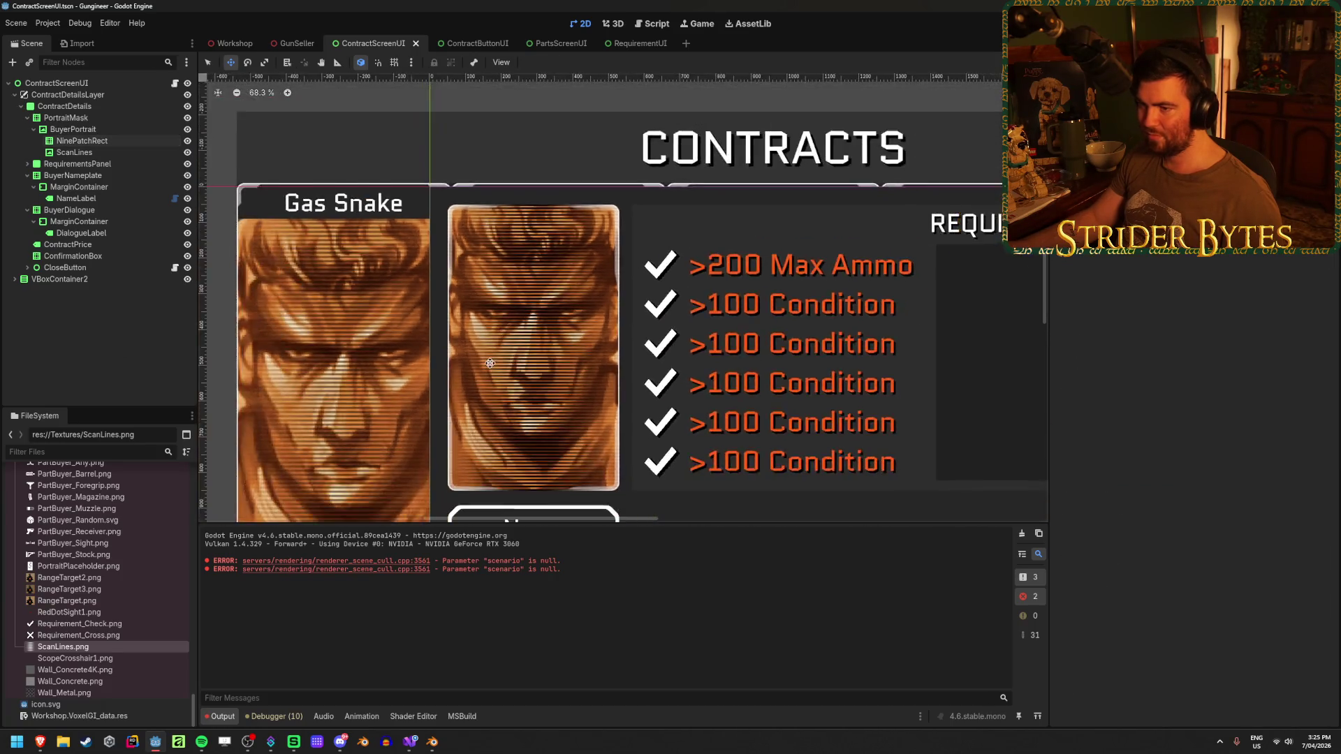
scroll(483, 347, "down", 1)
left_click(481, 43)
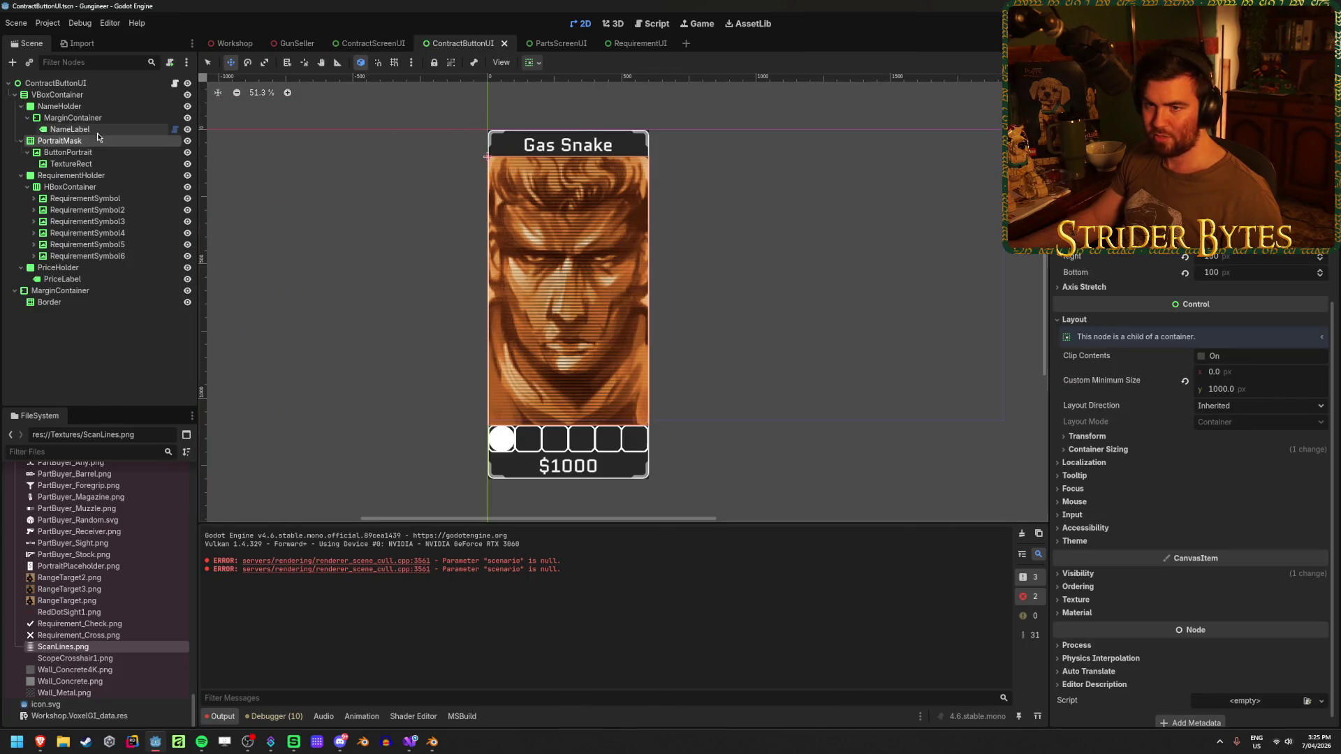
Edit the card Border's patch margins and save the ContractButtonUI scene.
left_click(74, 105)
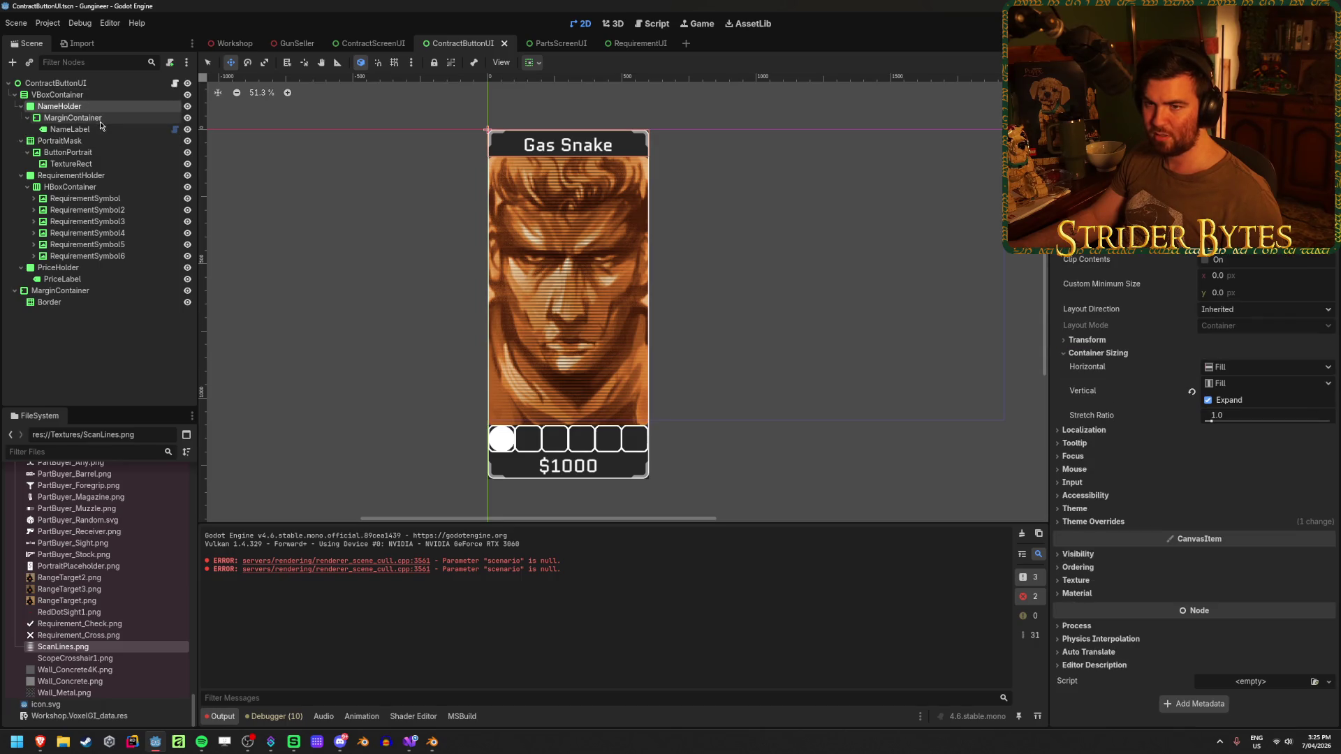
left_click(50, 302)
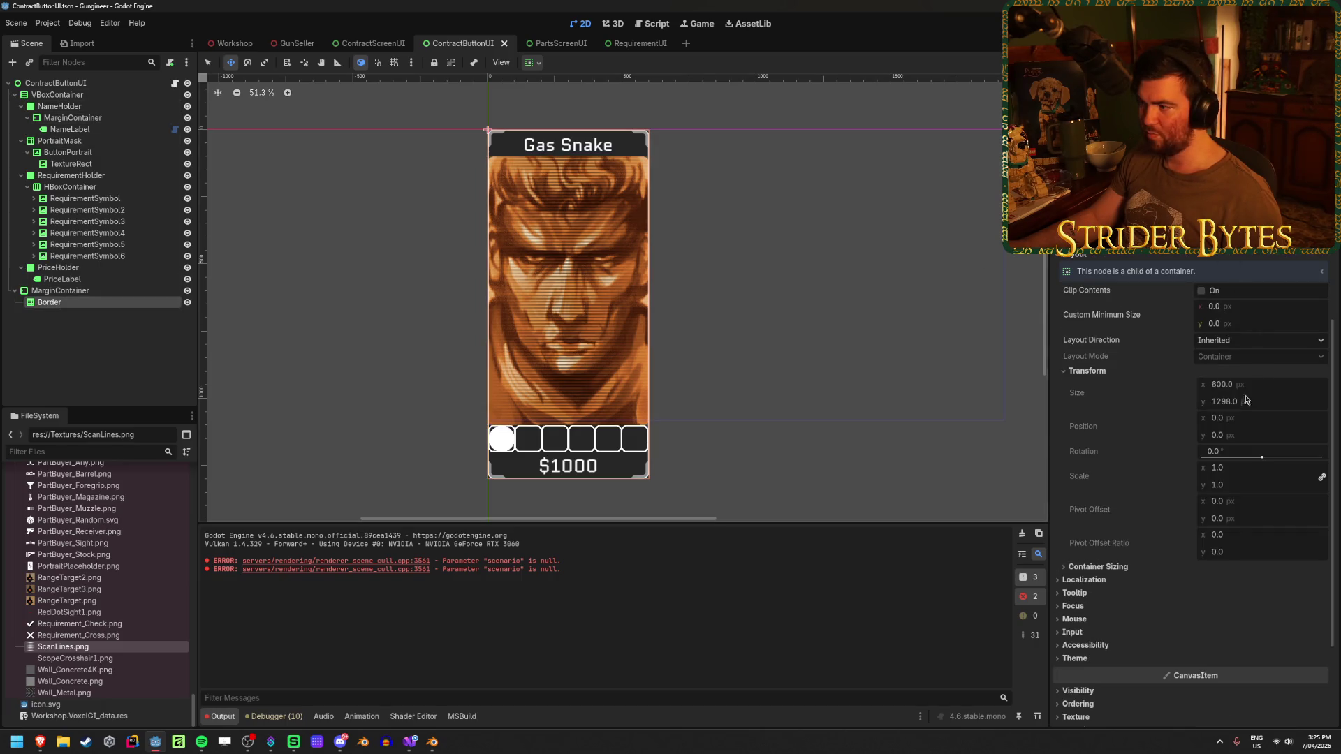
scroll(1104, 298, "up", 4)
left_click(1247, 354)
type("20")
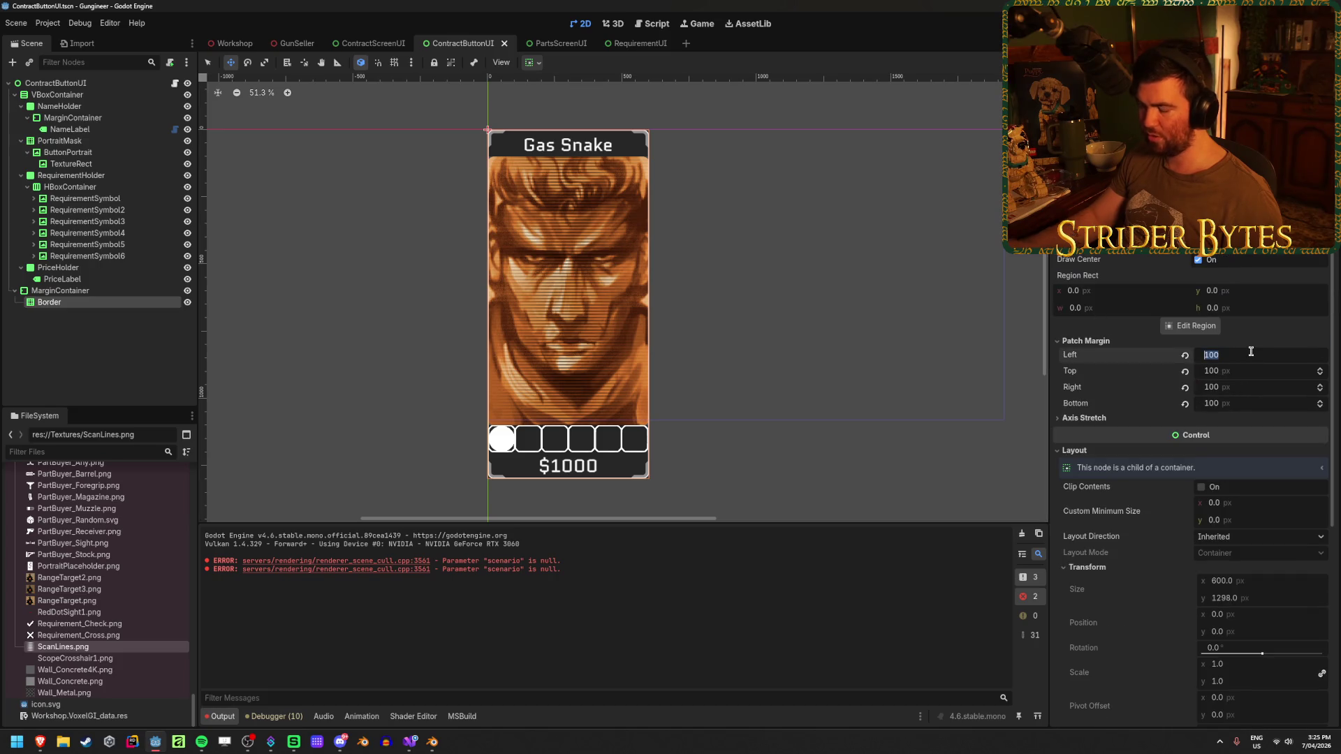
key("Tab")
type("20")
key("Tab")
type("20")
key("Tab")
type("20")
key("Return")
key("ctrl+s")
scroll(536, 331, "up", 2)
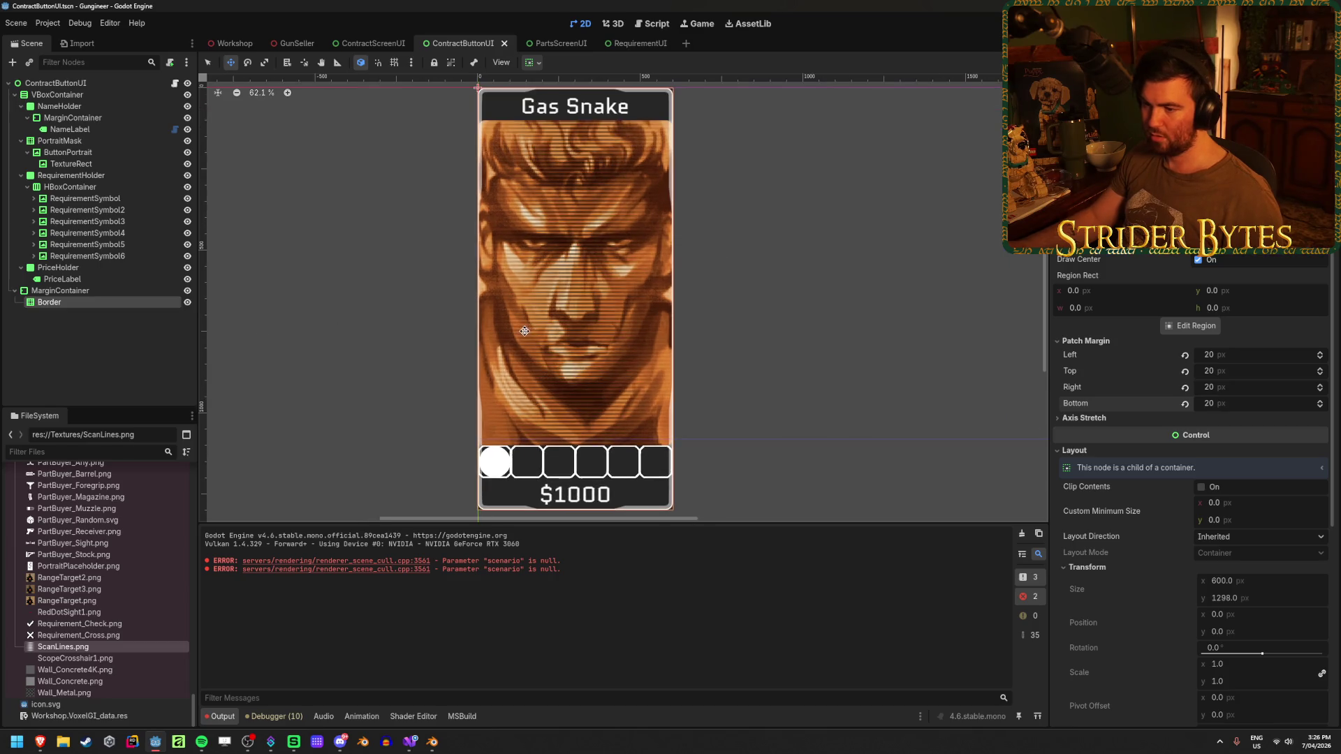
key("Escape")
scroll(592, 222, "up", 3)
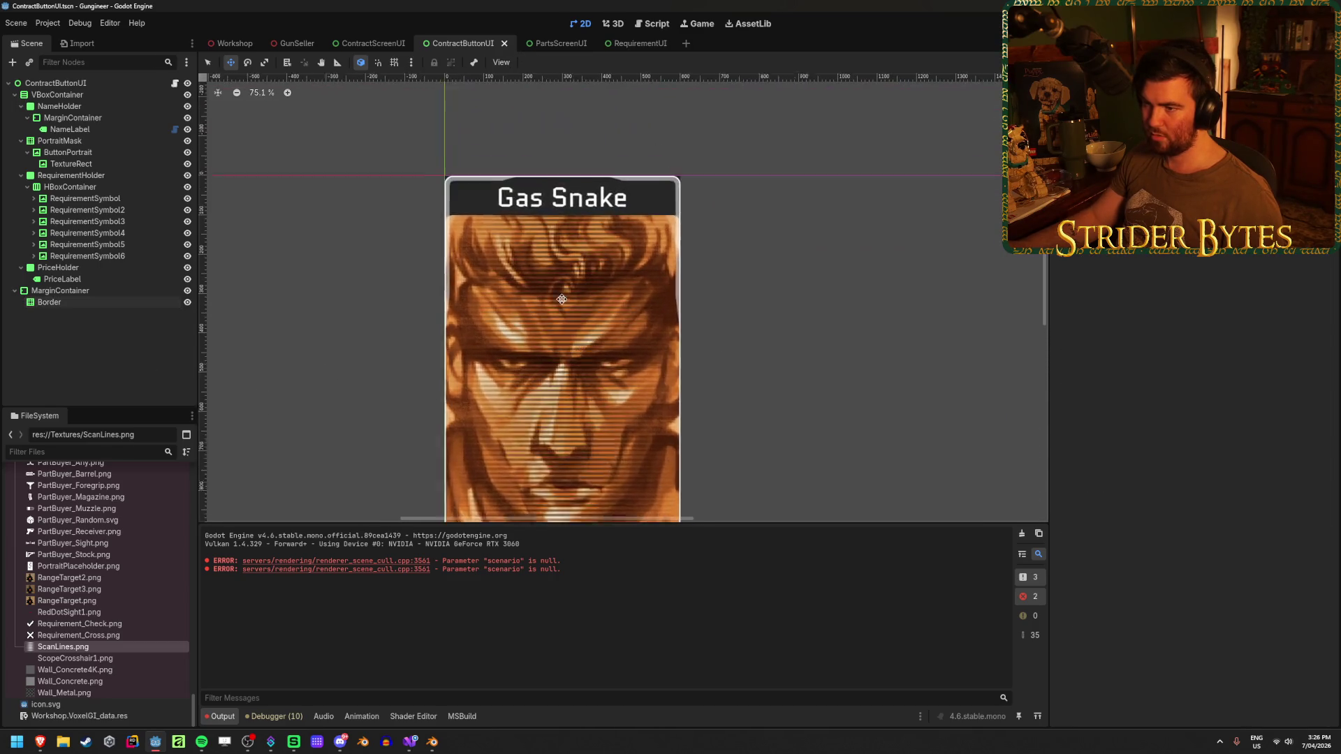
scroll(565, 273, "down", 2)
Reset the Border's patch margins, try dragging the left margin up and back to 42, then re-enter values.
left_click(136, 304)
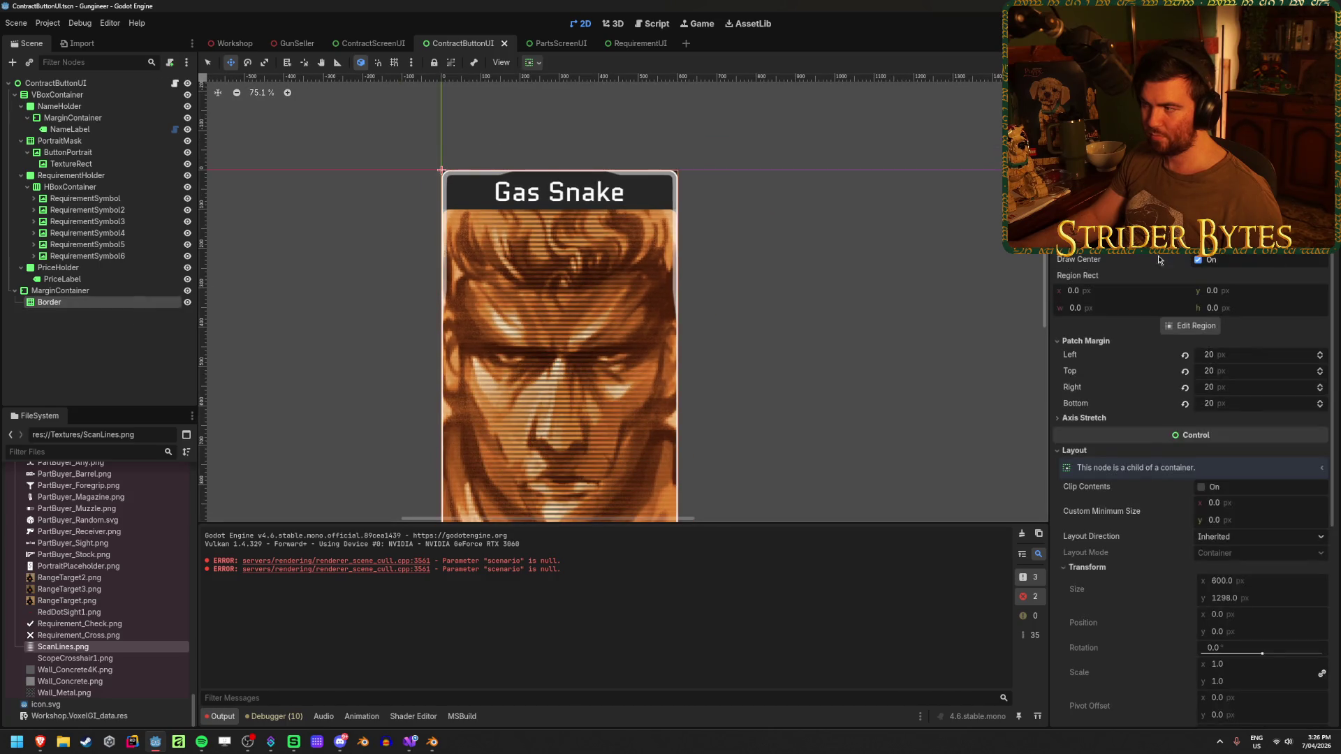
left_click(1185, 354)
left_click(1185, 388)
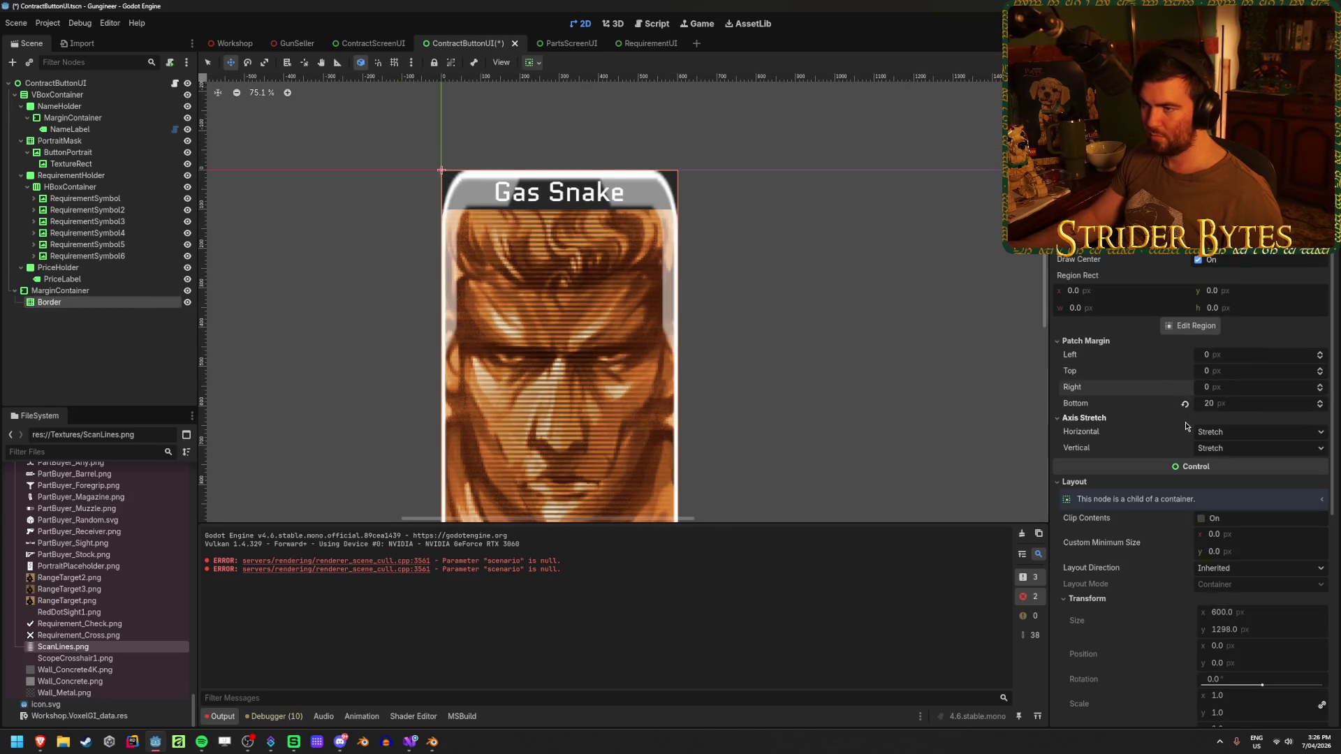
left_click_drag(1231, 361, 1307, 354)
left_click_drag(1247, 354, 1206, 355)
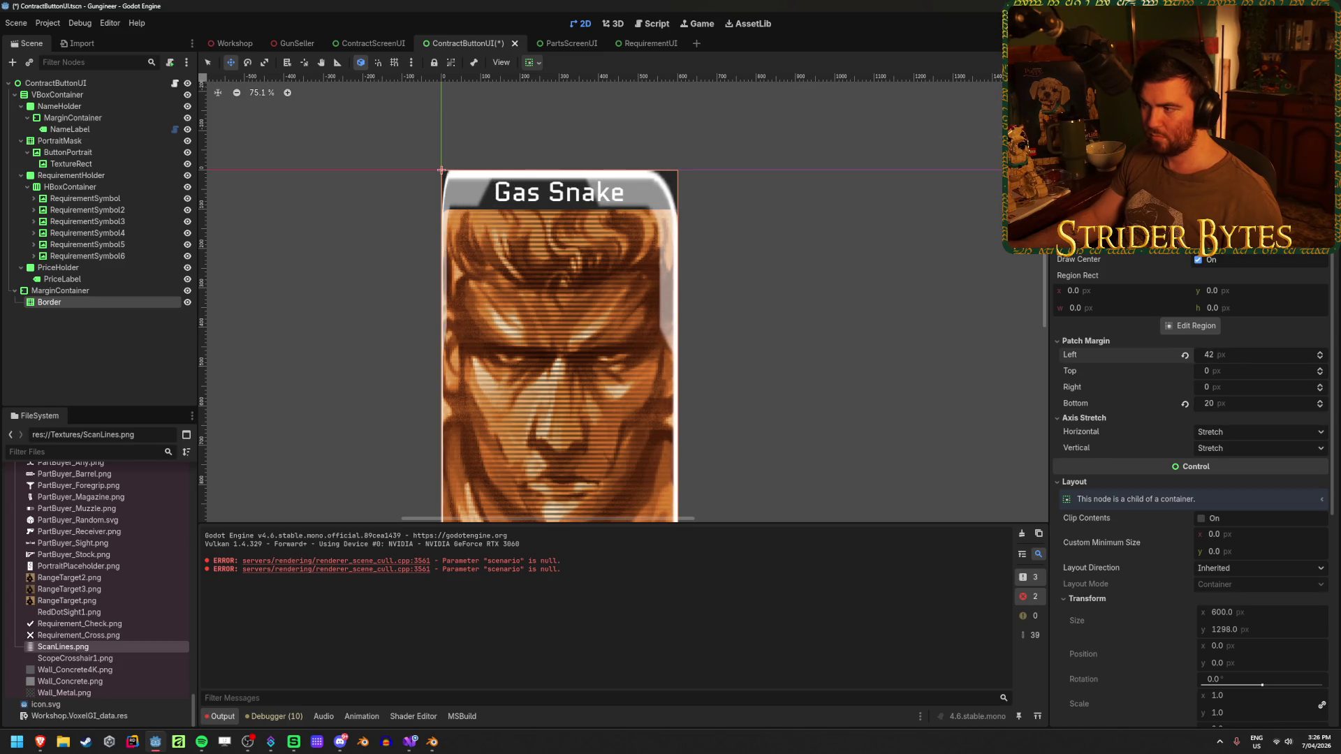
left_click(1239, 354)
type("20")
key("Tab")
type("20")
key("Tab")
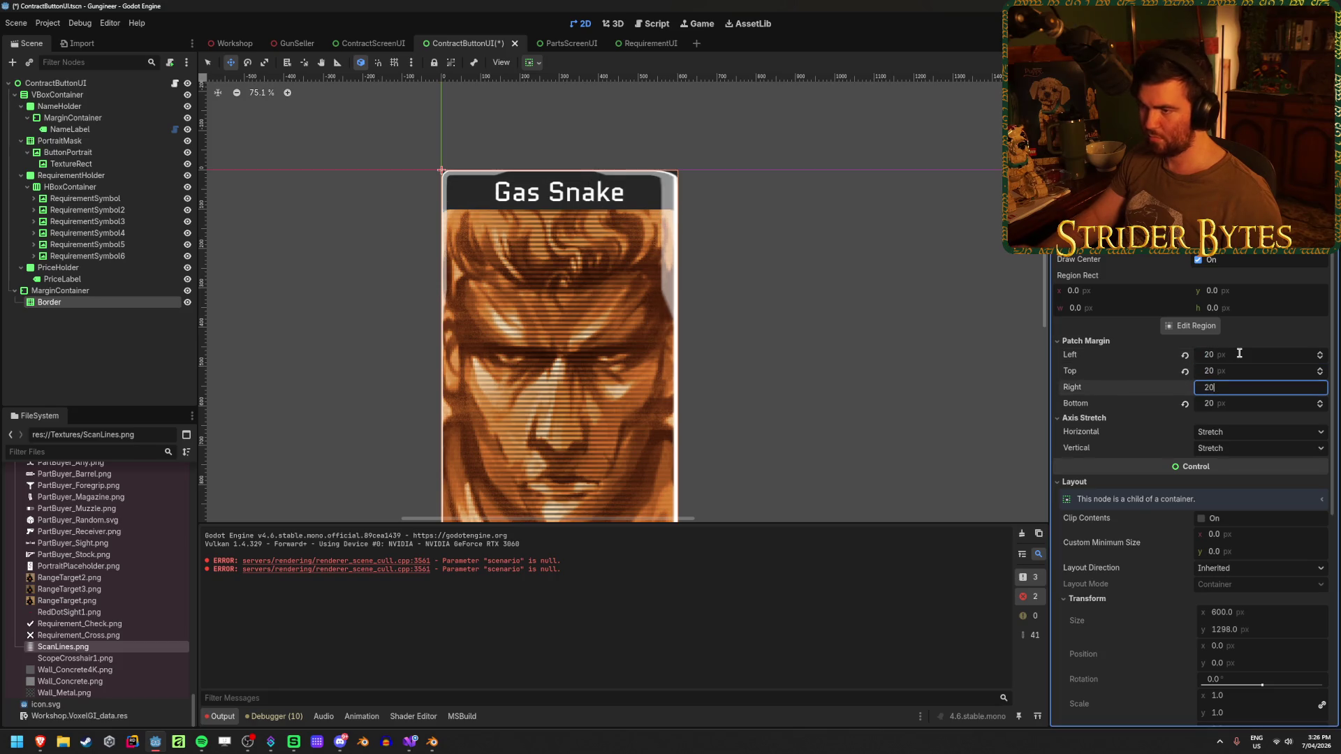
type("20")
scroll(808, 251, "down", 5)
scroll(809, 251, "down", 1)
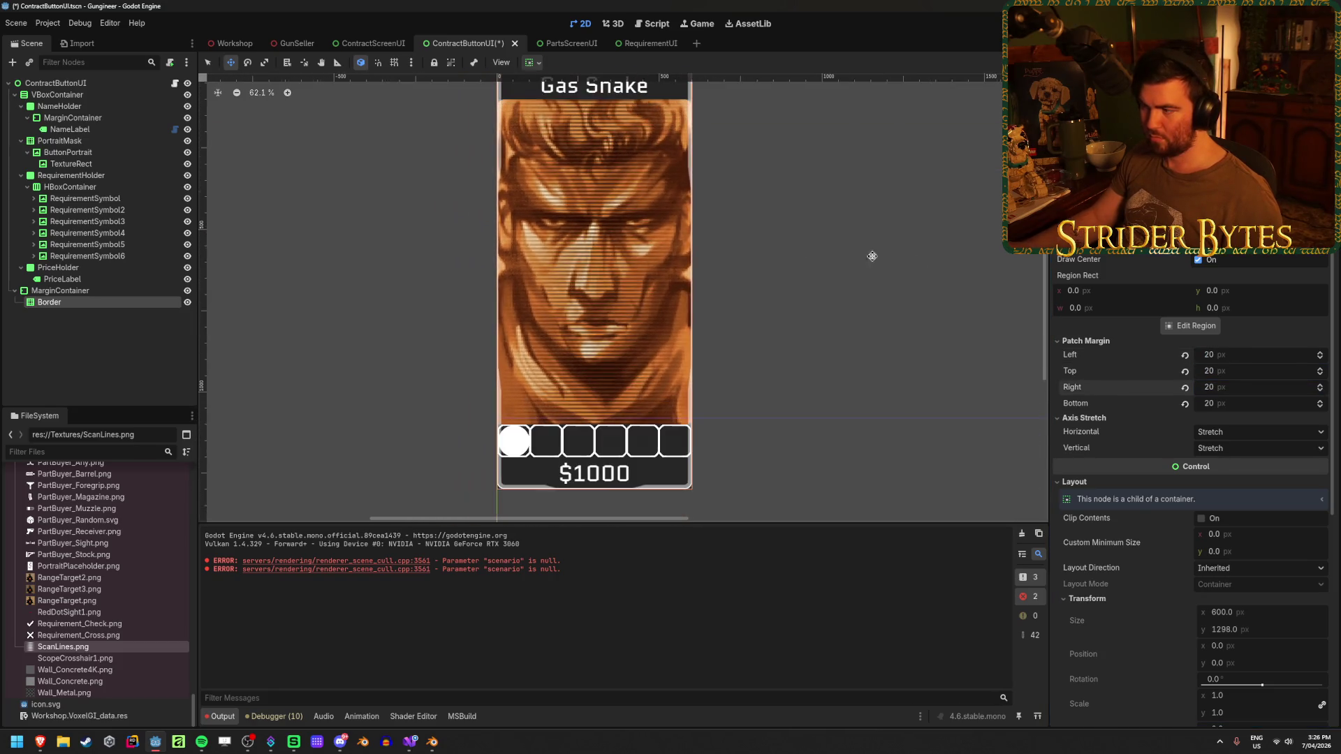
Set all four Border patch margins to 20 px, save the card scene, and return to Workshop.
left_click(1282, 356)
type("10")
key("Tab")
type("10\t10")
key("Tab")
type("10")
key("ctrl+z")
key("ctrl+z")
key("ctrl+z")
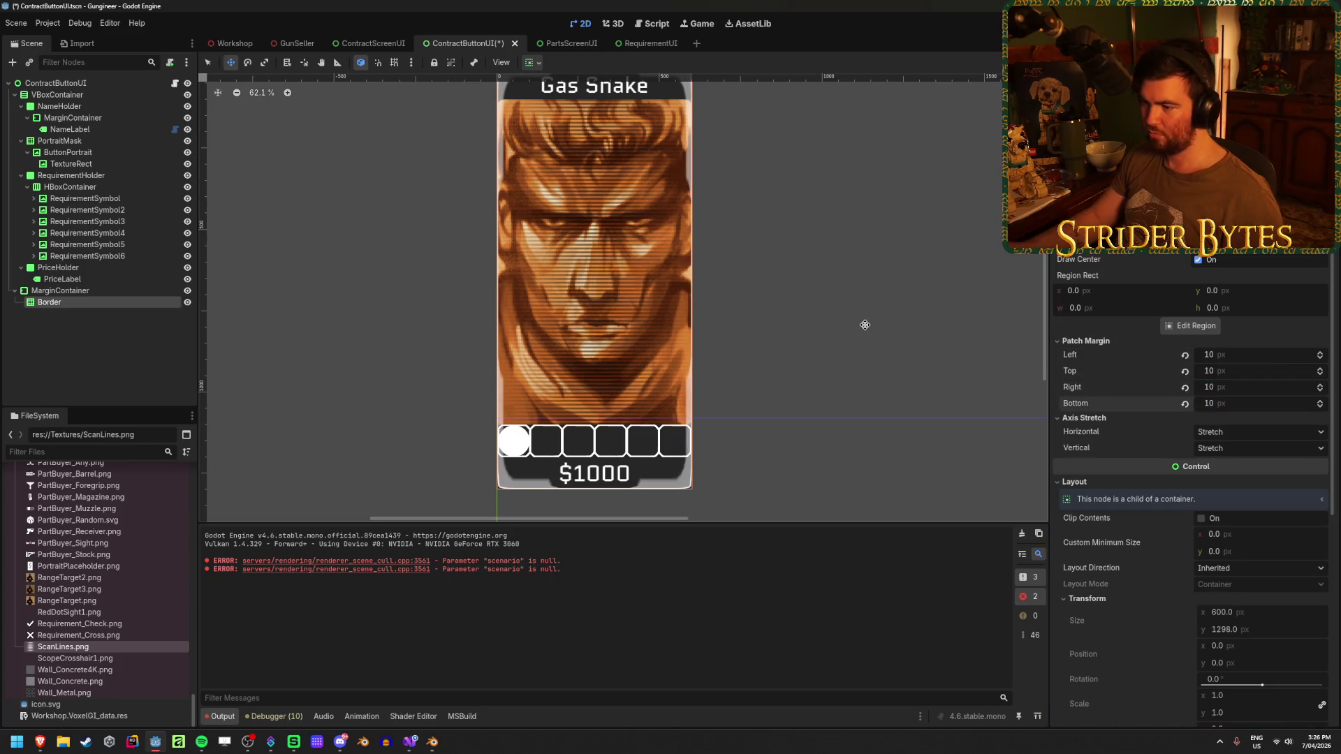
scroll(754, 317, "up", 1)
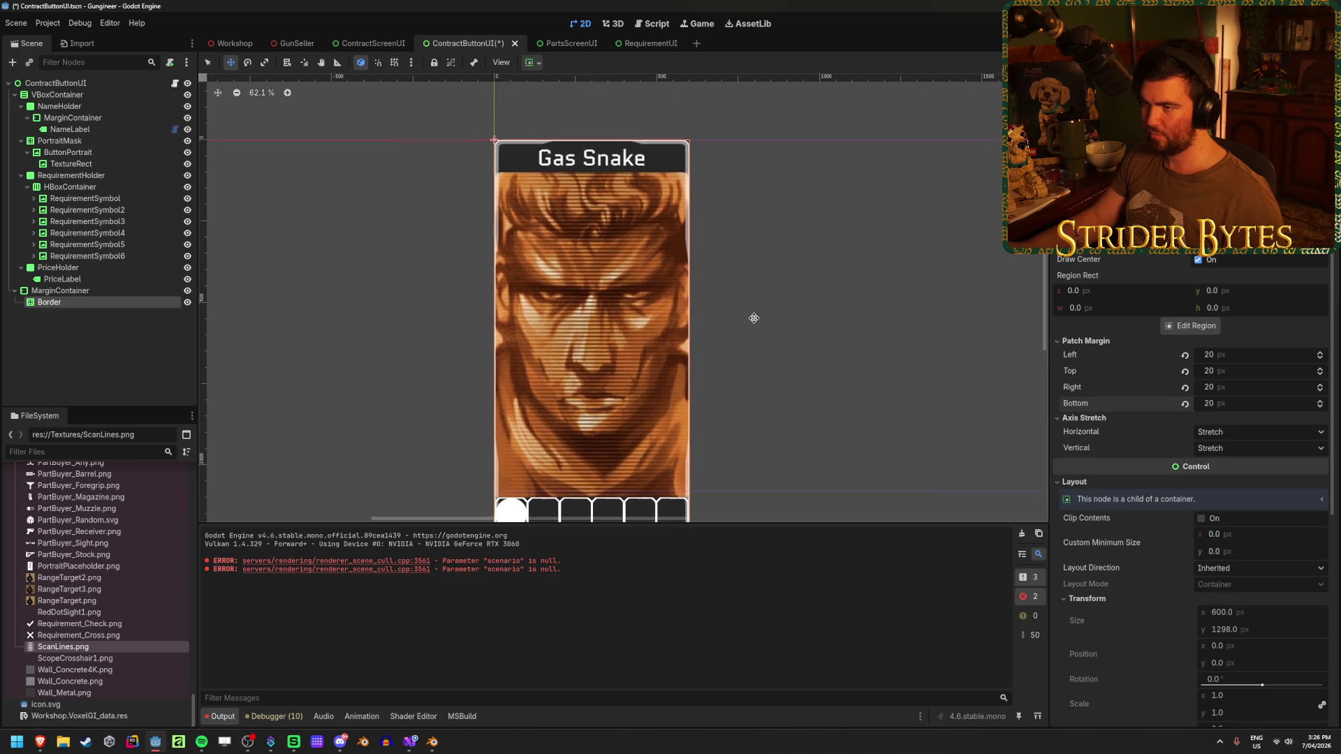
scroll(752, 314, "up", 1)
scroll(696, 115, "up", 5)
scroll(695, 114, "up", 3)
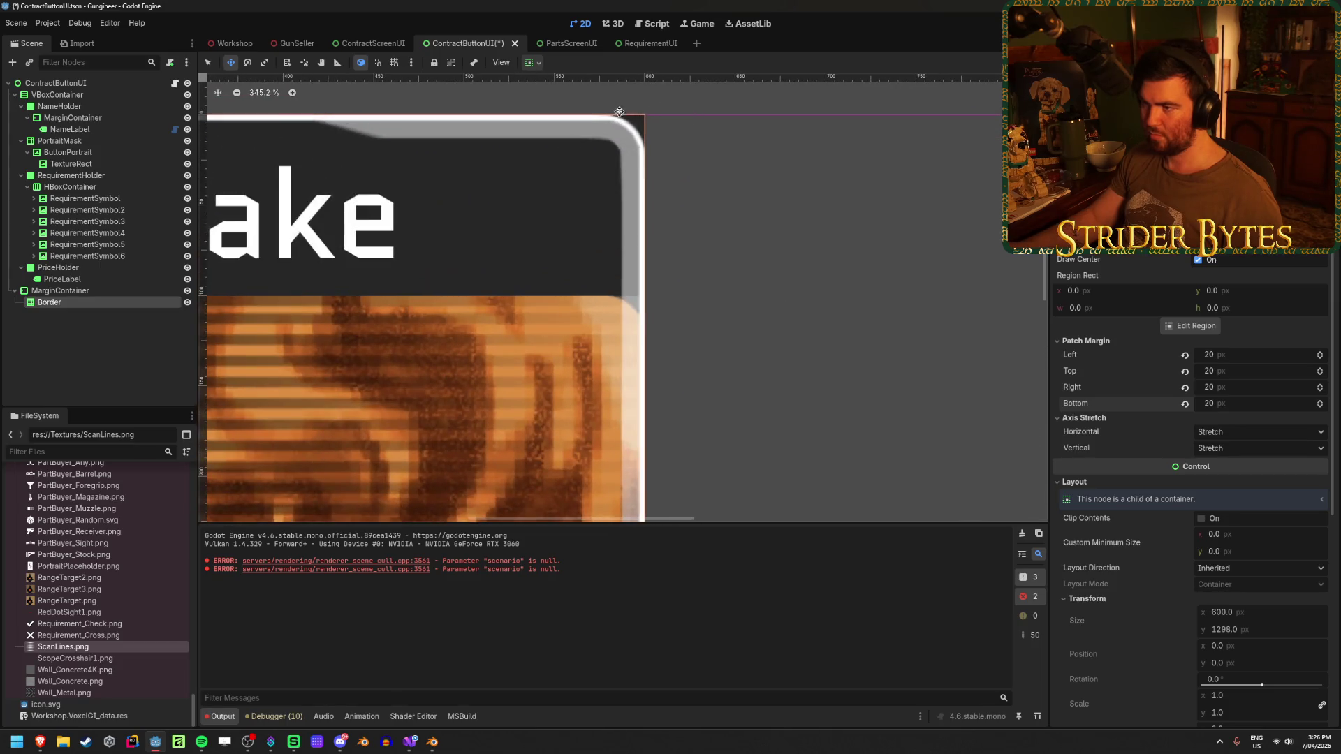
scroll(473, 213, "down", 10)
left_click(135, 391)
key("ctrl+s")
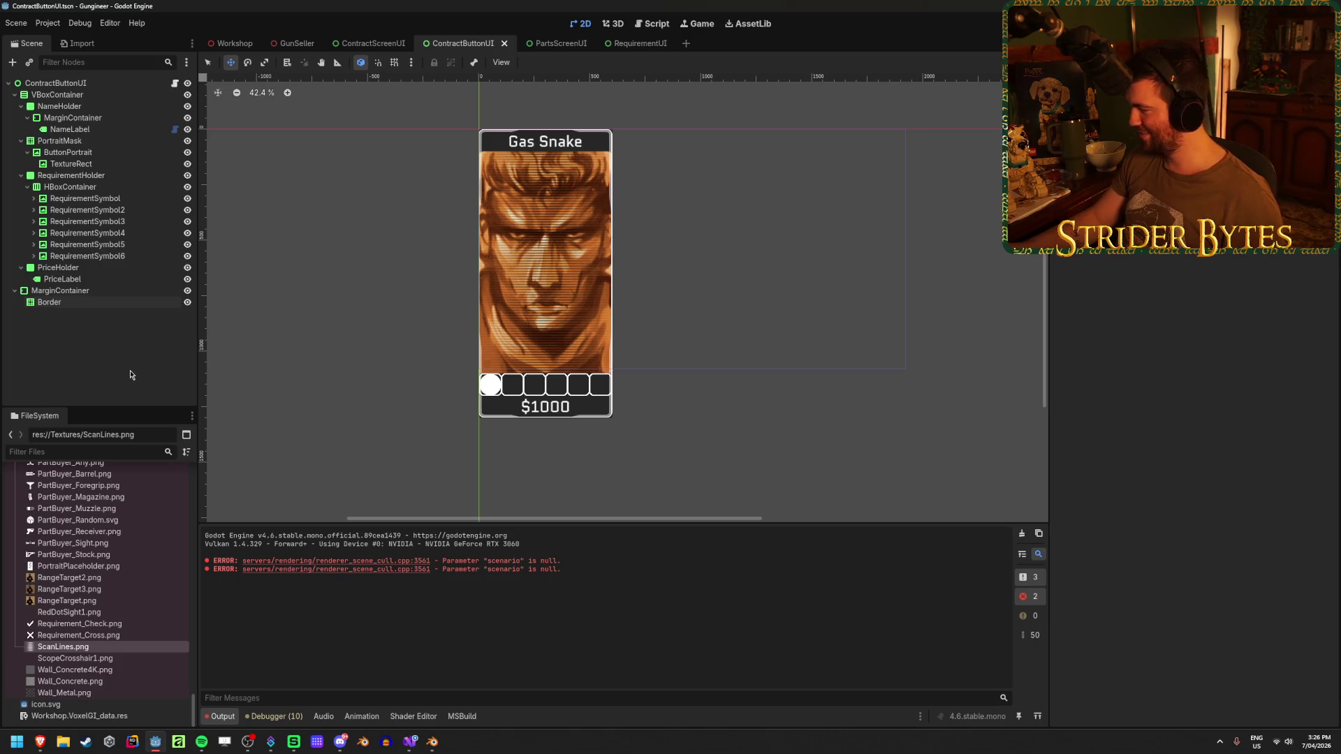
scroll(558, 474, "up", 1)
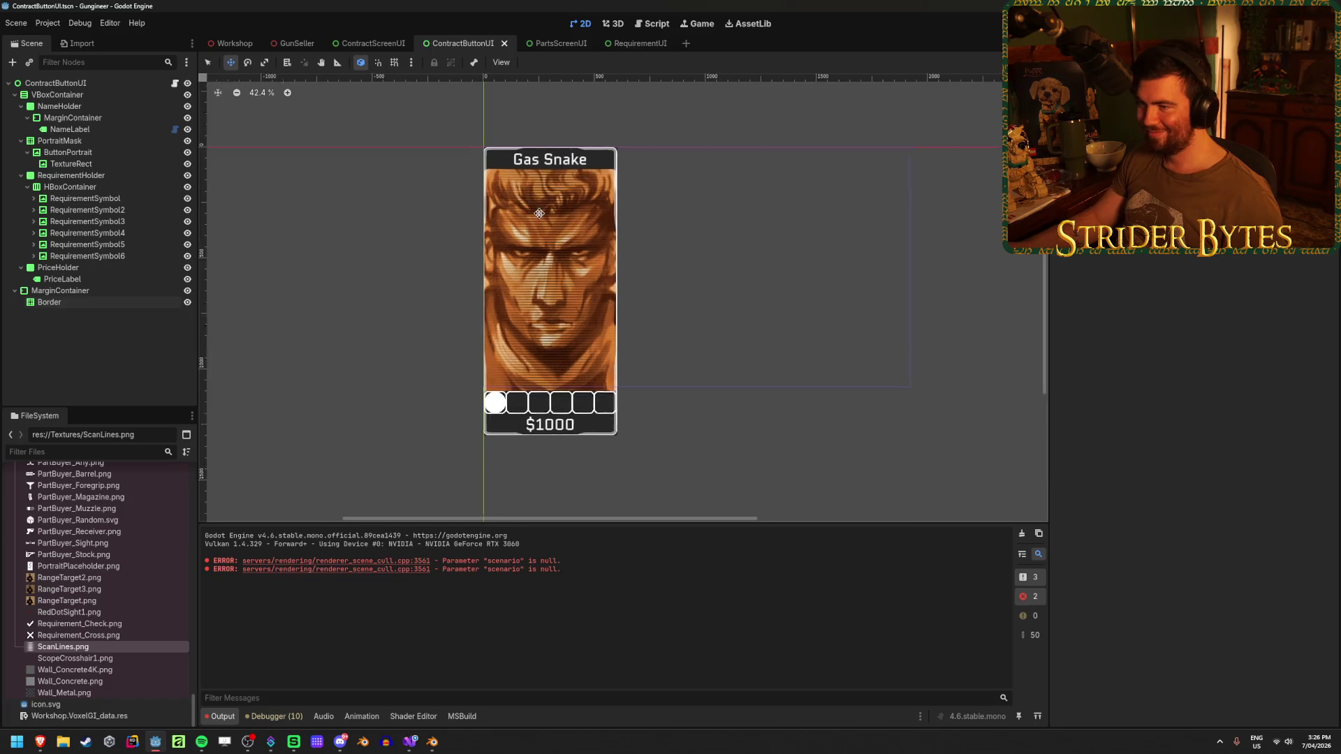
scroll(558, 474, "up", 1)
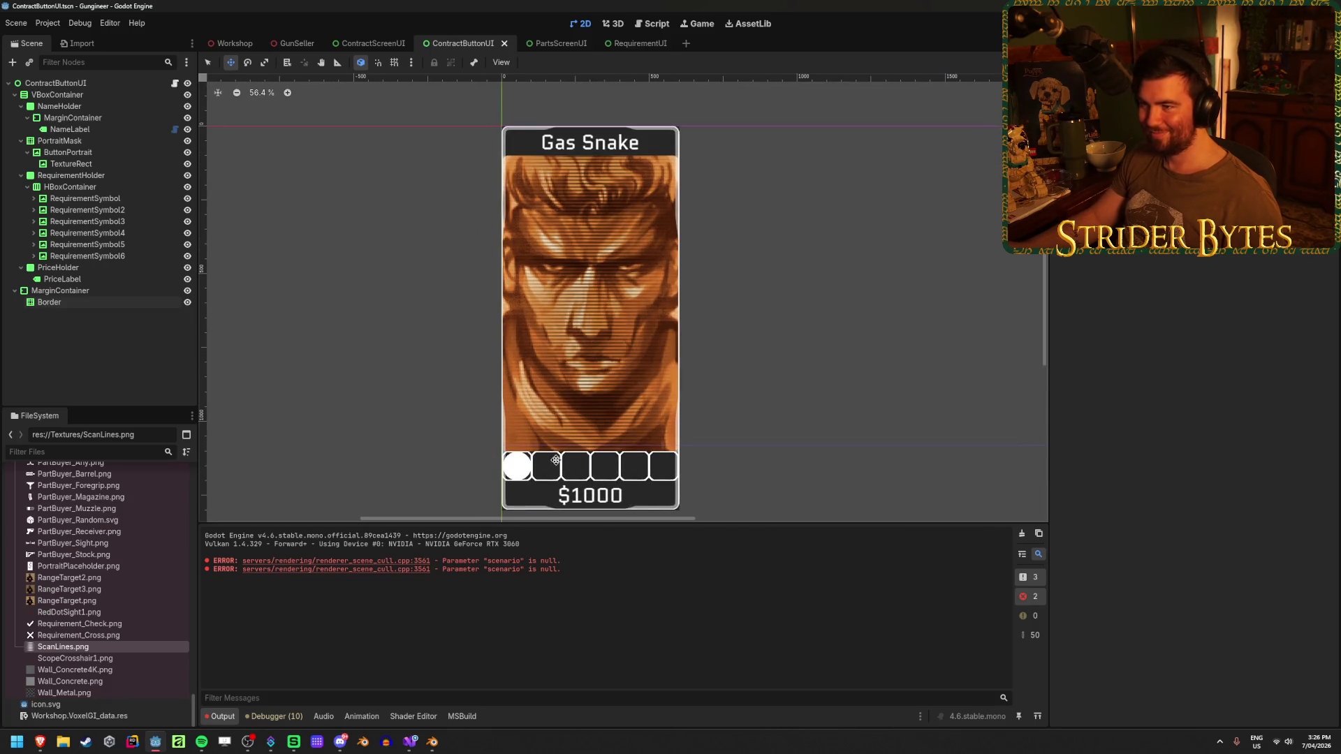
scroll(616, 496, "up", 3)
scroll(617, 497, "up", 8)
scroll(616, 497, "down", 5)
scroll(615, 497, "down", 2)
scroll(616, 496, "down", 1)
left_click(226, 43)
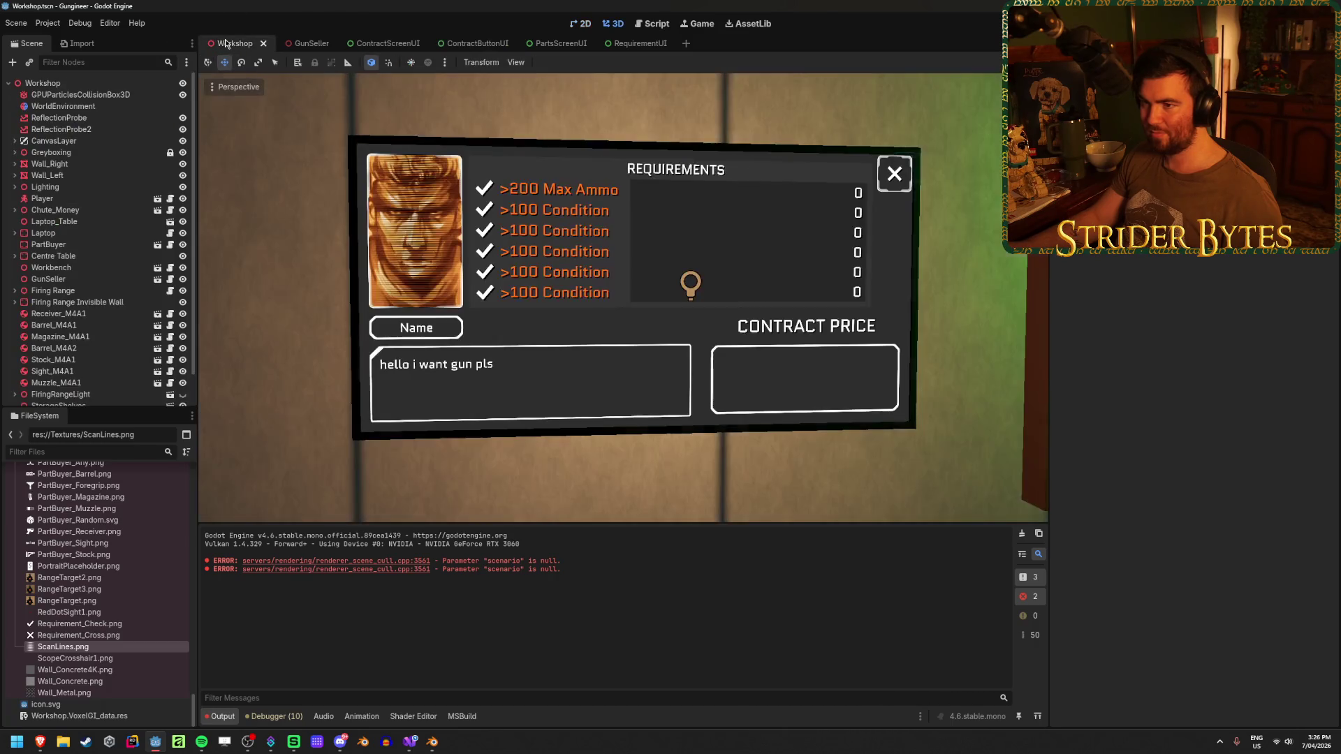
Hide ContractDetails on ContractScreenUI, play-test the contract cards, then load the Player scene.
left_click(382, 43)
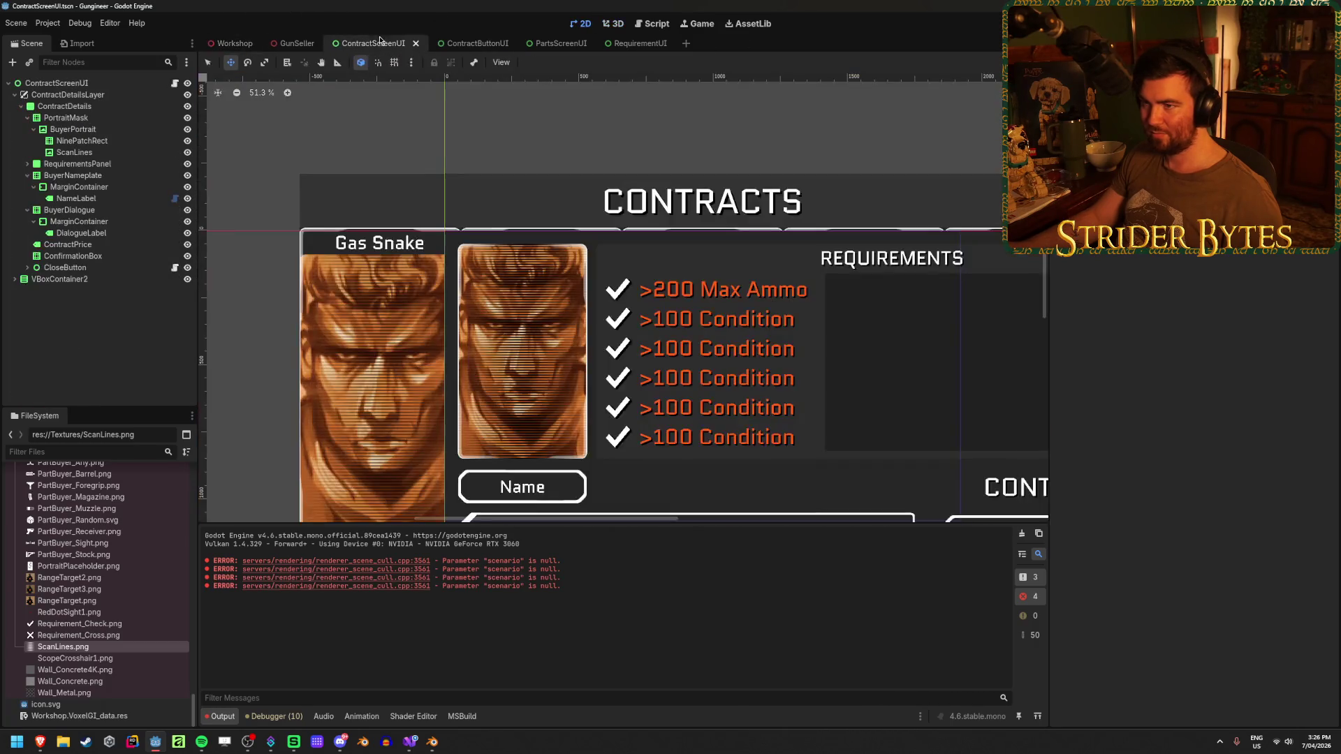
left_click(186, 106)
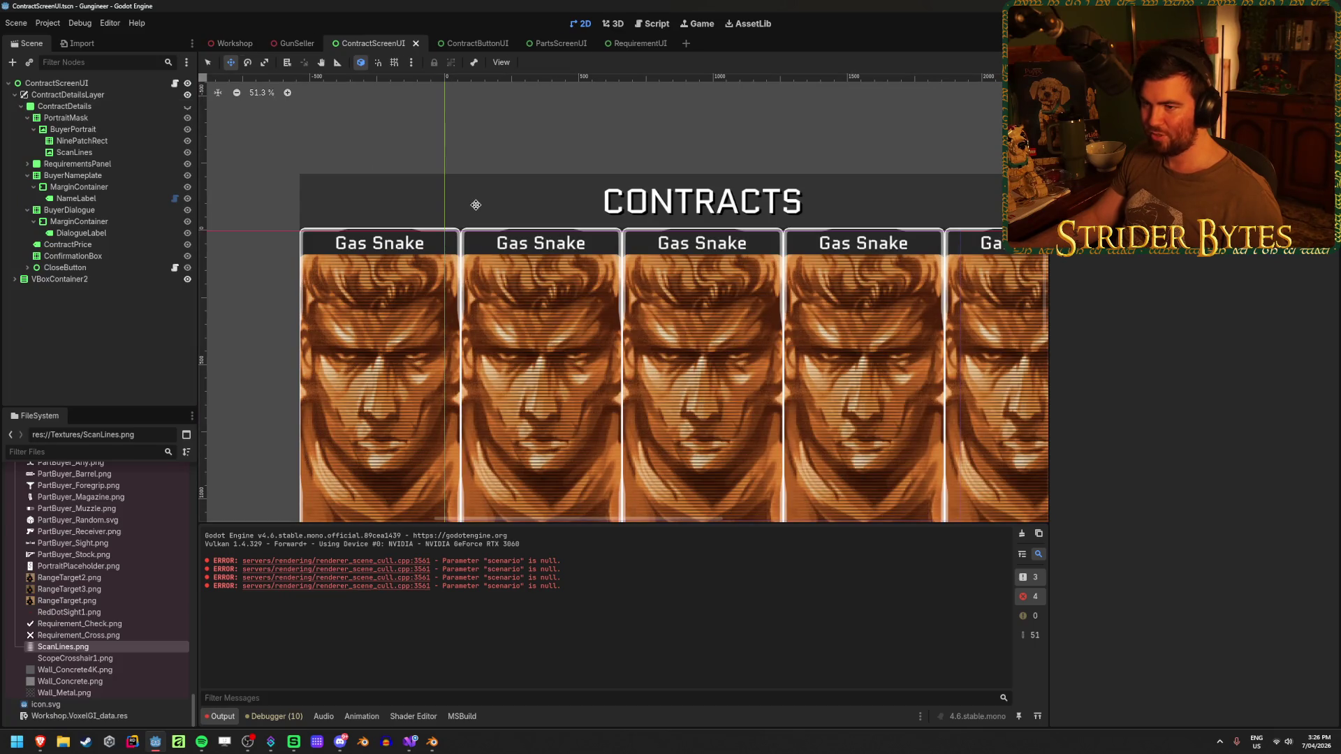
scroll(348, 187, "up", 1)
scroll(335, 216, "up", 3)
scroll(383, 228, "up", 4)
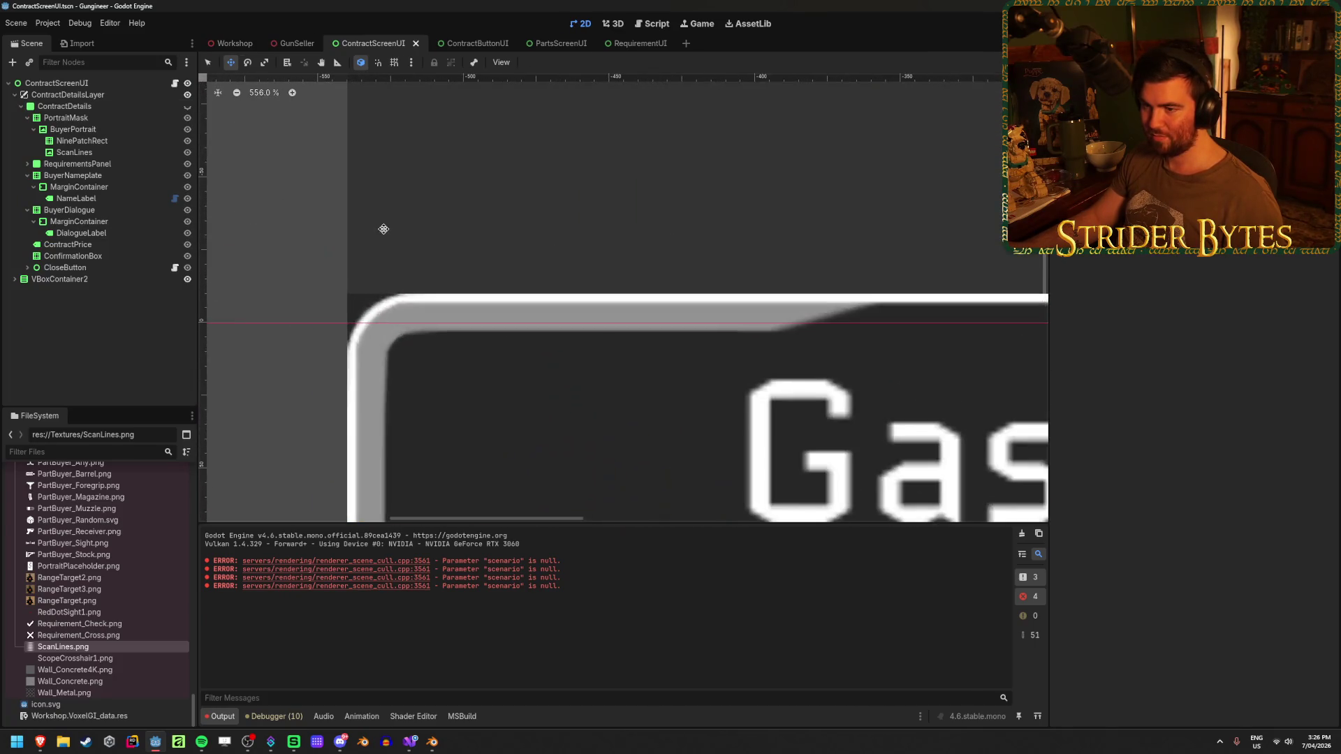
scroll(448, 230, "down", 10)
key("F5")
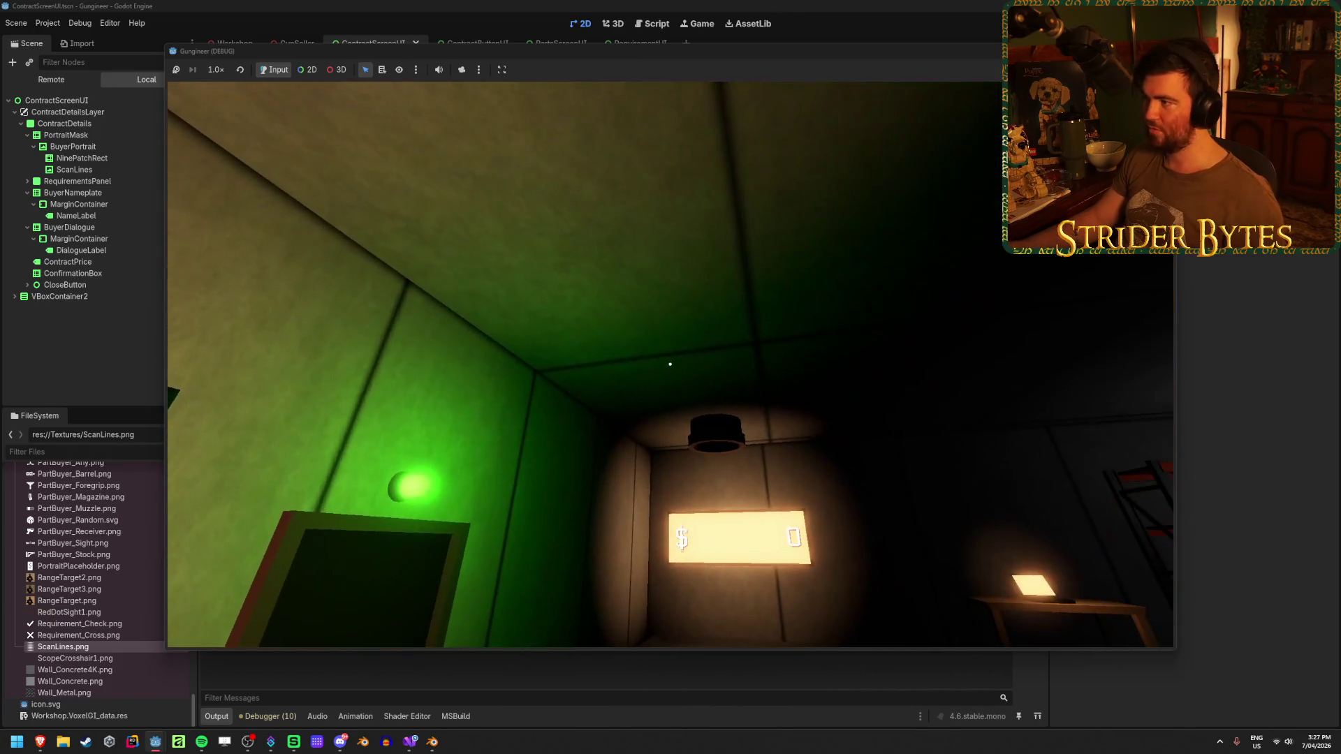
key("F8")
scroll(92, 602, "up", 3)
scroll(92, 602, "up", 5)
scroll(92, 602, "up", 3)
scroll(92, 603, "up", 5)
scroll(92, 603, "up", 3)
scroll(92, 603, "up", 3)
scroll(93, 602, "up", 3)
scroll(92, 602, "up", 2)
scroll(92, 603, "down", 3)
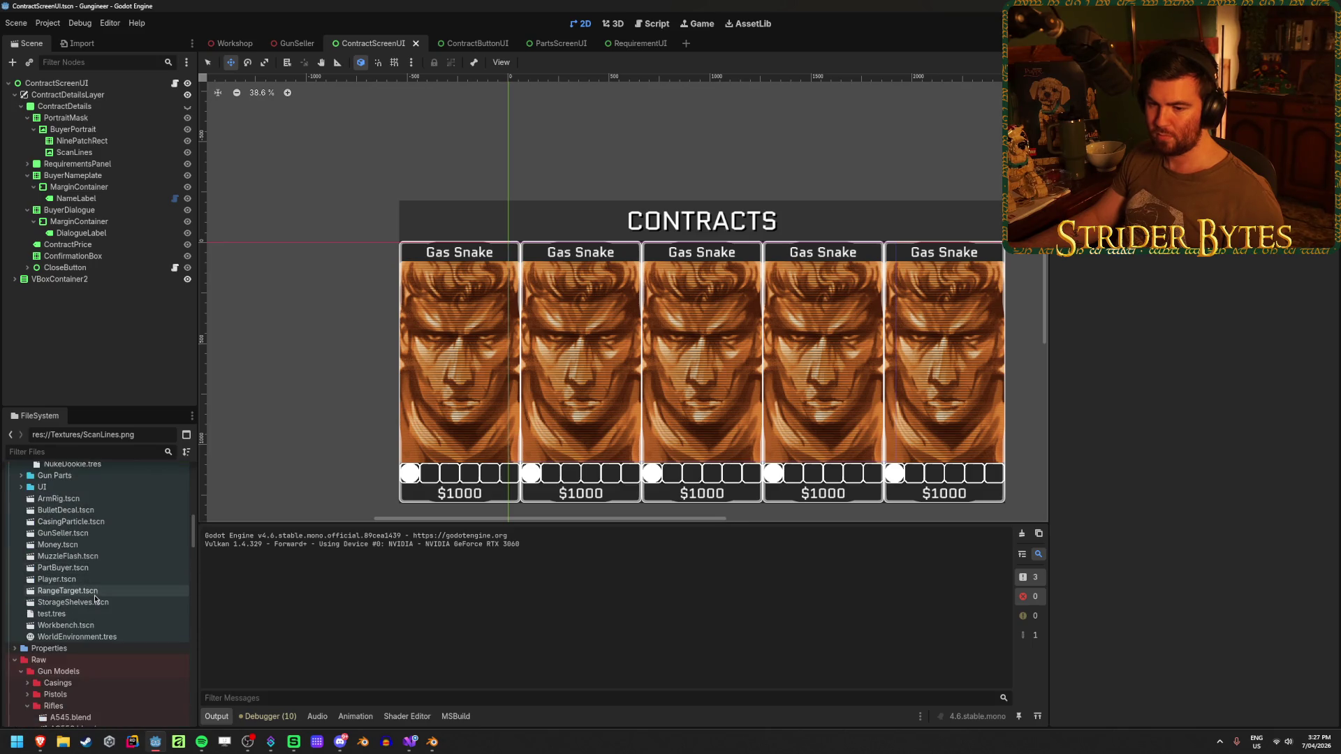
double_click(63, 579)
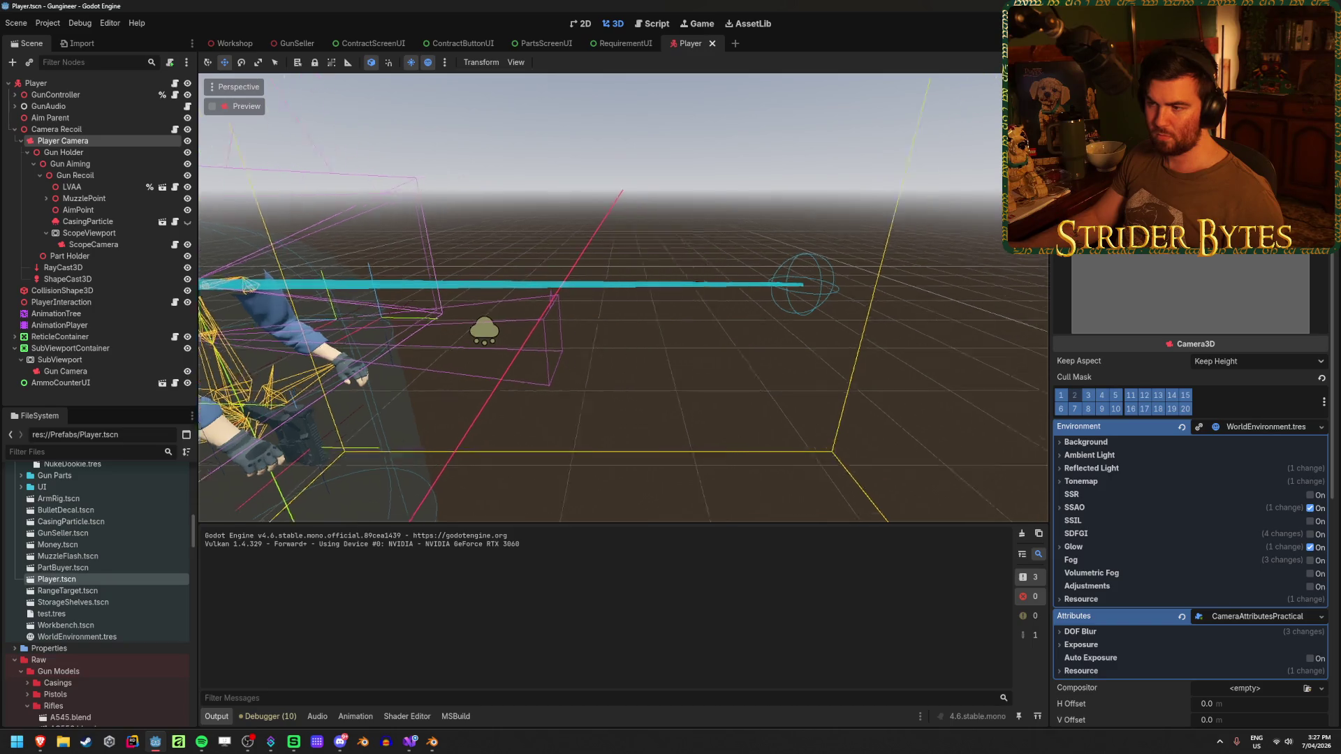
Set the player's ShapeCast3D target z to -1.5.
left_click_drag(545, 345, 659, 347)
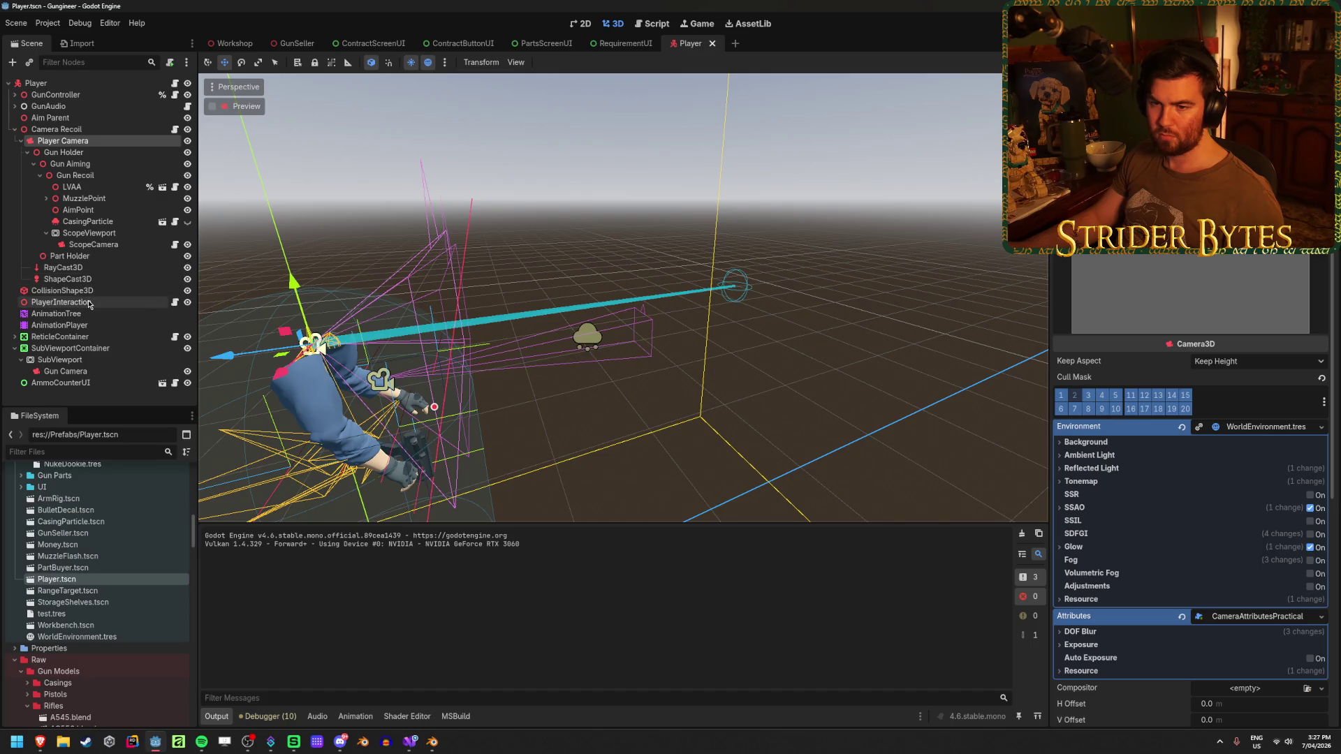
left_click(67, 279)
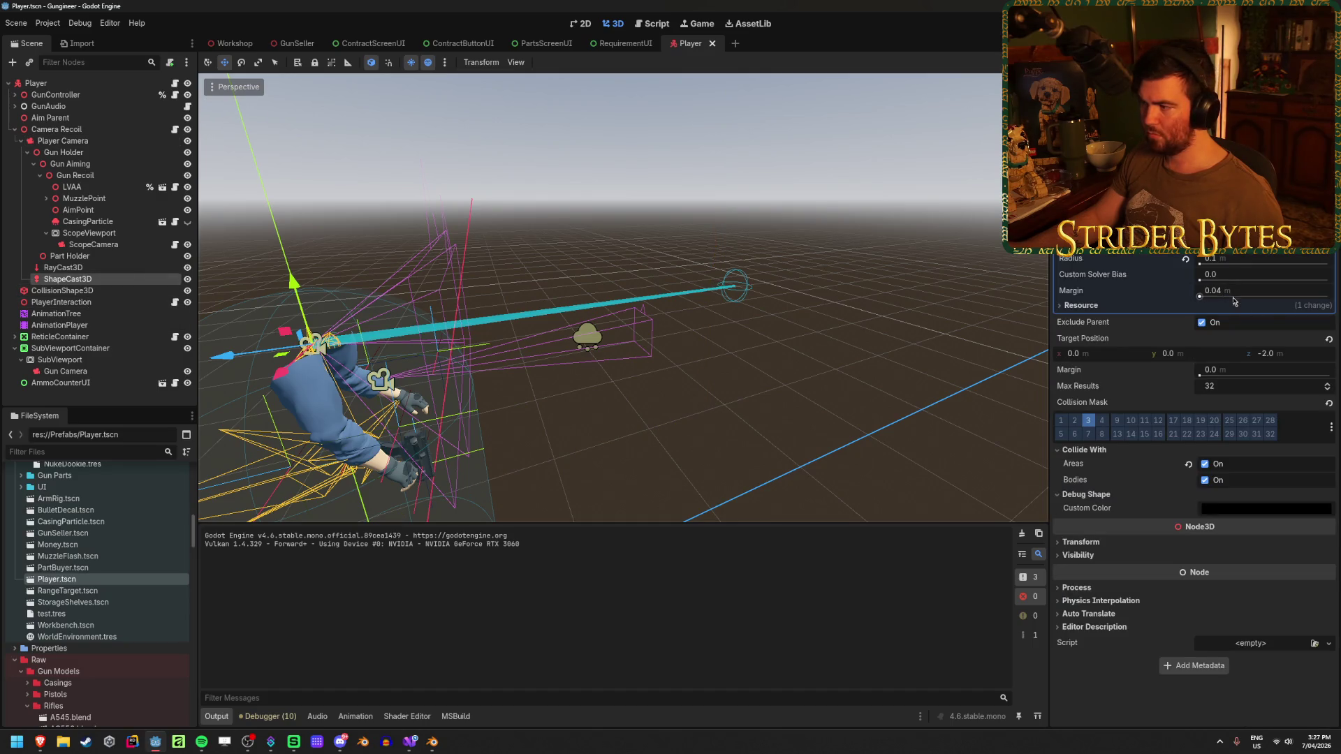
left_click_drag(1296, 356, 1280, 356)
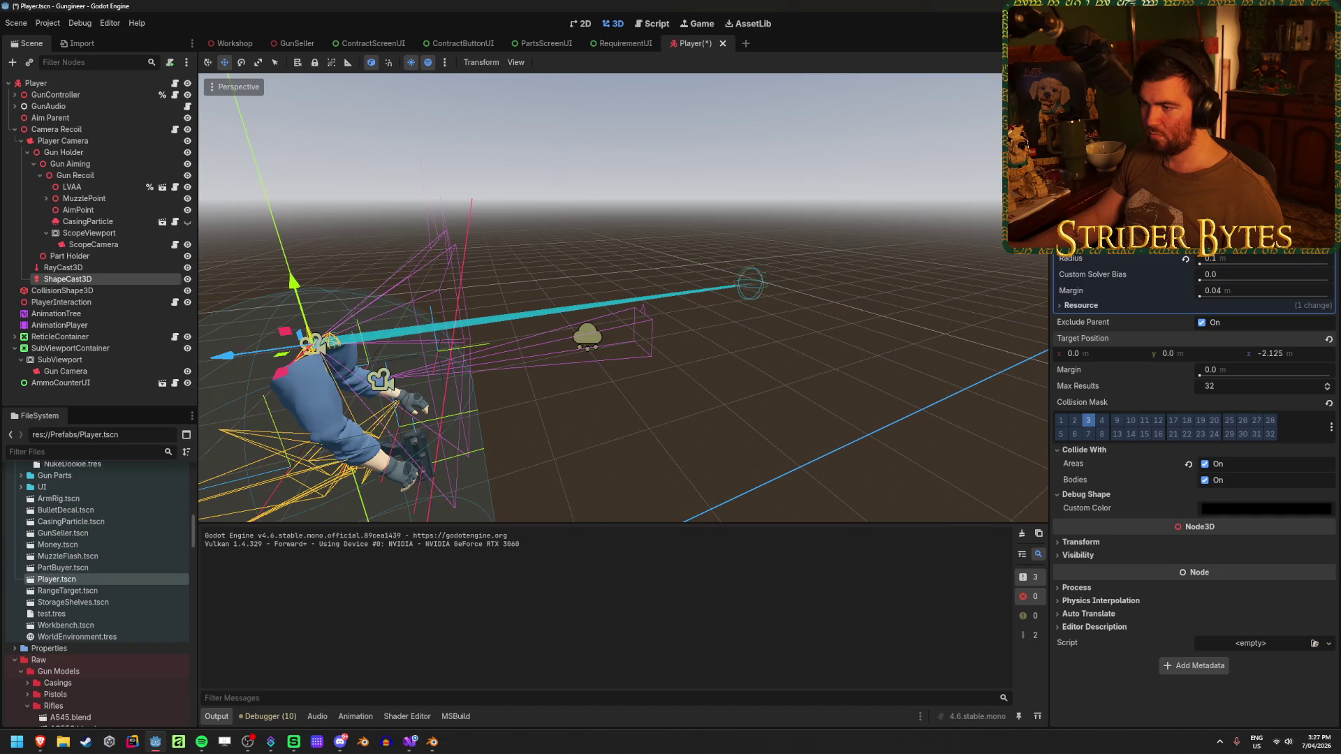
type("-")
key("Return")
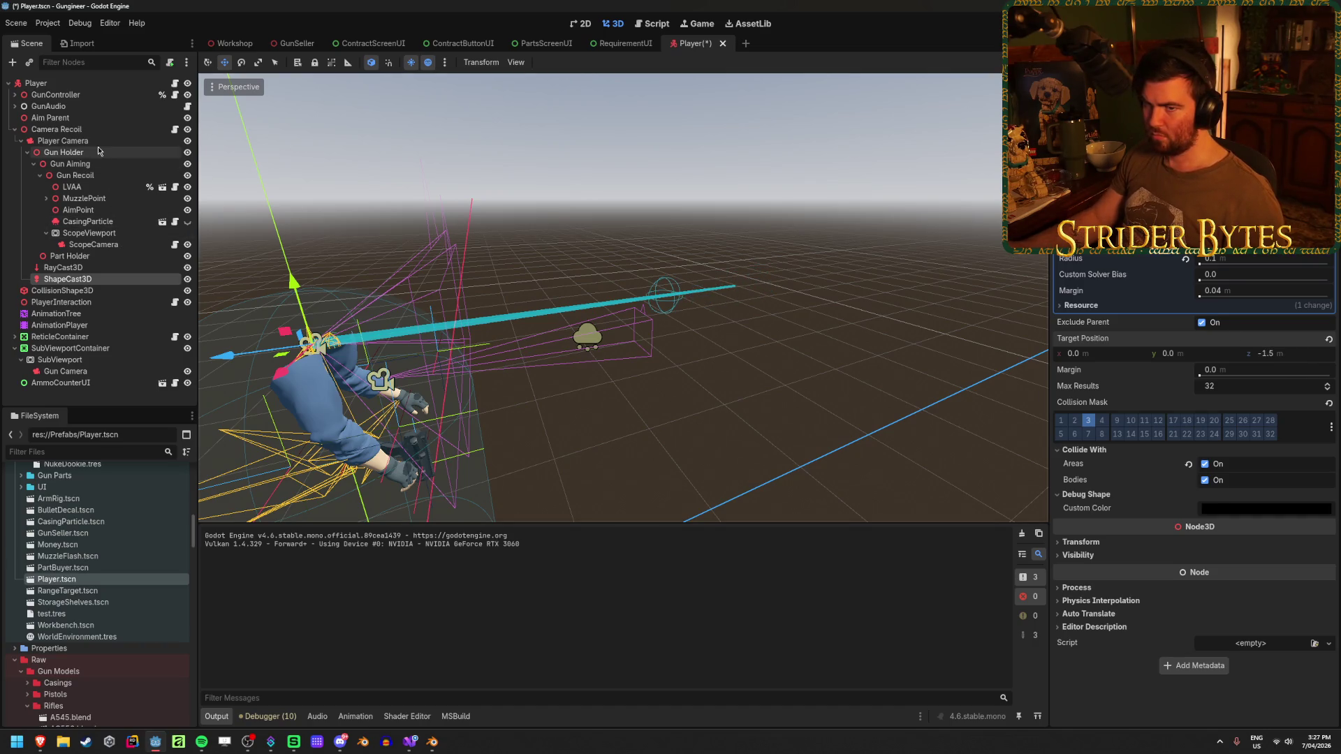
Check the camera nodes, then change ShapeCast3D target z to -1.6 and save the Player scene.
left_click(84, 140)
scroll(1206, 443, "down", 3)
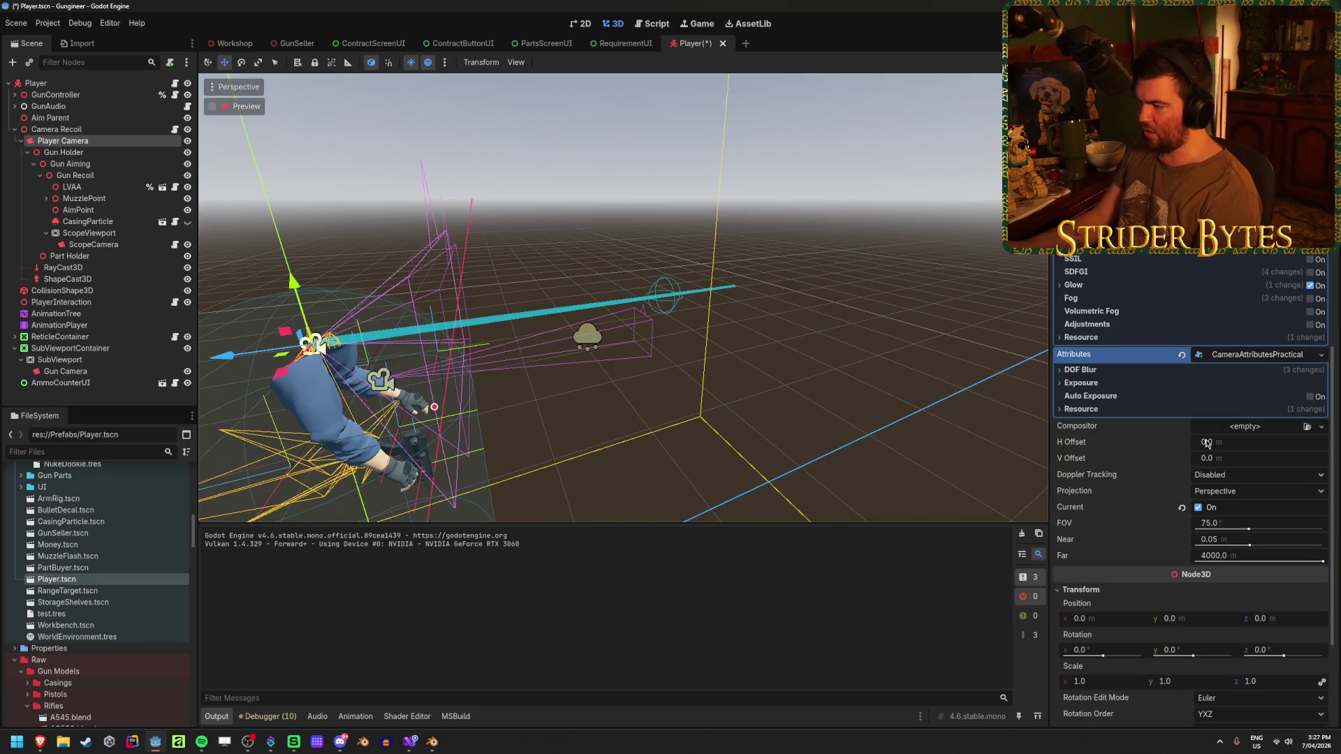
scroll(1124, 453, "down", 3)
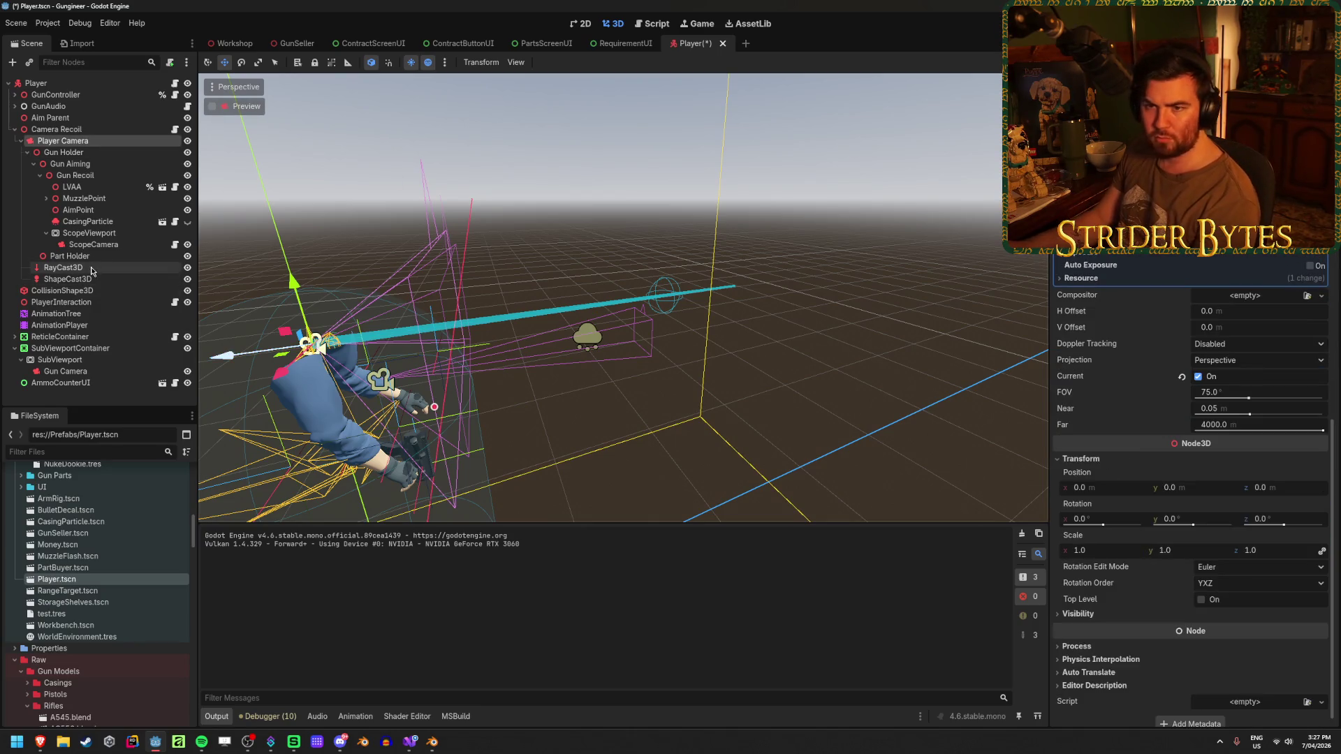
left_click(60, 130)
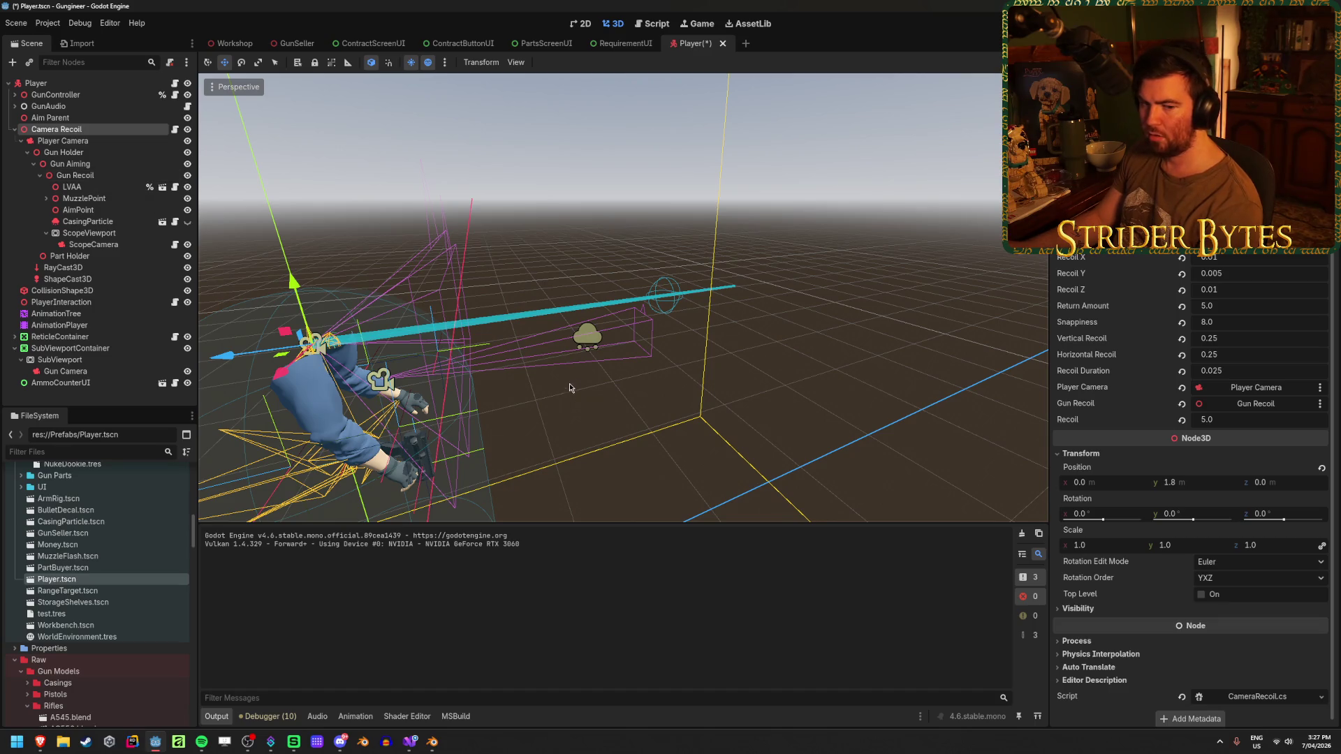
left_click_drag(568, 387, 568, 419)
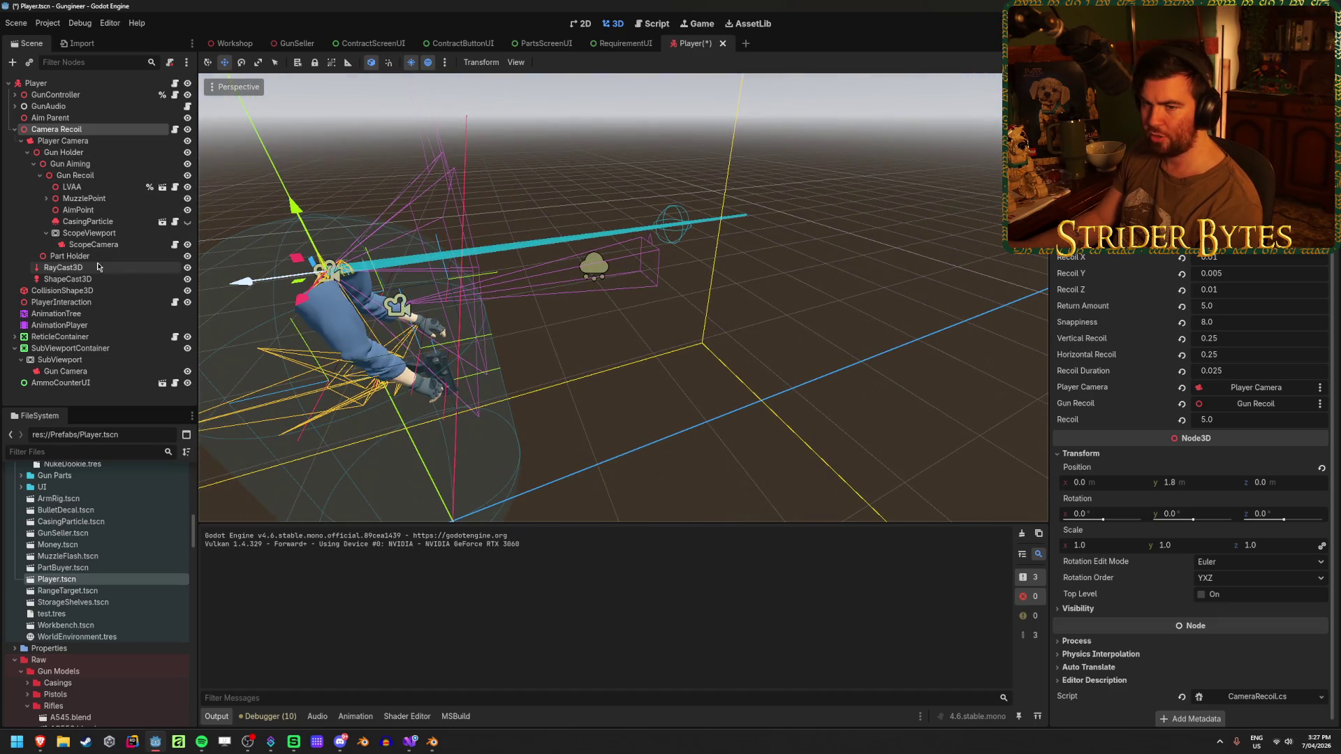
left_click(67, 278)
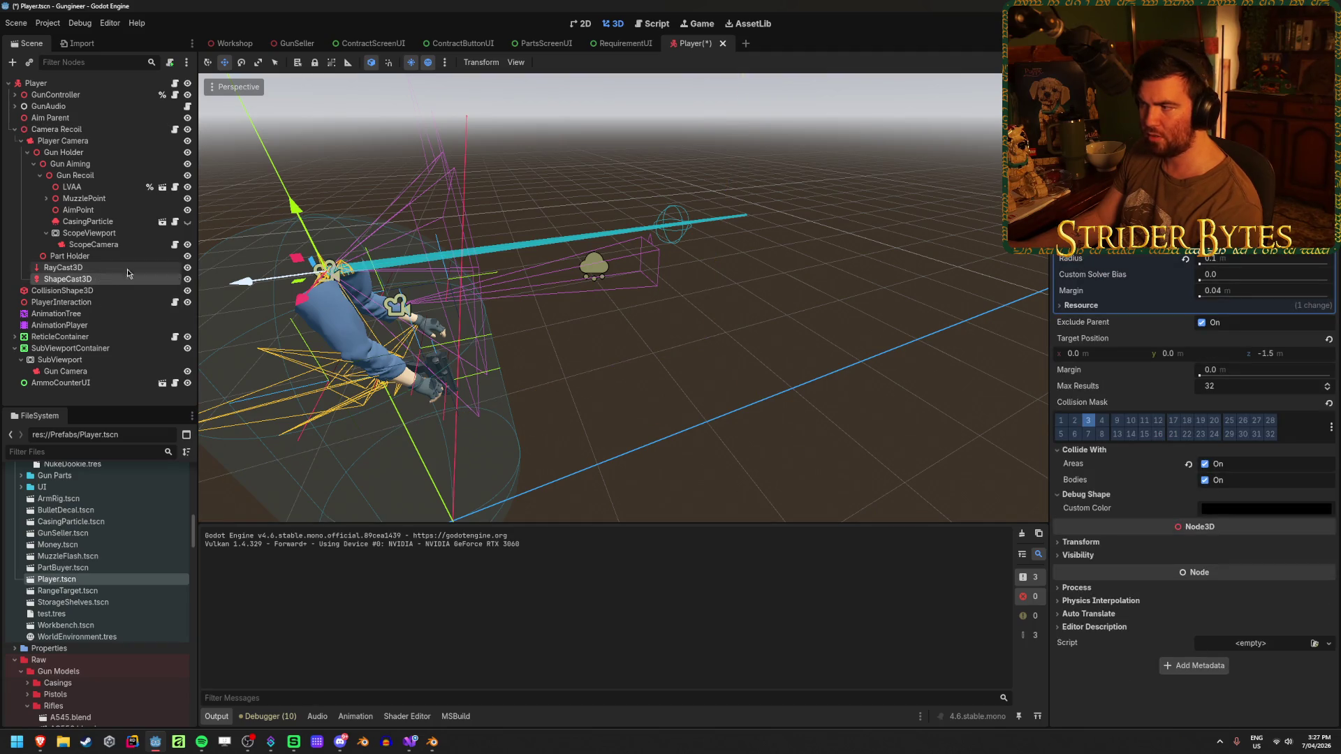
mouse_move(1243, 264)
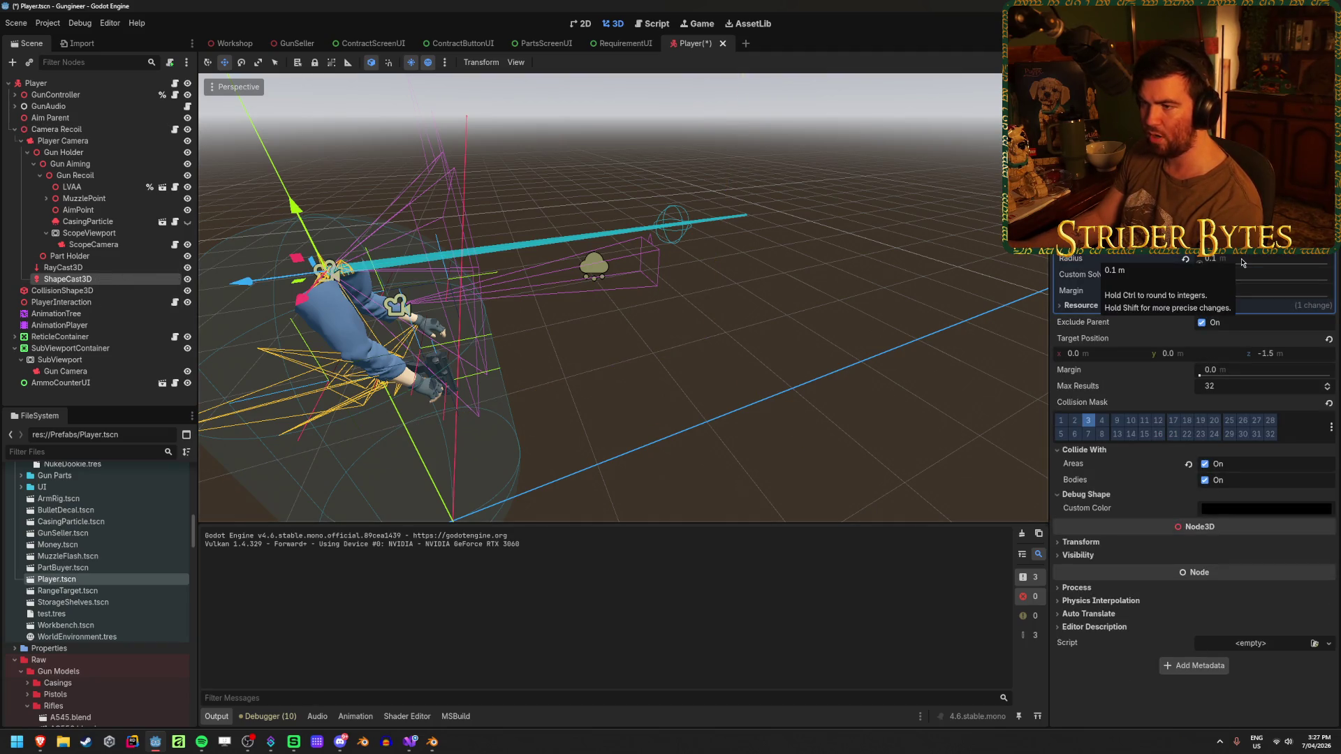
left_click(1305, 355)
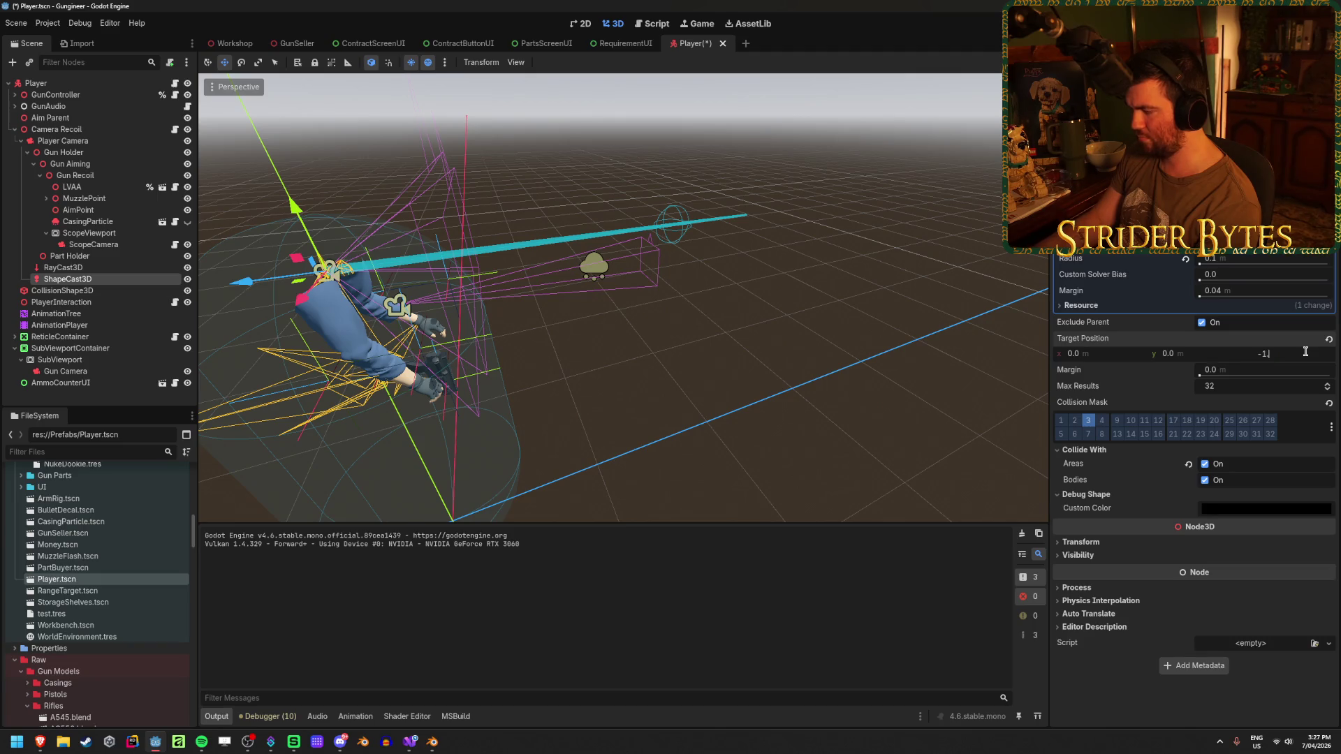
type(".6")
key("Return")
key("ctrl+s")
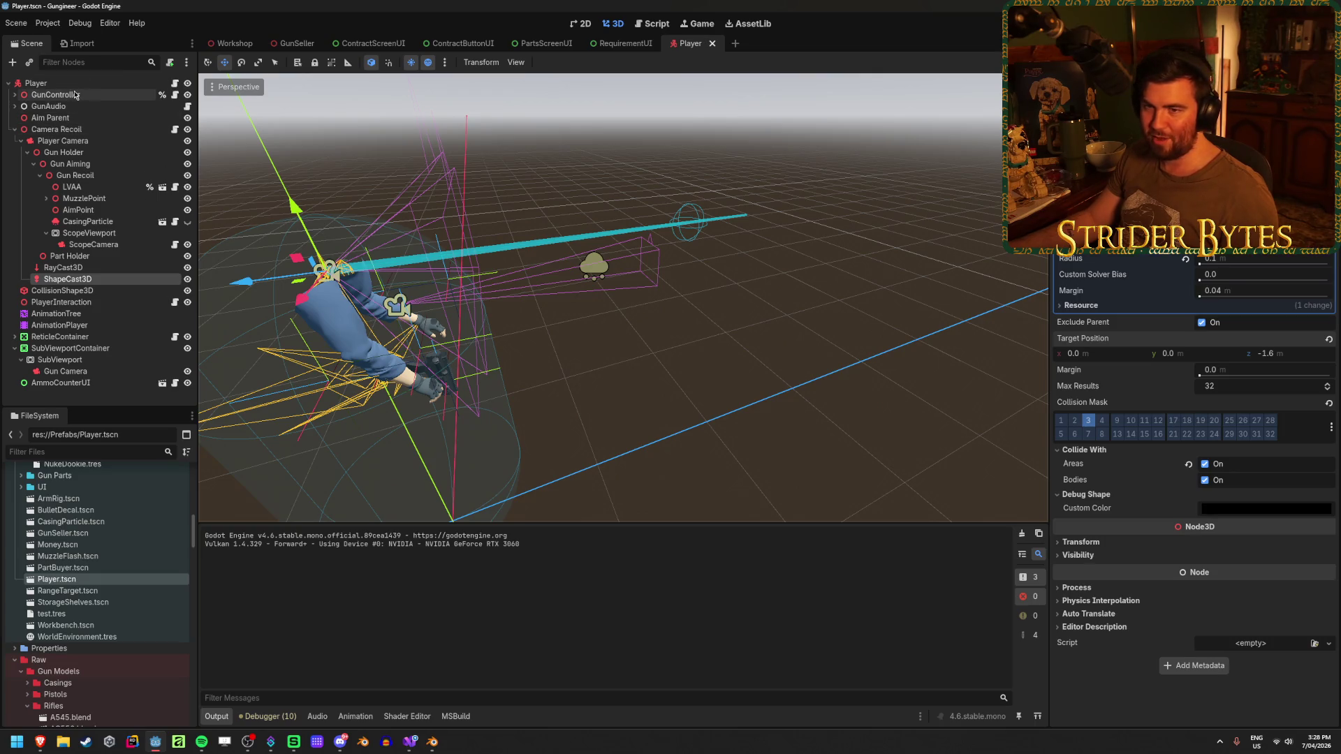
Select PlayerInteraction and open its script for editing.
left_click(85, 258)
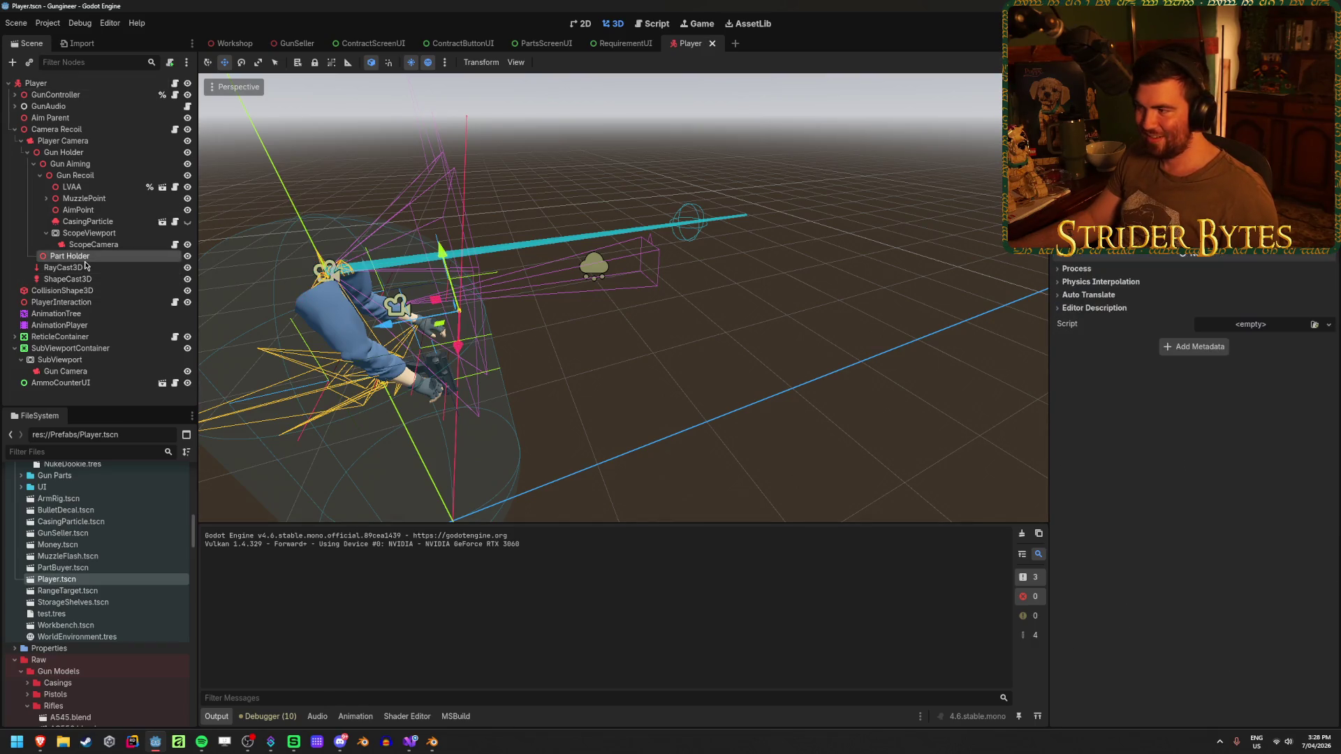
left_click(70, 83)
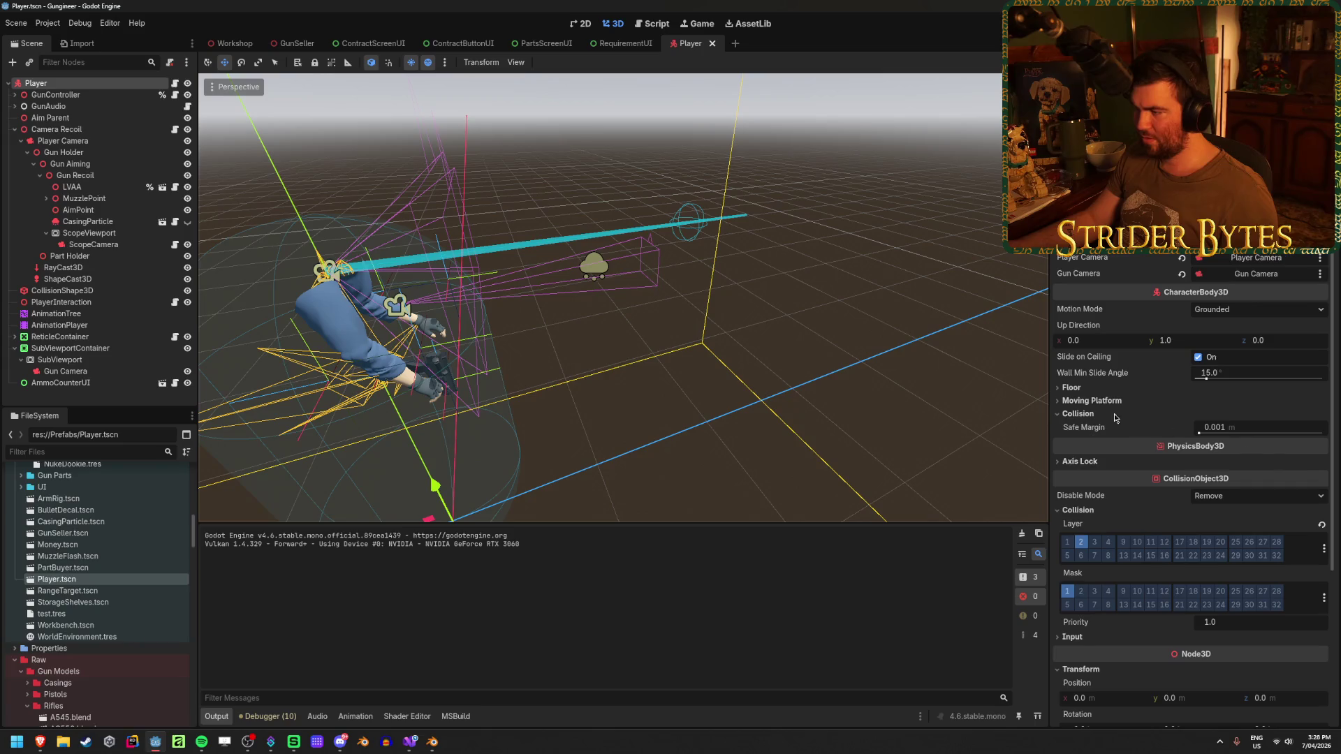
left_click(140, 301)
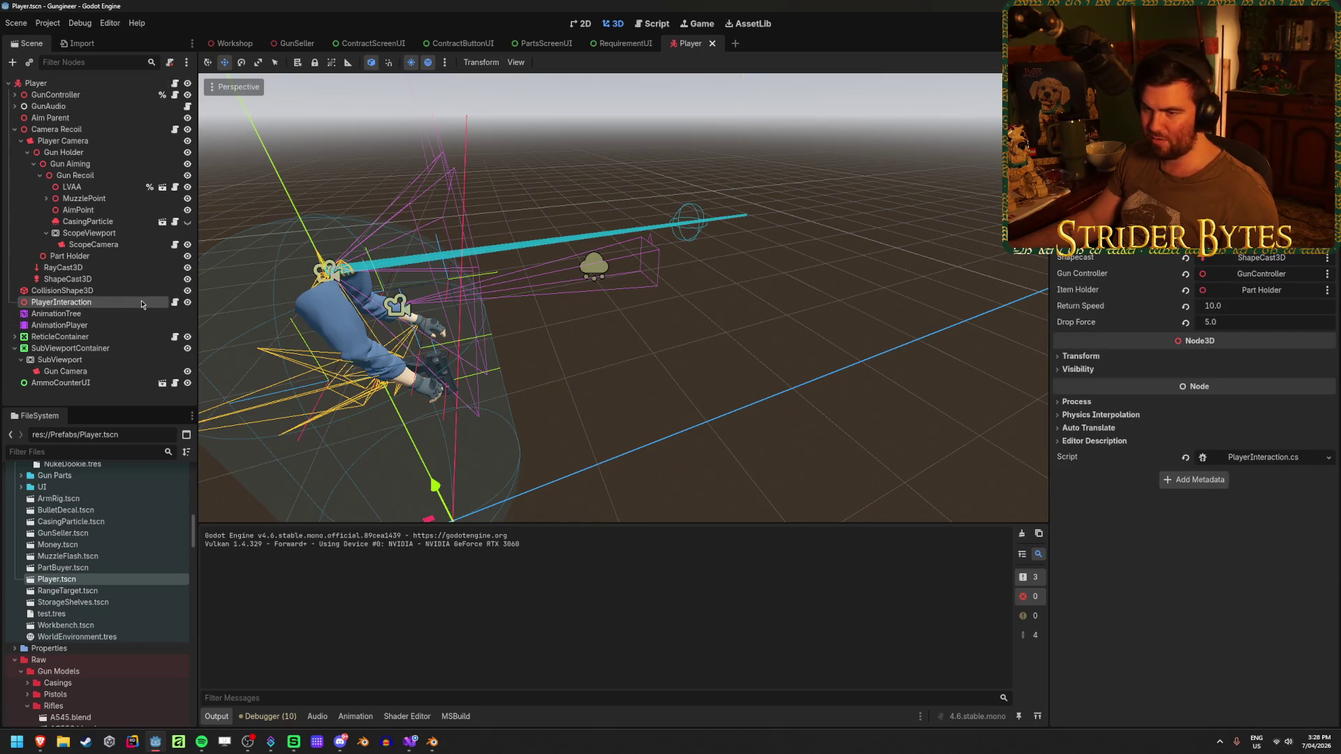
left_click(173, 303)
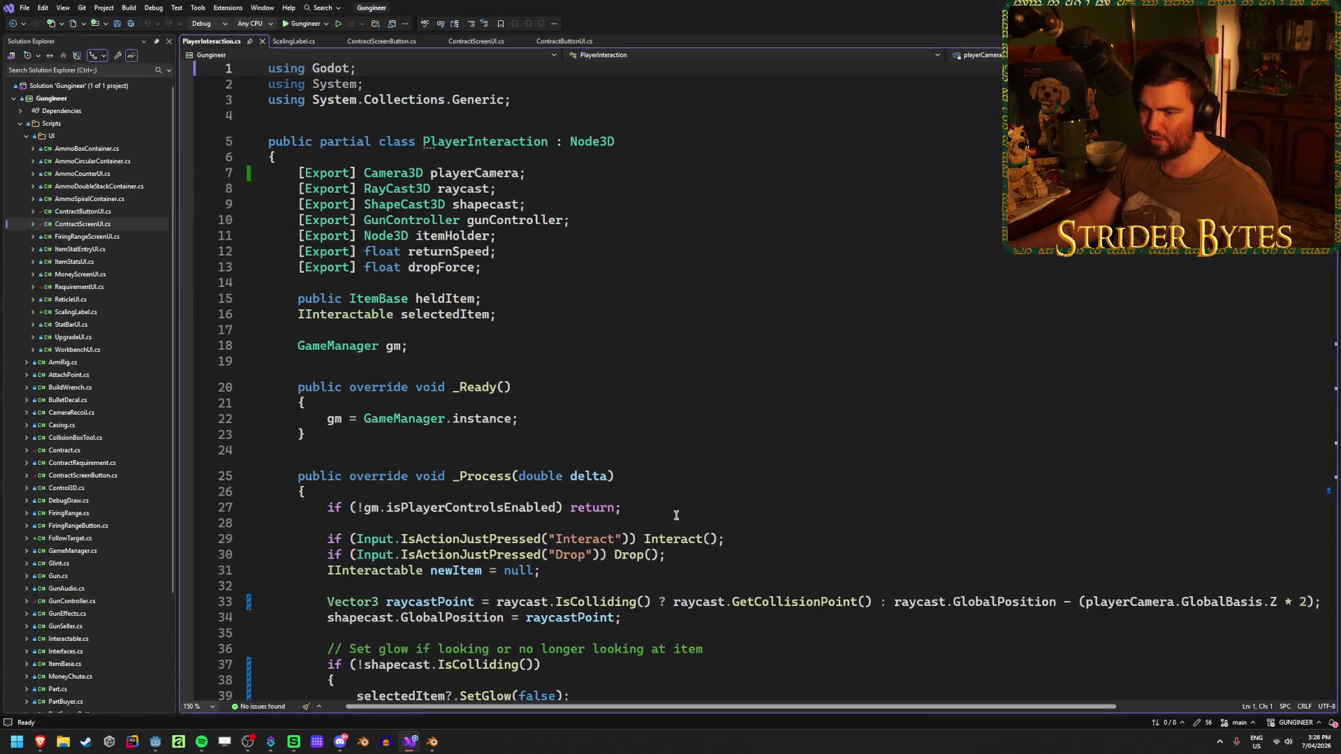
scroll(683, 380, "down", 6)
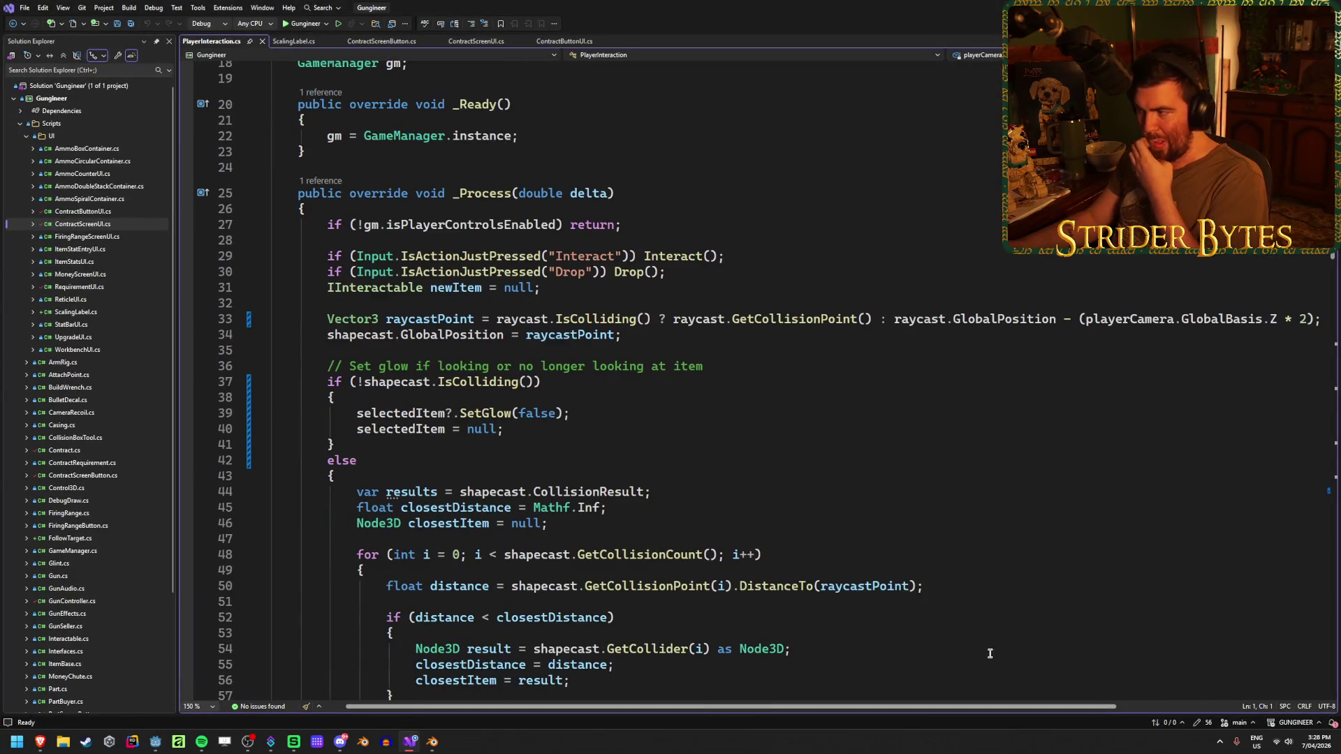
scroll(1113, 673, "right", 3)
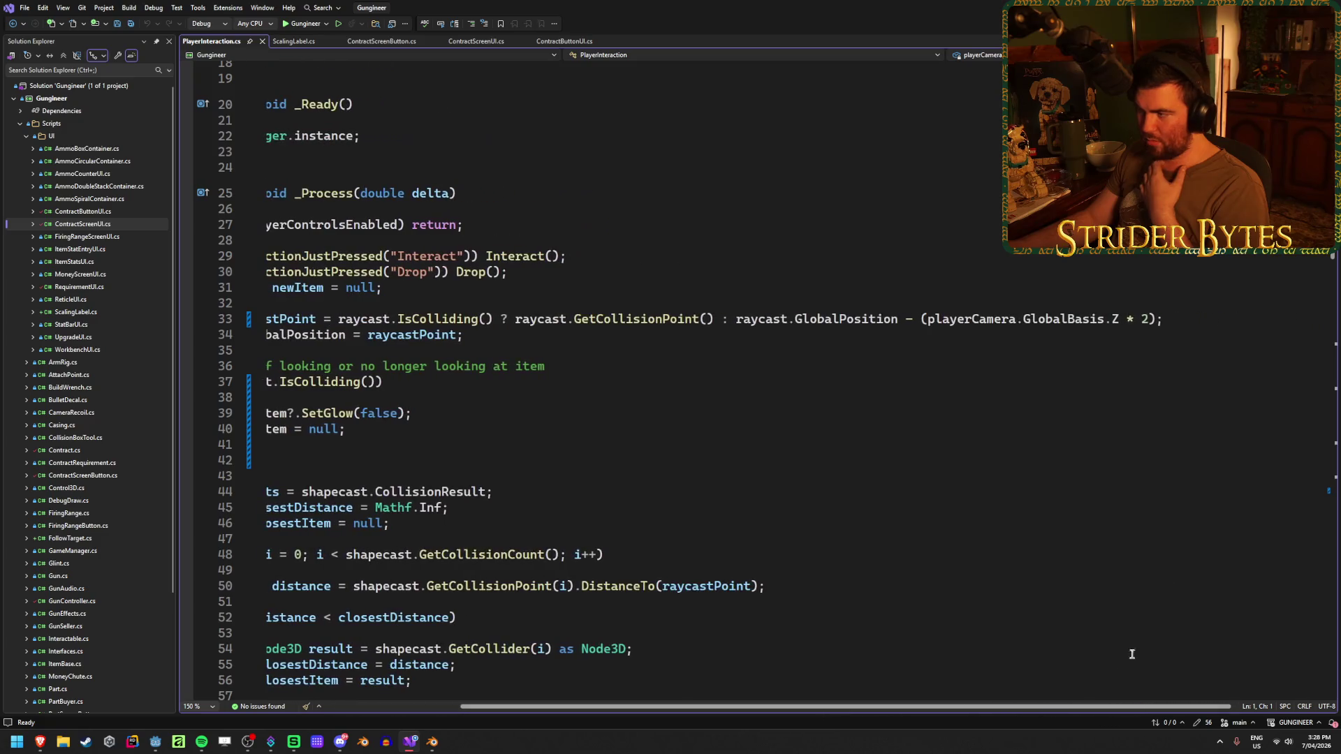
Change the raycast fallback multiplier on line 33 from 2 to 1.6f, save, and return to Godot.
left_click(1149, 328)
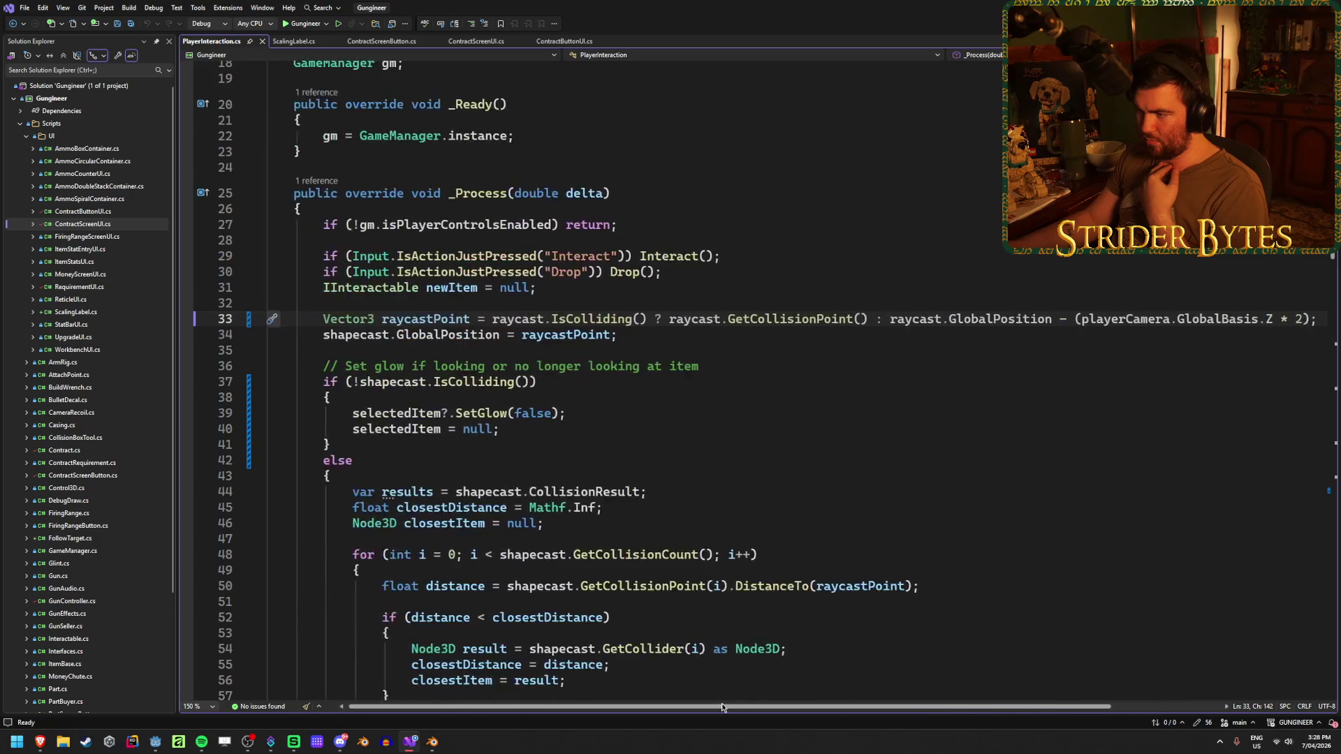
key("BackSpace")
type("1.6f")
key("ctrl+s")
key("alt+Tab")
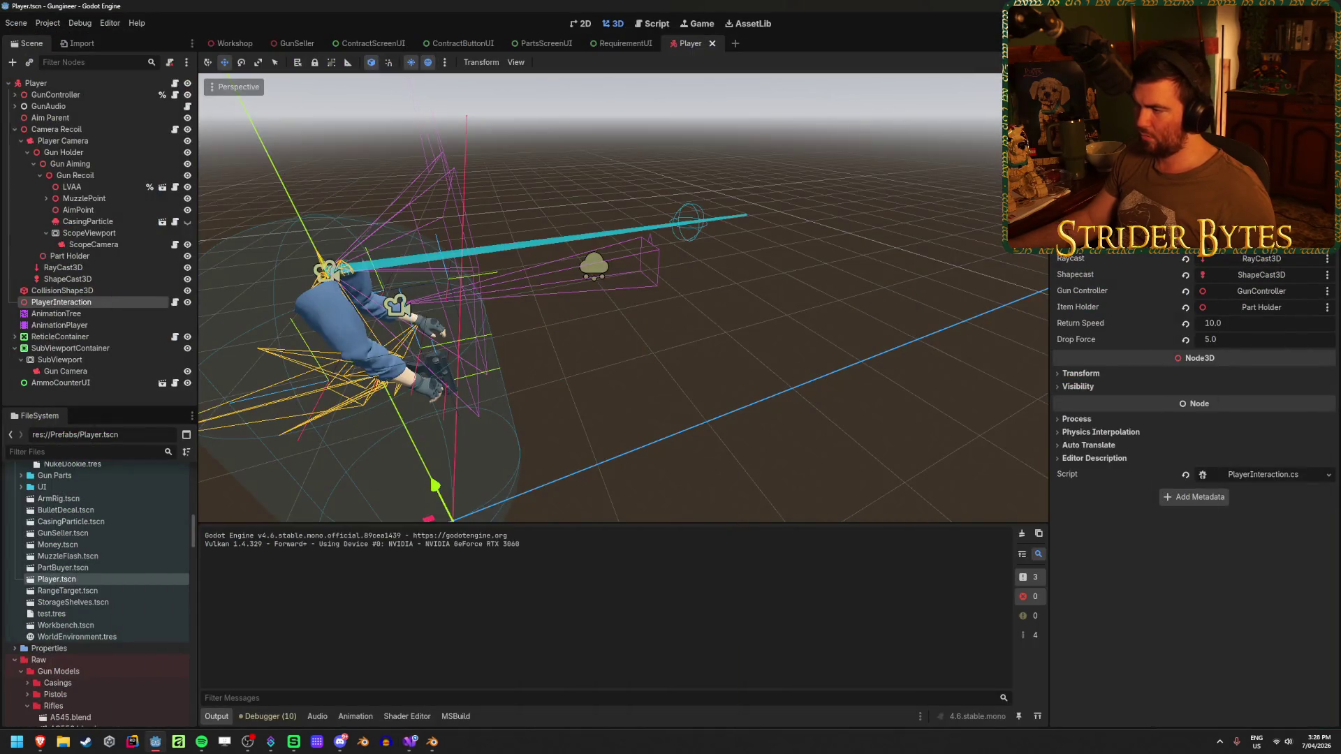
Step through Part Holder and RayCast3D to bring up the ShapeCast3D settings.
left_click(70, 256)
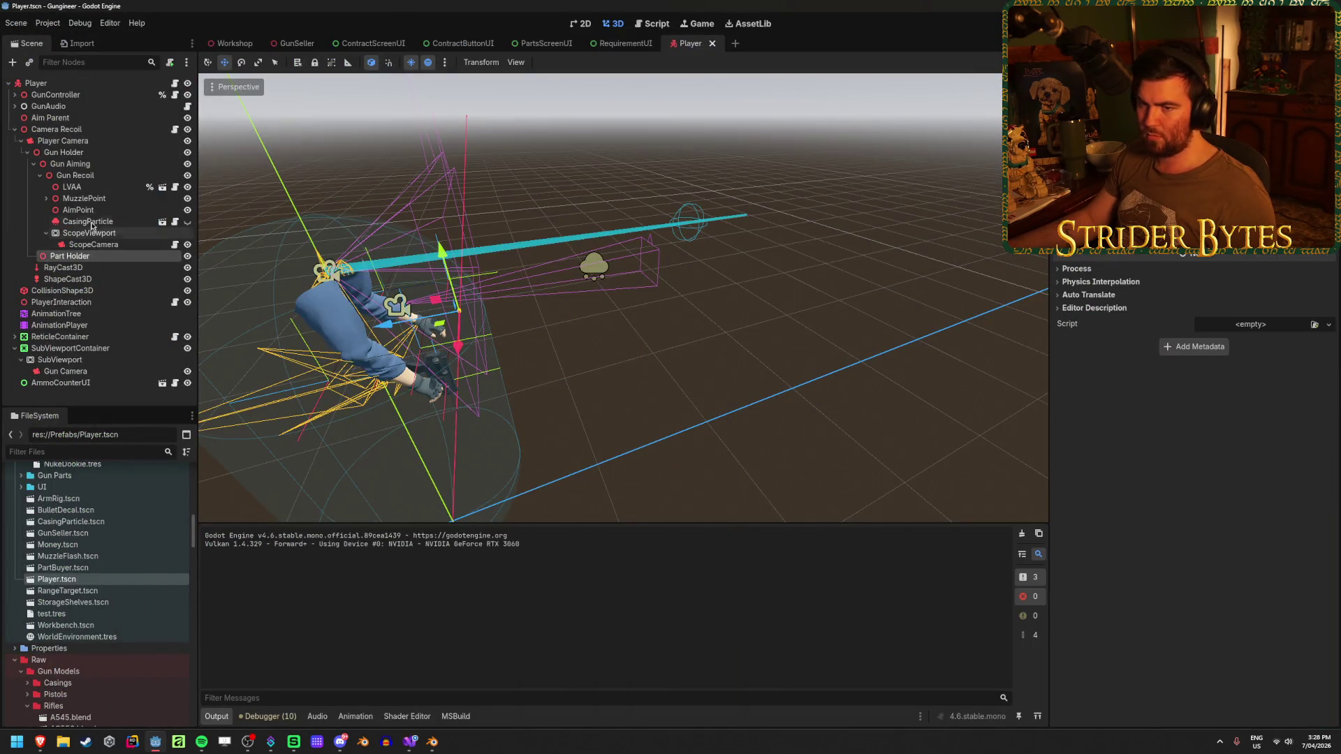
left_click(88, 221)
left_click(66, 267)
key("Down")
Play-test the workshop, walking up to the floor rifle to see when it highlights, then stop.
key("F5")
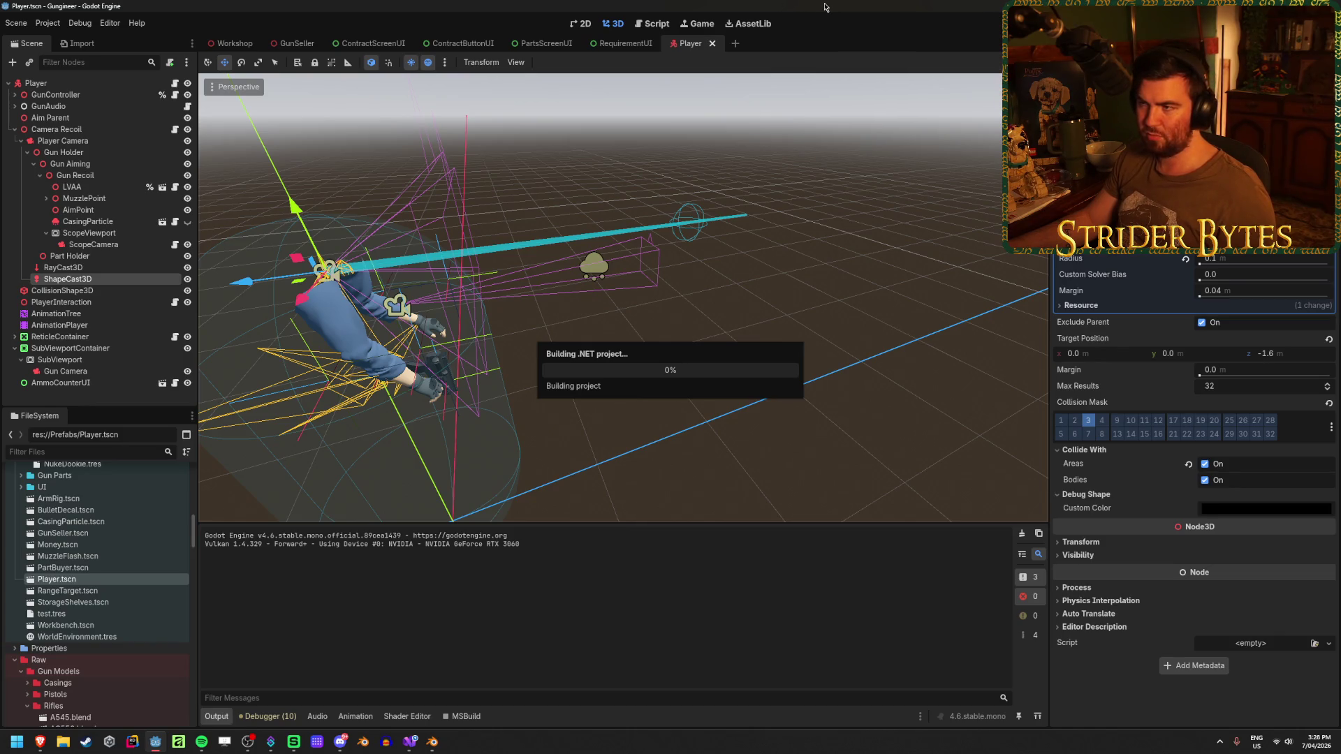
key("F5")
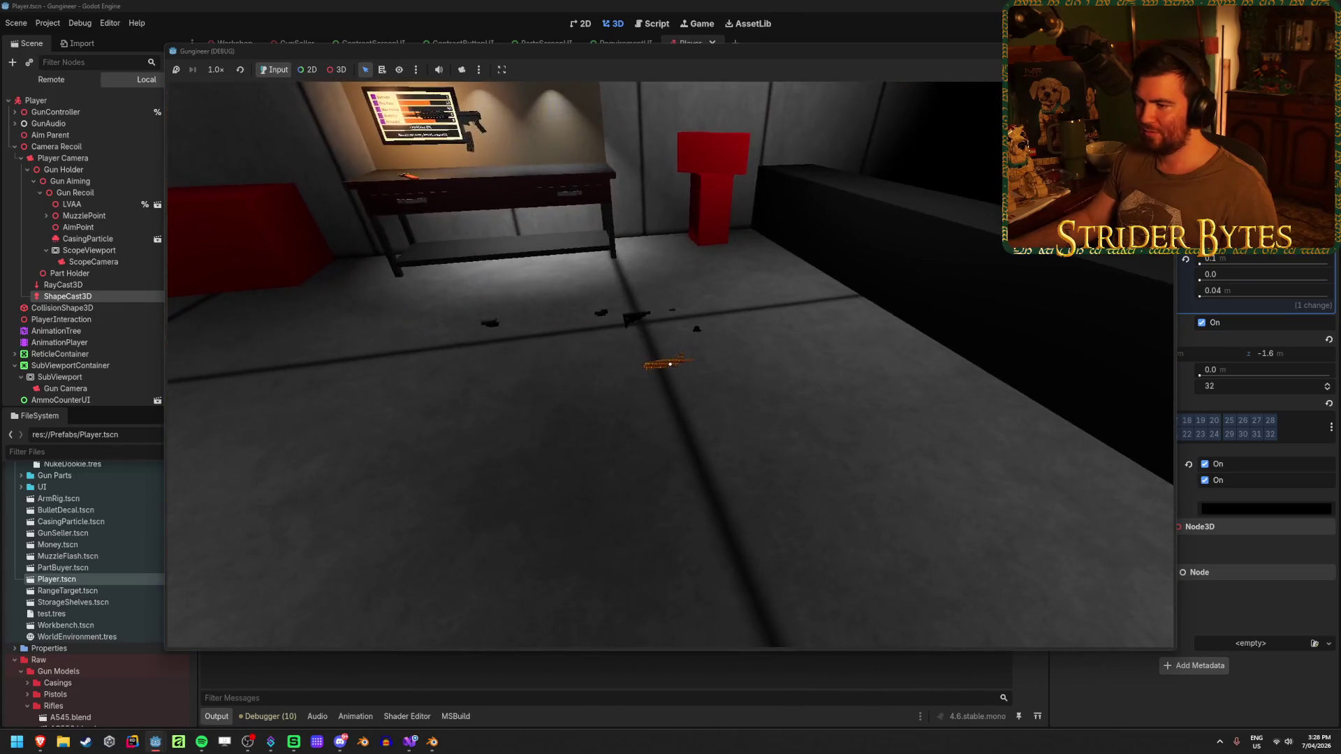
key("w")
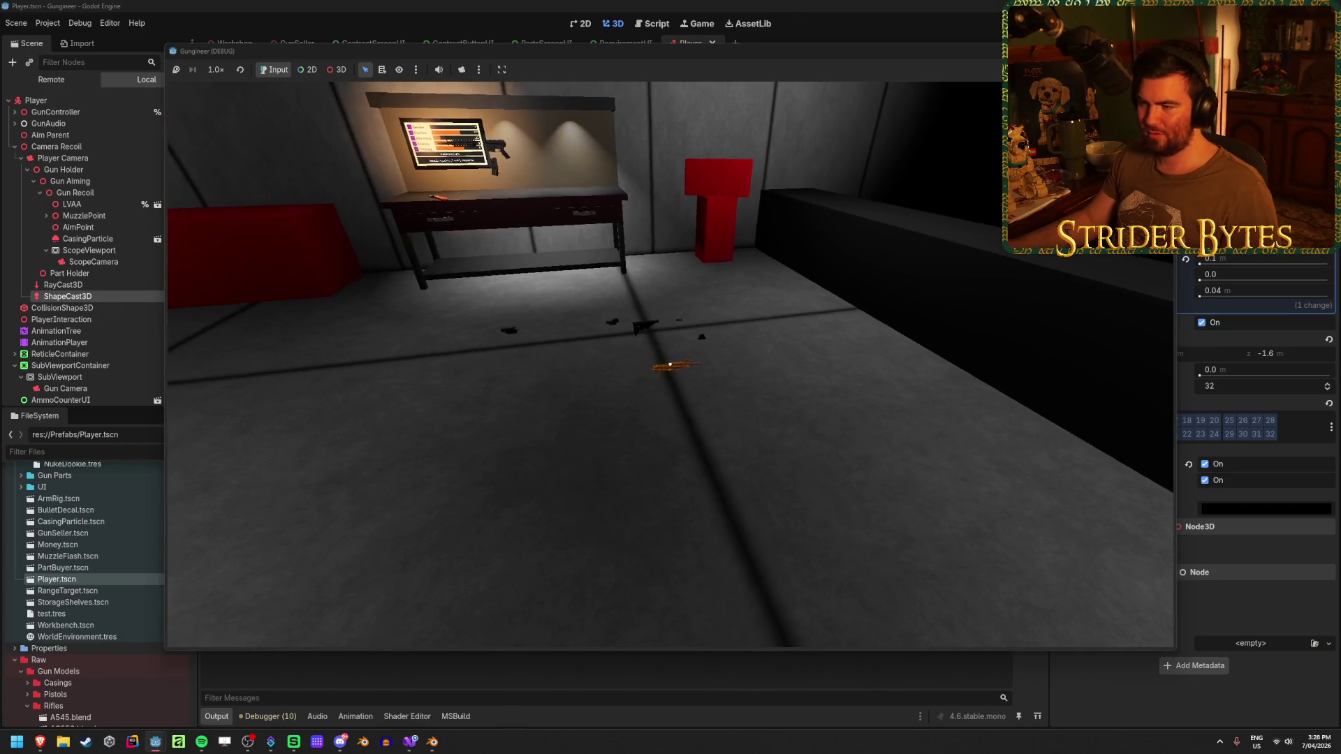
key("w")
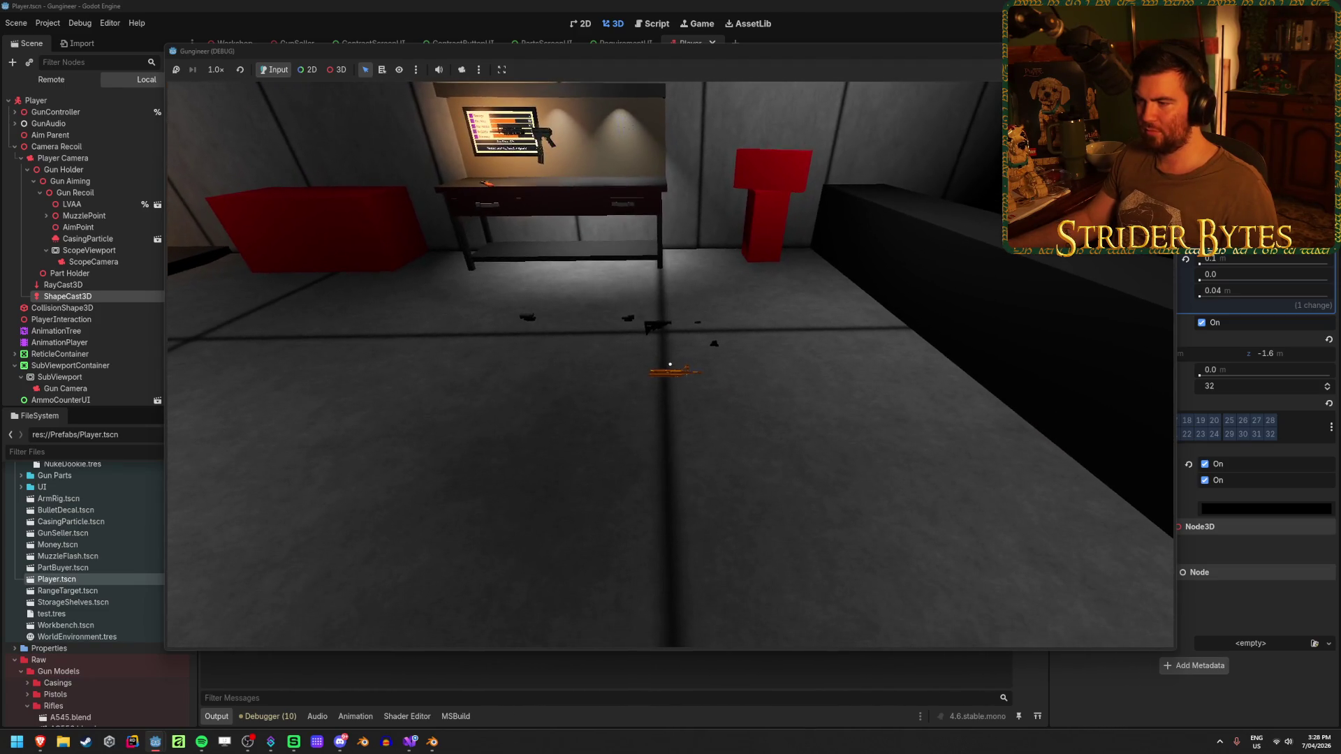
key("F8")
key("ctrl+s")
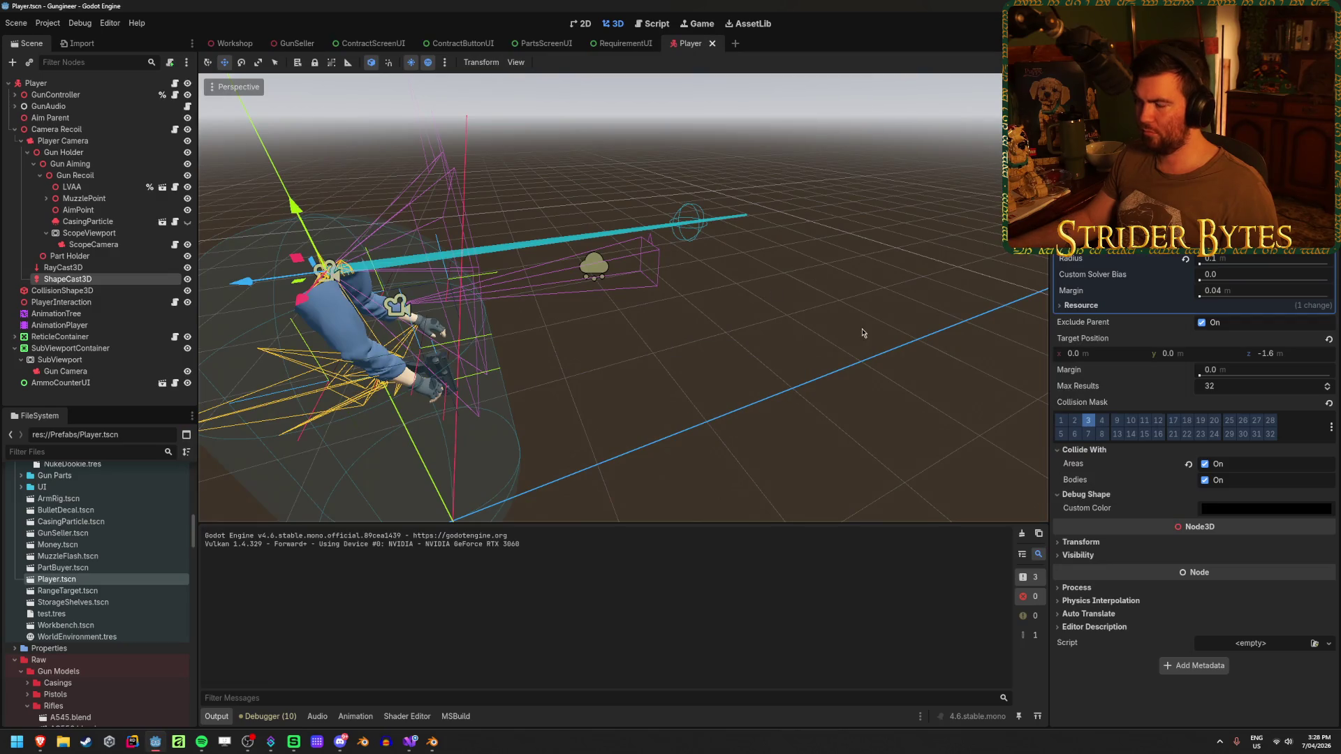
Shorten the ShapeCast3D target z to -1 and save.
left_click(1284, 352)
type("1")
key("Return")
key("ctrl+s")
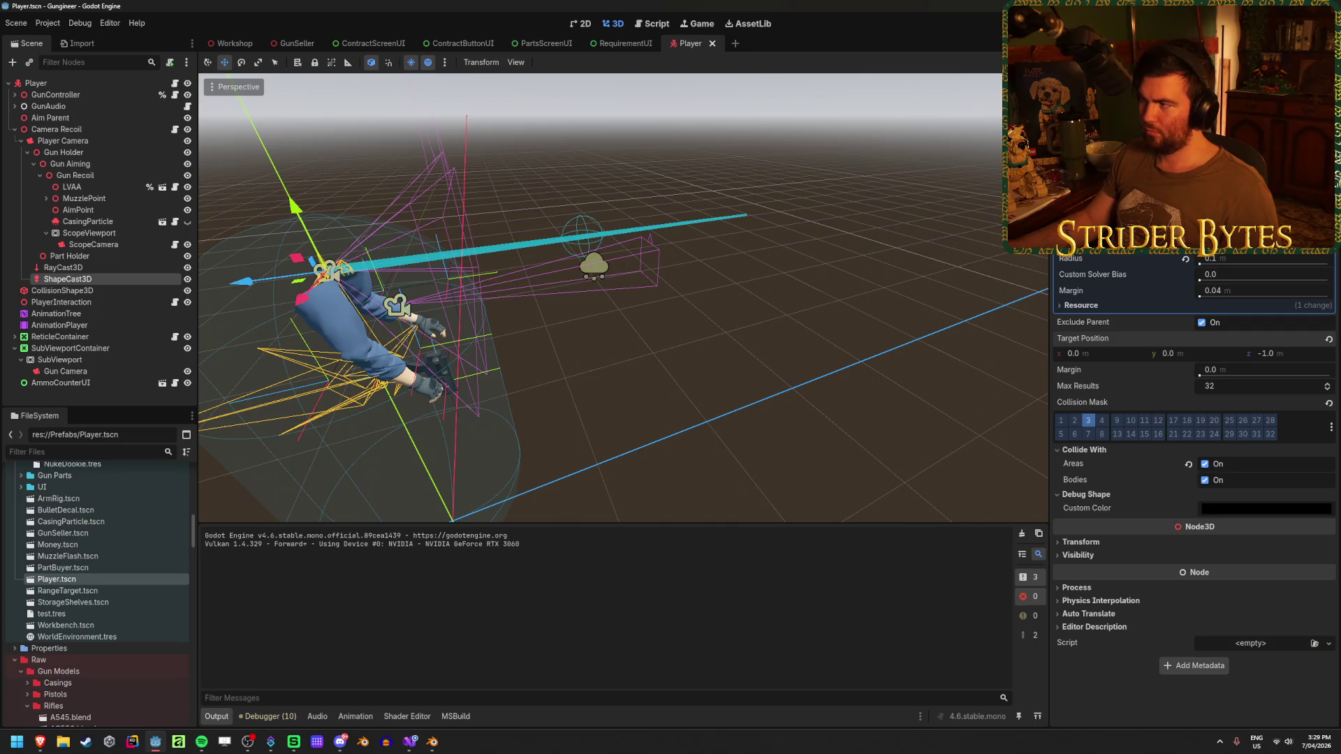
Play-test the shorter reach, shooting at the floor, then stop the game.
key("F5")
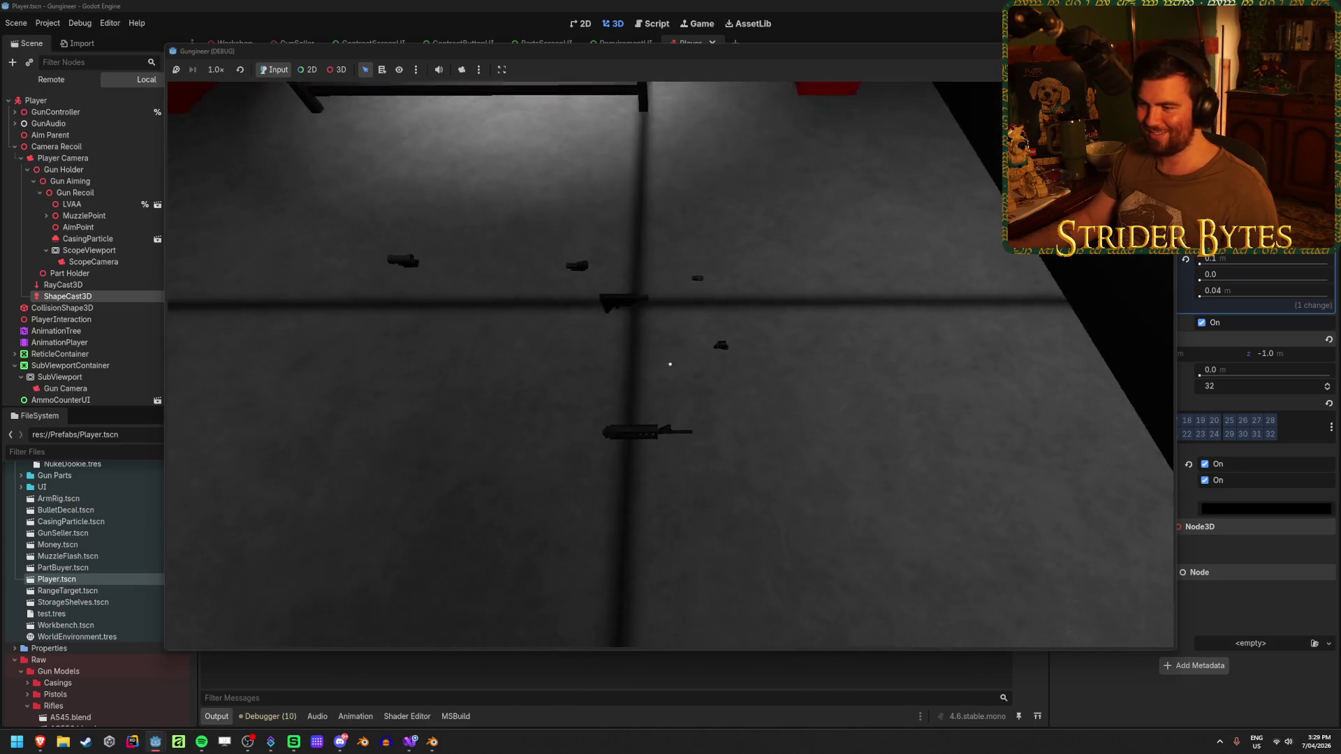
left_click(671, 363)
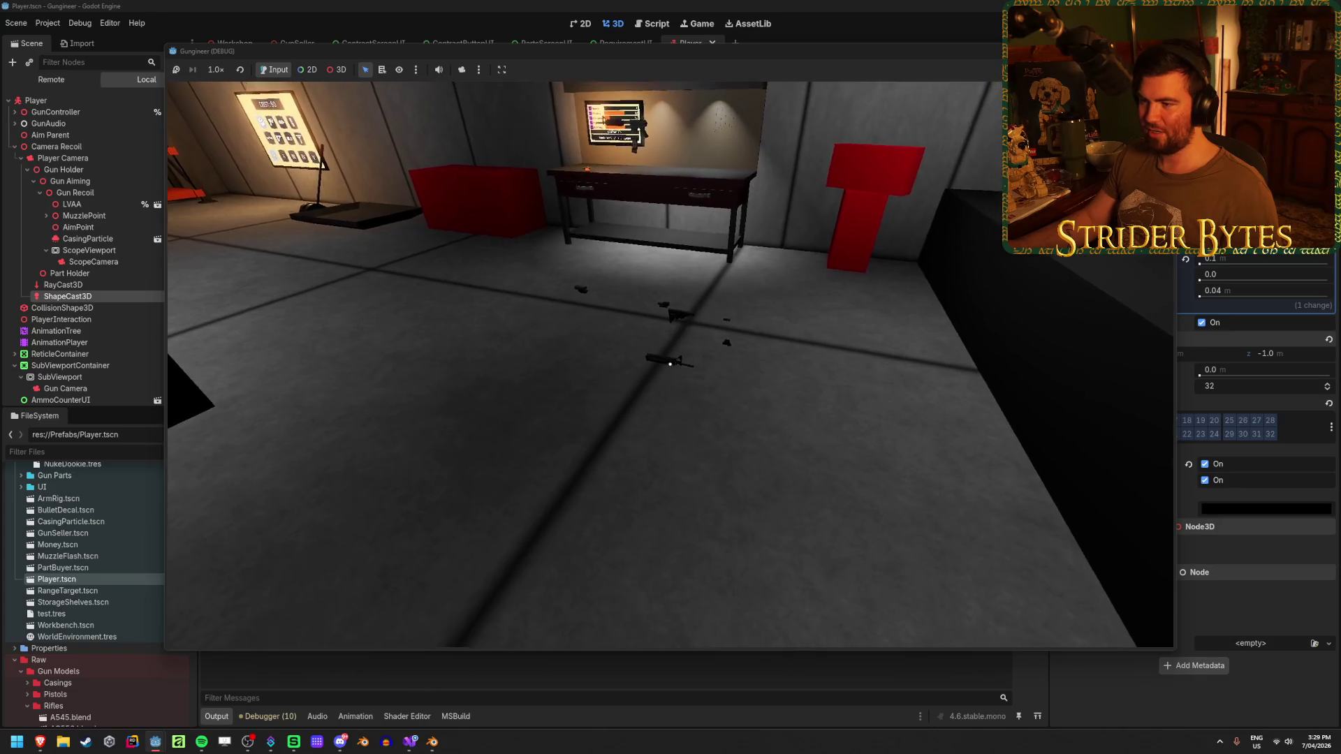
left_click(670, 364)
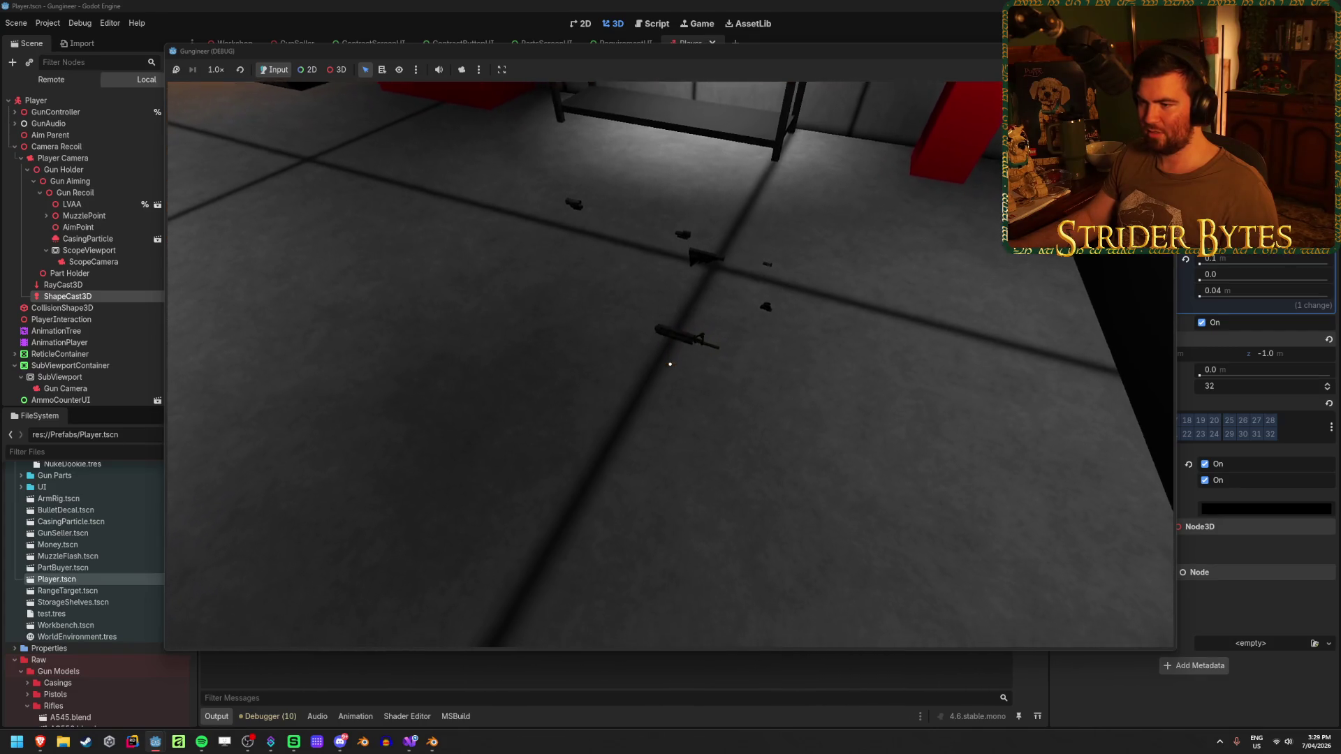
left_click(670, 363)
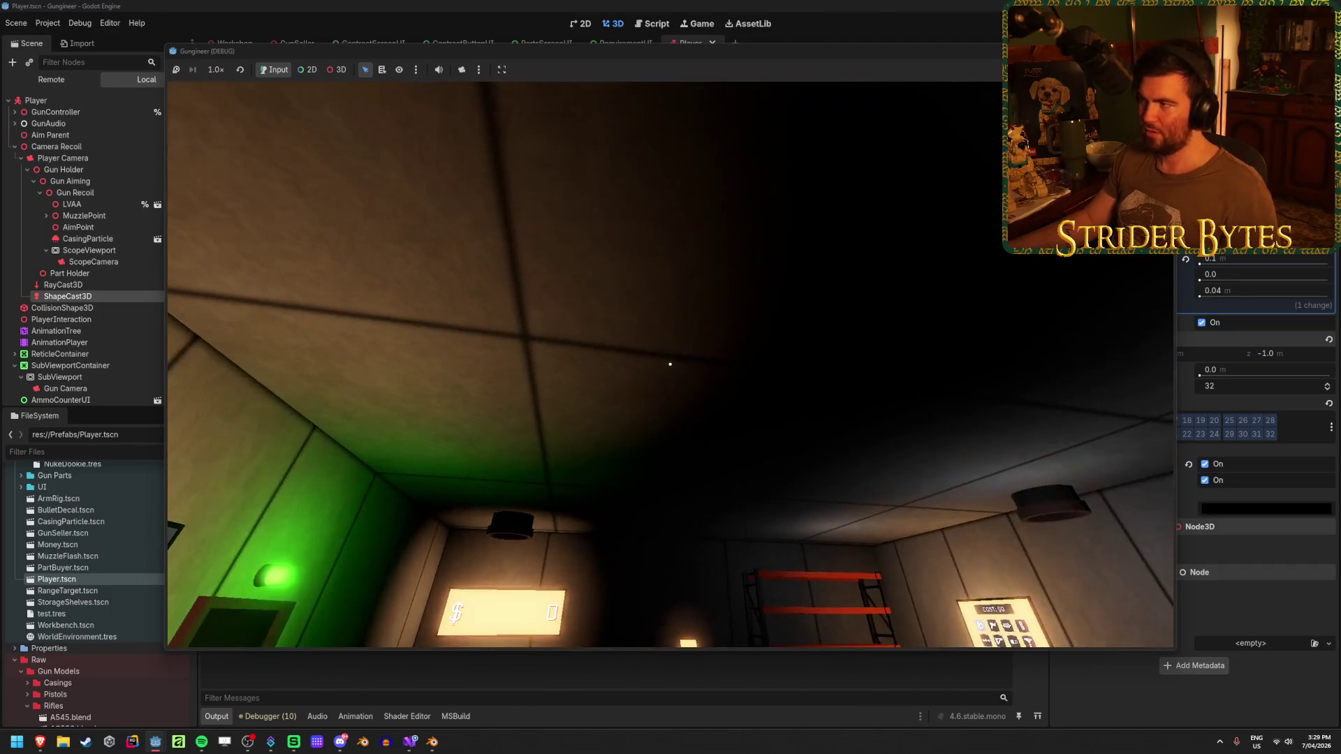
key("F8")
Remove the 1.6f multiplier from the raycast fallback line in PlayerInteraction.cs and return to Godot.
left_click(410, 741)
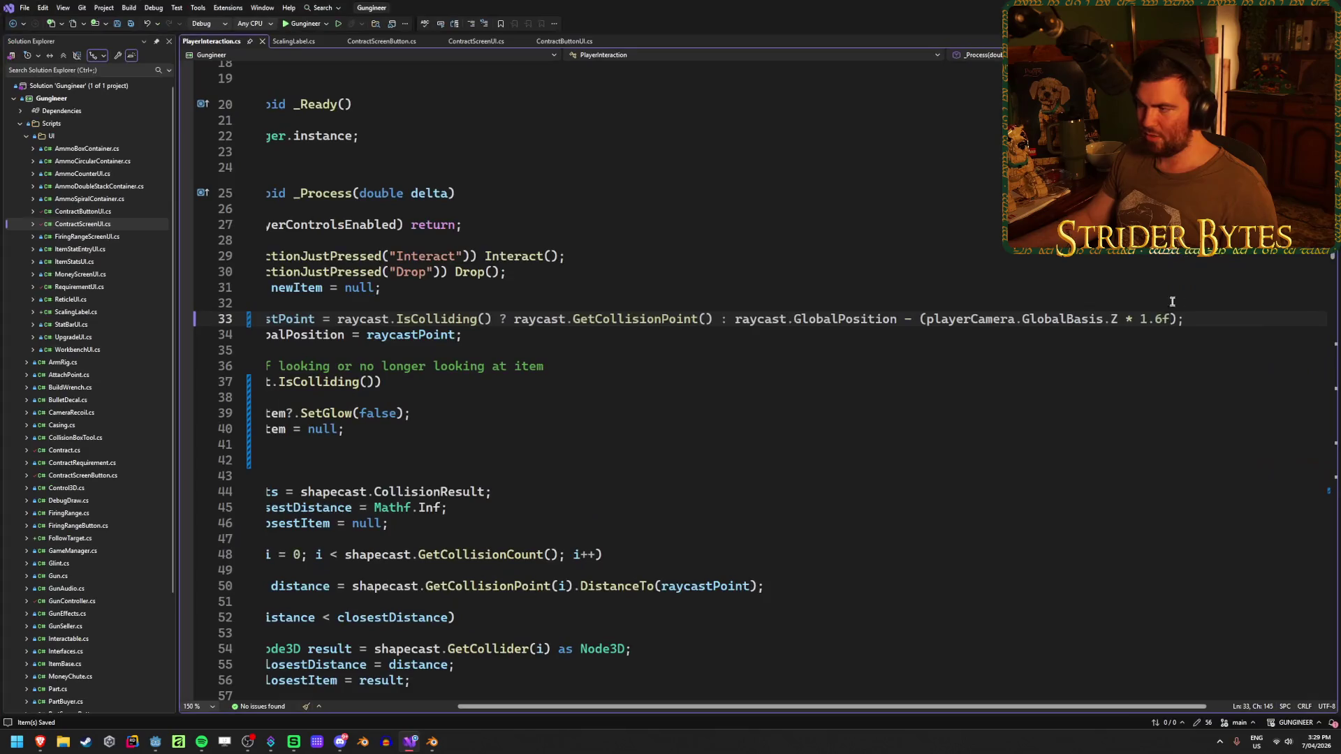
key("Left")
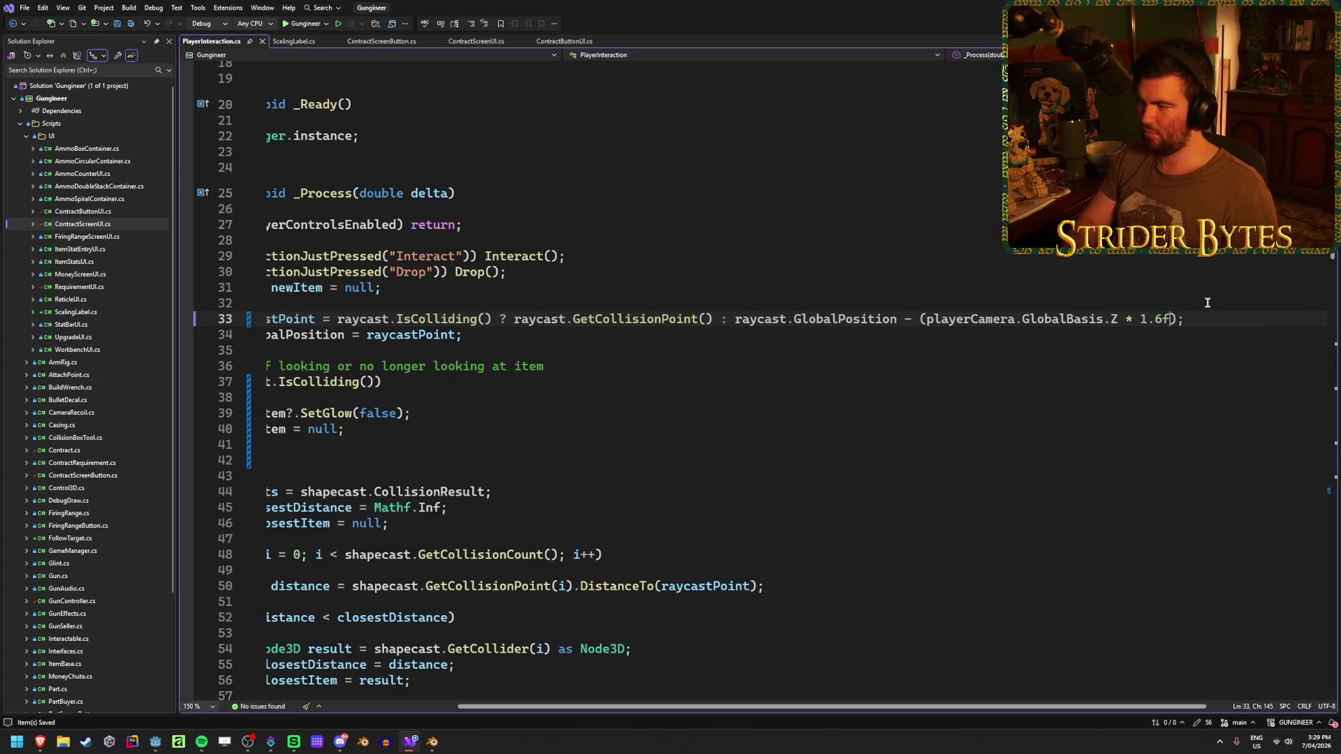
key("BackSpace")
key("BackSpace")
key("BackSpace")
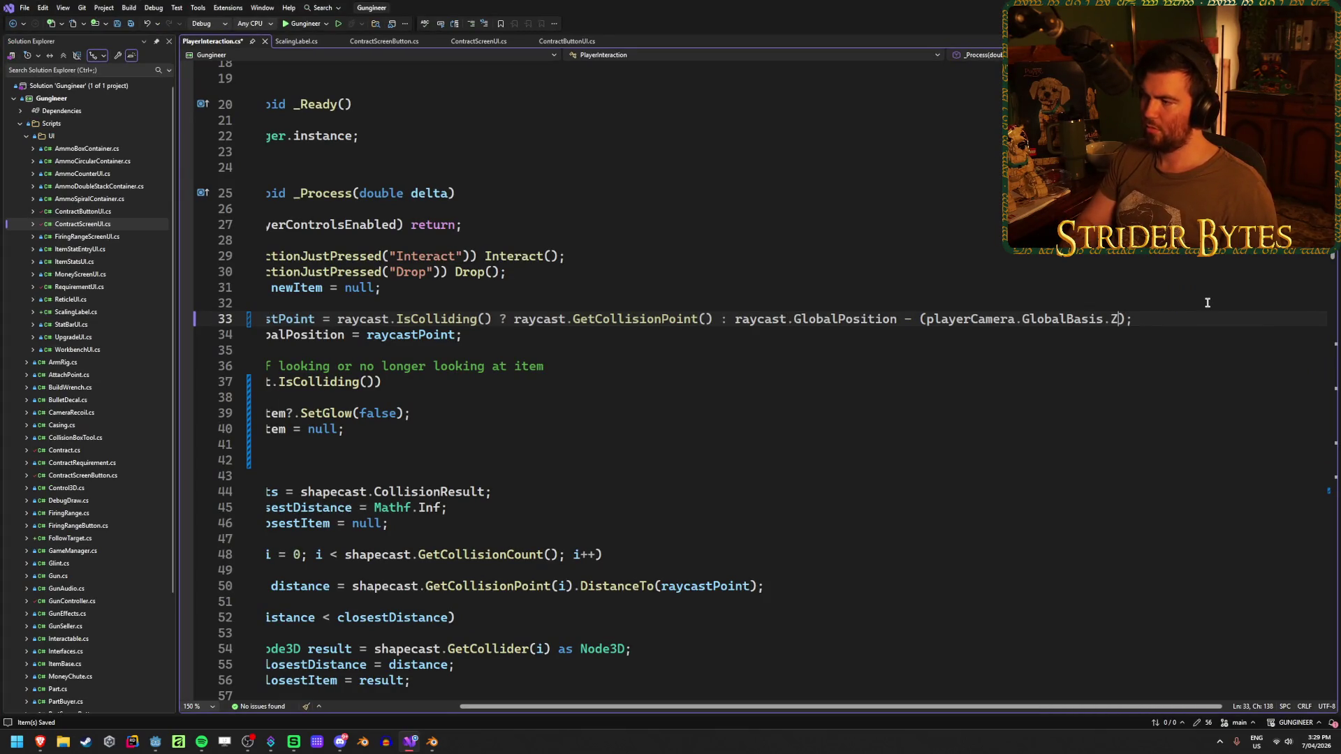
key("alt+Tab")
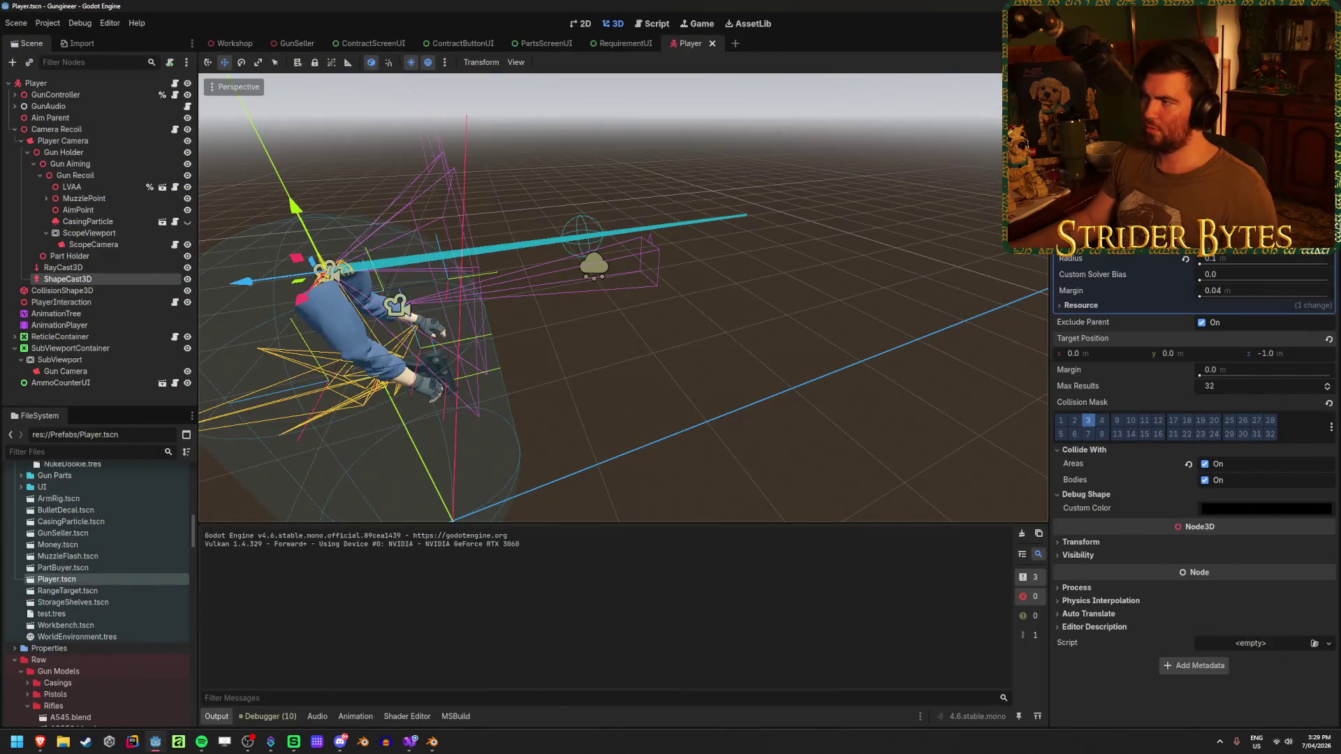
key("F5")
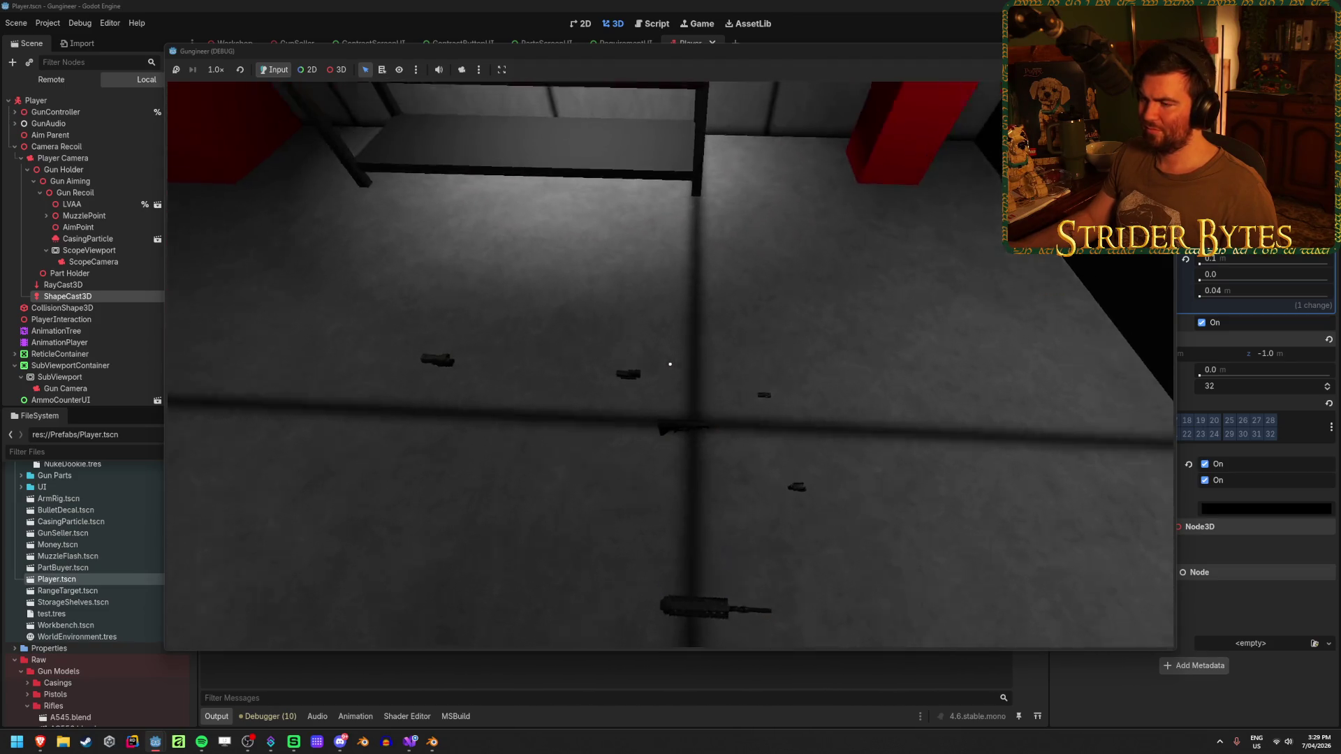
left_click(670, 363)
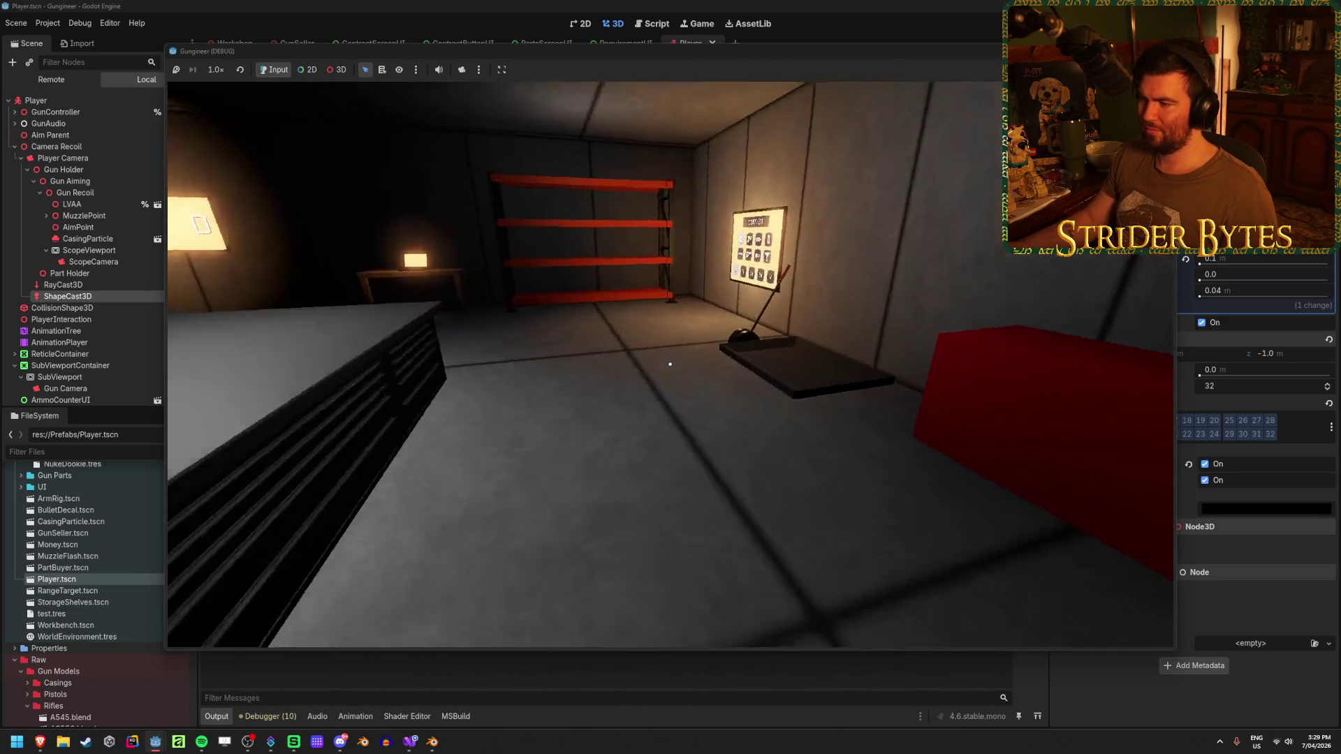
key("w")
key("w")
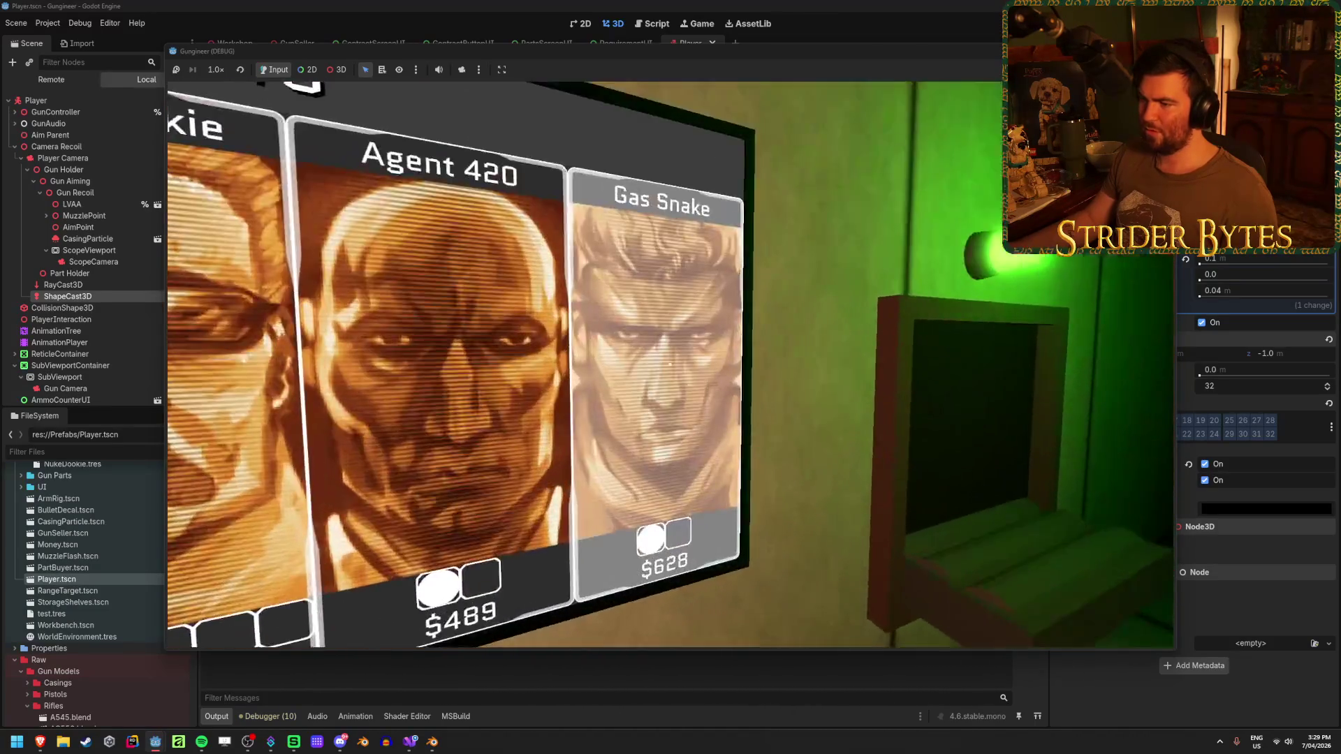
key("s")
key("w")
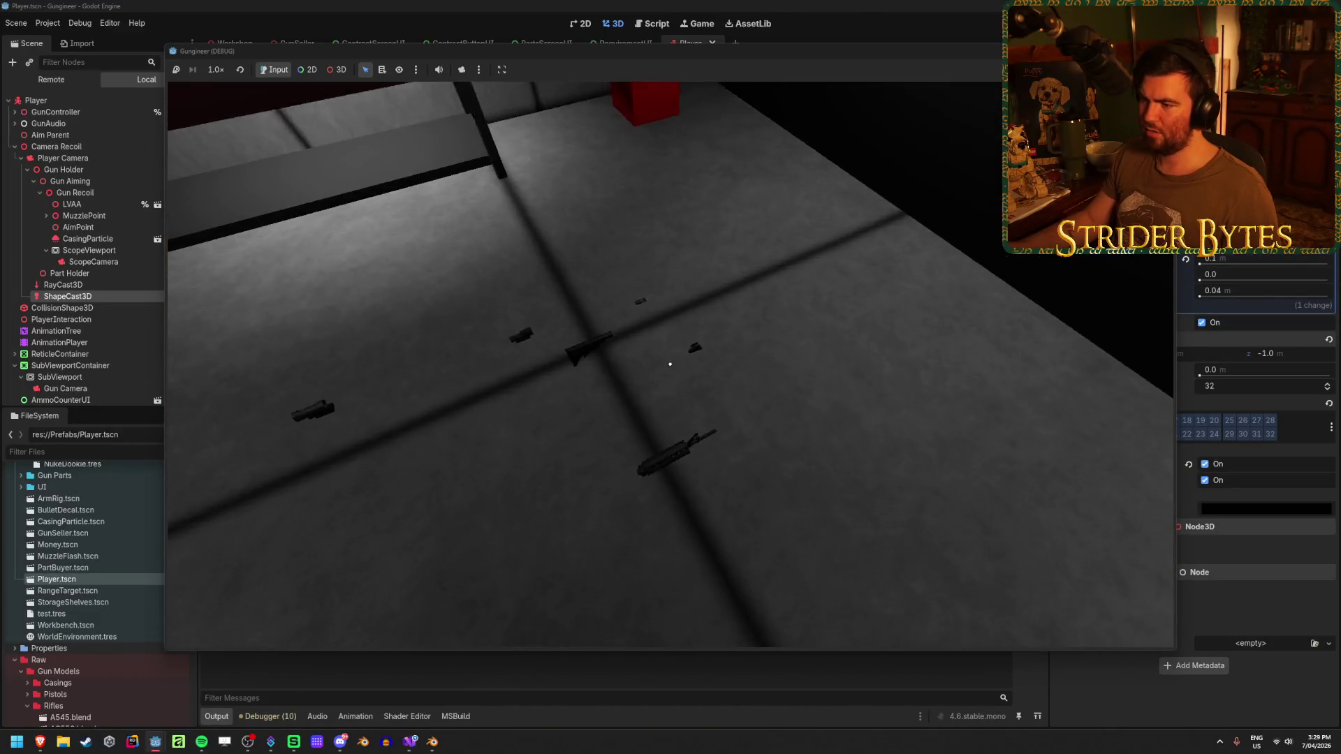
key("w")
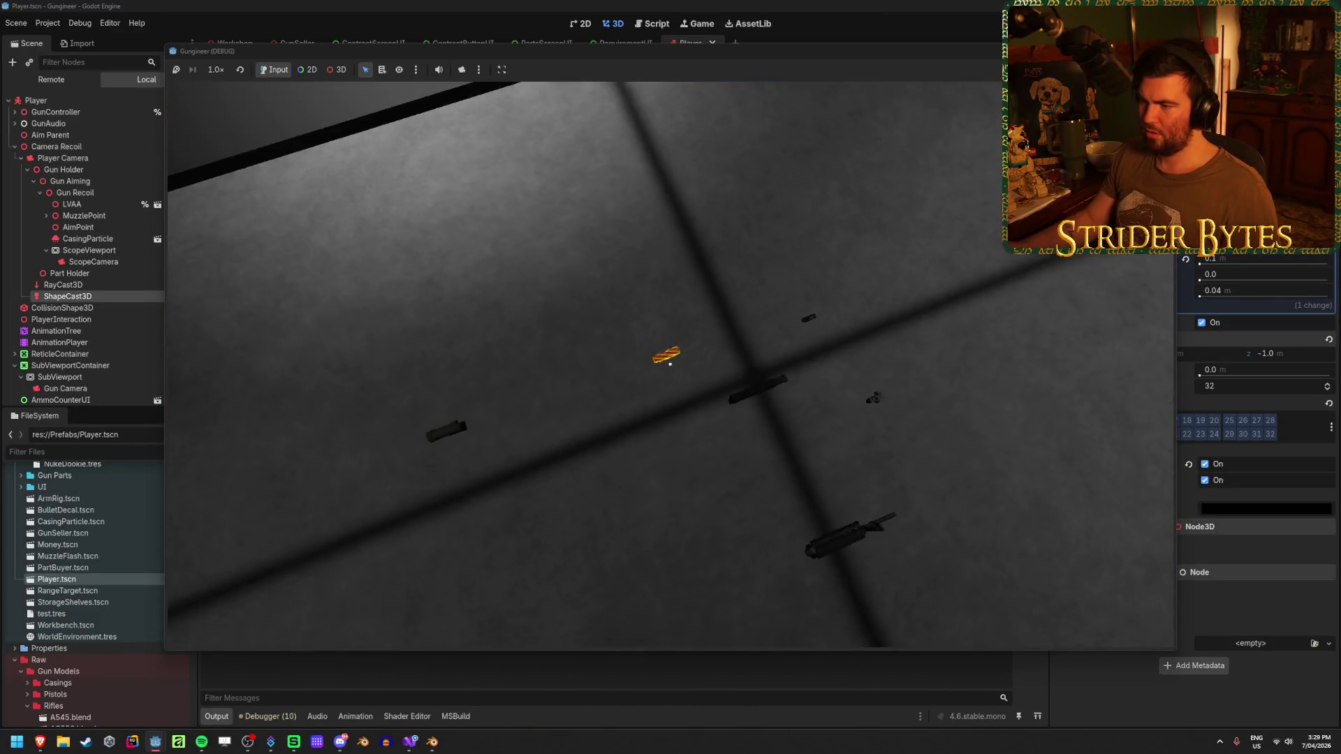
left_click(670, 364)
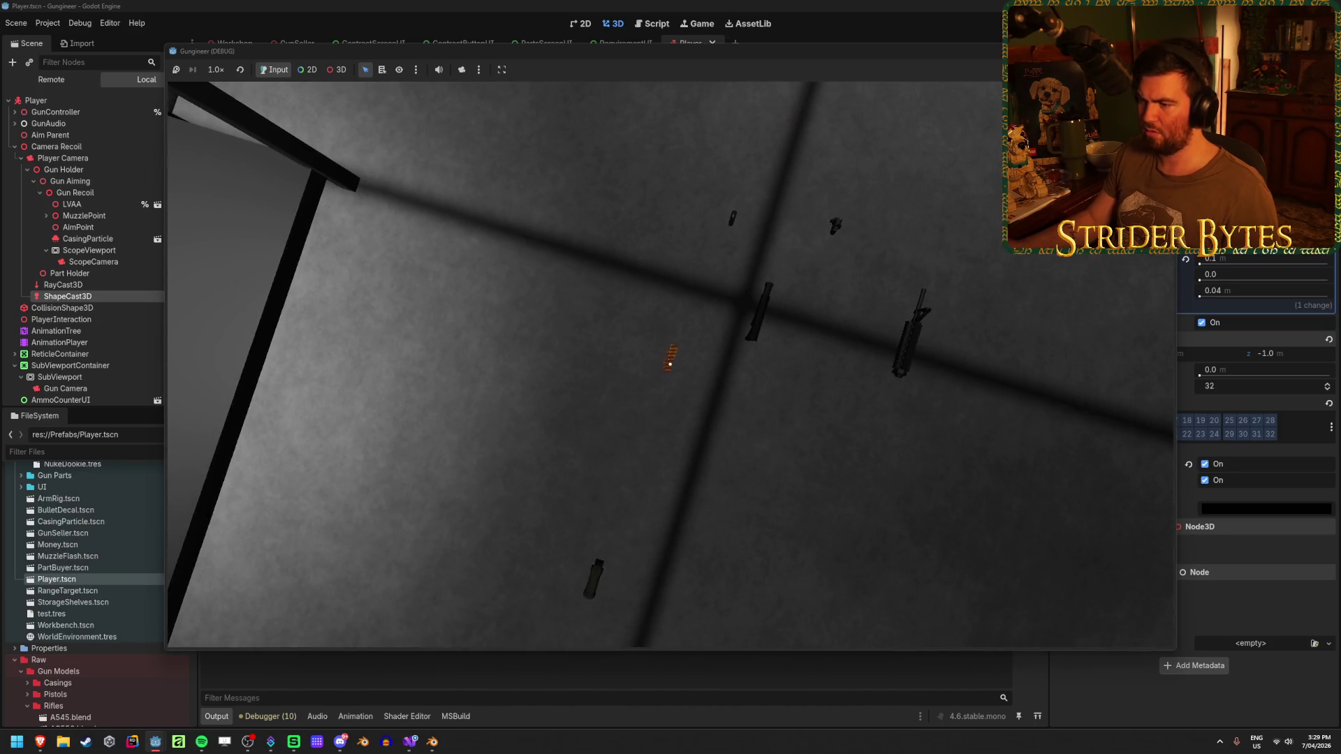
key("w")
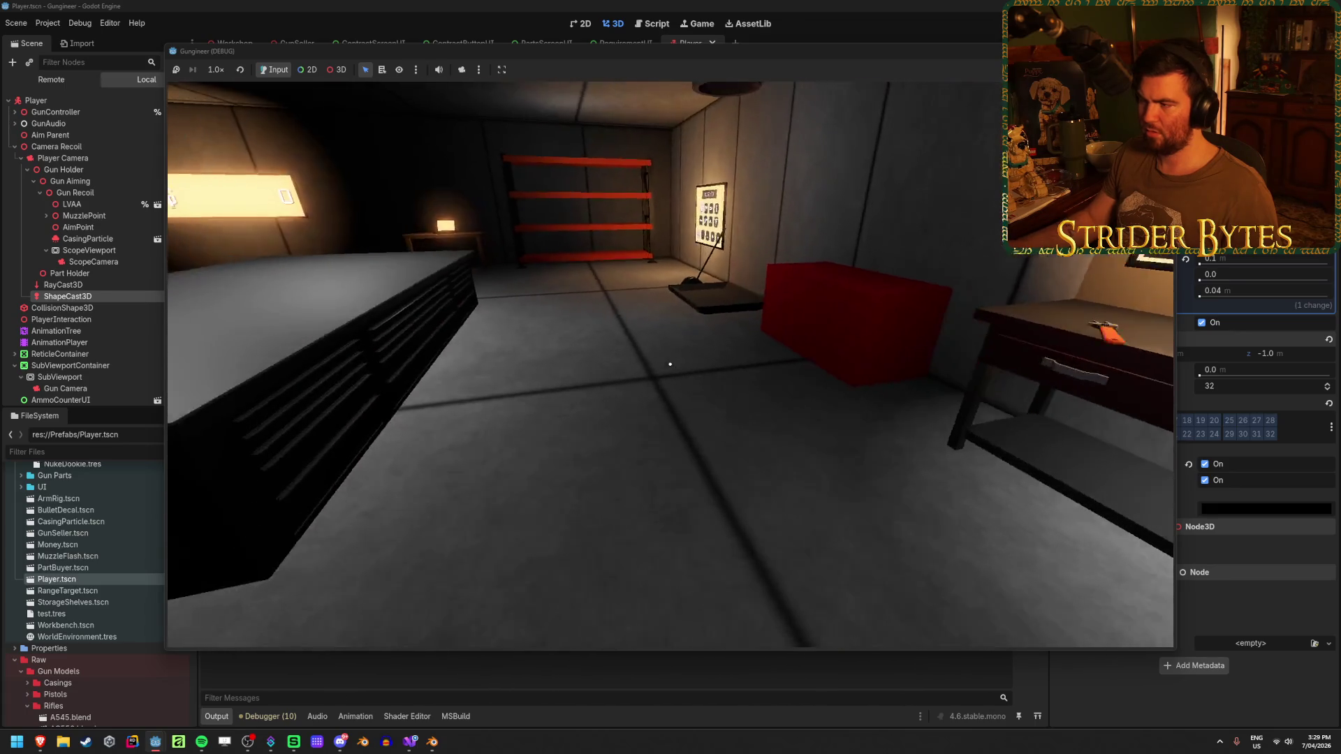
key("w")
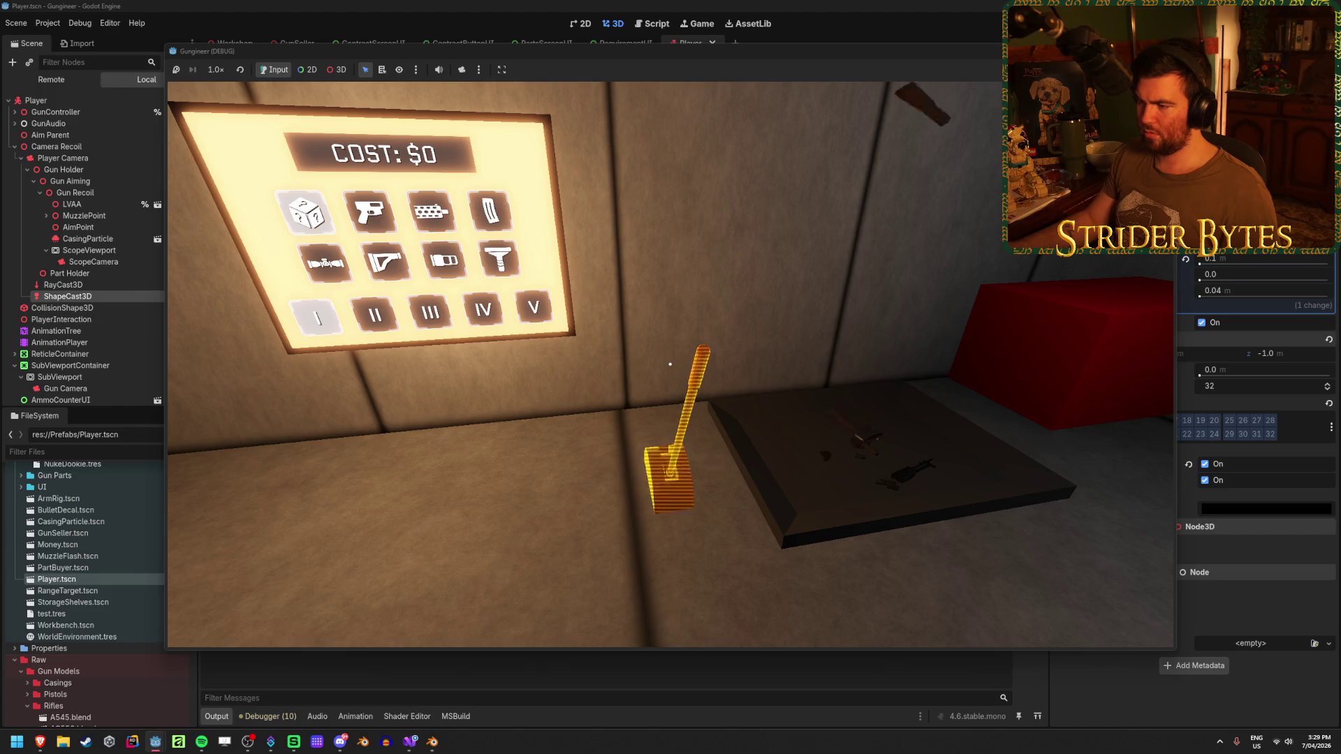
key("w")
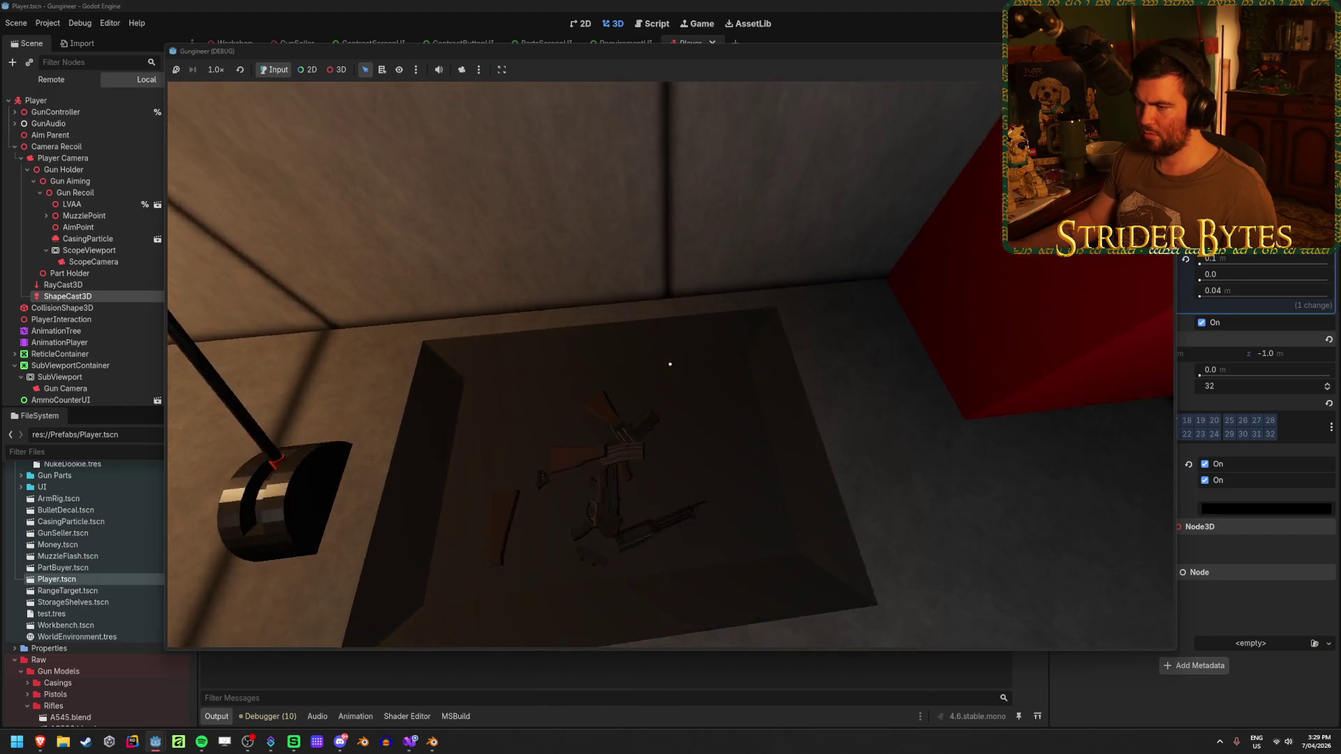
key("w")
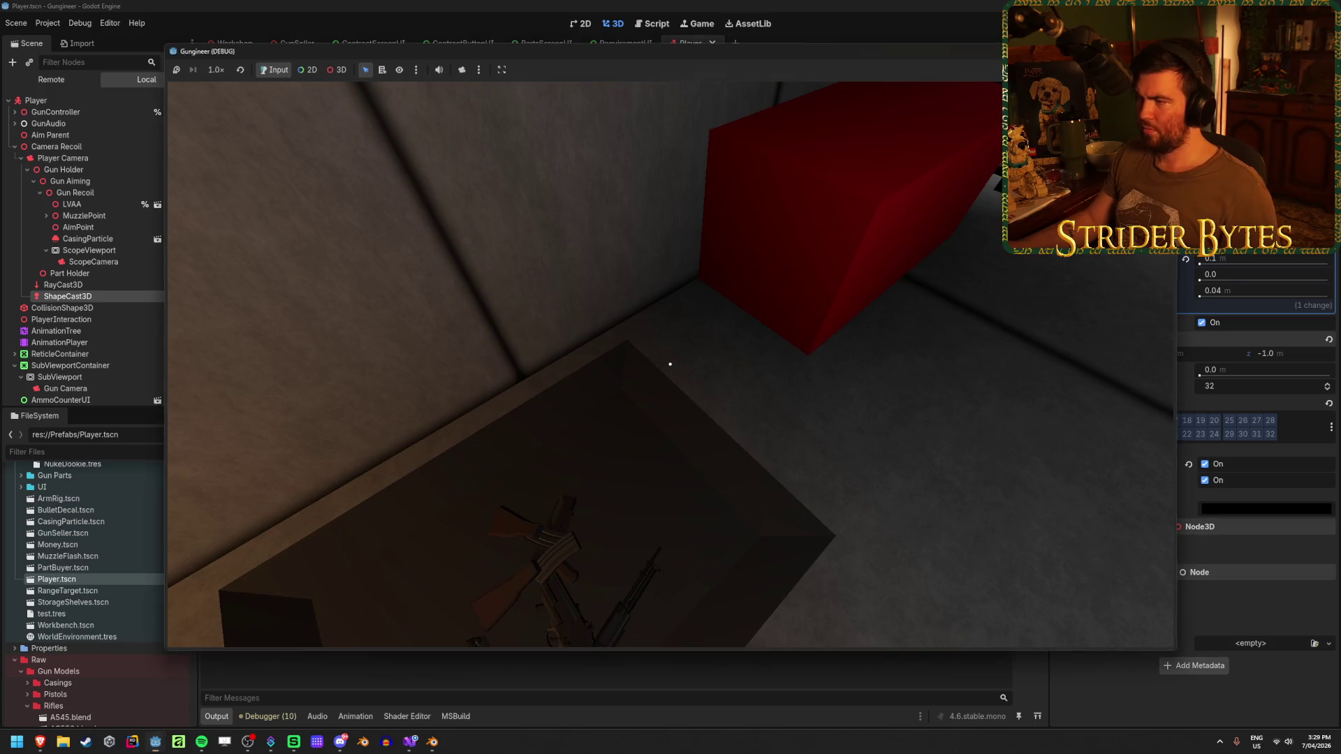
key("F8")
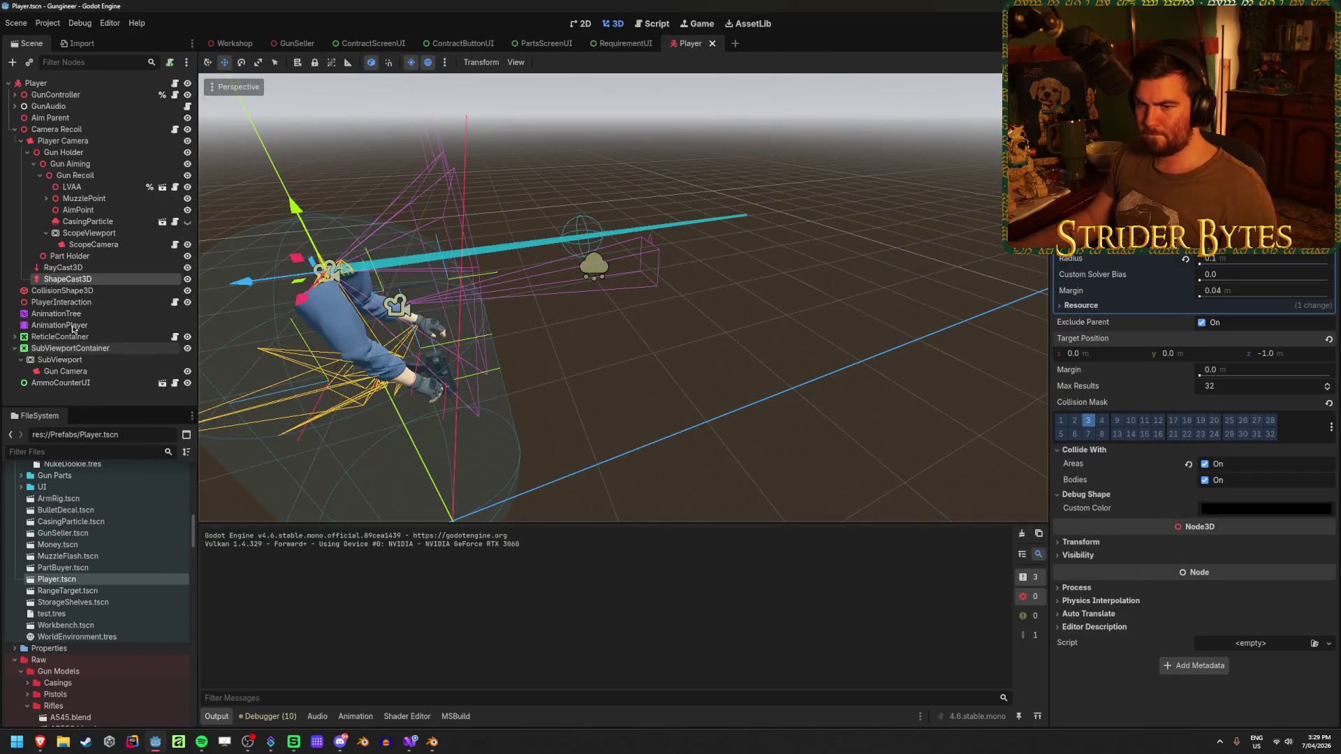
Show PlayerInteraction's properties, glance at its script in Visual Studio, and come back.
left_click(65, 302)
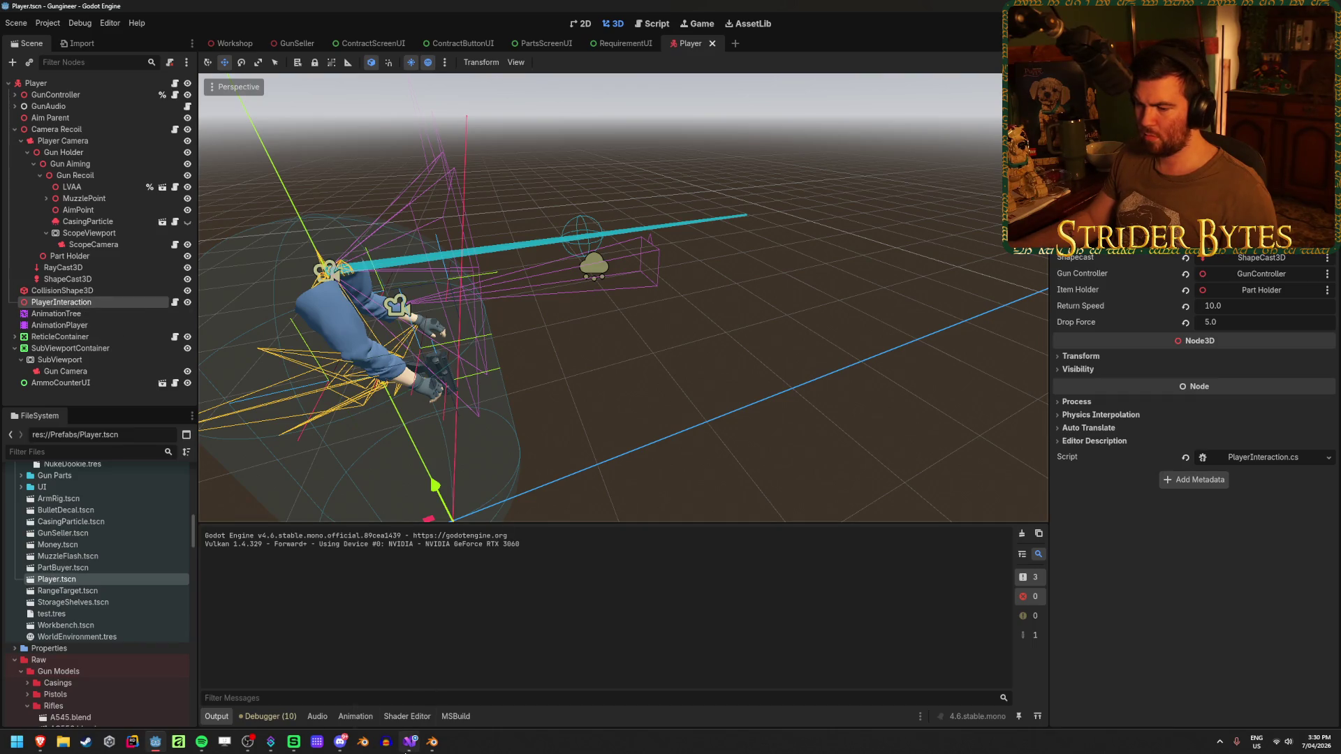
key("alt+Tab")
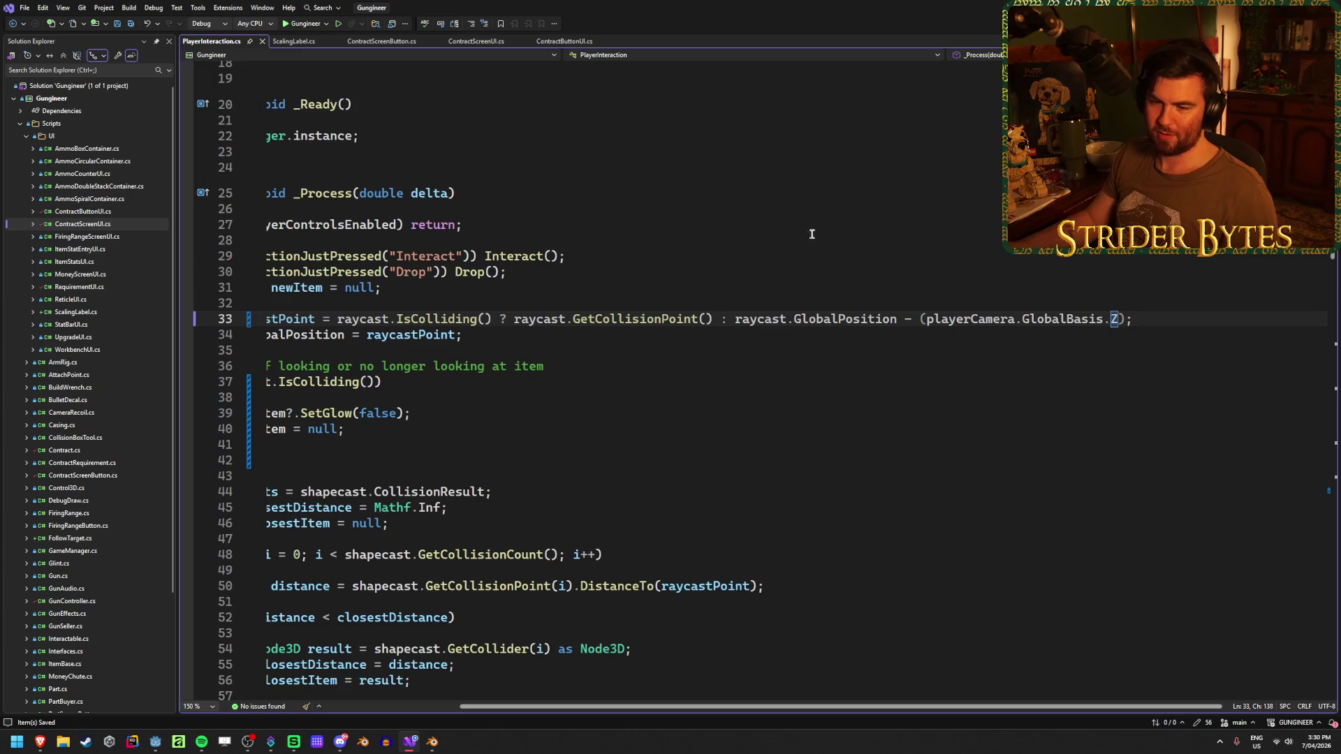
key("alt+Tab")
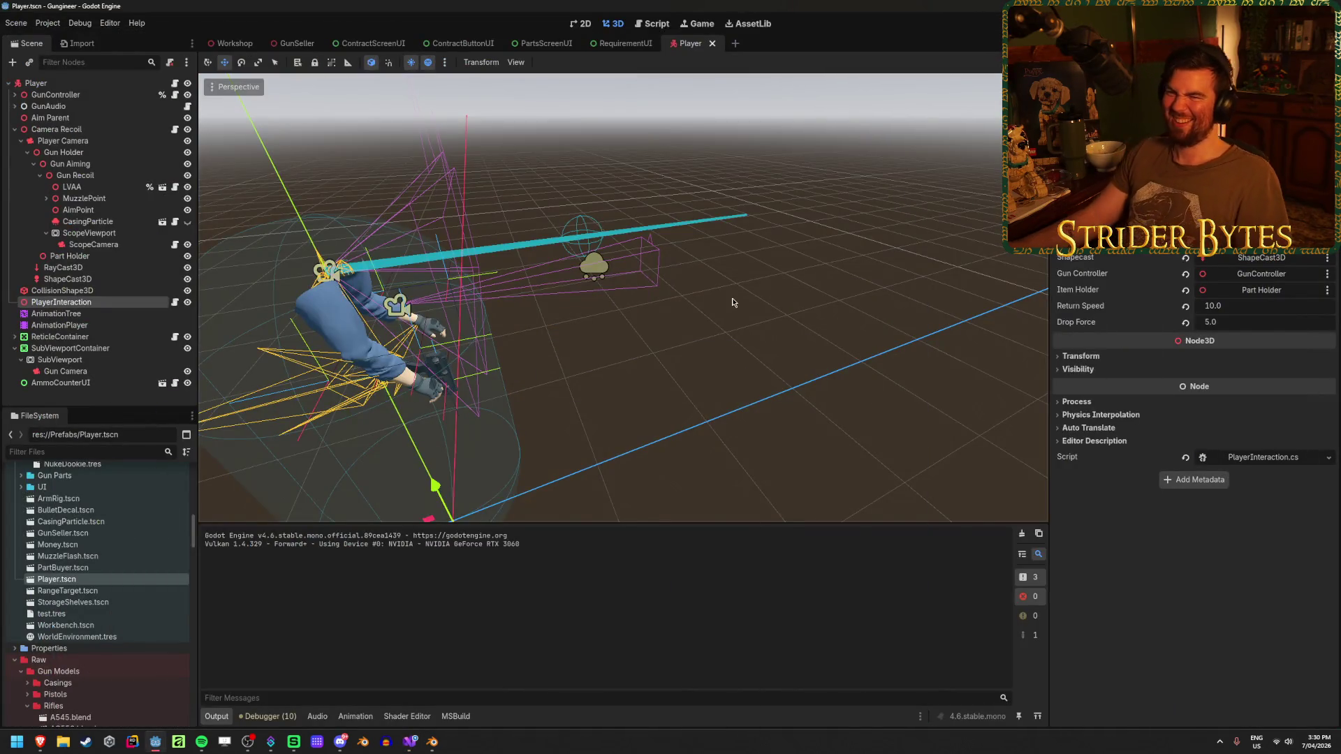
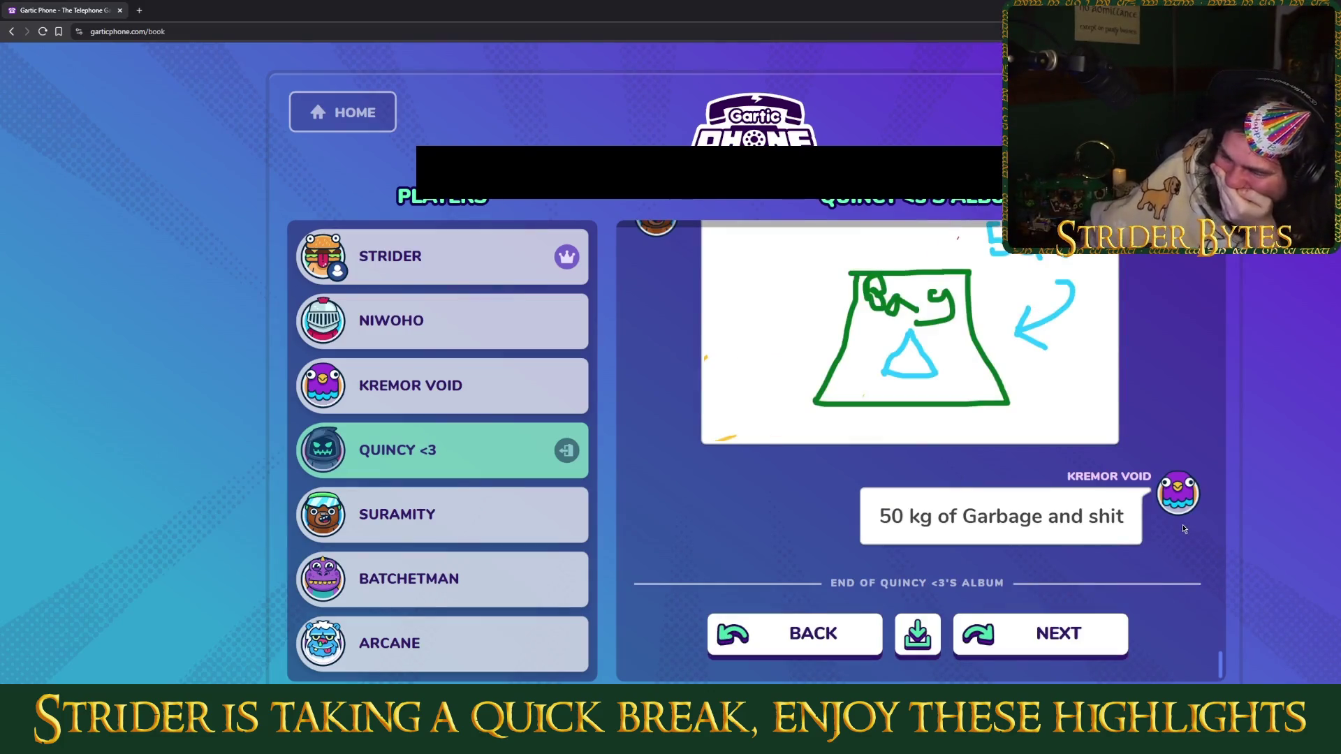
scroll(1183, 528, "up", 2)
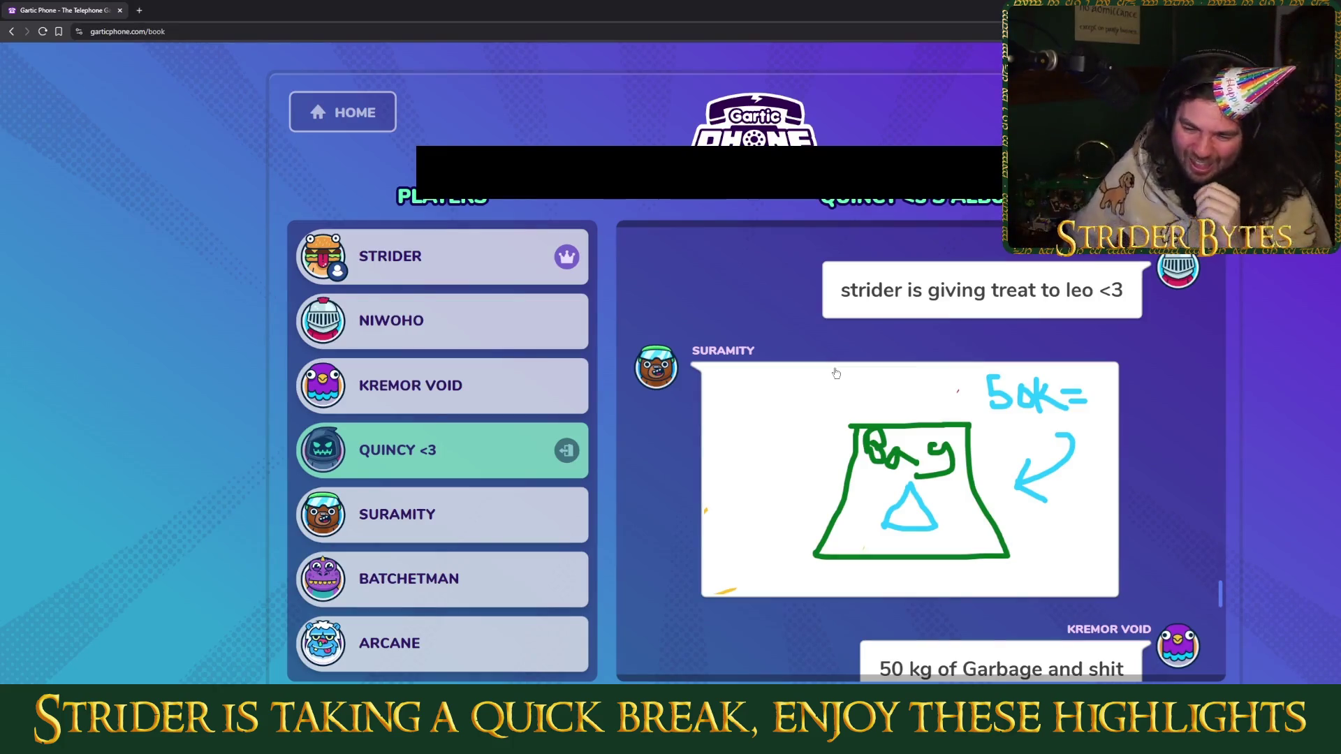
Download the Gartic Phone album after replaying its drawings.
right_click(834, 419)
left_click(852, 501)
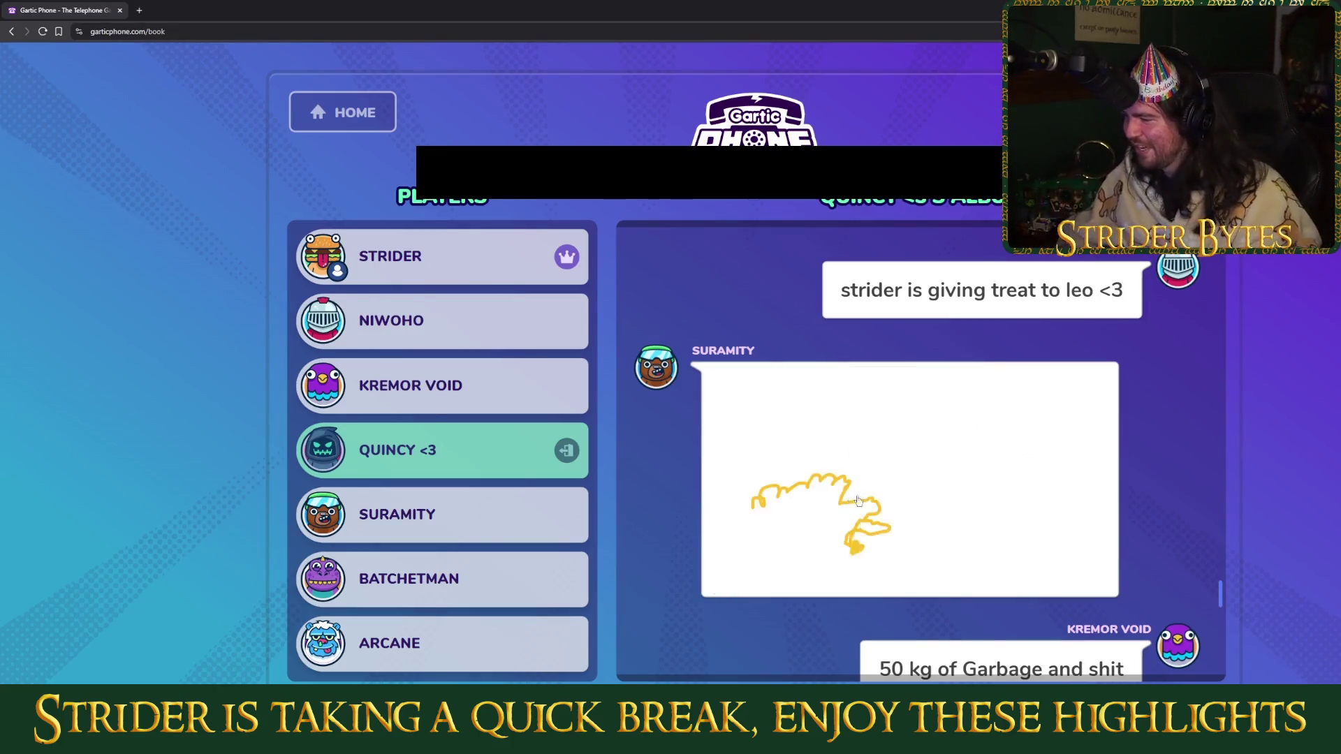
left_click(918, 641)
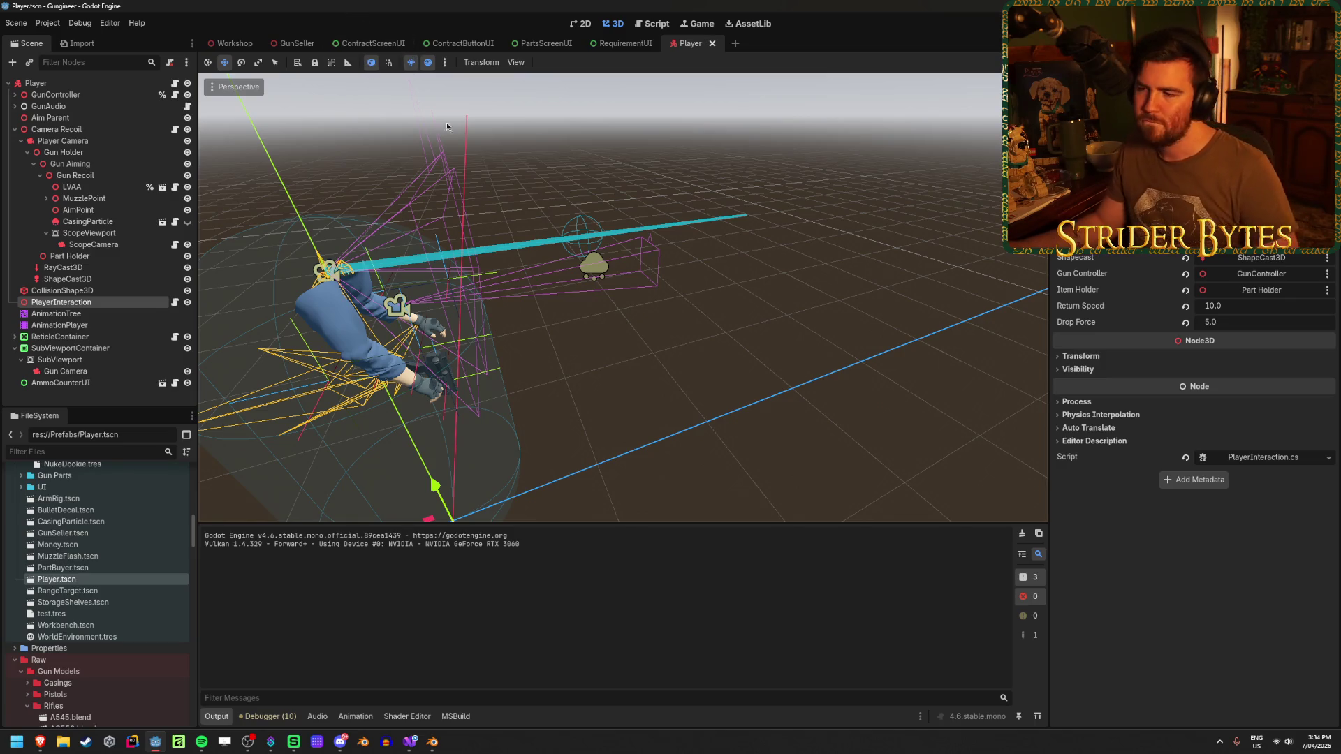
Save the Player scene with RayCast3D selected and launch the game.
left_click(131, 268)
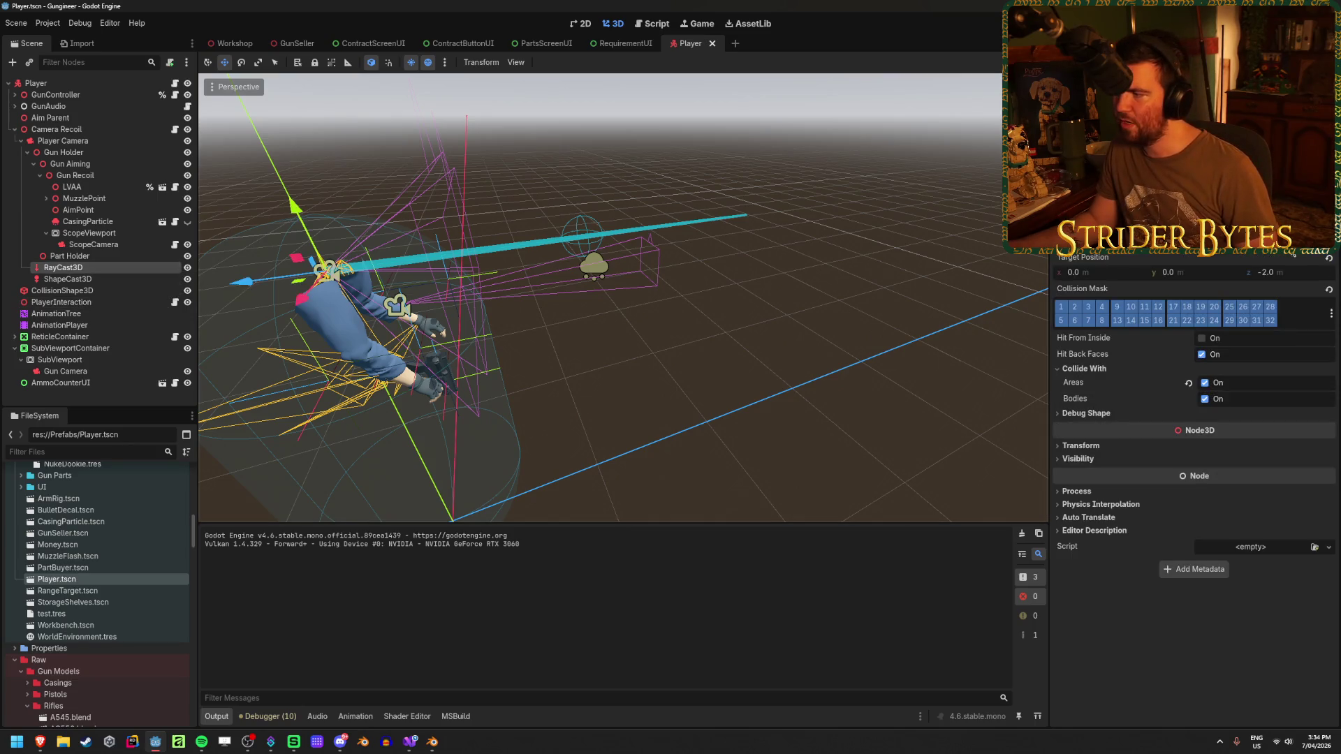
key("ctrl+s")
key("F5")
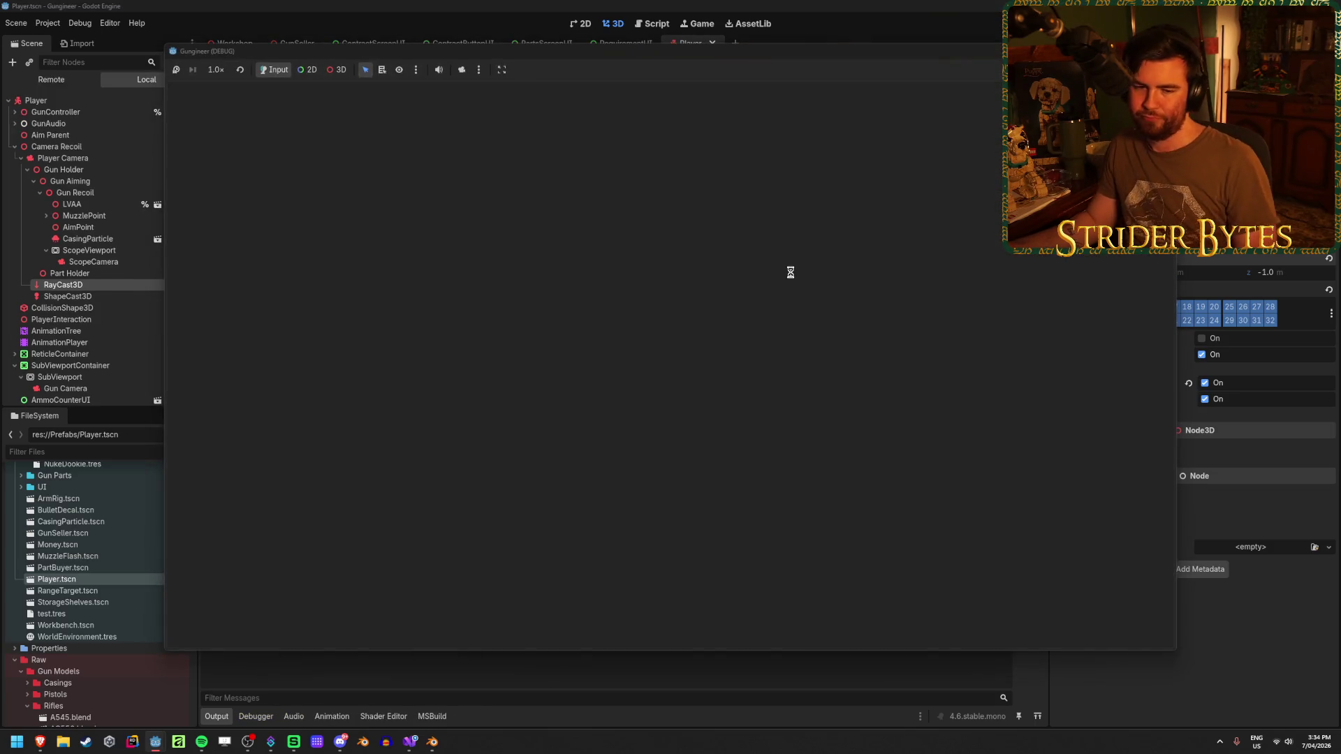
Walk up to the Contracts board in-game and look over the Cpt. Cost and Gas Snake cards.
key("w")
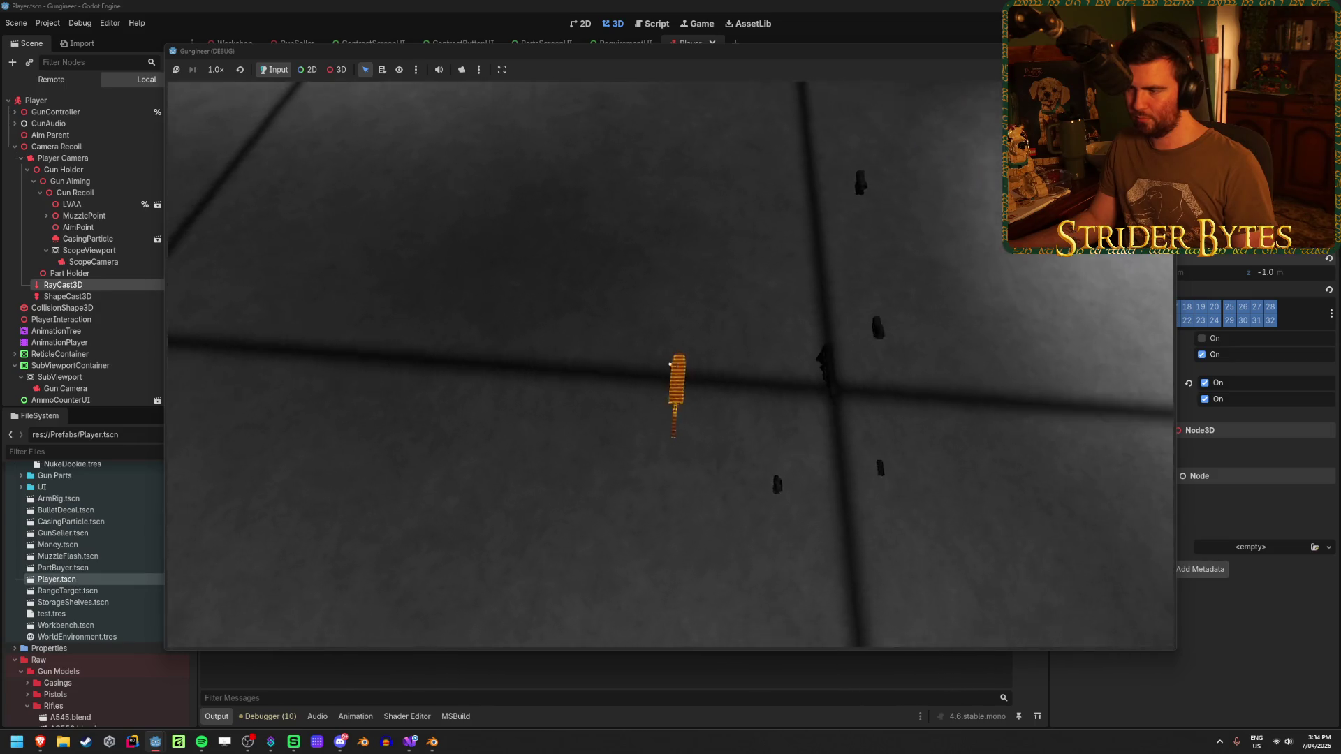
key("w")
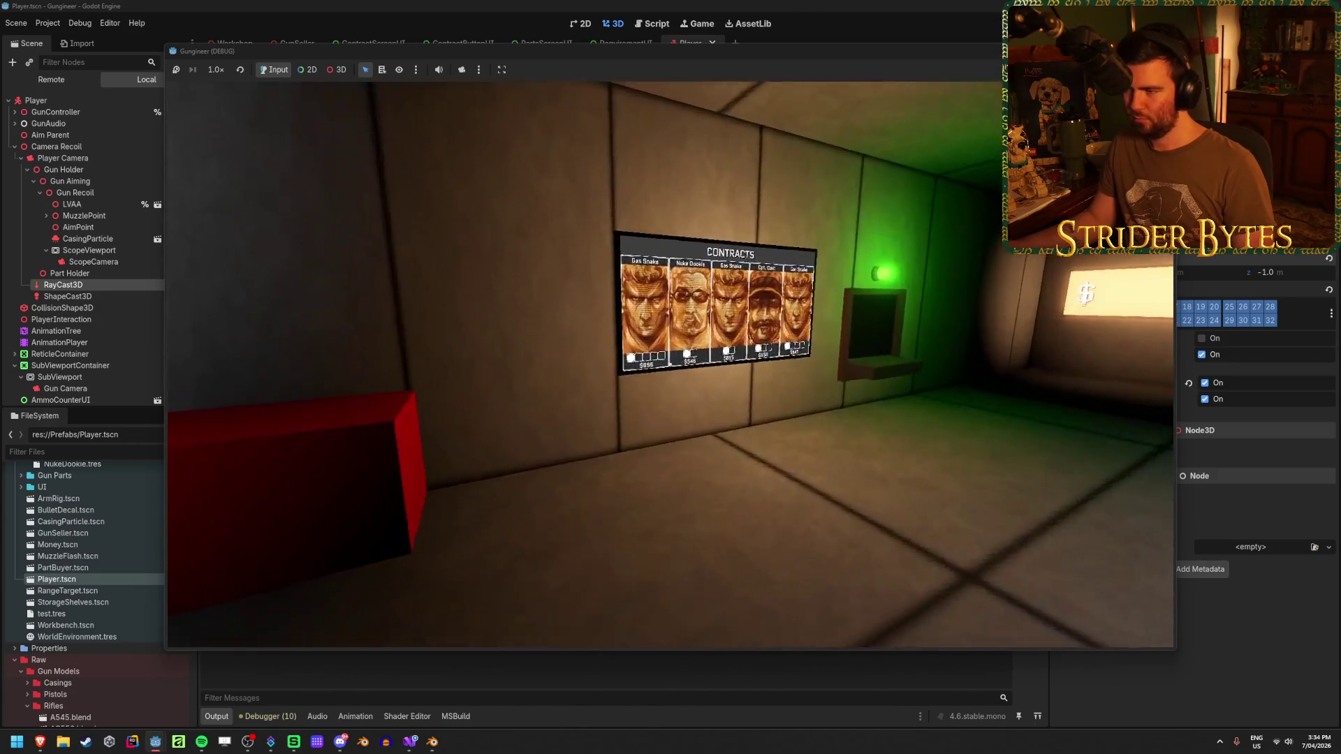
key("s")
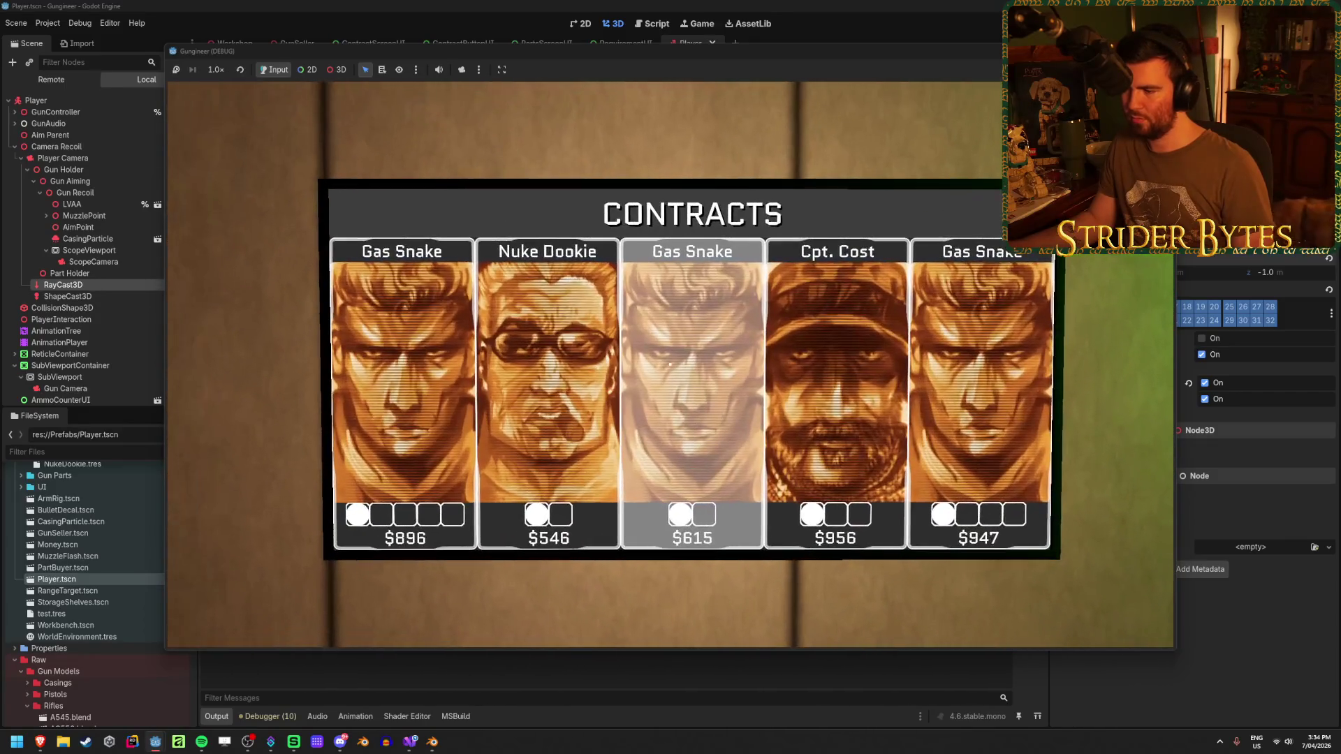
key("w")
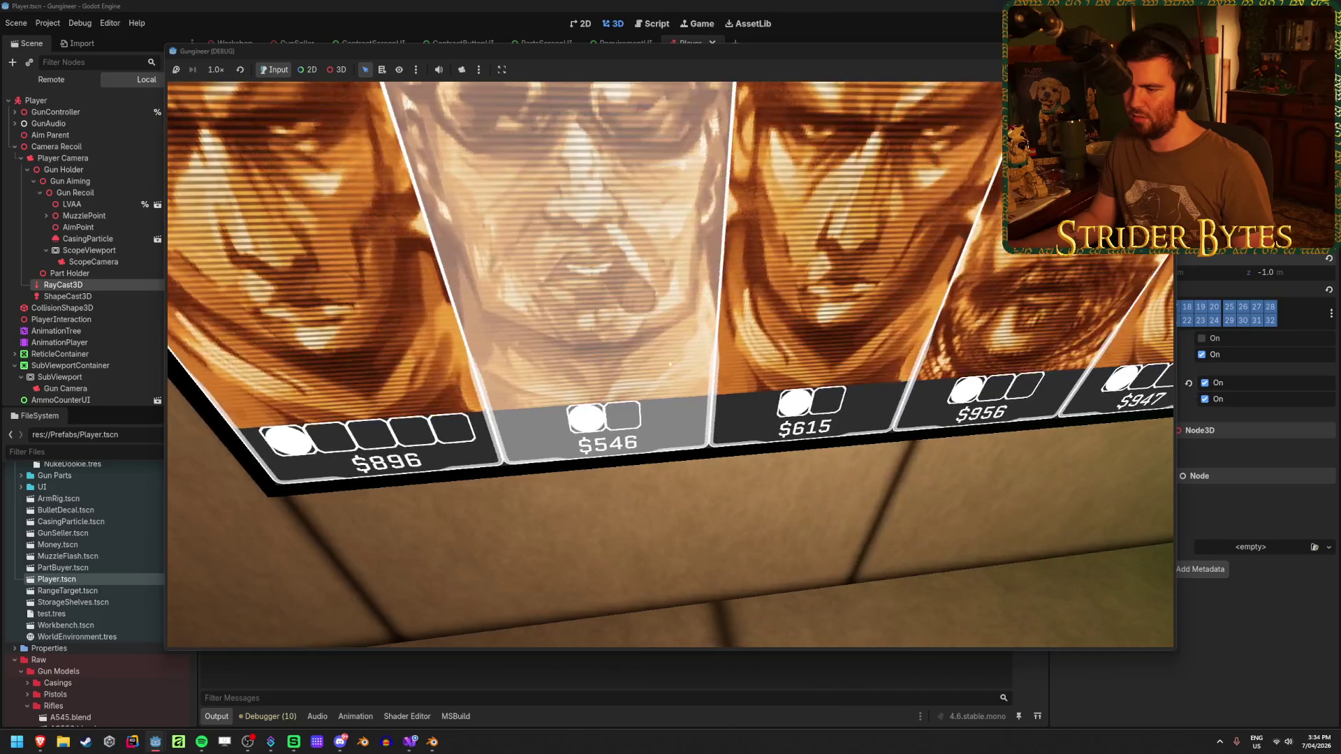
key("s")
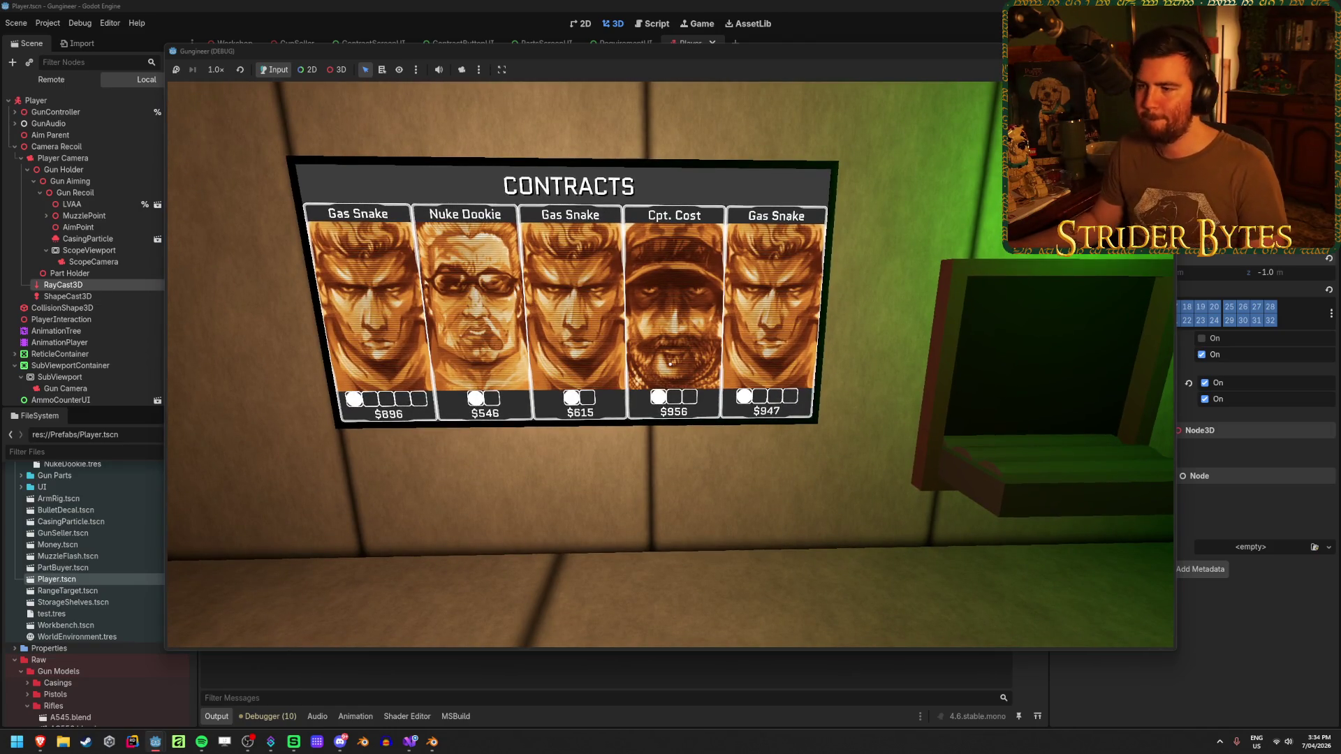
key("w")
key("s")
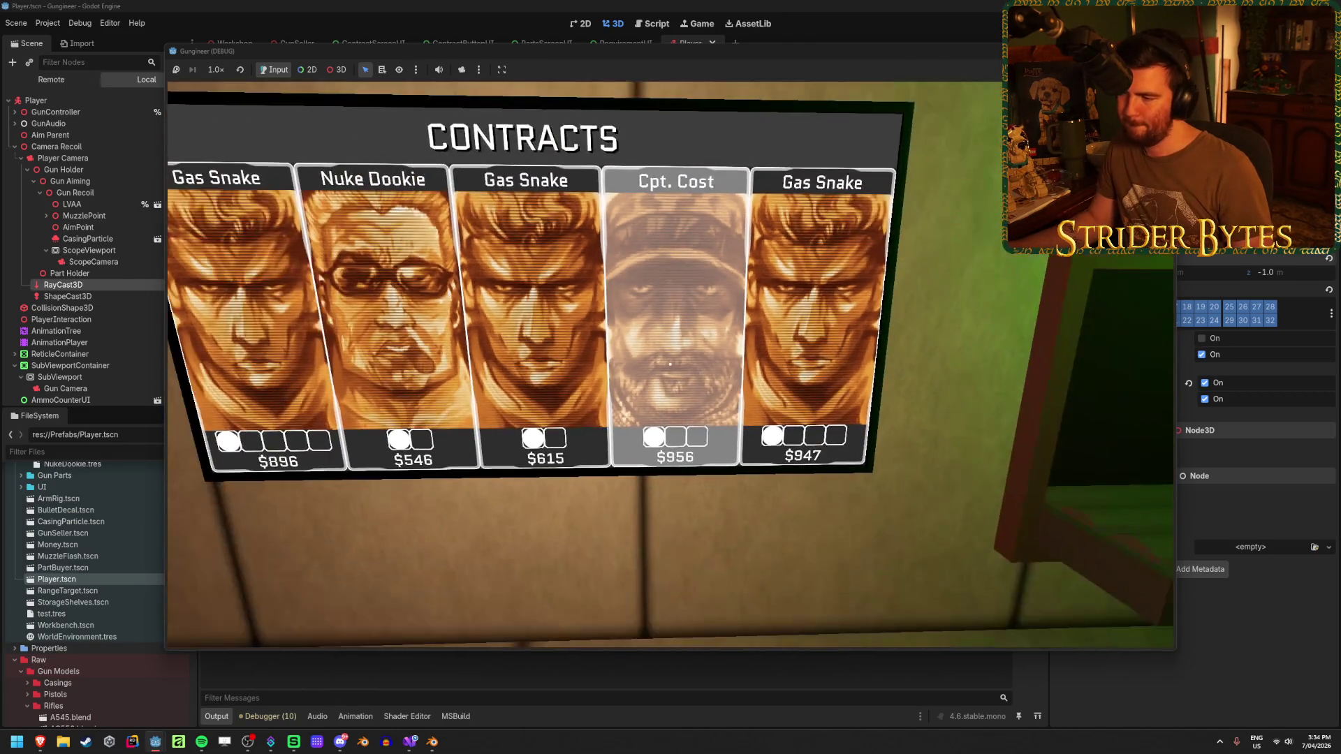
key("w")
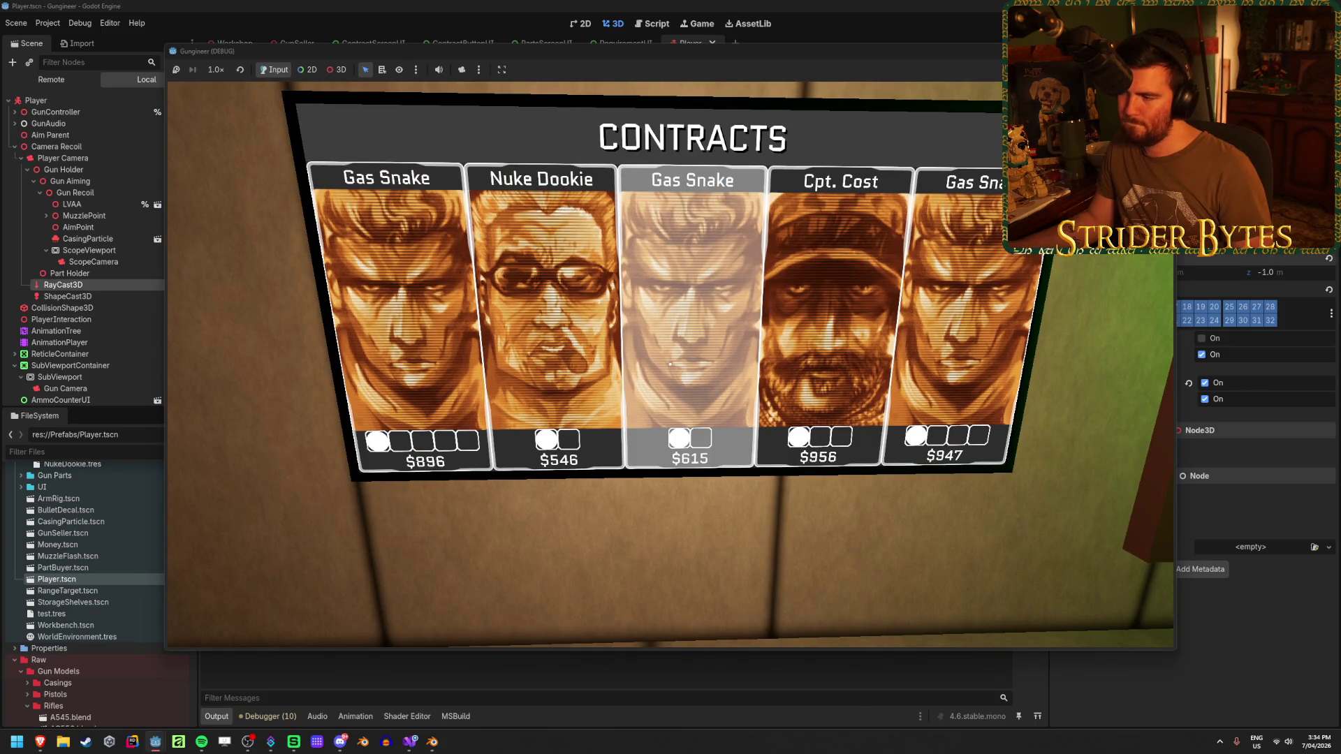
key("w")
key("s")
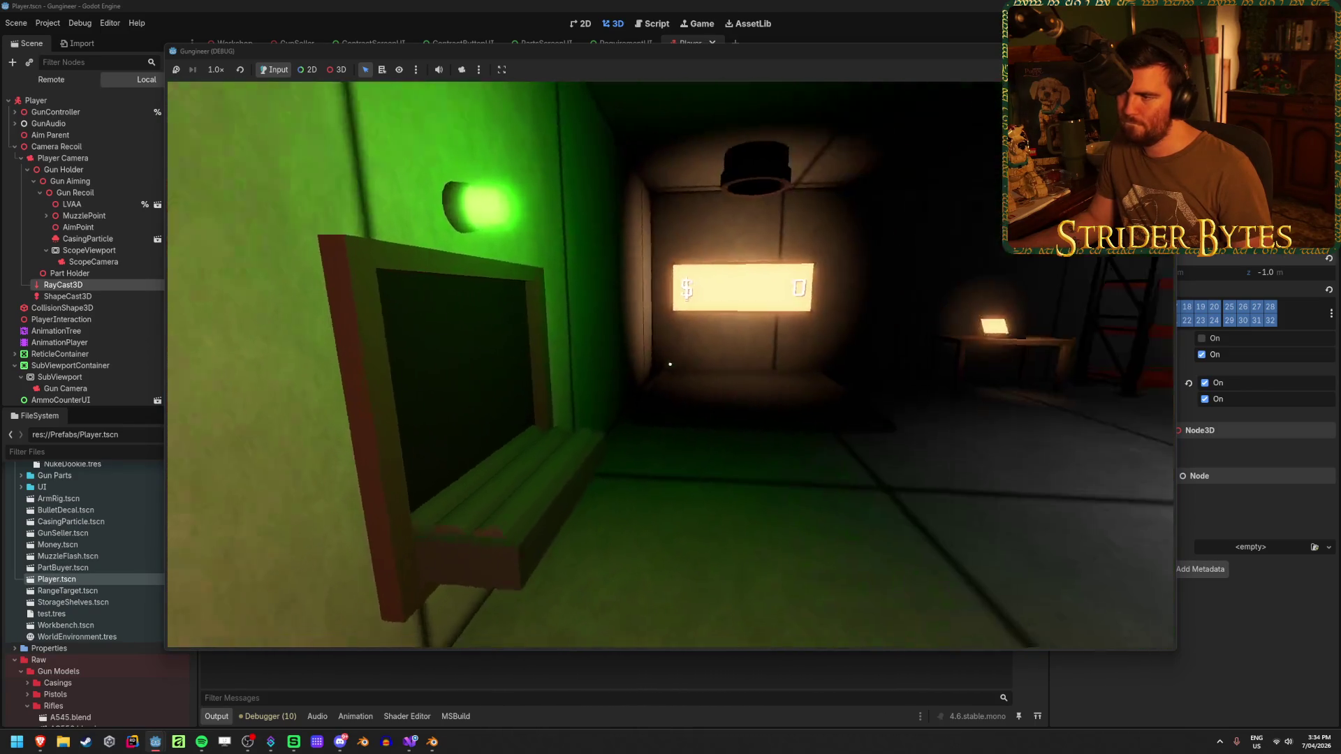
Check the laptop's Upgrades screen, then pick up the rifle at the workbench.
left_click(669, 363)
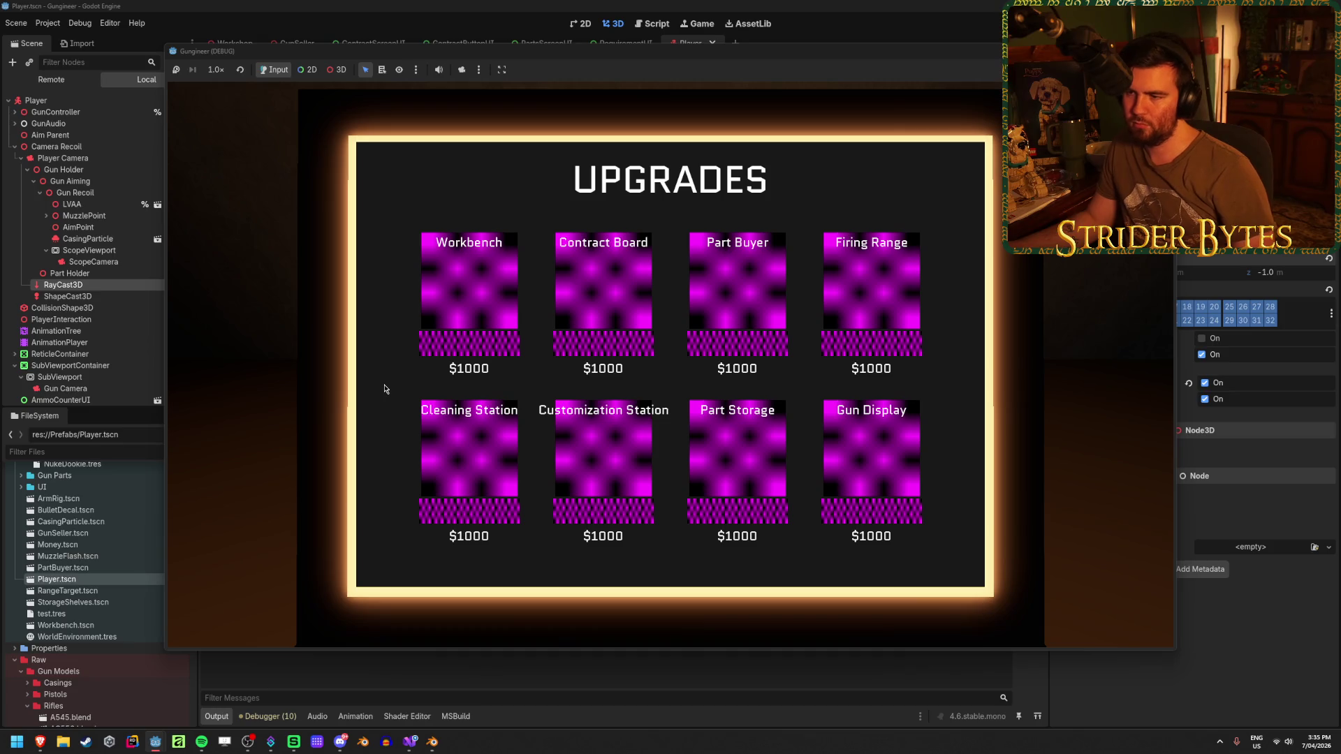
key("Escape")
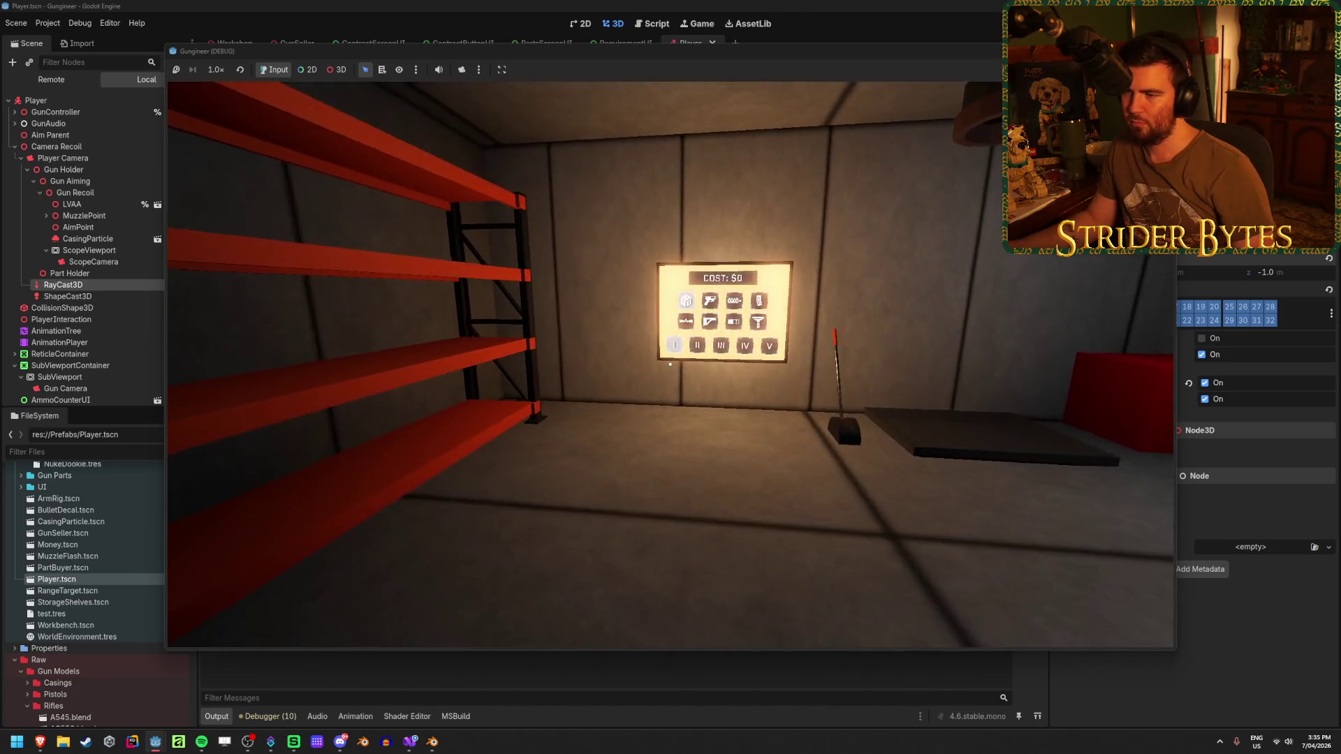
key("w")
key("w")
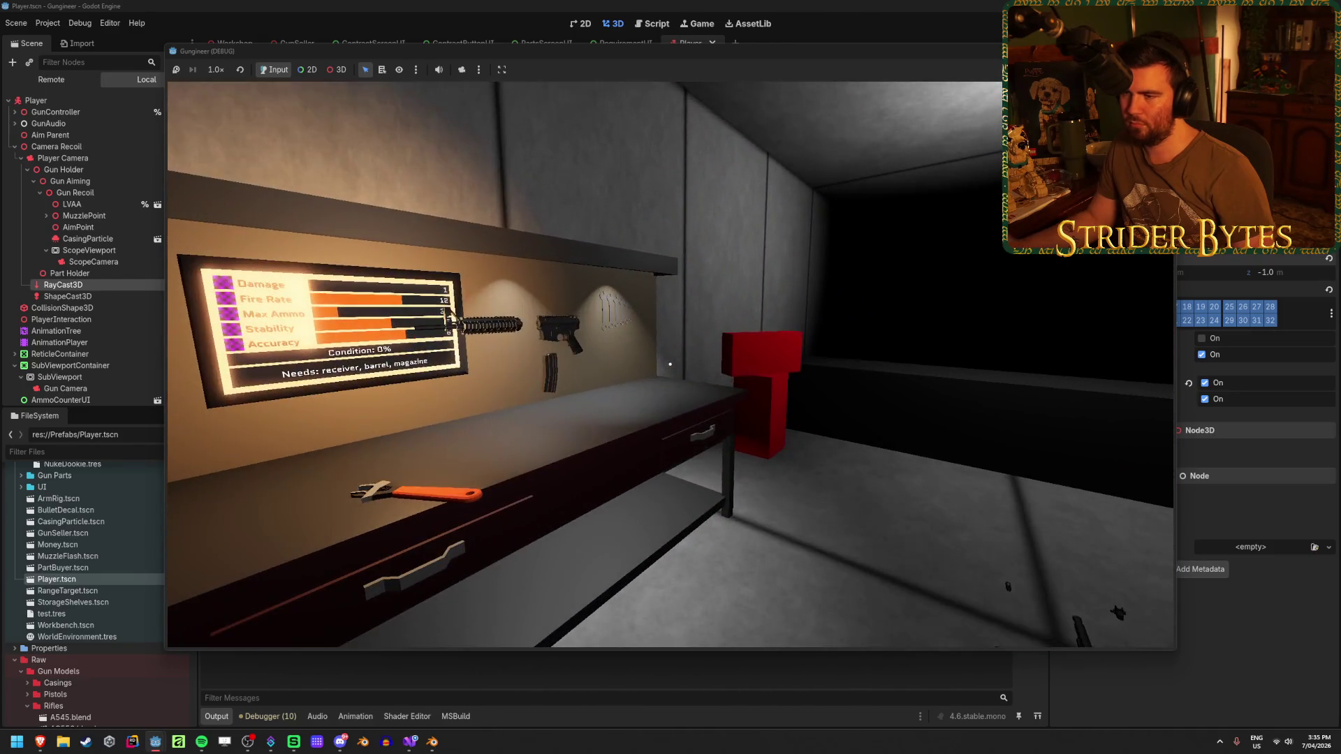
key("e")
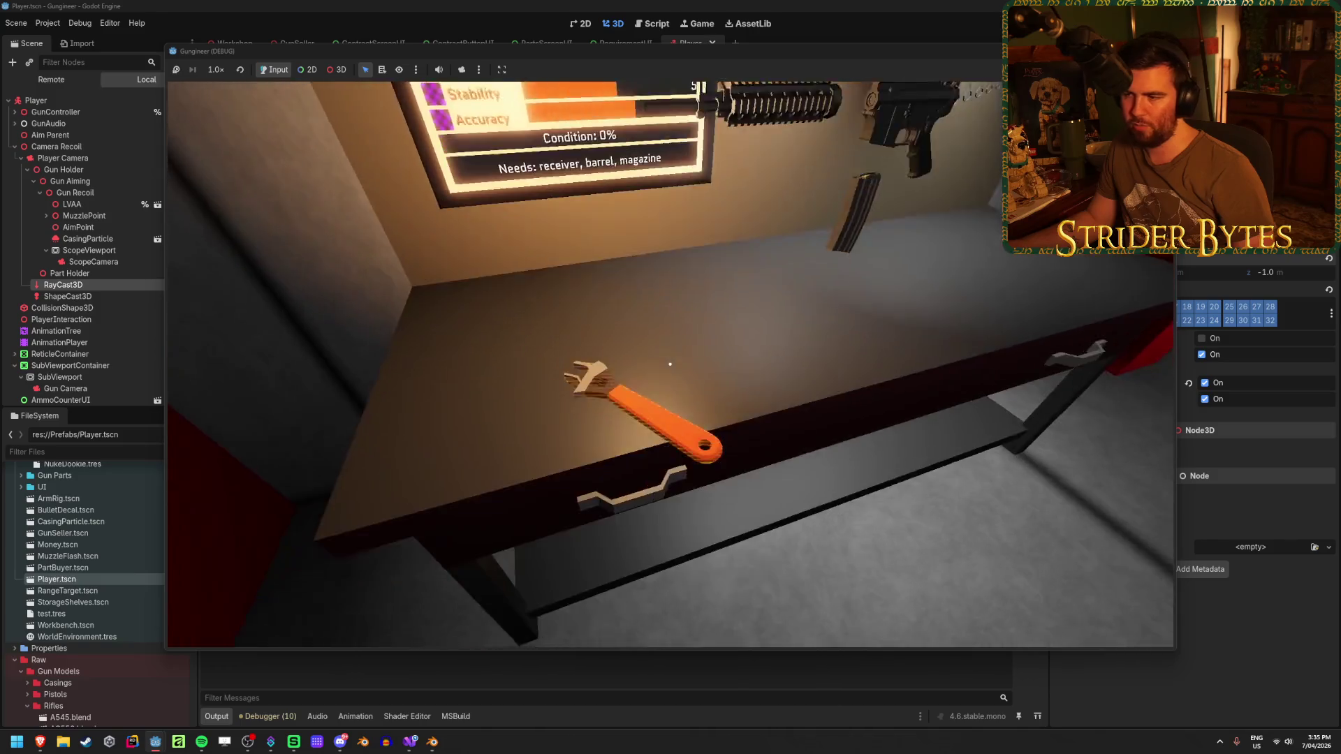
key("w")
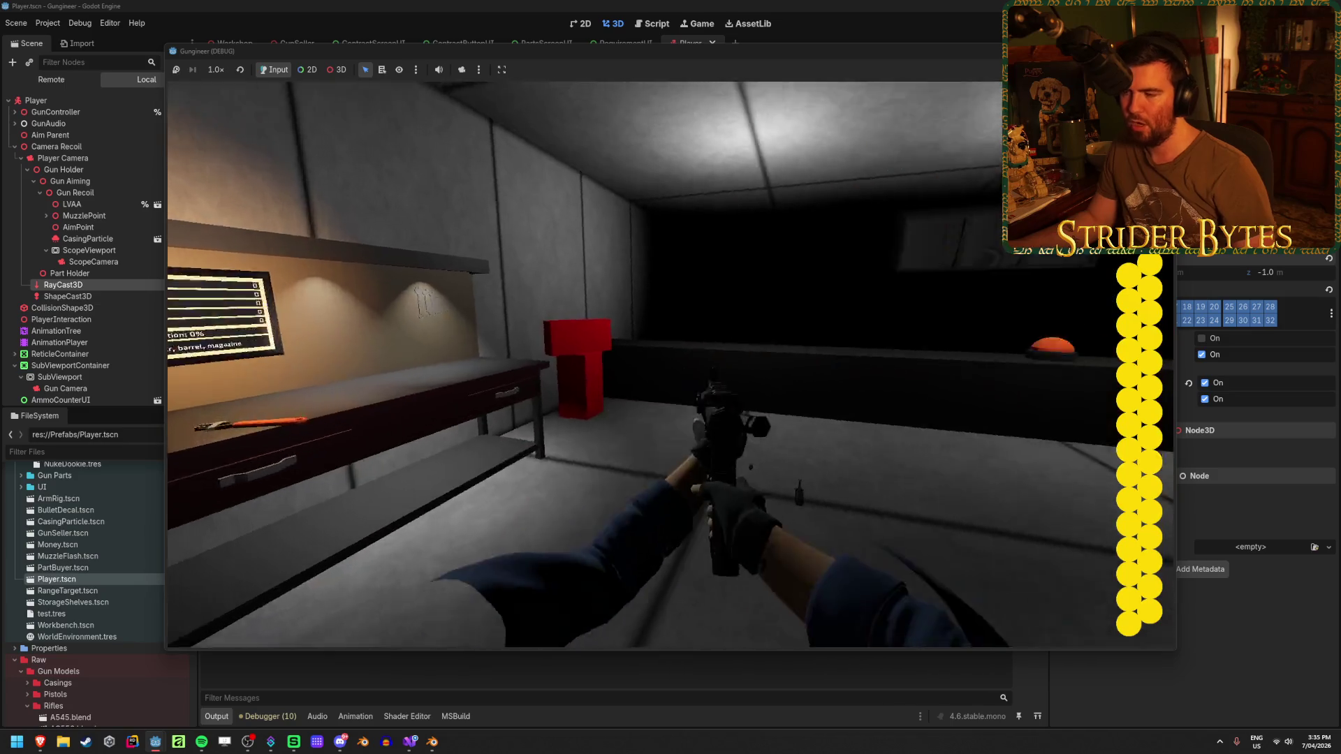
Empty the rifle's magazine on the shooting range, reload, and stop the game.
left_click(670, 366)
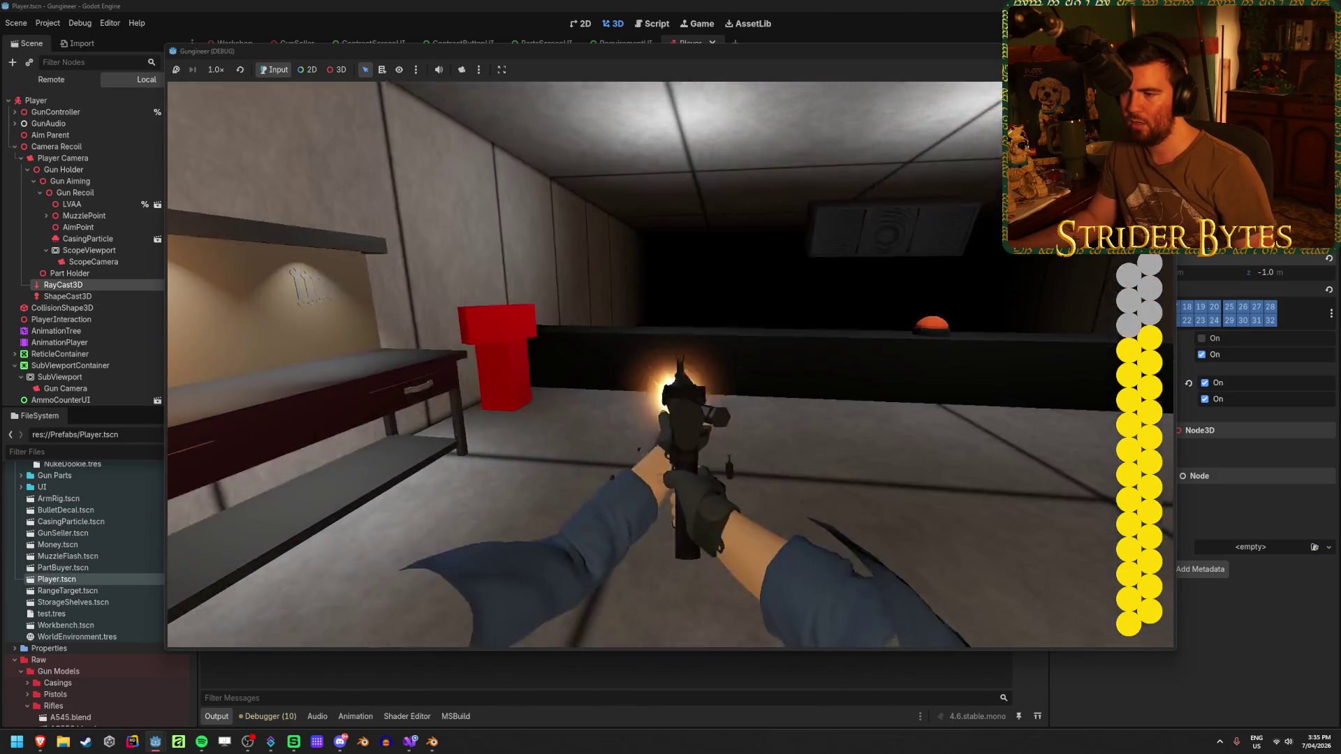
left_click(670, 366)
left_click(671, 365)
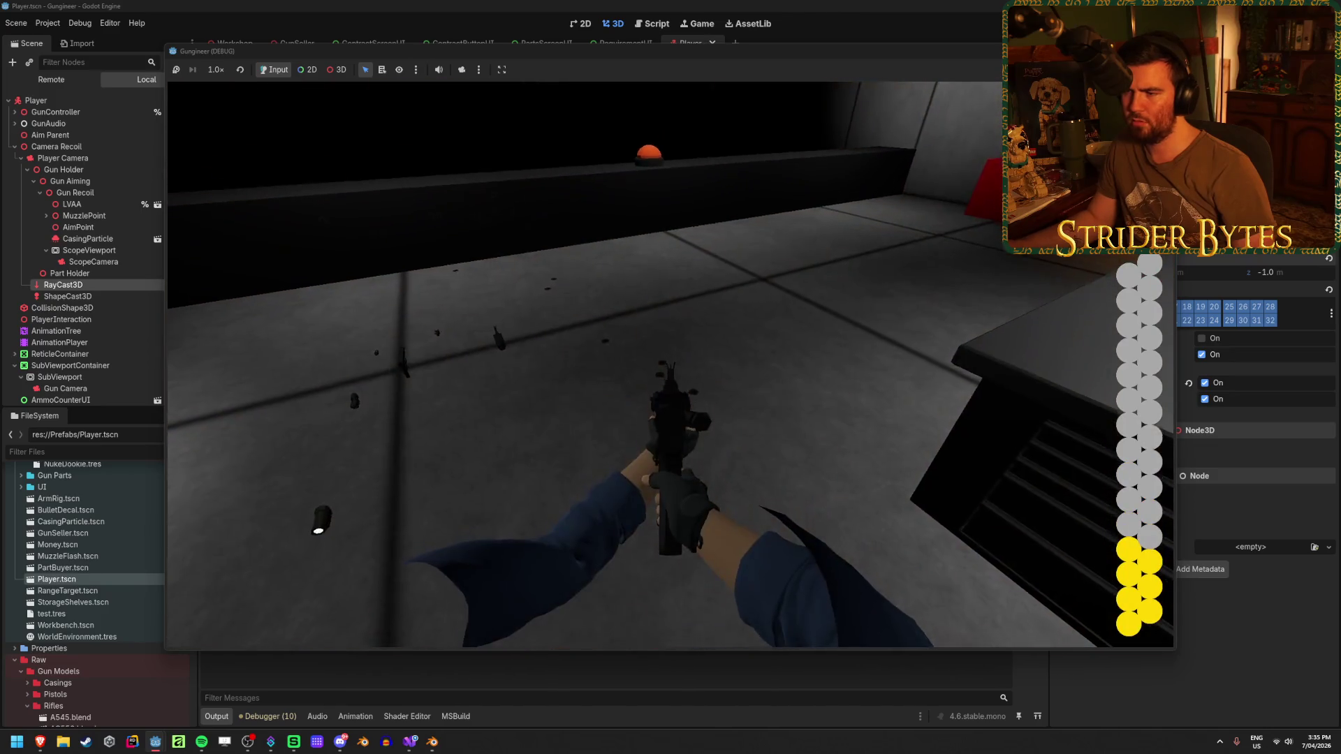
left_click(670, 366)
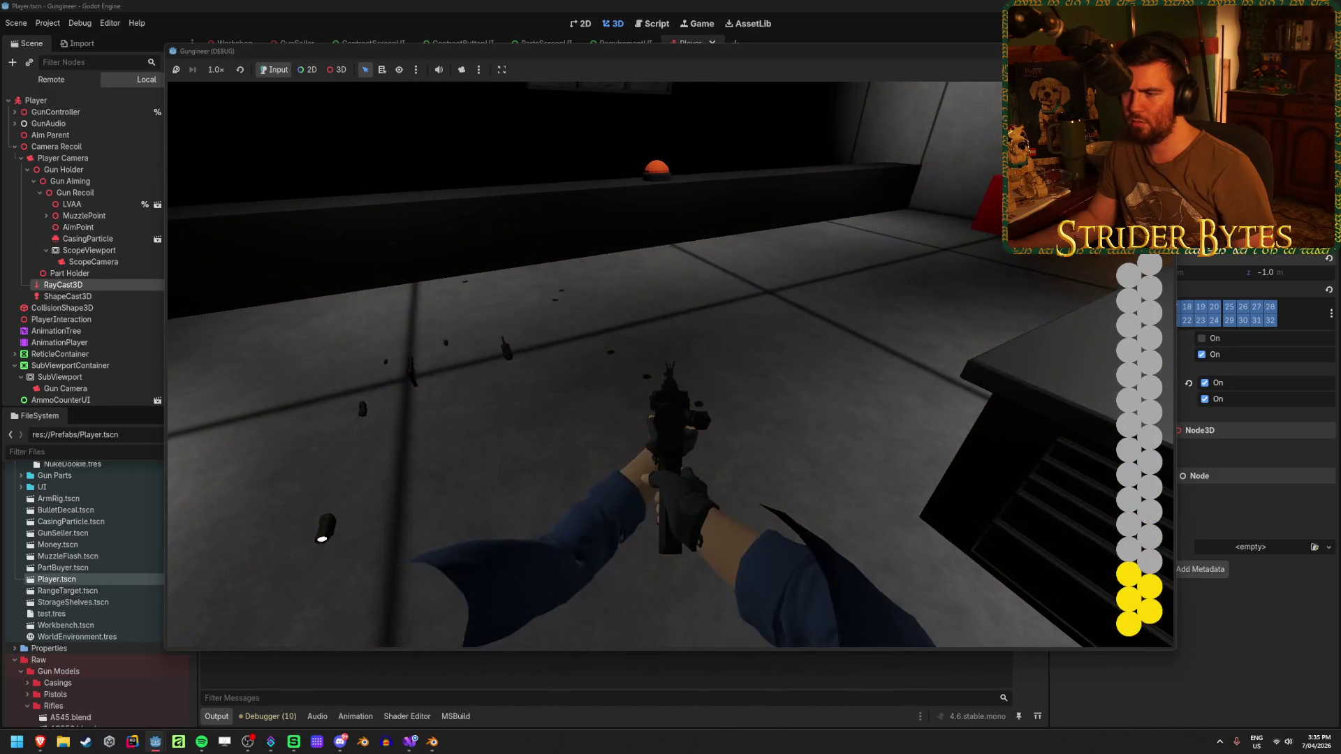
left_click(671, 365)
left_click(670, 365)
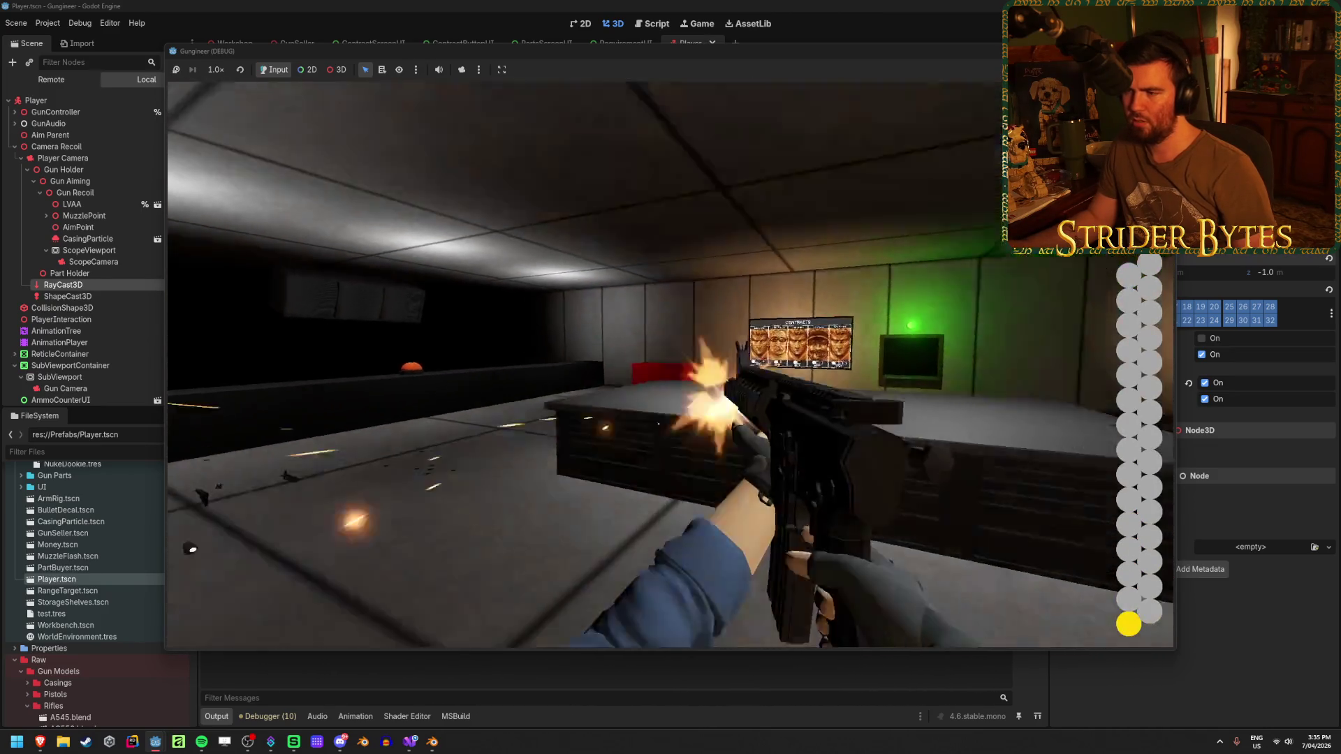
left_click(671, 365)
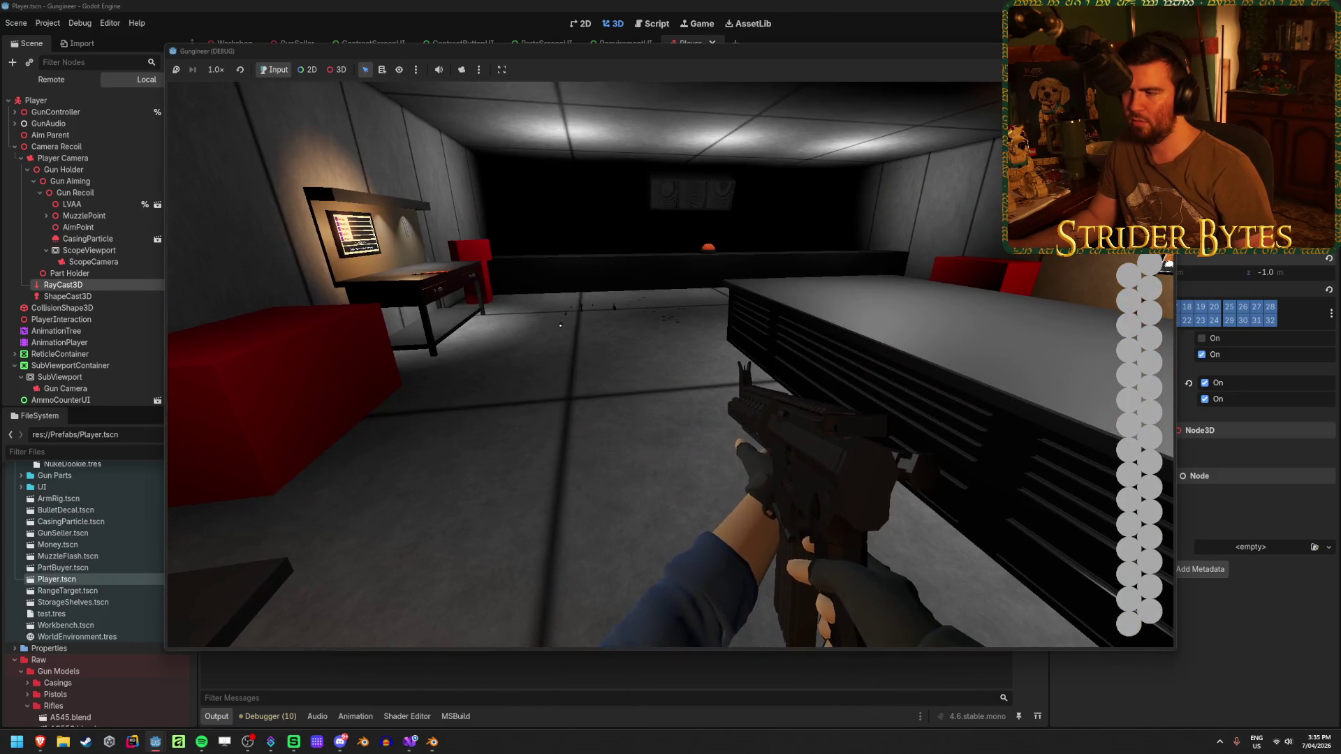
key("r")
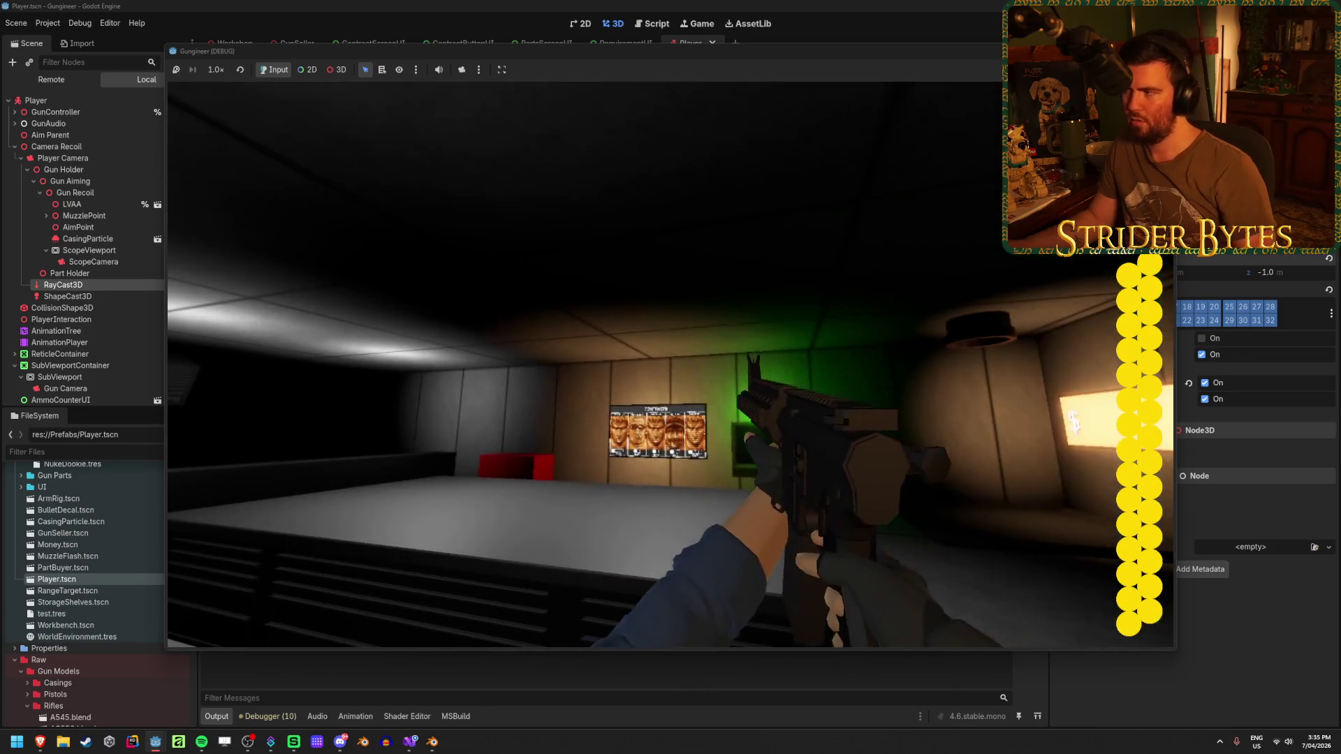
key("F8")
left_click_drag(617, 401, 616, 402)
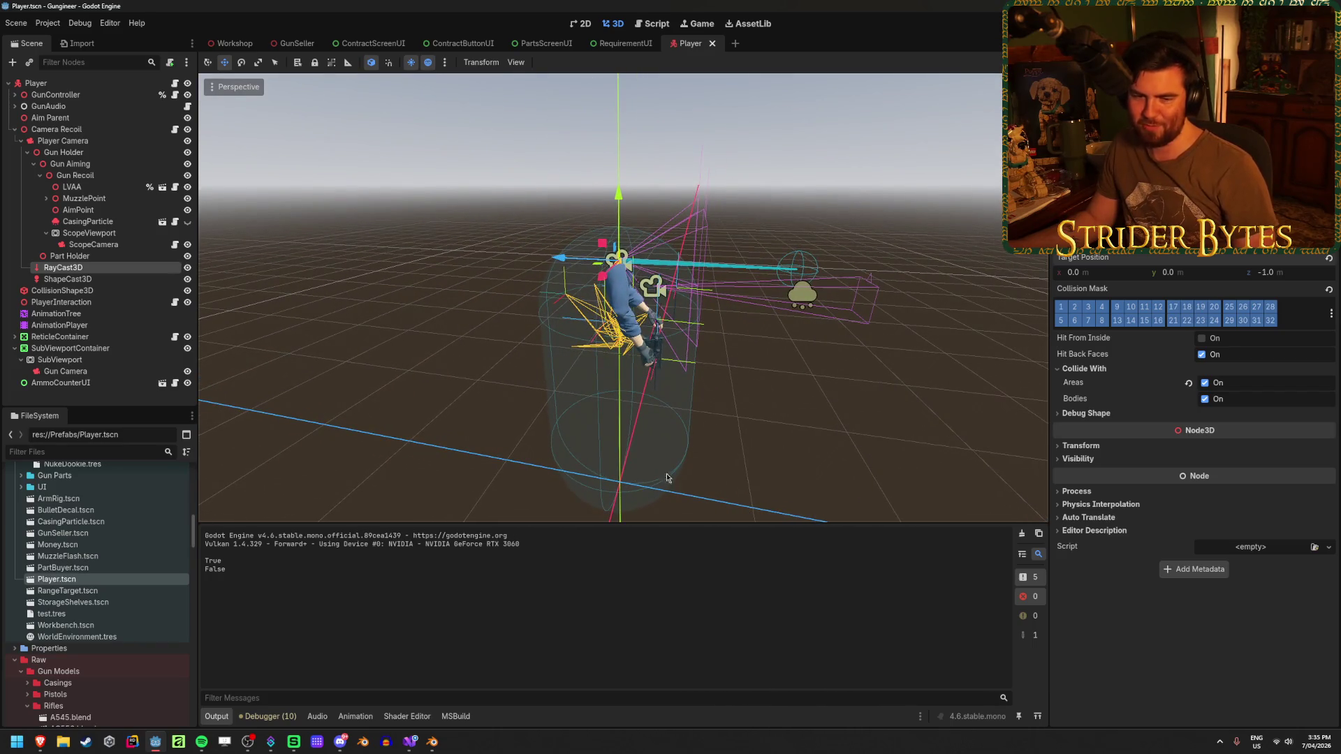
Collapse the Camera Recoil branch in the Player scene tree and switch to the GunSeller scene.
left_click(838, 420)
left_click_drag(765, 453, 766, 453)
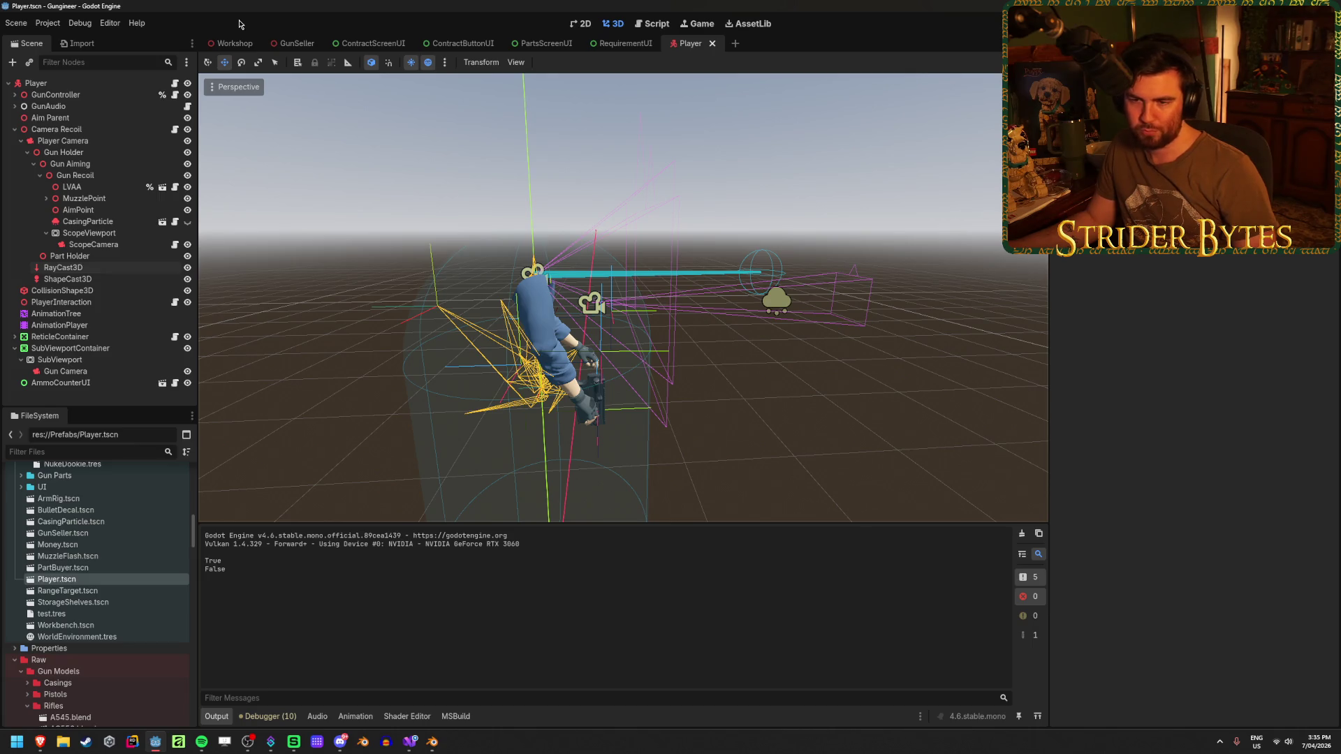
left_click(90, 279)
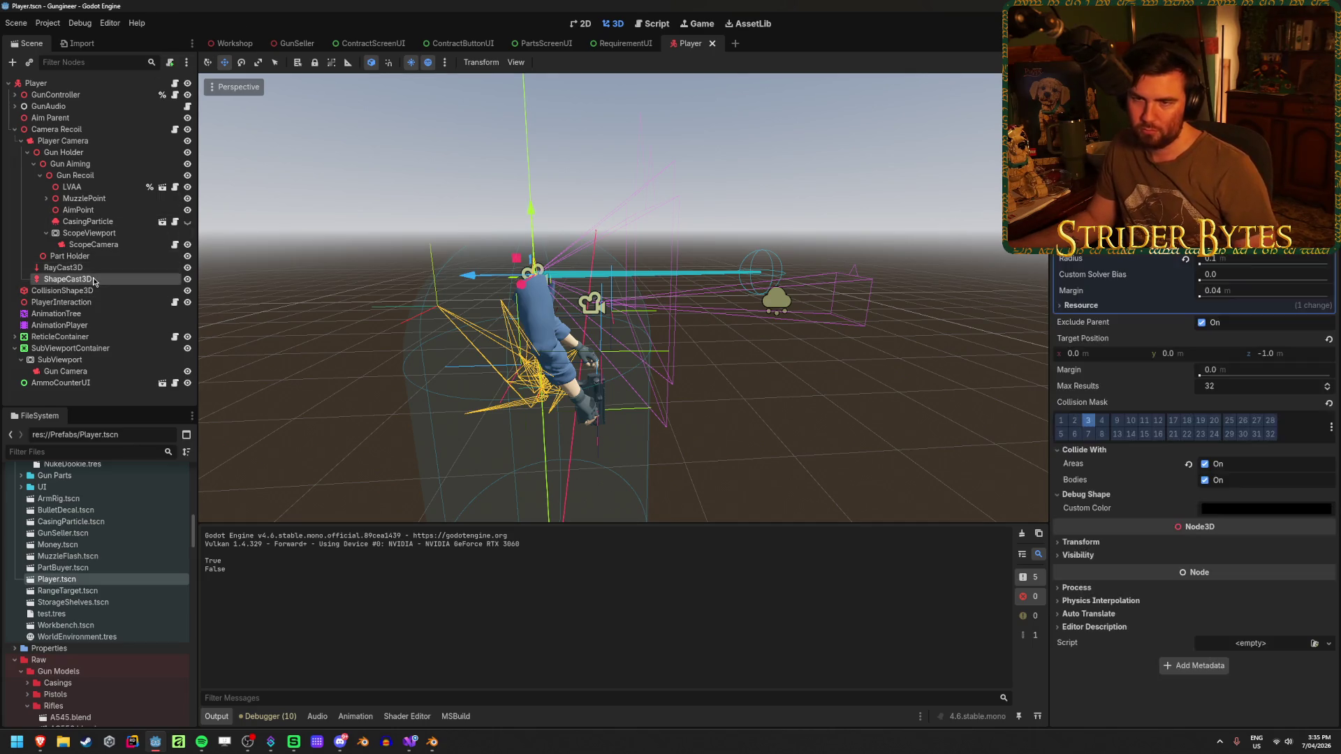
left_click(15, 129)
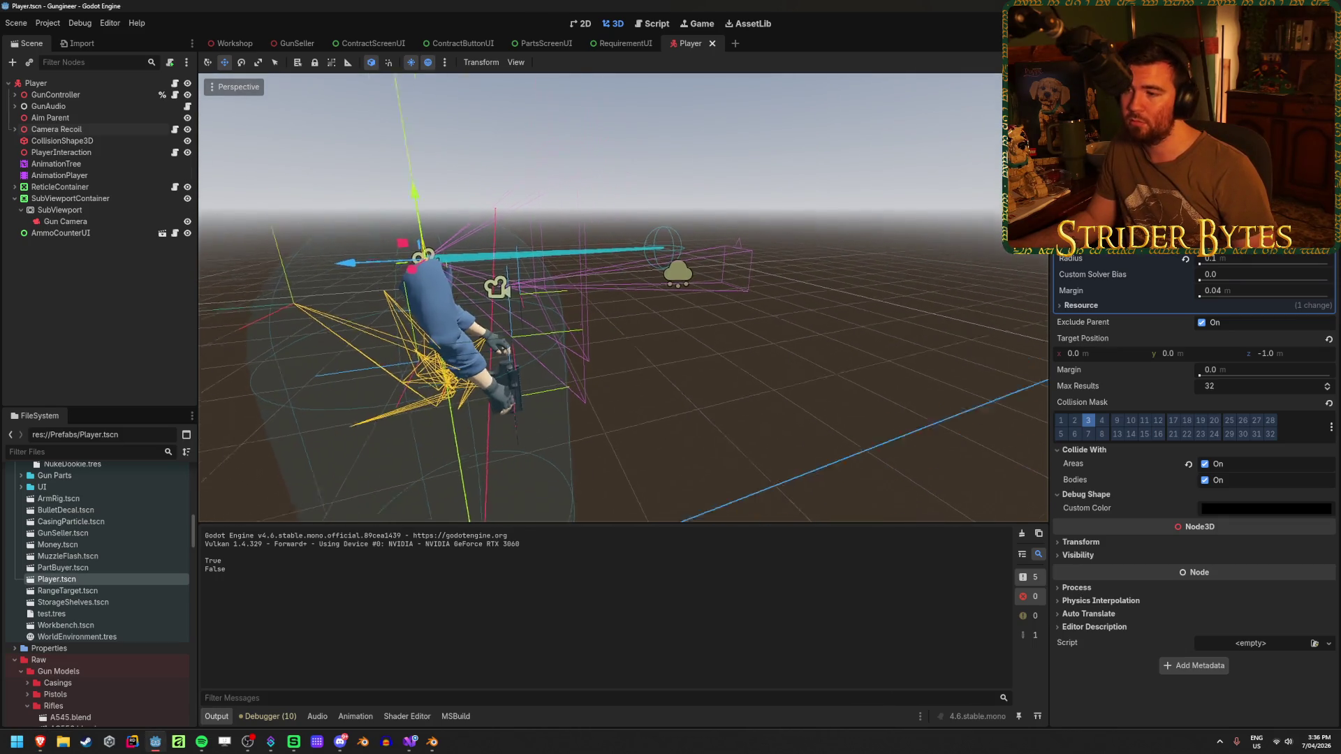
left_click(196, 140)
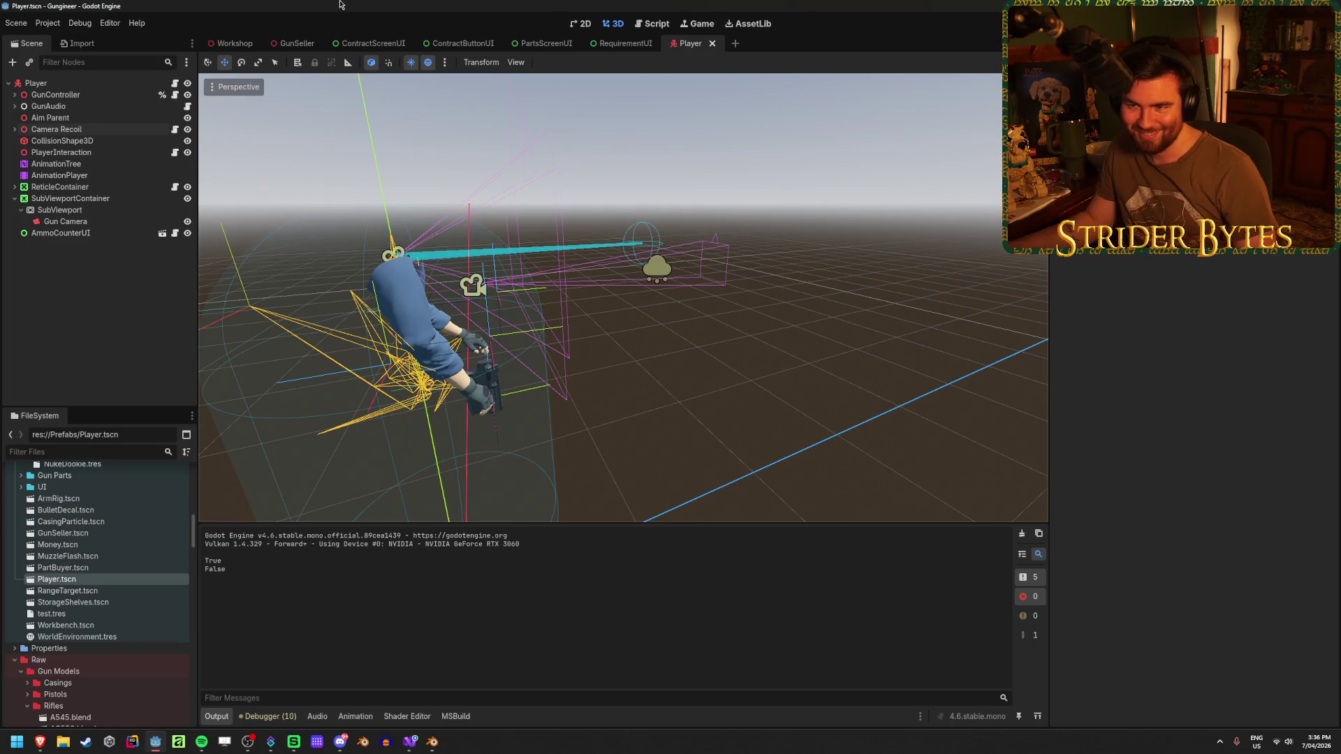
left_click(296, 43)
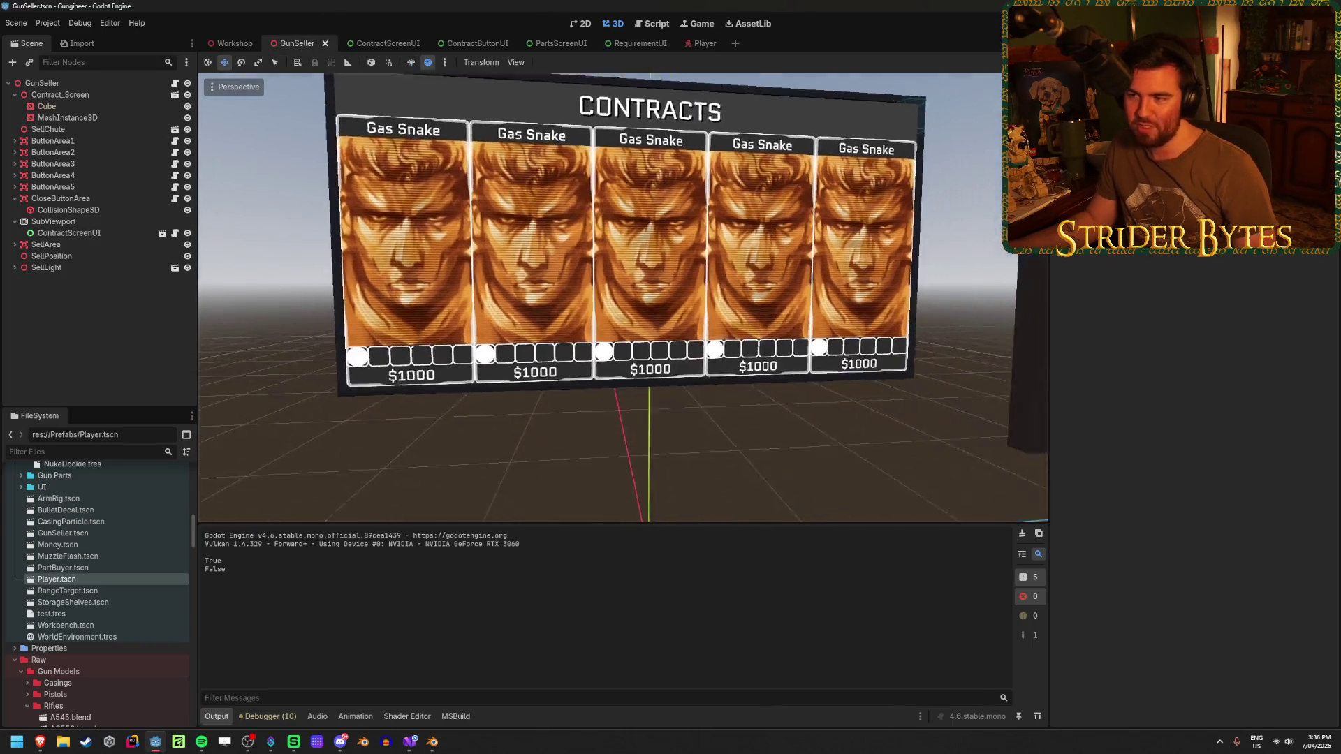
scroll(290, 212, "down", 3)
scroll(289, 213, "up", 1)
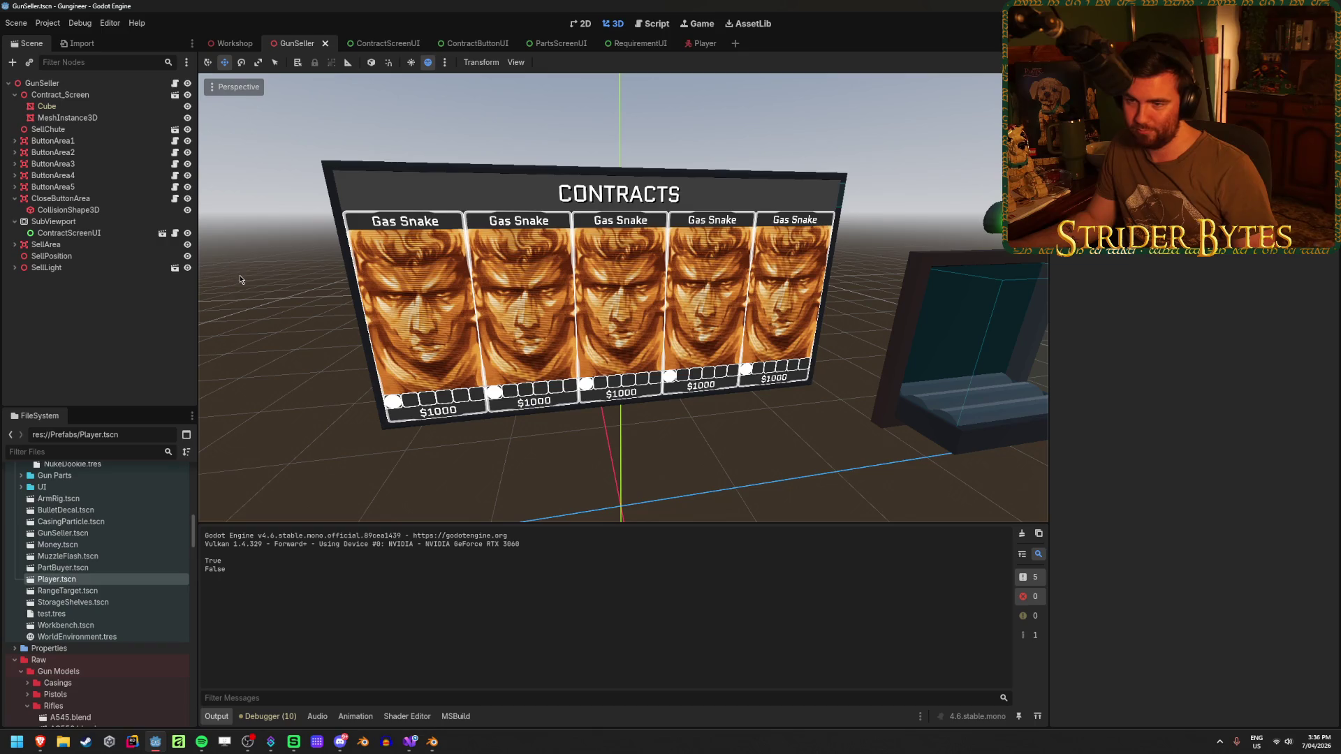
scroll(291, 268, "up", 2)
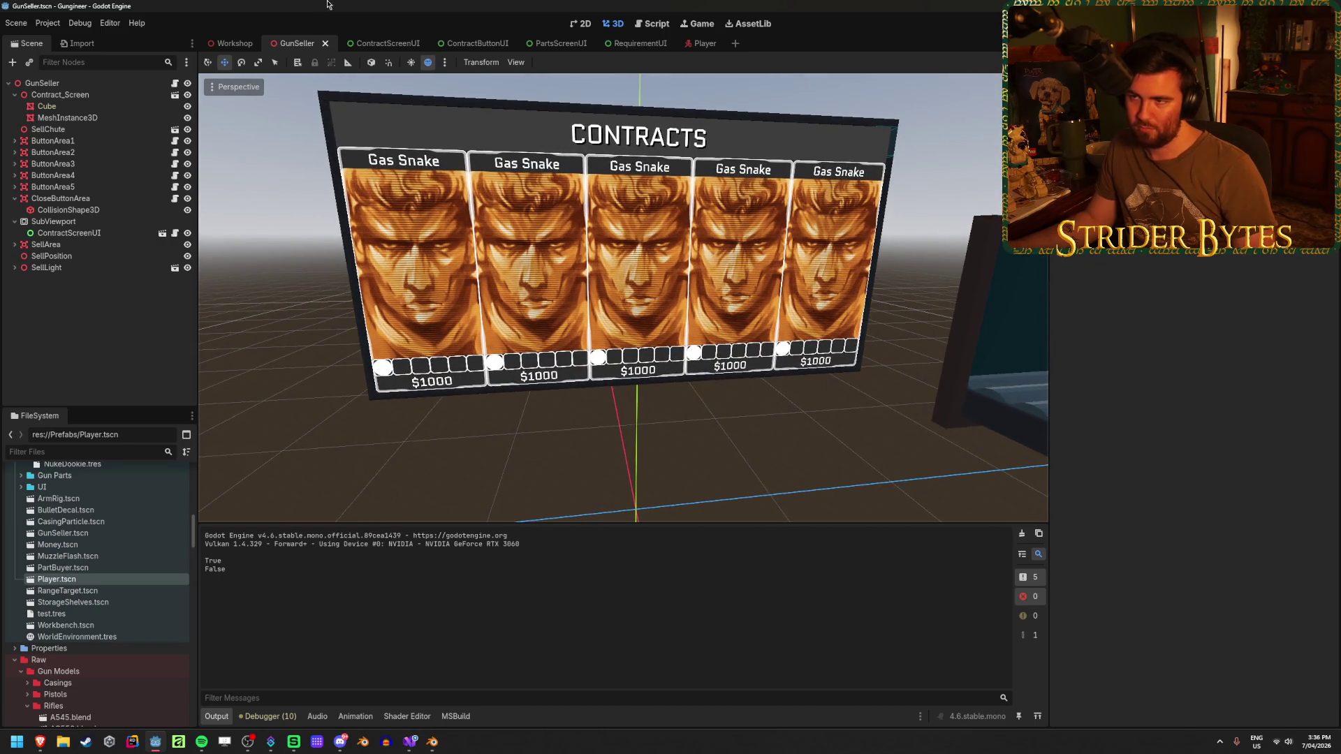
Expand MuzzlePoint in the Player scene and open its MuzzleFlash instance for editing.
left_click(700, 43)
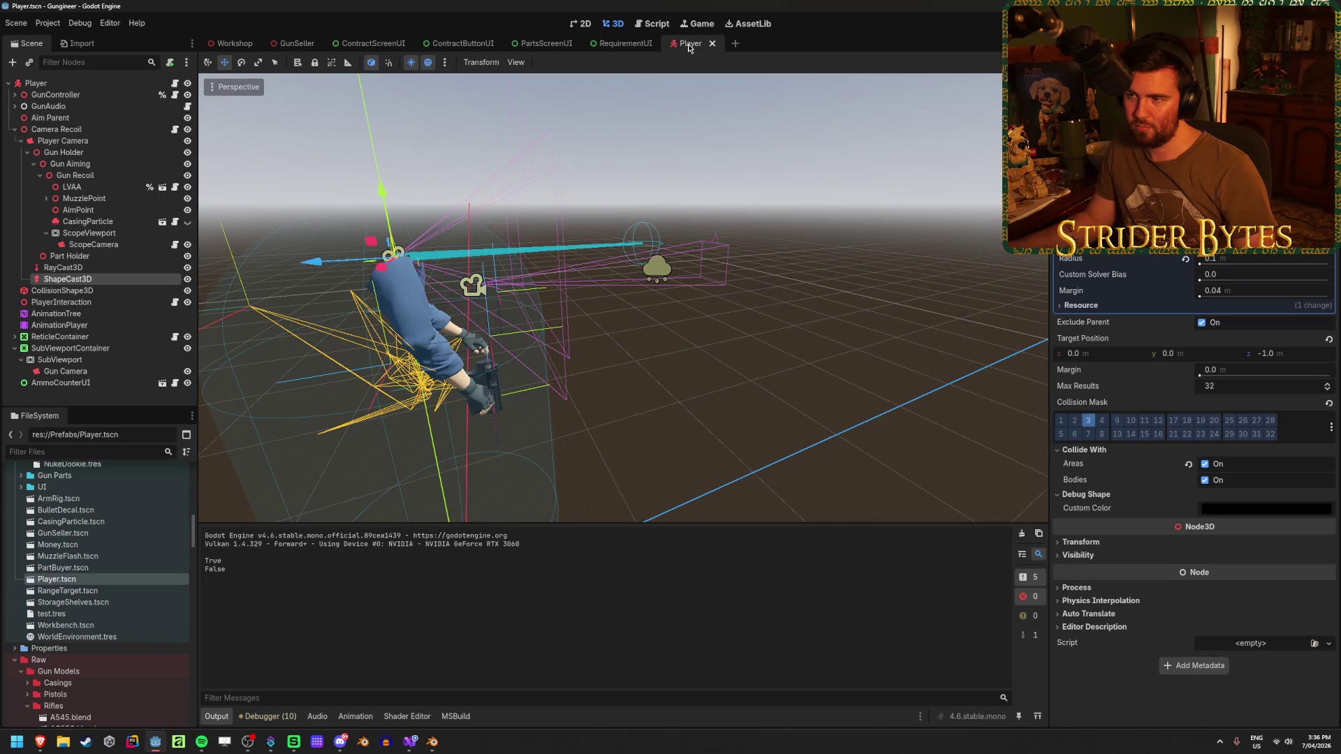
left_click(93, 209)
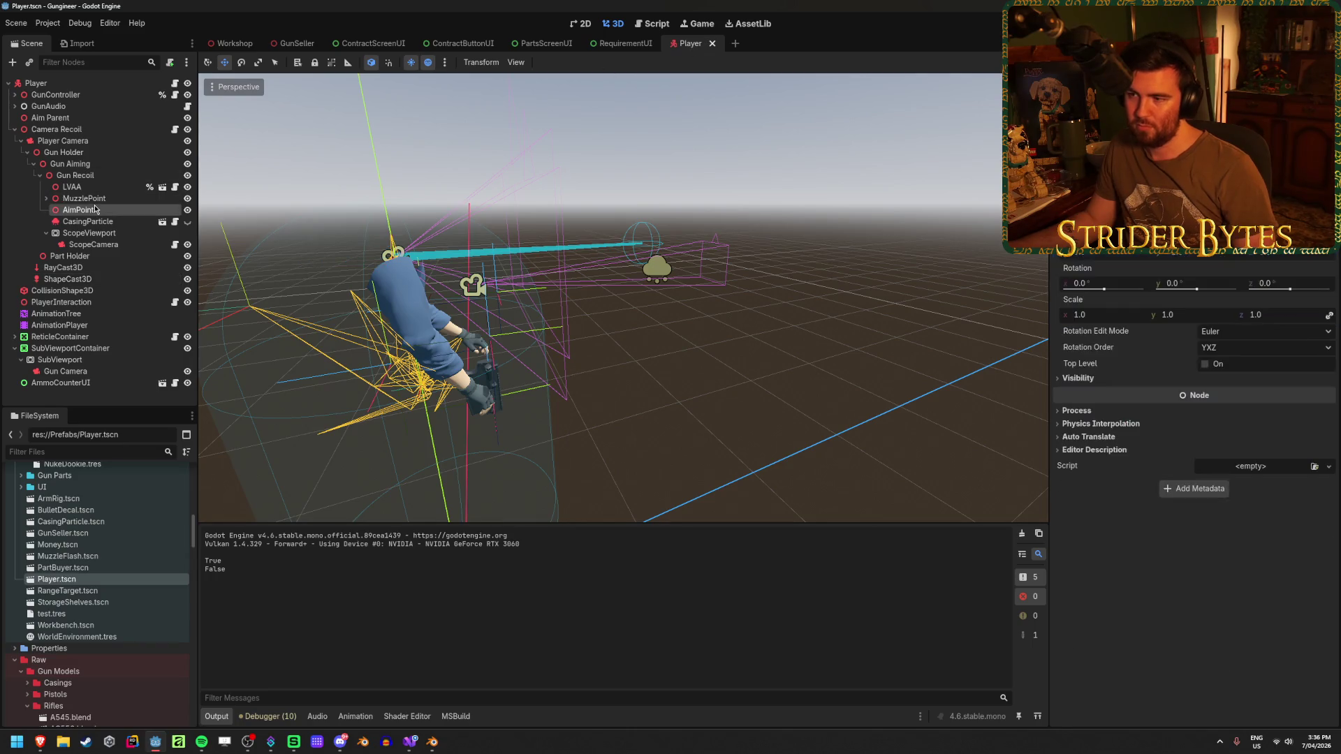
left_click_drag(613, 206, 816, 266)
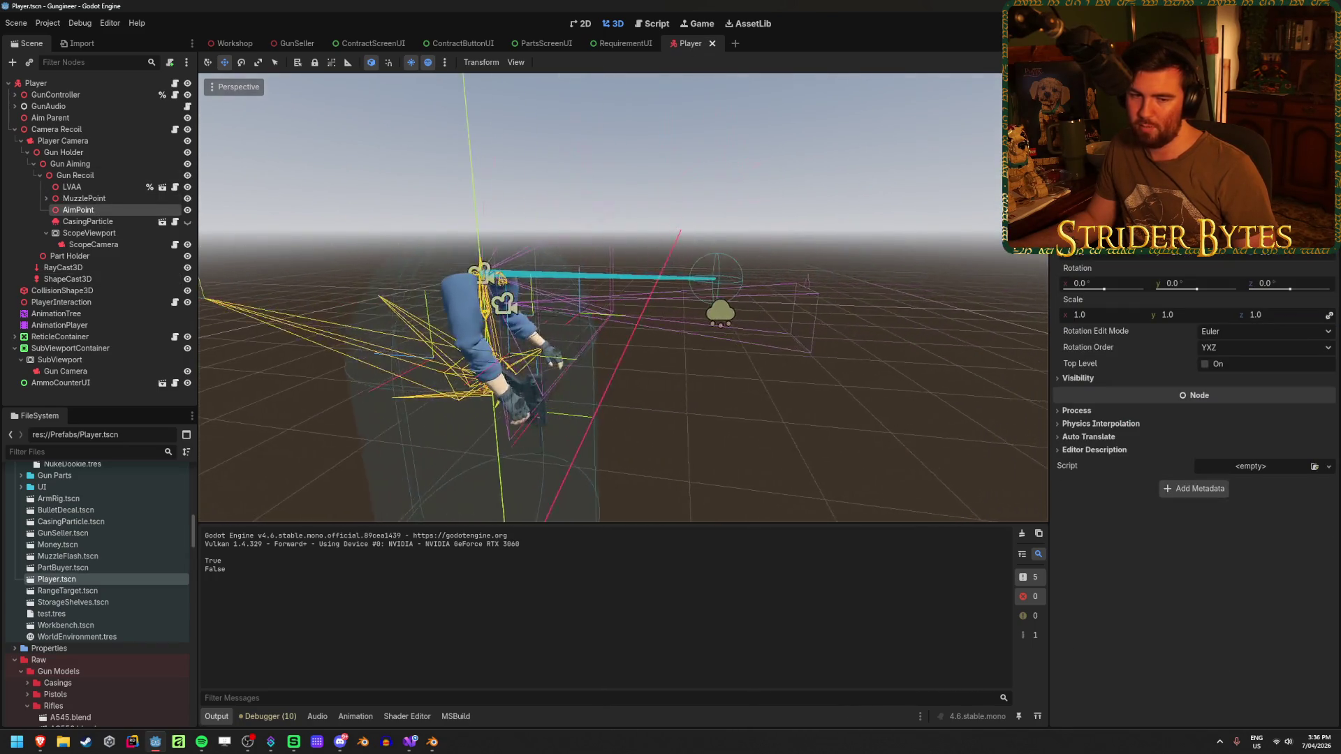
left_click(83, 221)
left_click(63, 199)
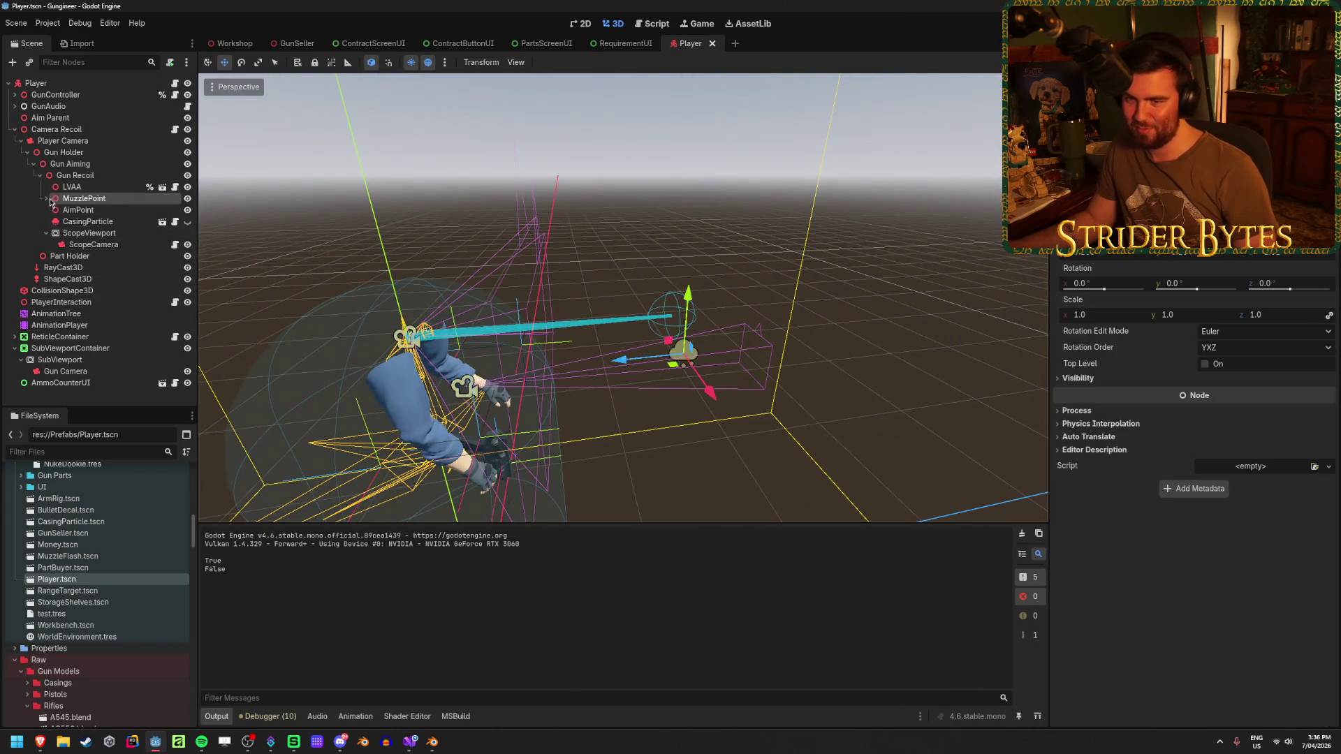
left_click(48, 199)
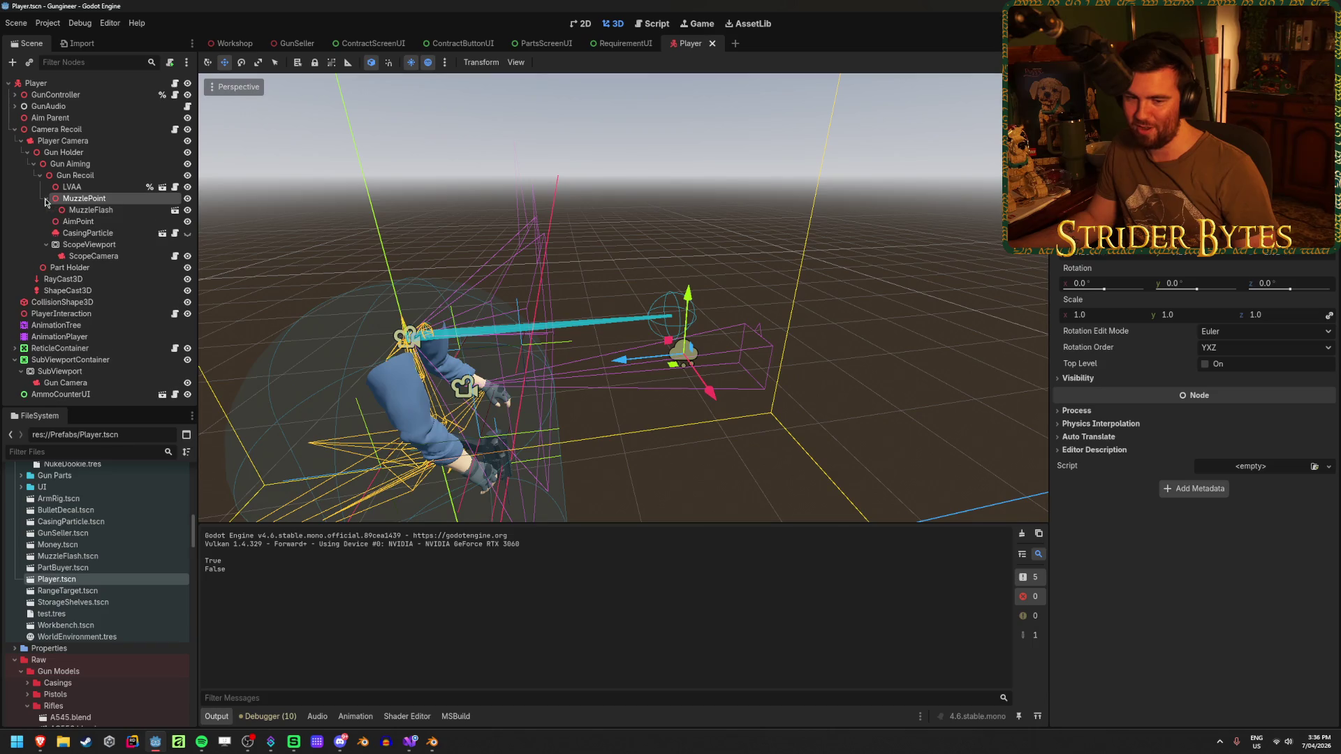
left_click(176, 211)
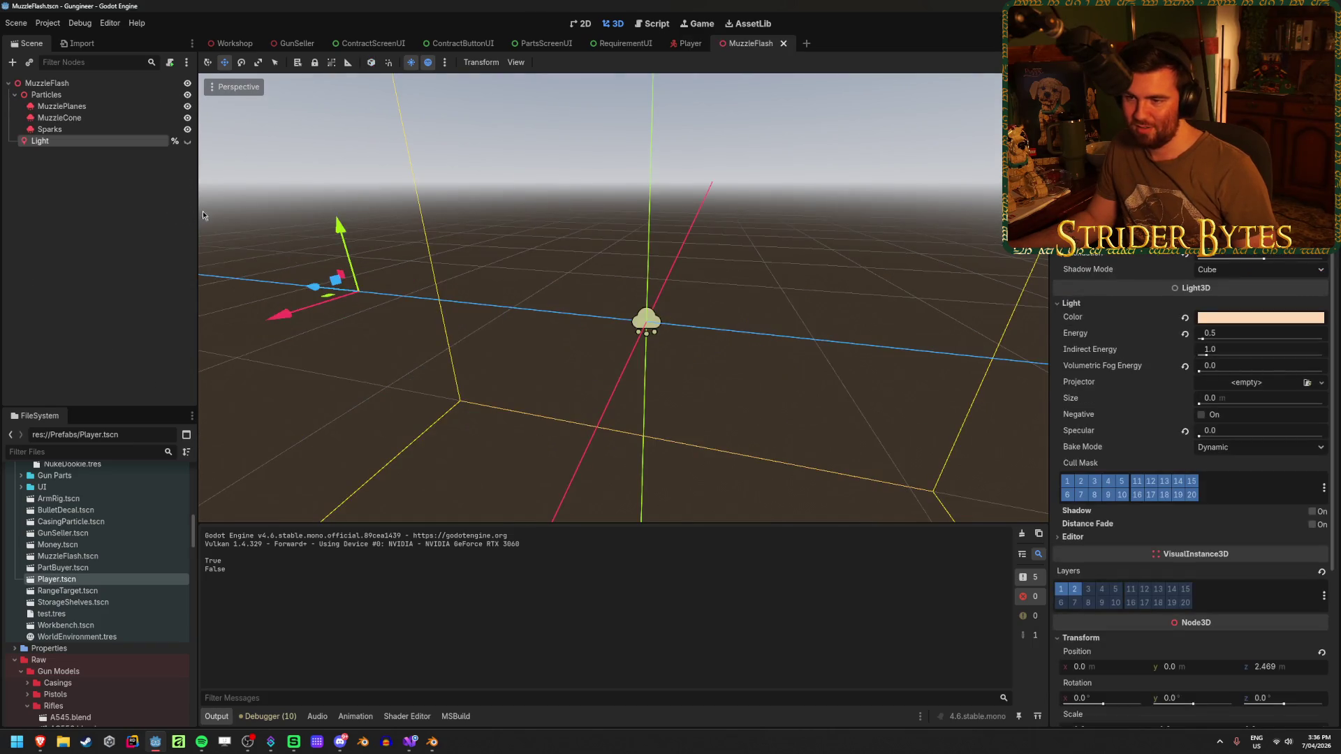
Set the Sparks process material's velocity Direction z to -1.0 and save the MuzzleFlash scene.
left_click(85, 128)
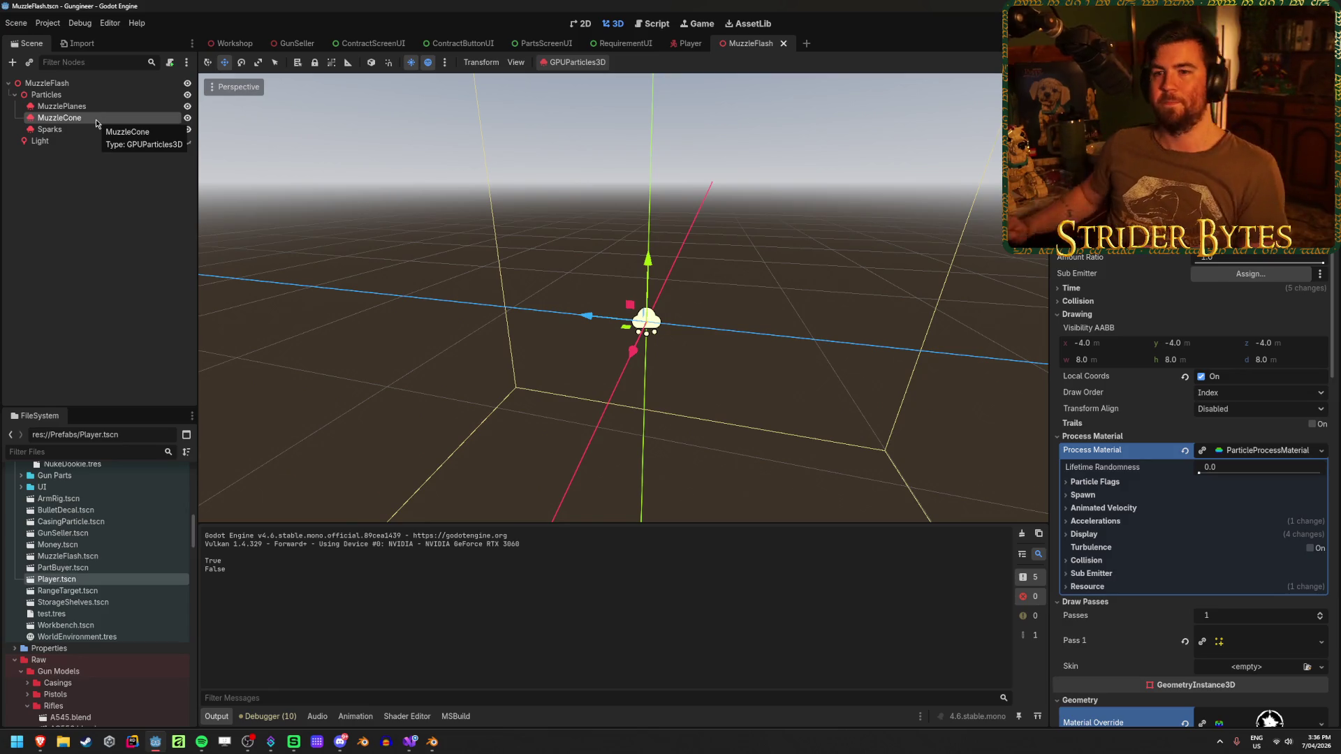
left_click(86, 128)
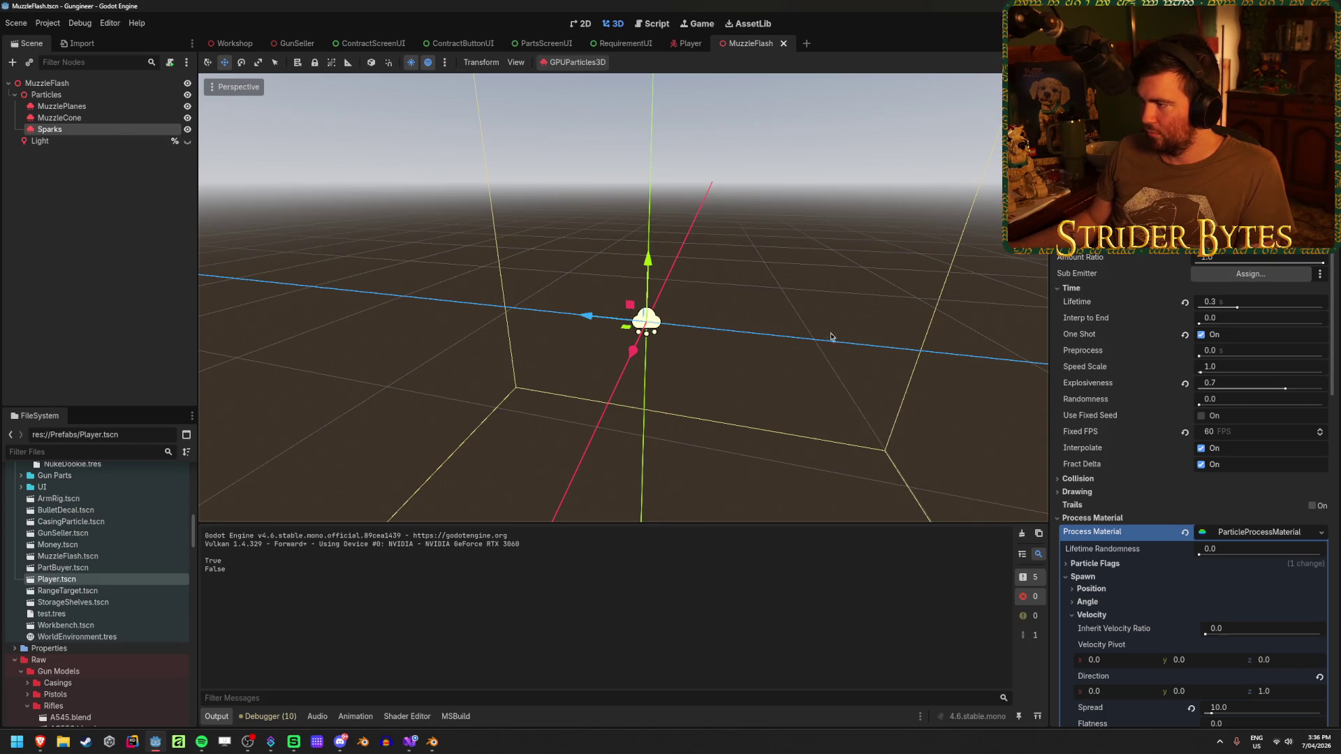
scroll(1152, 389, "down", 2)
scroll(1132, 385, "down", 5)
scroll(1131, 387, "down", 5)
scroll(1130, 389, "down", 5)
scroll(1127, 391, "down", 5)
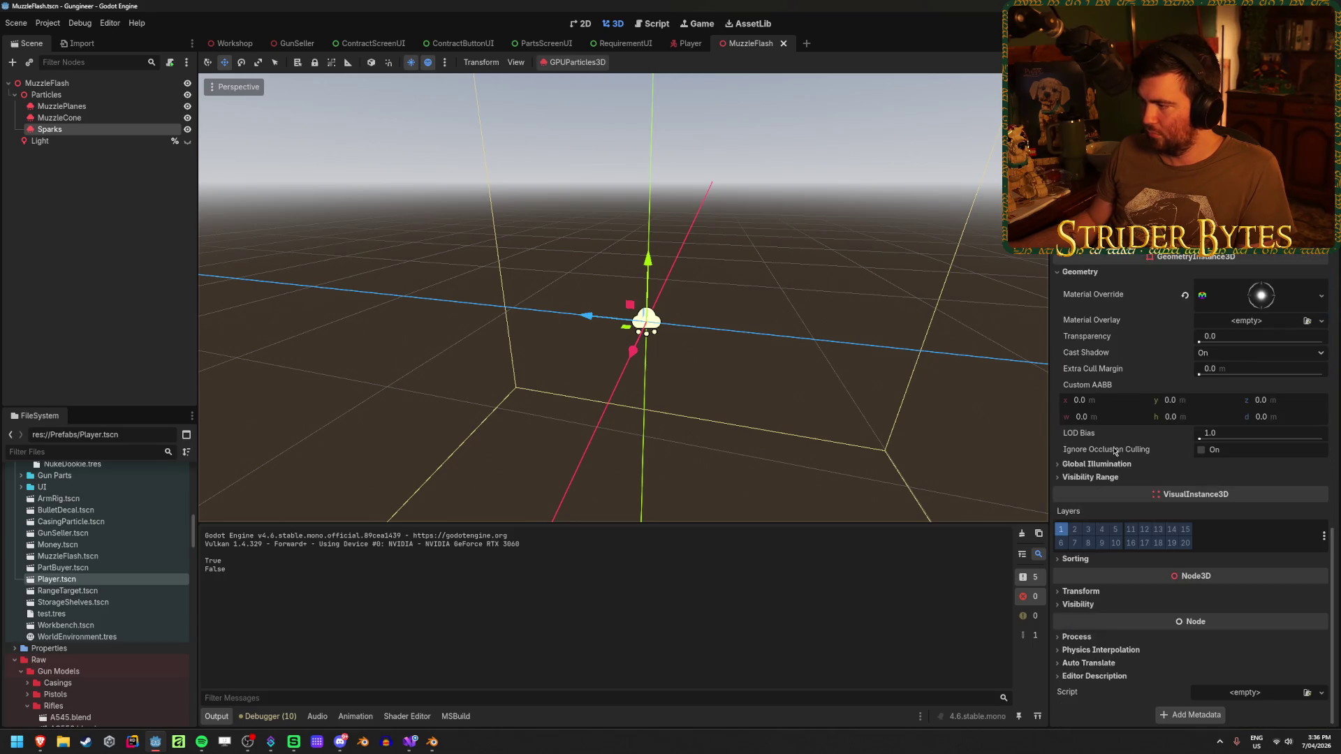
scroll(1100, 388, "up", 5)
scroll(1110, 414, "up", 5)
scroll(1126, 442, "up", 5)
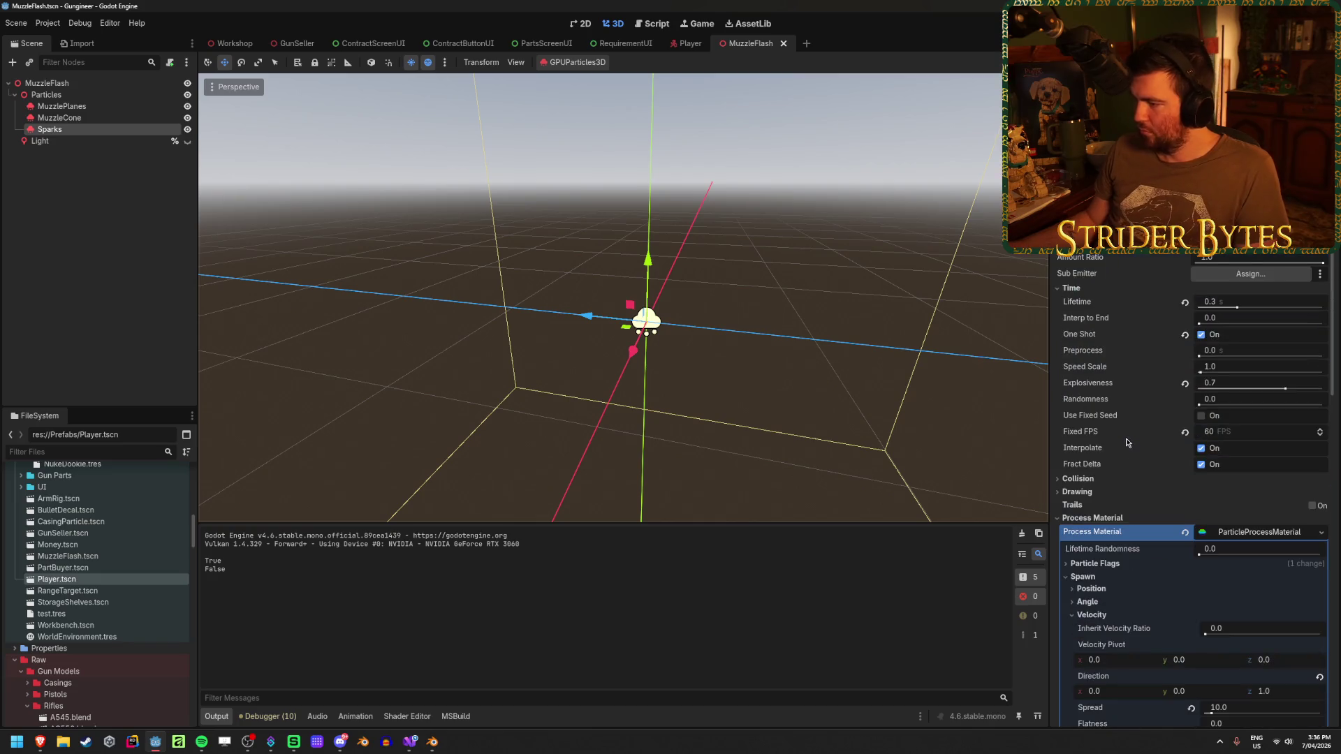
left_click(1092, 517)
scroll(1113, 470, "down", 3)
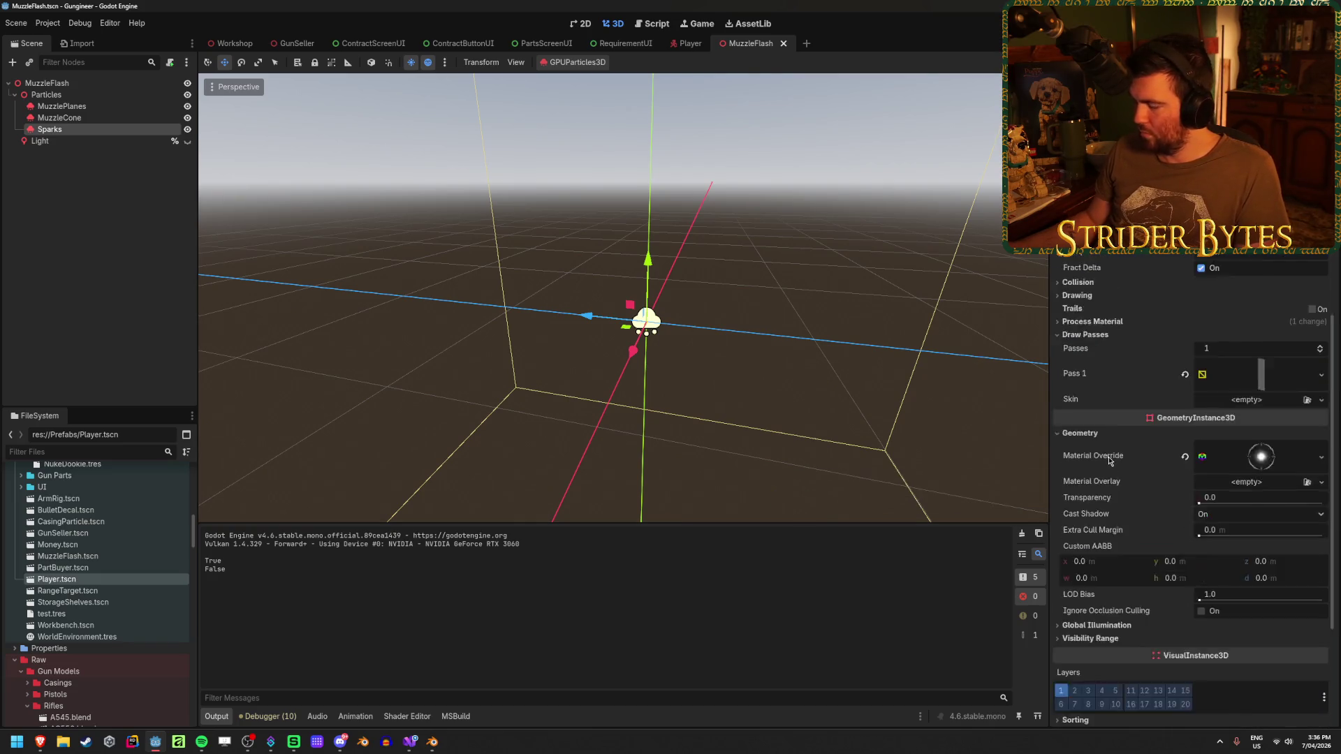
scroll(1108, 458, "down", 2)
scroll(1107, 455, "up", 3)
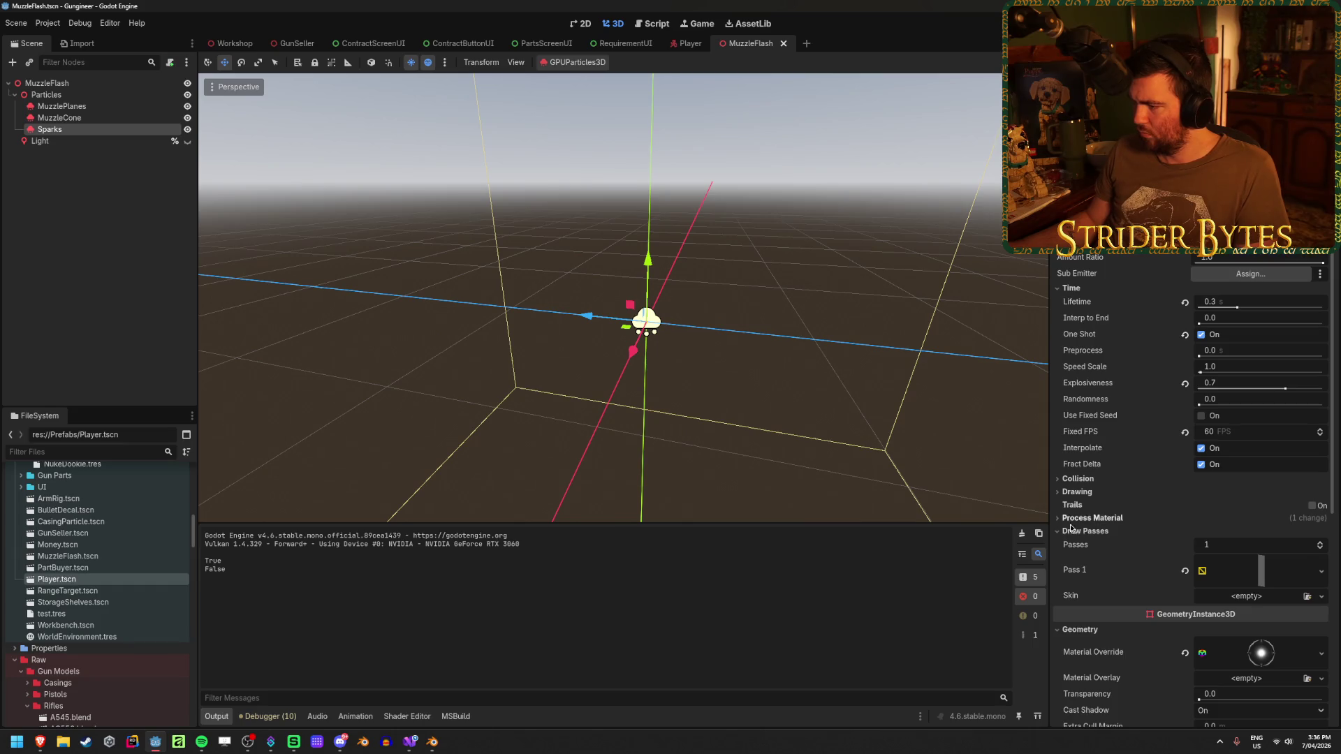
left_click(1079, 493)
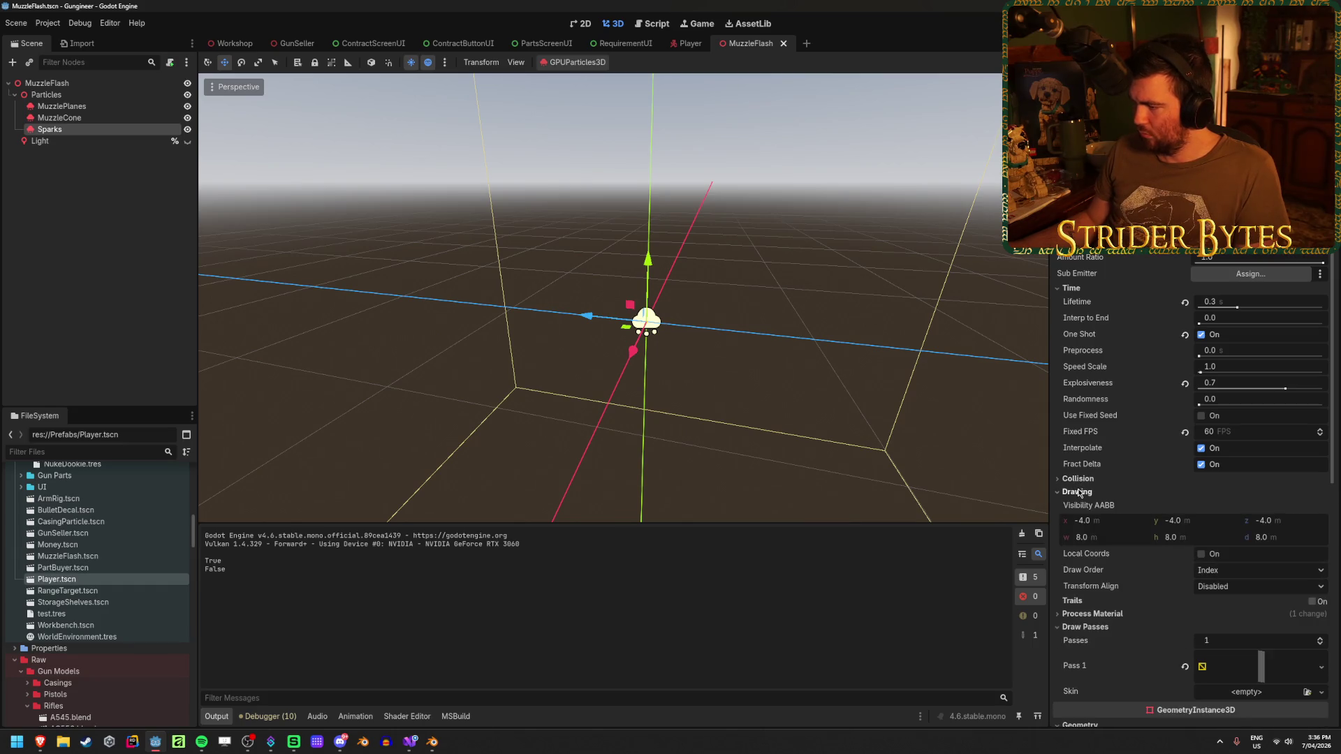
left_click(1079, 492)
left_click(1089, 521)
scroll(1100, 414, "down", 2)
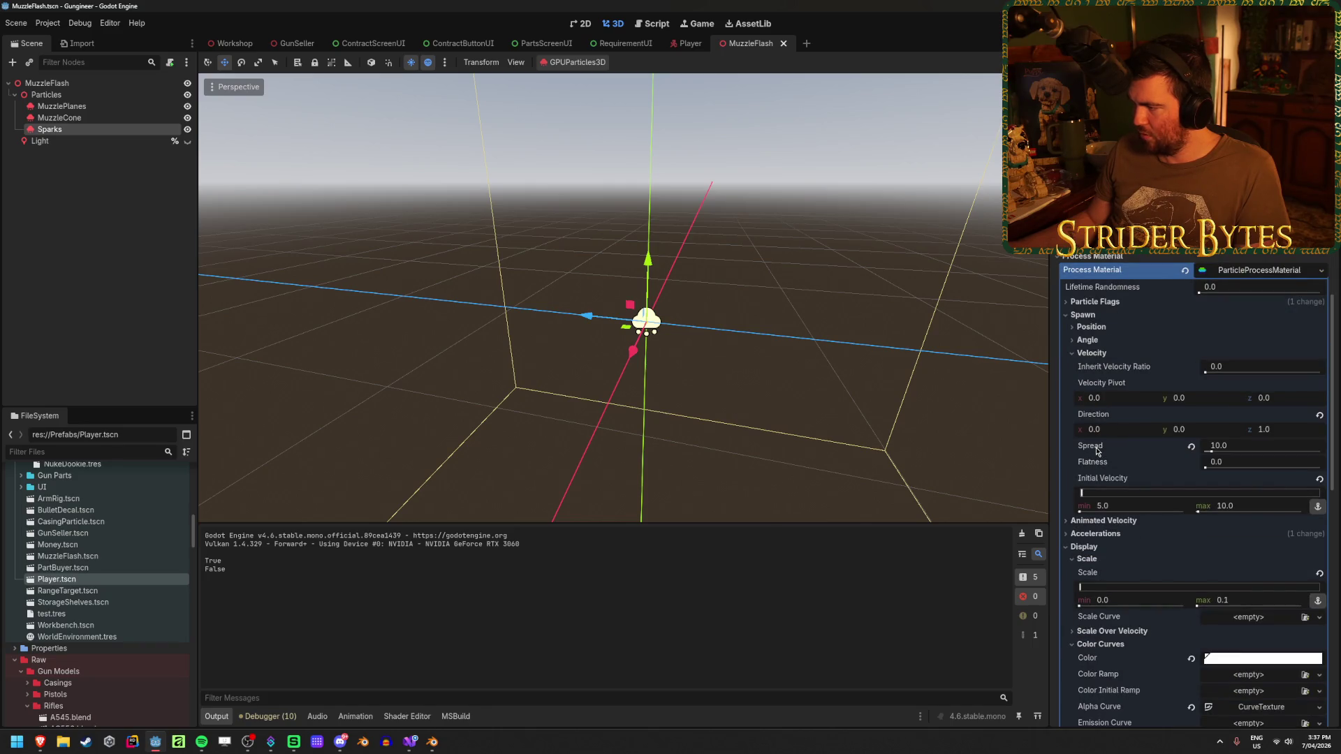
left_click(1275, 430)
type("-1")
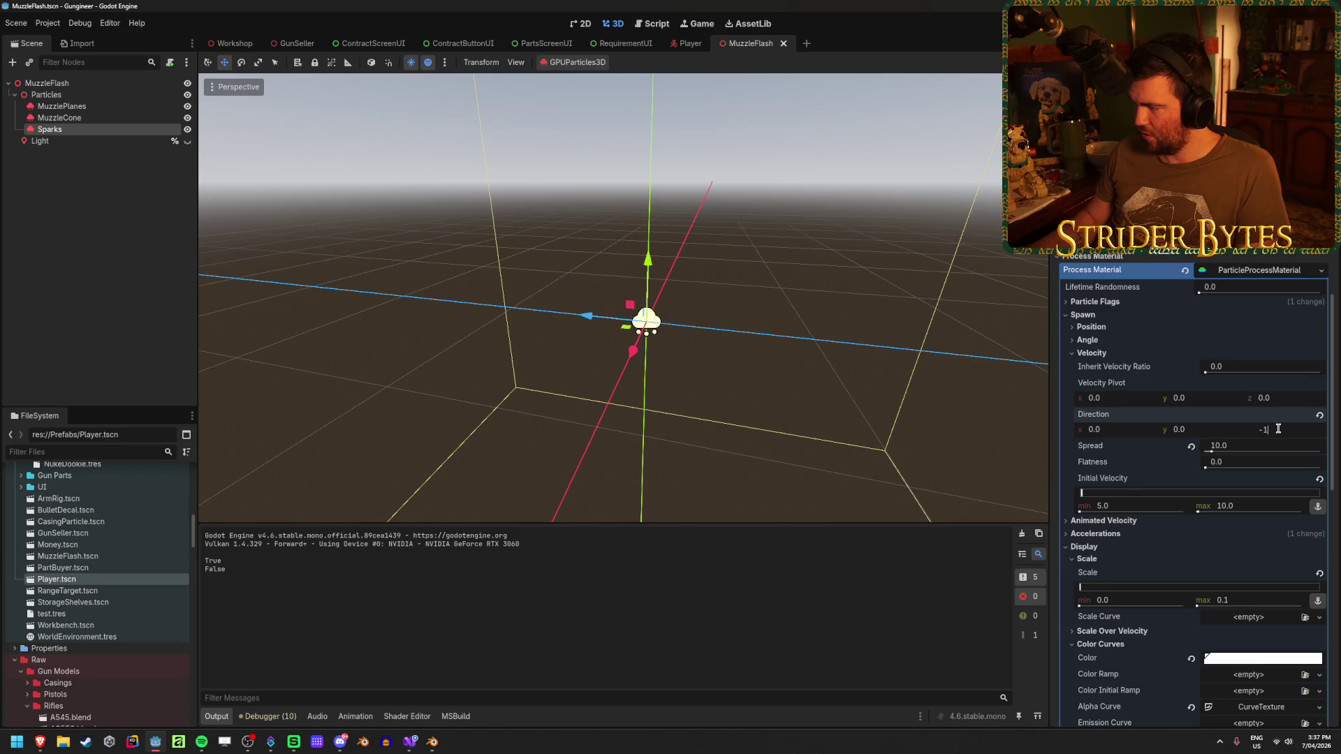
key("Return")
key("ctrl+s")
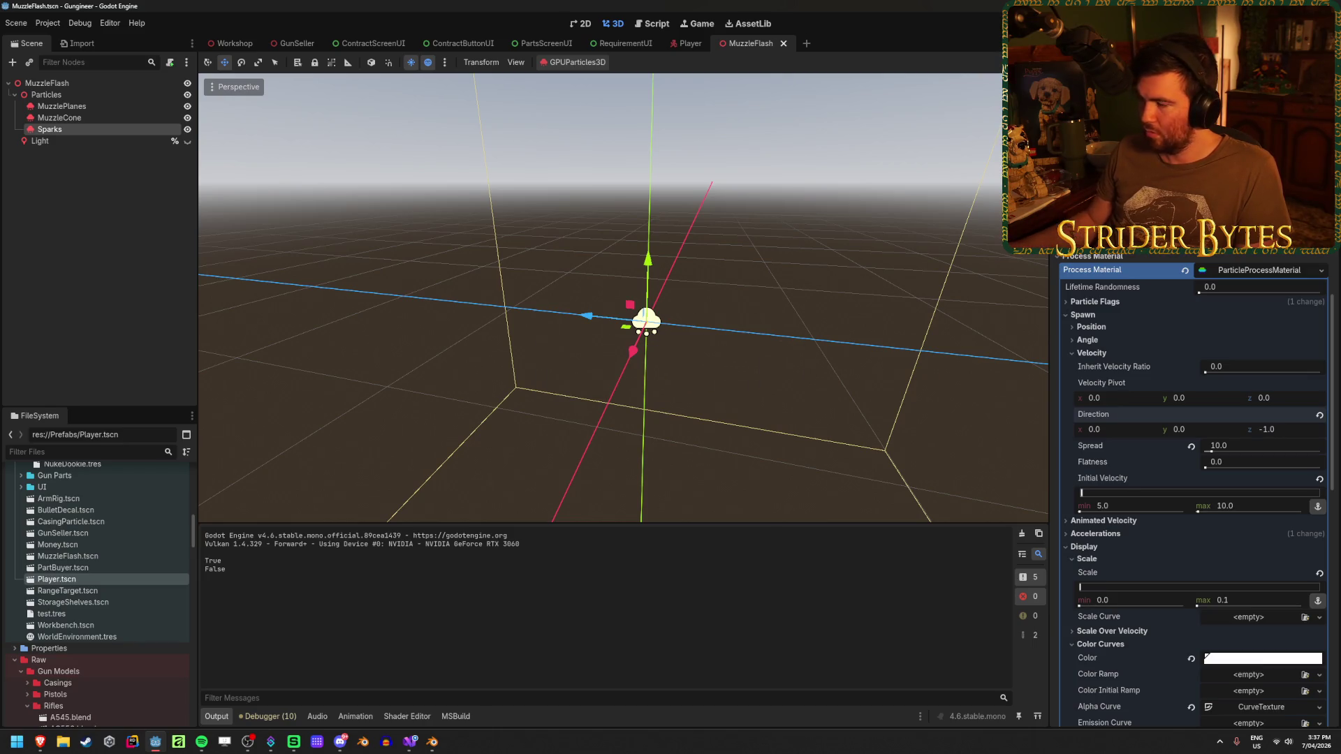
Run the game, test-fire the rifle to watch the sparks, stop, and select the Light node.
key("F5")
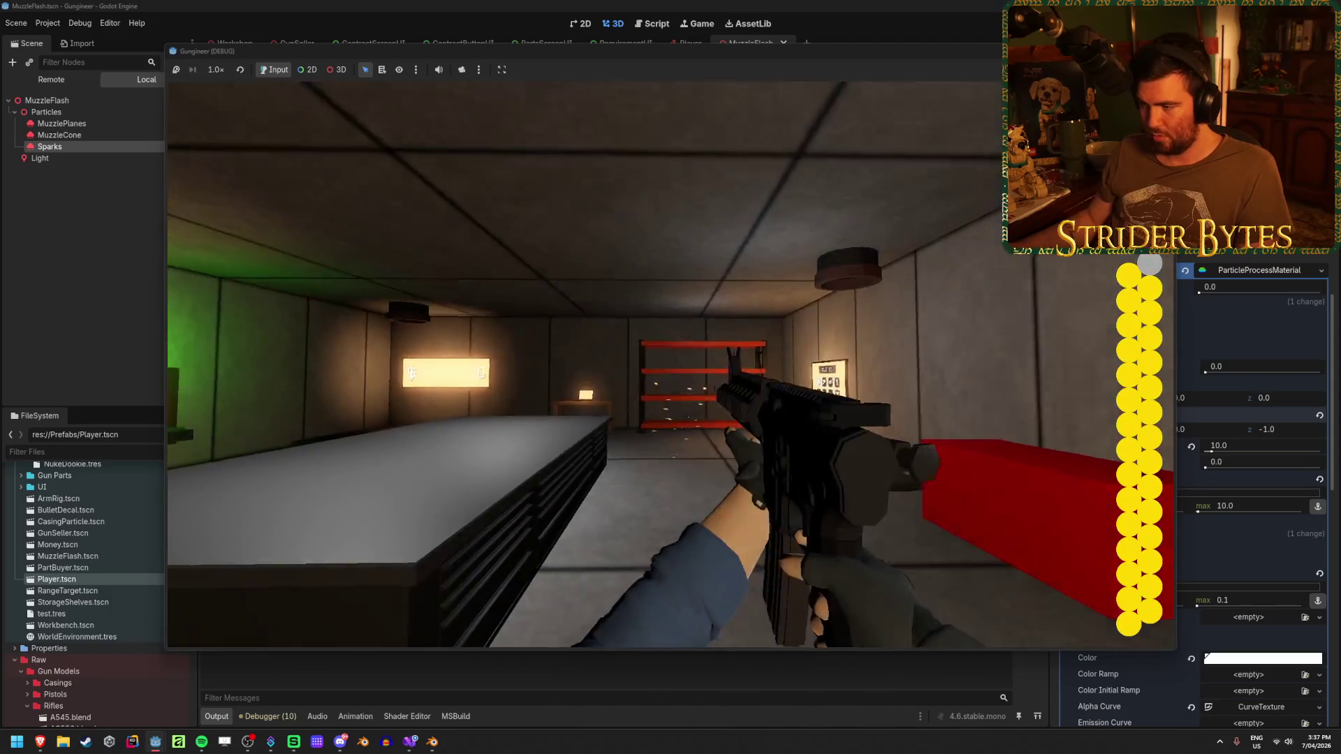
left_click(671, 366)
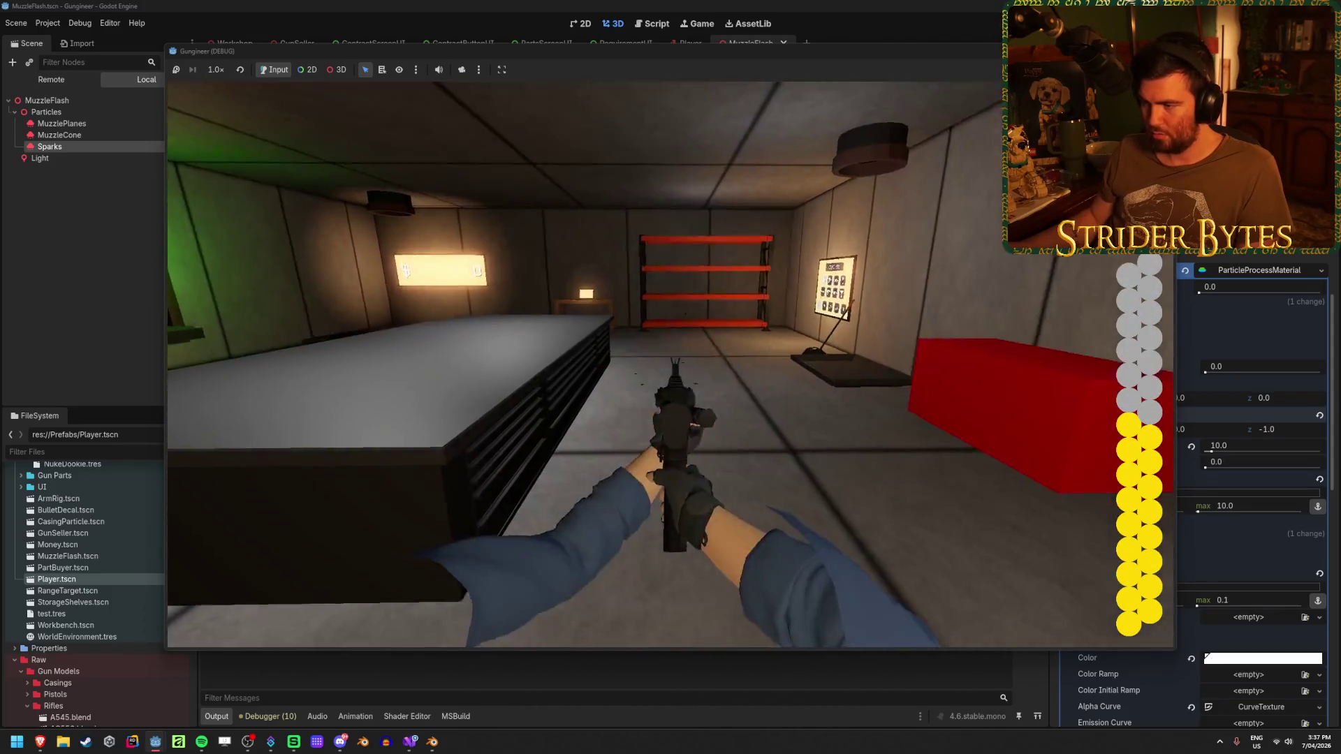
left_click(671, 366)
left_click(670, 366)
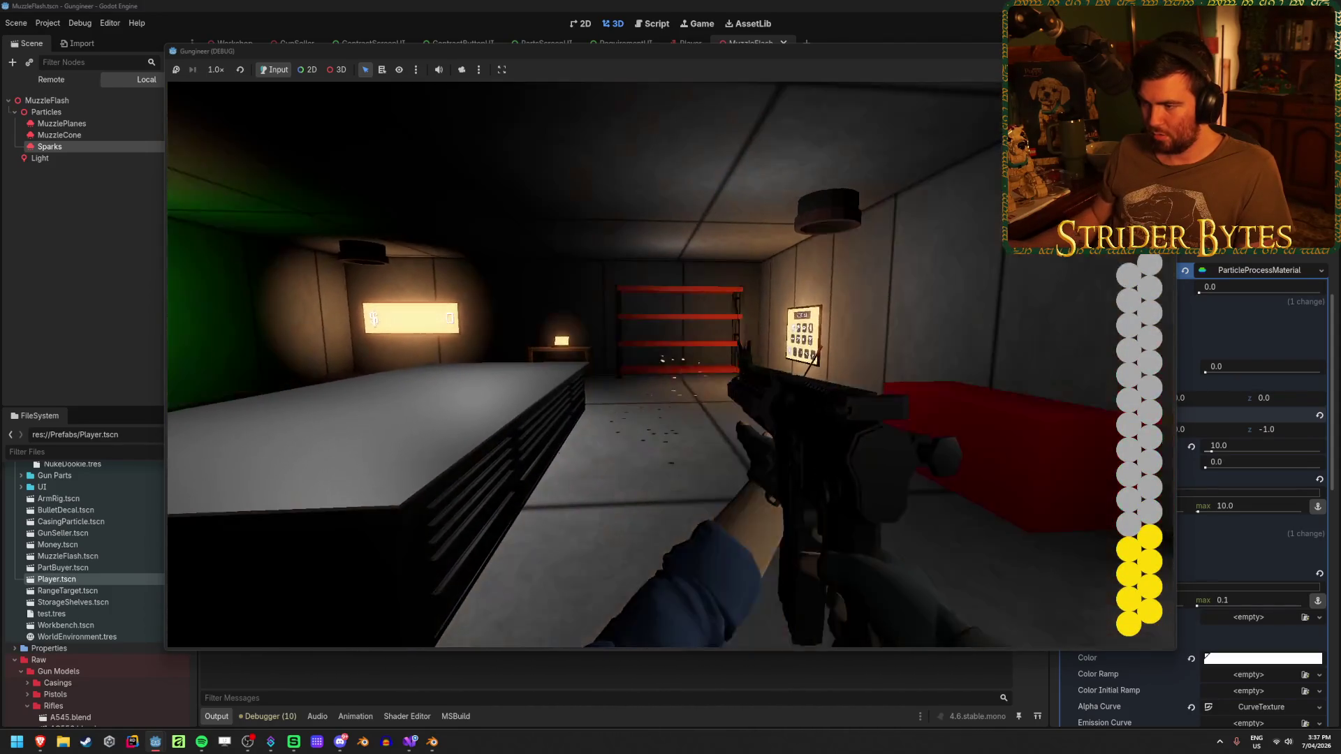
left_click(670, 366)
left_click(670, 365)
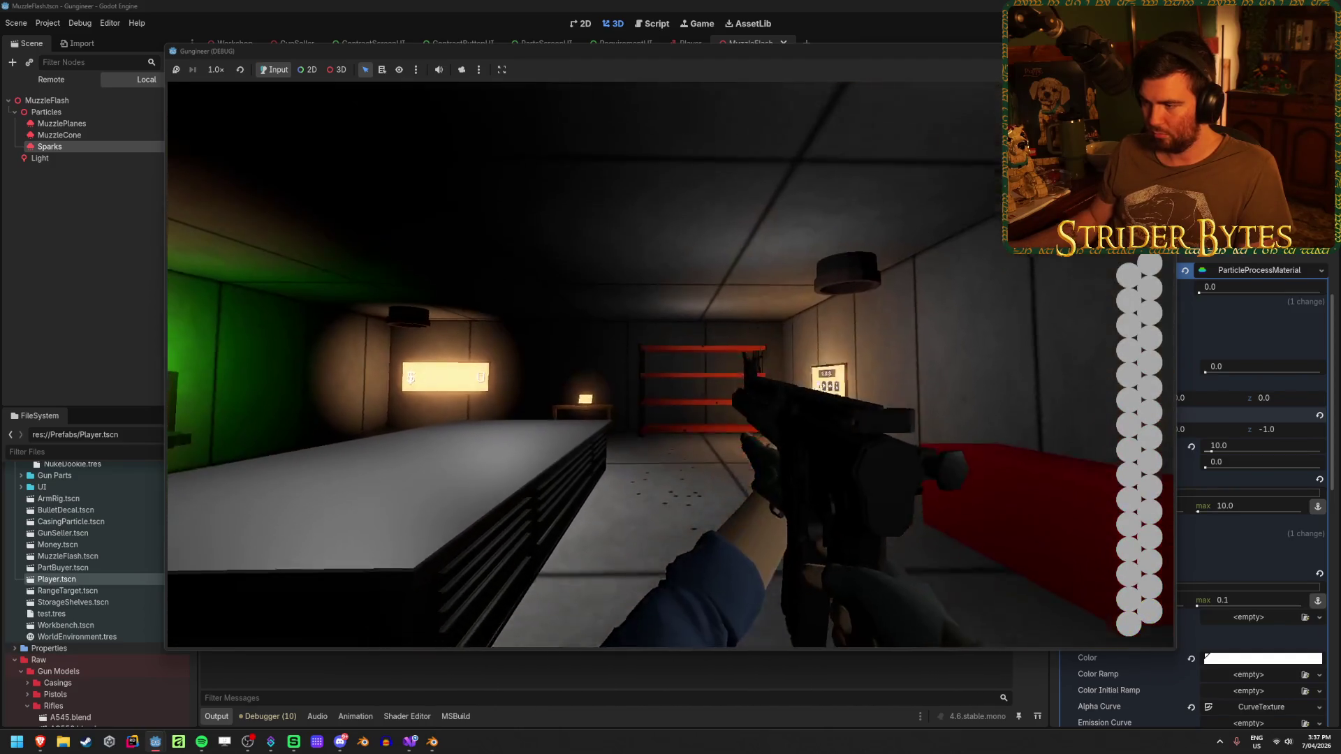
key("F8")
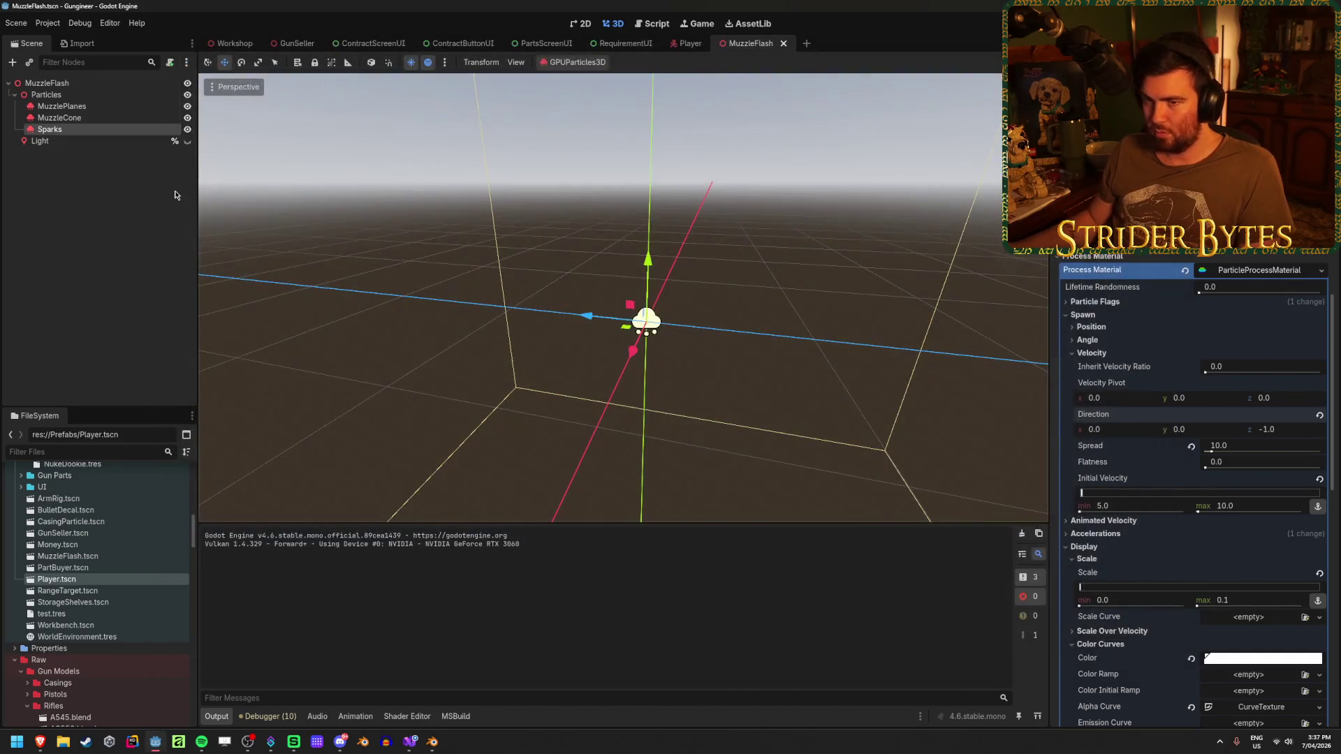
left_click(126, 142)
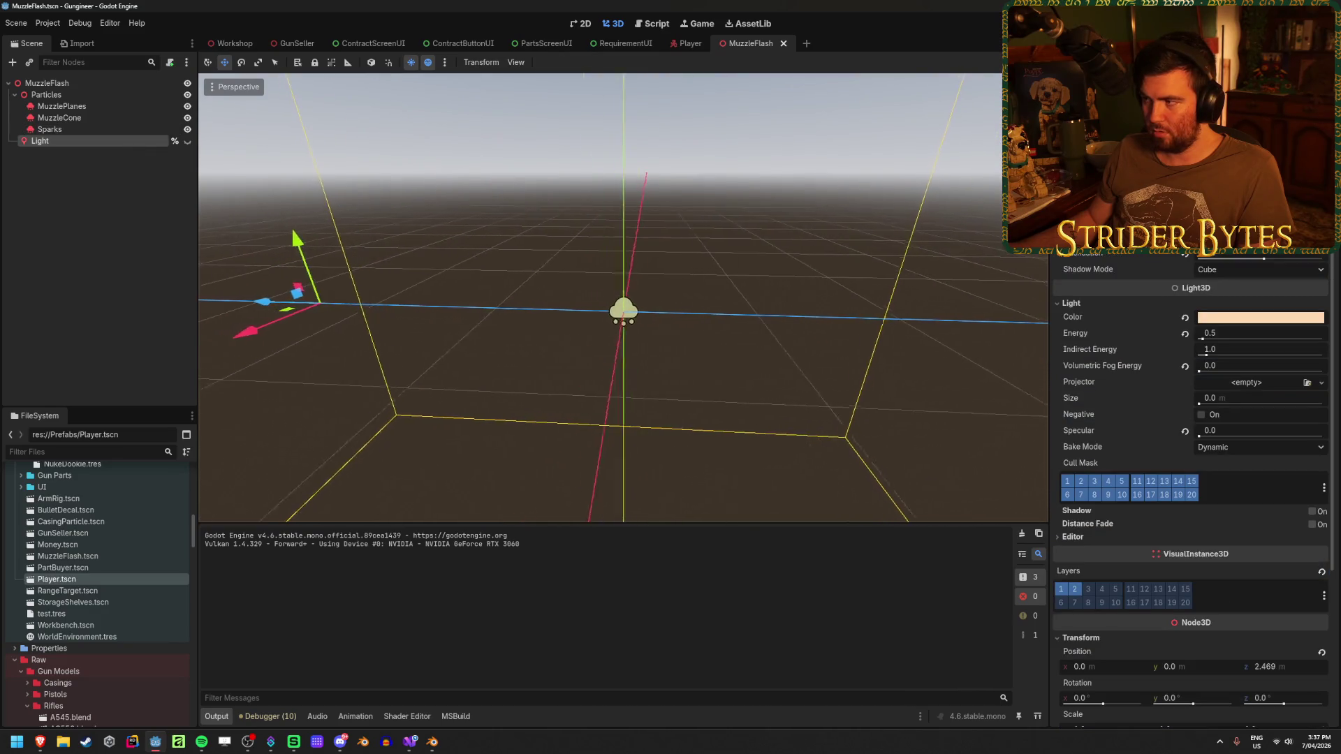
scroll(1179, 556, "down", 5)
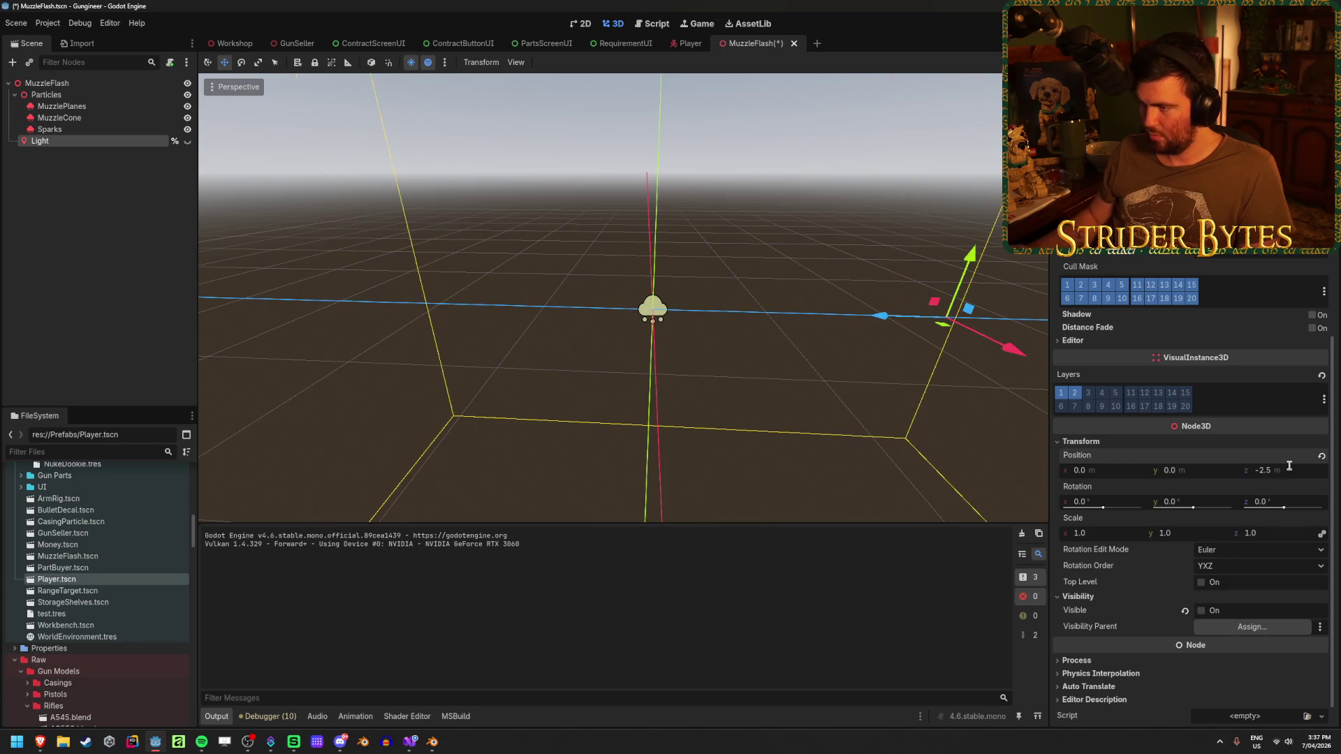
key("F5")
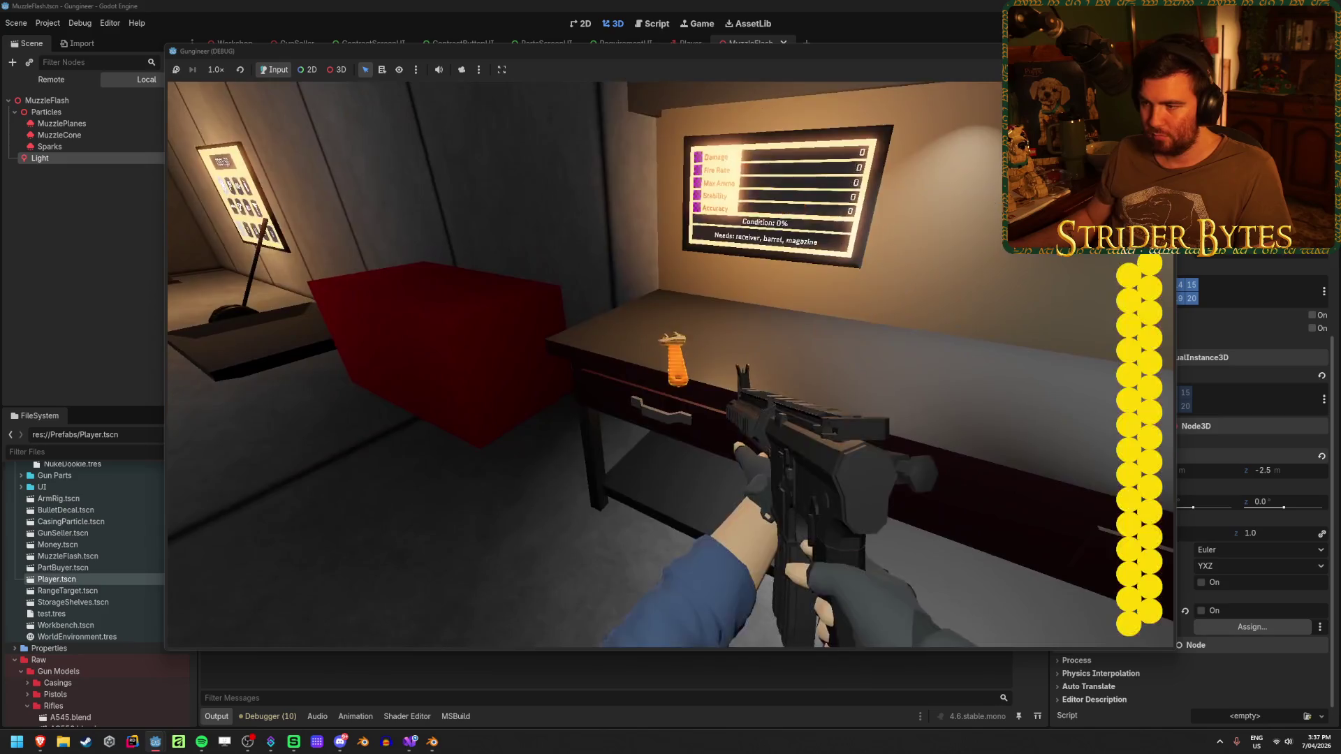
left_click(671, 364)
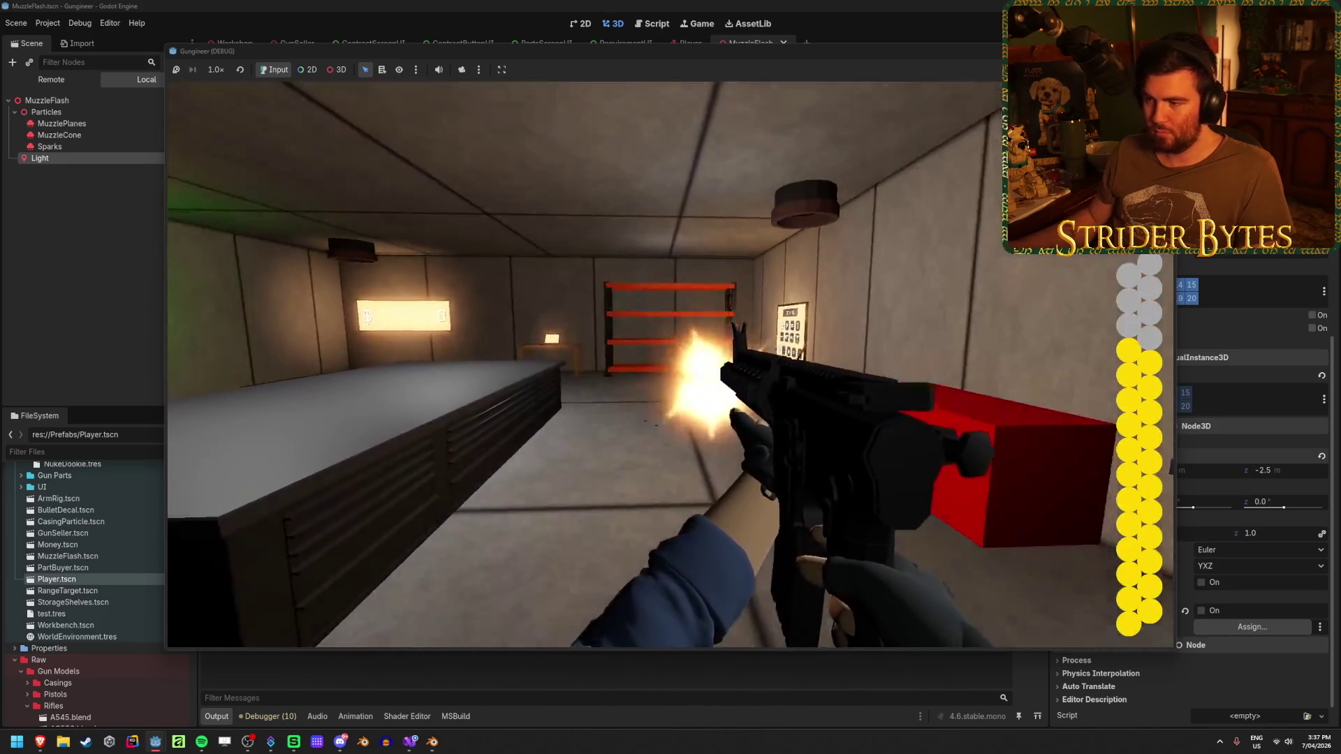
left_click(671, 364)
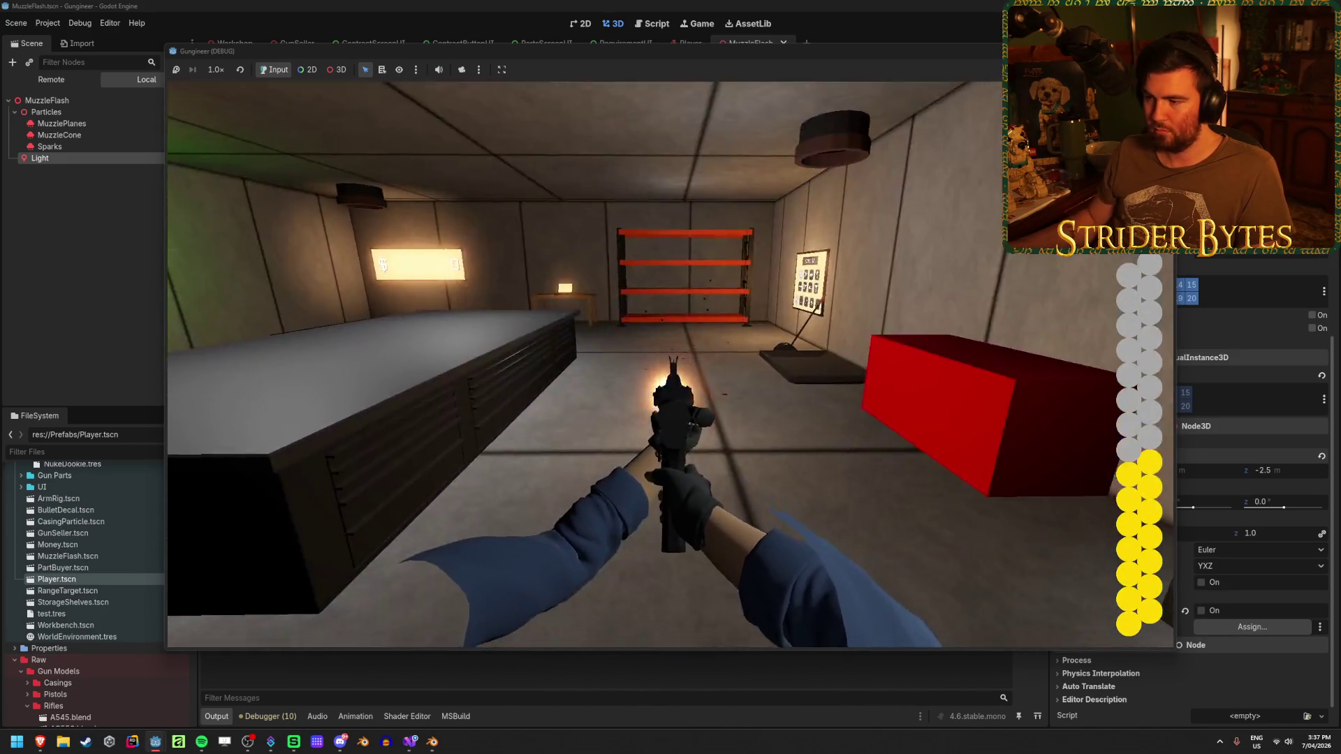
left_click(676, 368)
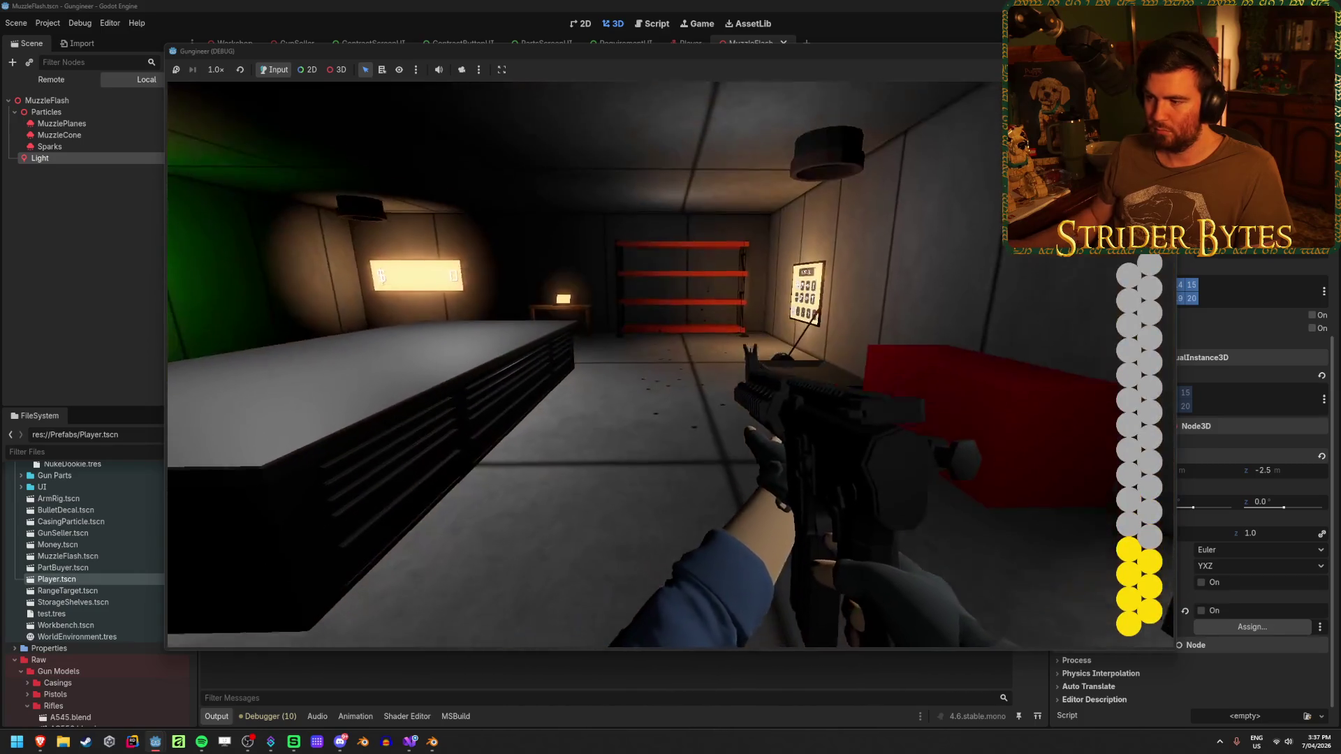
key("F8")
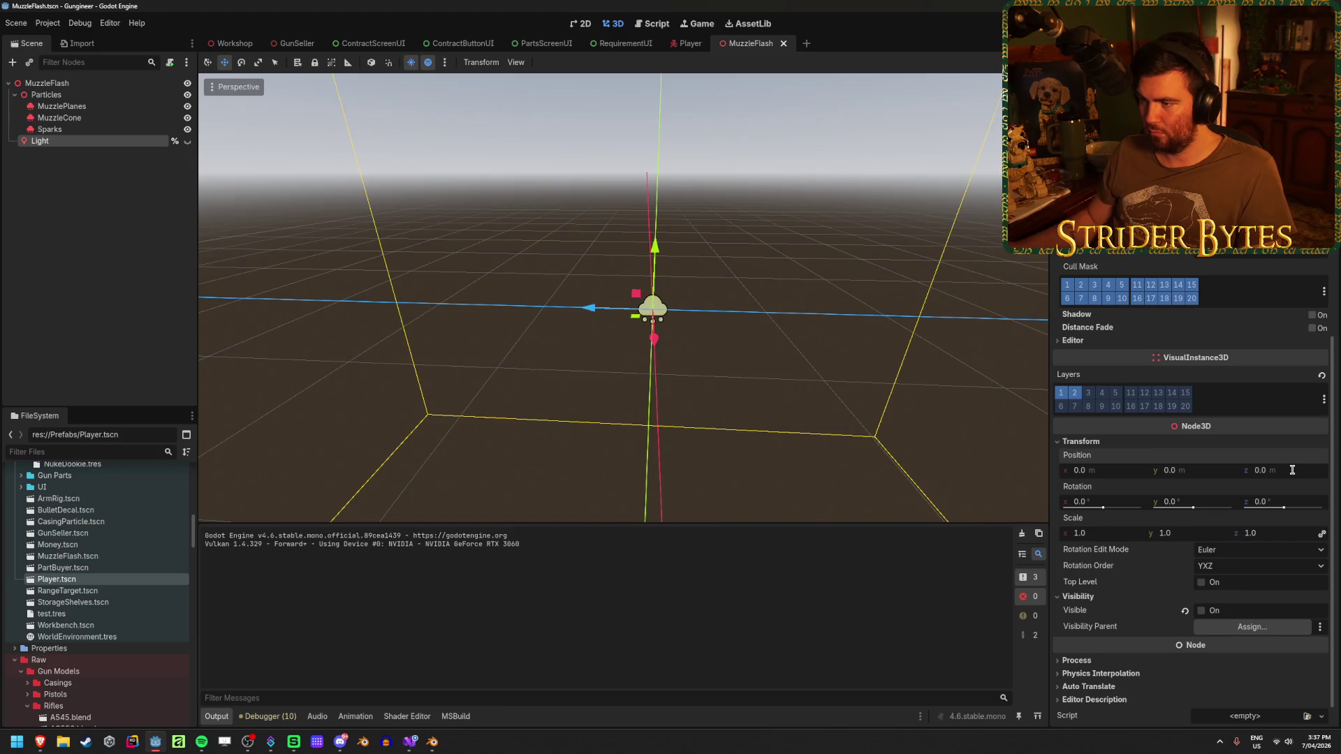
key("F5")
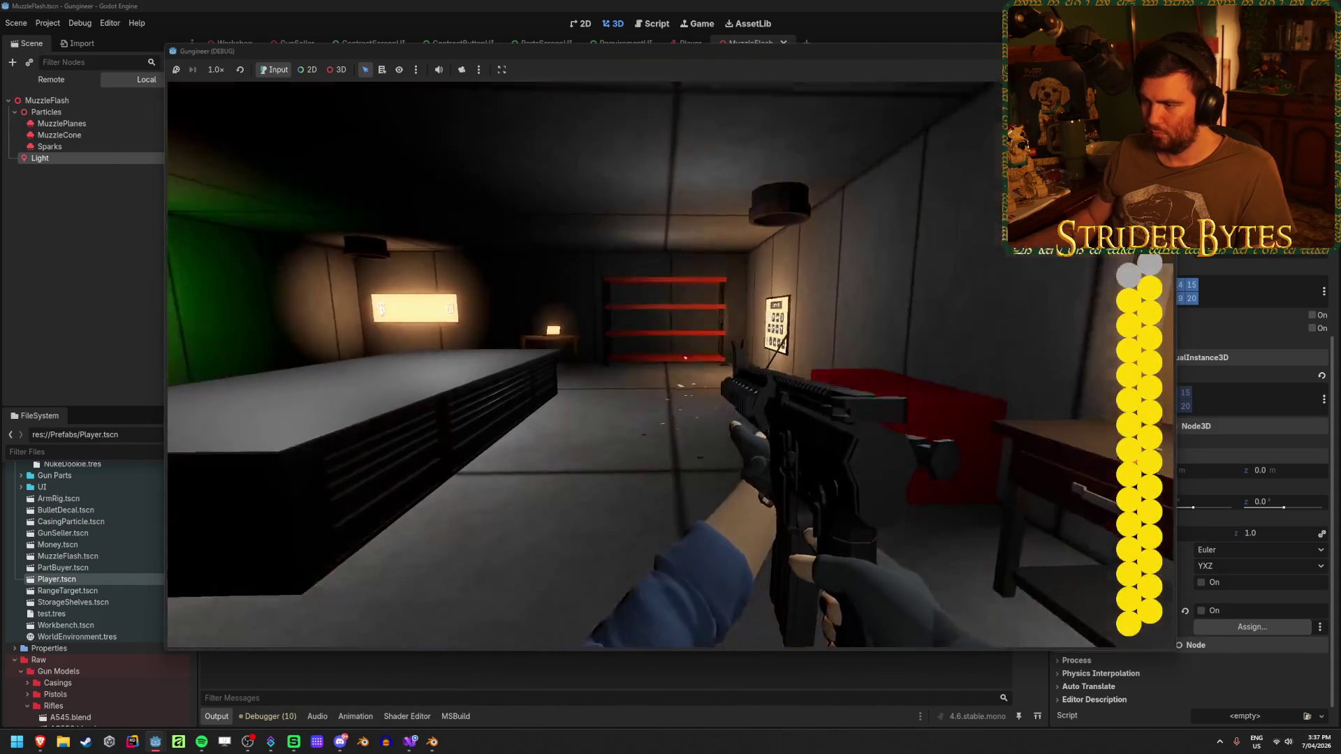
left_click_drag(670, 364, 671, 365)
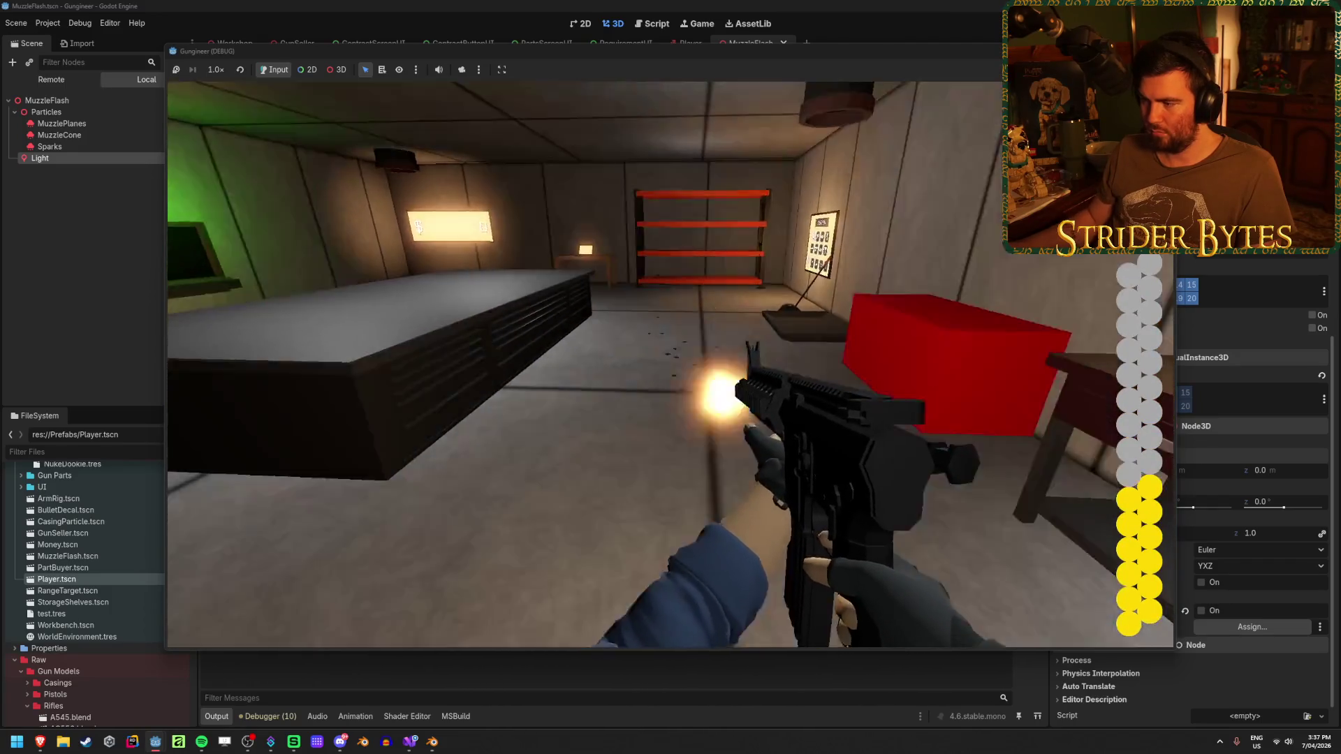
key("F8")
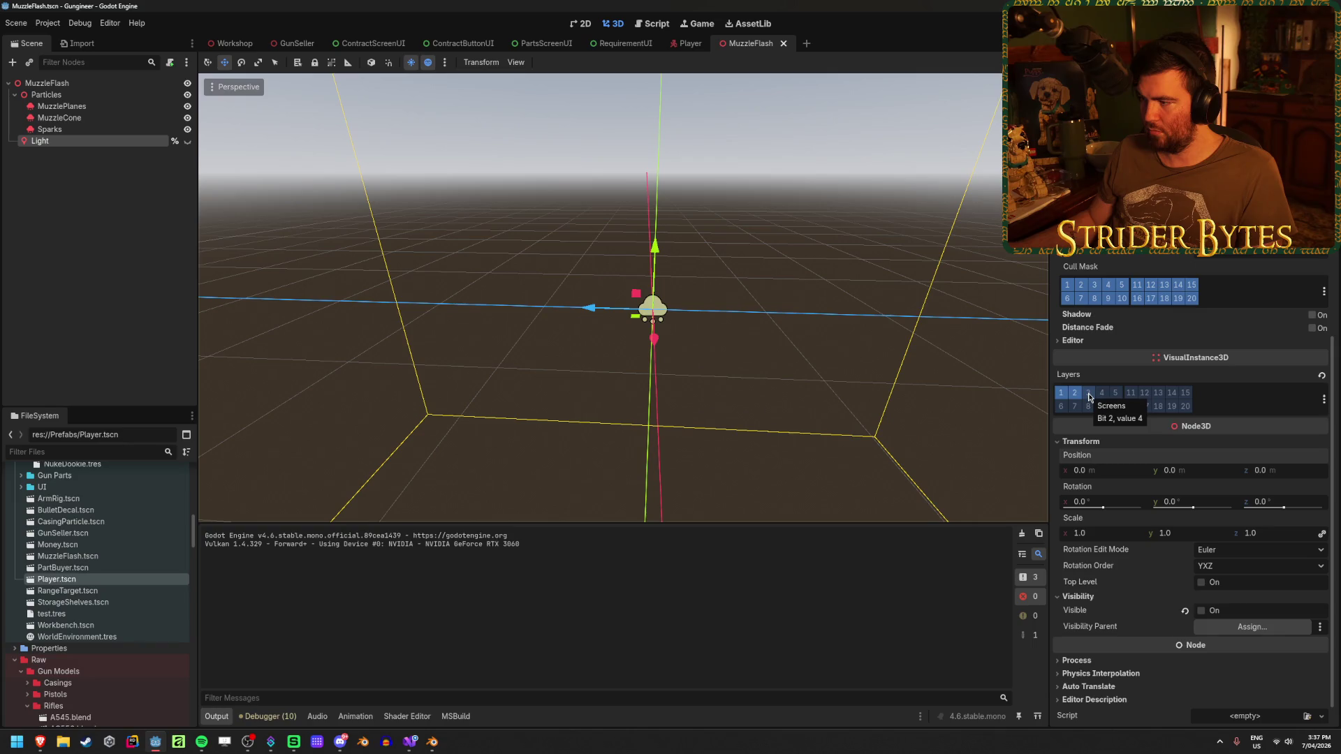
scroll(1103, 398, "up", 2)
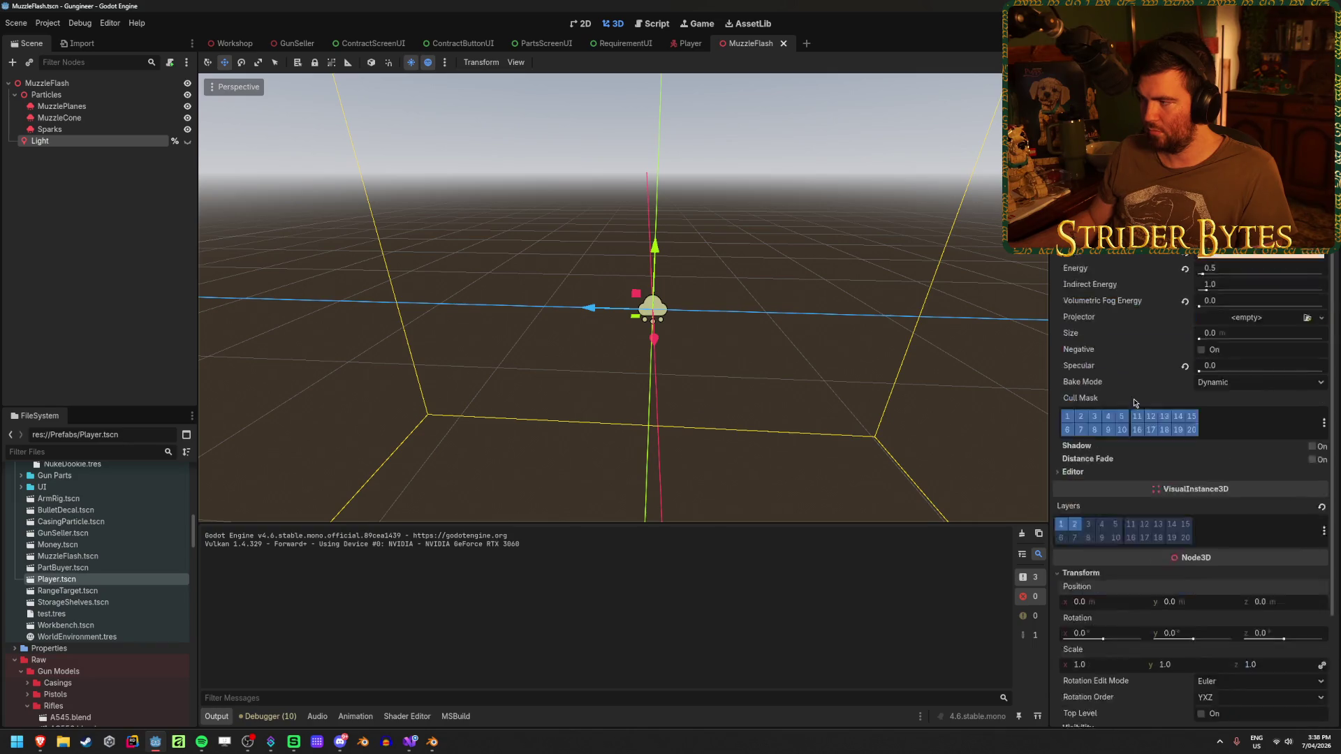
scroll(1130, 411, "up", 3)
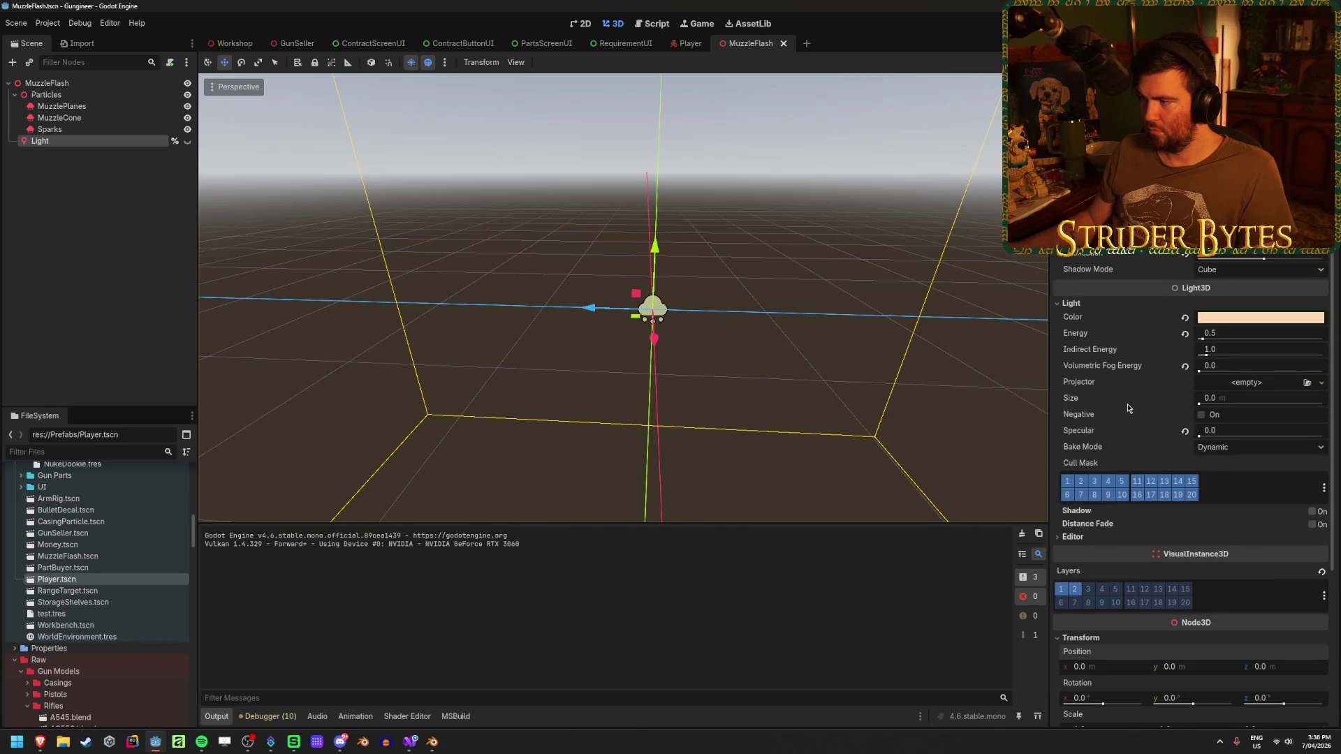
Put the muzzle Light on render layer 2 (Gun) only and save the MuzzleFlash scene.
left_click(137, 232)
left_click(105, 140)
left_click(134, 181)
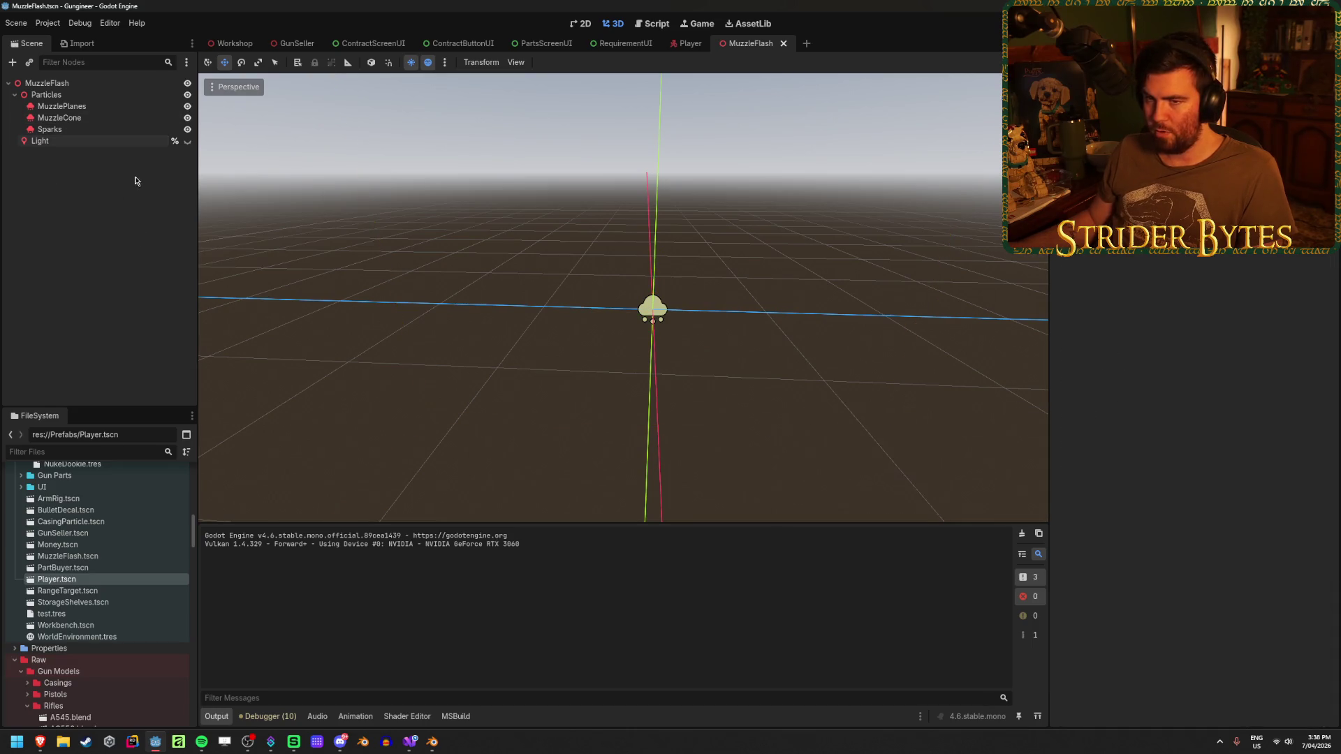
left_click(120, 142)
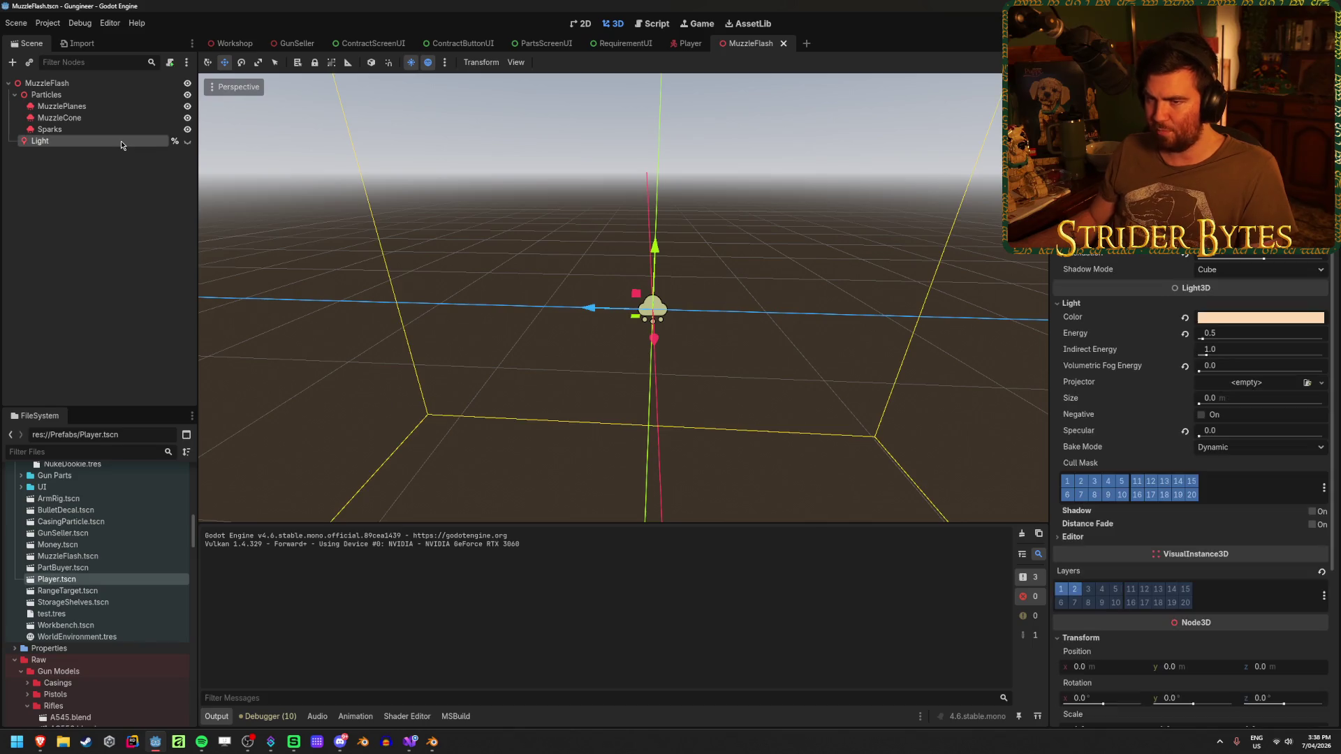
left_click(1073, 594)
left_click(1059, 594)
key("ctrl+s")
Run the game and fire the rifle to check the muzzle light, then stop.
key("F5")
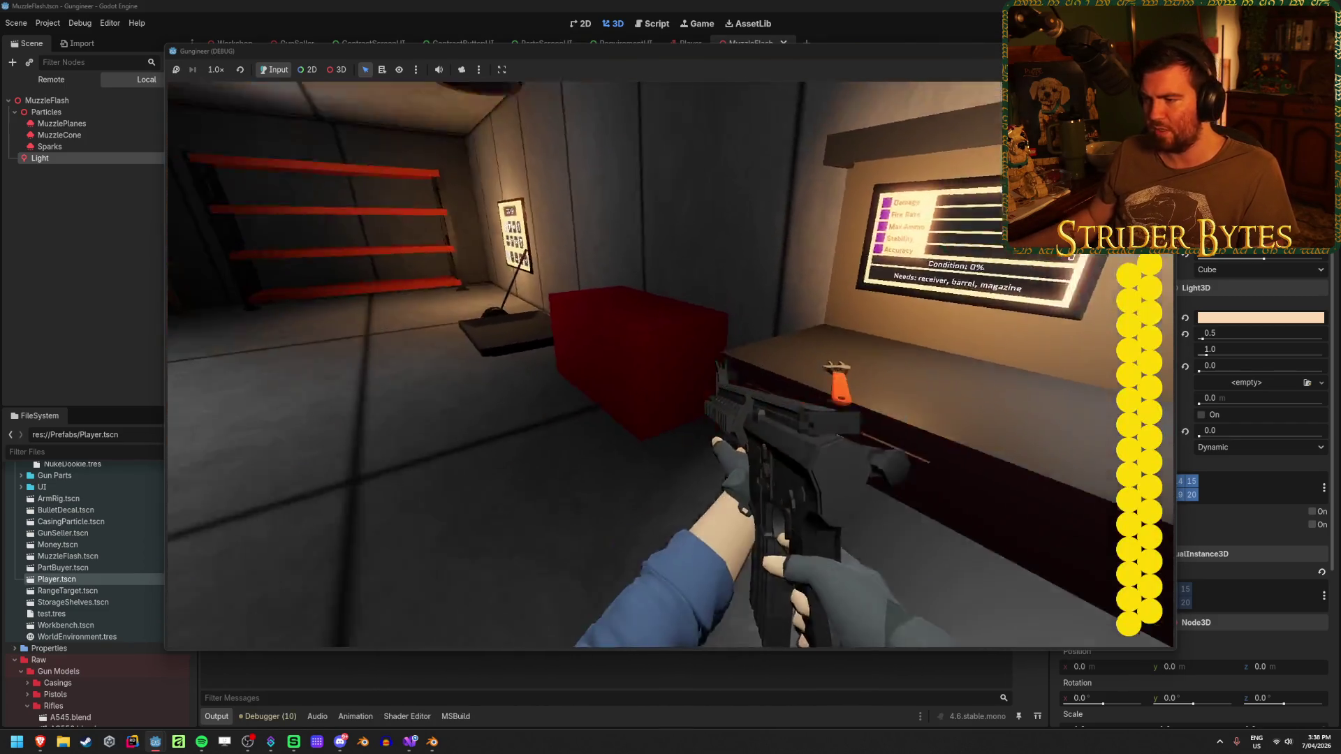
left_click(670, 366)
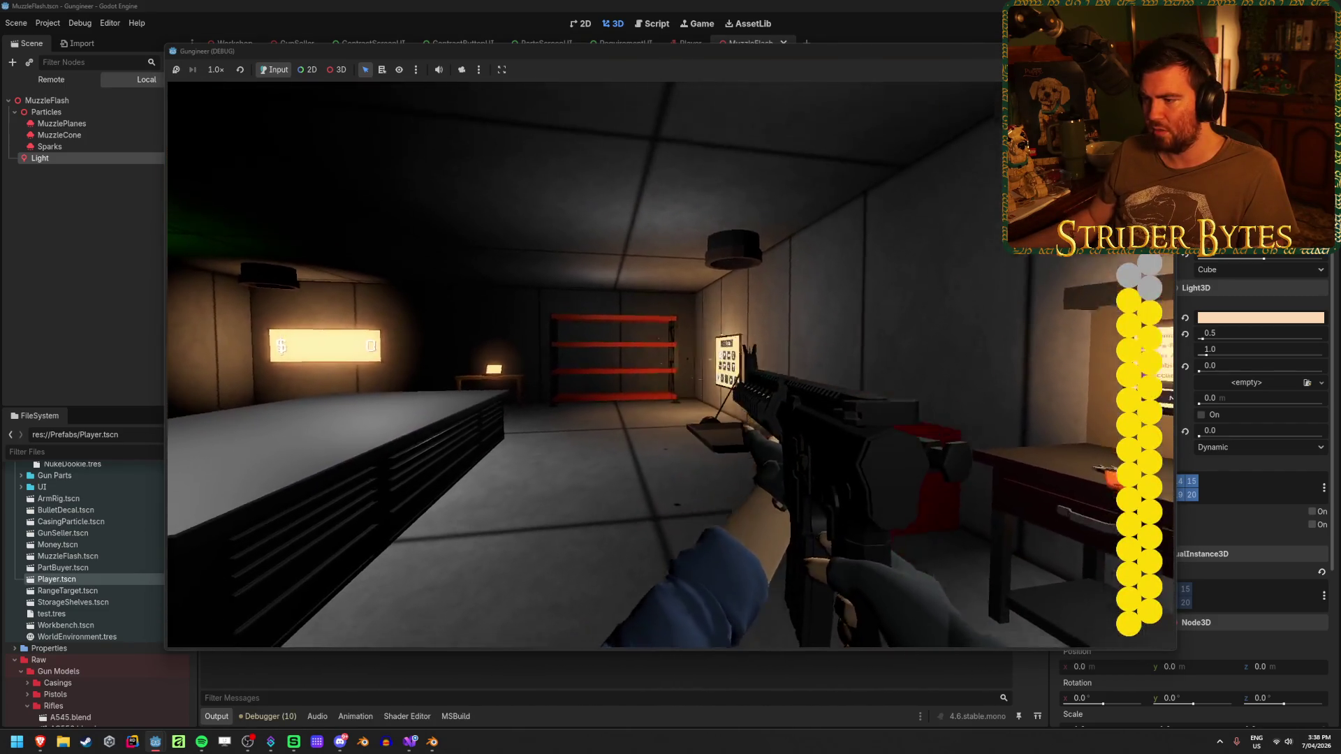
left_click(670, 365)
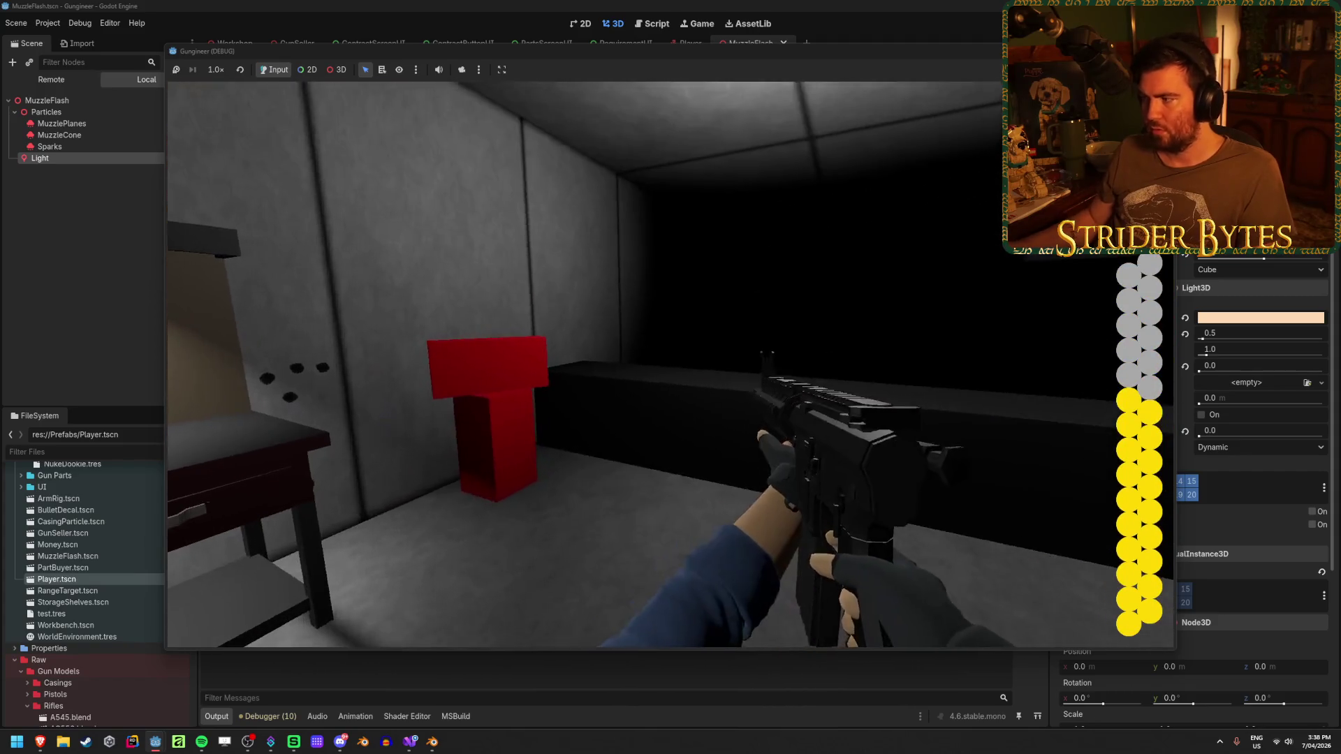
key("F8")
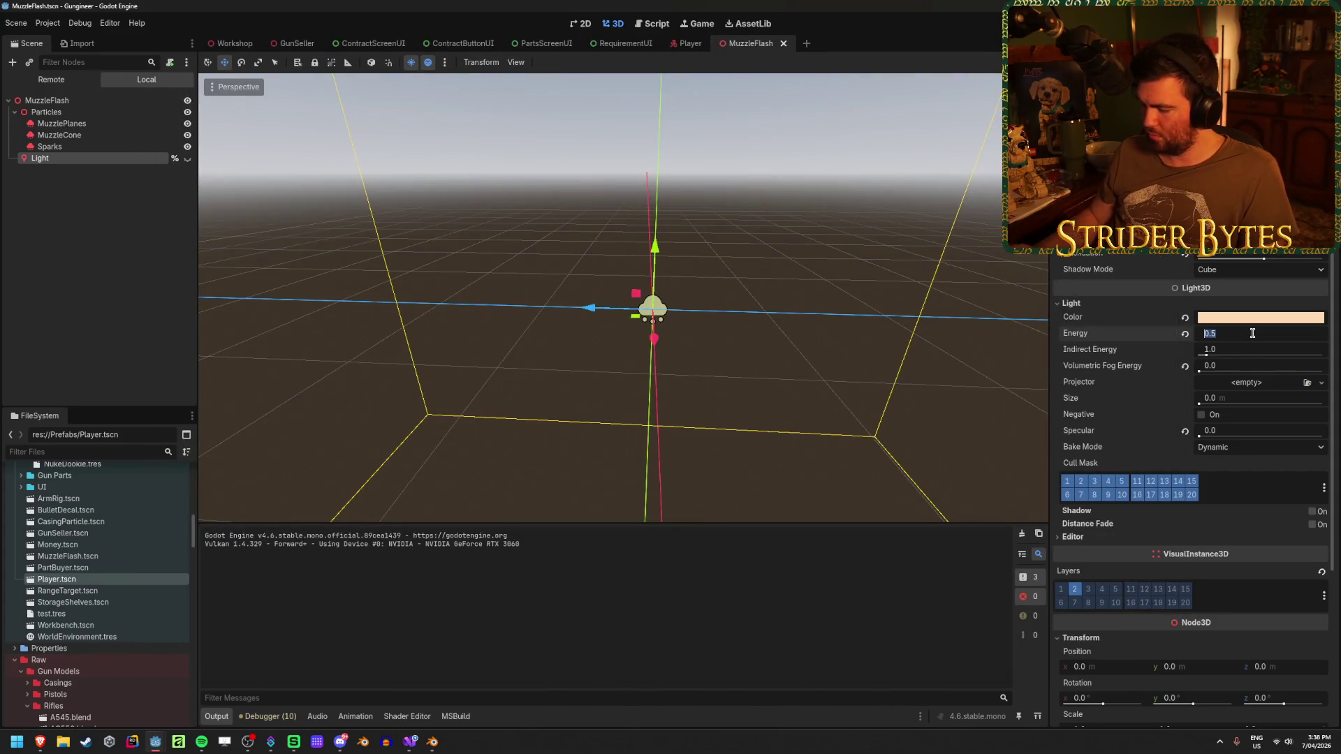
type("10")
Play-test the rifle with the muzzle Light's energy raised to 10.
key("F5")
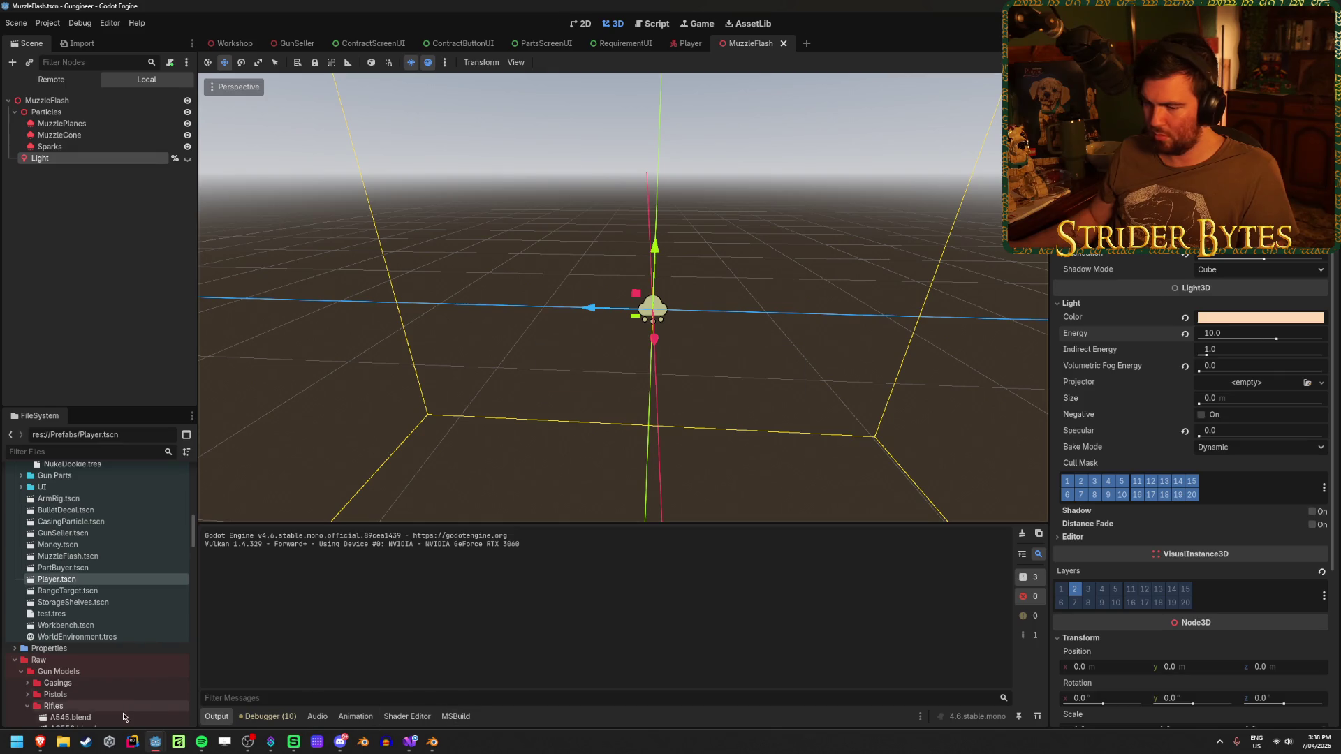
left_click(671, 366)
left_click(671, 366)
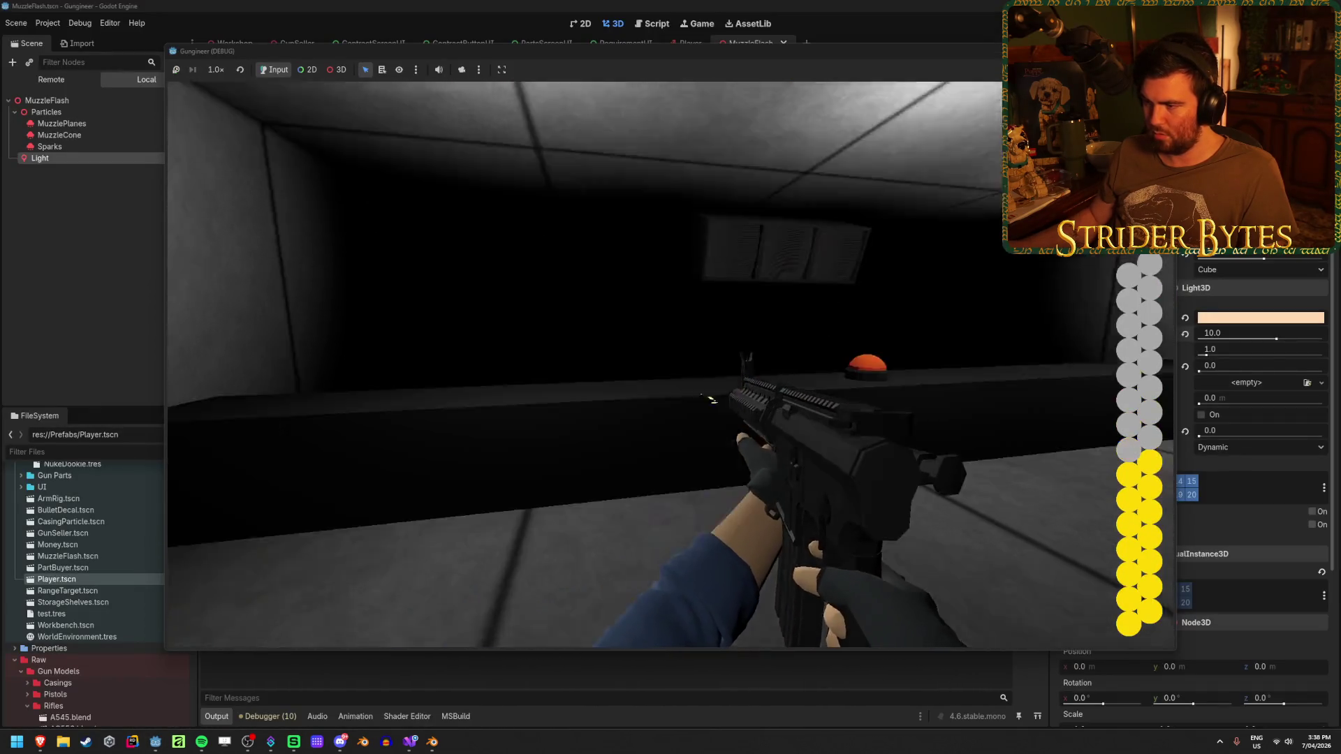
left_click(670, 366)
left_click(670, 366)
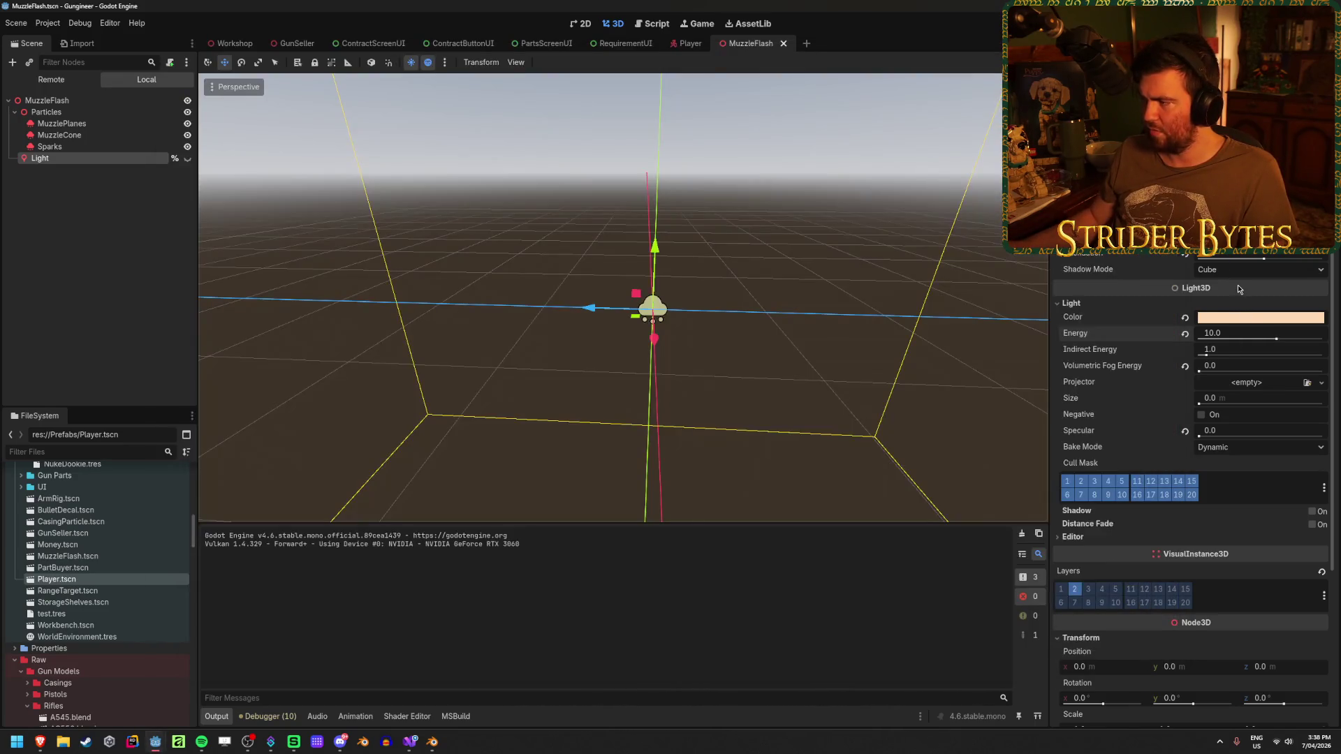
key("F8")
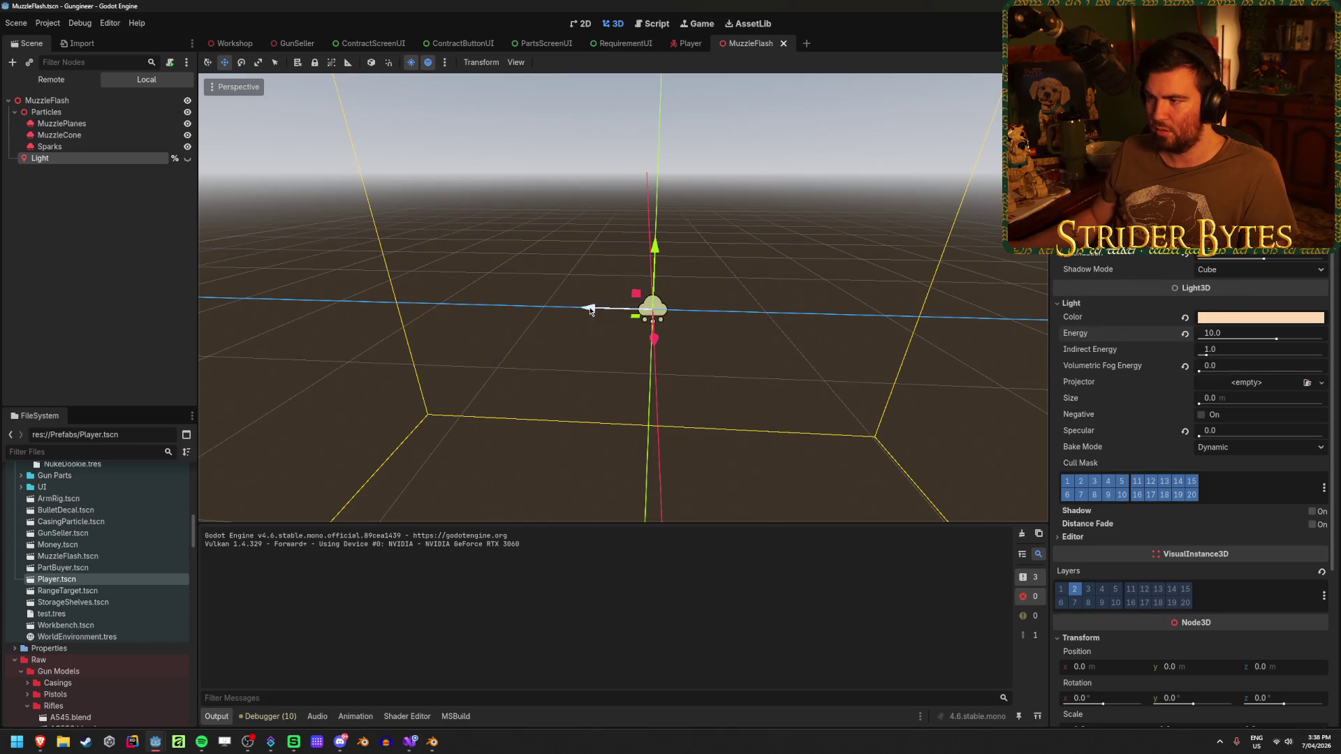
Offset the Light about two units along Z, test it in-game, and undo the offset.
left_click_drag(589, 310, 822, 324)
key("F5")
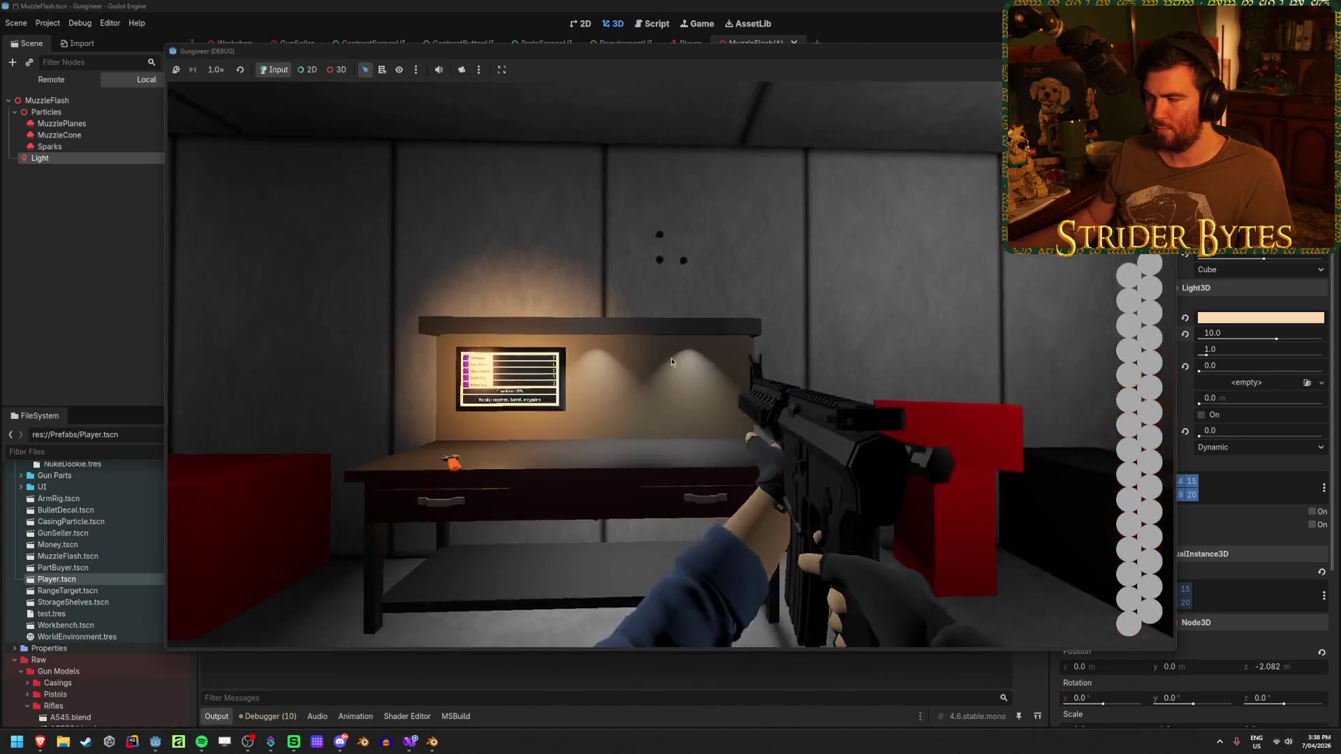
key("F8")
key("ctrl+z")
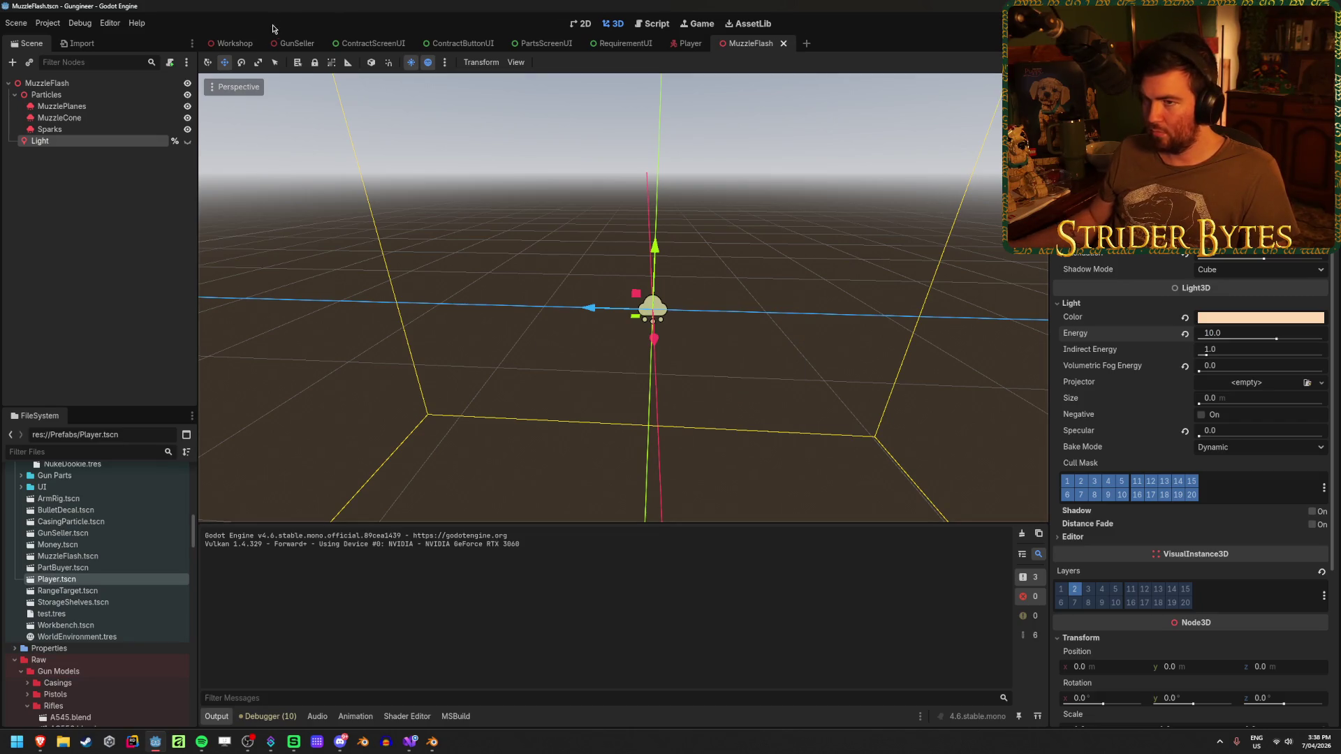
Offset the Light two units the other way along Z and test-fire the rifle in-game.
key("F5")
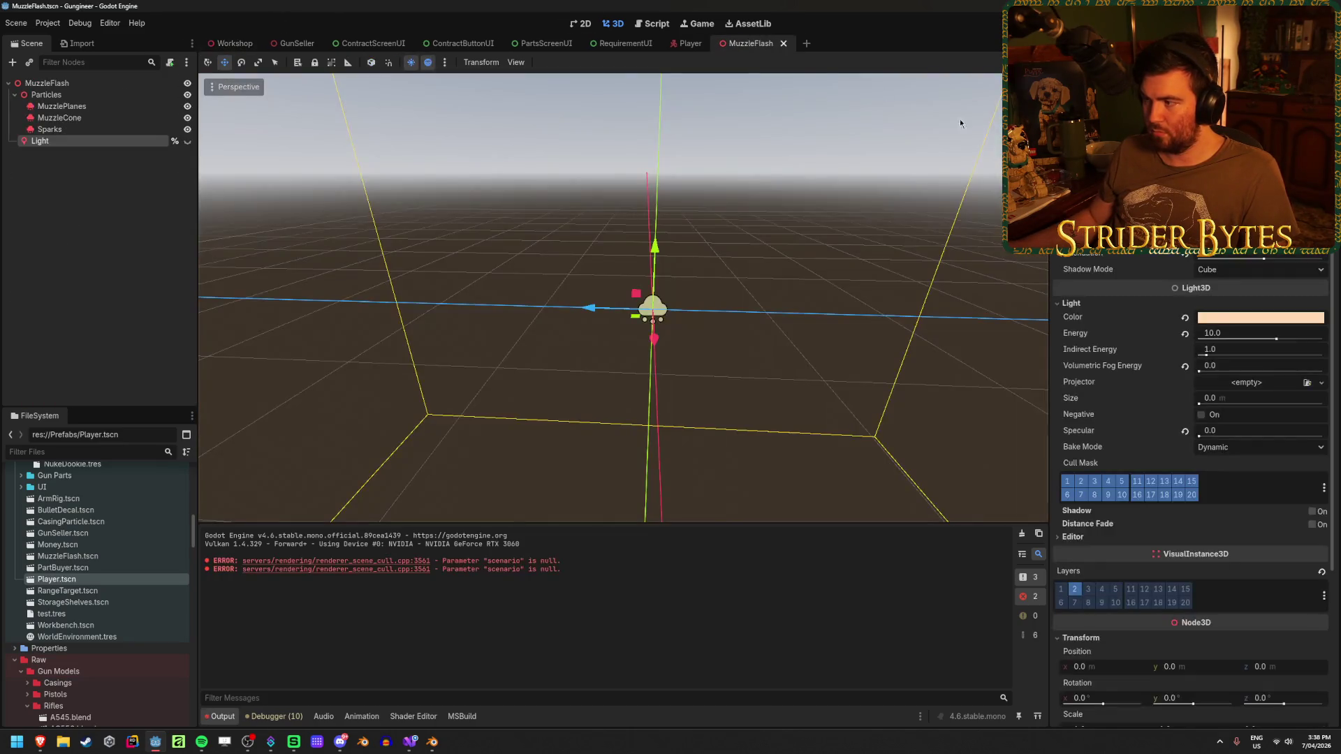
key("F5")
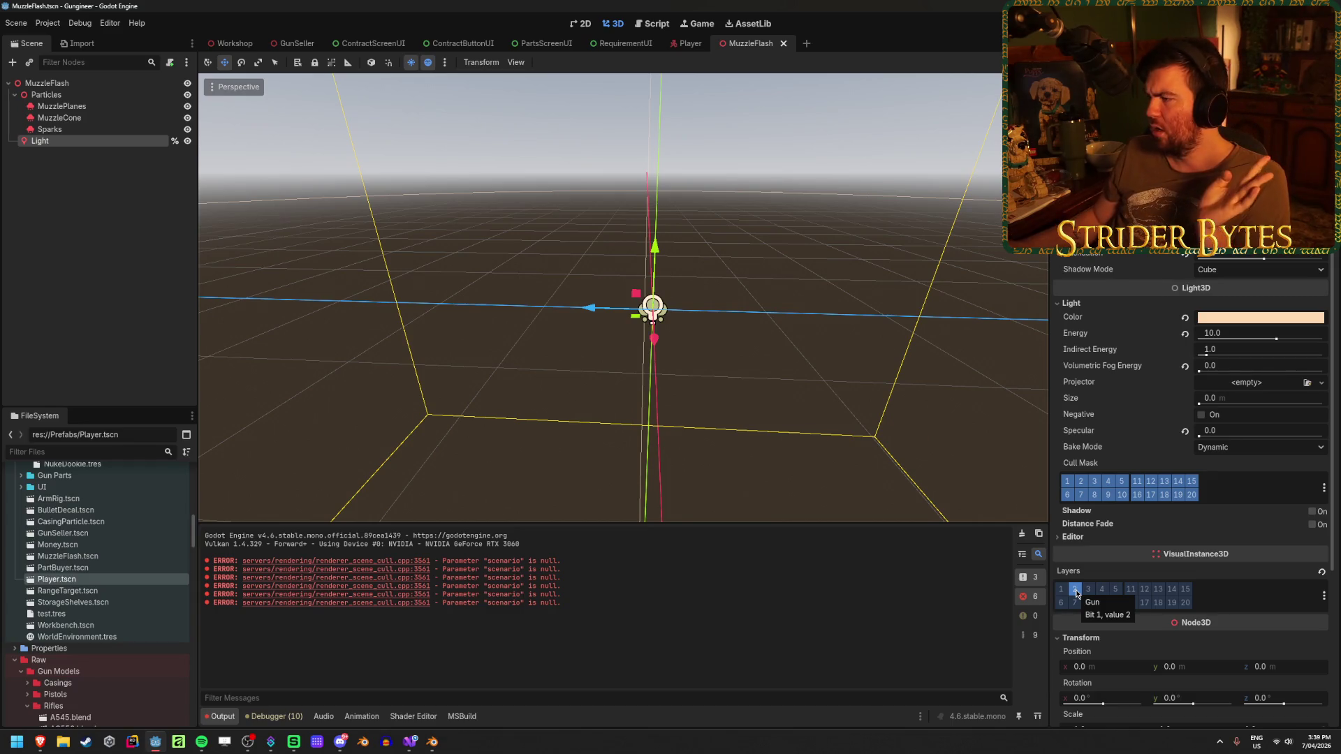
left_click(1074, 589)
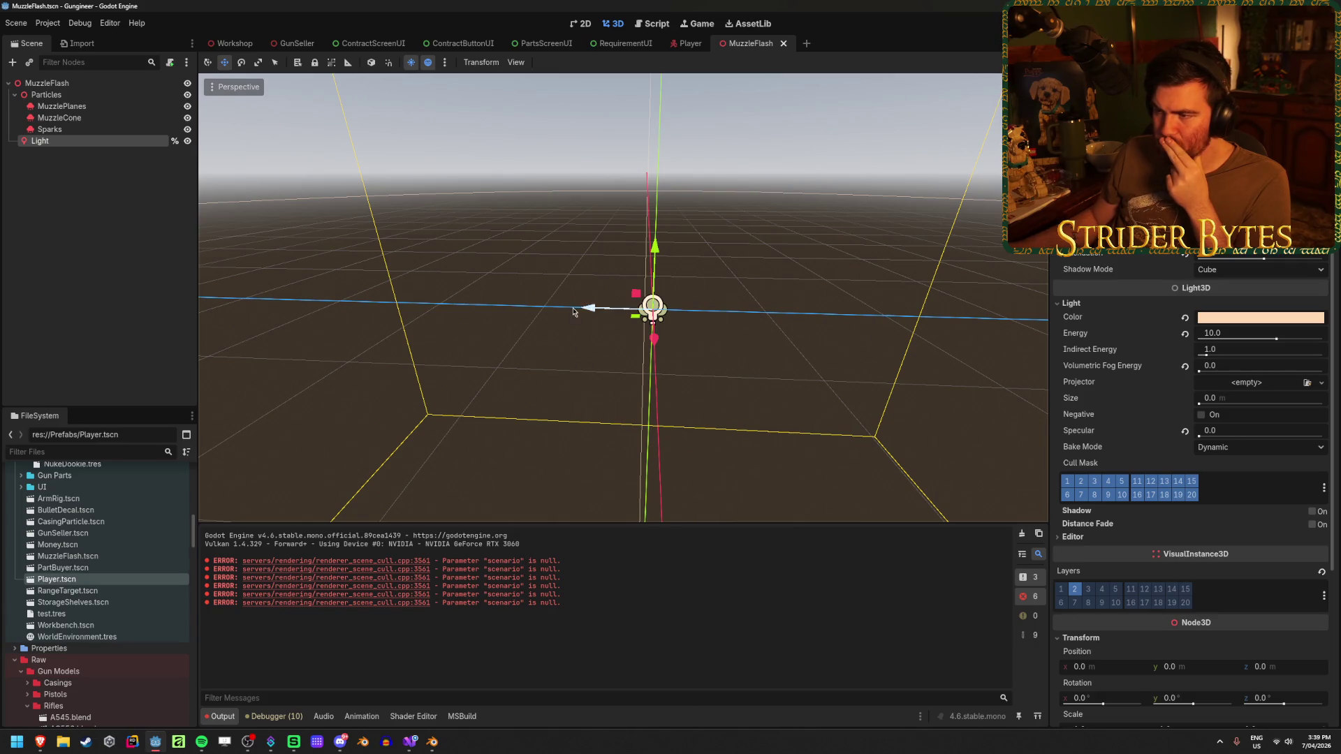
left_click_drag(586, 312, 375, 305)
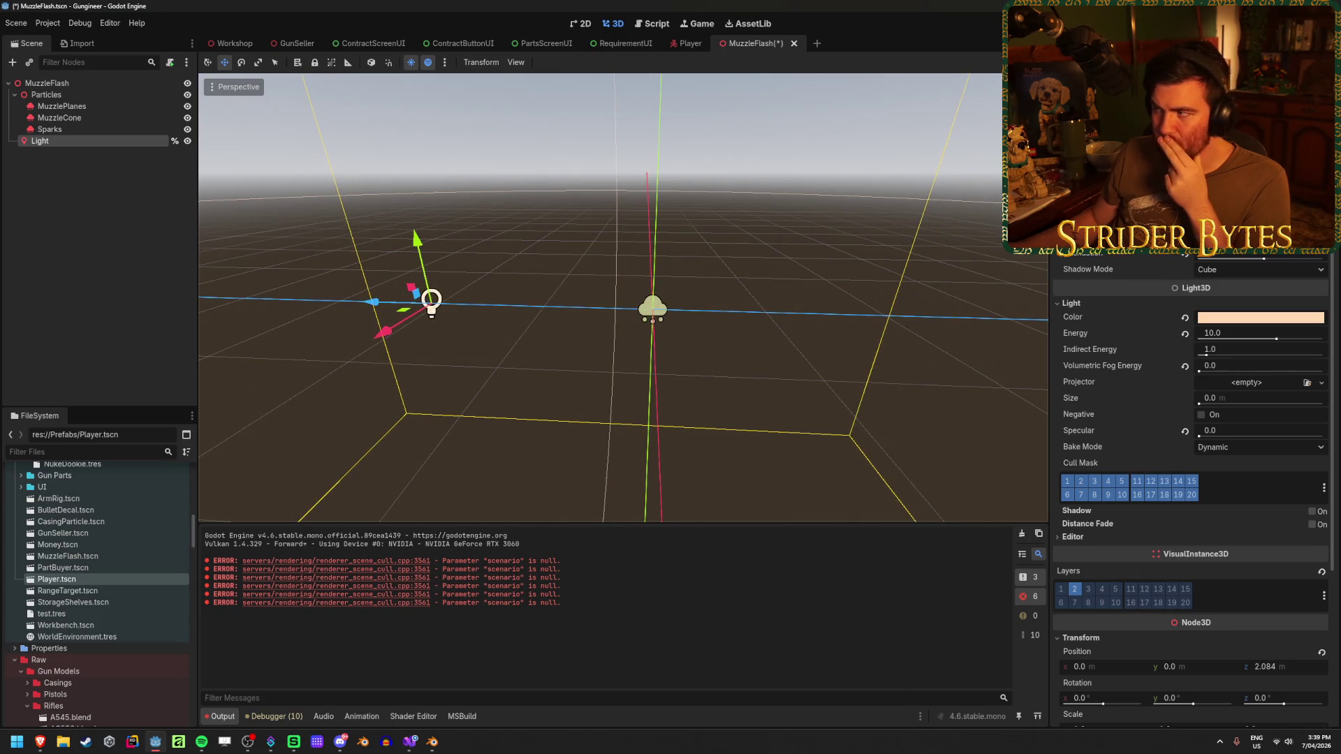
key("F5")
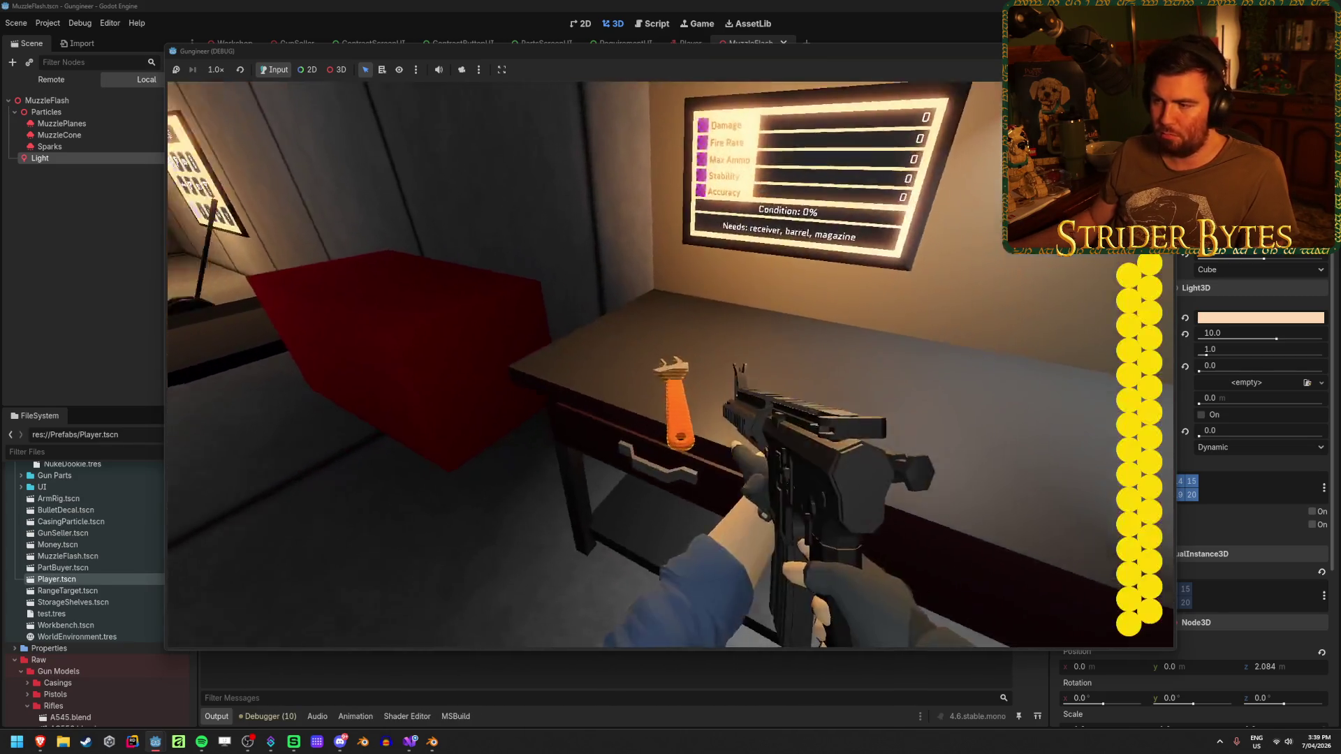
left_click(668, 364)
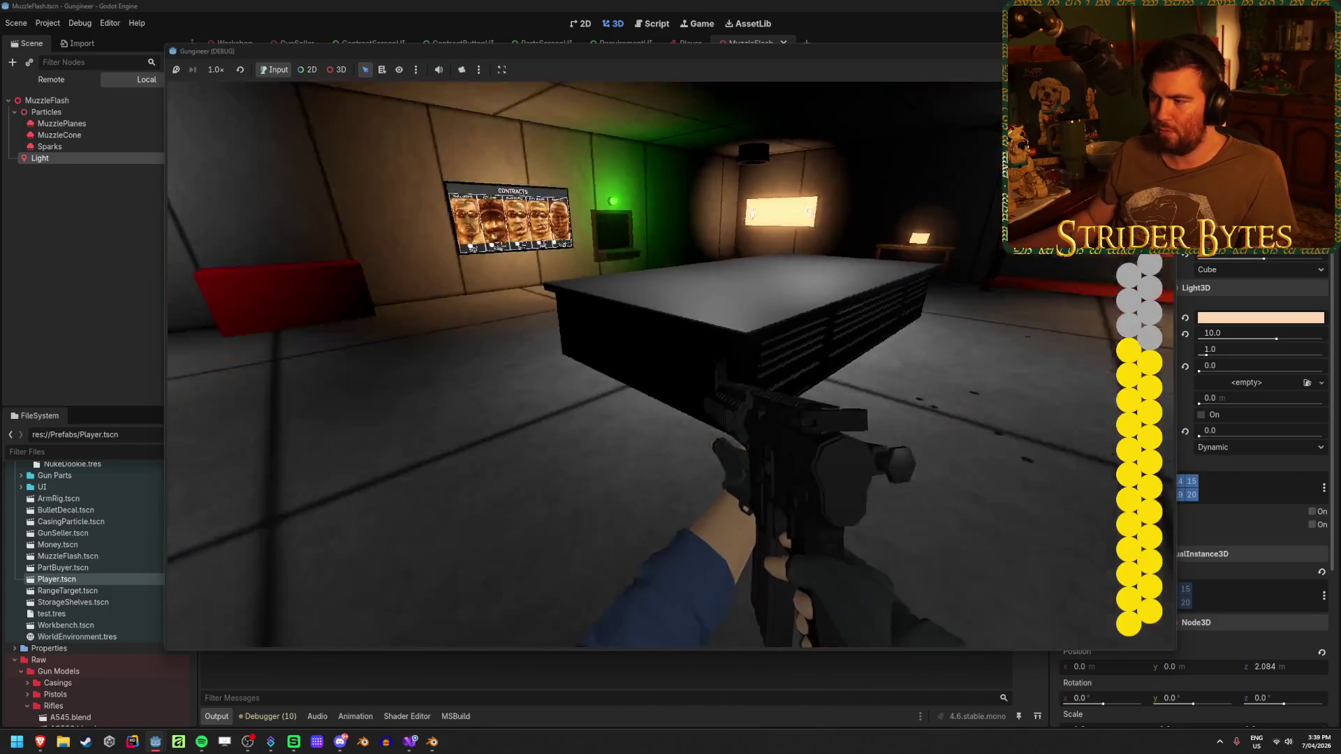
left_click(671, 366)
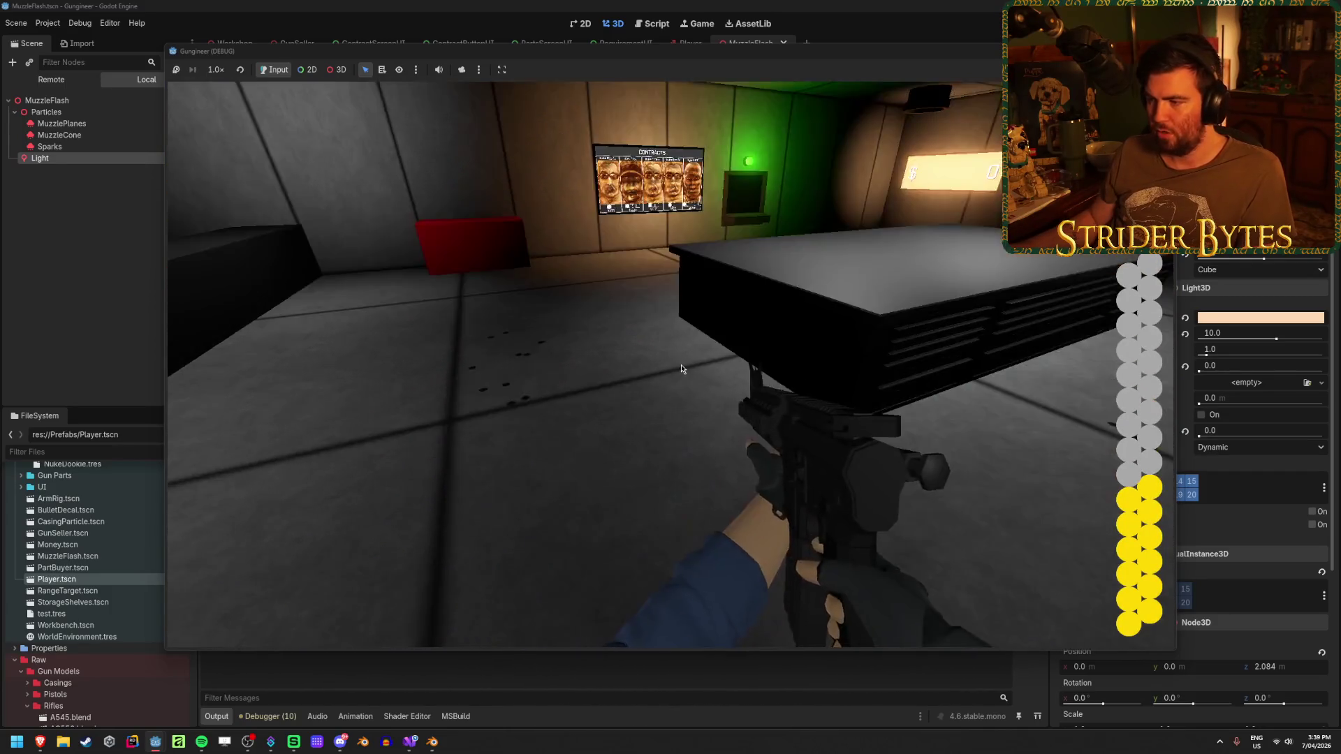
key("F8")
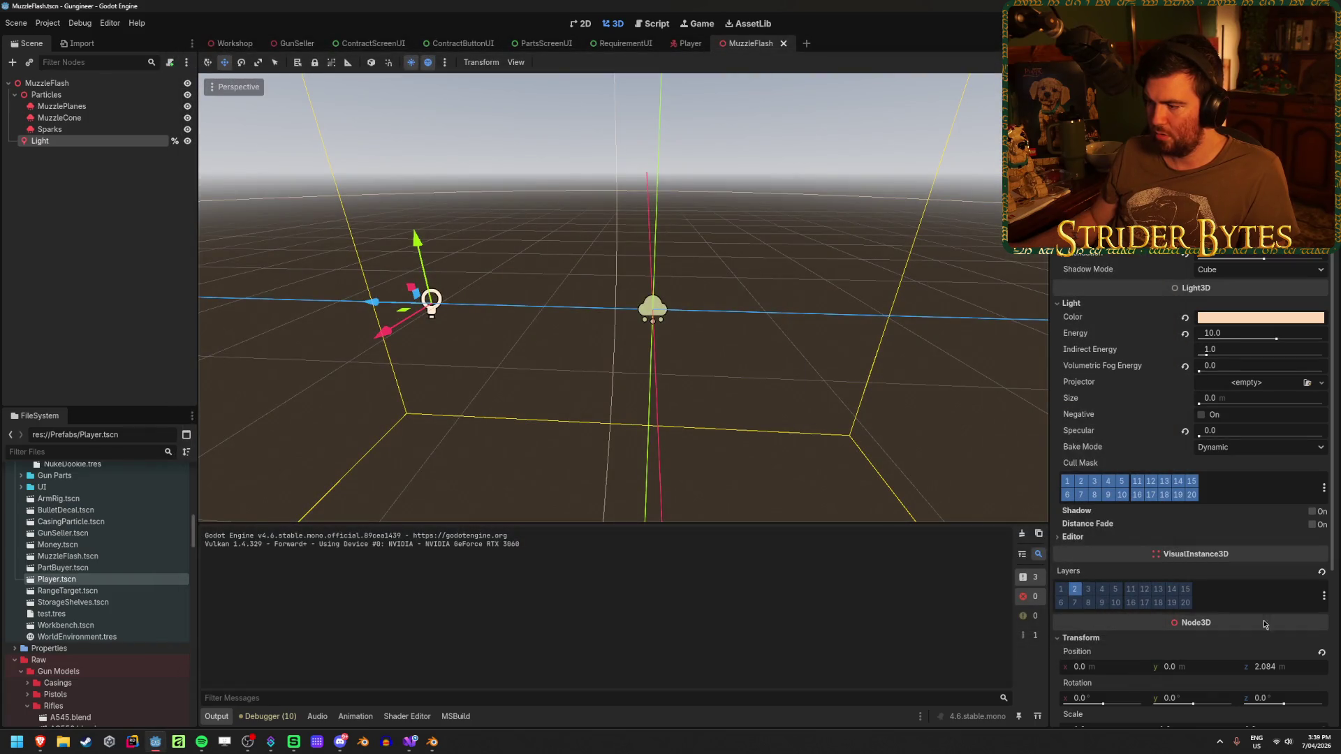
type("0")
Reset the Light's Position z to 0, run the game again and detach it into its own window.
key("Return")
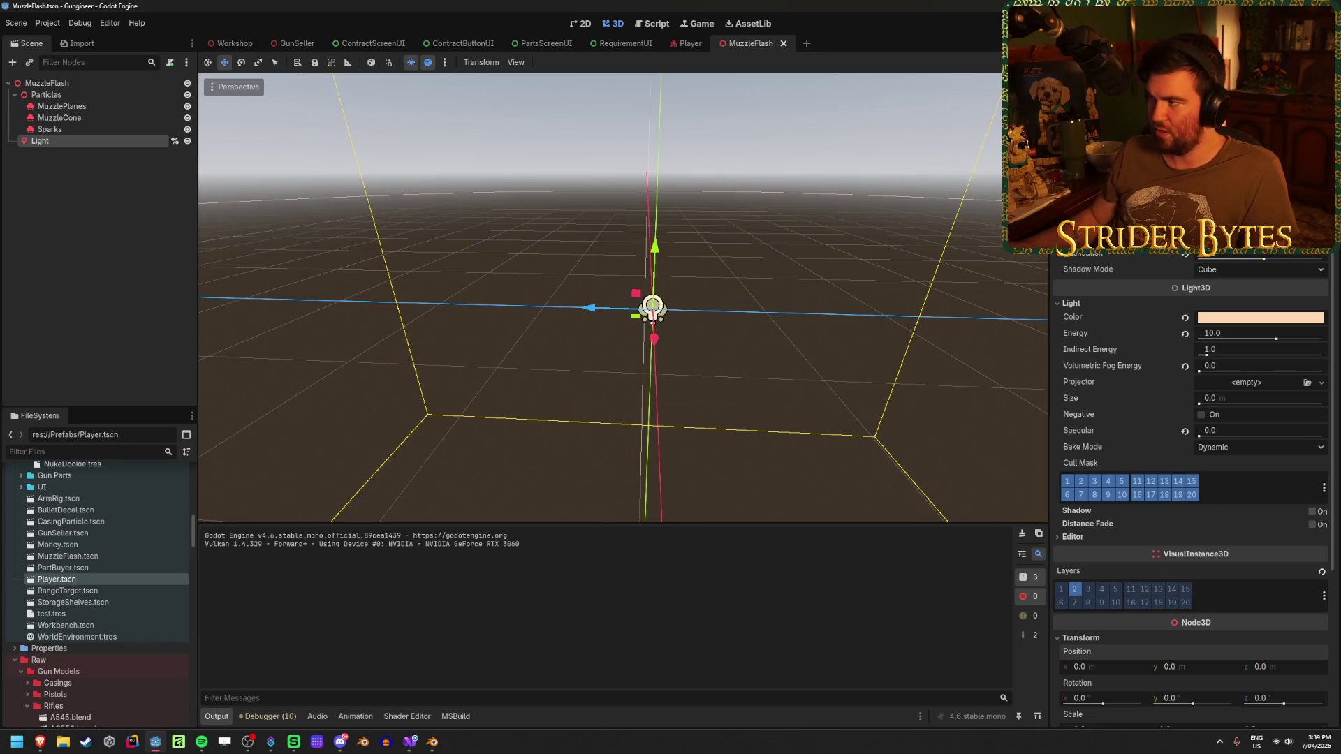
key("F5")
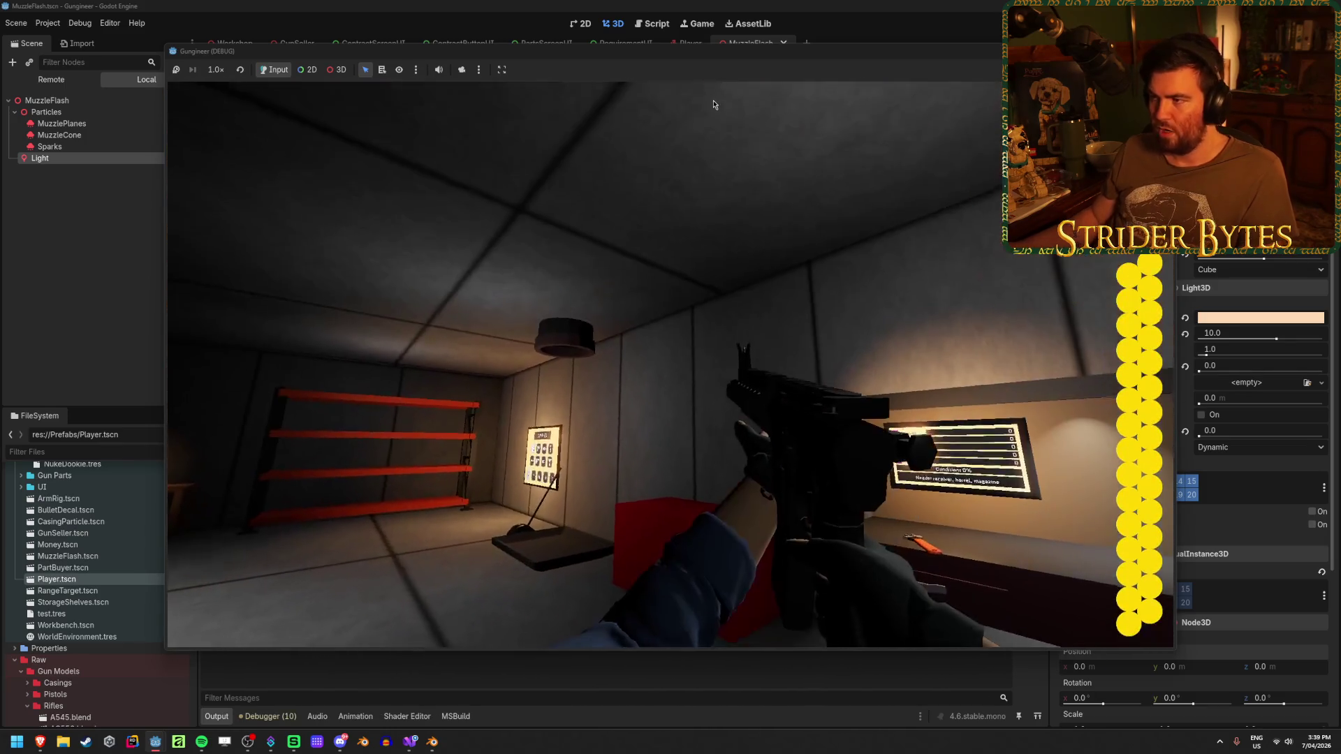
key("Escape")
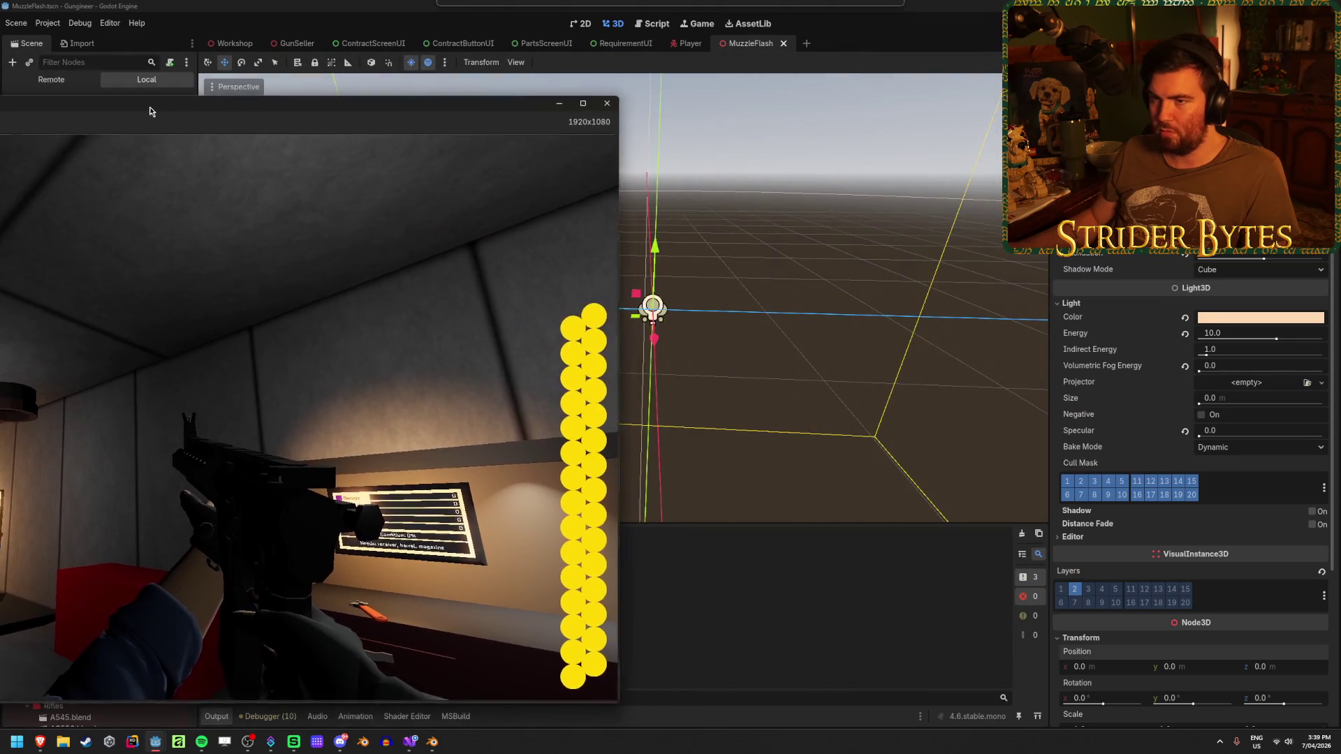
Arrange the game window on the left half and the editor on the right.
key("F8")
left_click_drag(186, 9, 841, 49)
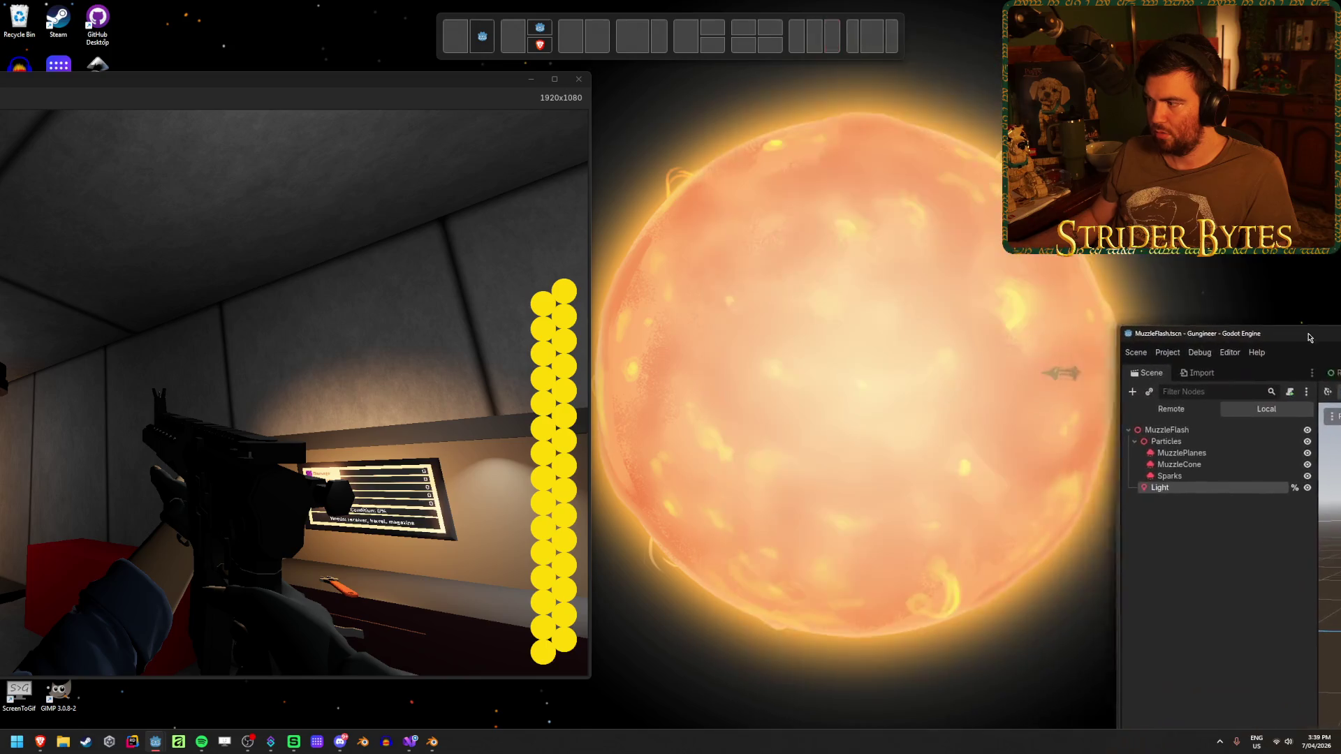
left_click(160, 124)
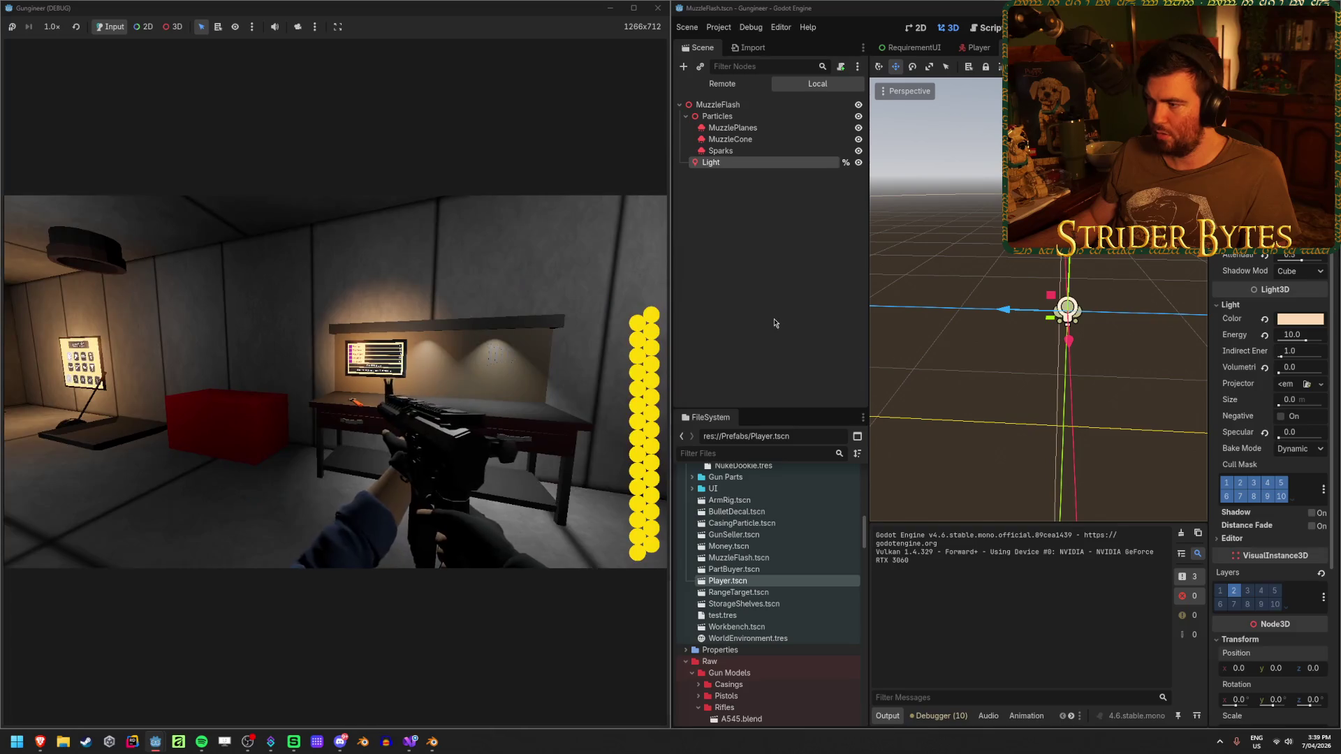
left_click(841, 278)
Hide and nudge the muzzle Light then undo, and show the Remote scene tree with Workshop expanded.
left_click(768, 164)
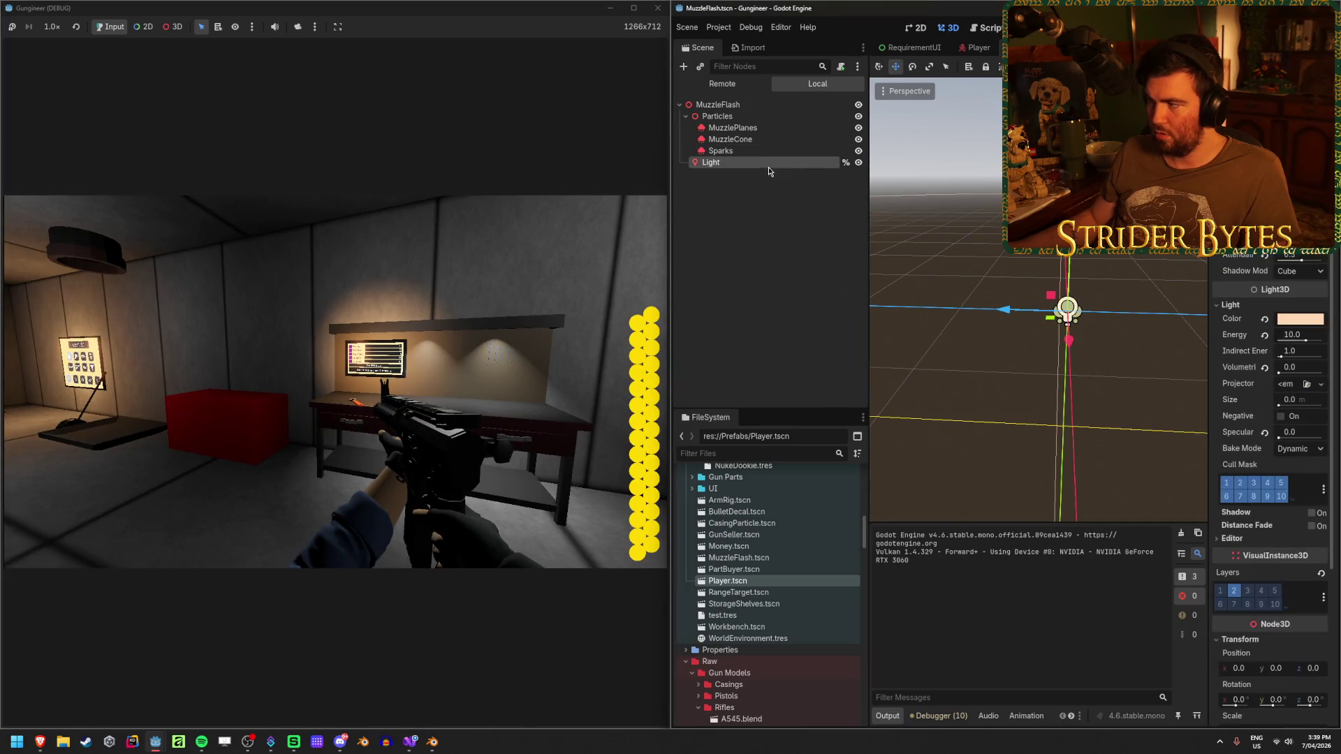
left_click(858, 163)
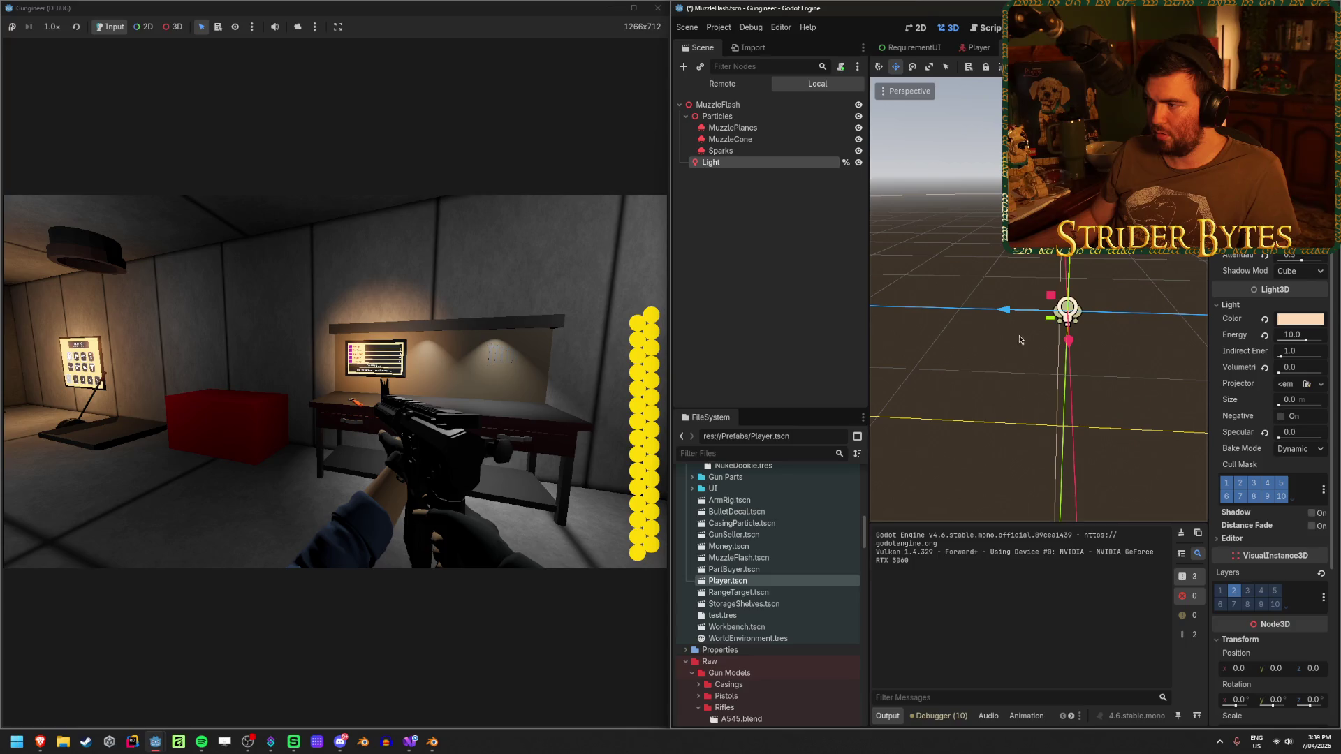
left_click_drag(1015, 313, 913, 338)
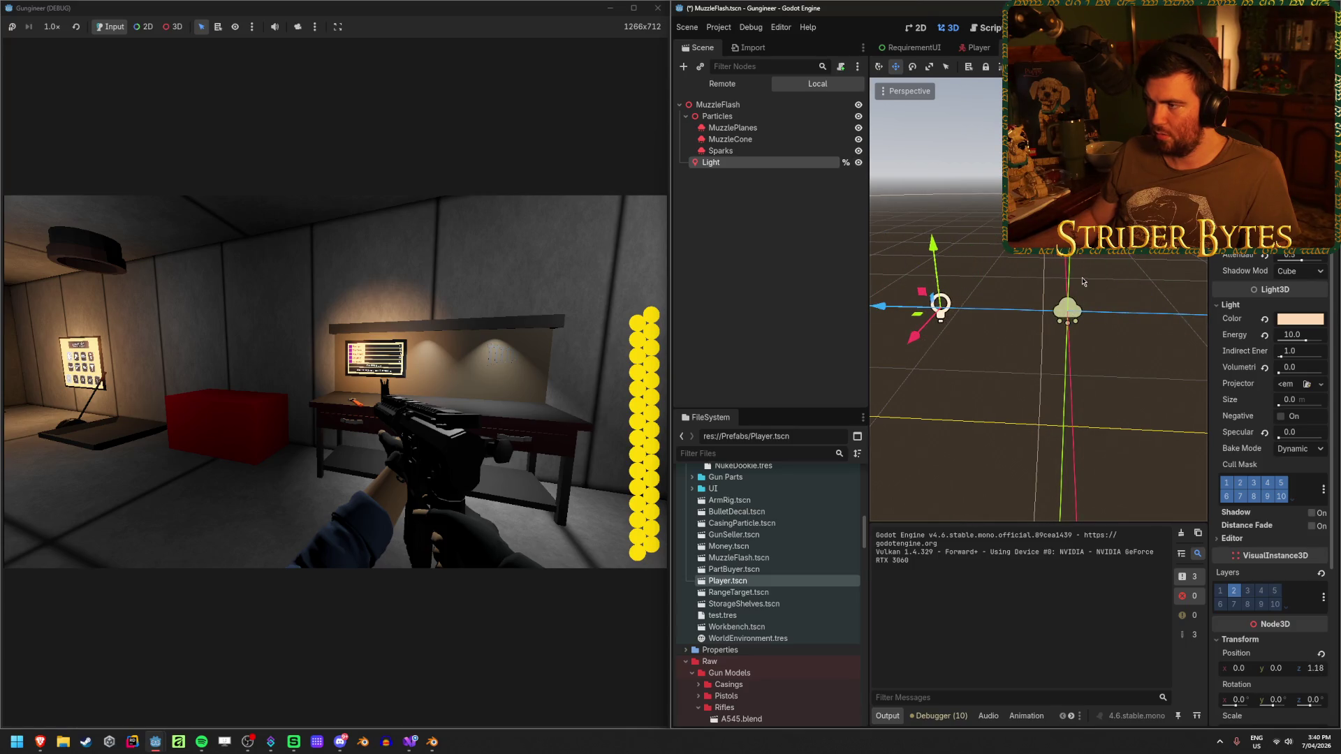
key("ctrl+z")
left_click(735, 87)
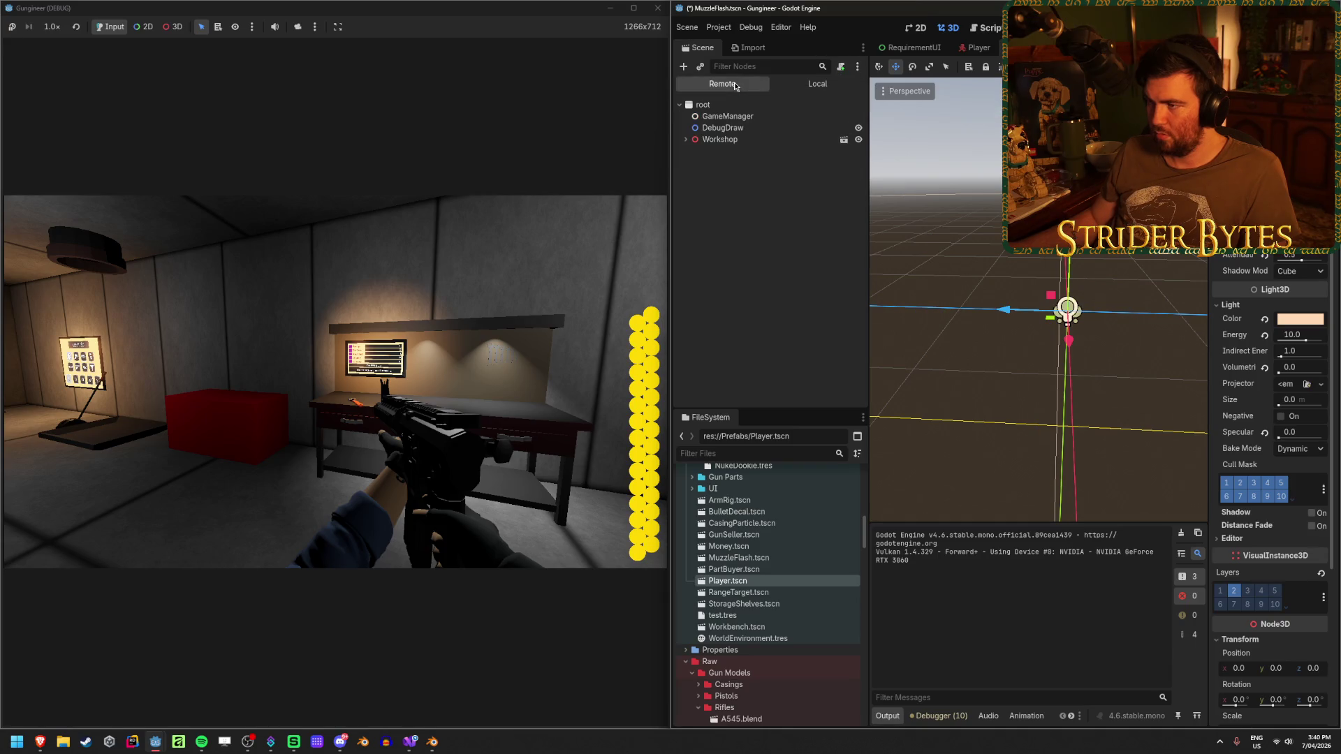
left_click(686, 138)
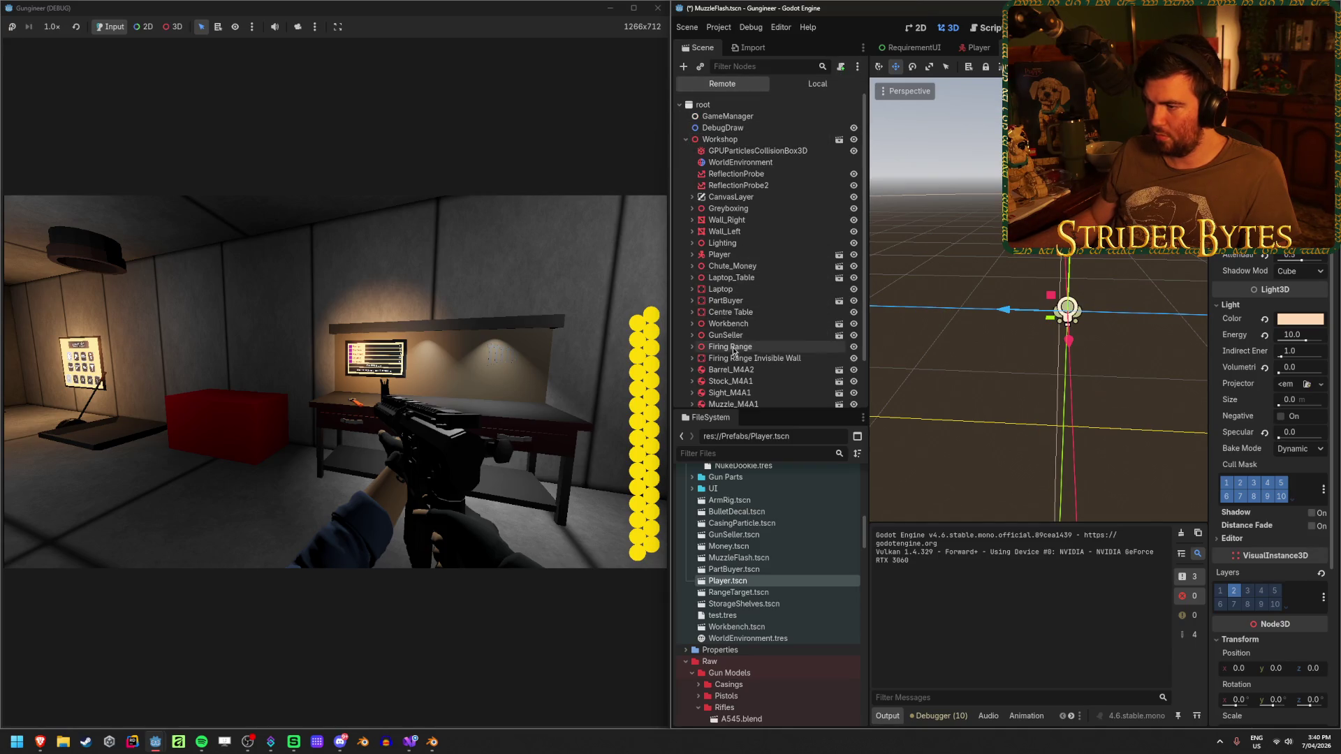
scroll(723, 273, "down", 2)
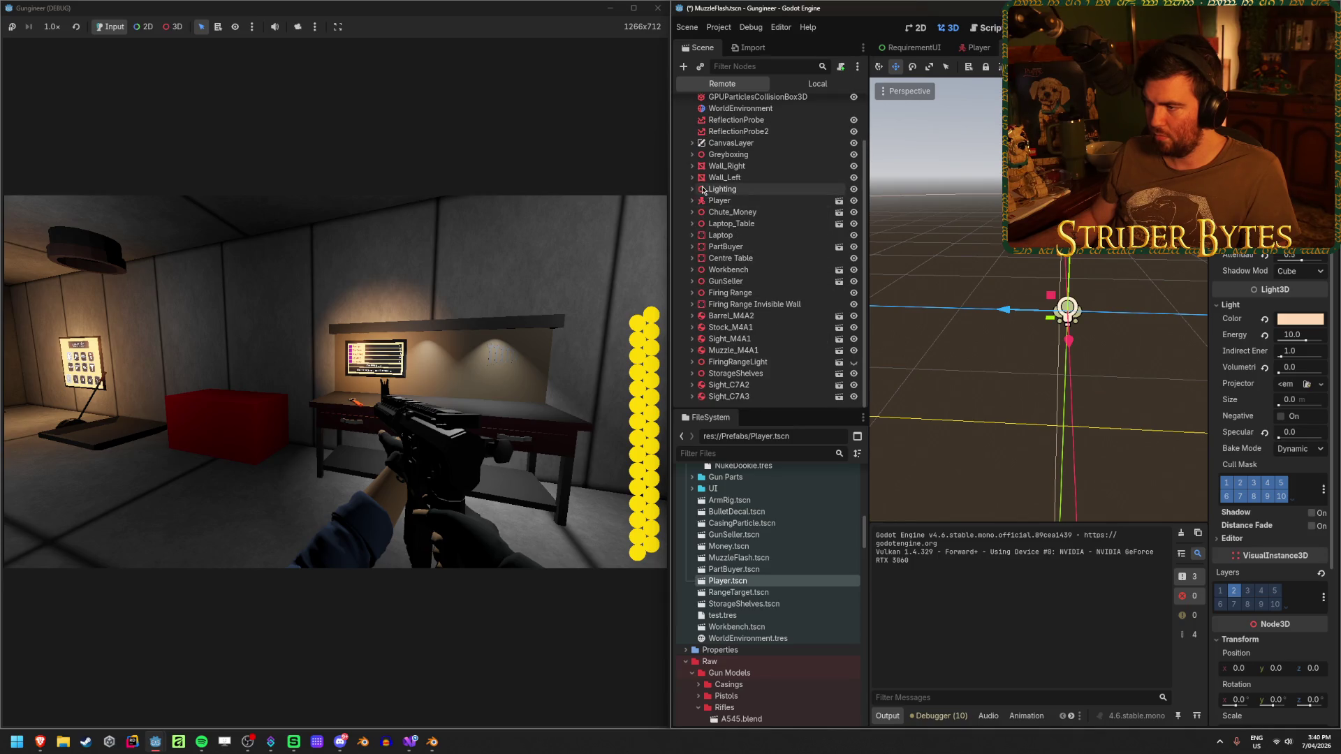
Expand the live Remote tree from Player down to MuzzleFlash and select its Light node.
left_click(692, 200)
left_click(699, 246)
left_click(706, 258)
left_click(712, 269)
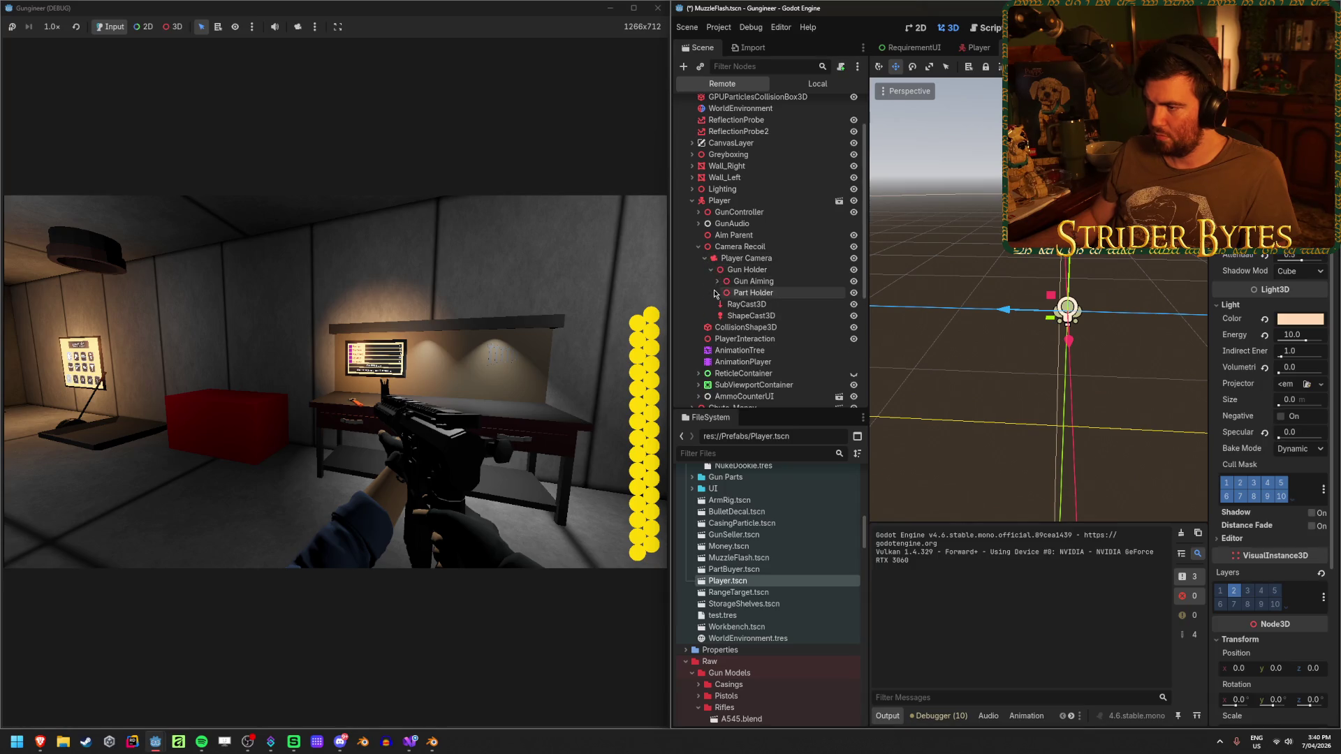
left_click(725, 293)
left_click(730, 316)
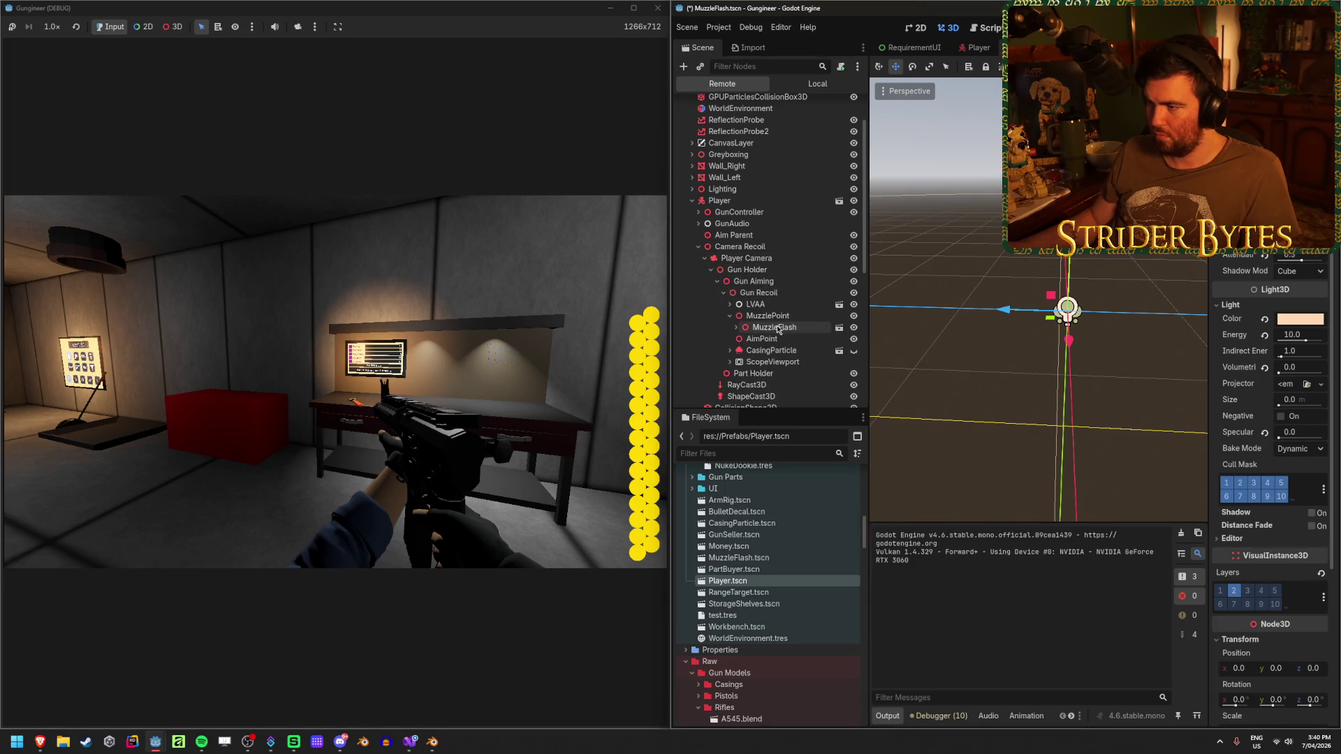
left_click(776, 351)
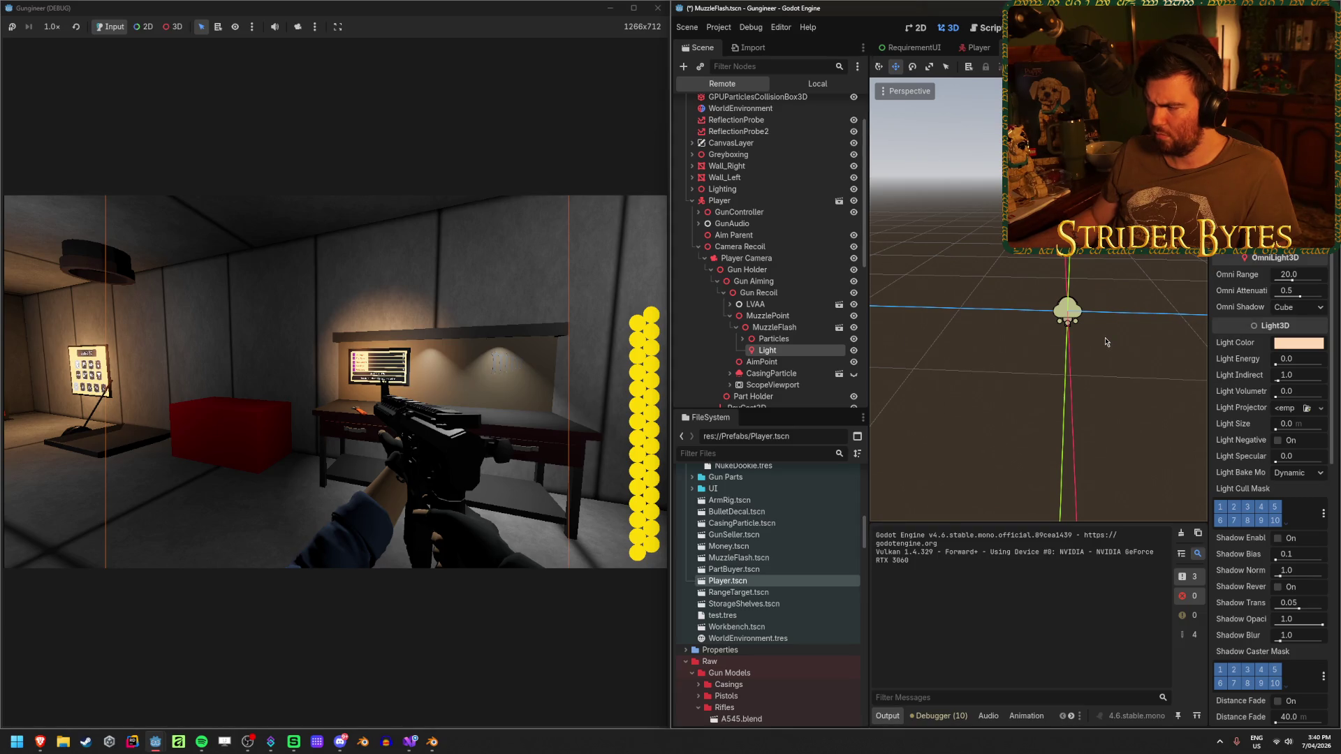
Raise the live muzzle light's energy to about 8.5 and move it to z about 1.15.
left_click_drag(1297, 358, 1322, 359)
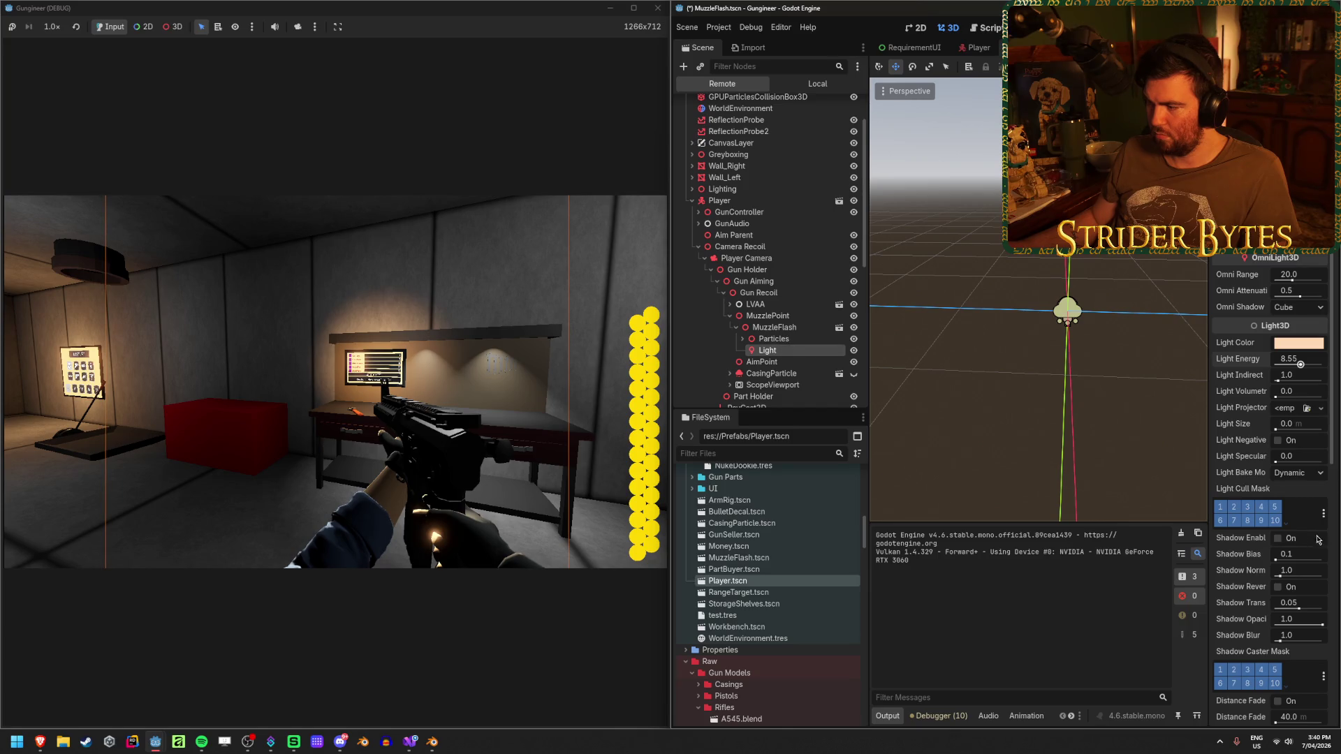
scroll(1318, 538, "down", 5)
mouse_move(1305, 495)
left_mouse_down()
mouse_move(1335, 495)
mouse_move(1300, 500)
left_mouse_up()
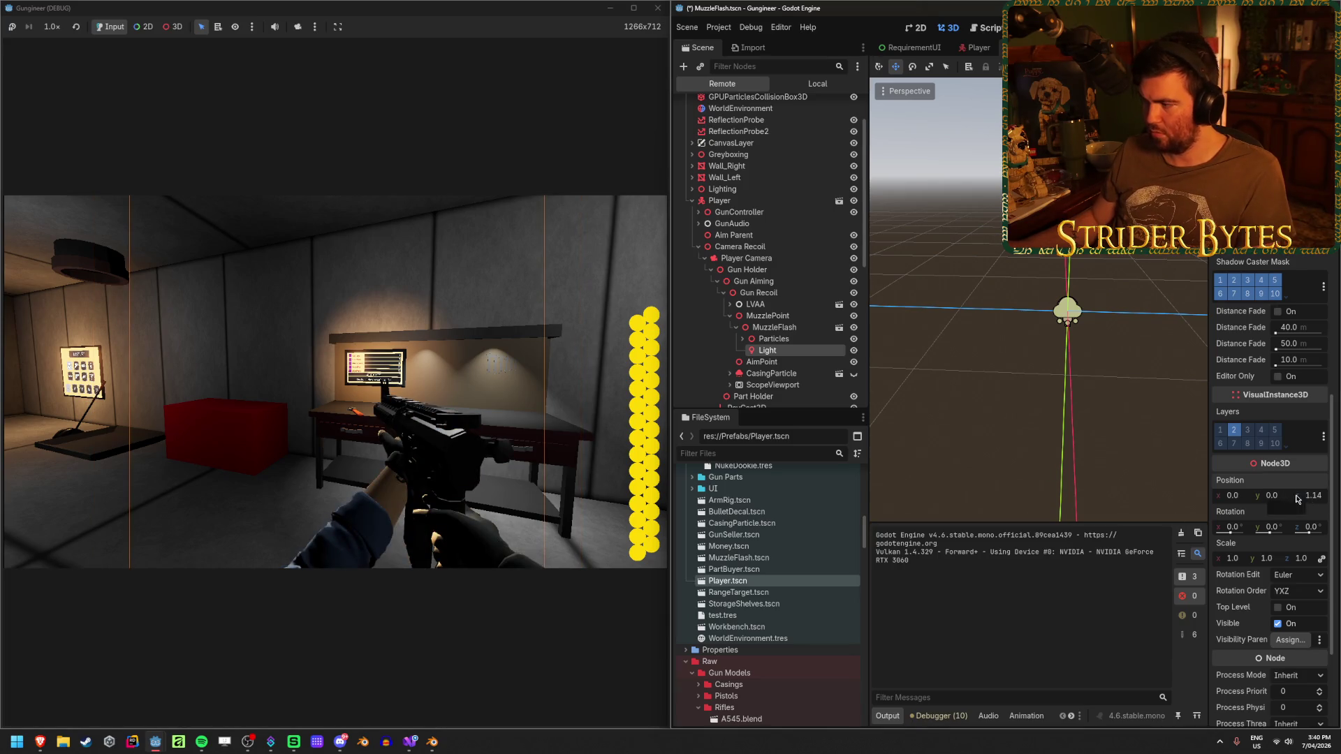
Try z positions of -4, -1 and -0.5 on the live light, then fine-tune z by dragging.
left_click(1312, 496)
type("-4")
key("Return")
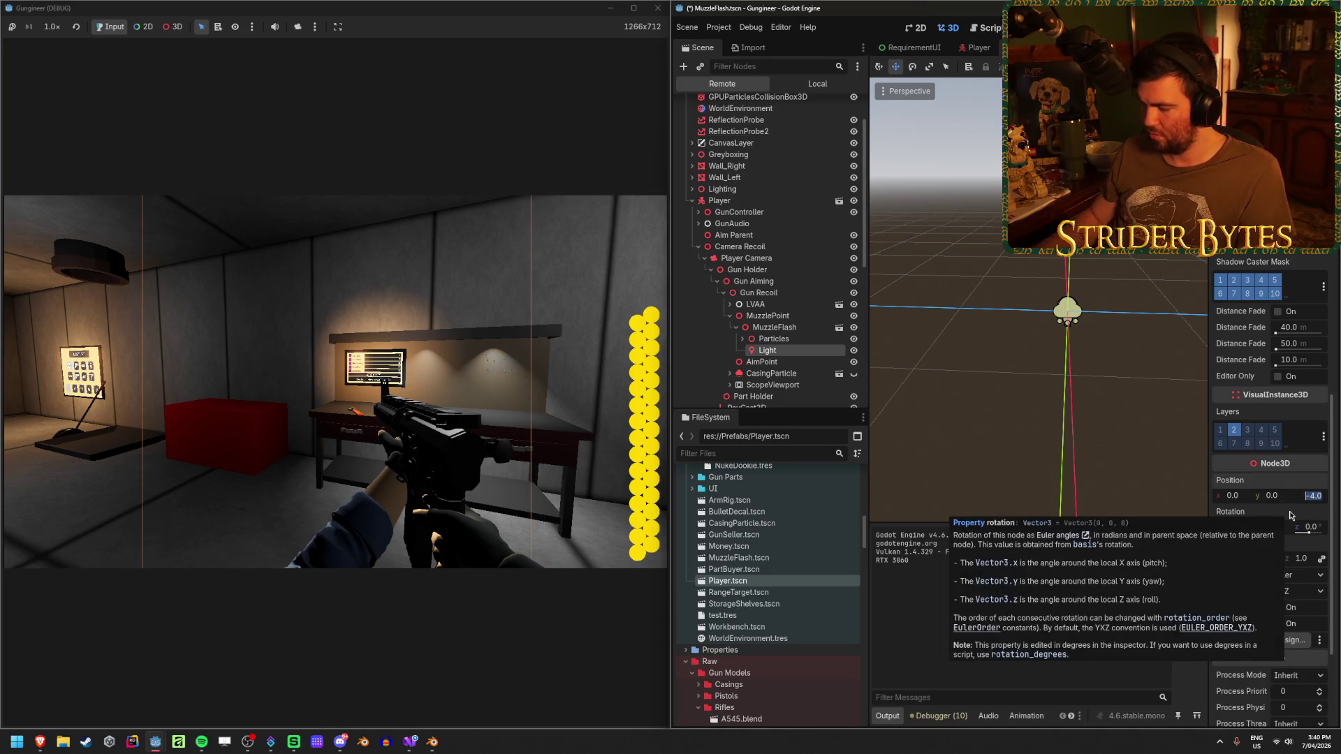
type("-1")
key("Return")
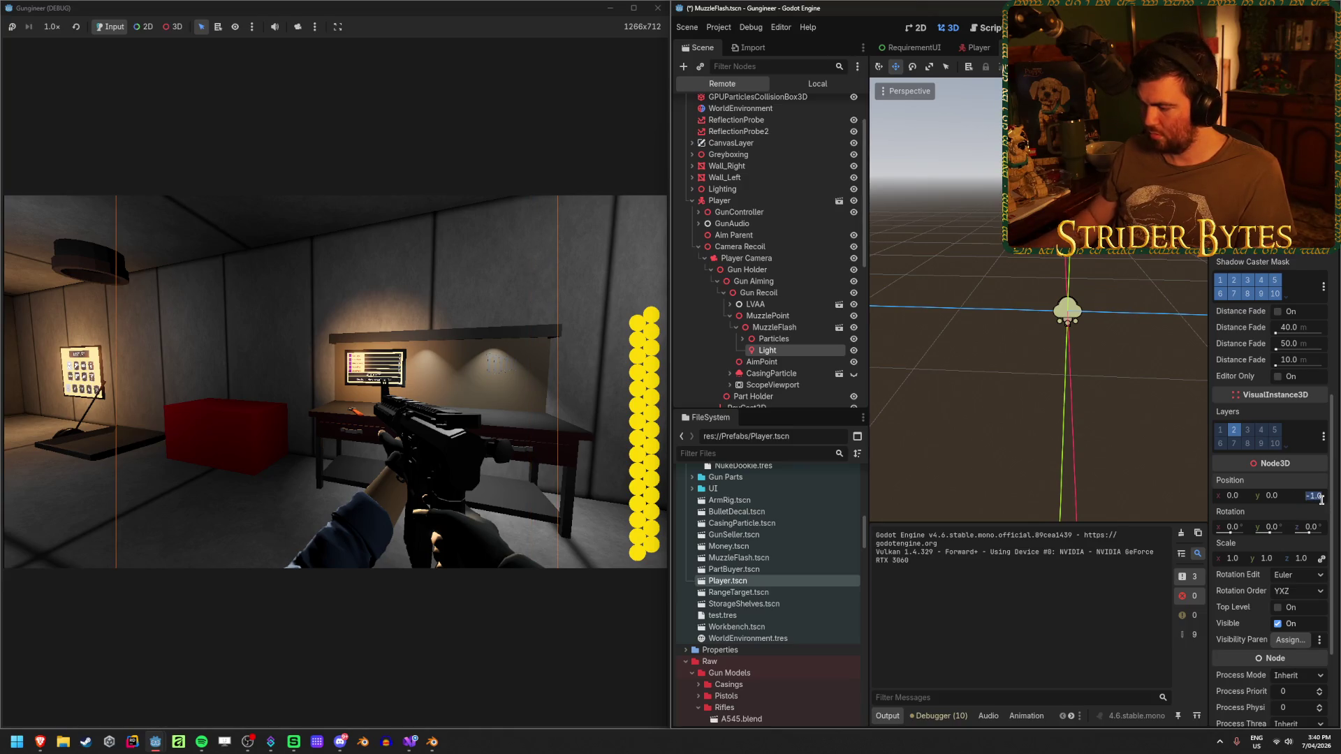
type("0.5")
key("Return")
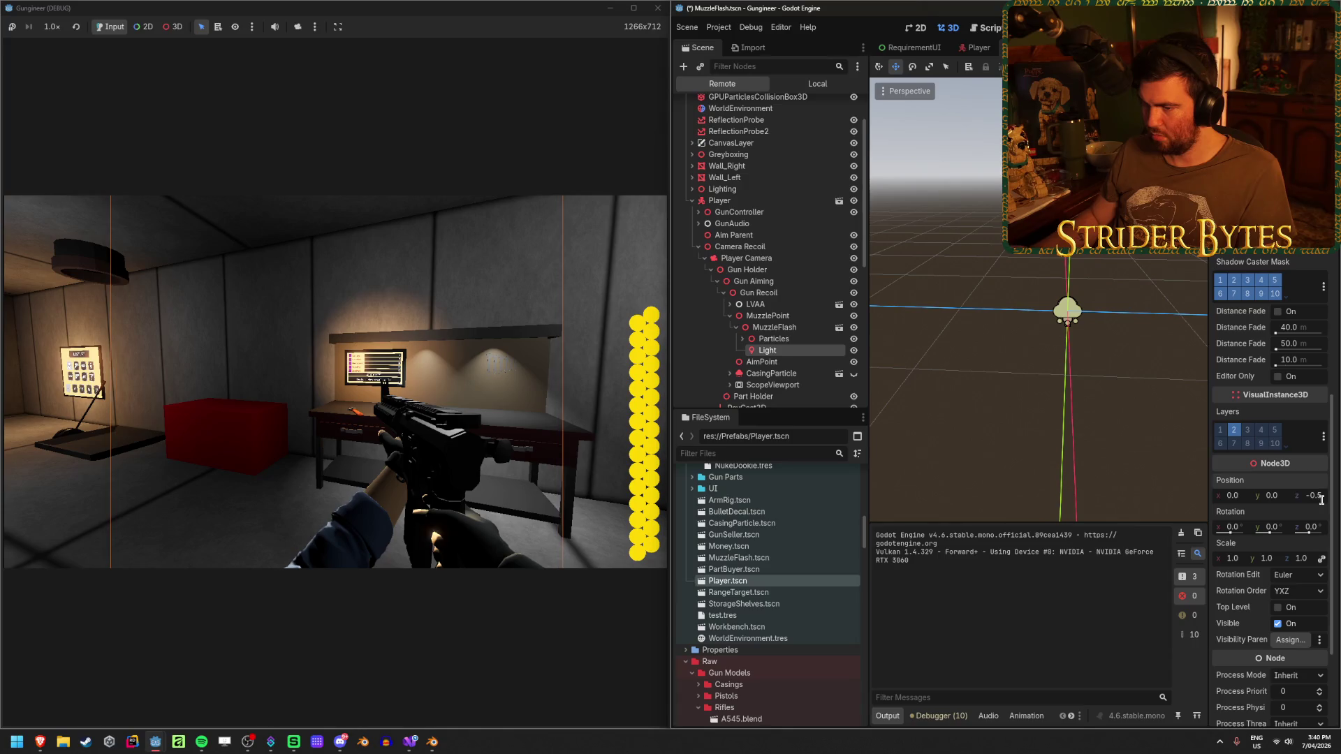
mouse_move(1316, 503)
left_mouse_down()
mouse_move(1331, 495)
mouse_move(1216, 494)
left_mouse_up()
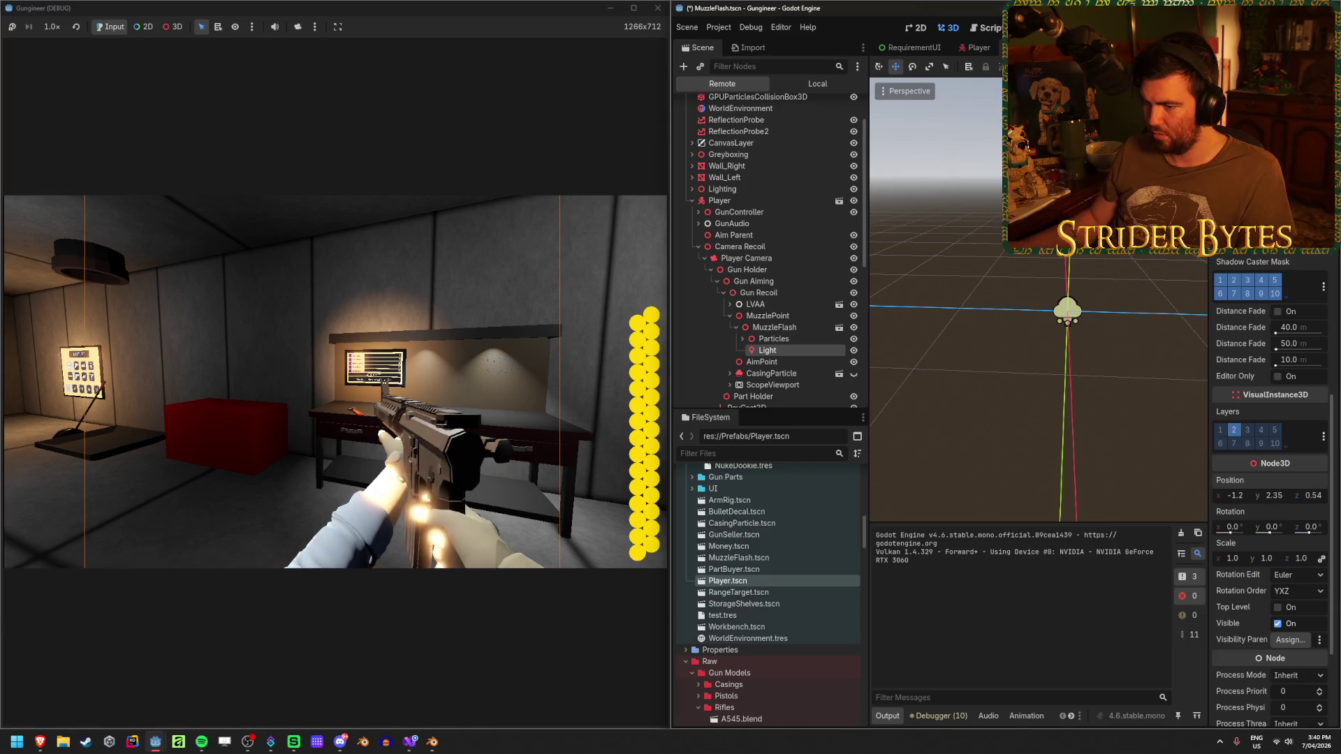
Drag the light's position to roughly x 0.30, y 3.01, z 1.16.
mouse_move(1270, 494)
left_mouse_down()
mouse_move(1247, 494)
mouse_move(1318, 495)
left_mouse_up()
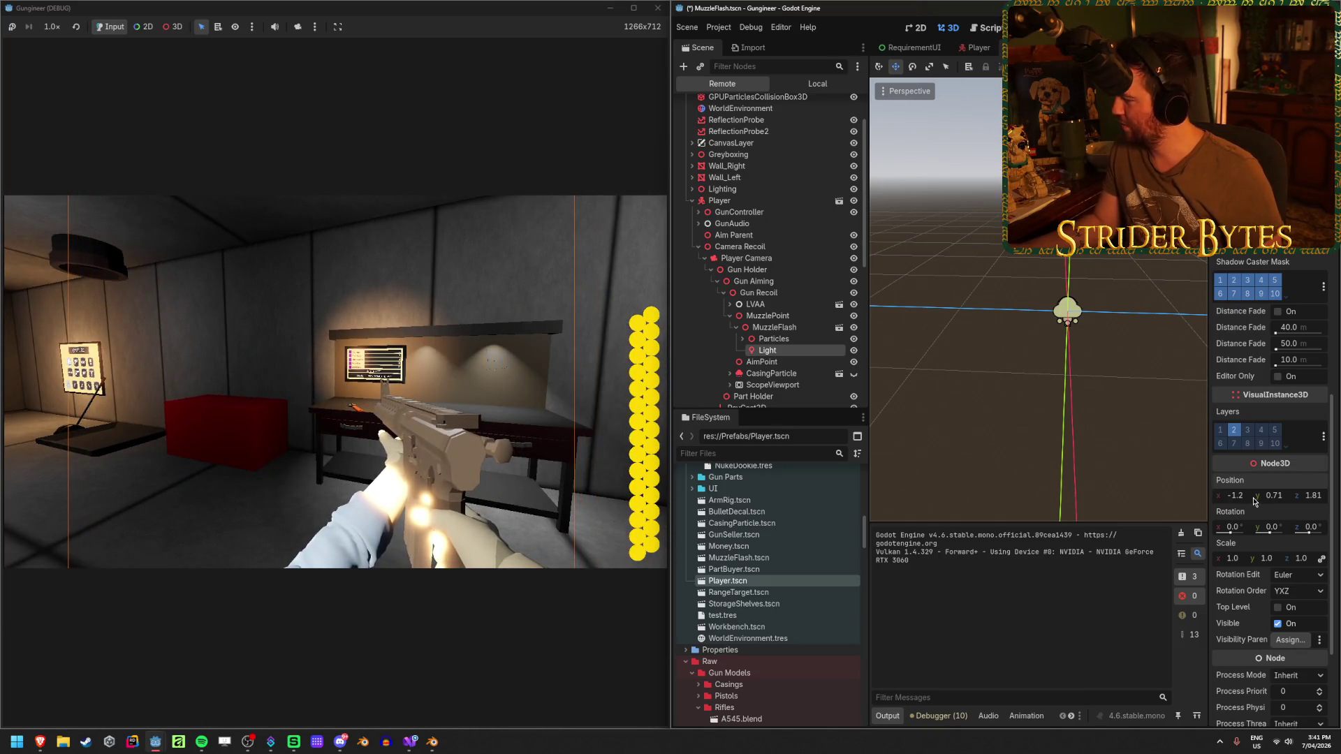
left_click_drag(1238, 498, 1287, 498)
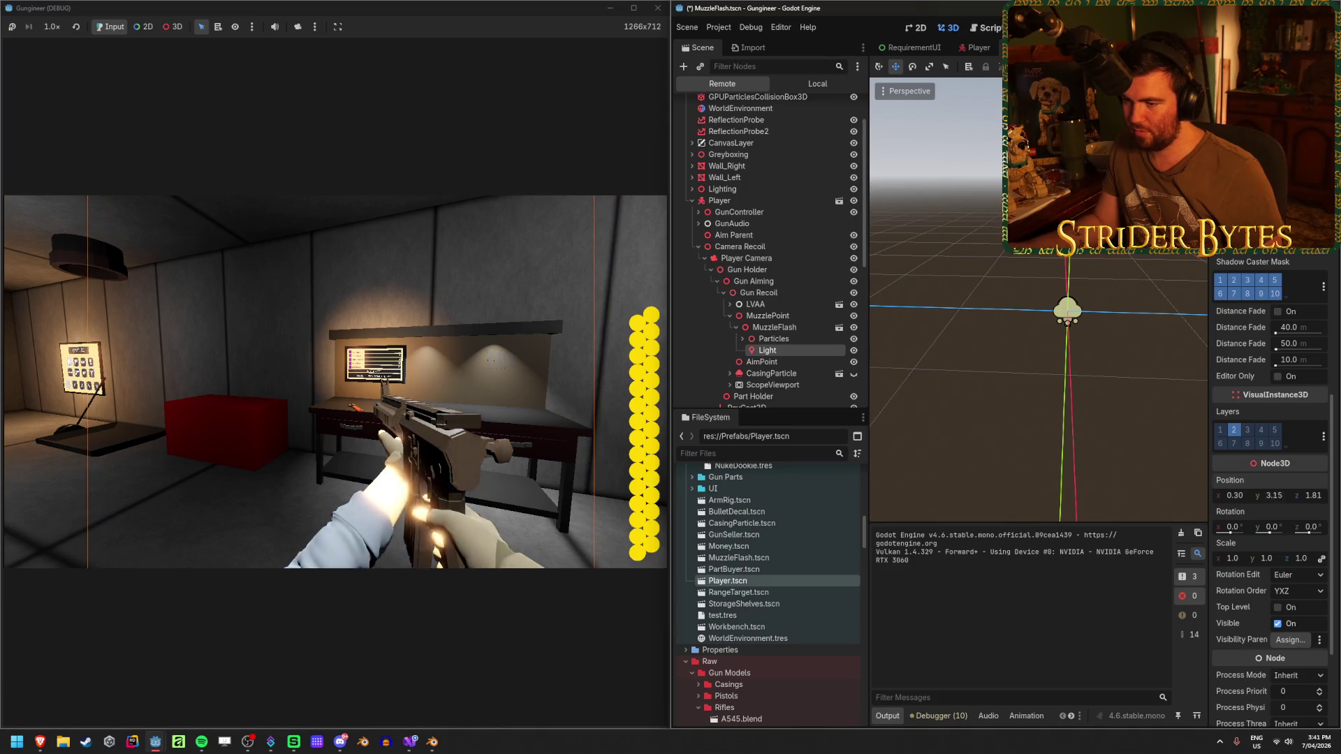
left_click_drag(1287, 498, 1272, 494)
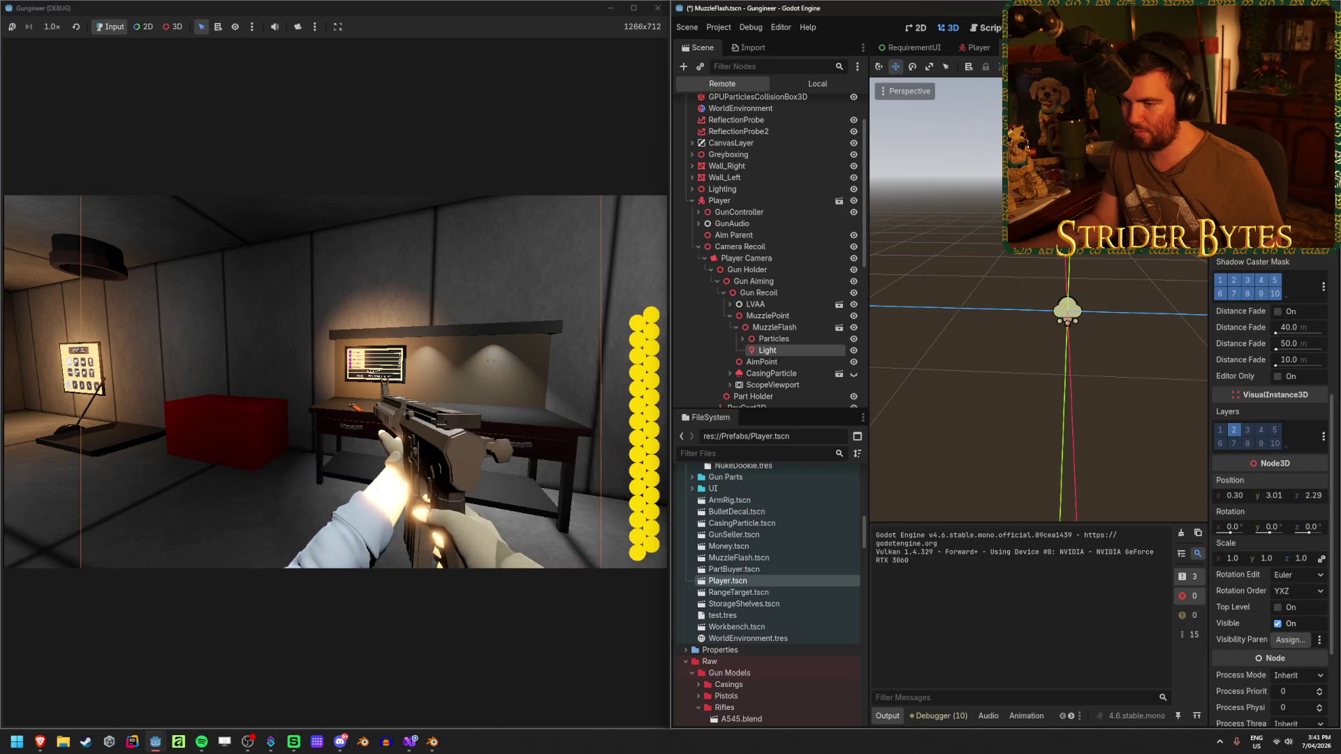
left_click_drag(1312, 494, 1311, 495)
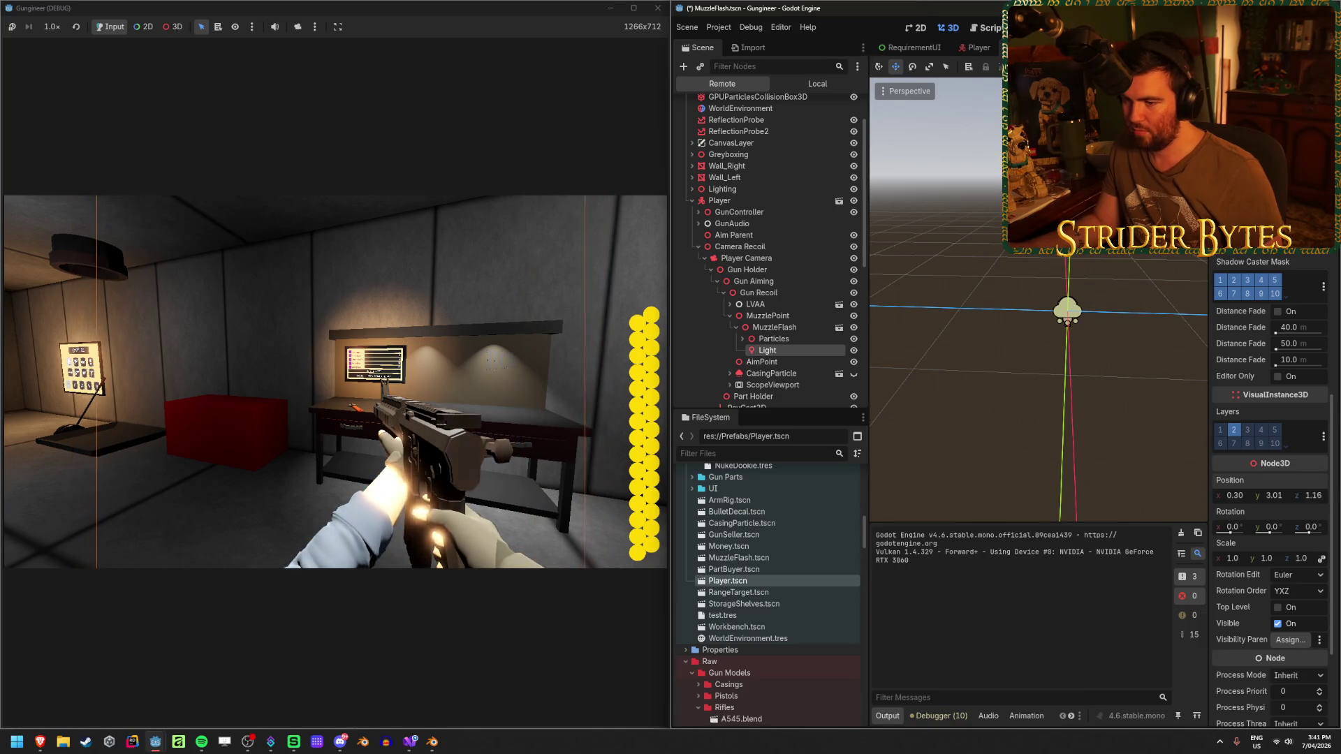
scroll(1298, 379, "up", 4)
scroll(1298, 379, "up", 4)
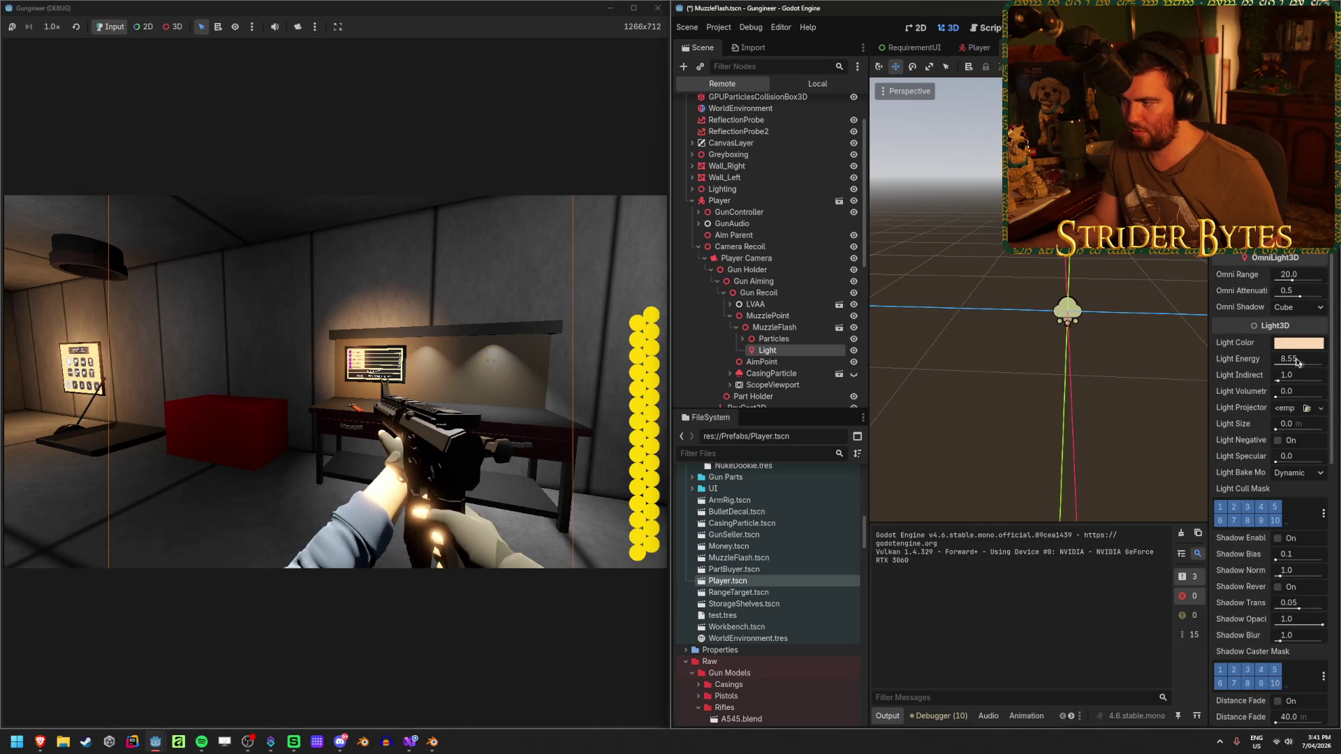
Turn the live light's energy down and enter an exact energy of 5.
left_click_drag(1302, 365, 1116, 364)
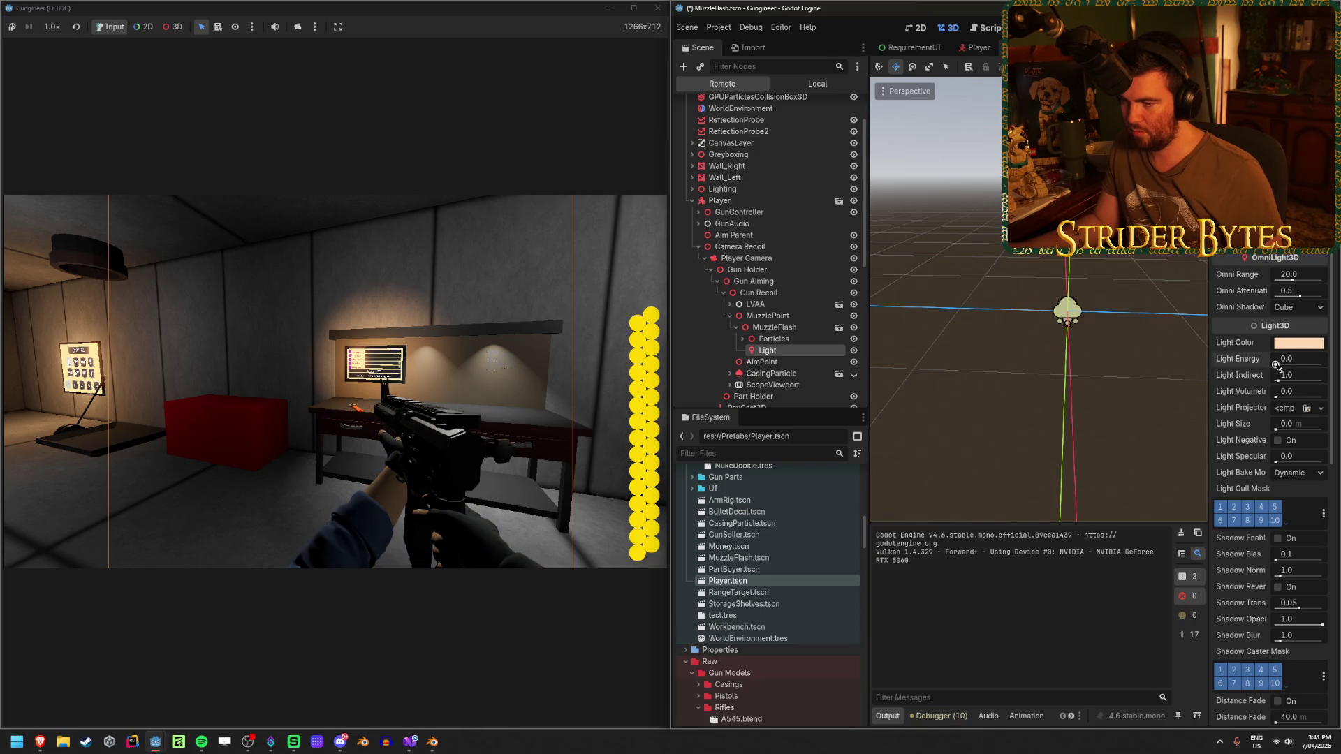
left_click_drag(1277, 364, 1287, 363)
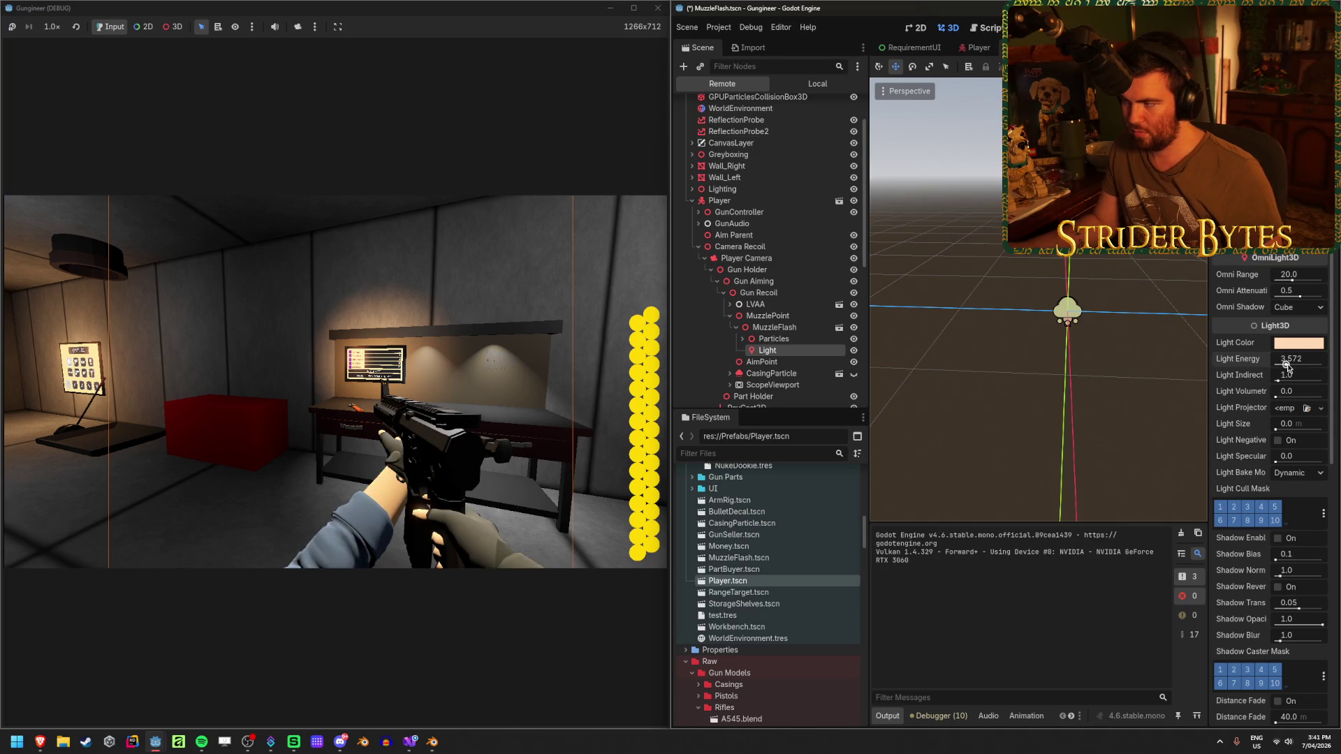
left_click(1311, 363)
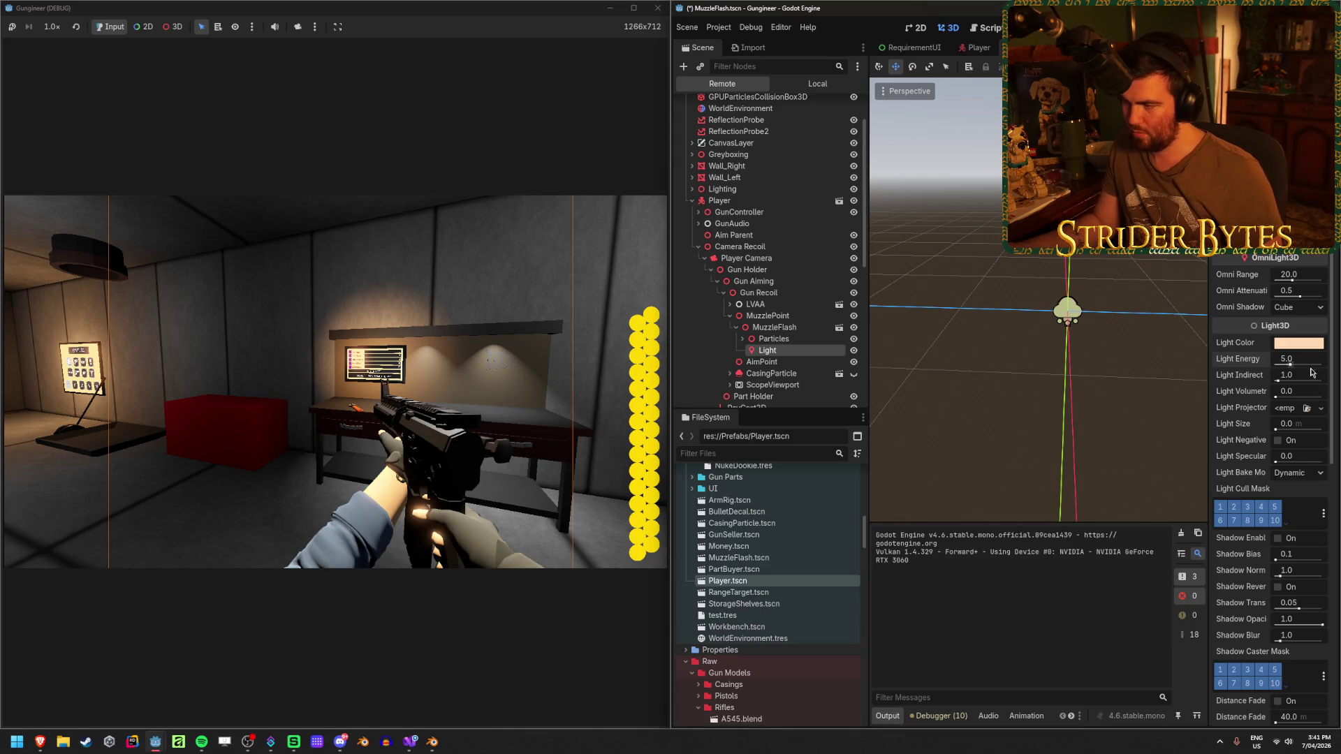
scroll(1274, 478, "down", 4)
scroll(1273, 478, "down", 3)
scroll(1251, 466, "down", 2)
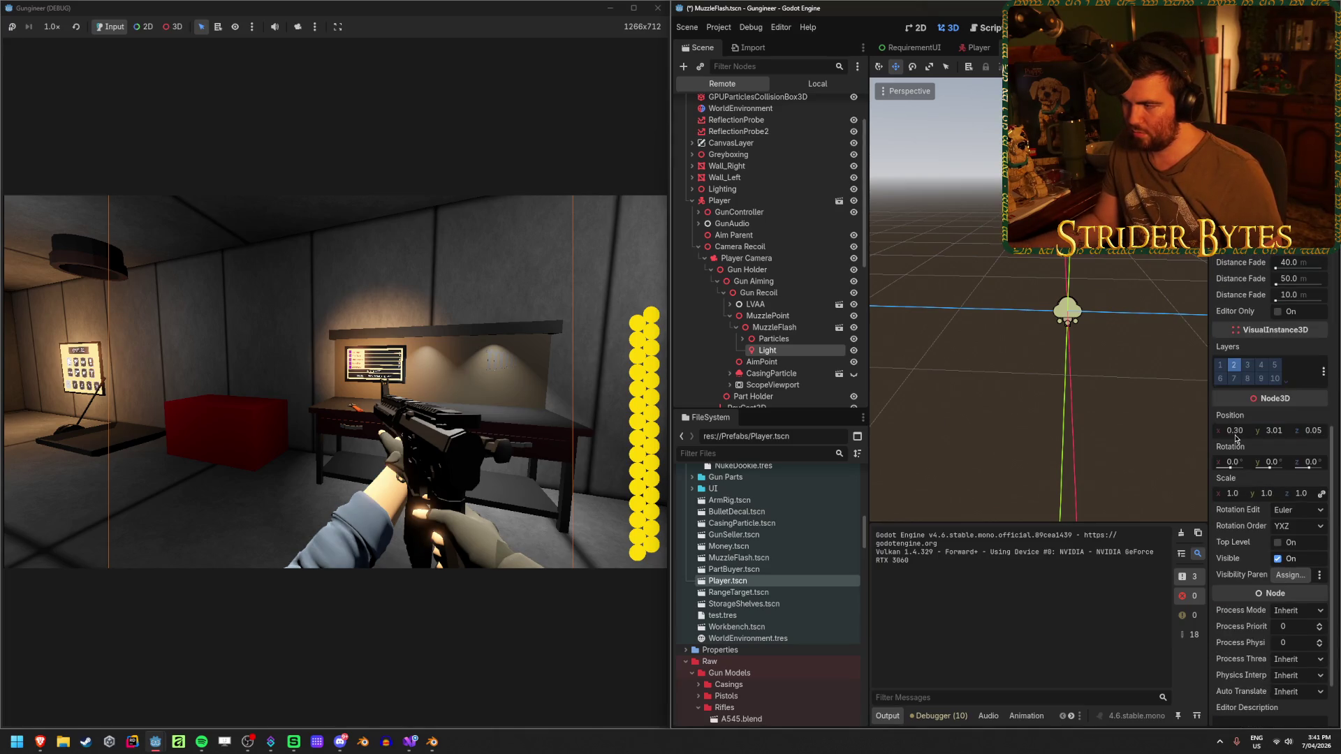
Zero the light's position, nudge x to -0.3, then stop the running game.
left_click(1234, 432)
key("Tab")
type("0")
key("Tab")
type("0.0")
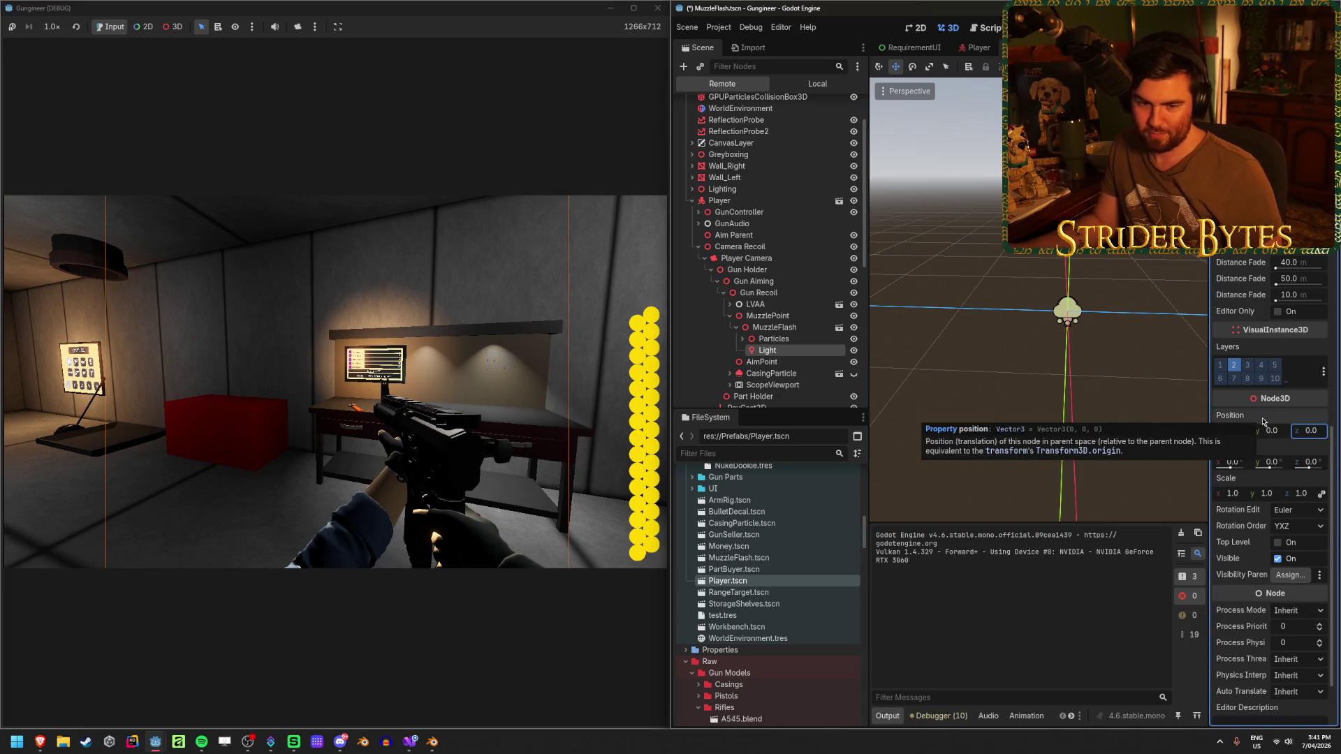
key("Return")
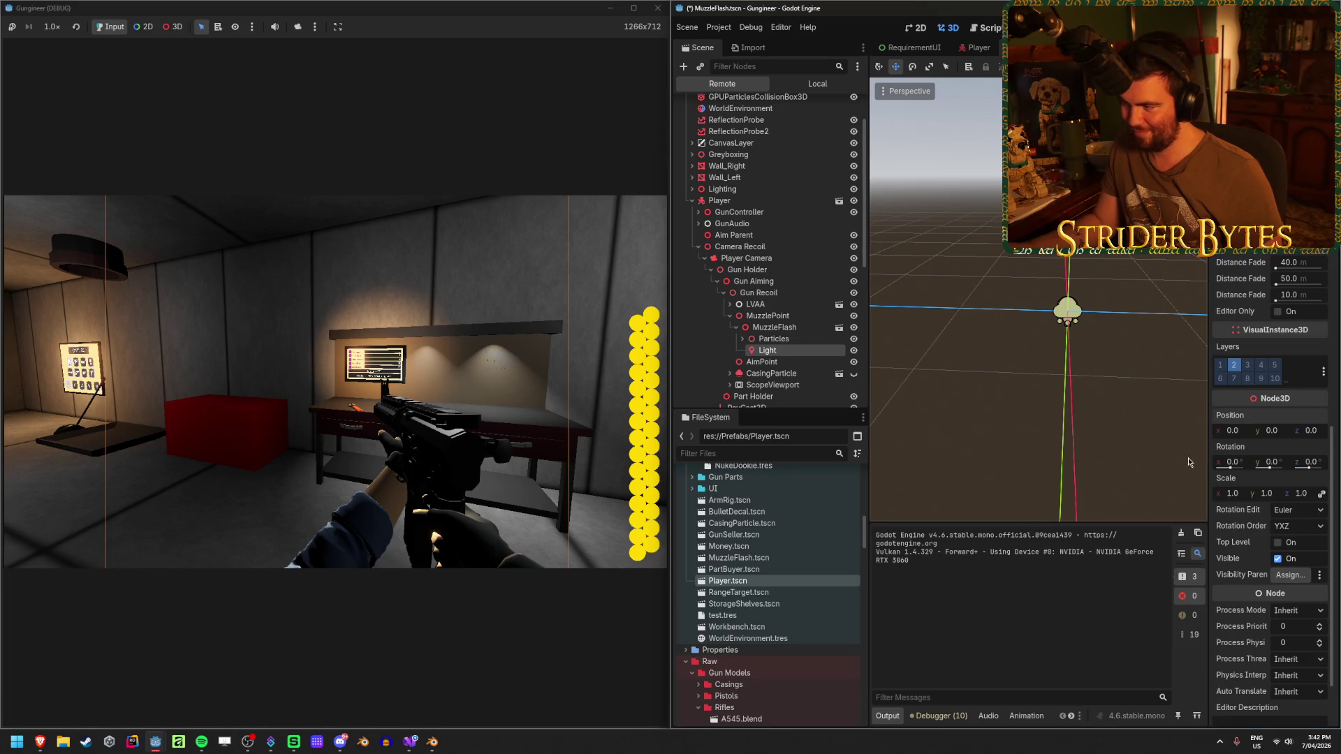
left_click_drag(1234, 432, 1220, 432)
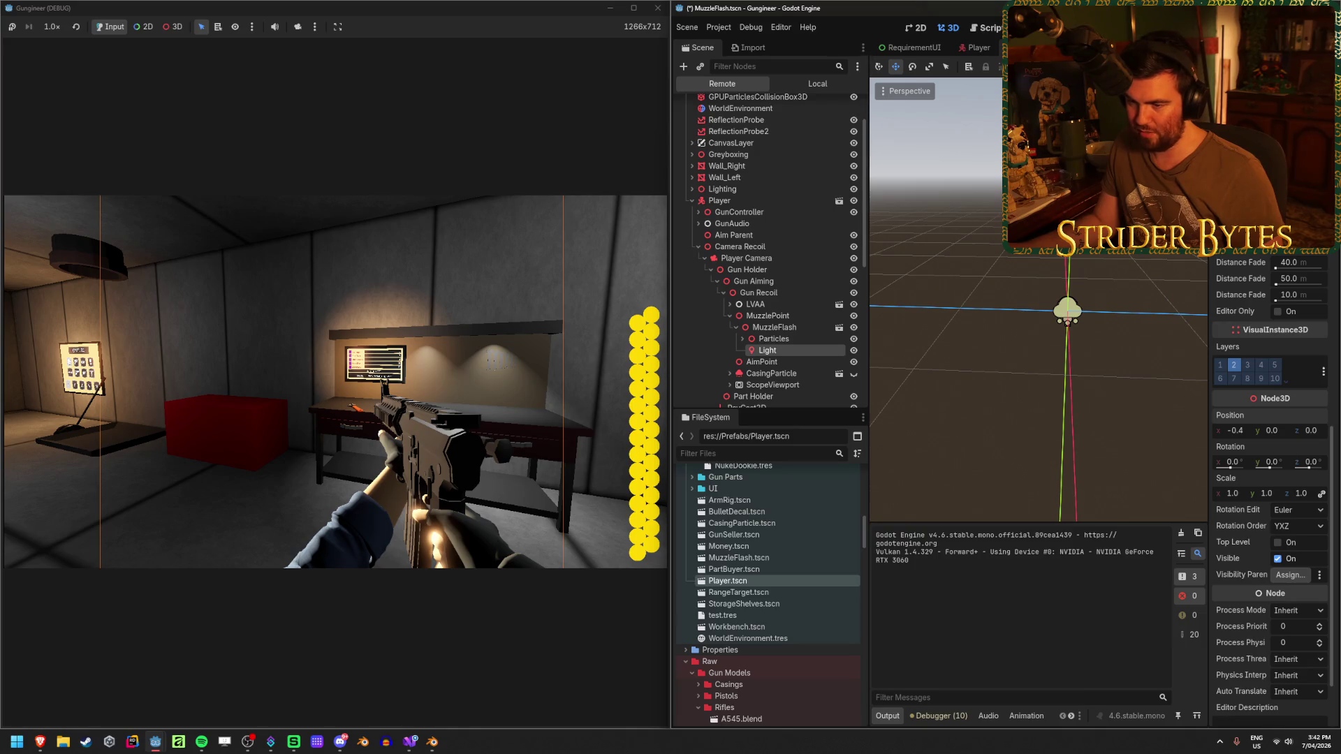
left_click_drag(1234, 433, 1241, 433)
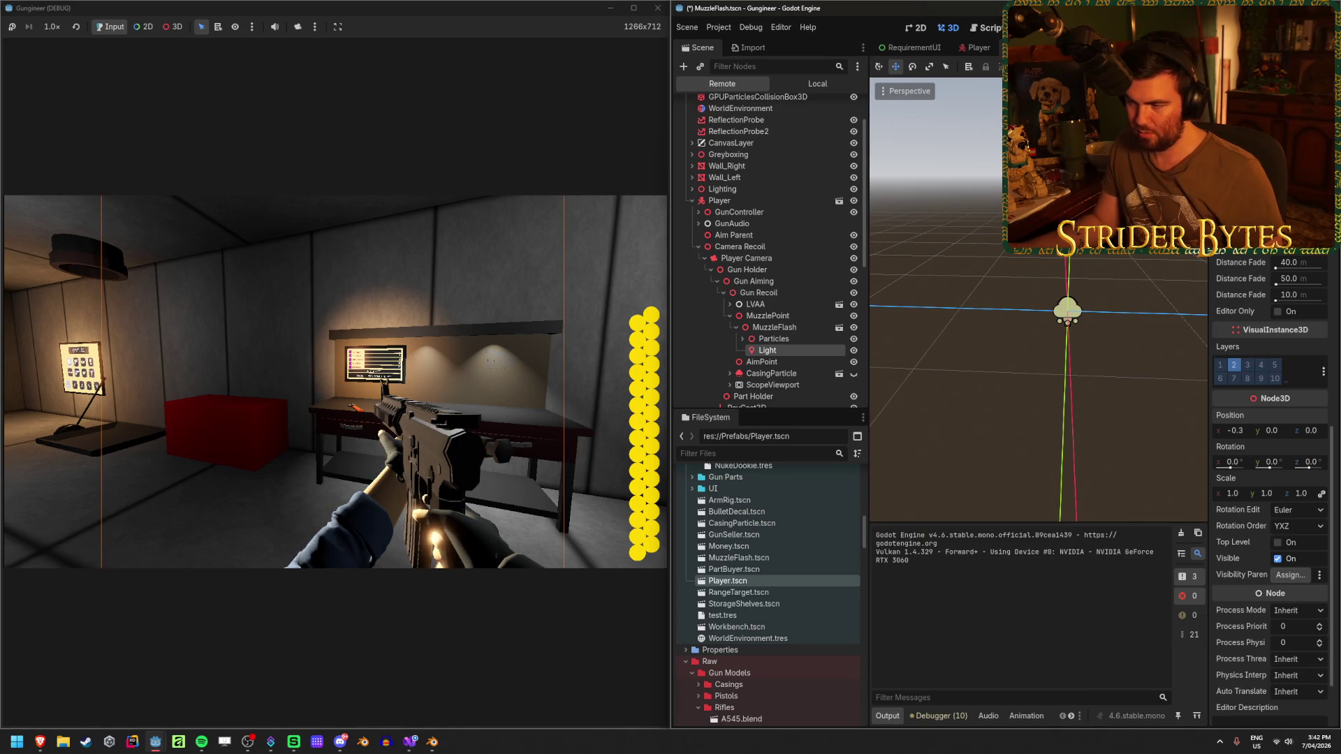
key("F8")
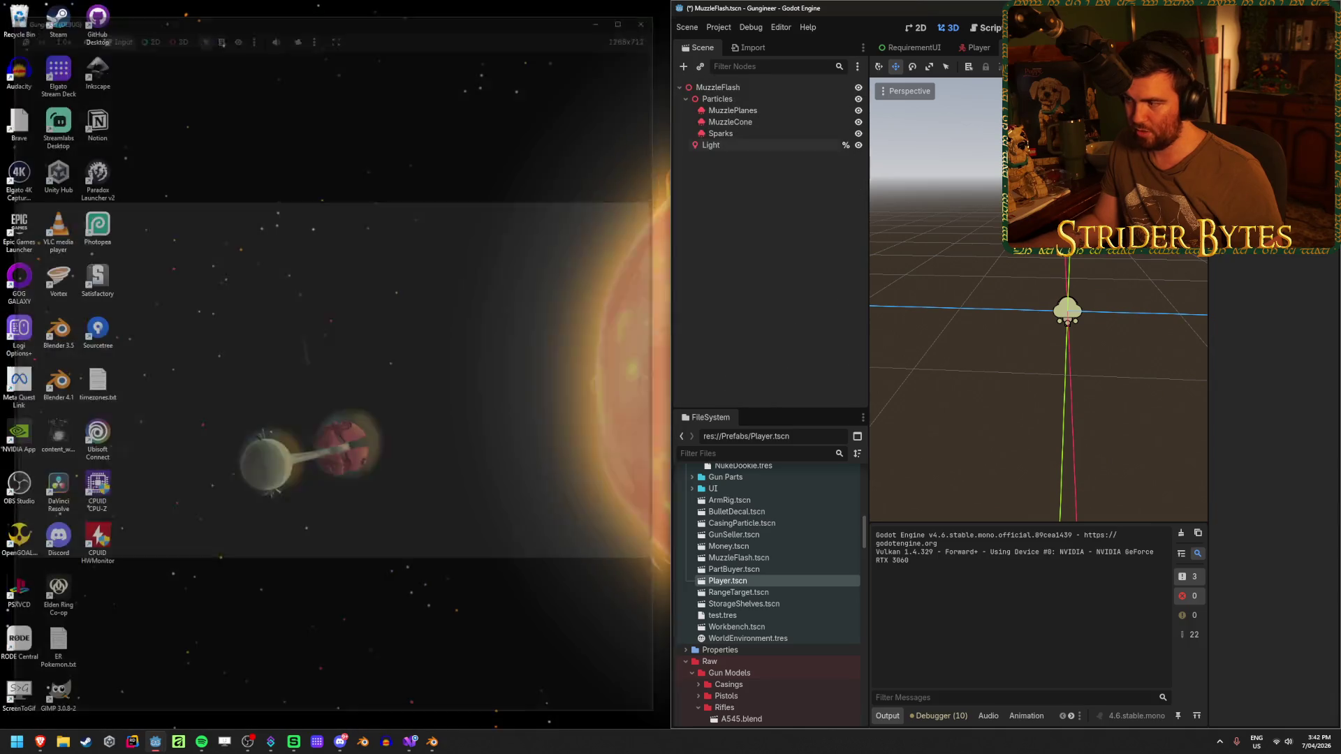
Revert the MuzzleFlash Light's energy to default, set Position X to 0.3 and save the scene.
key("super+Up")
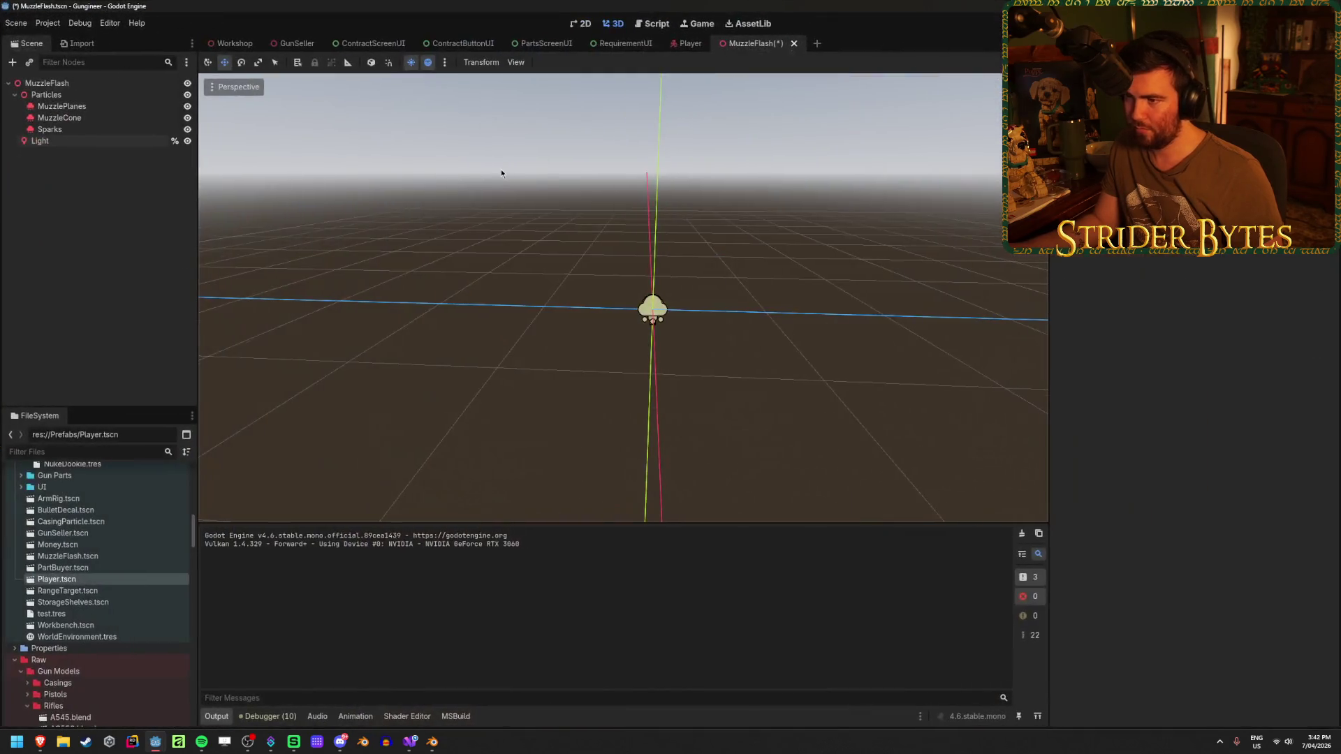
left_click(88, 141)
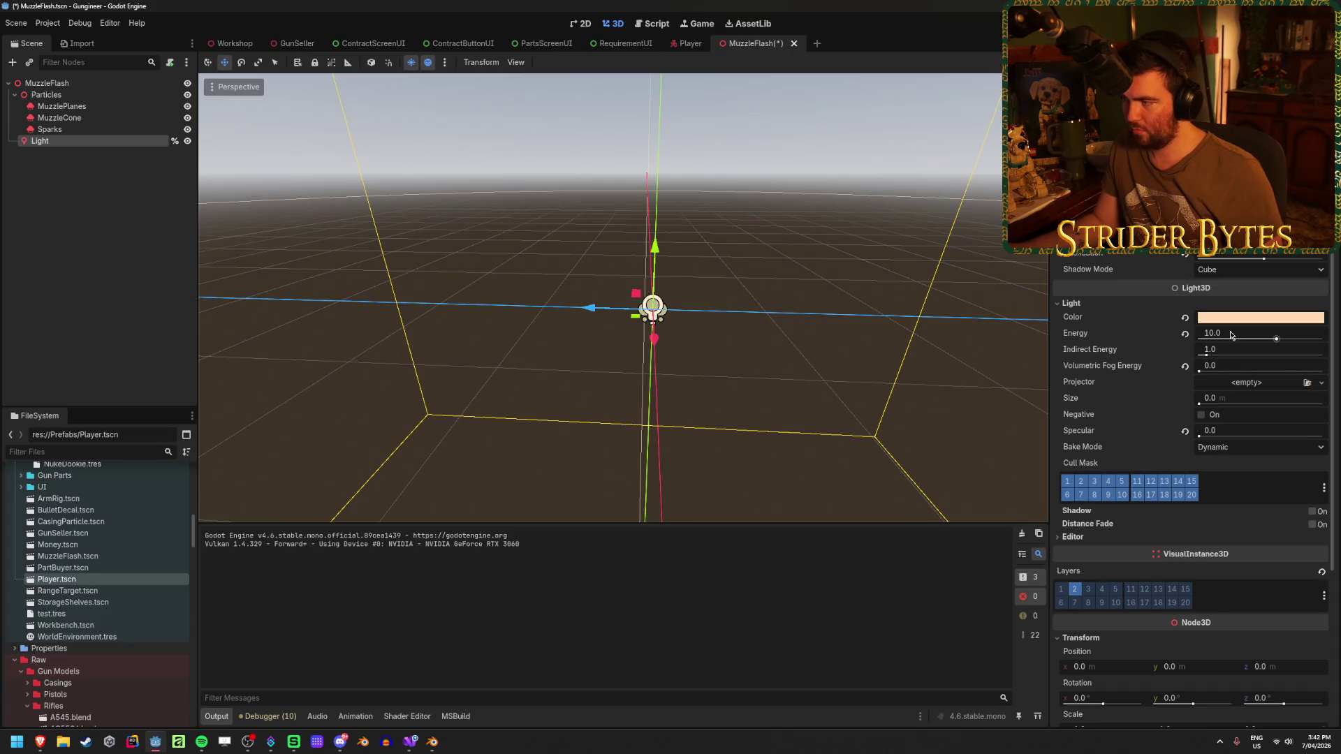
left_click(1185, 334)
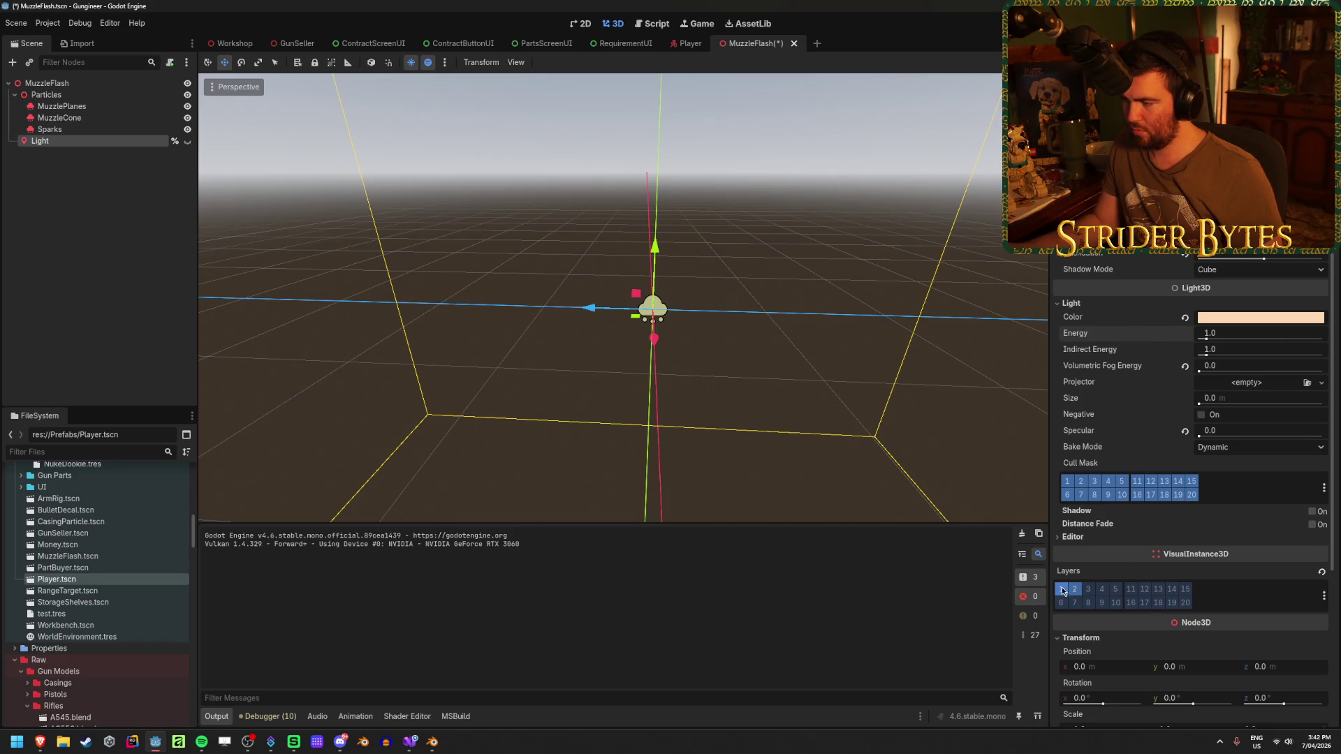
left_click(1111, 665)
key("Return")
key("ctrl+s")
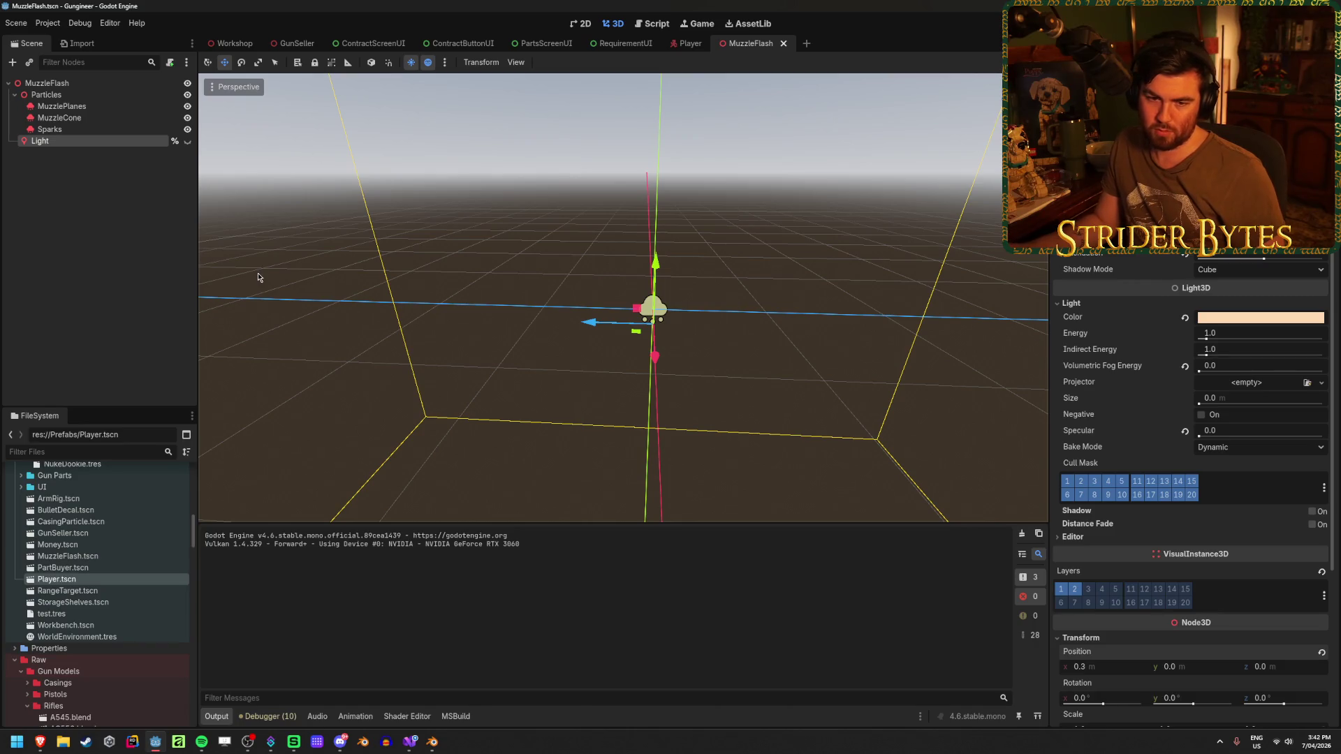
Flip between the Workshop and MuzzleFlash scenes, then undo three of the light edits.
left_click(234, 44)
left_click(748, 45)
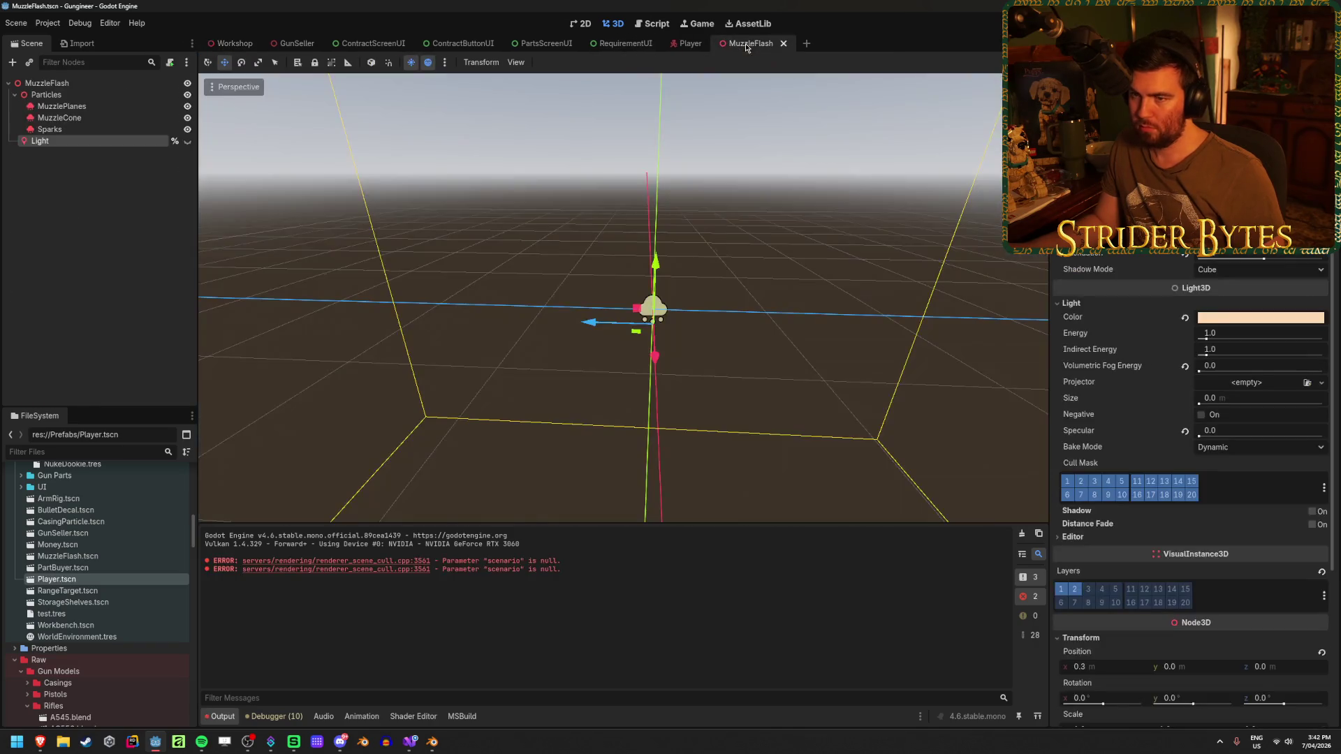
left_click(238, 46)
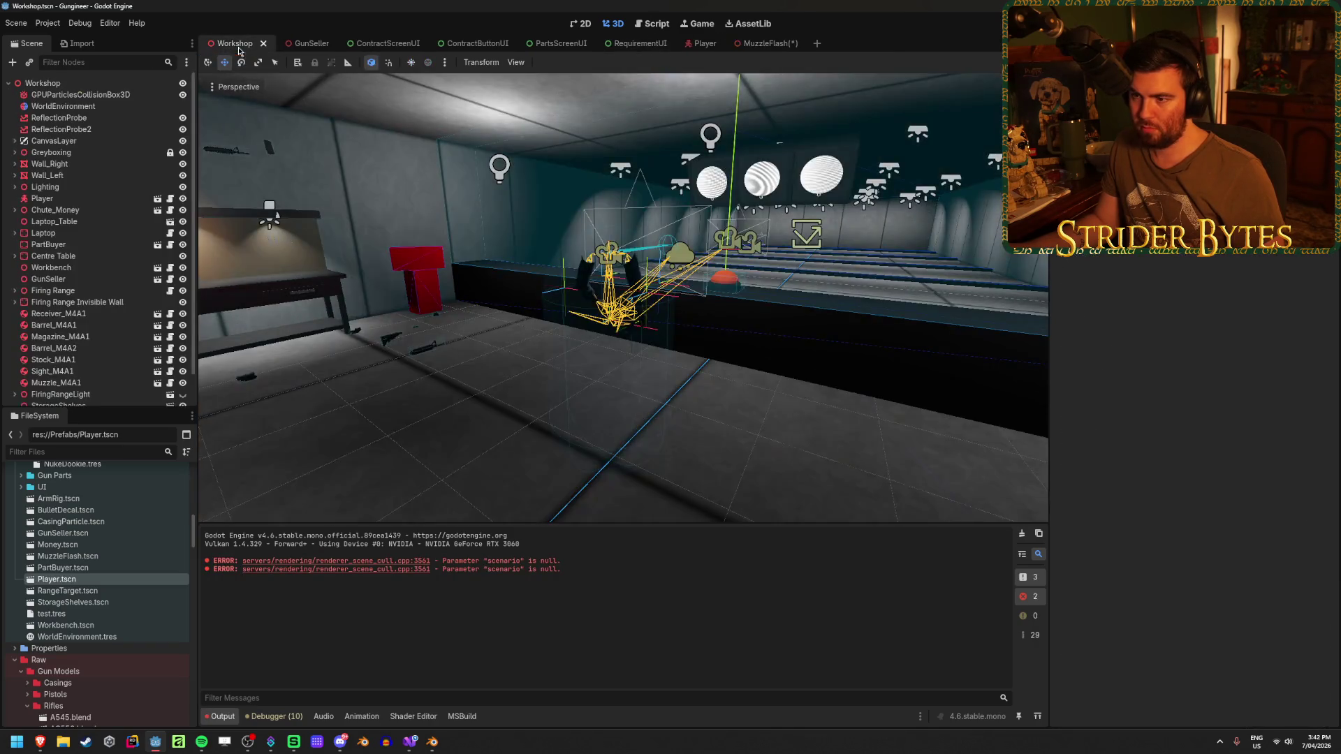
left_click(764, 43)
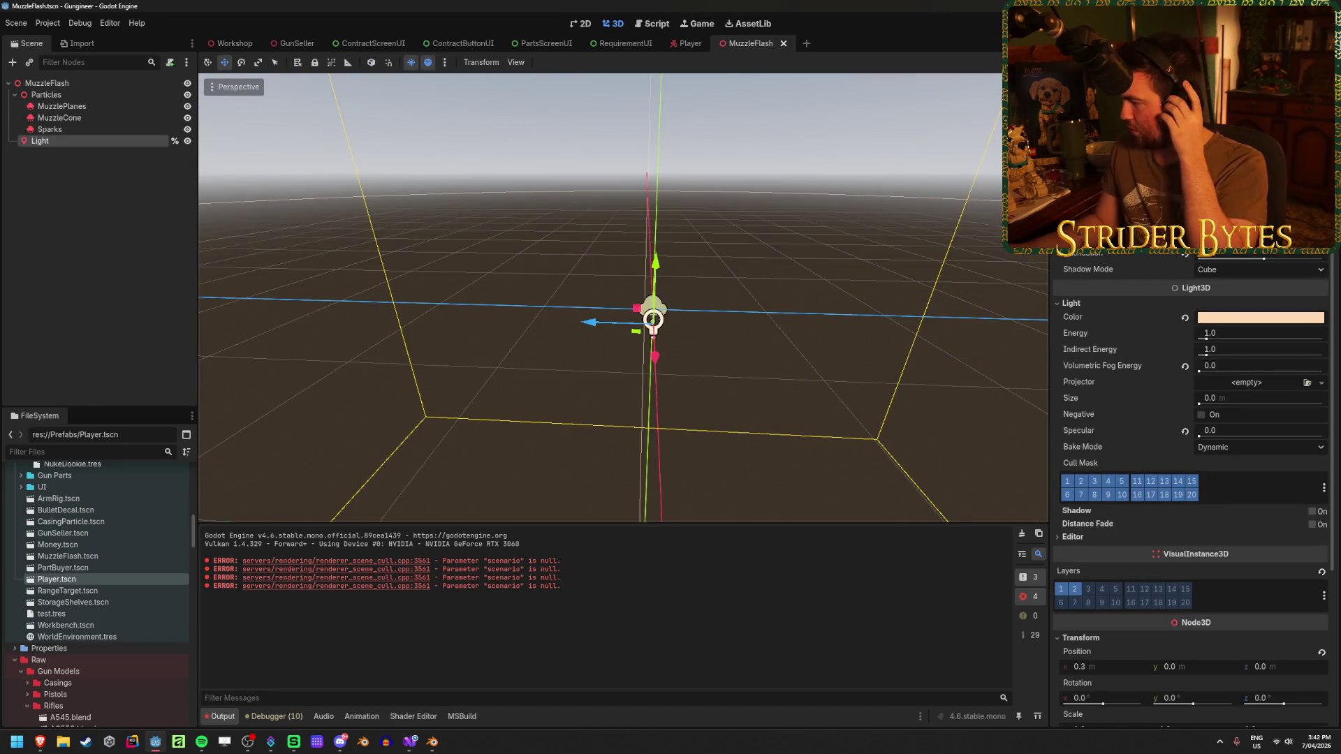
key("ctrl+z")
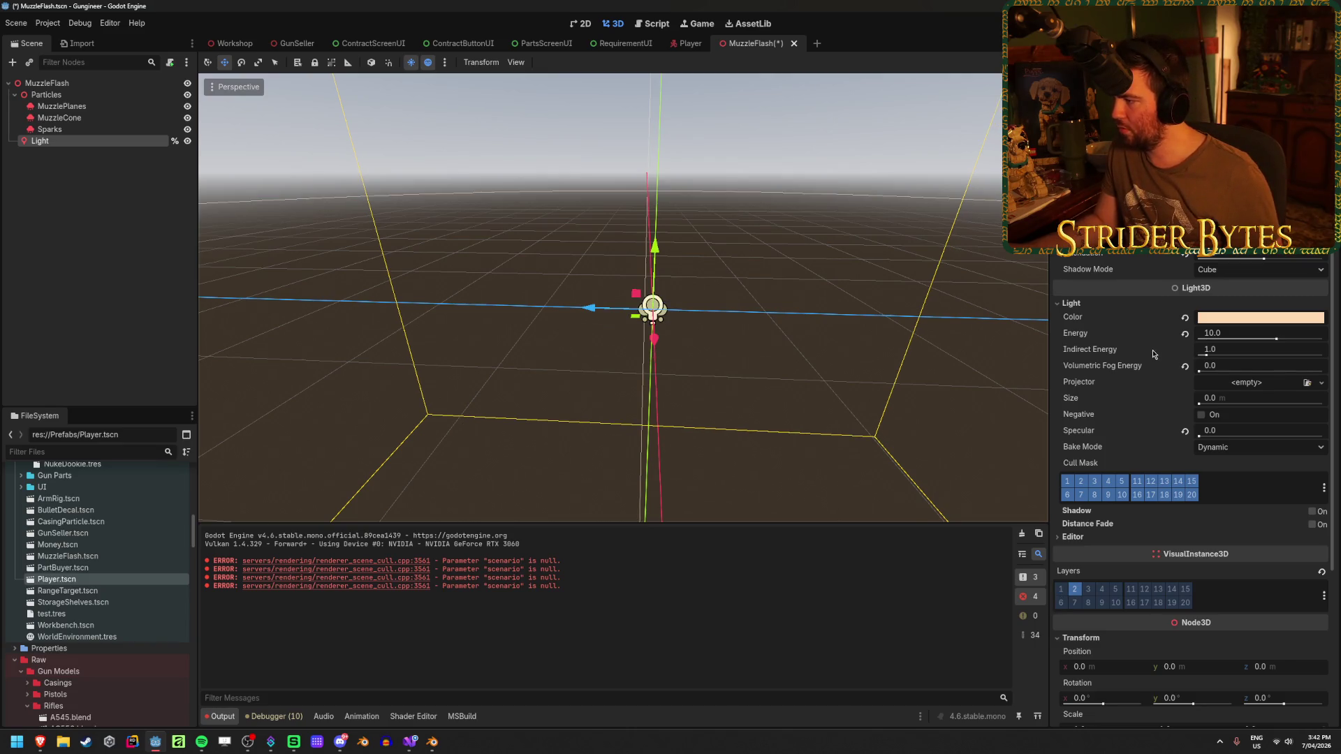
key("ctrl+z")
key("ctrl+z")
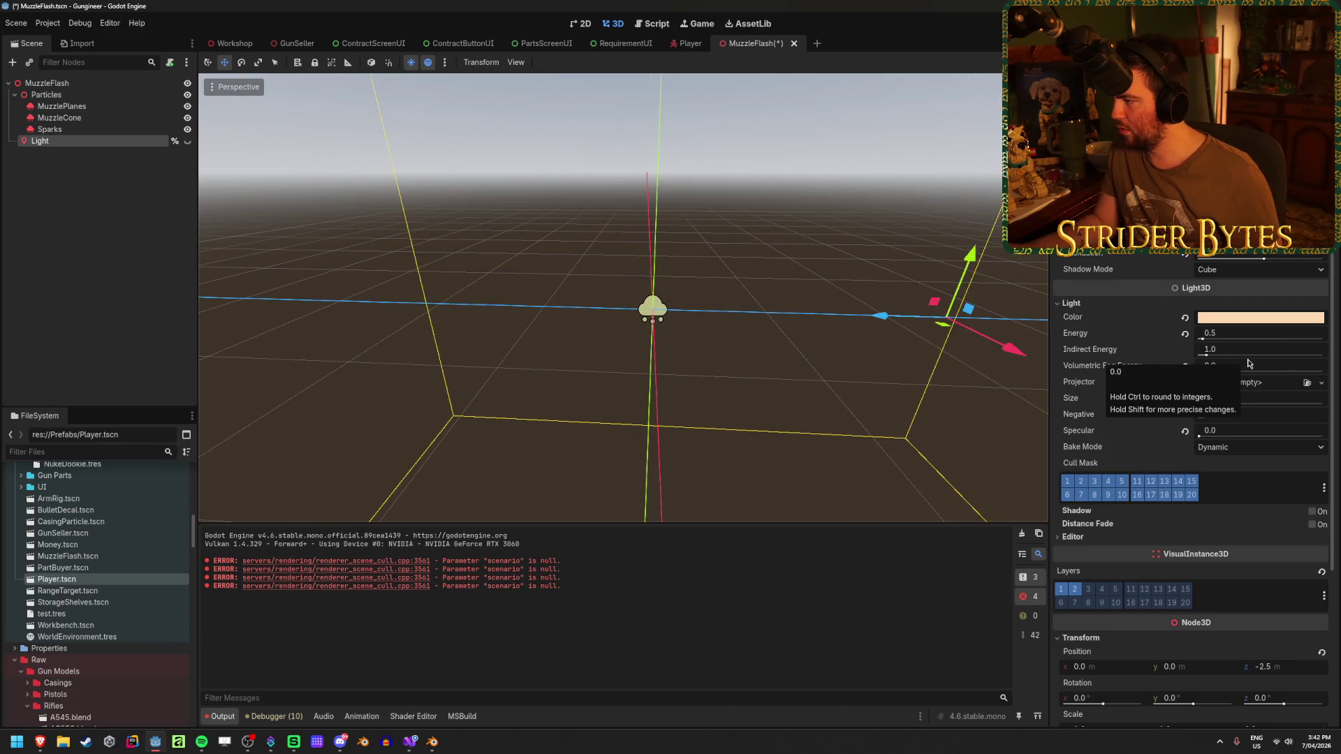
key("ctrl+z")
key("ctrl+z")
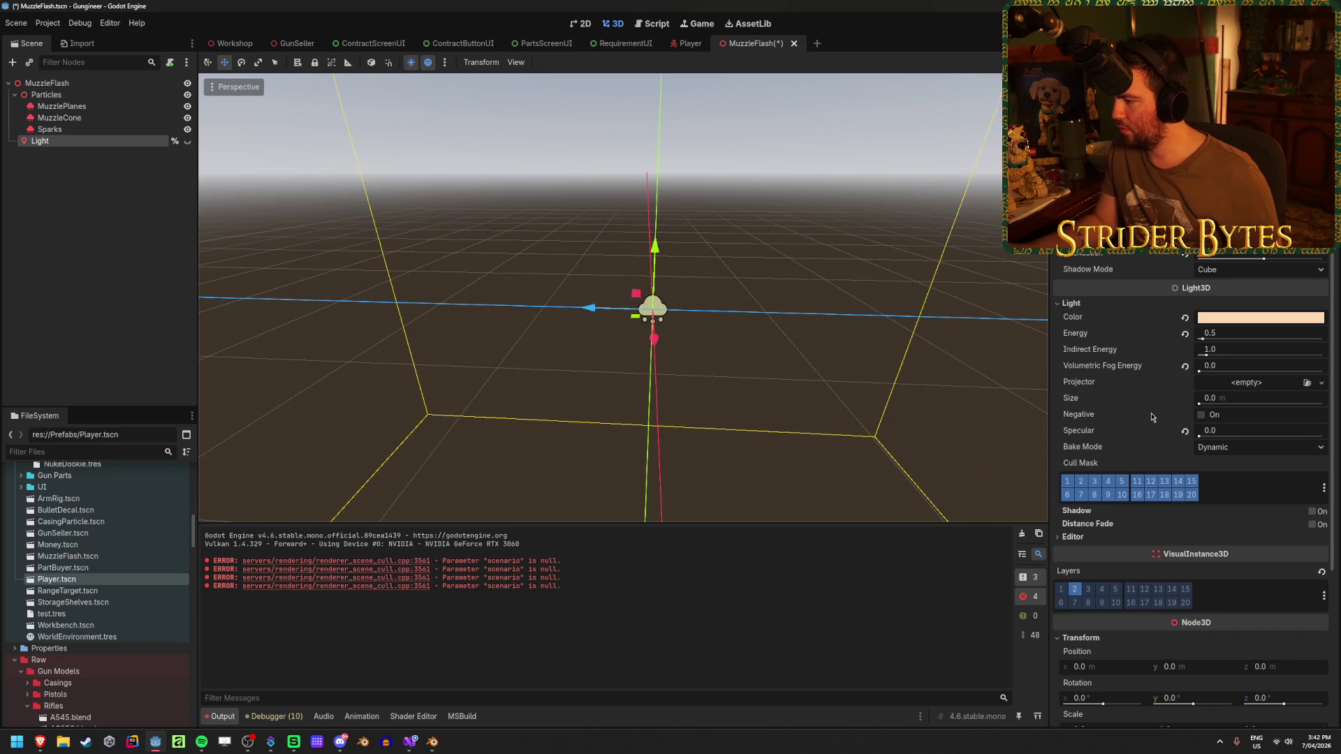
Set the Light's Position X to 0.3 again, save the scene and run the game.
left_click(1100, 667)
key("Return")
key("ctrl+s")
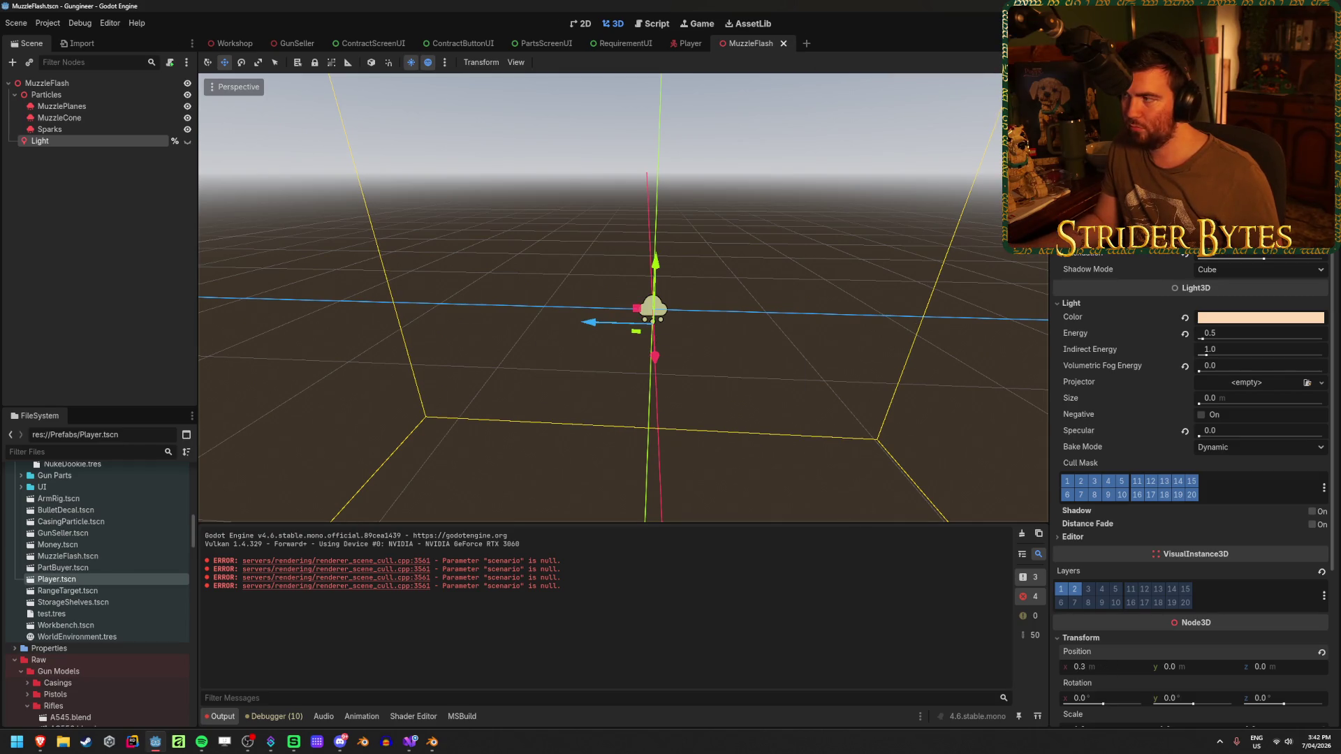
key("F5")
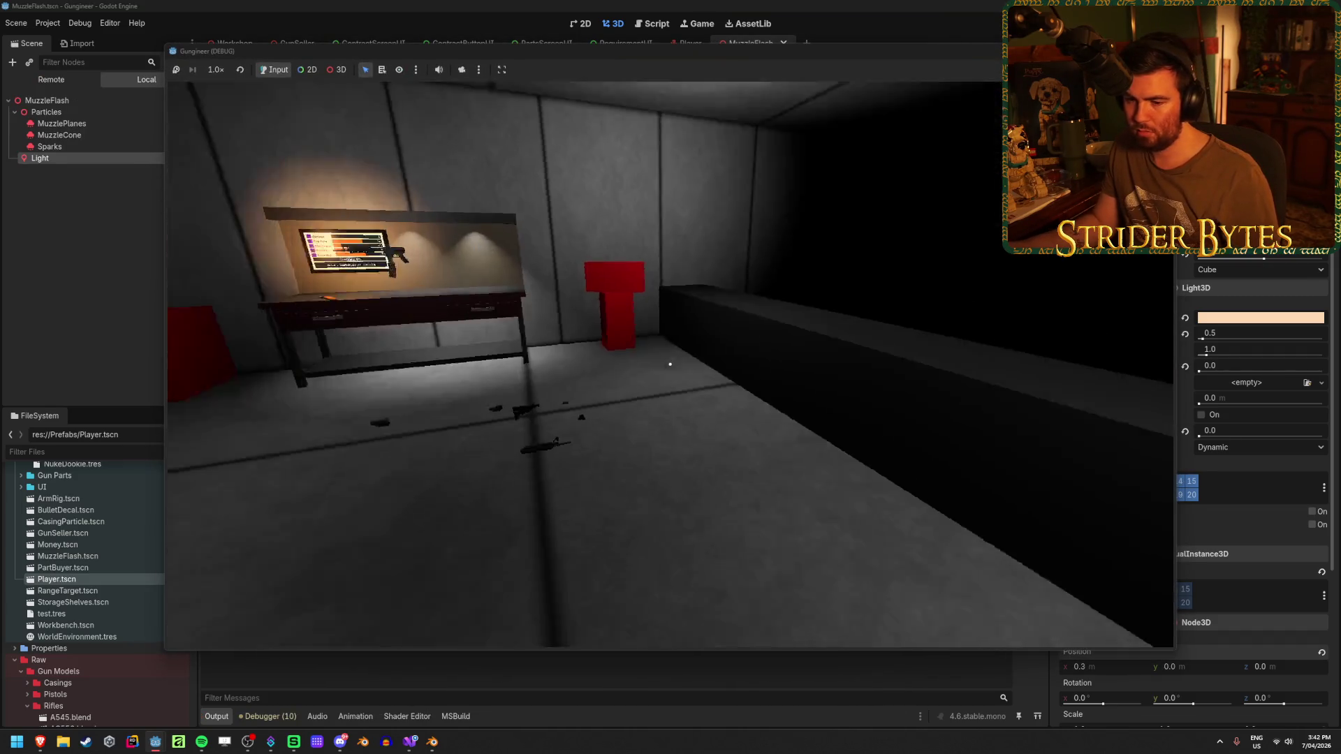
Fire the rifle in-game while looking around, stop the game and begin editing the light's energy.
left_click(670, 365)
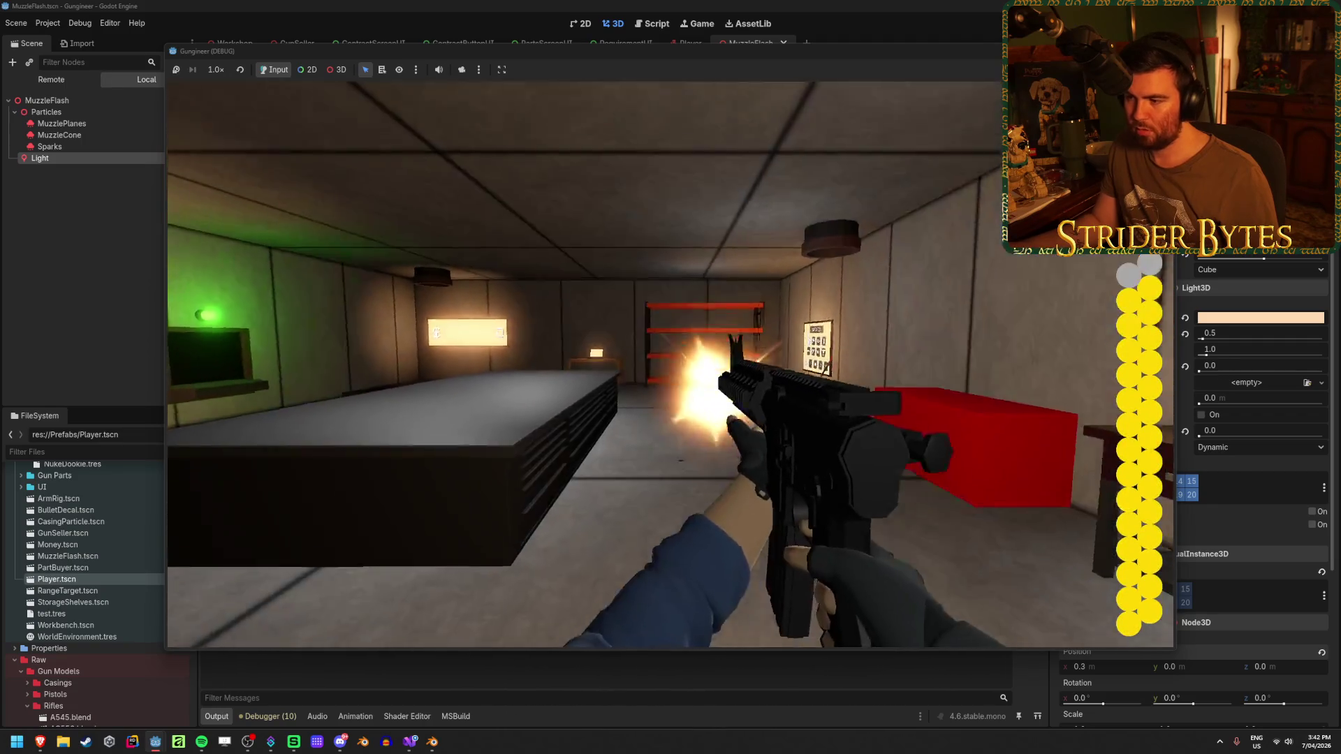
left_click_drag(671, 364, 671, 365)
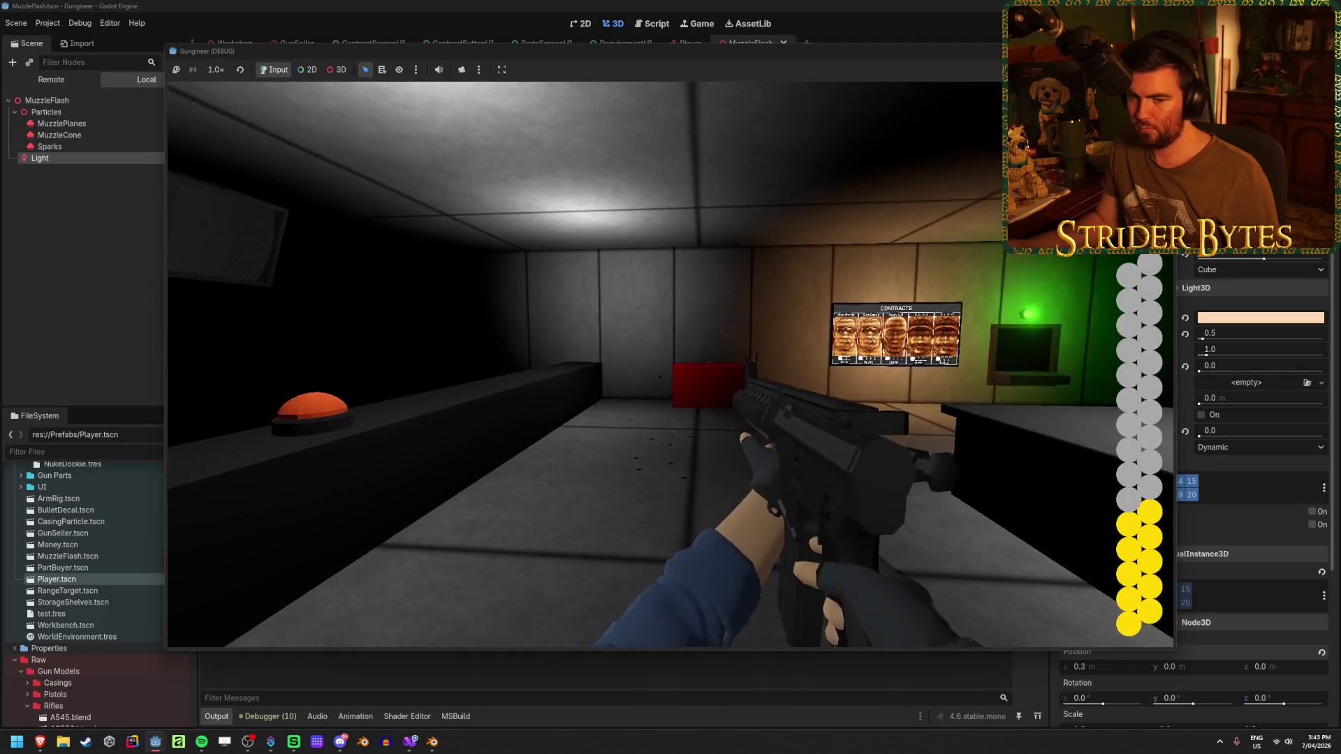
key("F8")
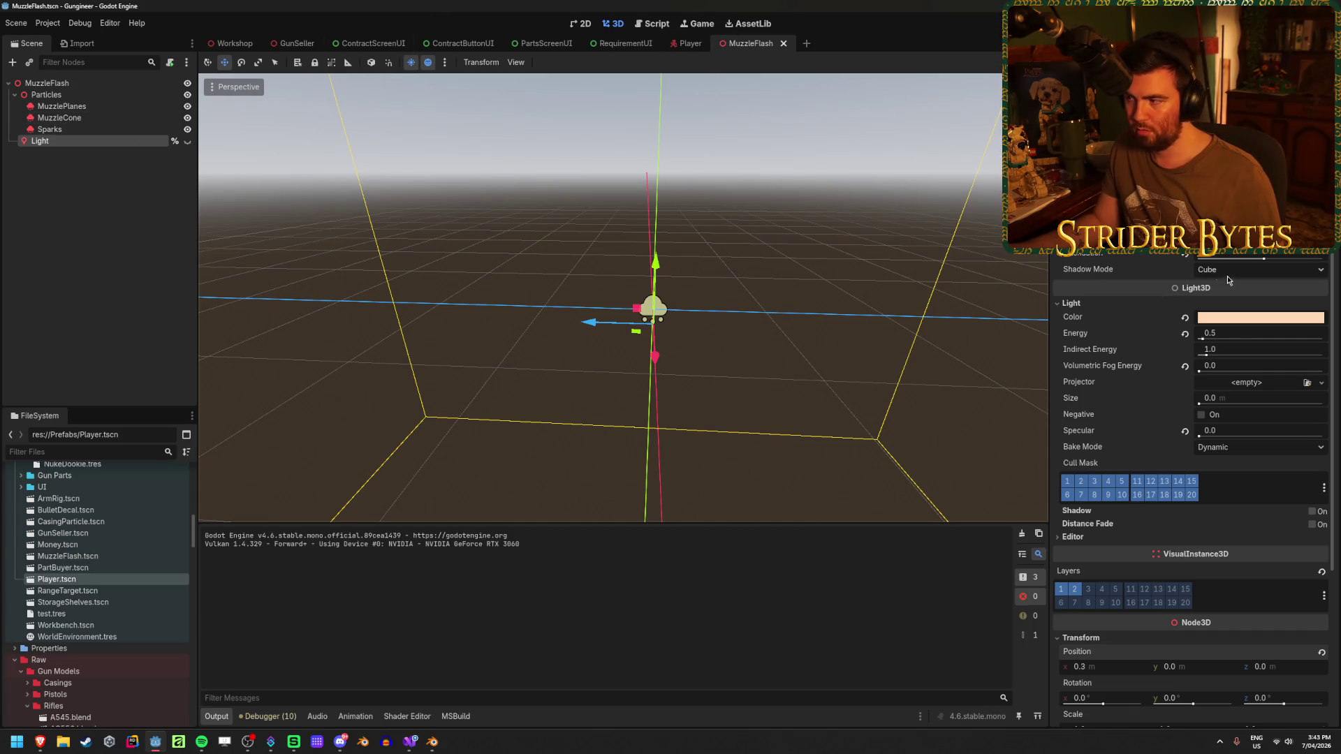
left_click(1256, 337)
type("5")
Commit the Light energy of 5.0, run the game and fire toward the range and contracts board.
key("Return")
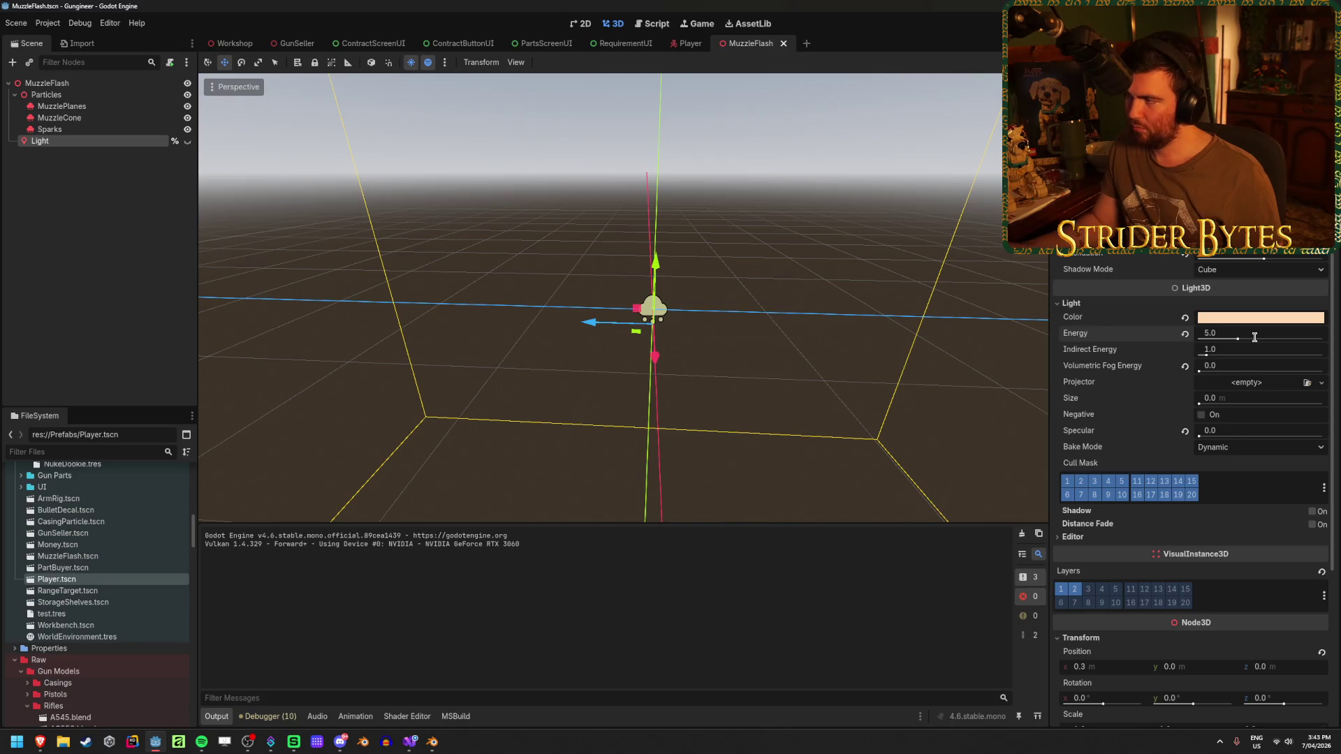
key("F5")
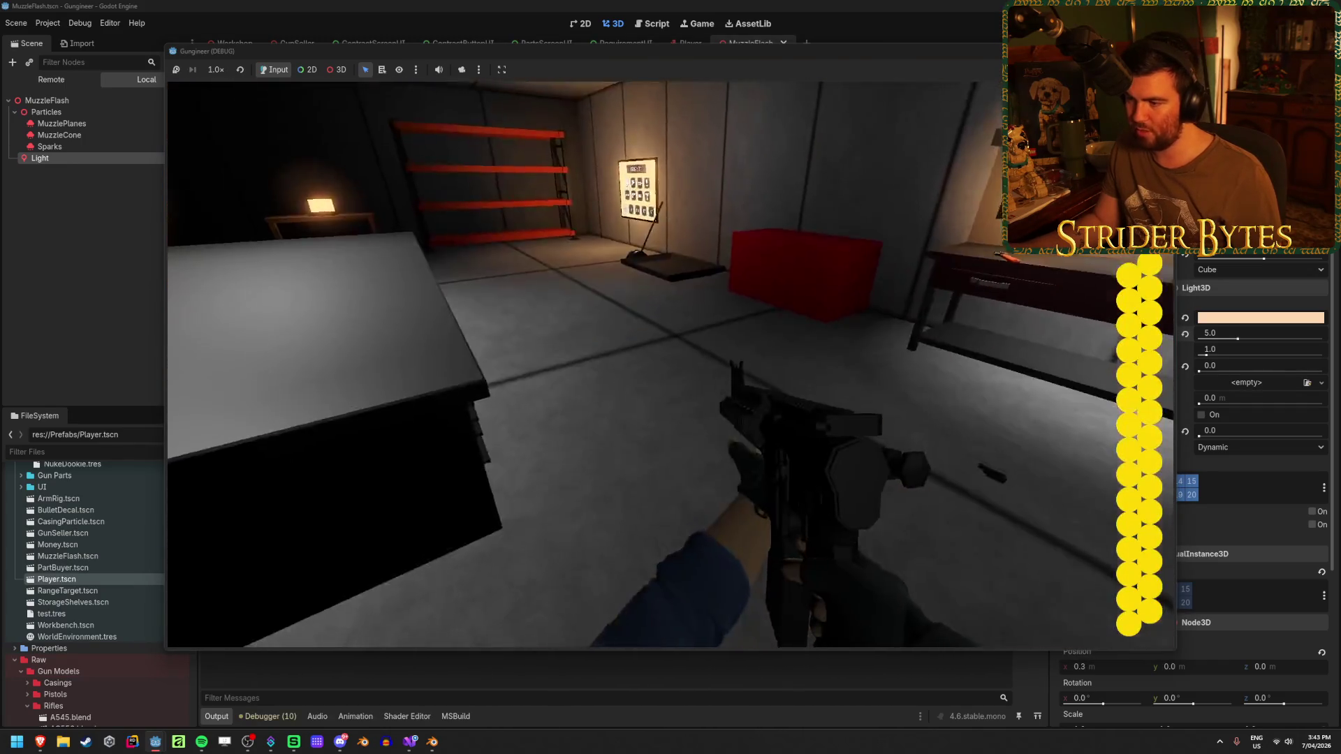
left_click(671, 364)
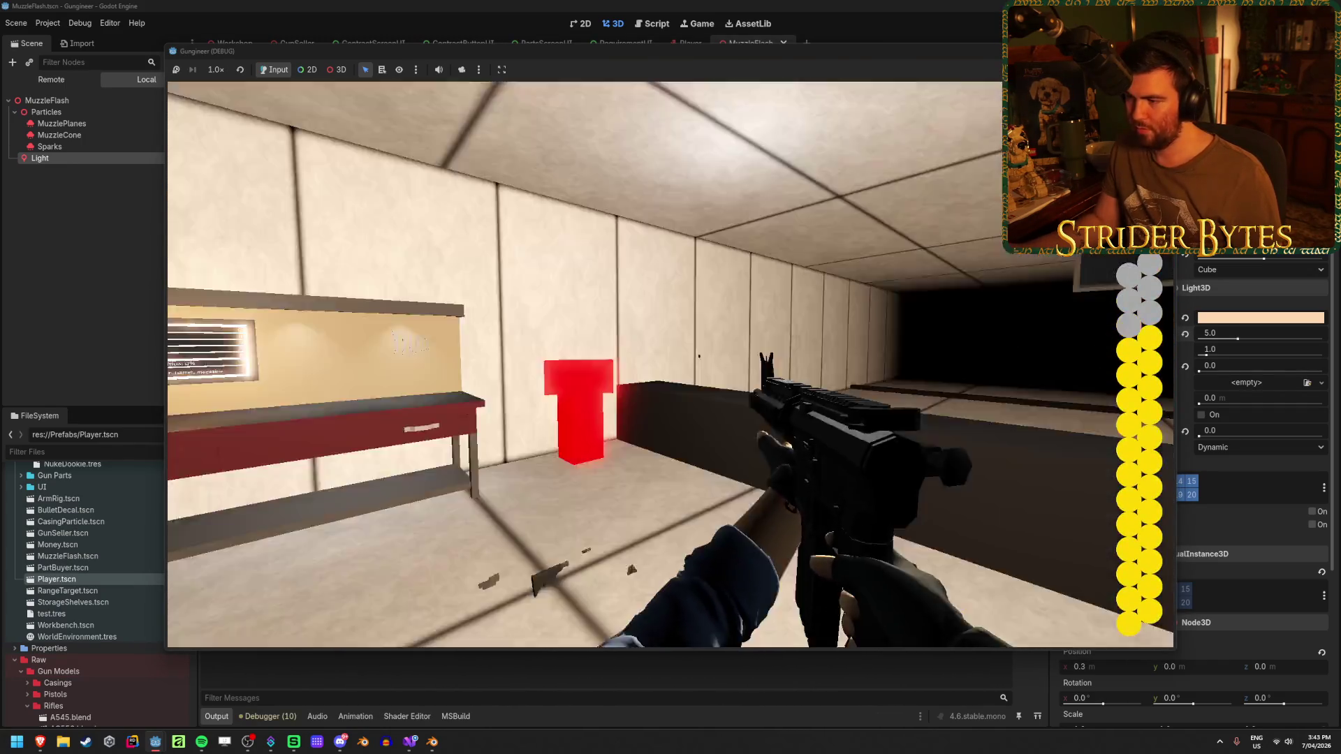
left_click(670, 365)
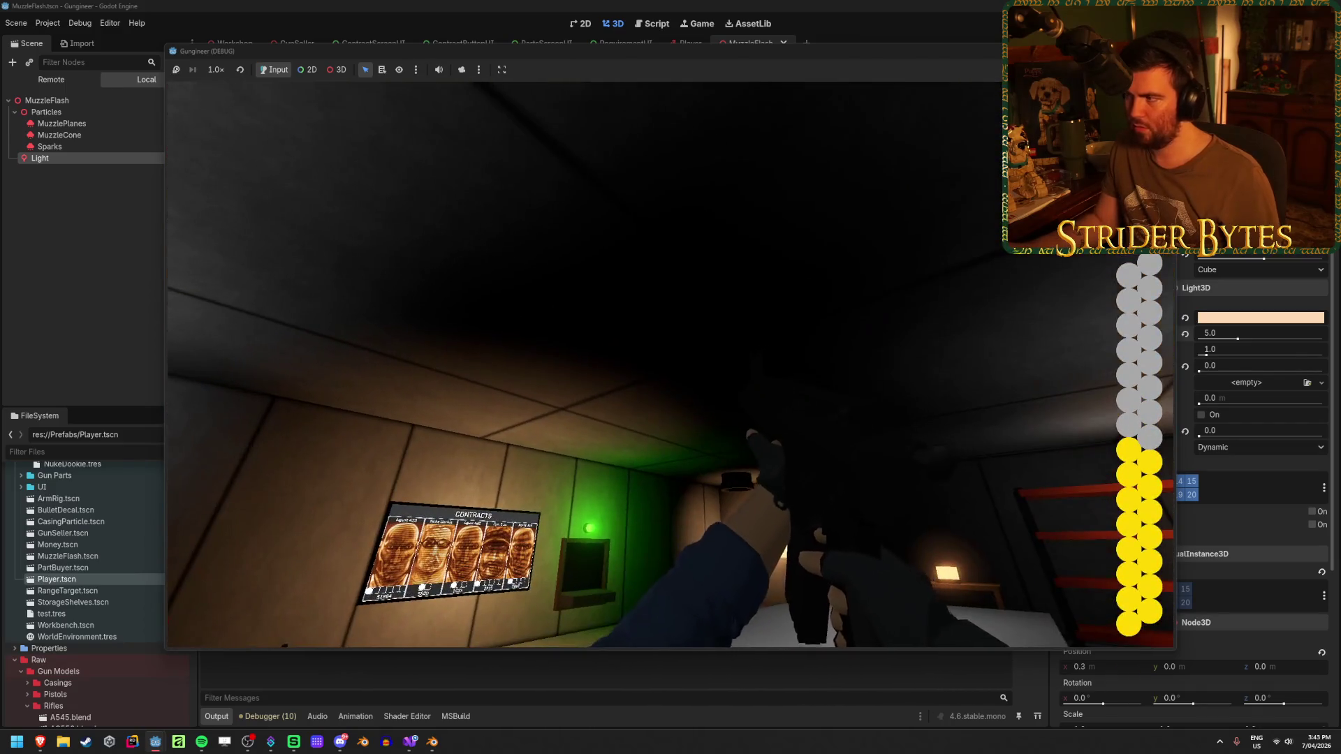
key("F8")
left_click(1060, 592)
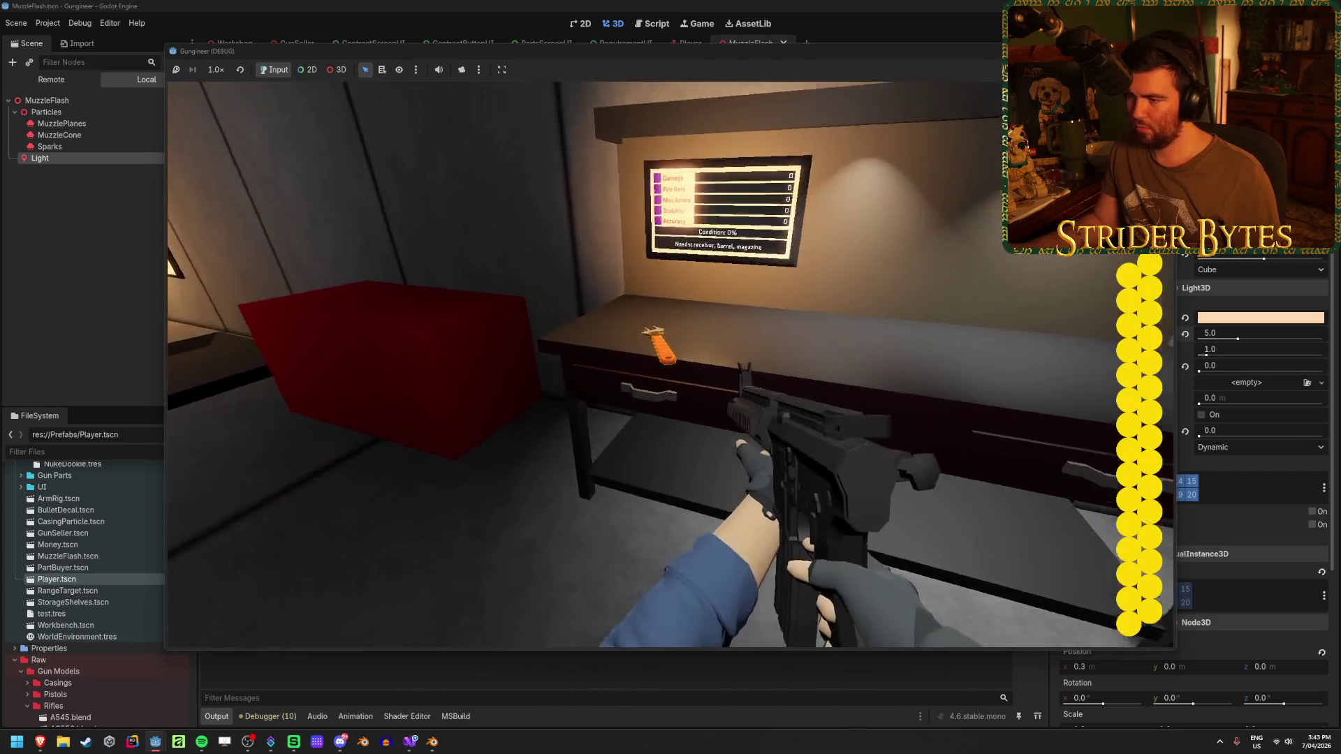
Fire at the workbench, aim down sights, empty the magazine toward the range, then show the live scene tree.
key("s")
left_click(671, 364)
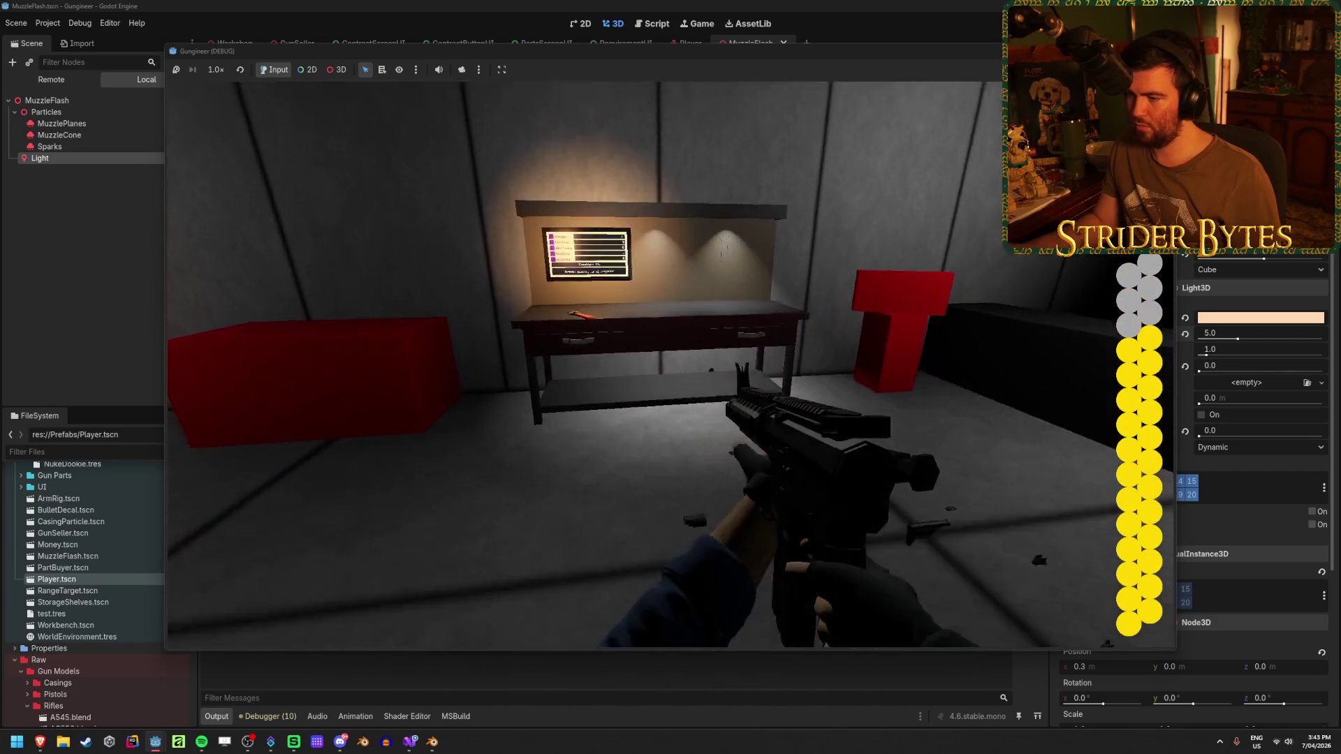
left_click(670, 366)
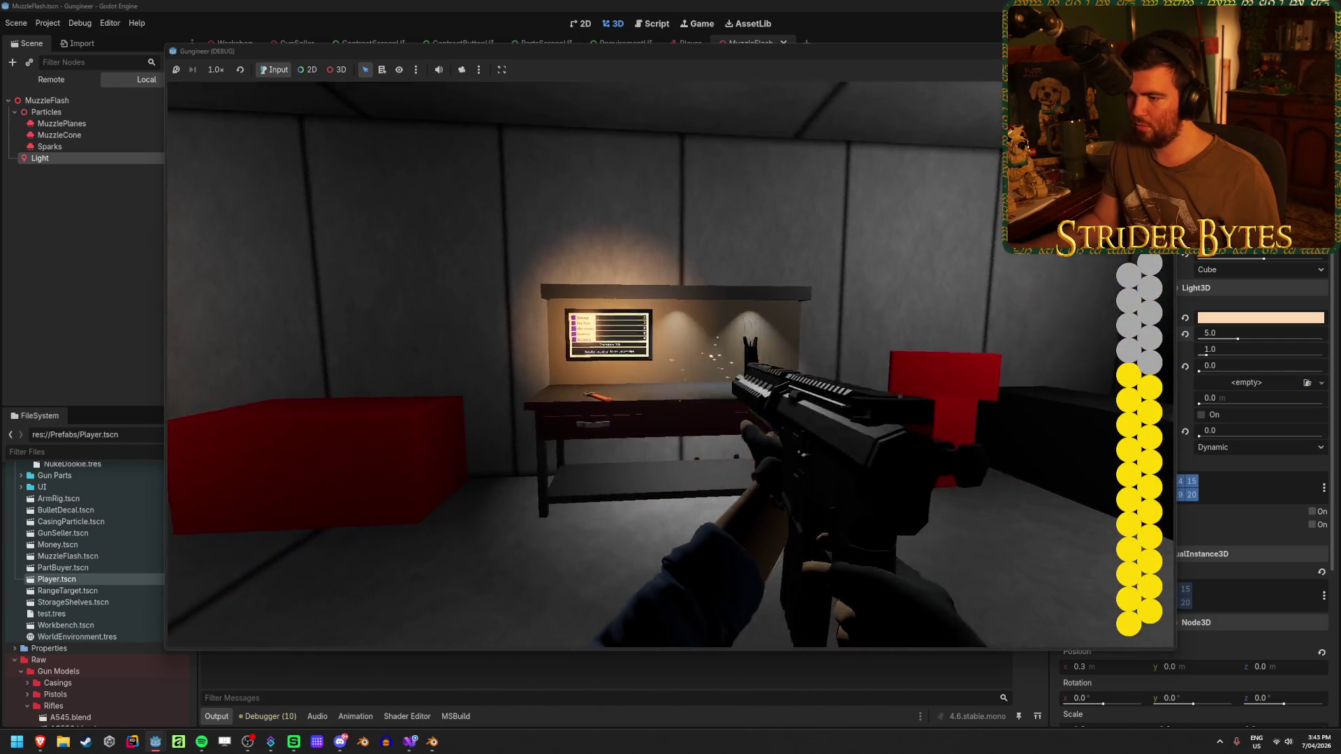
right_click(671, 365)
right_click(670, 365)
left_click(671, 364)
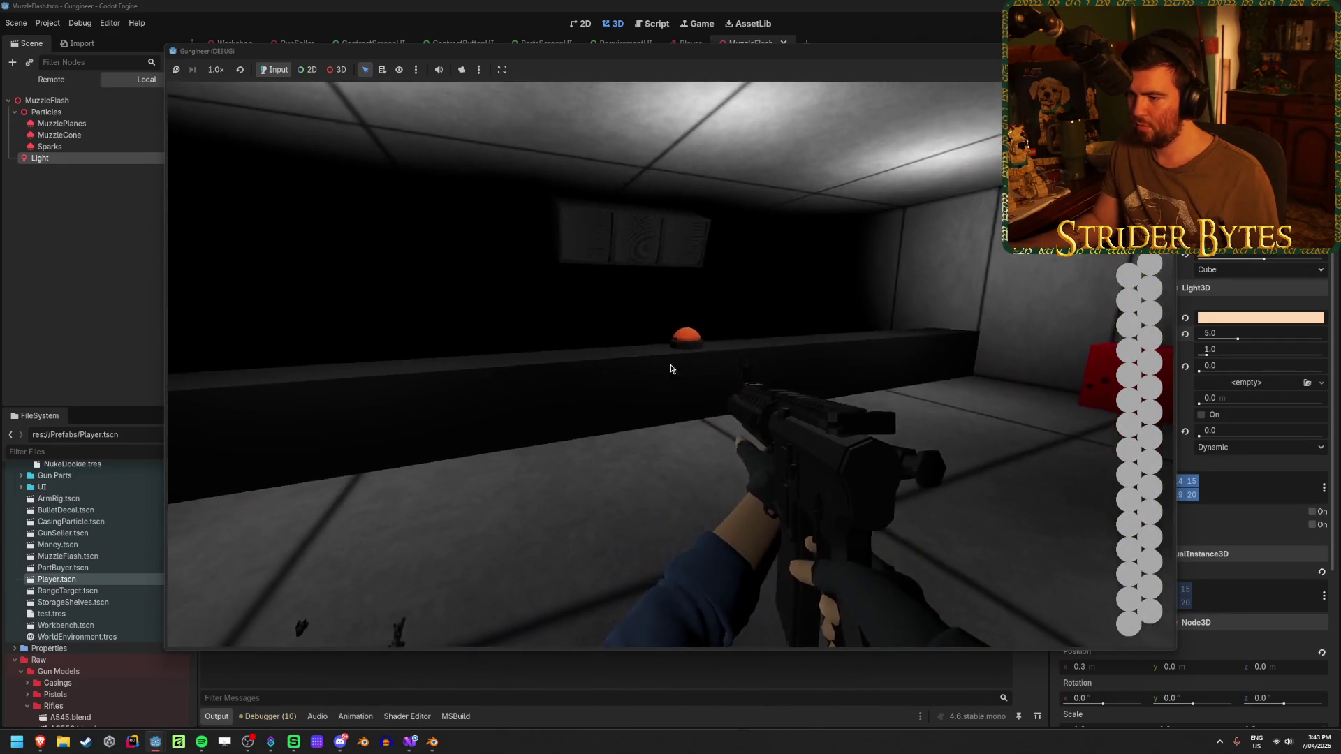
key("Escape")
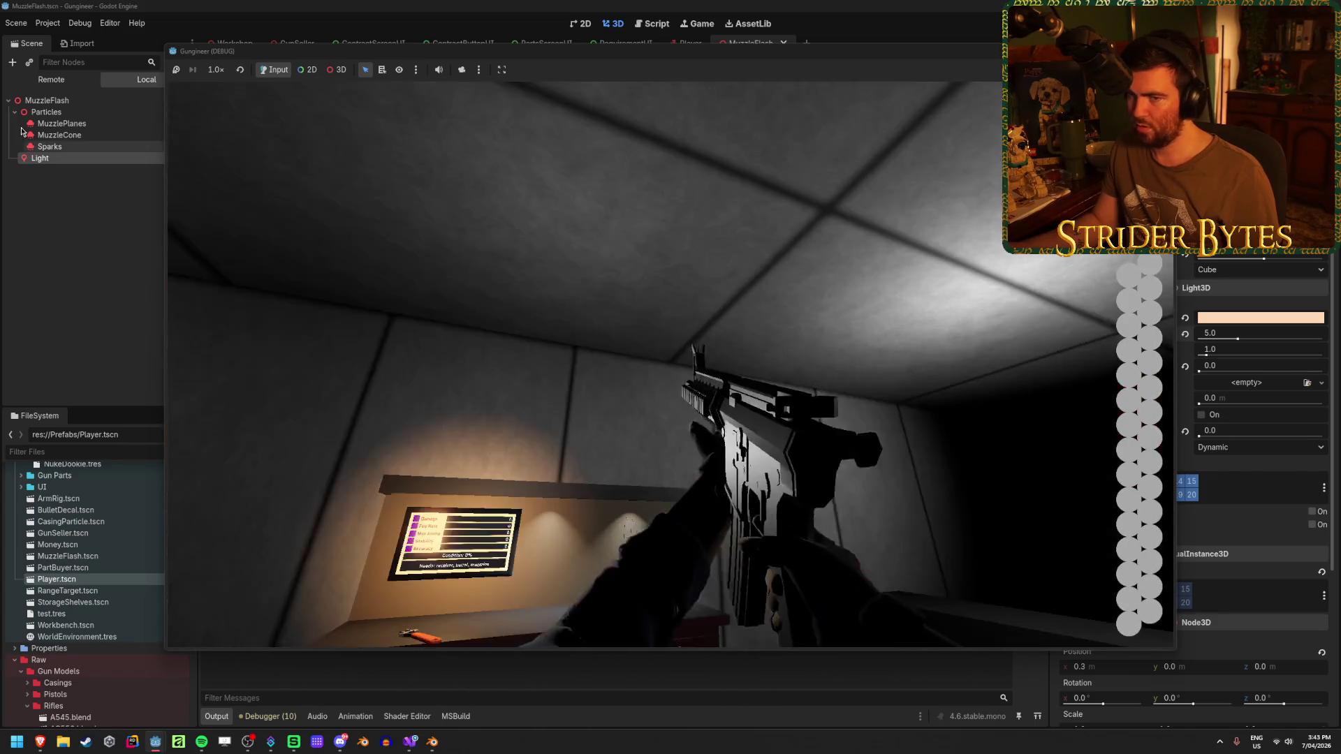
left_click(51, 78)
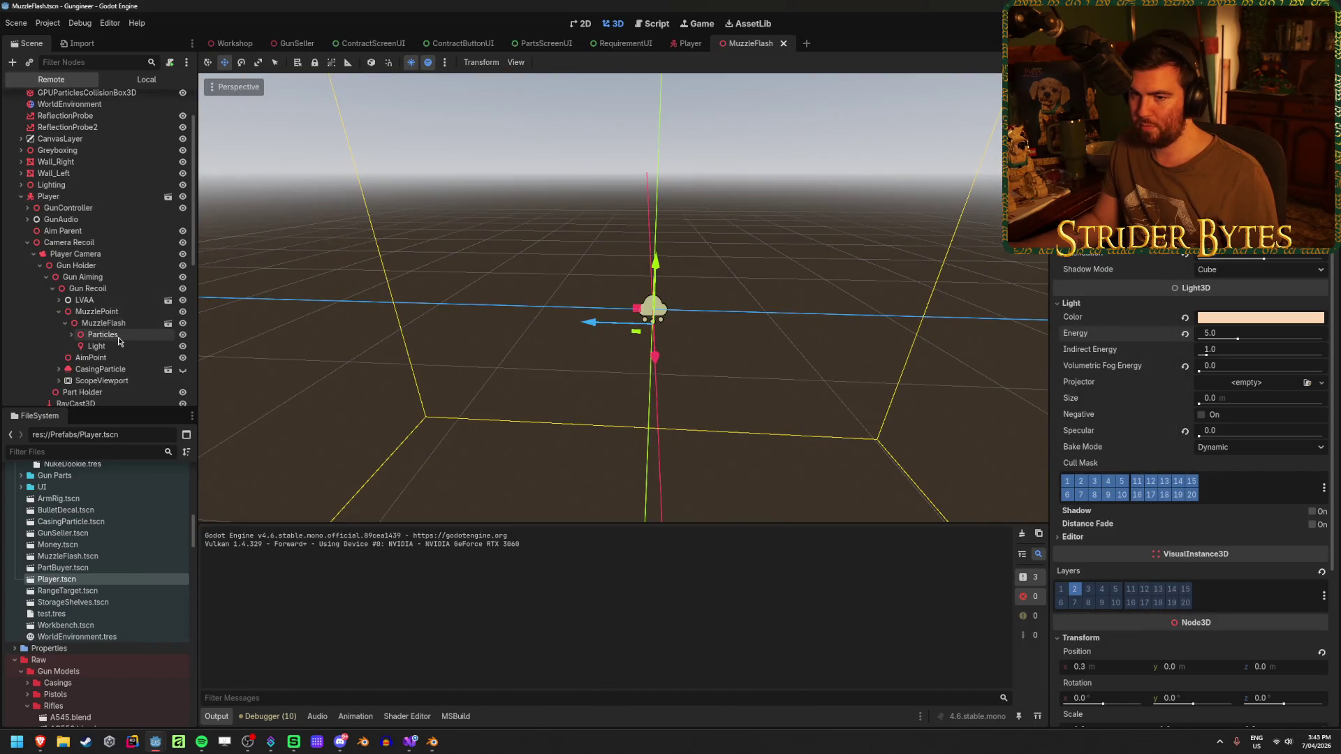
Select the live Light node, confirm its energy of 5.0 and bring the running game back to the front.
left_click(97, 346)
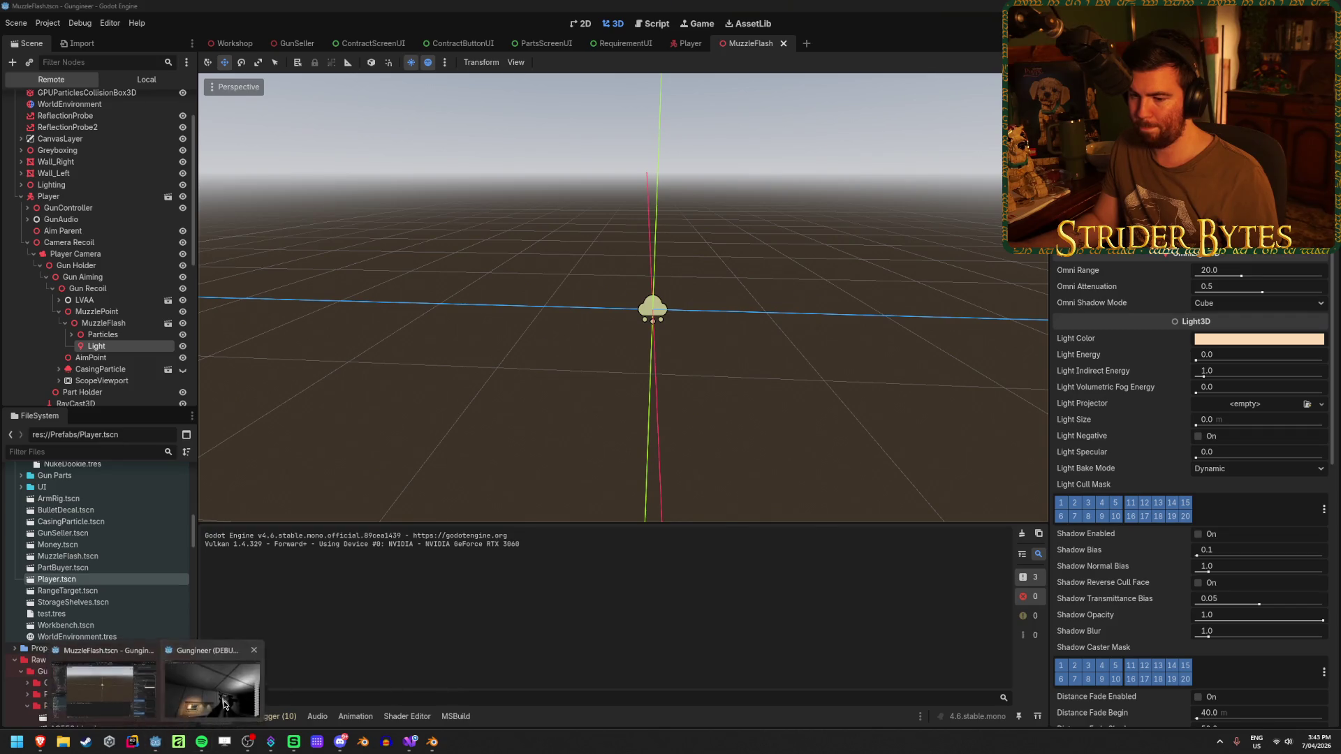
mouse_move(155, 742)
left_click(226, 686)
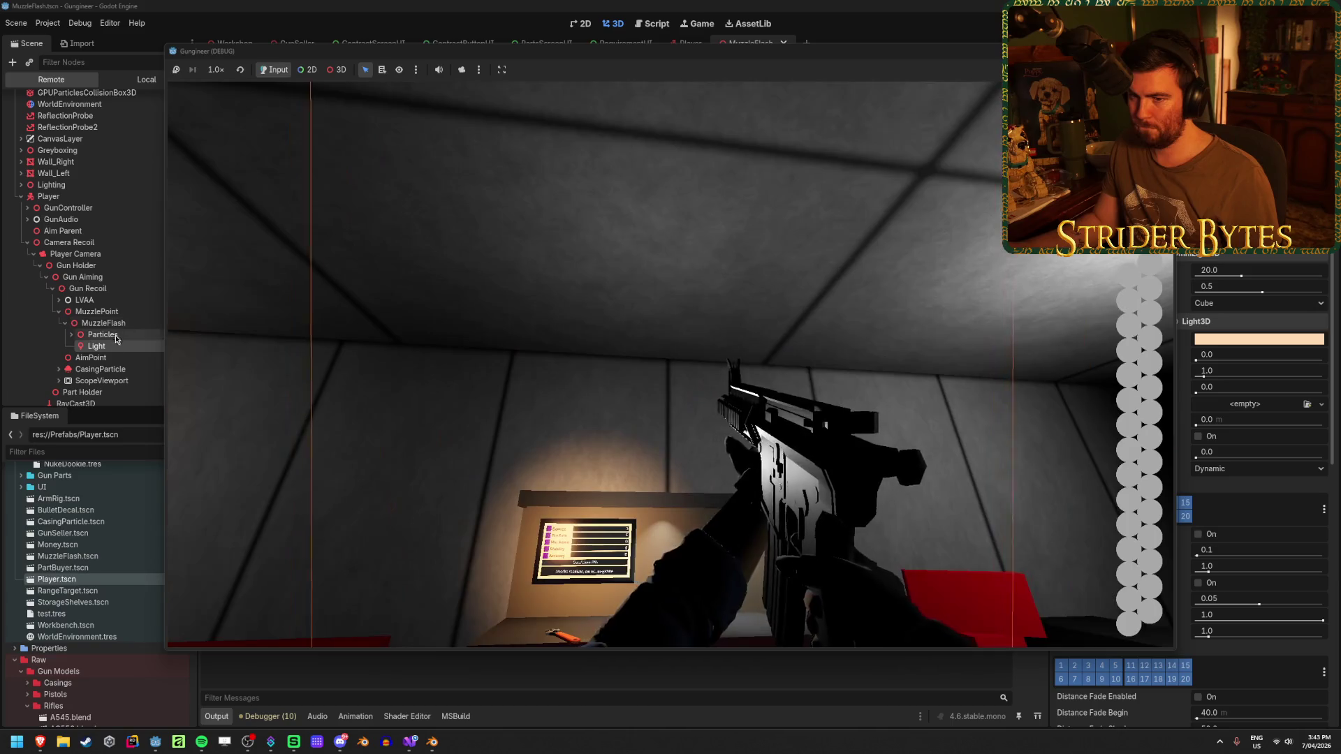
left_click(112, 349)
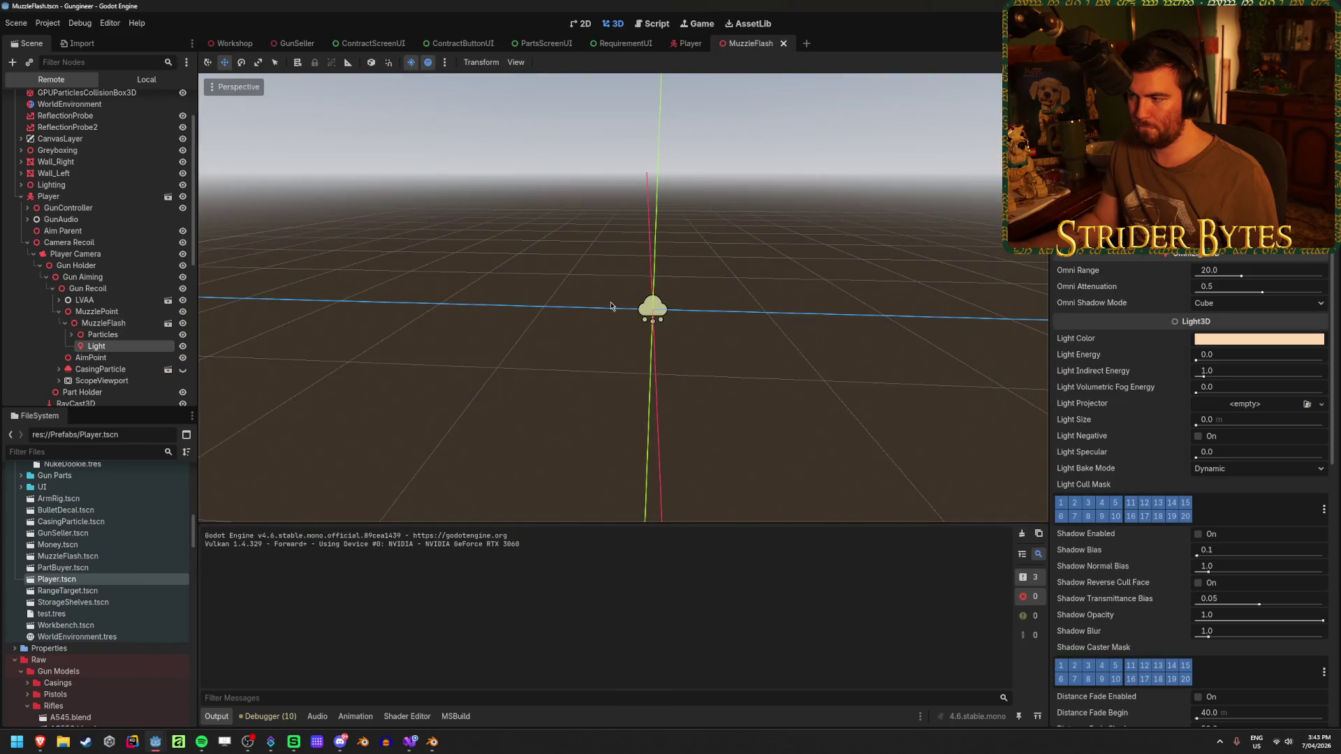
left_click(1231, 357)
type("5")
key("Return")
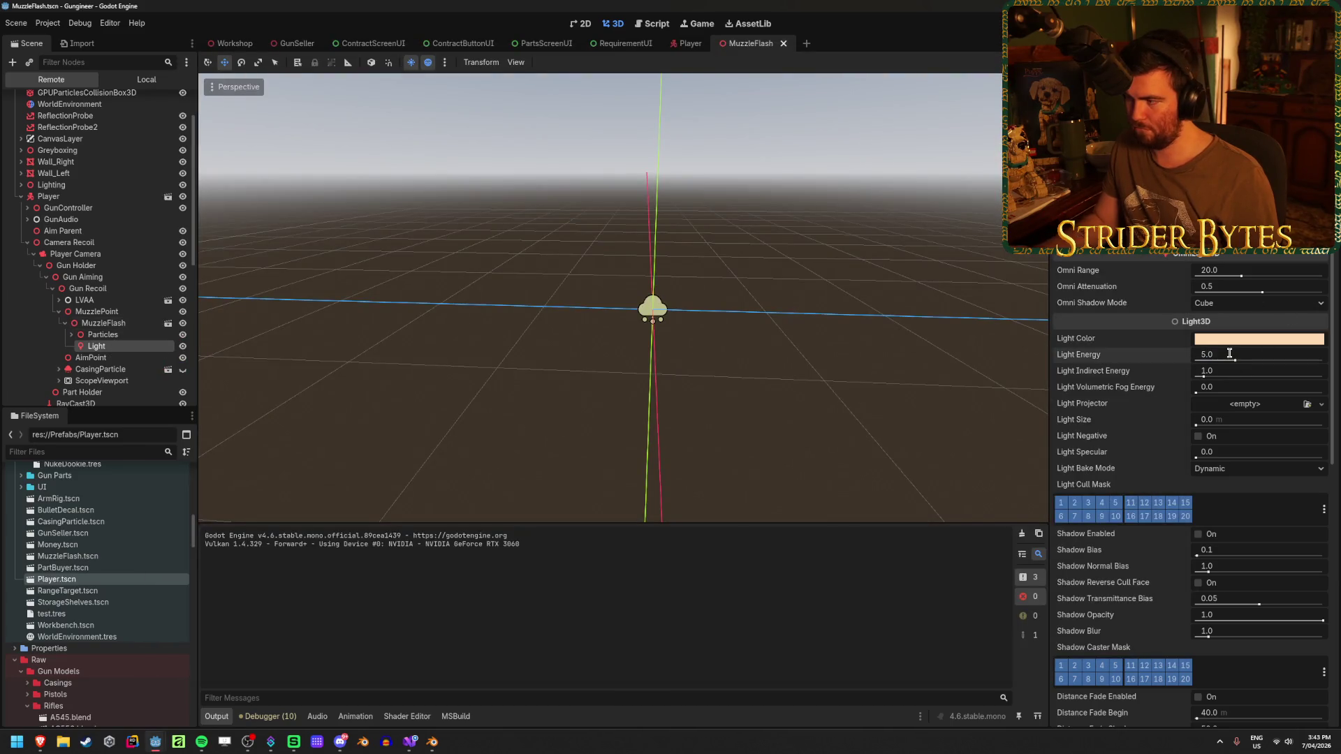
left_click(210, 692)
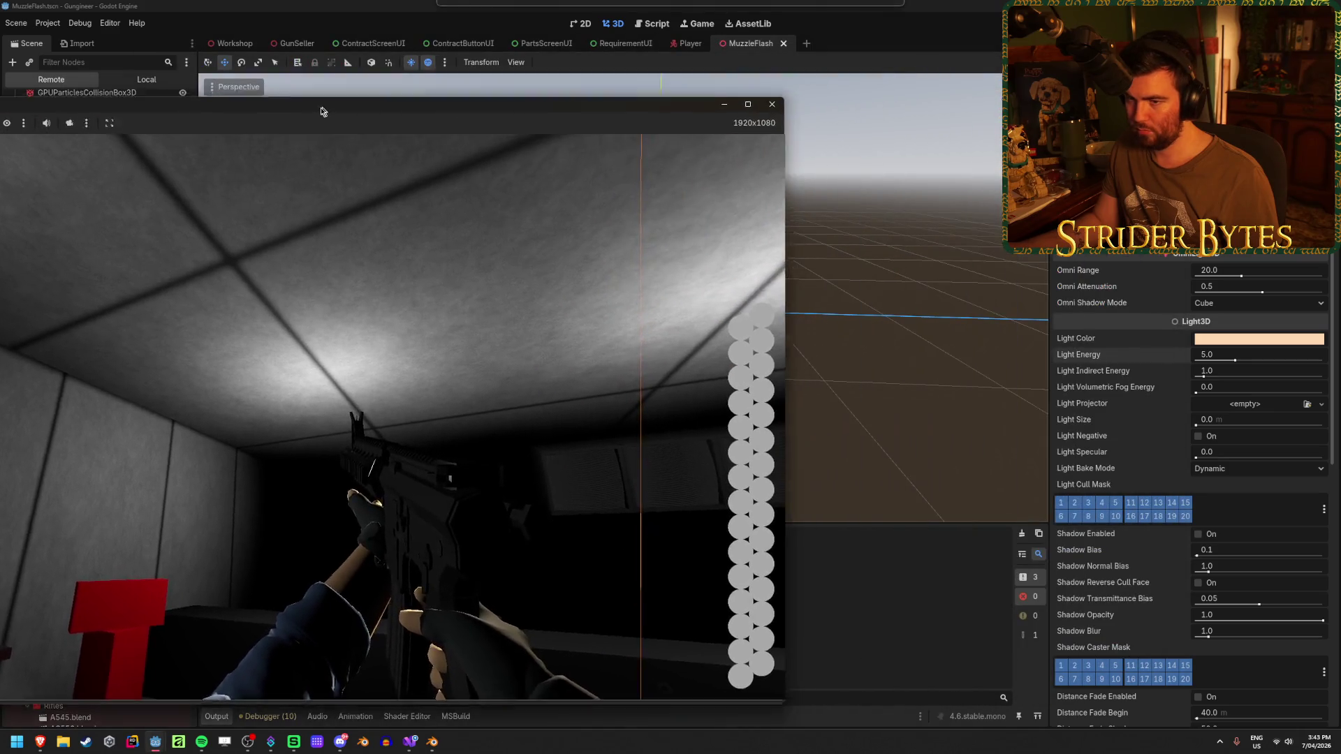
Move the game window around the viewport, then stop the running game.
left_click_drag(718, 53, 99, 93)
left_click(849, 41)
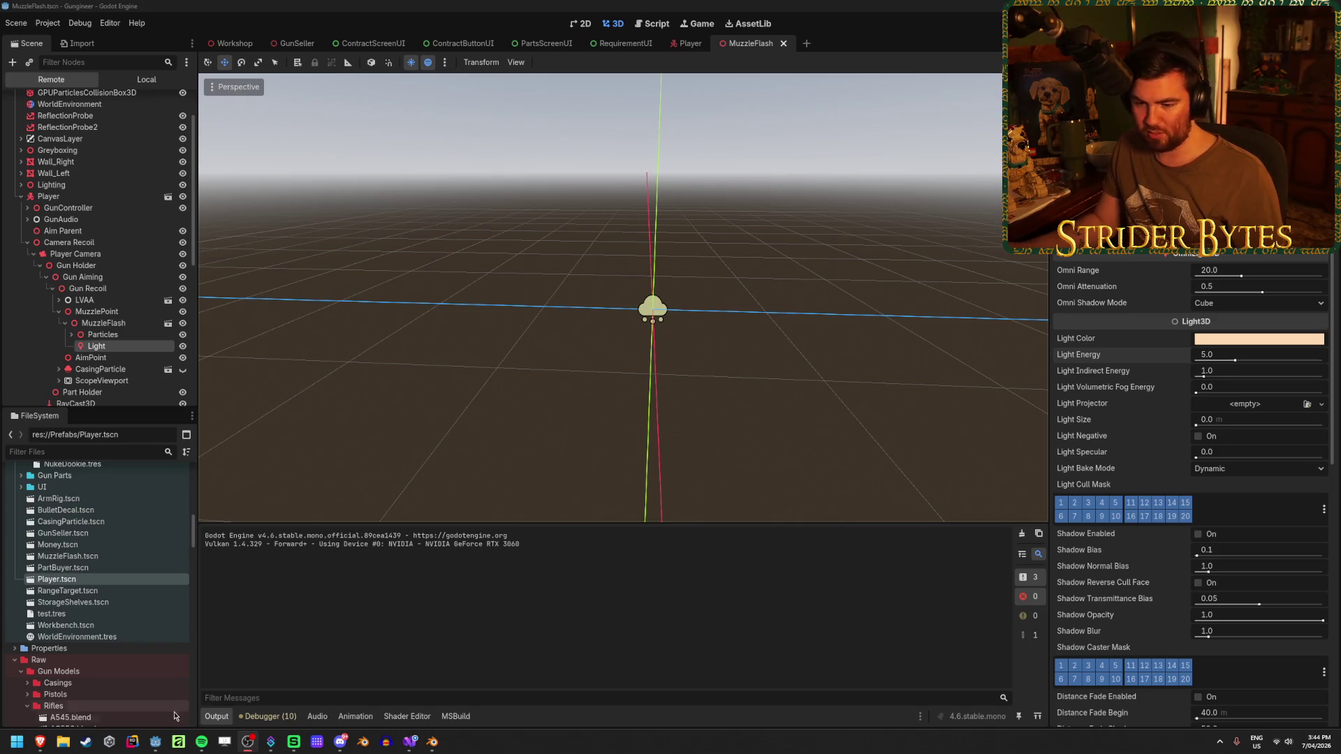
mouse_move(247, 741)
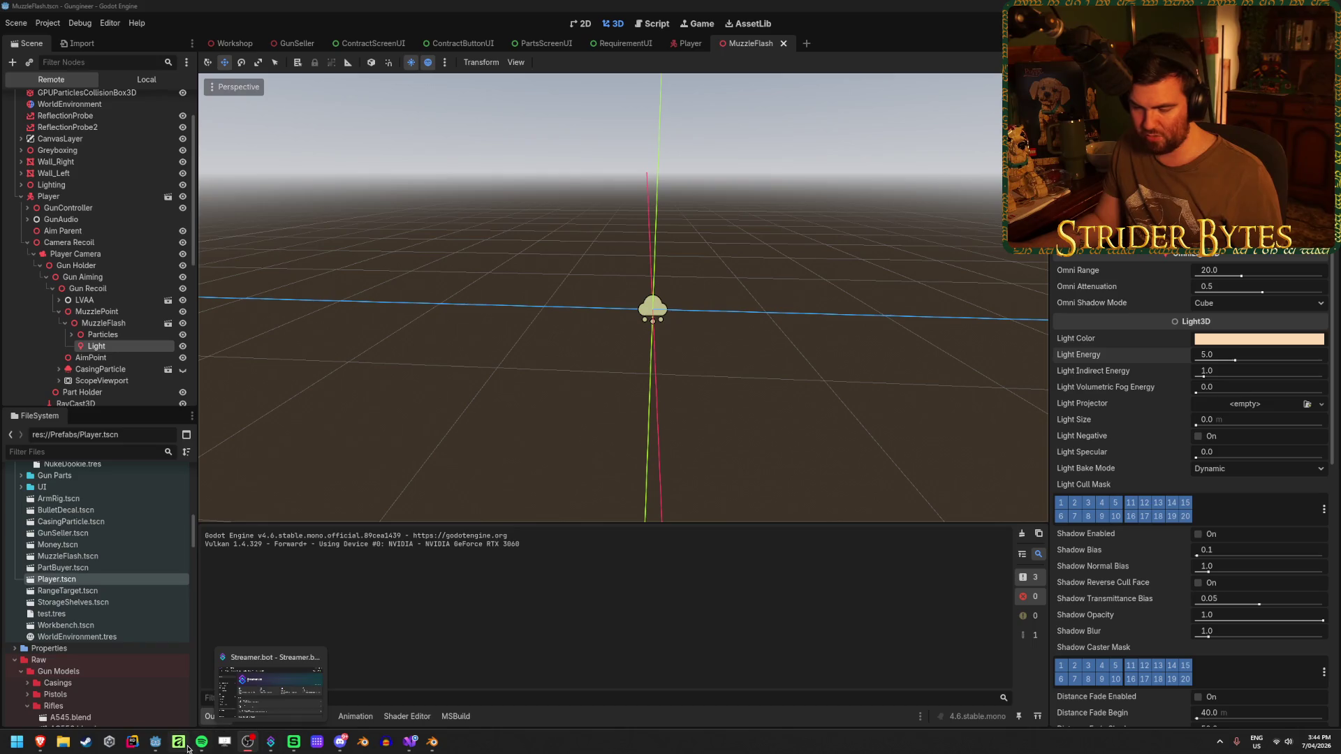
left_click(215, 676)
mouse_move(194, 127)
left_mouse_down()
mouse_move(791, 127)
mouse_move(747, 81)
left_mouse_up()
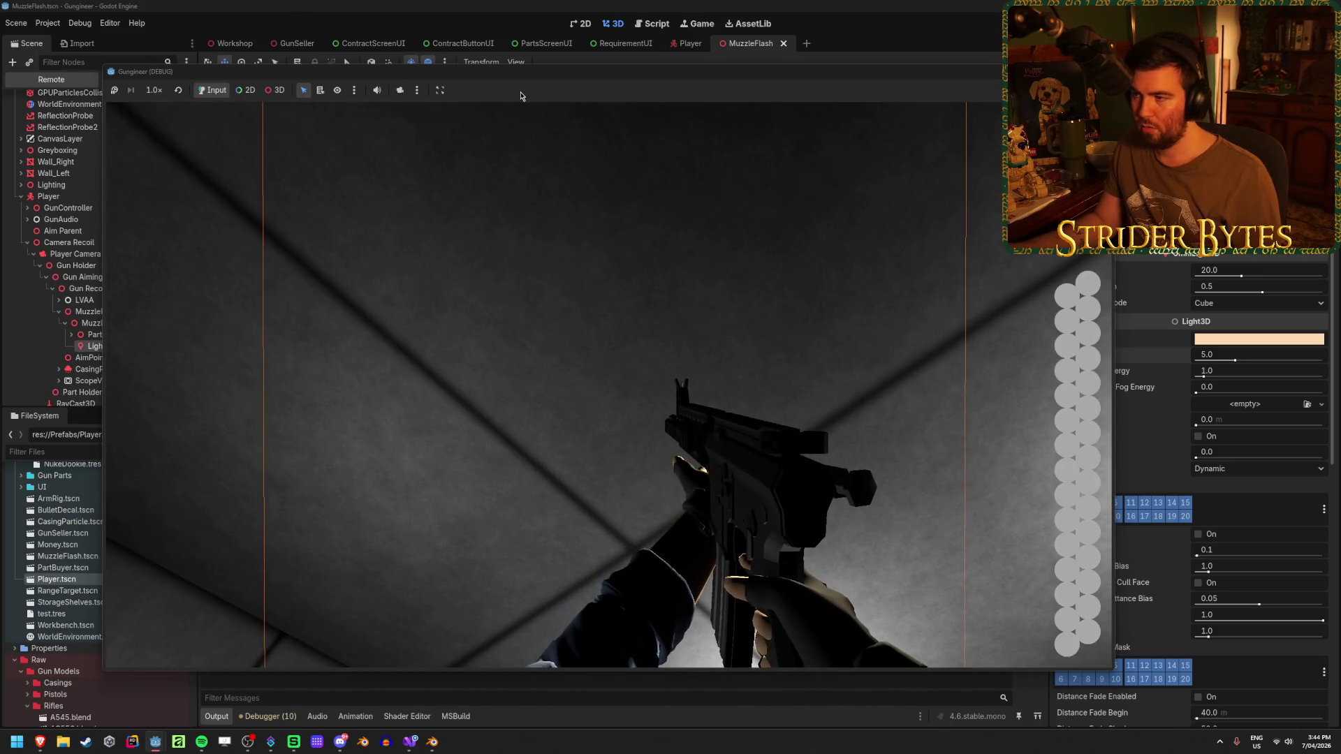
key("F8")
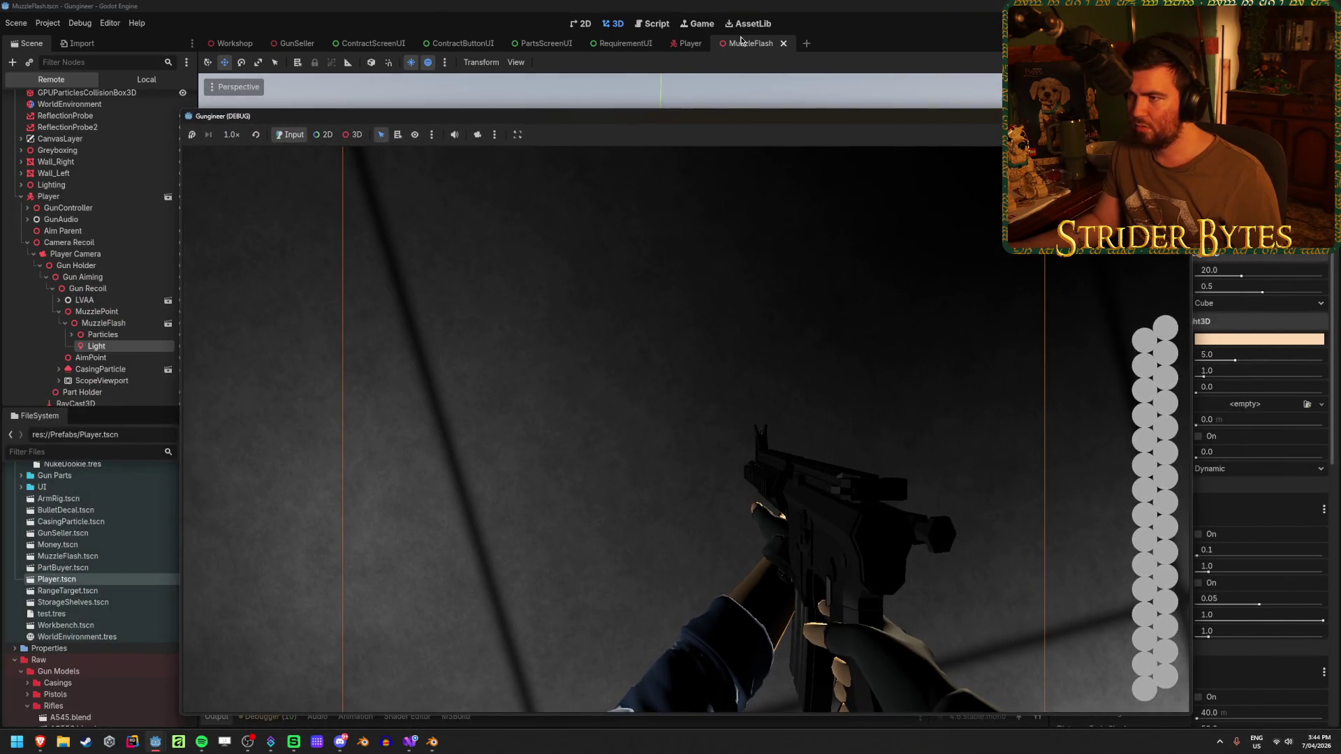
left_click(734, 37)
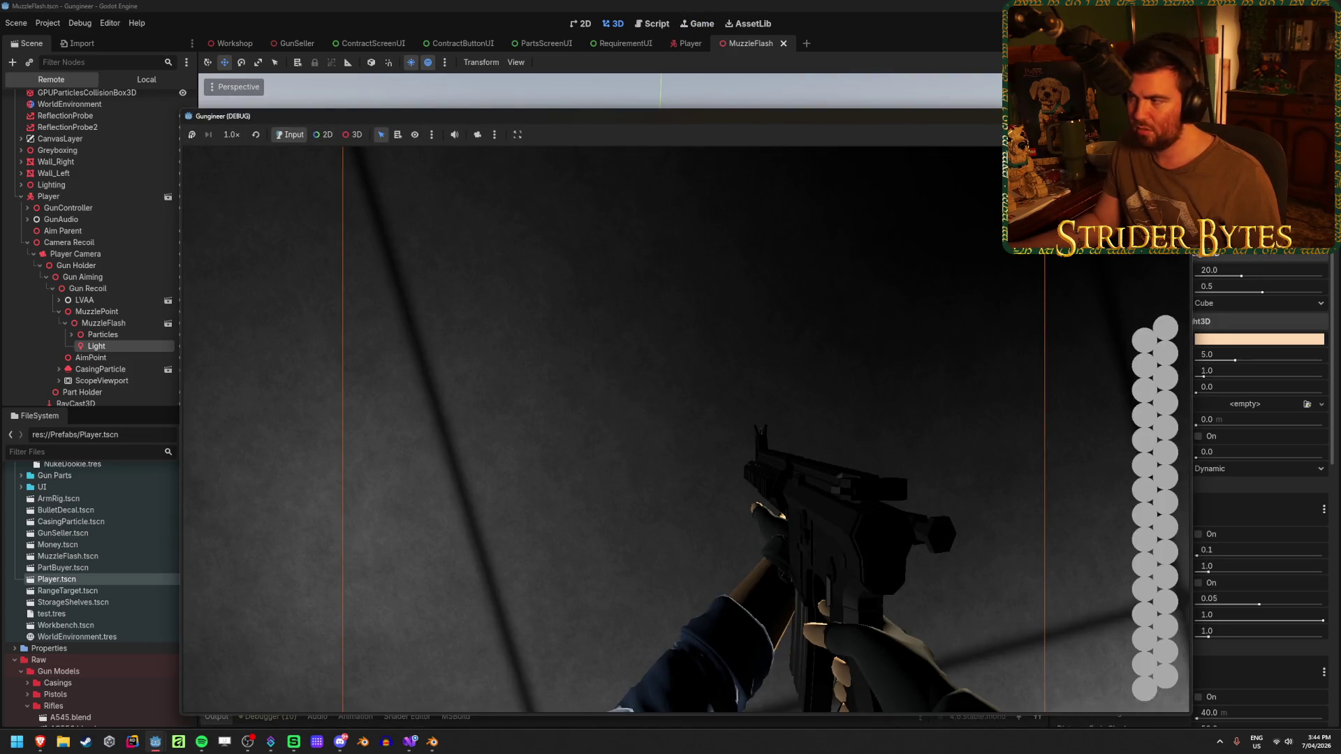
key("F8")
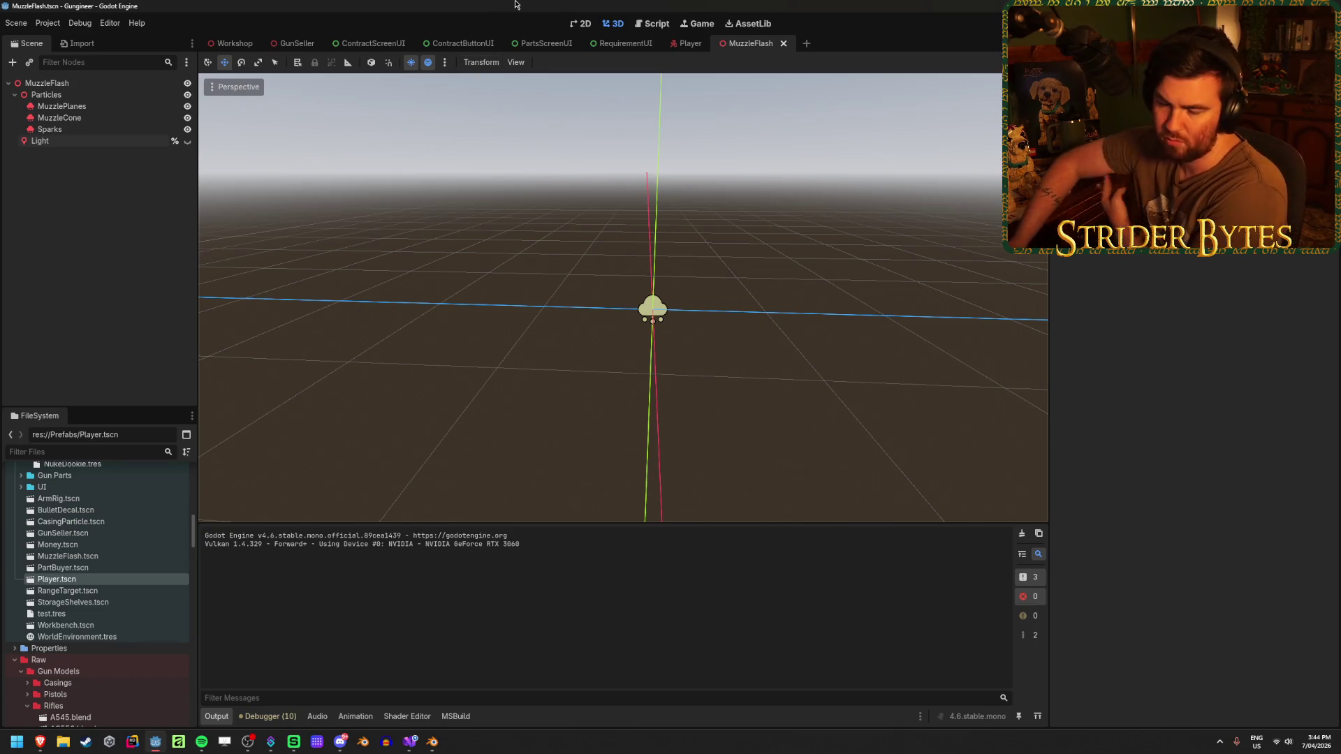
Select the muzzle flash Light, switch to the Game workspace and launch the game.
left_click(42, 140)
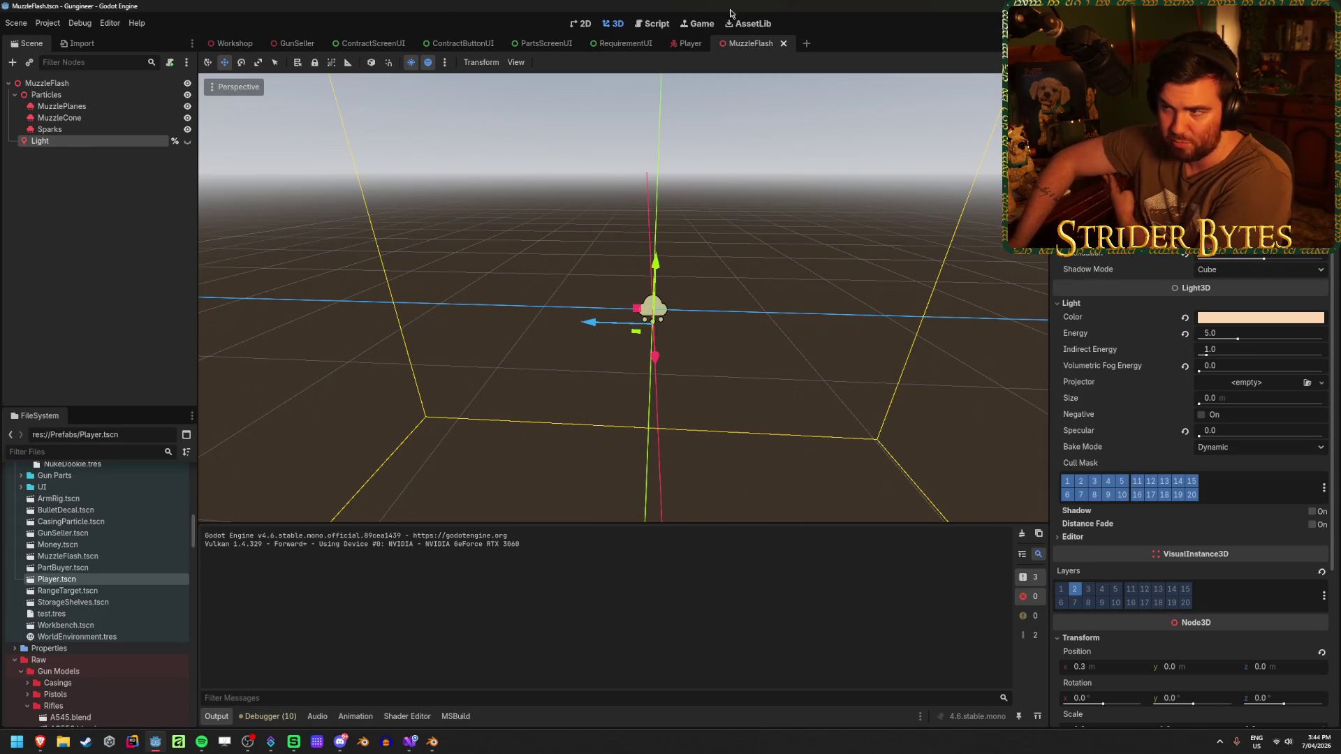
left_click(655, 23)
left_click(697, 23)
key("F5")
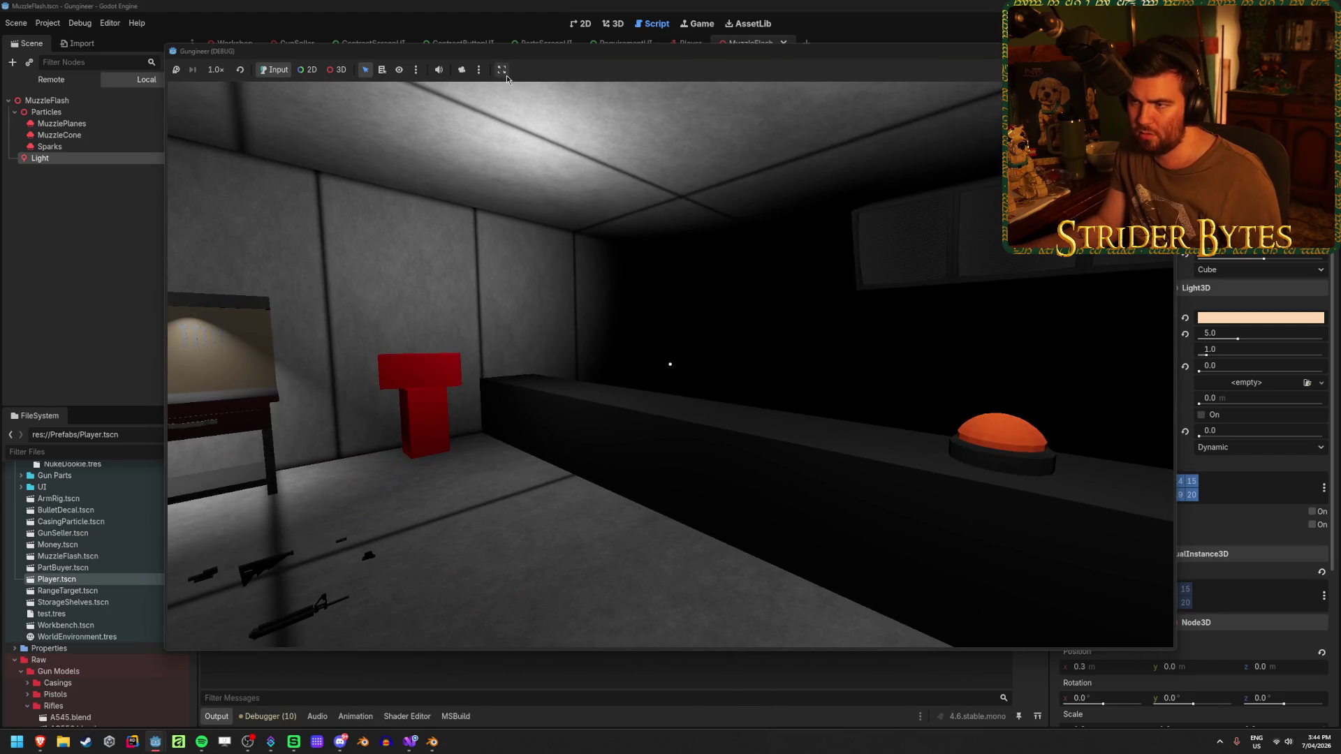
Check the game embedding options, stop the game and show the Game workspace.
left_click(499, 70)
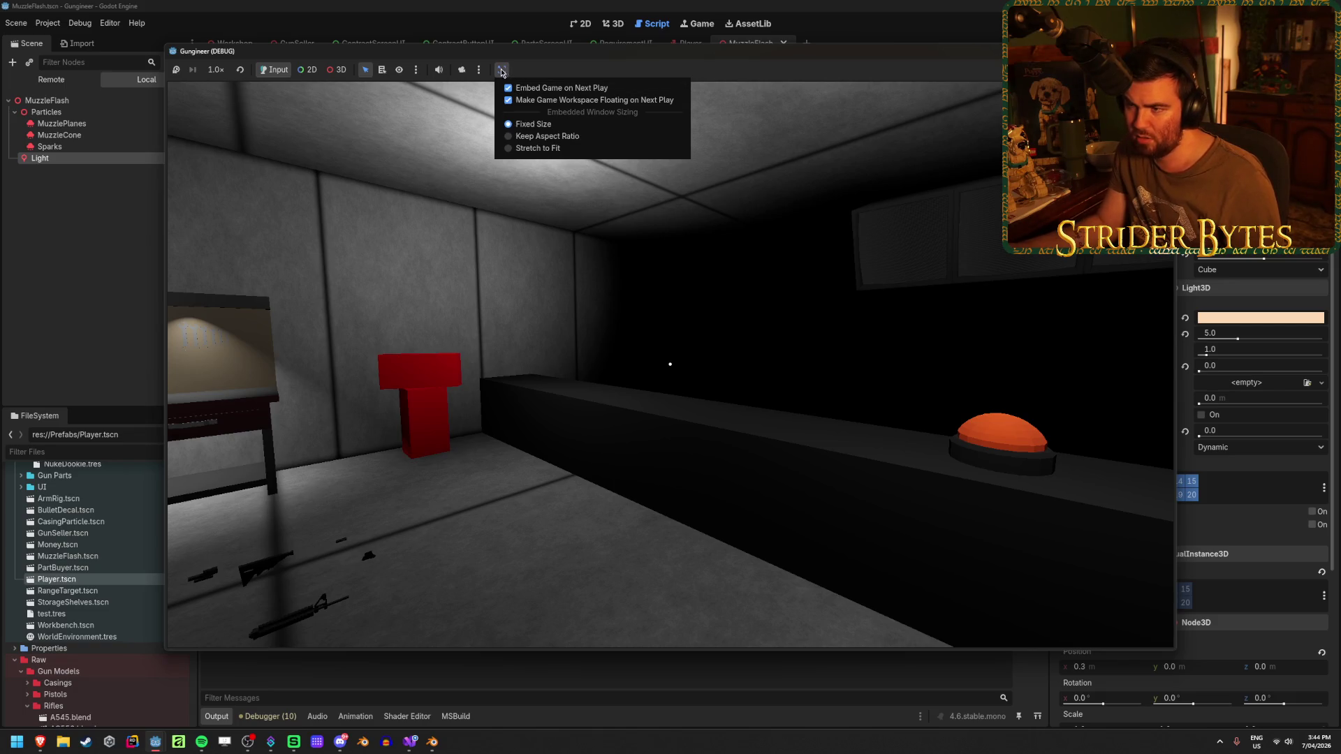
left_click(587, 99)
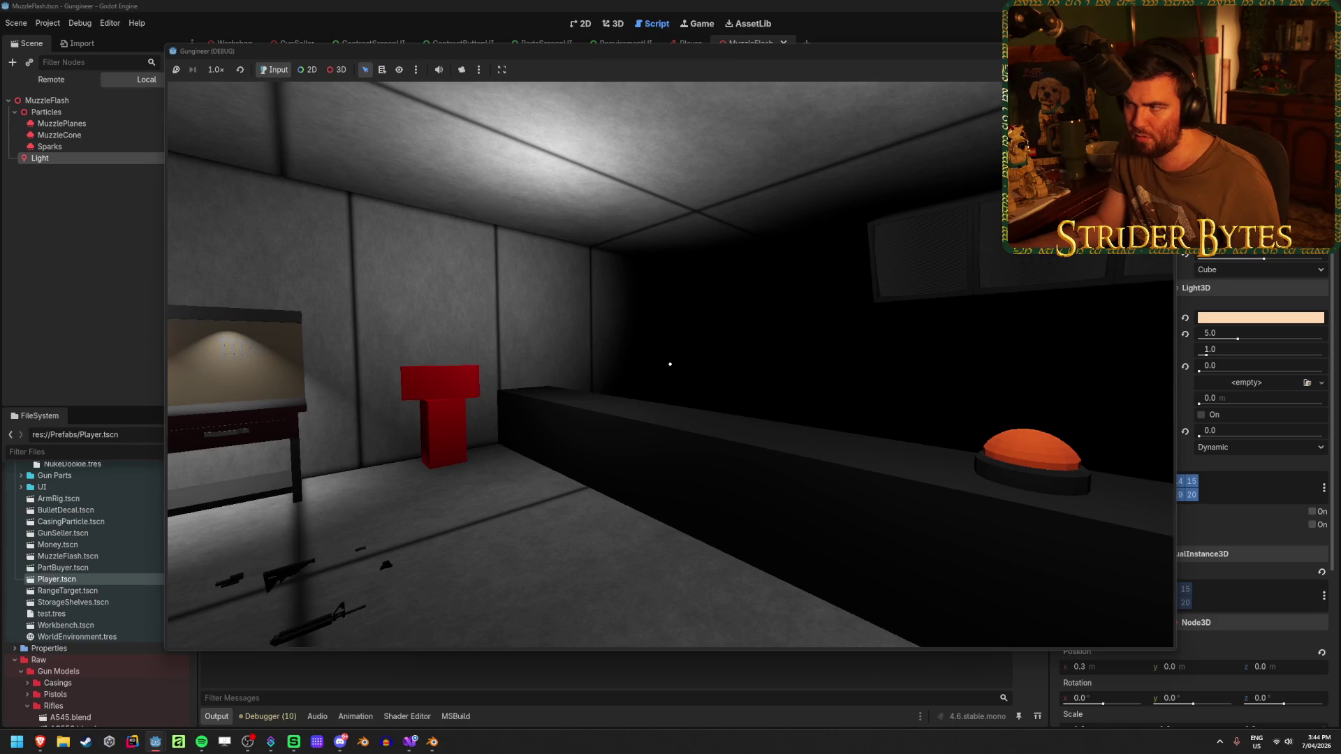
key("F8")
left_click(722, 24)
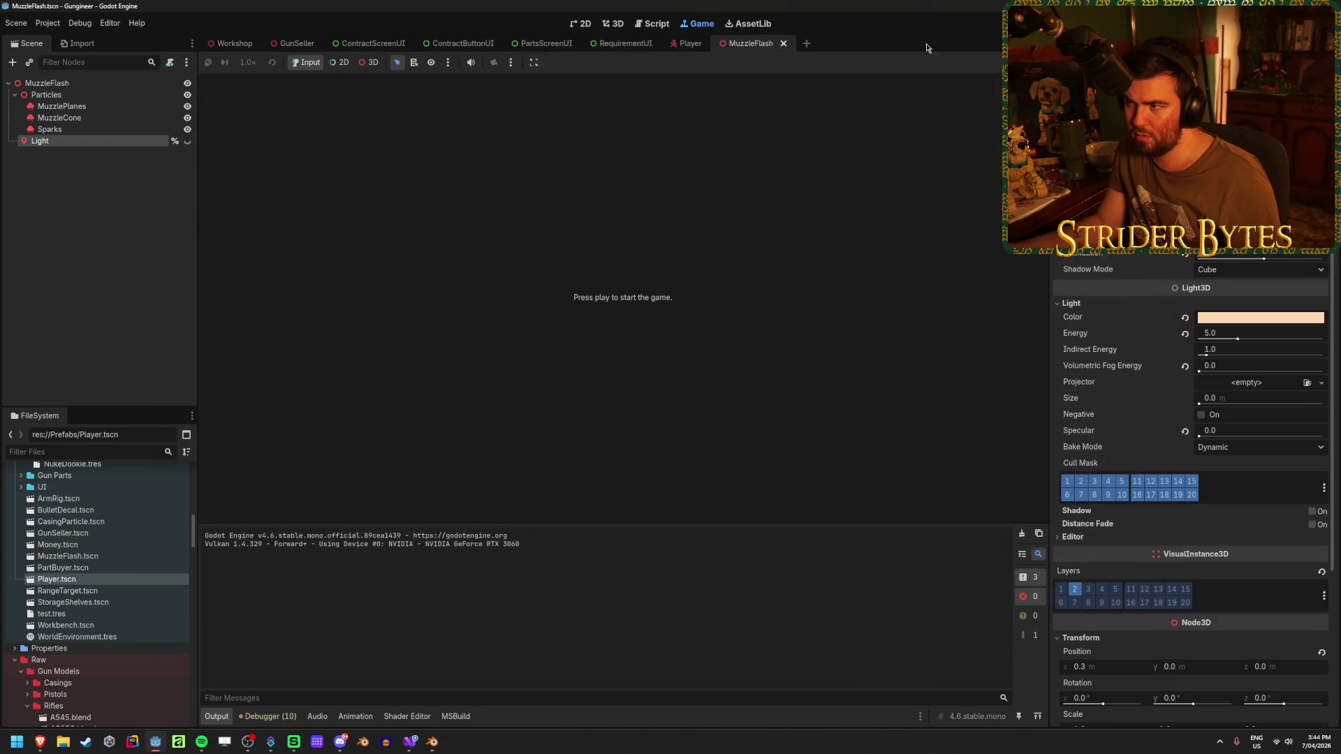
Run the game embedded, walk to the workbench and pick up the rifle.
key("F5")
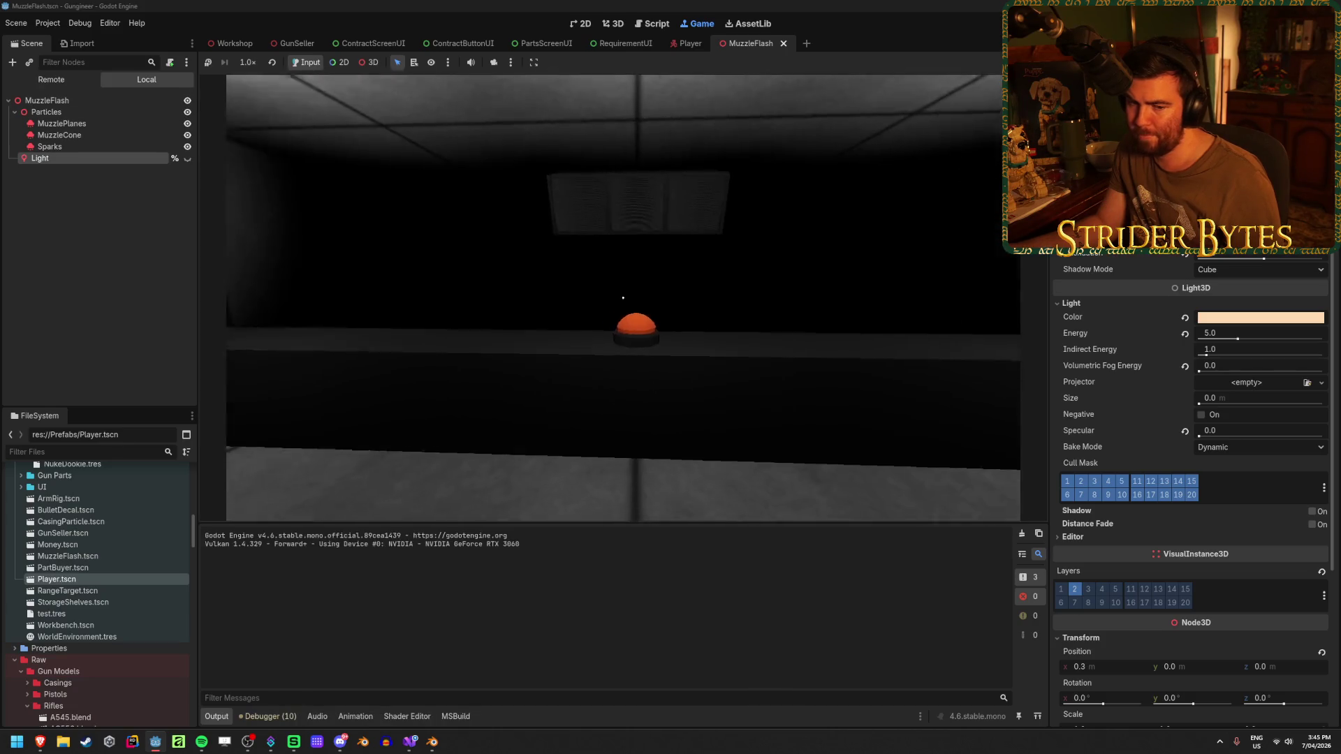
key("w")
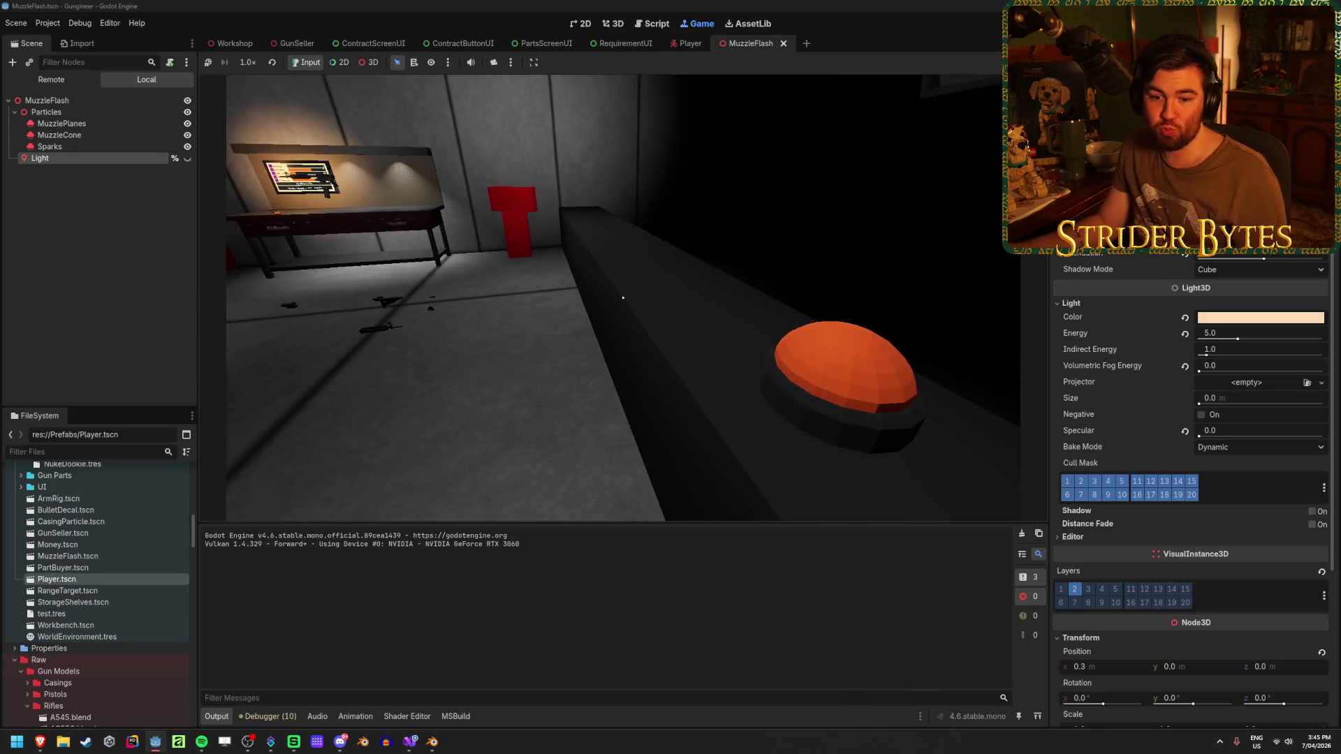
key("w")
key("e")
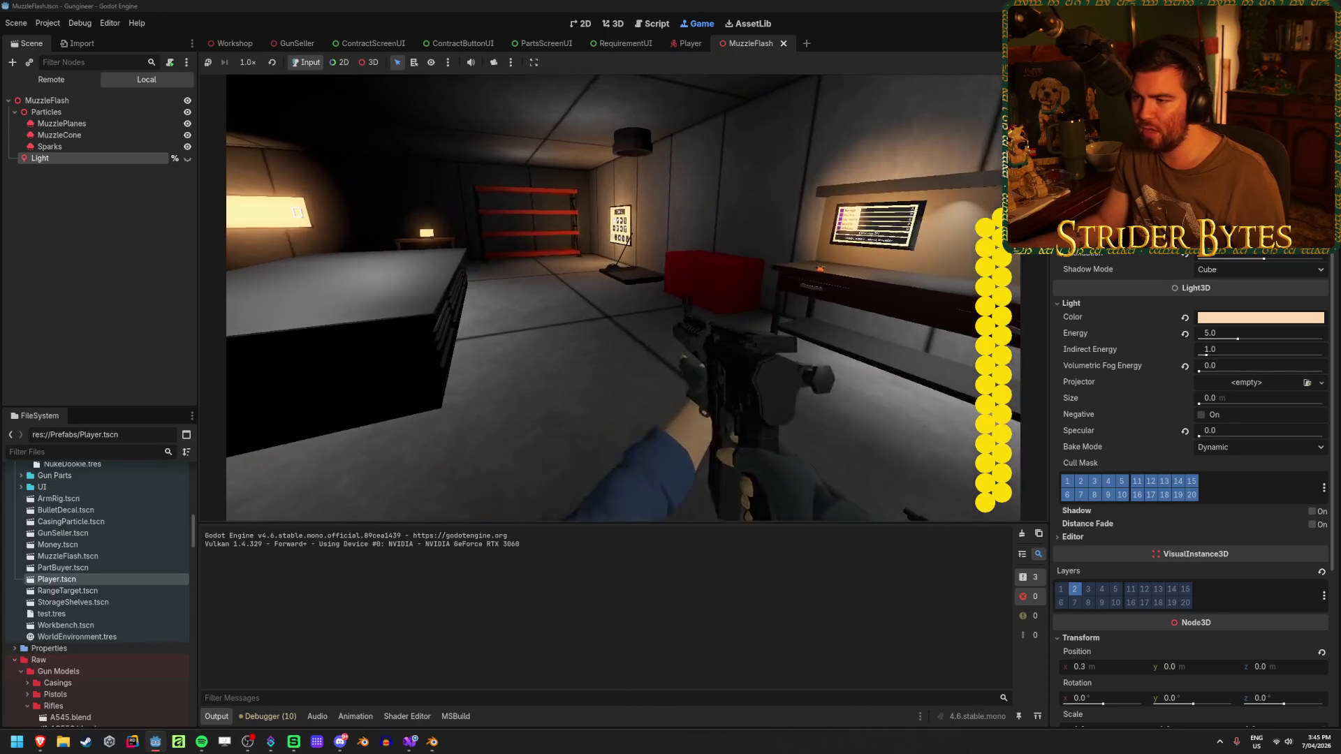
Fire the rifle to check the muzzle flash, move around the room and show the live scene tree.
left_click(622, 298)
key("w")
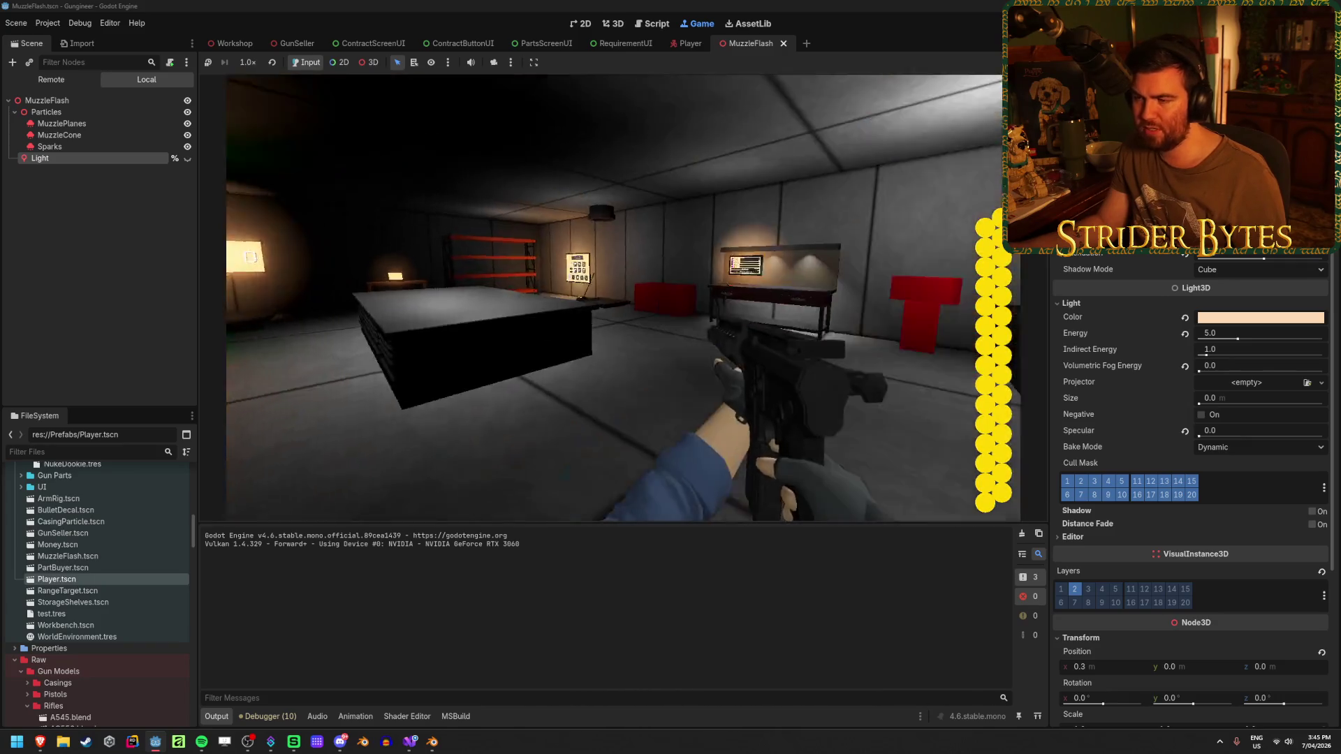
key("d")
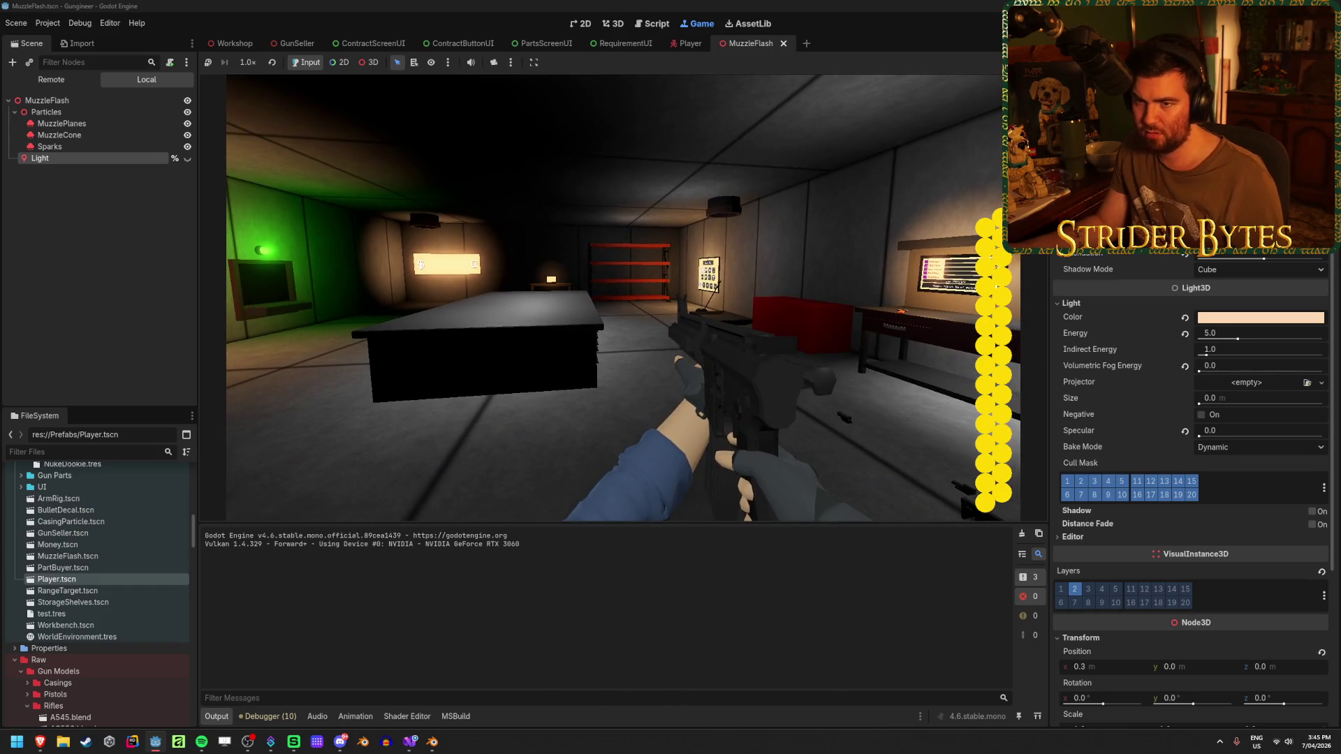
left_click(51, 79)
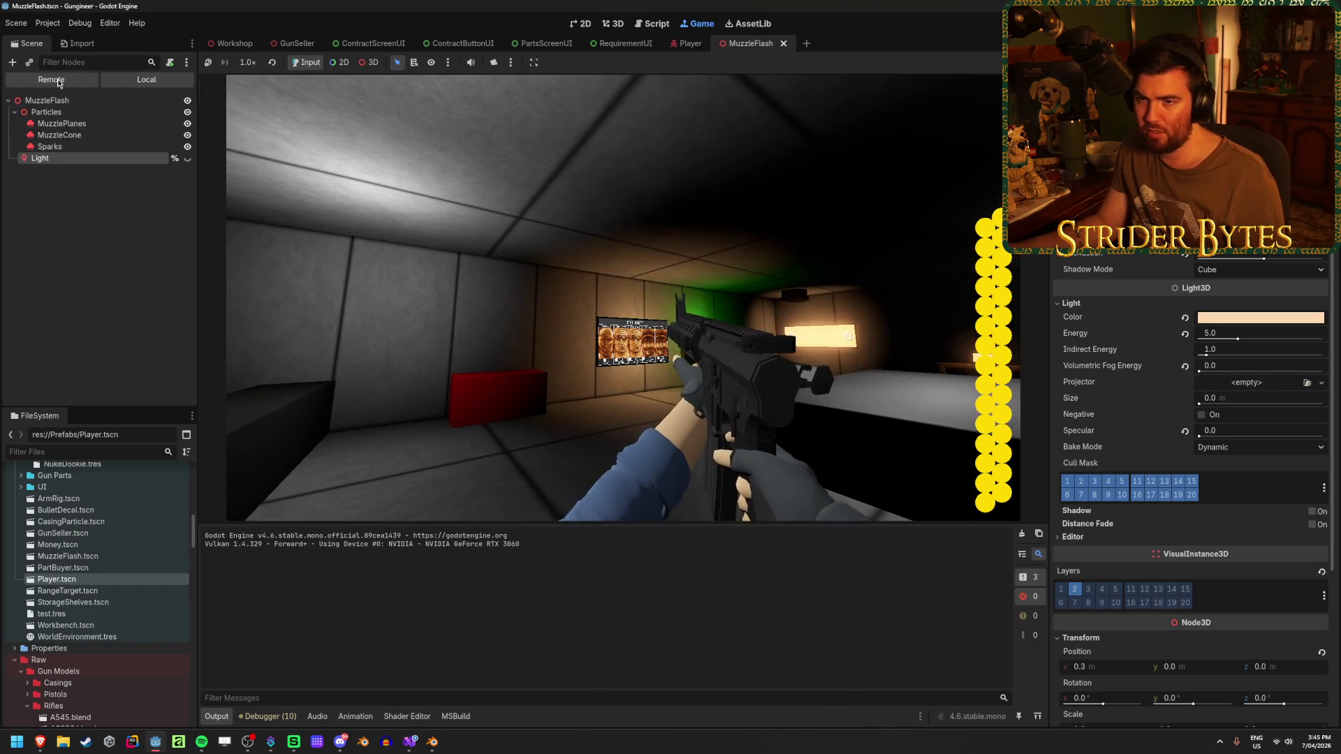
Select the live Light node while firing and shift its x position to -0.3.
left_click(95, 346)
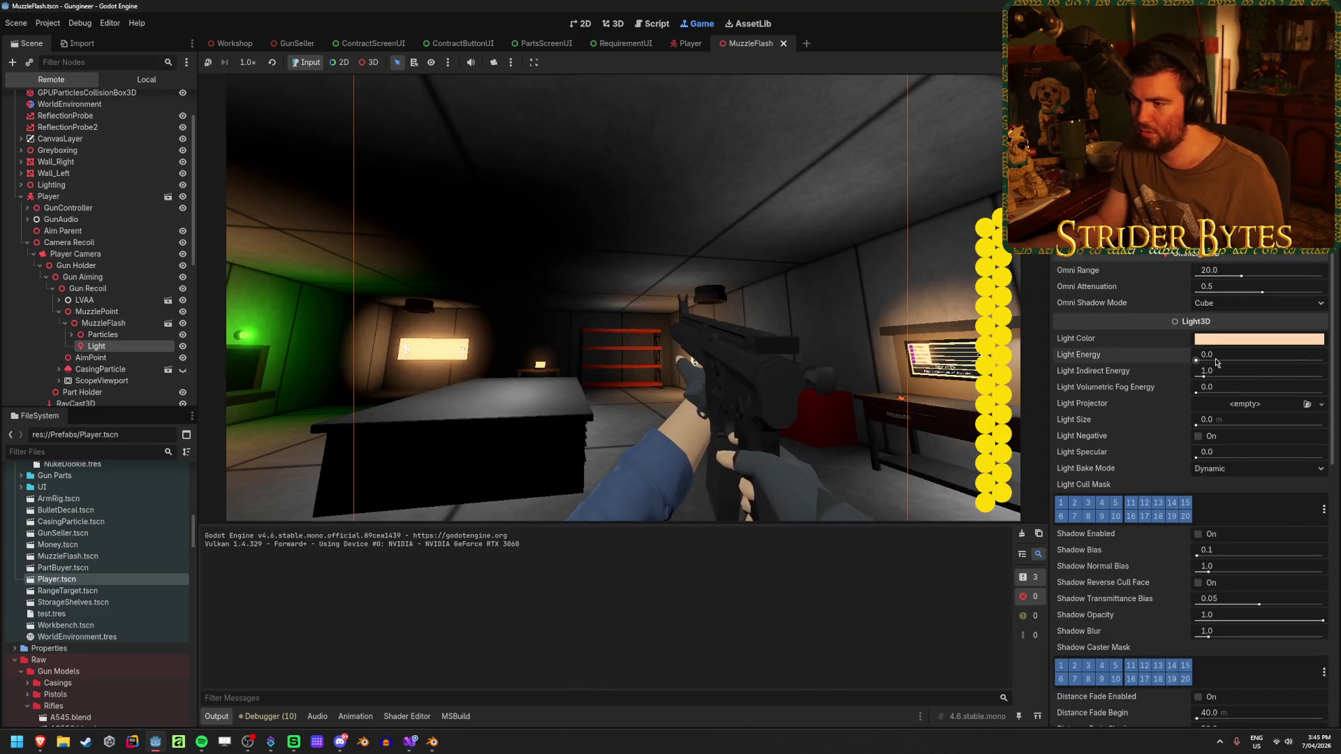
left_click(664, 509)
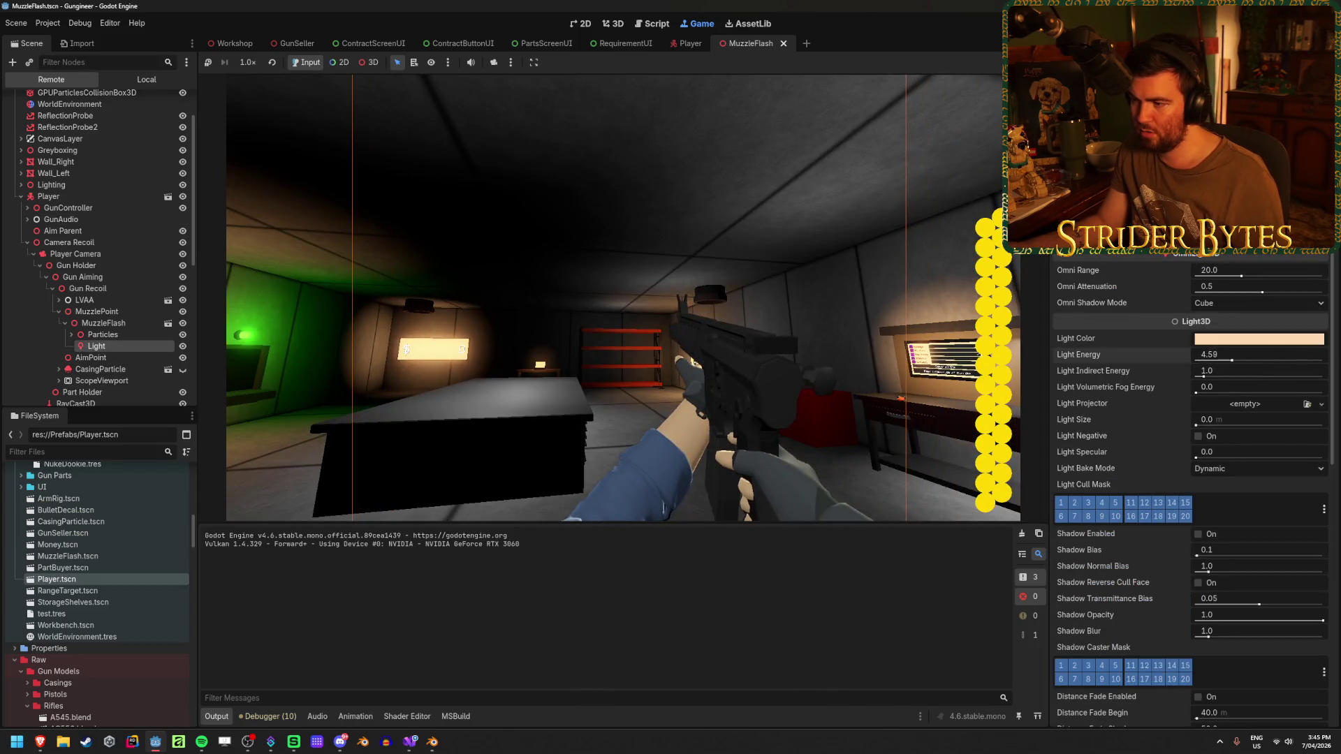
scroll(1240, 377, "down", 5)
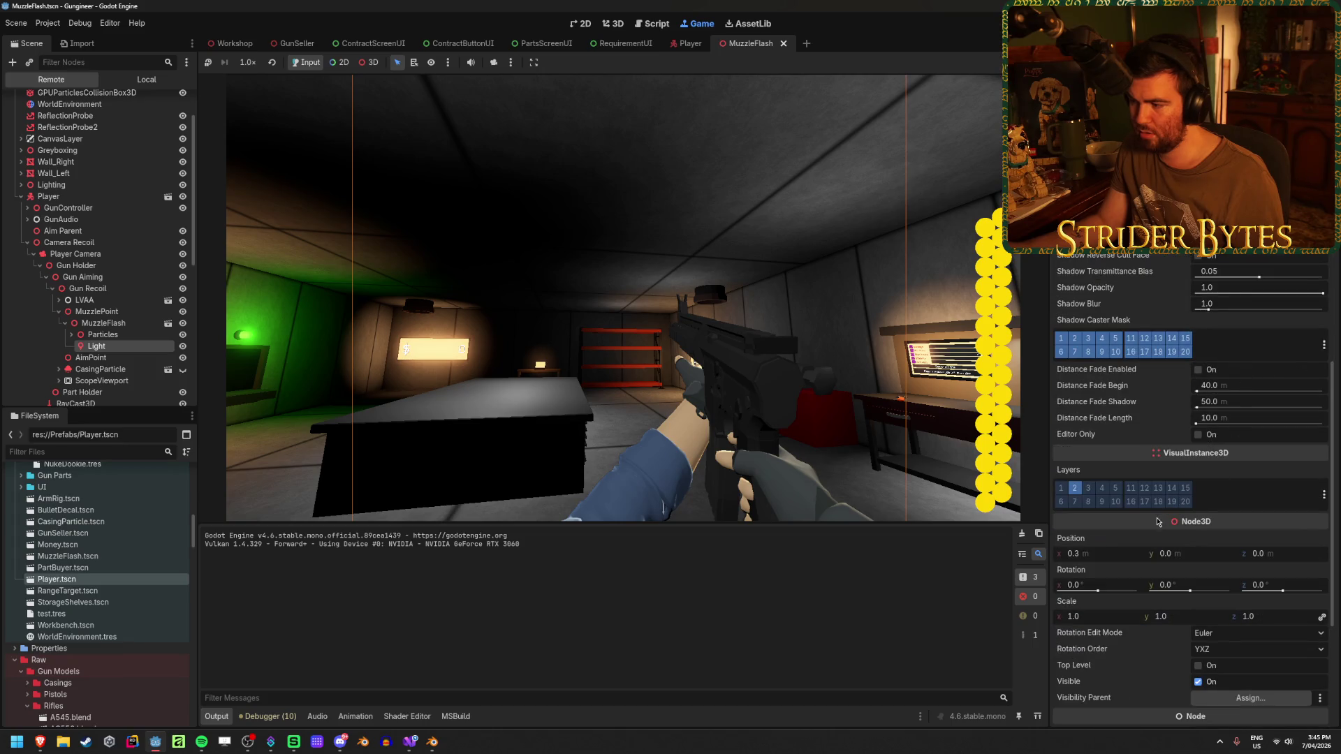
mouse_move(1083, 553)
left_mouse_down()
mouse_move(1024, 553)
mouse_move(1139, 560)
left_mouse_up()
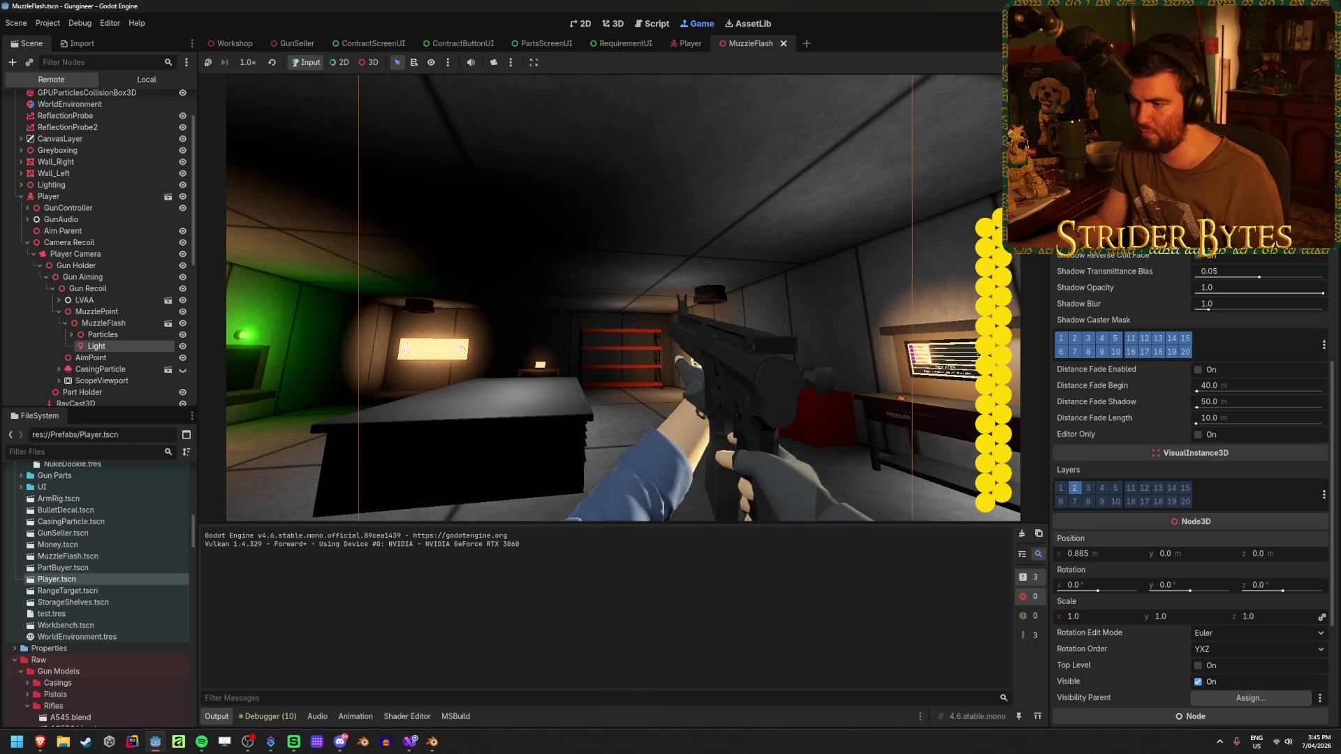
type("-.3")
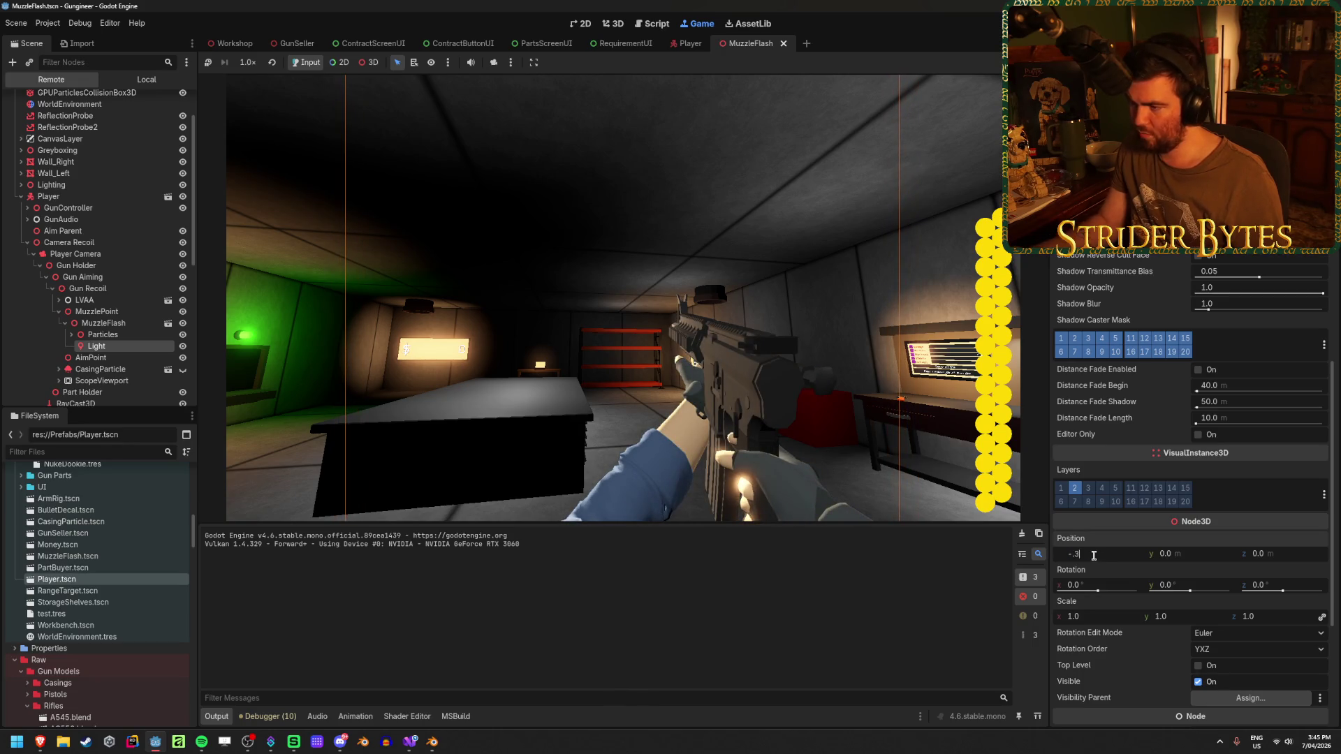
key("Return")
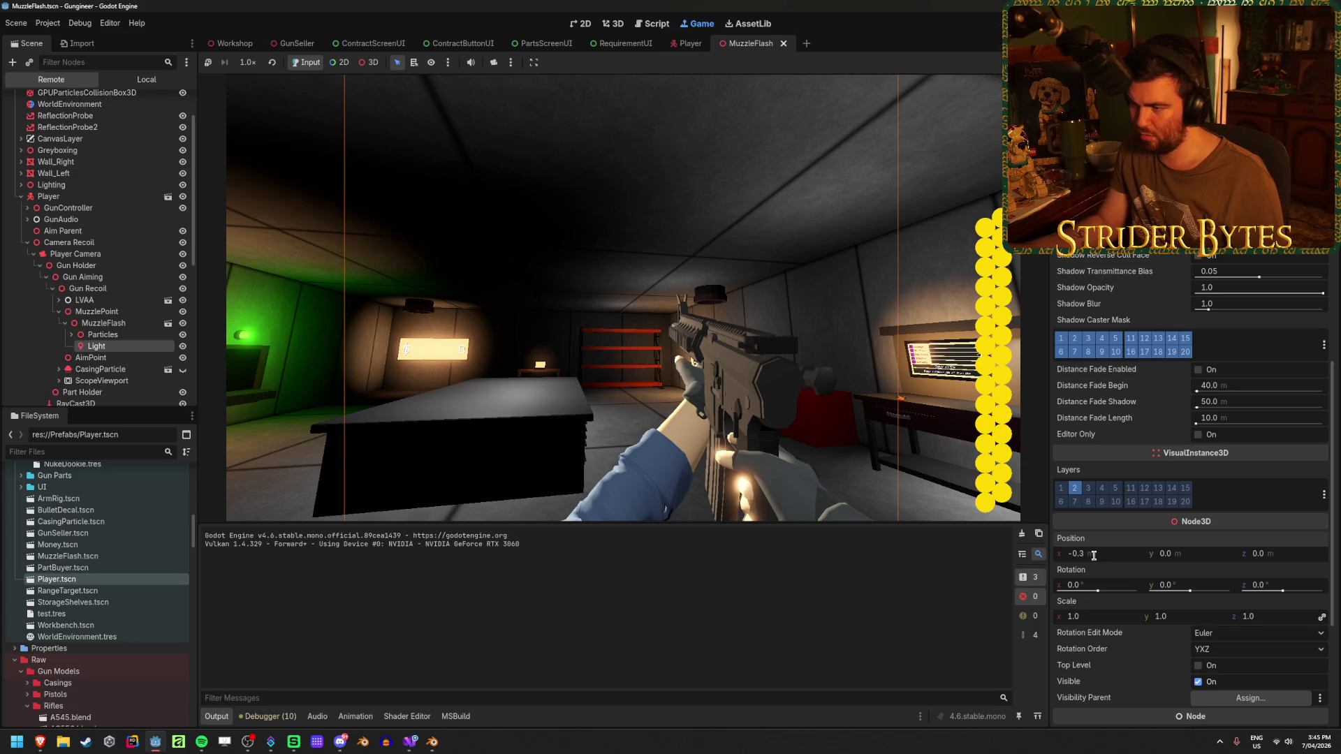
scroll(1193, 382, "up", 5)
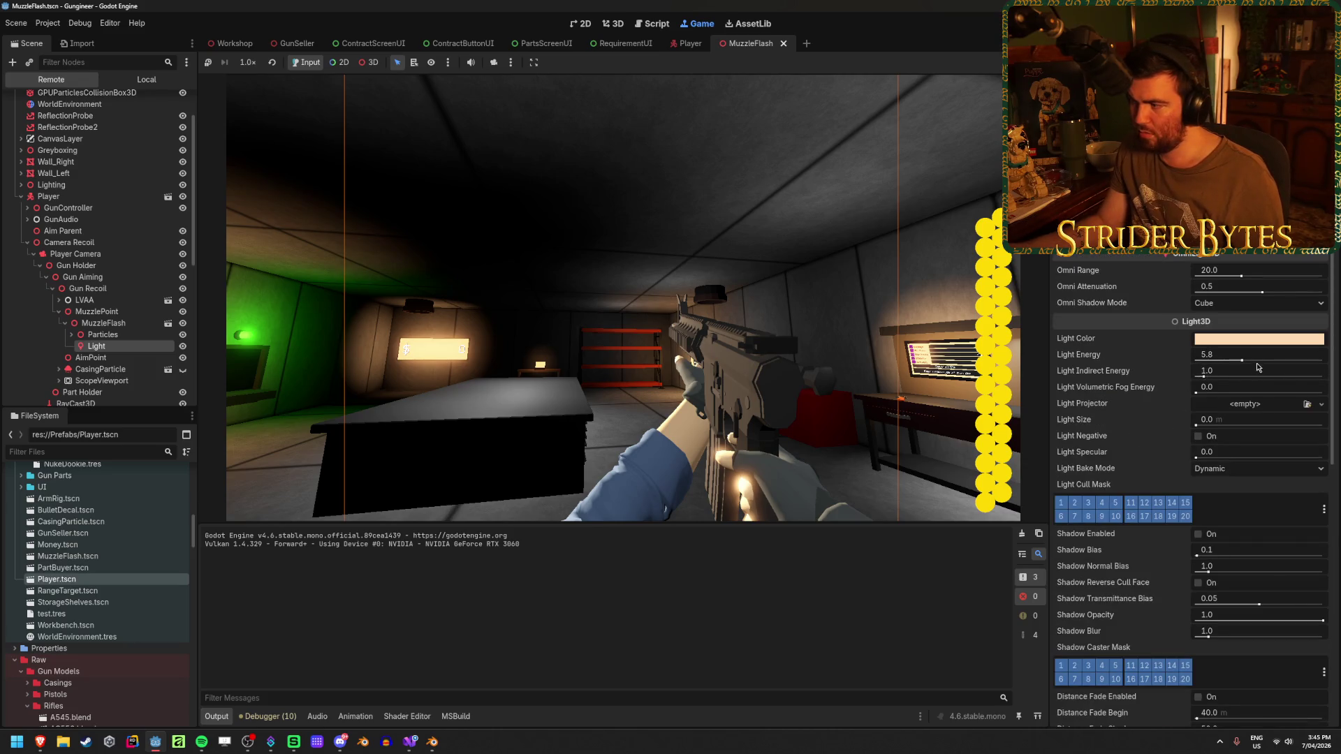
Try live light energies of 0.5, 5 and 10, then stop the running game.
left_click(1220, 355)
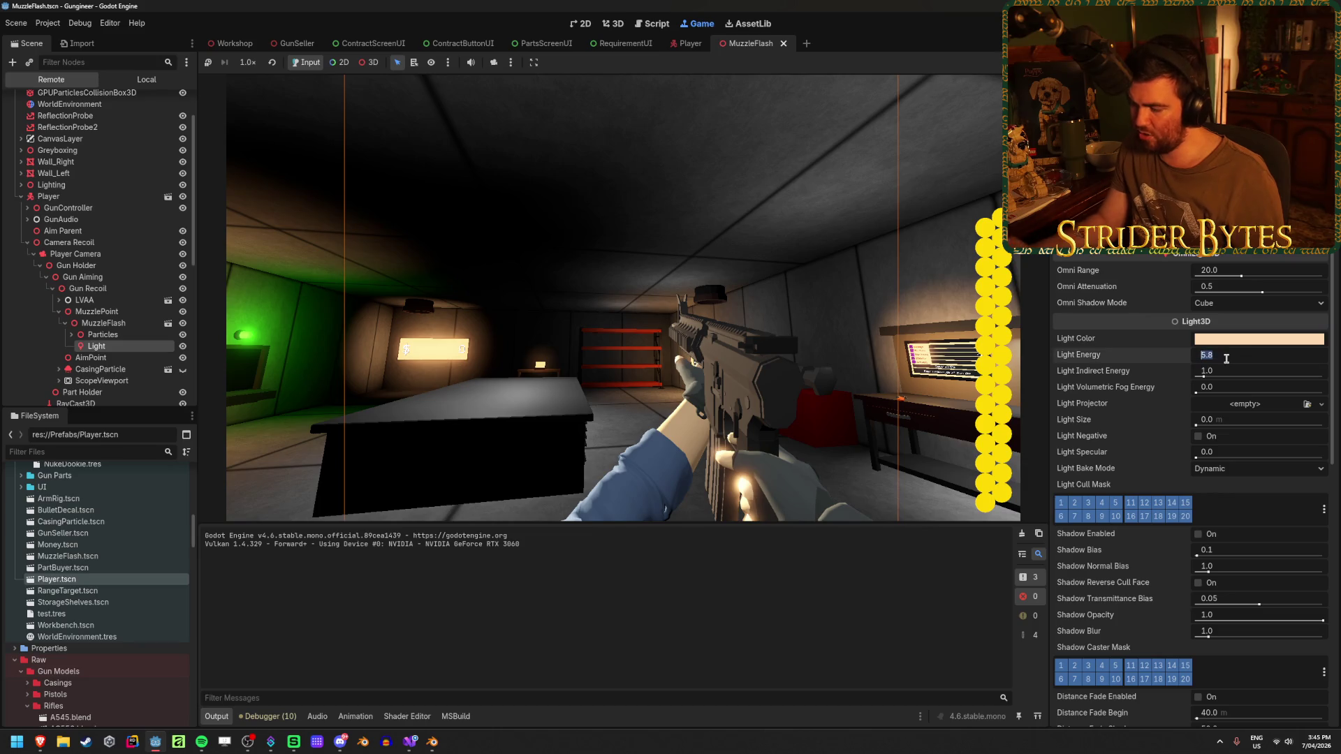
type("0.5")
key("Return")
mouse_move(1210, 359)
left_mouse_down()
mouse_move(1194, 358)
mouse_move(1242, 358)
mouse_move(1216, 358)
left_mouse_up()
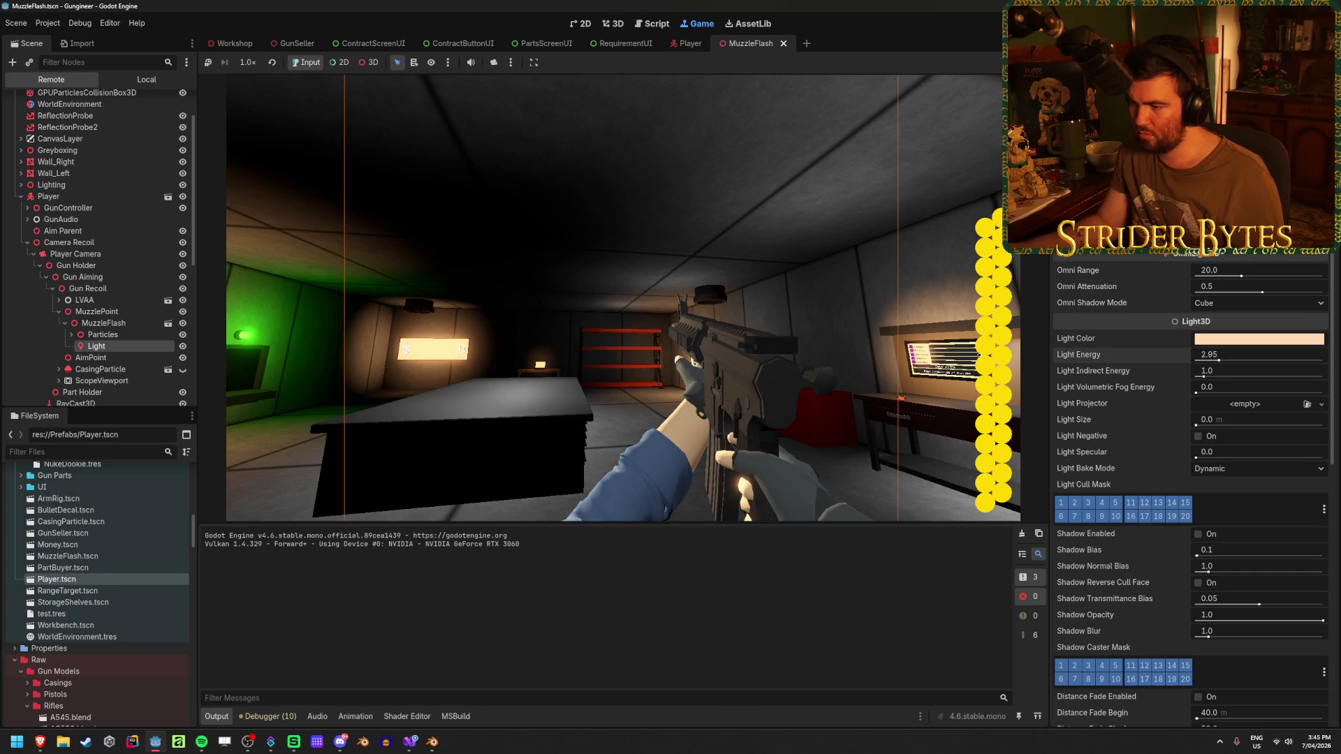
type("5")
key("Return")
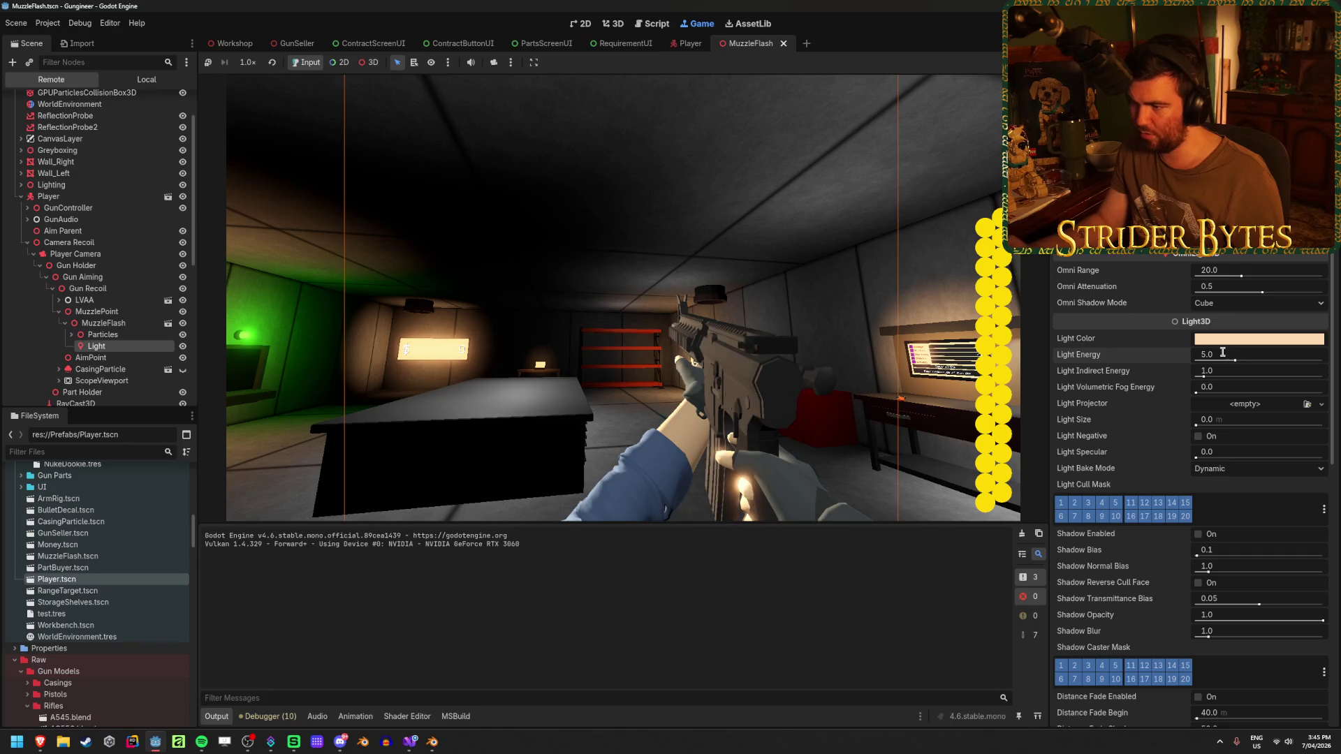
mouse_move(1205, 360)
left_mouse_down()
mouse_move(1289, 359)
mouse_move(1244, 359)
left_mouse_up()
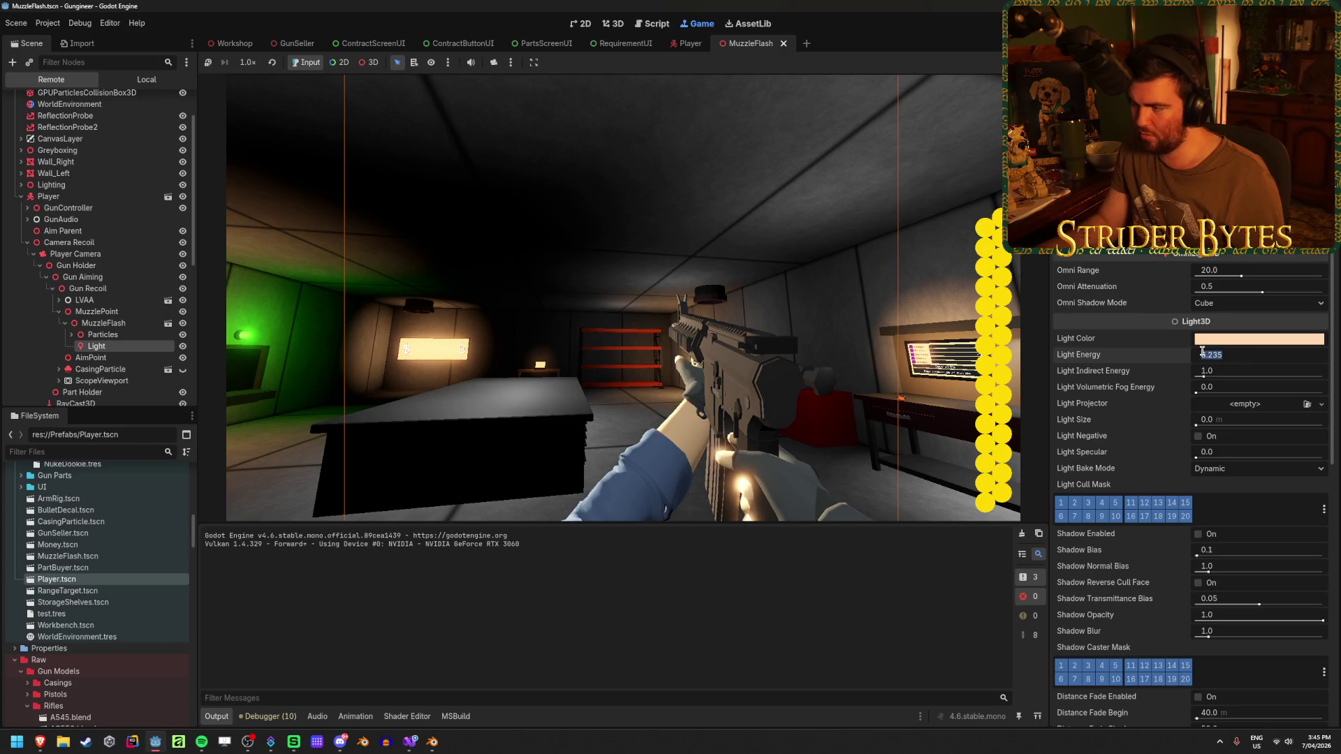
type("10")
key("Return")
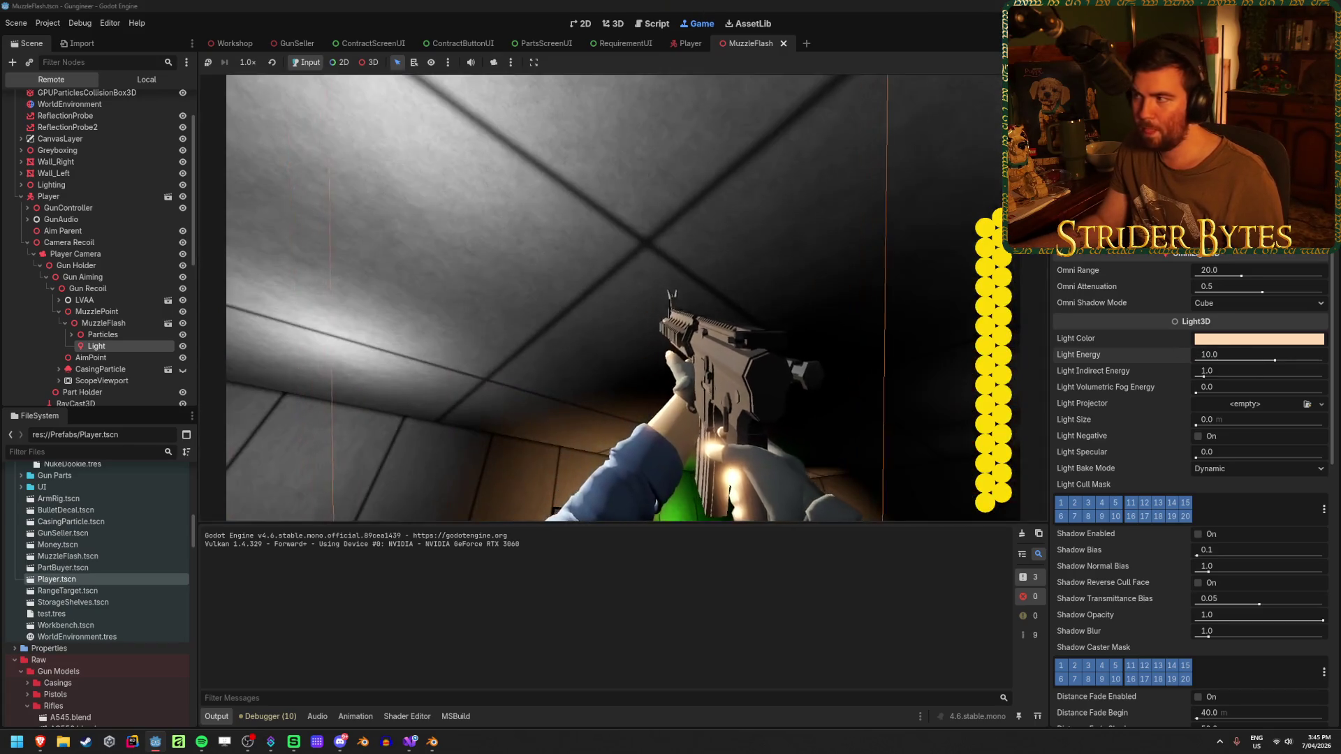
key("F8")
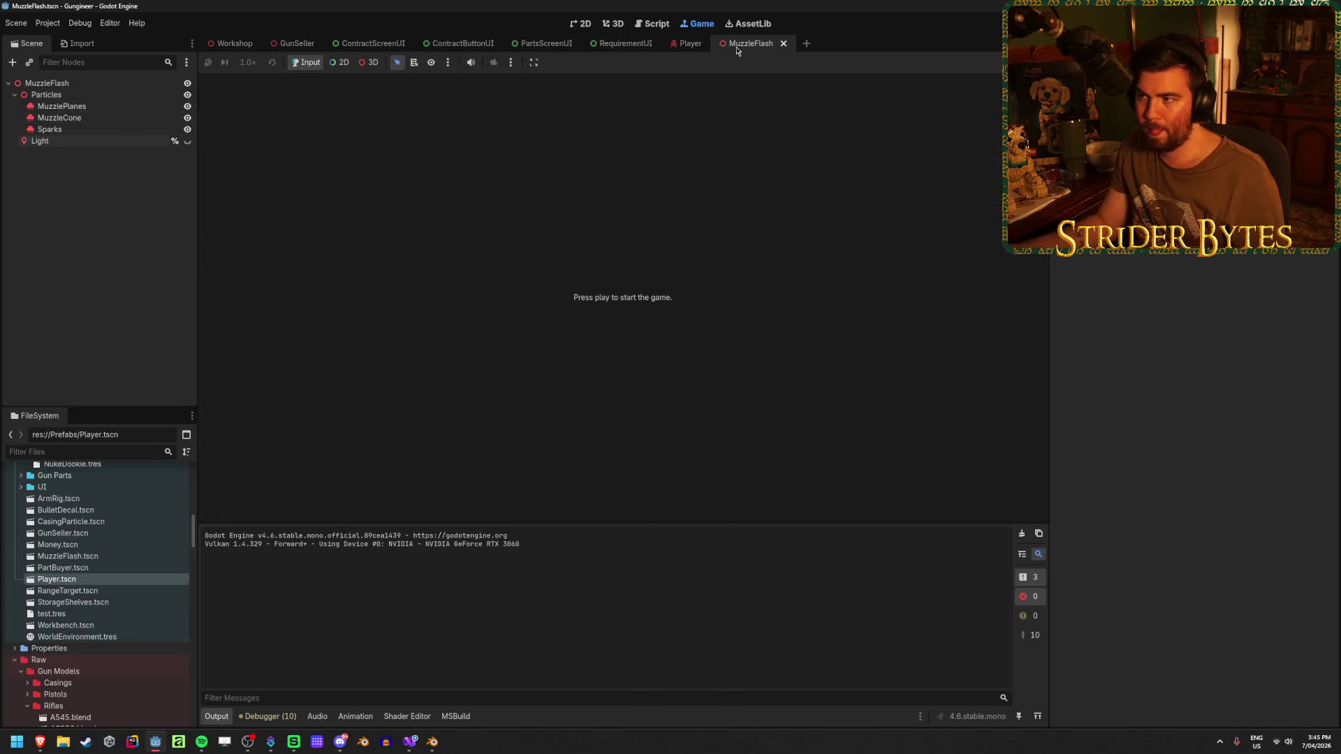
left_click(615, 23)
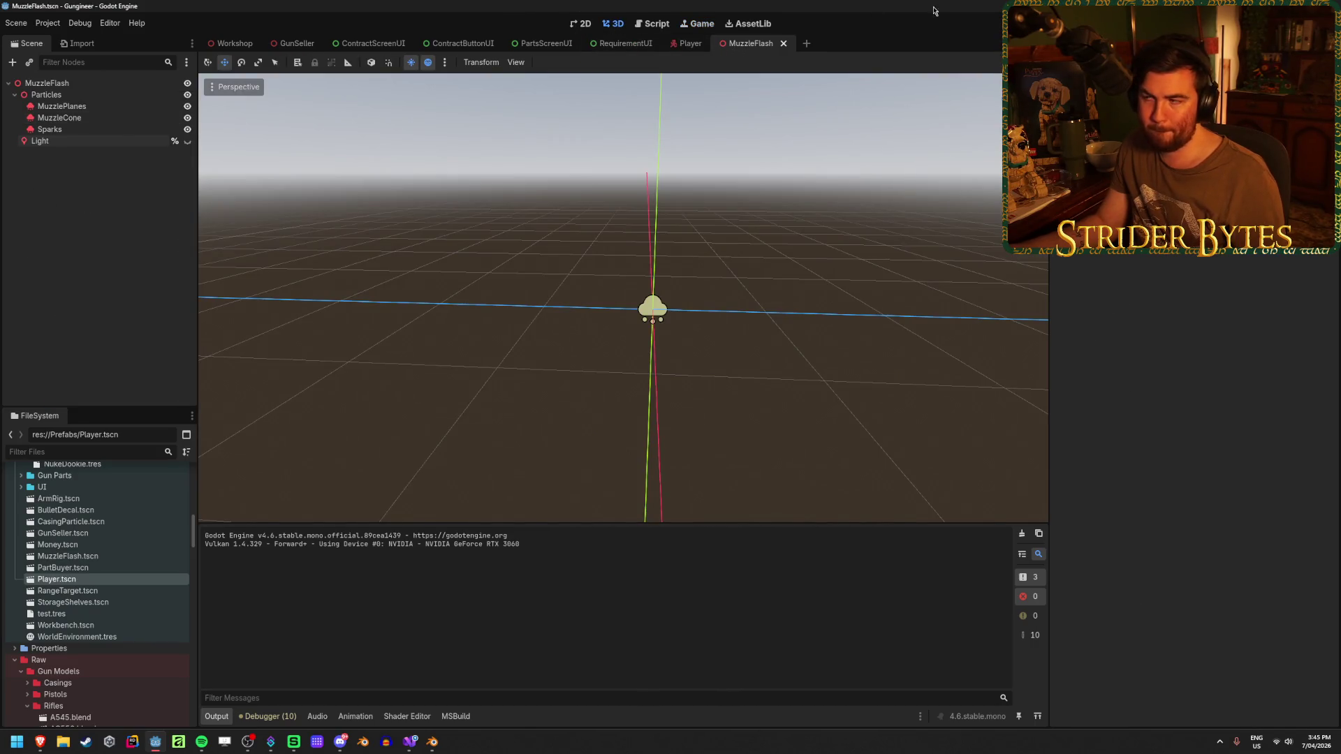
key("F5")
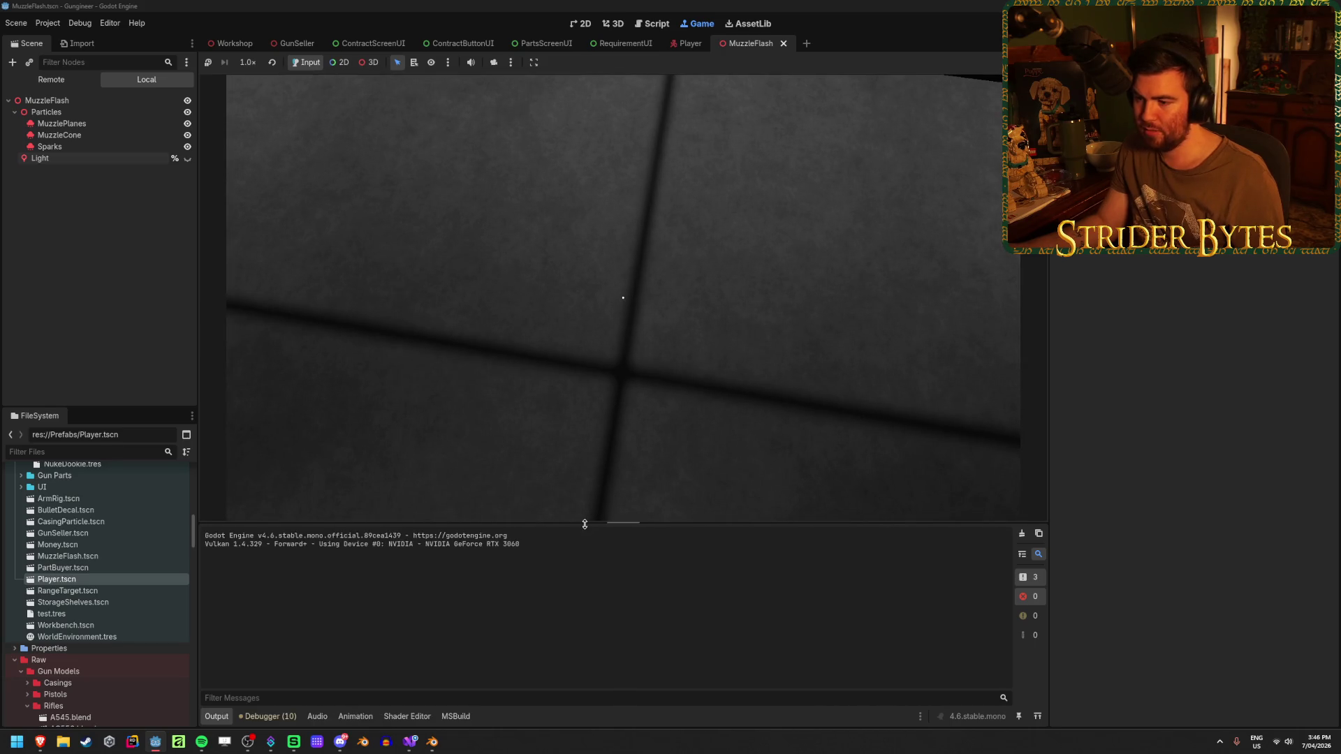
left_click_drag(584, 525, 584, 561)
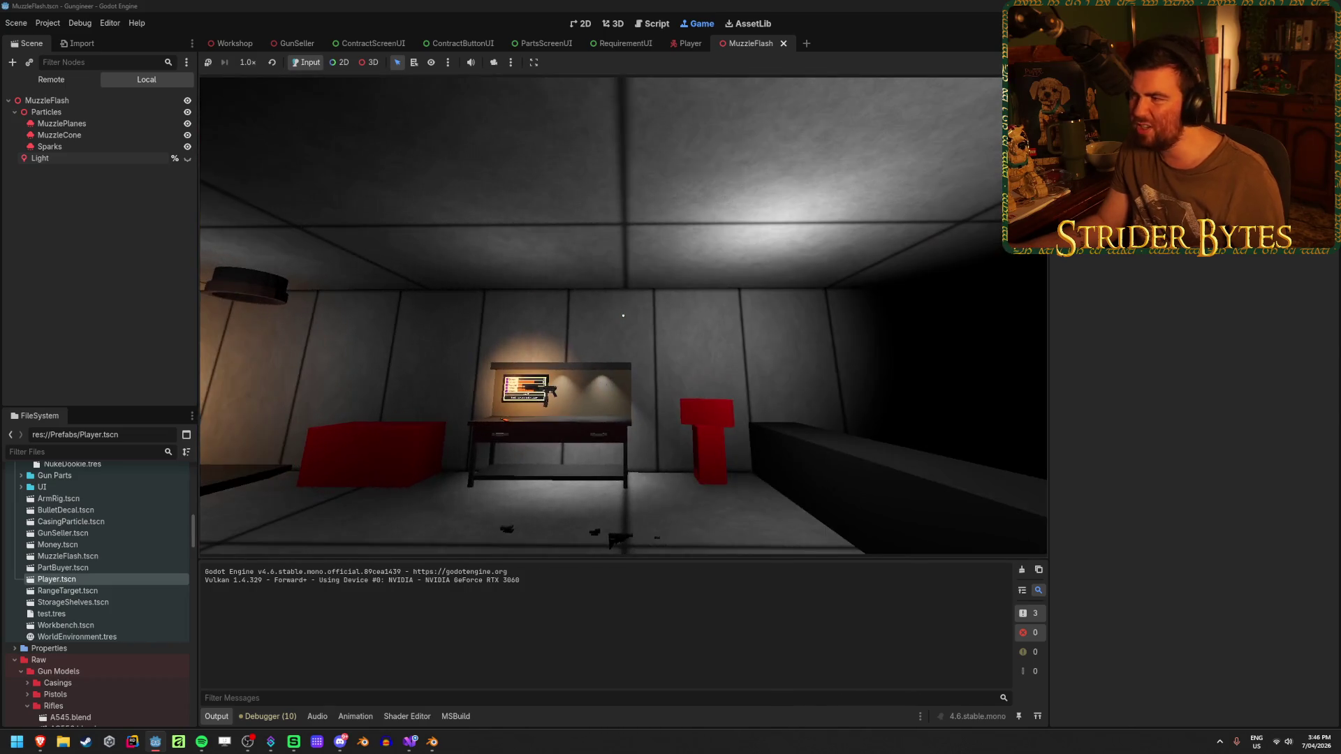
key("F8")
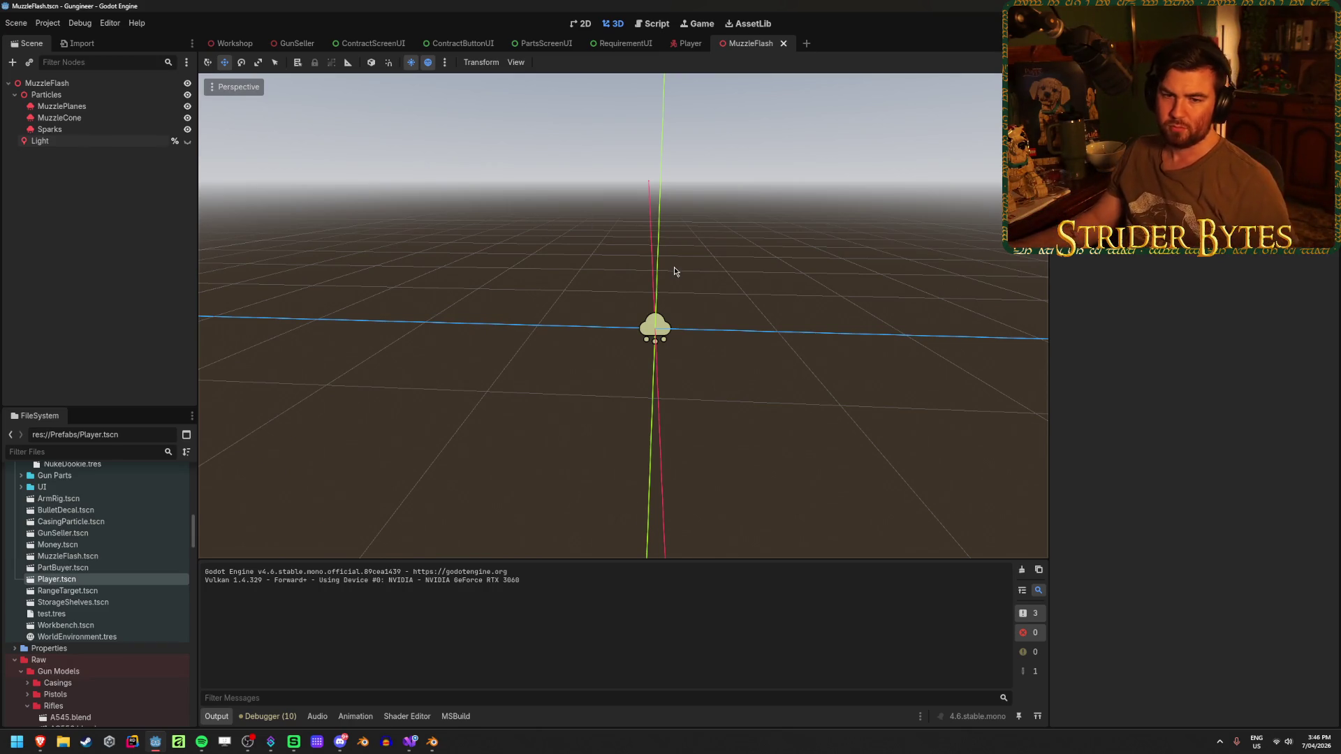
mouse_move(642, 265)
left_mouse_down()
mouse_move(619, 335)
mouse_move(546, 335)
left_mouse_up()
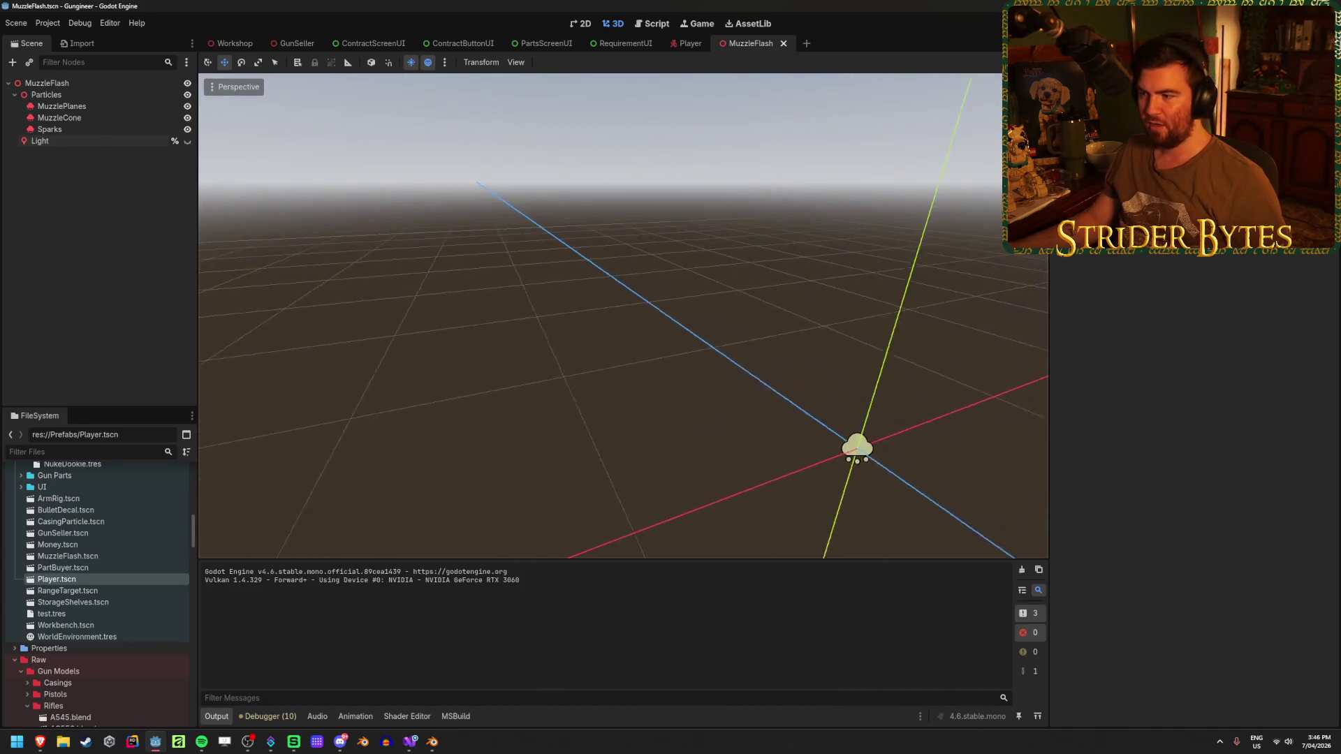
left_click(82, 85)
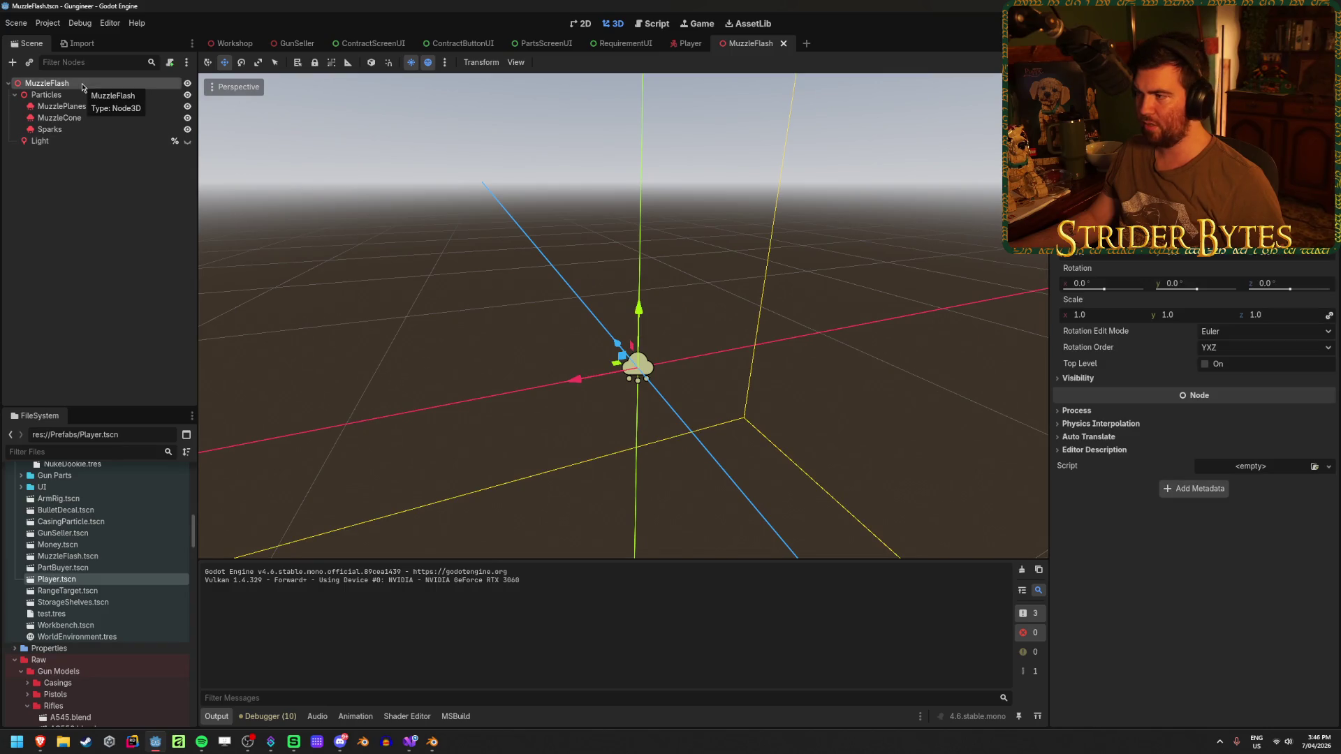
Switch to the Player scene, peek at GunAudio's children, and open GunEffects.cs.
left_click(39, 141)
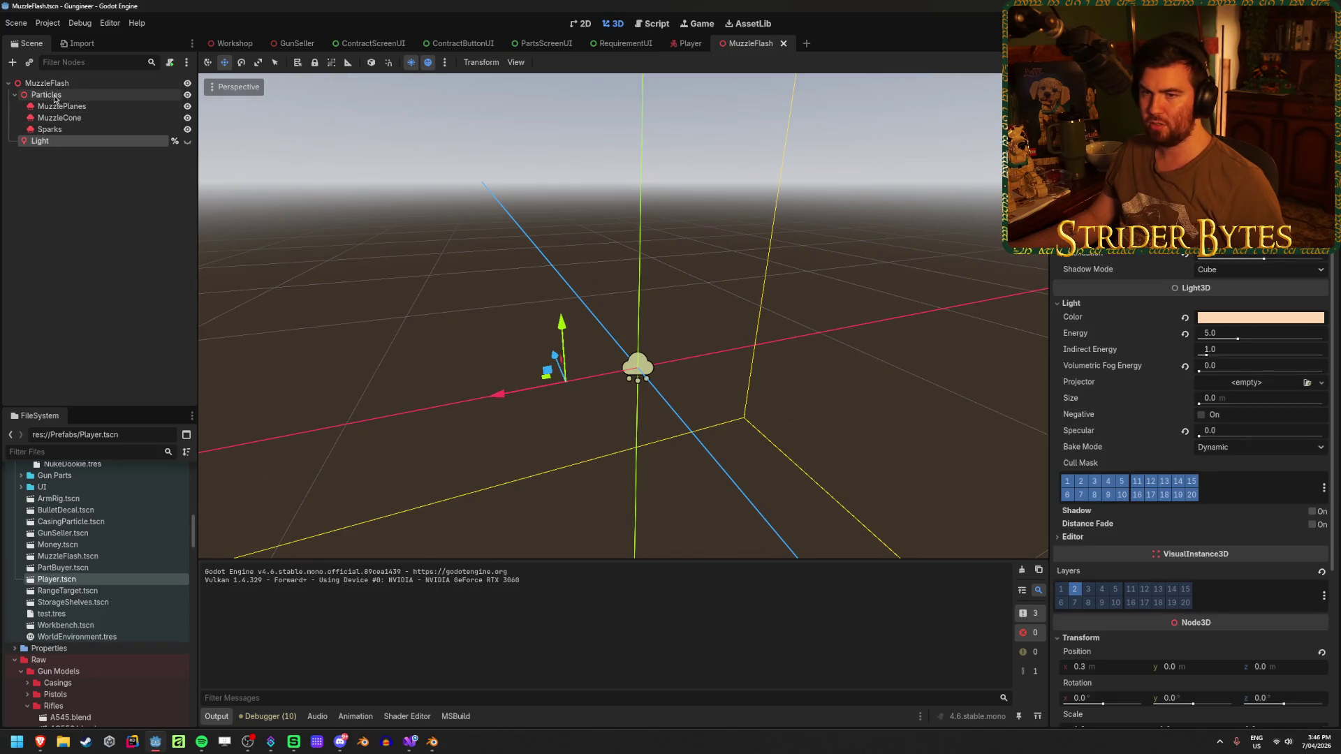
left_click(687, 43)
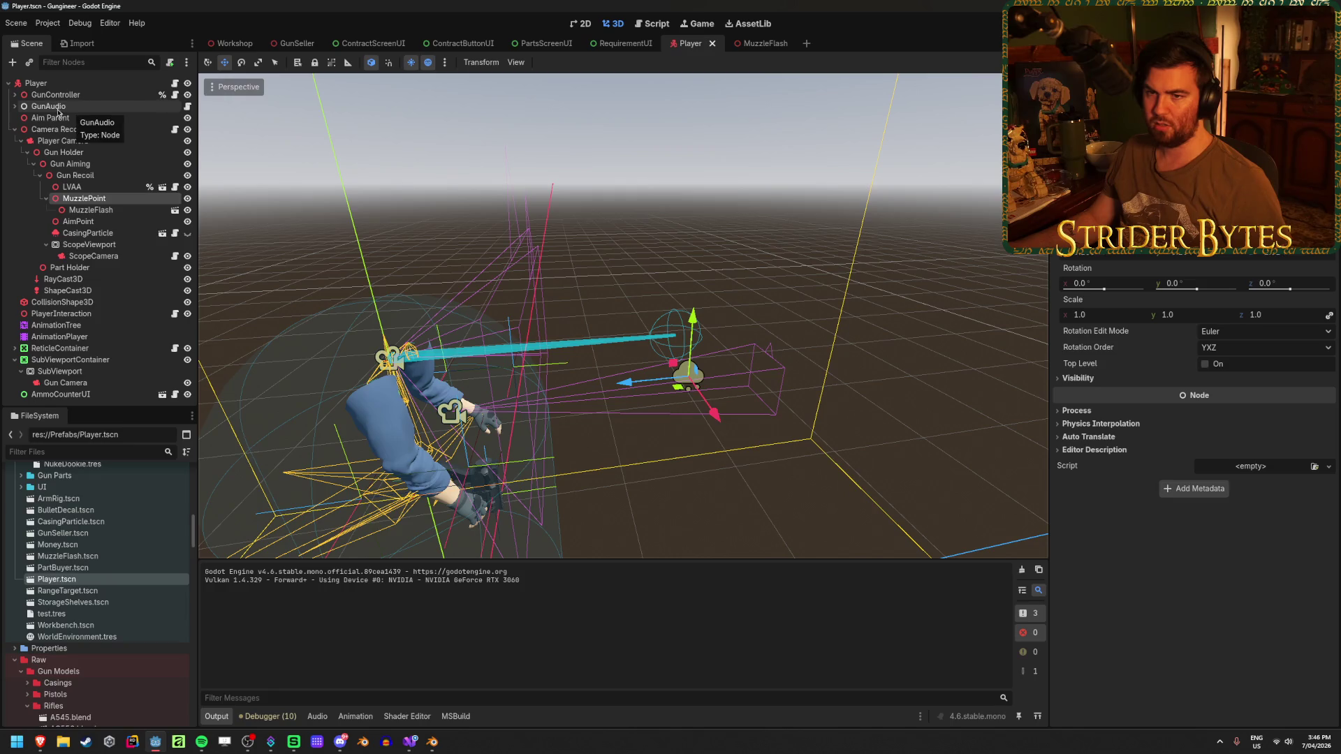
left_click(15, 106)
left_click(15, 106)
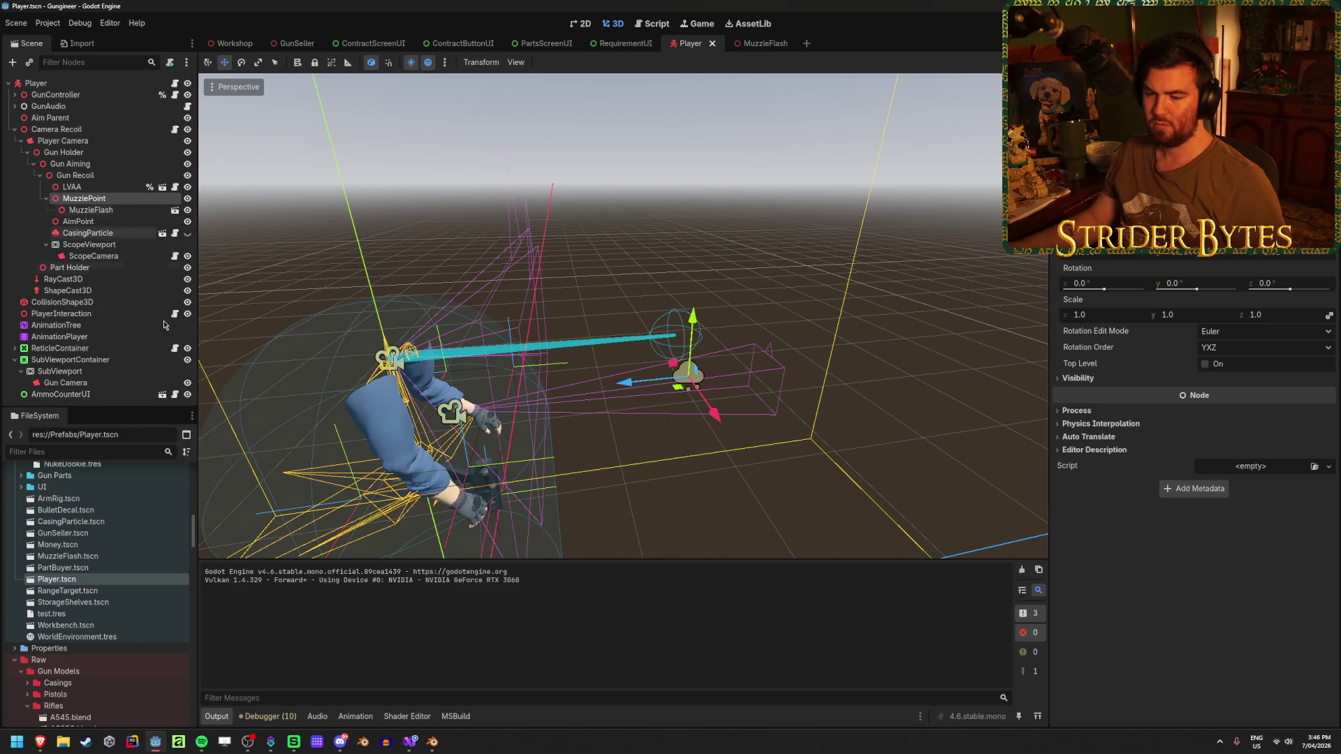
scroll(106, 593, "down", 5)
scroll(107, 592, "down", 5)
scroll(105, 594, "down", 3)
scroll(106, 593, "down", 5)
scroll(105, 593, "down", 5)
scroll(108, 593, "down", 3)
scroll(114, 593, "down", 3)
double_click(64, 676)
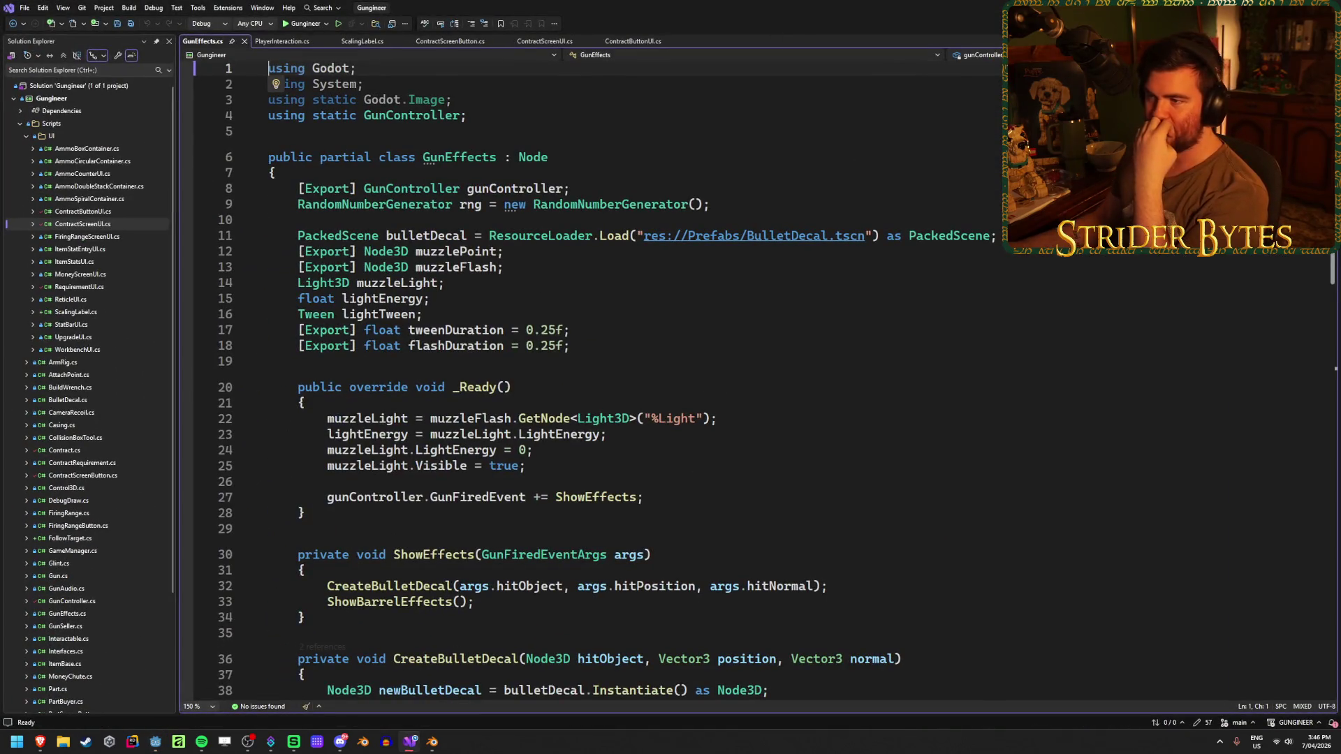
scroll(776, 495, "down", 3)
scroll(777, 495, "down", 1)
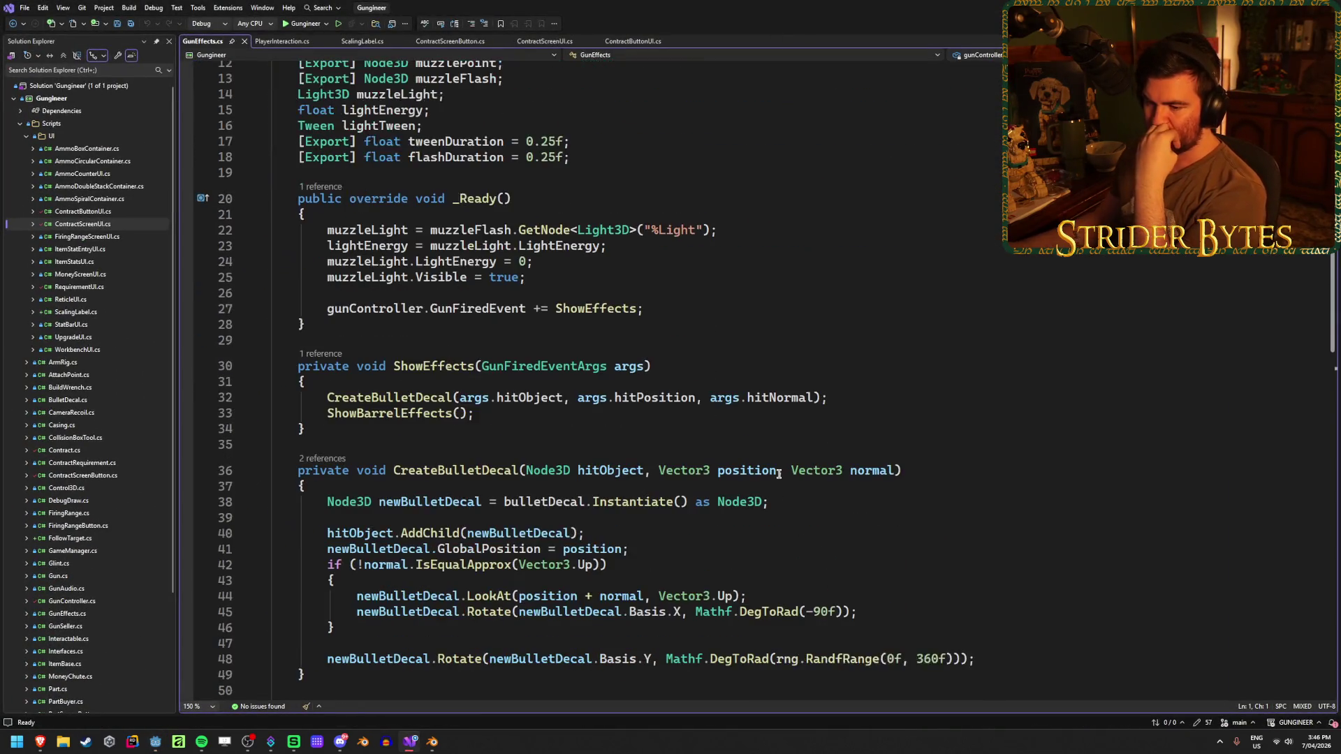
scroll(778, 488, "down", 4)
scroll(778, 474, "down", 3)
scroll(778, 474, "down", 1)
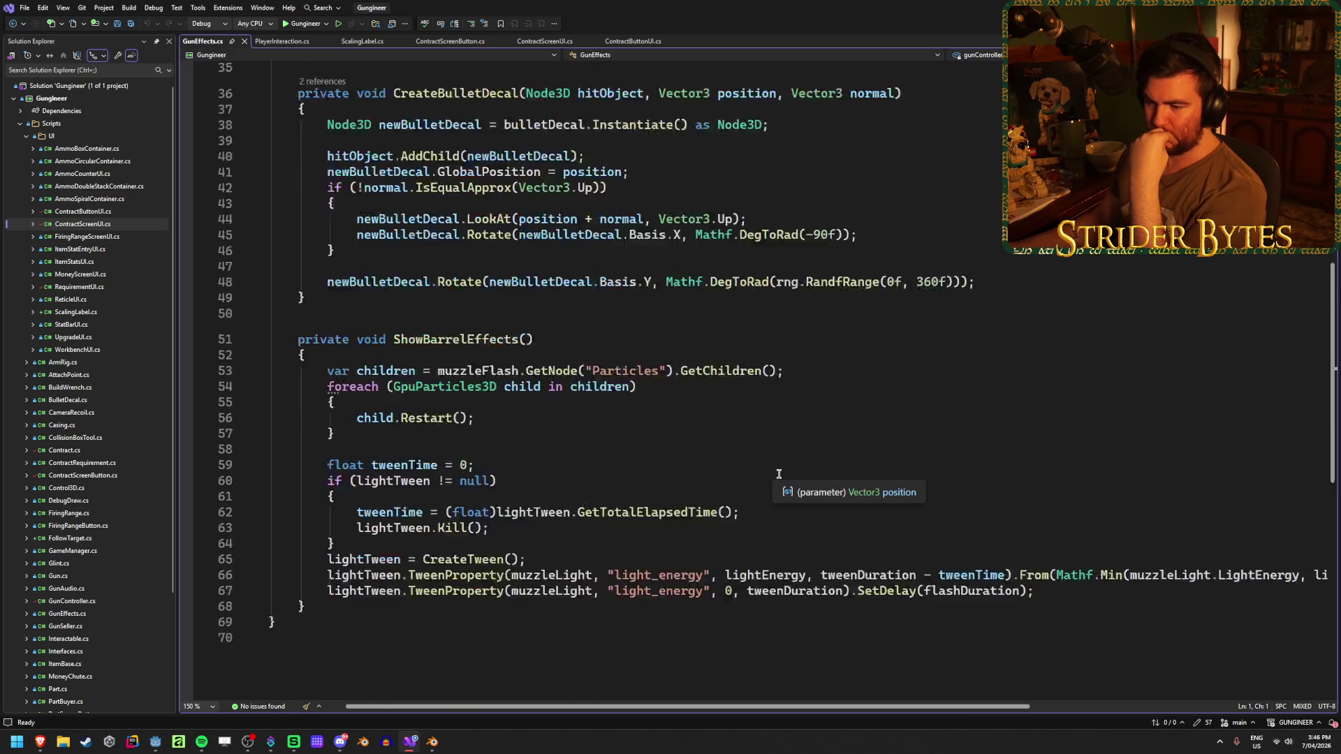
scroll(734, 525, "down", 2)
left_click_drag(683, 711, 691, 712)
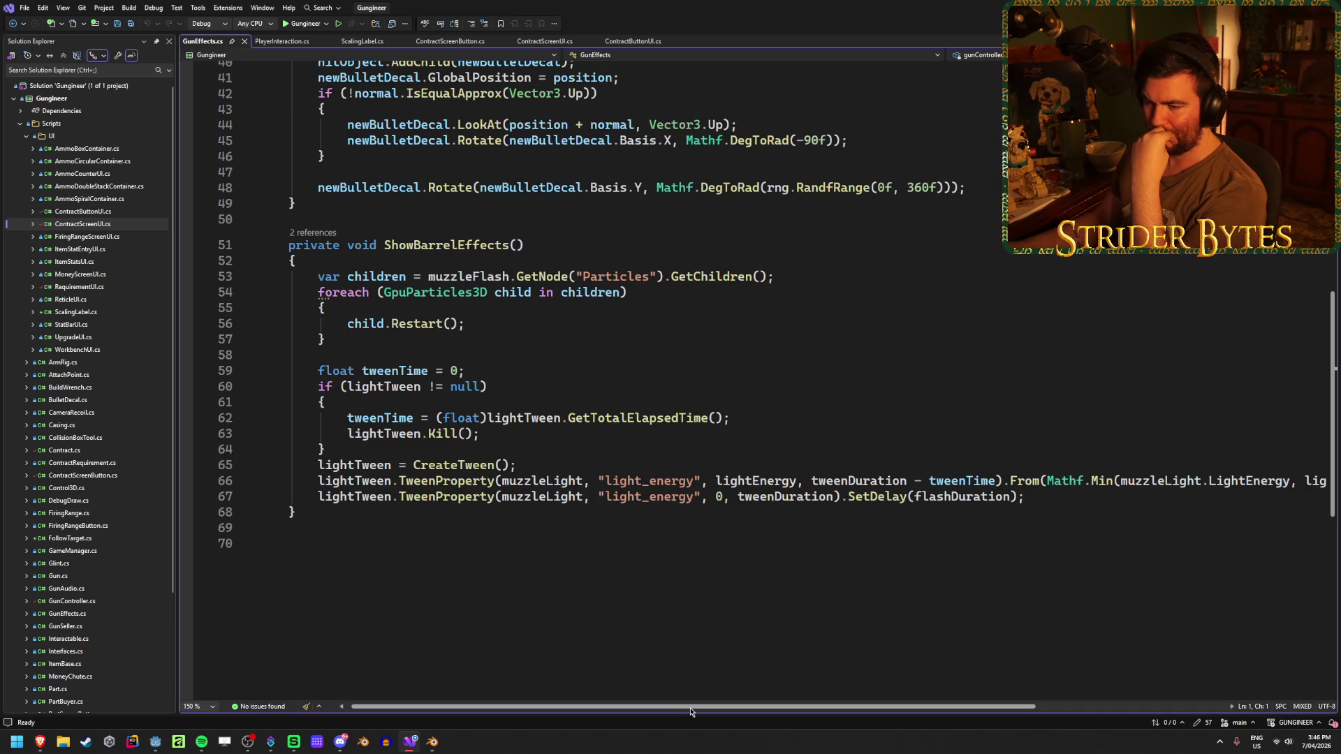
mouse_move(690, 713)
left_mouse_down()
mouse_move(827, 712)
mouse_move(686, 713)
left_mouse_up()
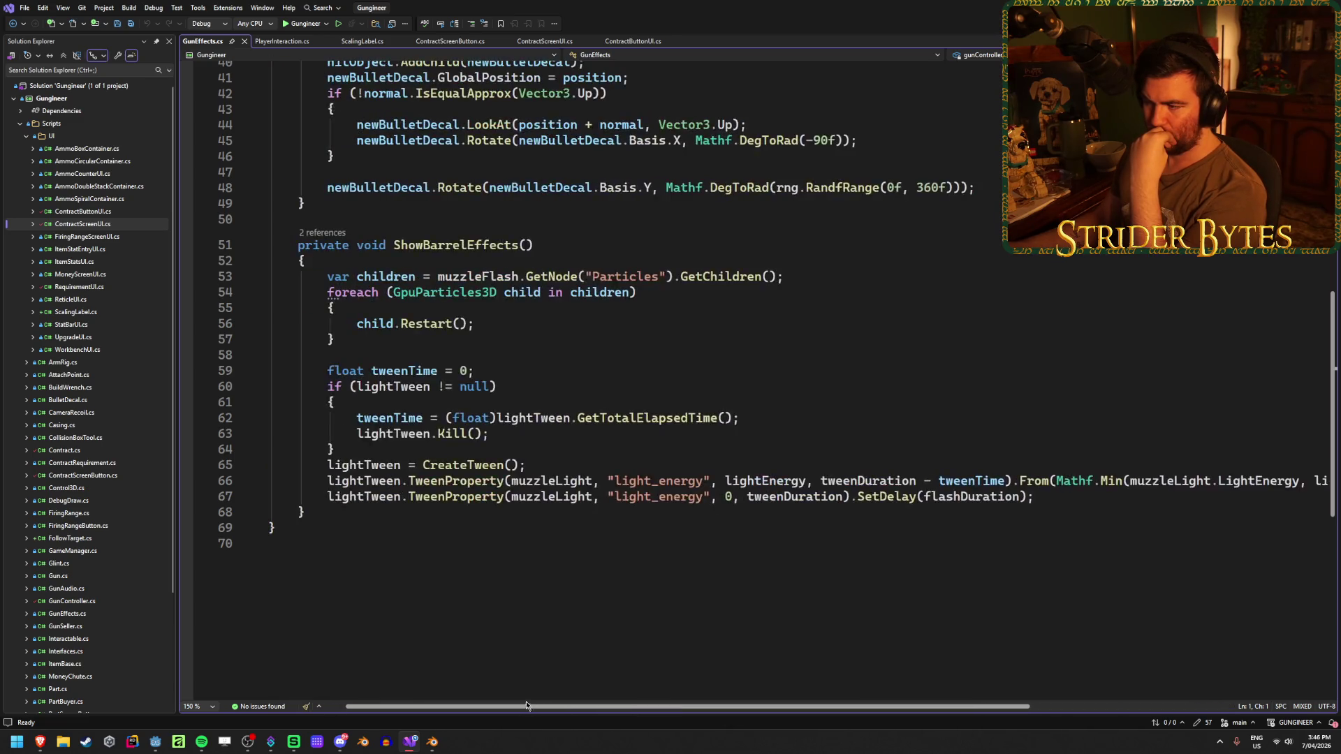
scroll(657, 531, "up", 13)
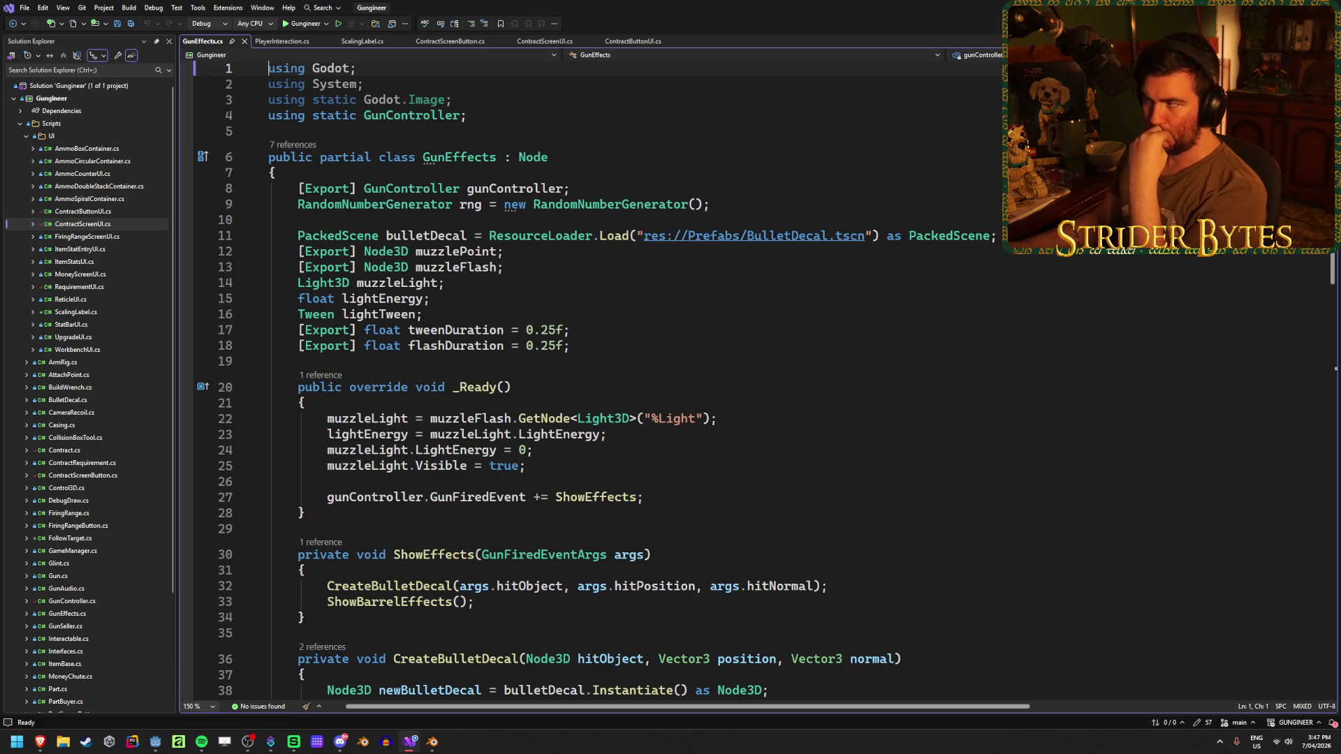
Back in Godot, expand GunController and inspect the GunEffects node's exported fields.
key("alt+Tab")
left_click(15, 108)
left_click(13, 94)
left_click(57, 106)
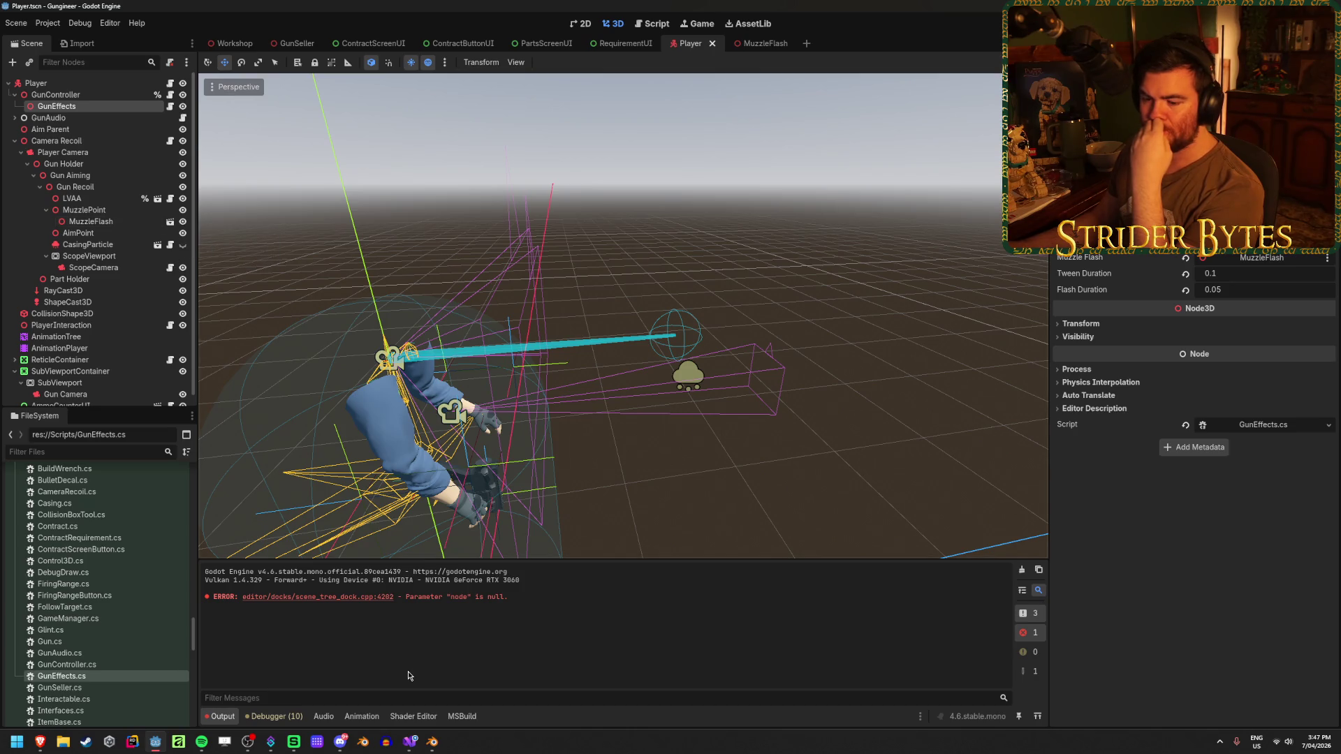
In GunEffects.cs, highlight every use of muzzleFlash and muzzleLight, then return to Godot.
left_click(410, 741)
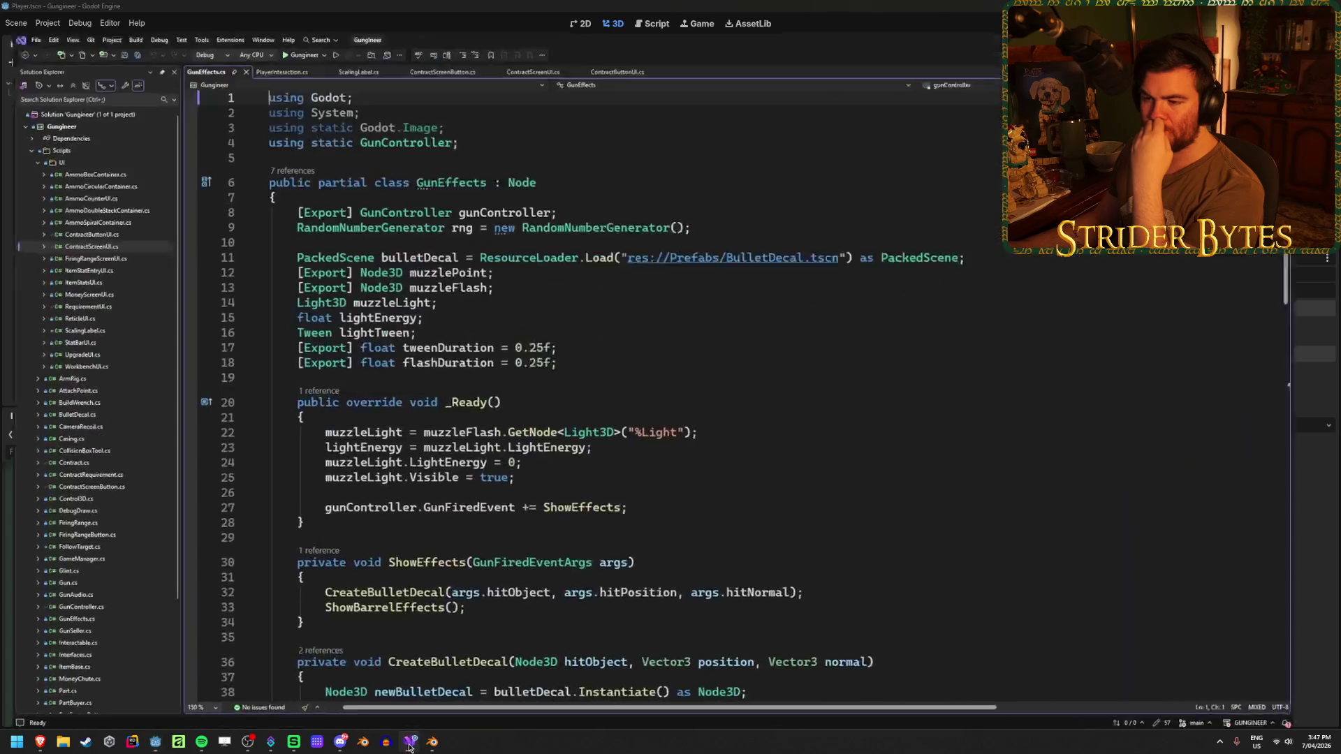
left_click(613, 329)
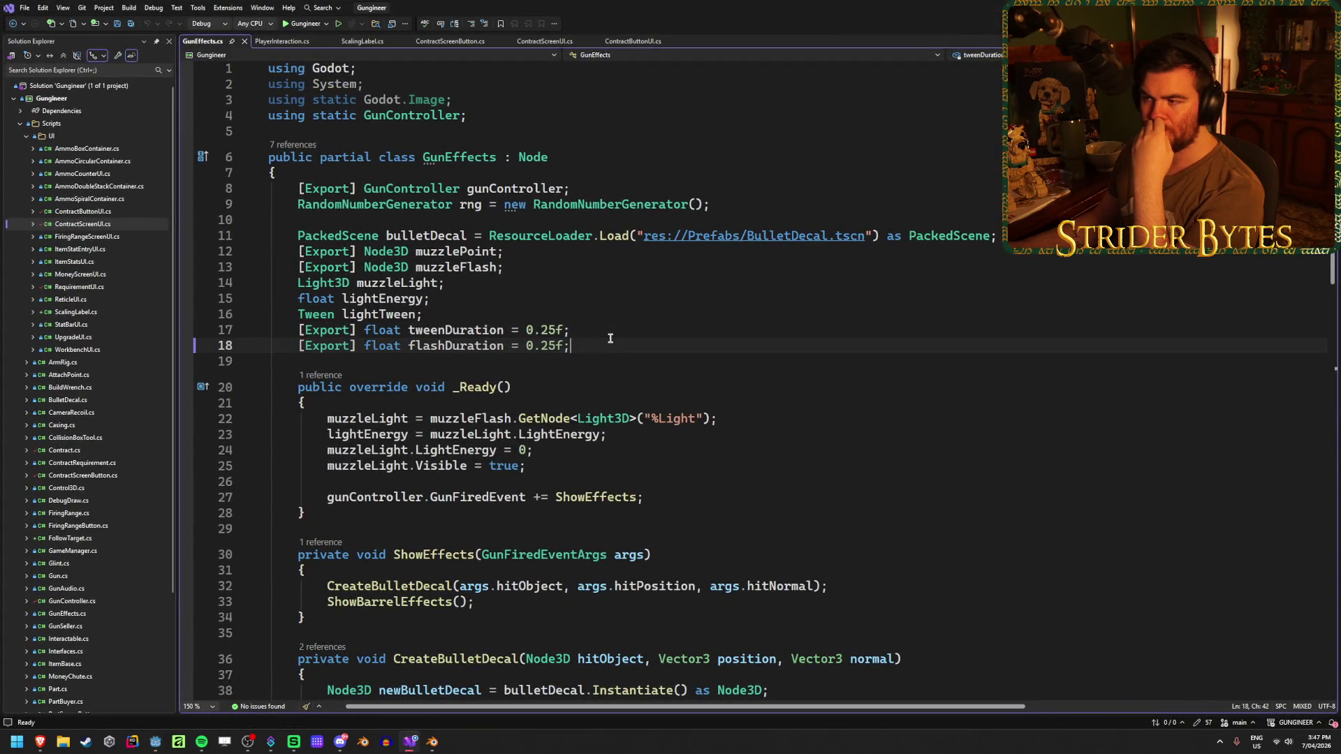
left_click(489, 270)
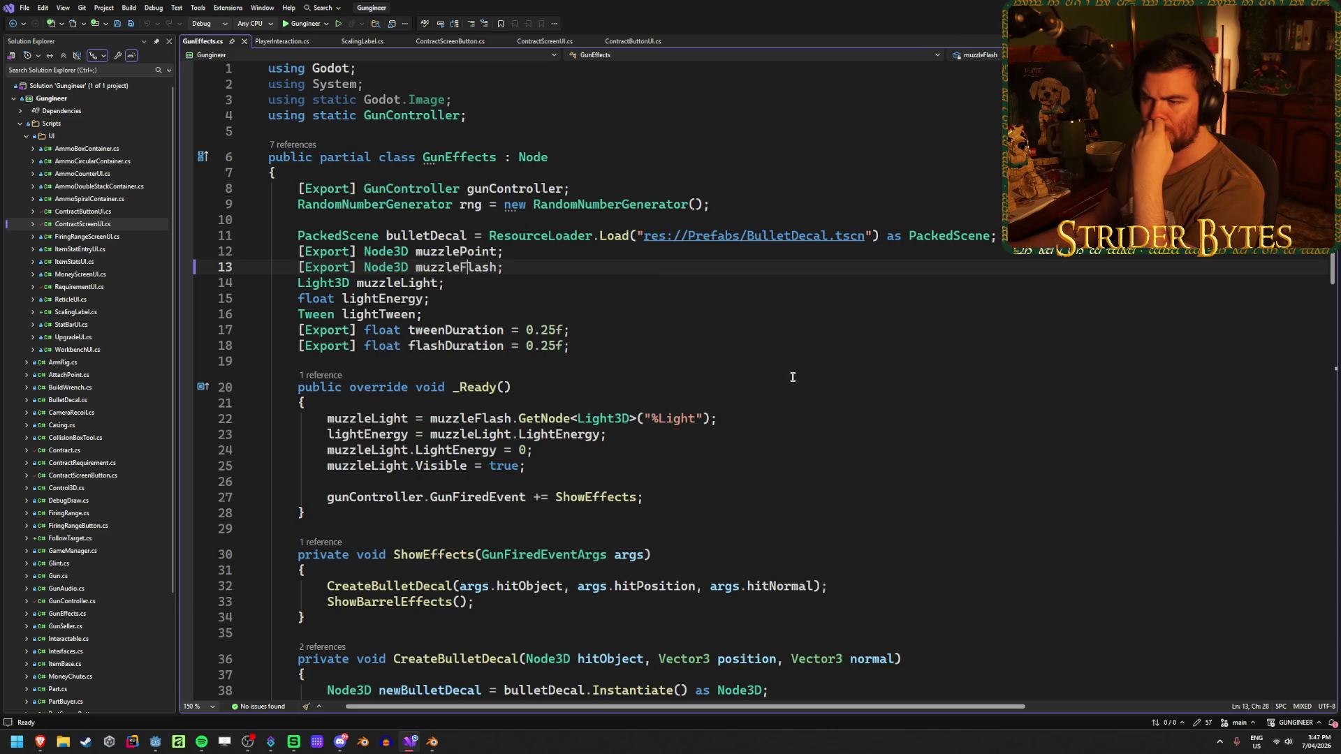
scroll(786, 378, "down", 6)
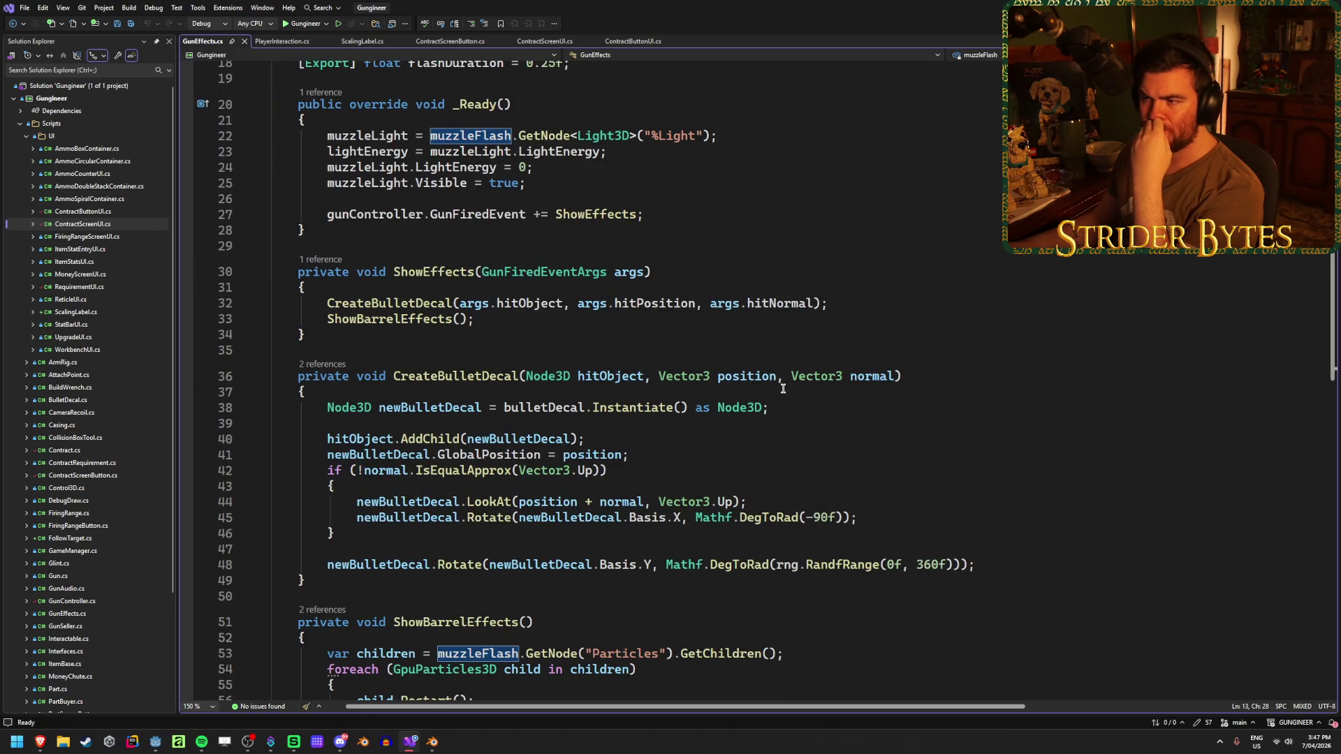
scroll(783, 388, "up", 4)
left_click_drag(718, 323, 339, 324)
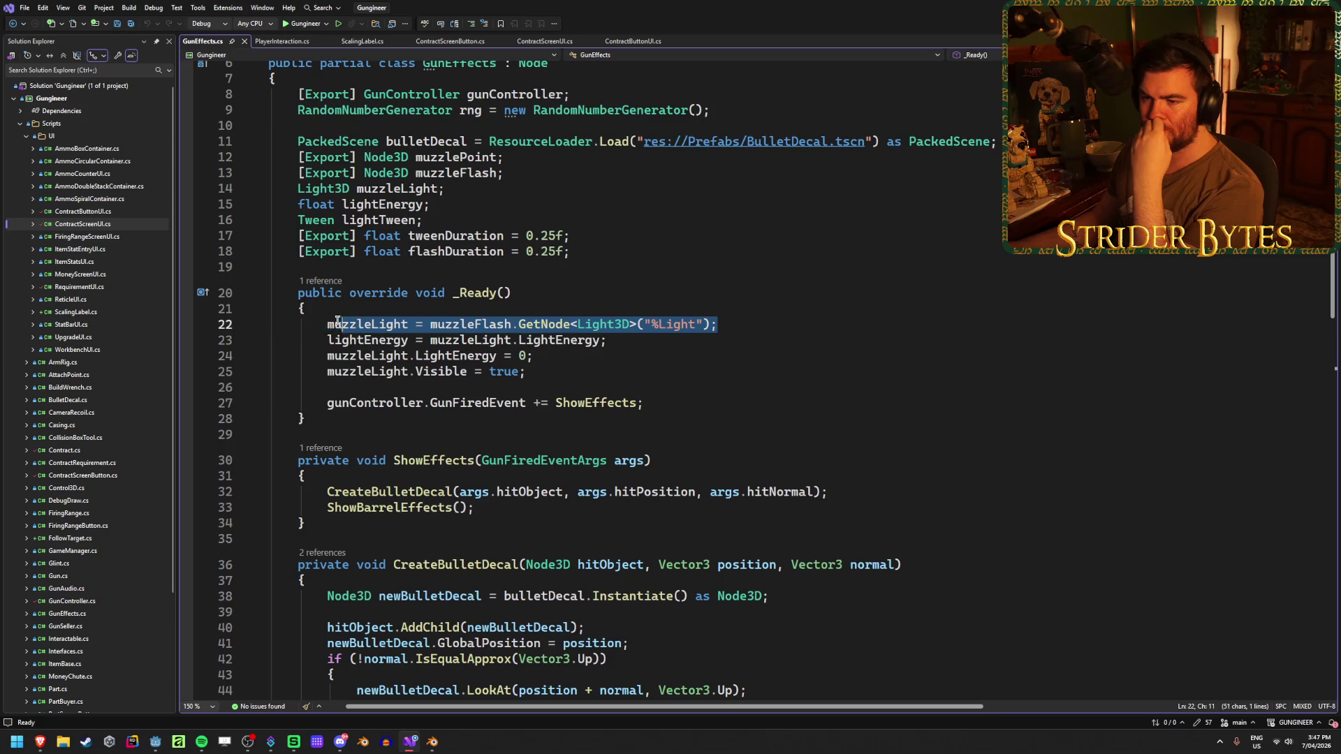
left_click(361, 325)
left_click(760, 329)
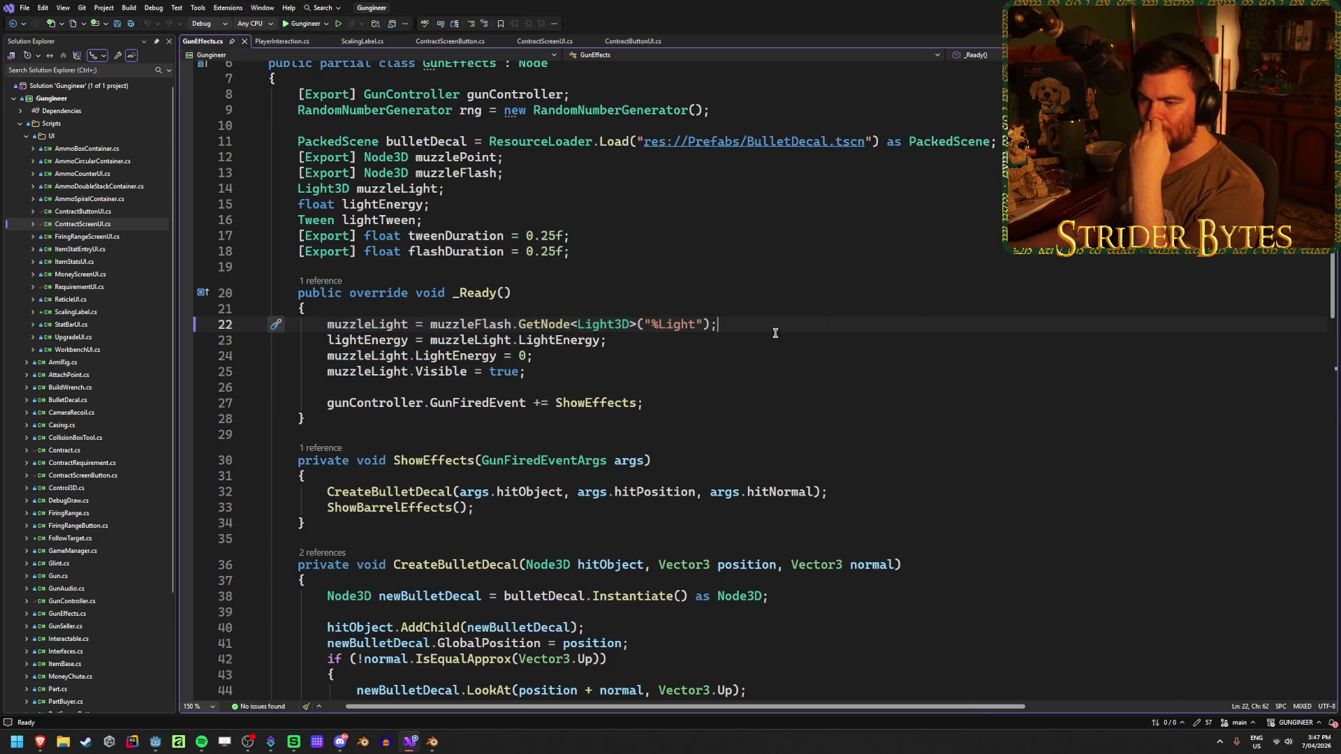
scroll(768, 326, "down", 6)
scroll(861, 353, "down", 4)
scroll(861, 352, "up", 11)
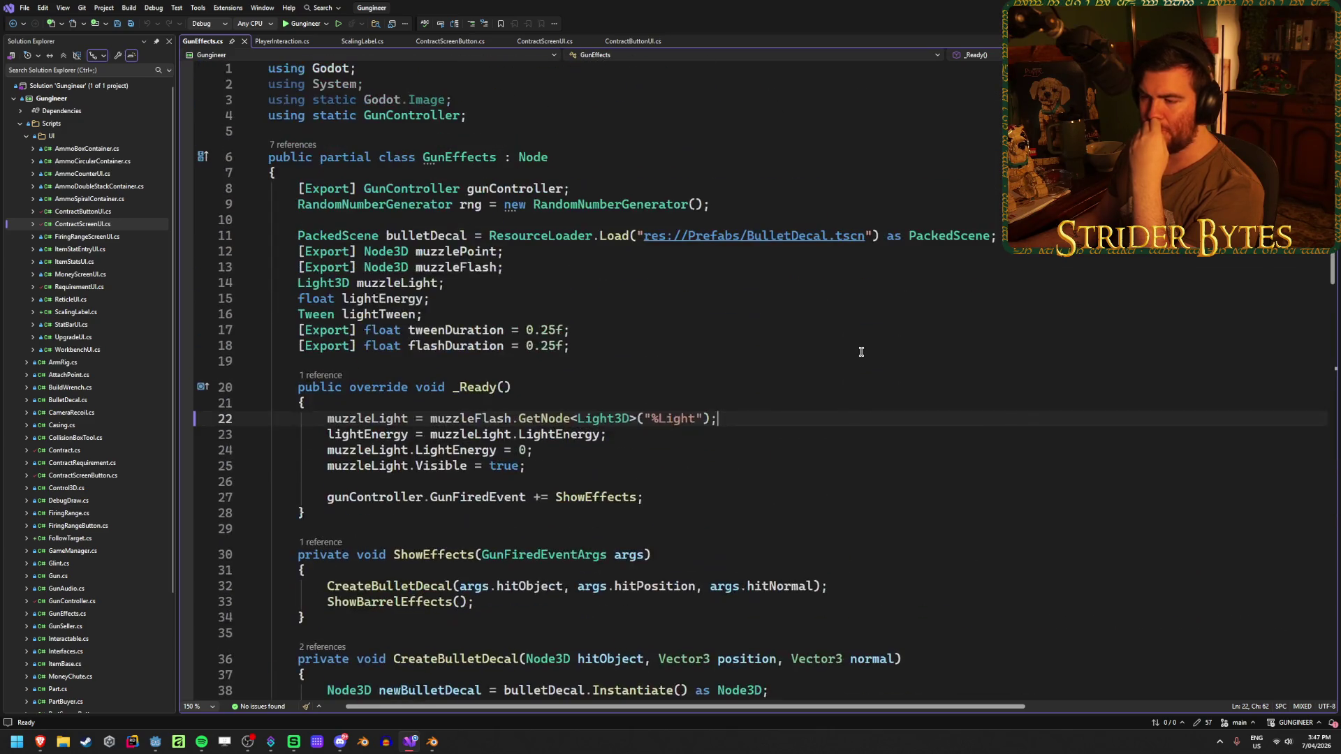
key("alt+Tab")
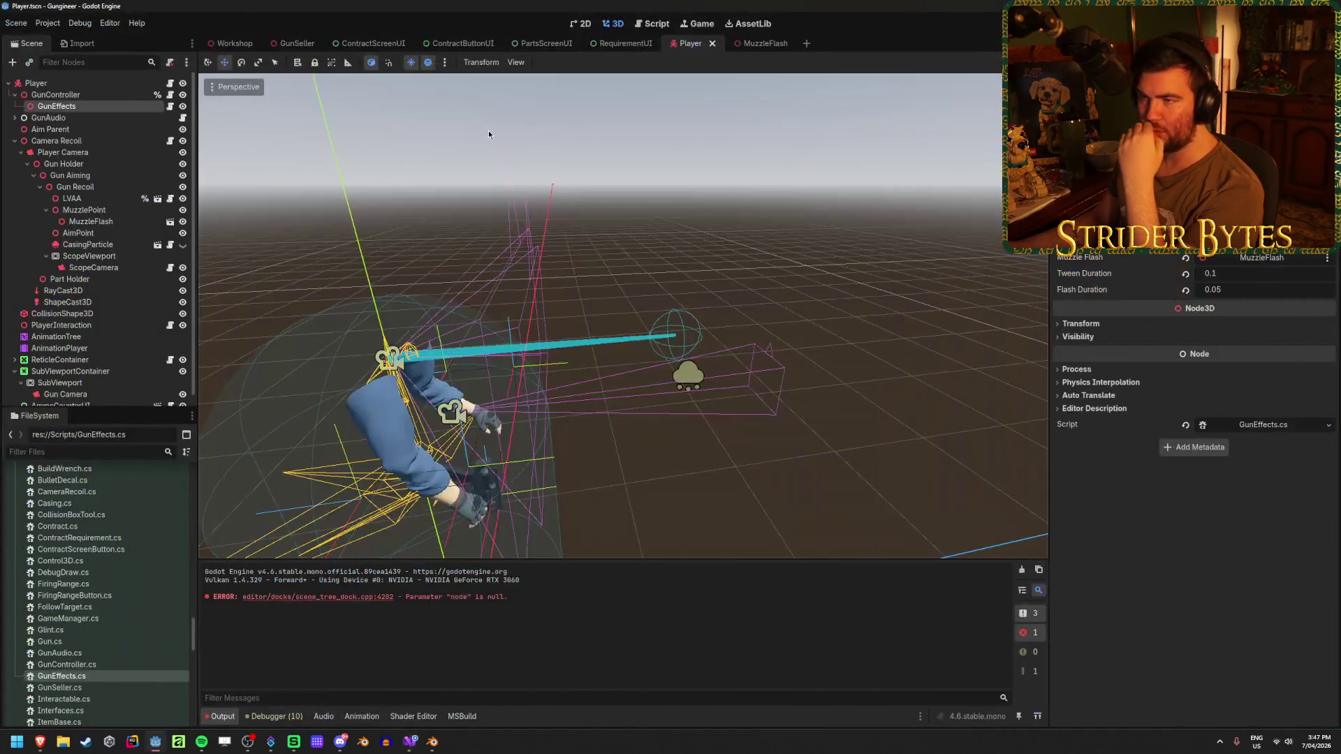
In the MuzzleFlash scene, put the Light node on the Gun layer (bit 2).
left_click(757, 42)
left_click(132, 197)
left_click(120, 141)
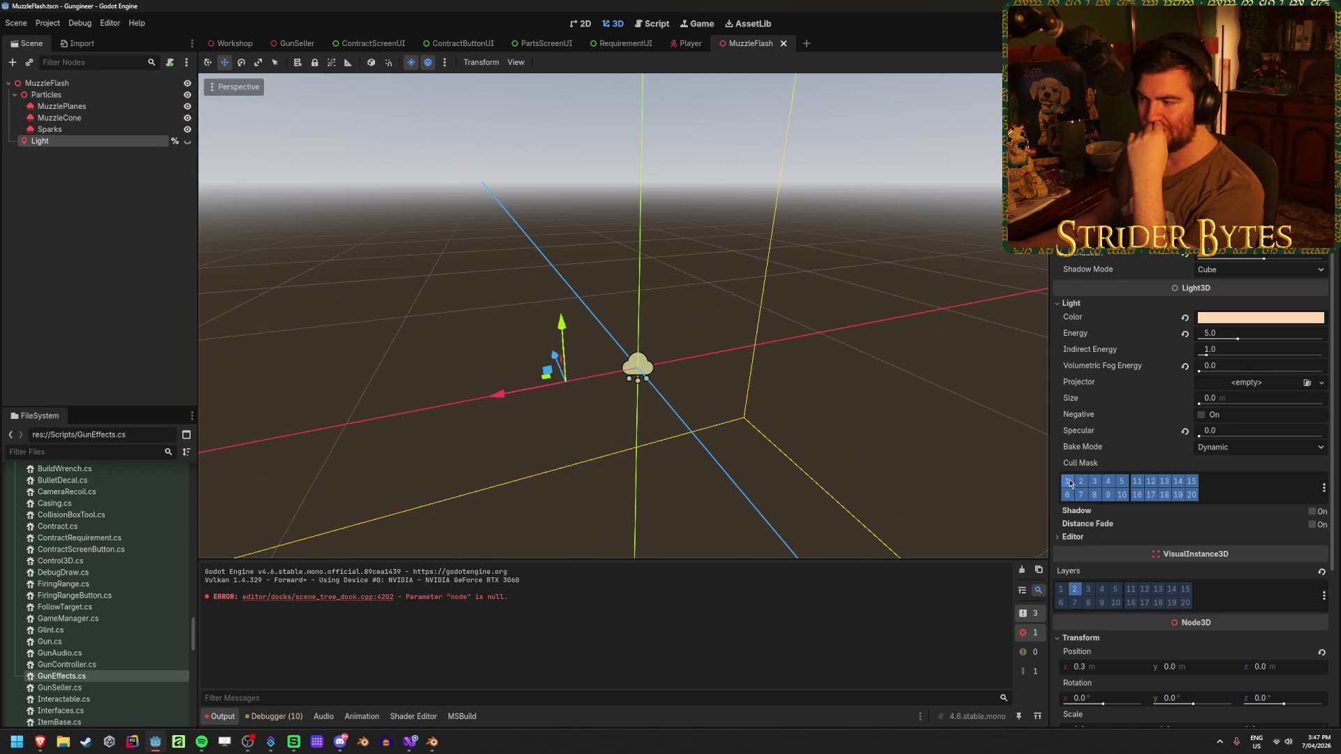
left_click(1074, 593)
left_click(97, 143)
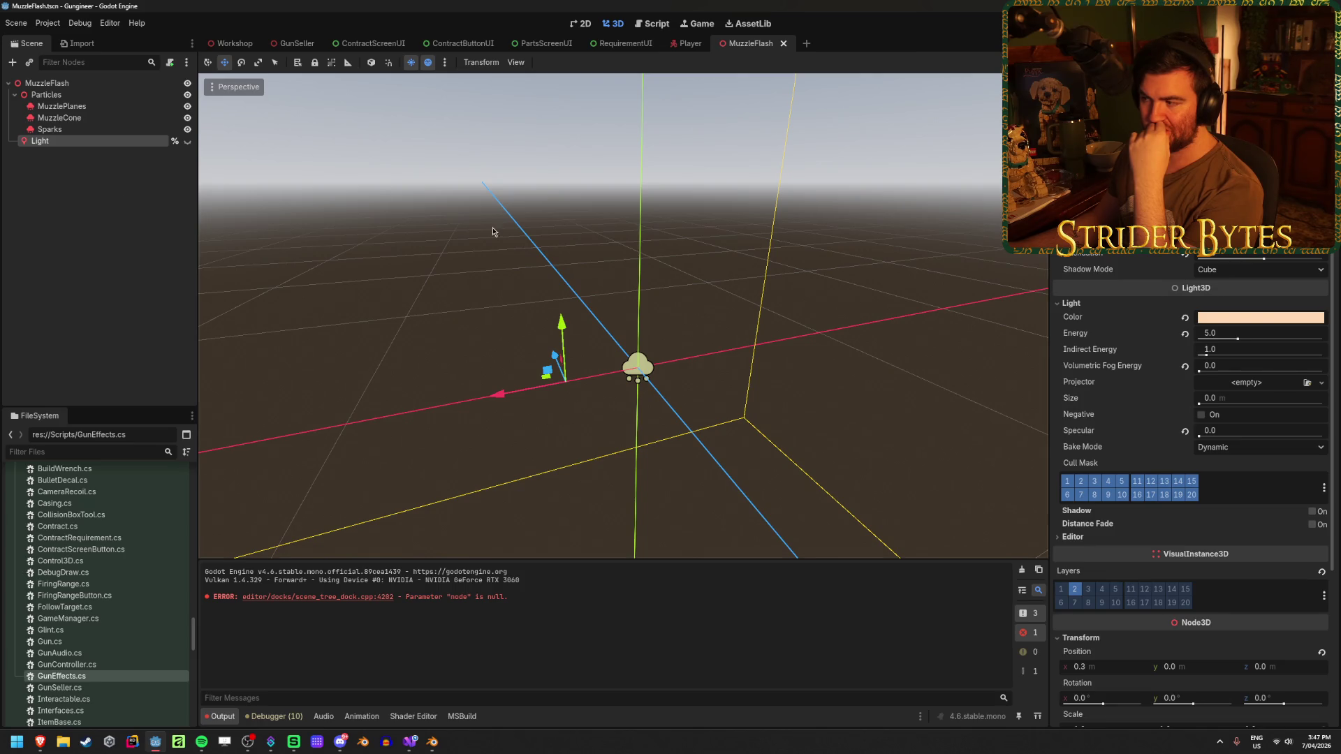
Lower the Light's energy to 0.5 and save the MuzzleFlash scene.
left_click(1224, 336)
type("0.5")
key("Return")
key("ctrl+s")
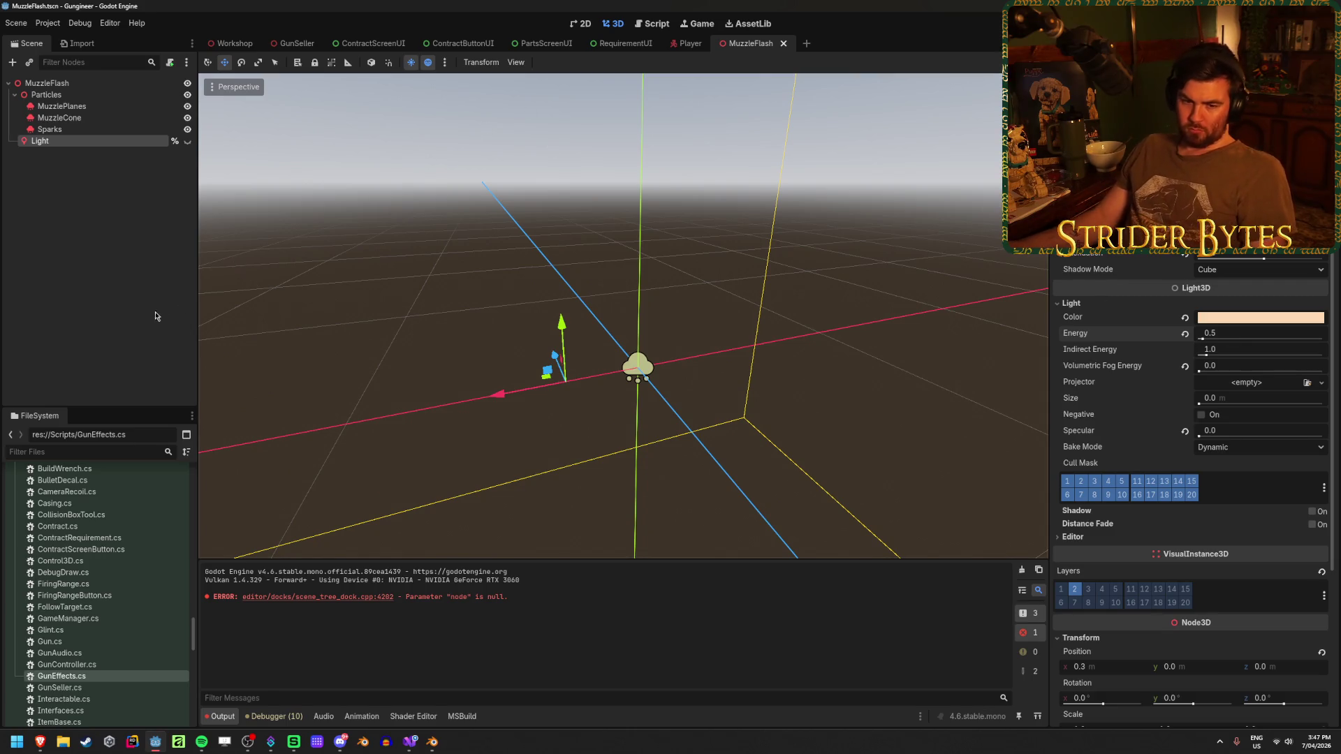
left_click(130, 324)
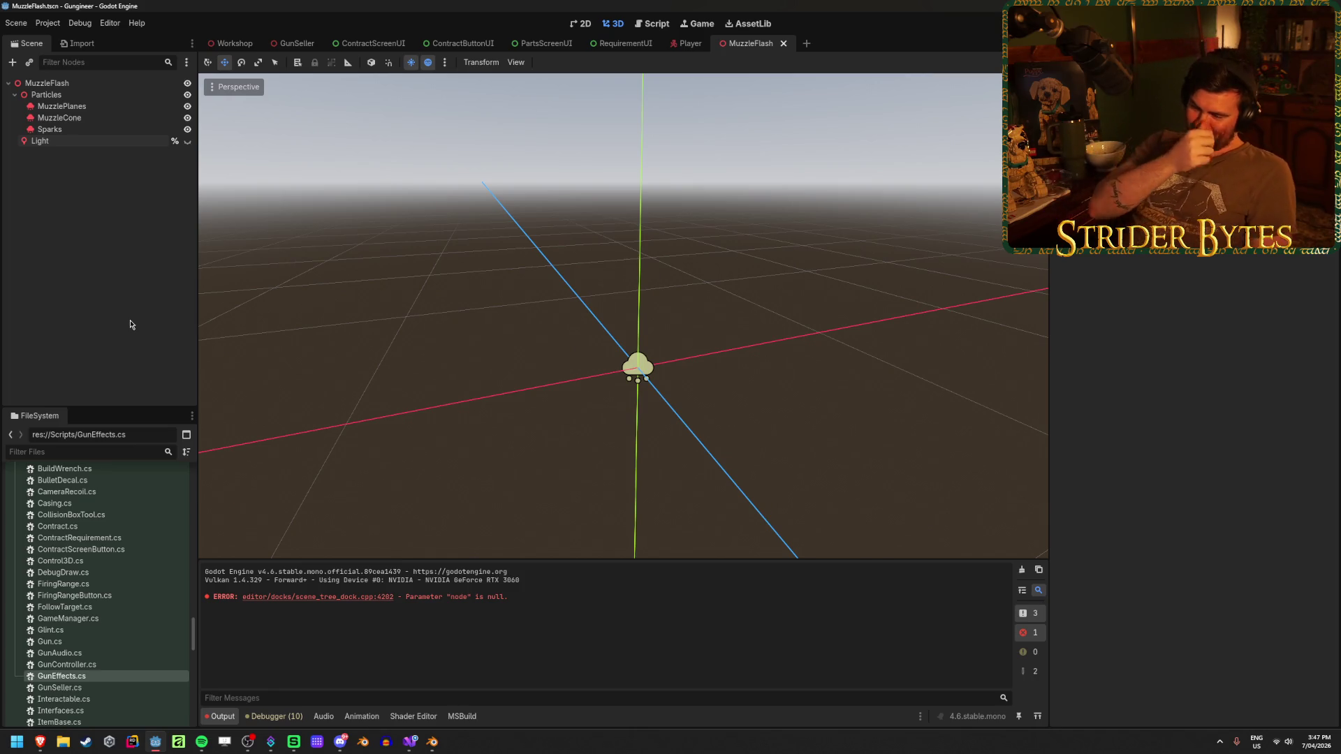
Reset Light's x position to 0, then duplicate it as a node named GunLight.
left_click(66, 140)
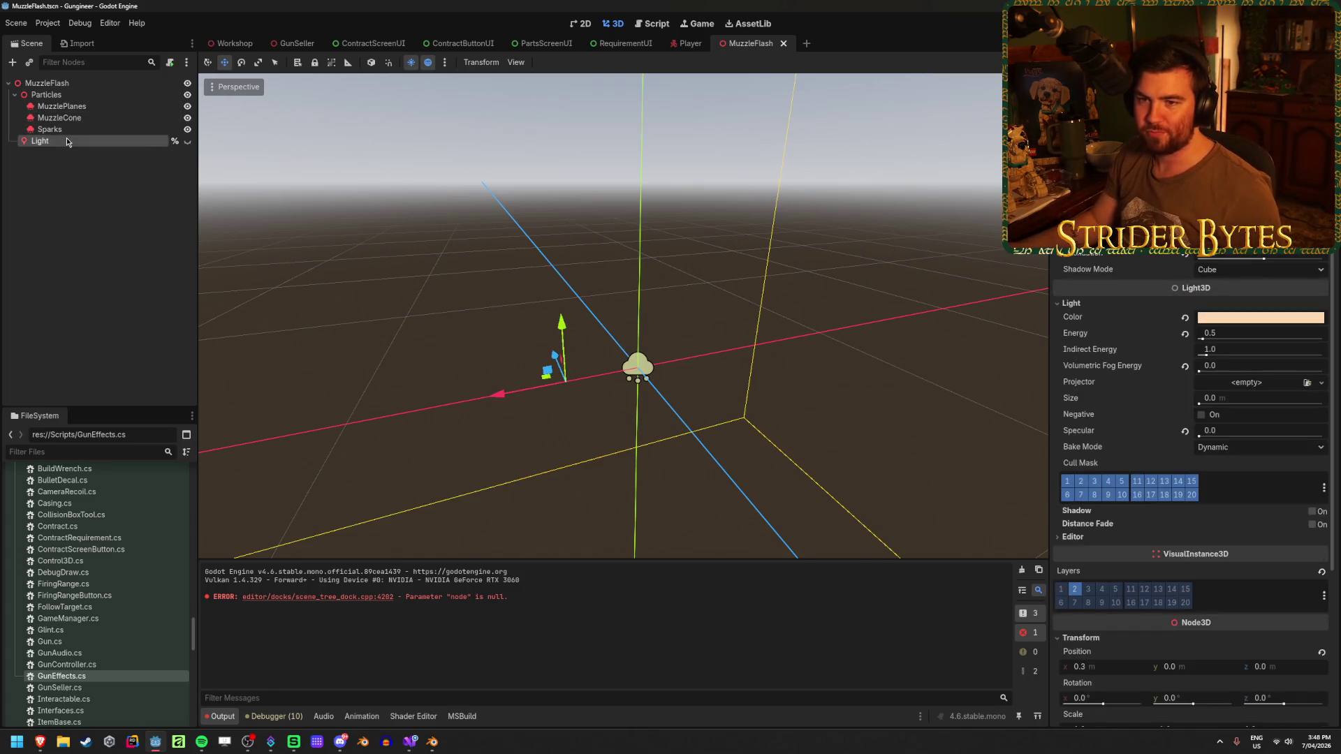
left_click(1121, 666)
type("0")
key("Return")
key("ctrl+d")
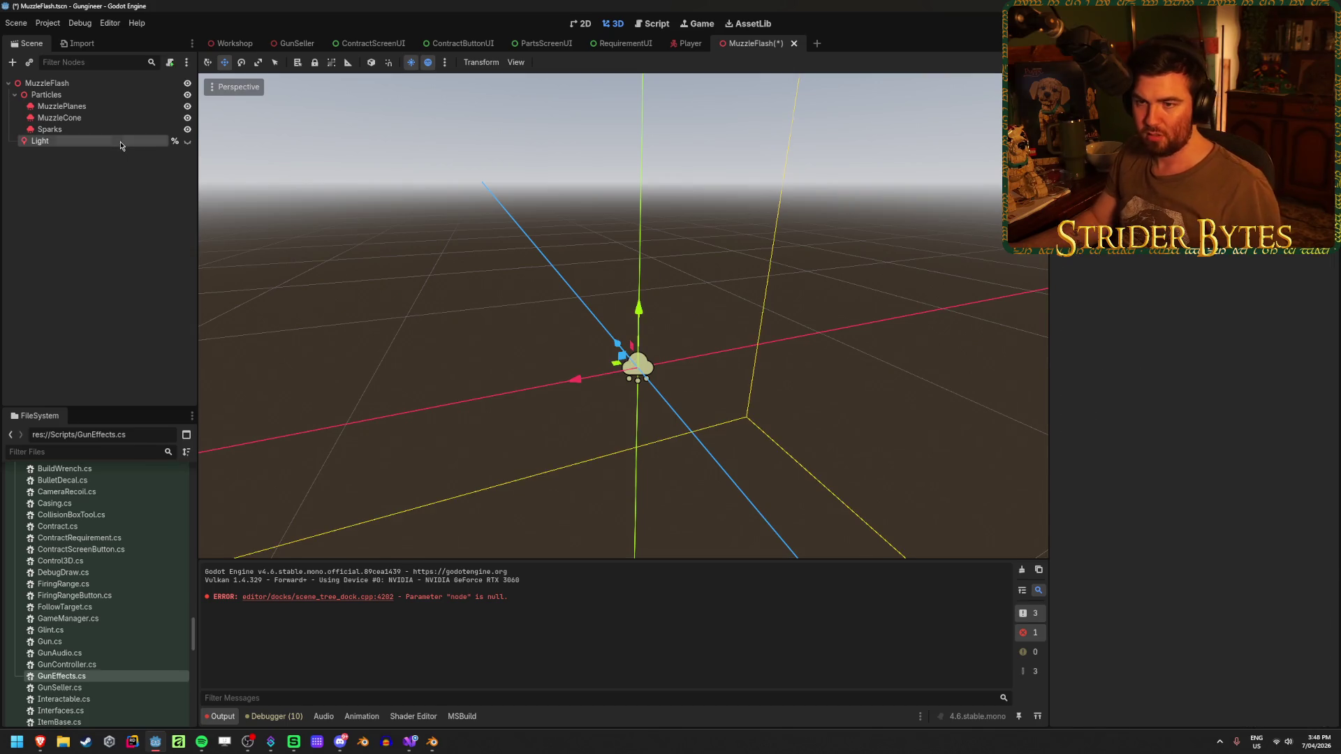
key("F2")
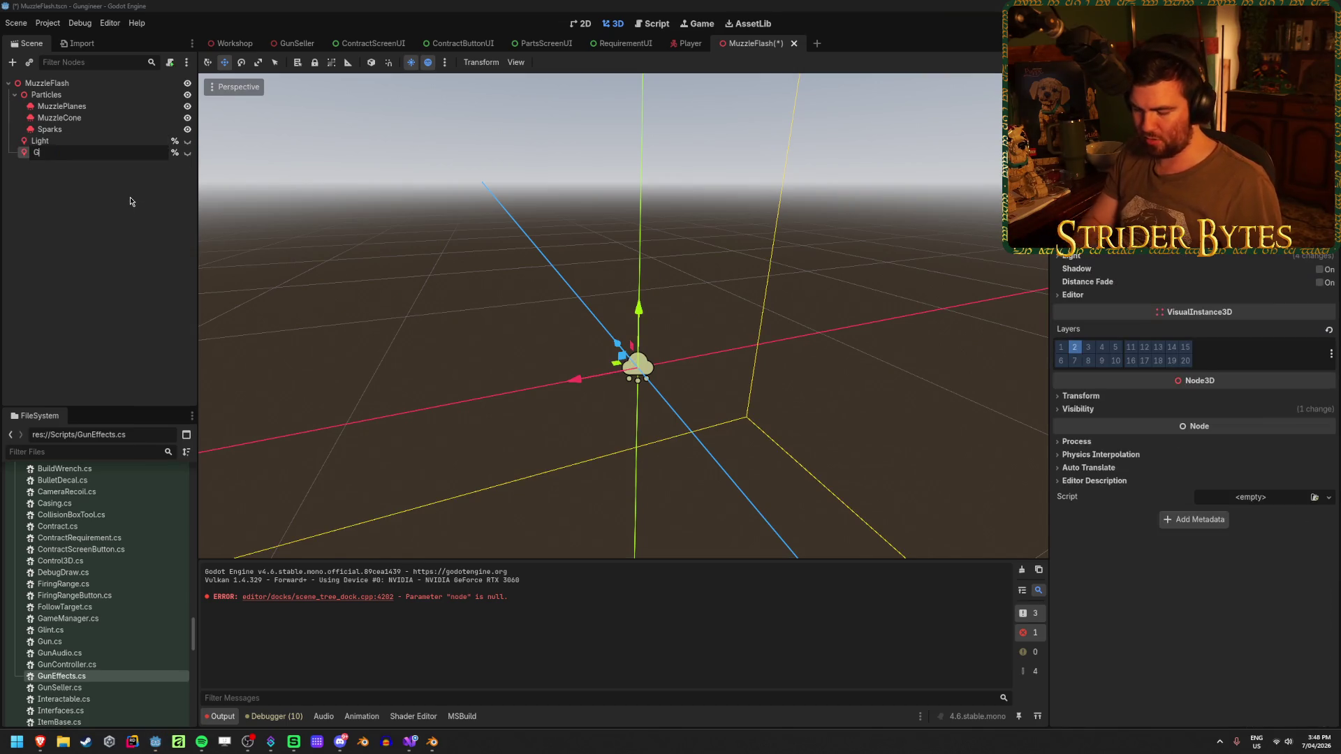
type("GunLight")
key("Return")
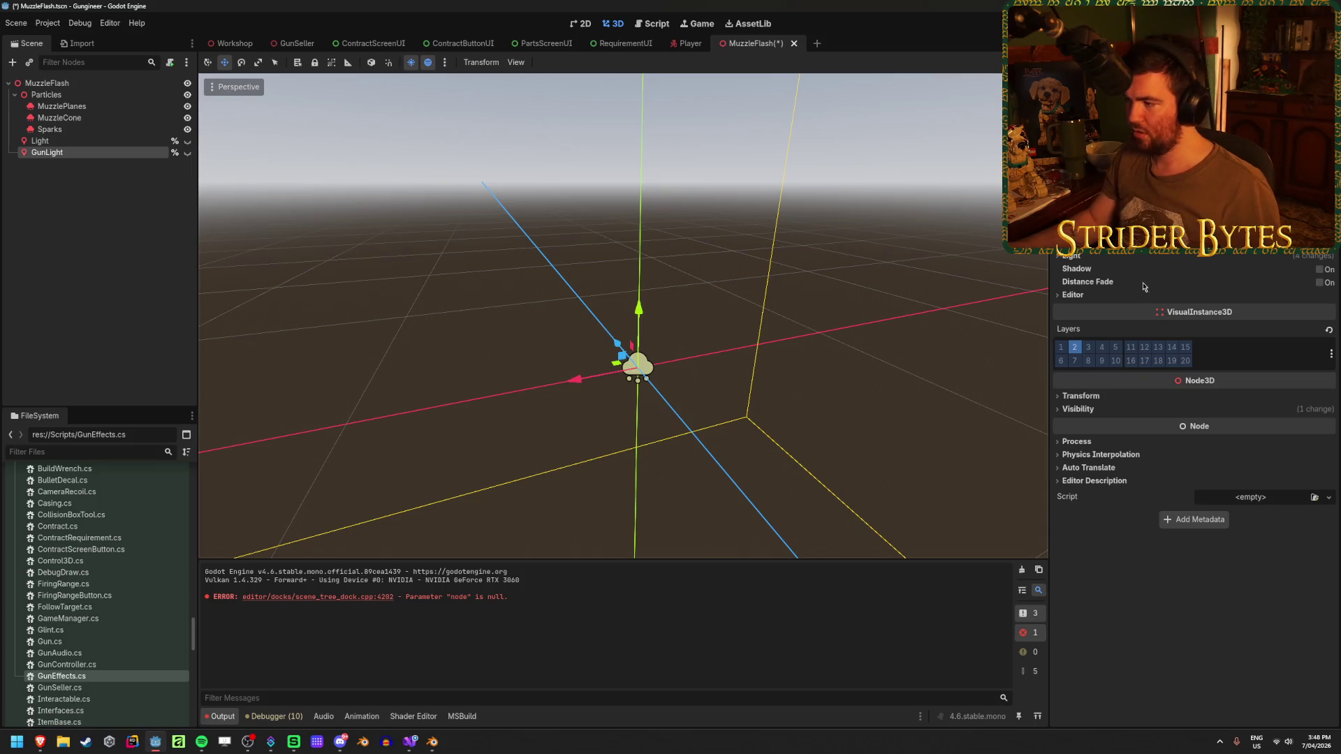
Offset GunLight to x -0.3 and give it energy 5.0.
left_click(1080, 396)
left_click(1122, 424)
type("-.3")
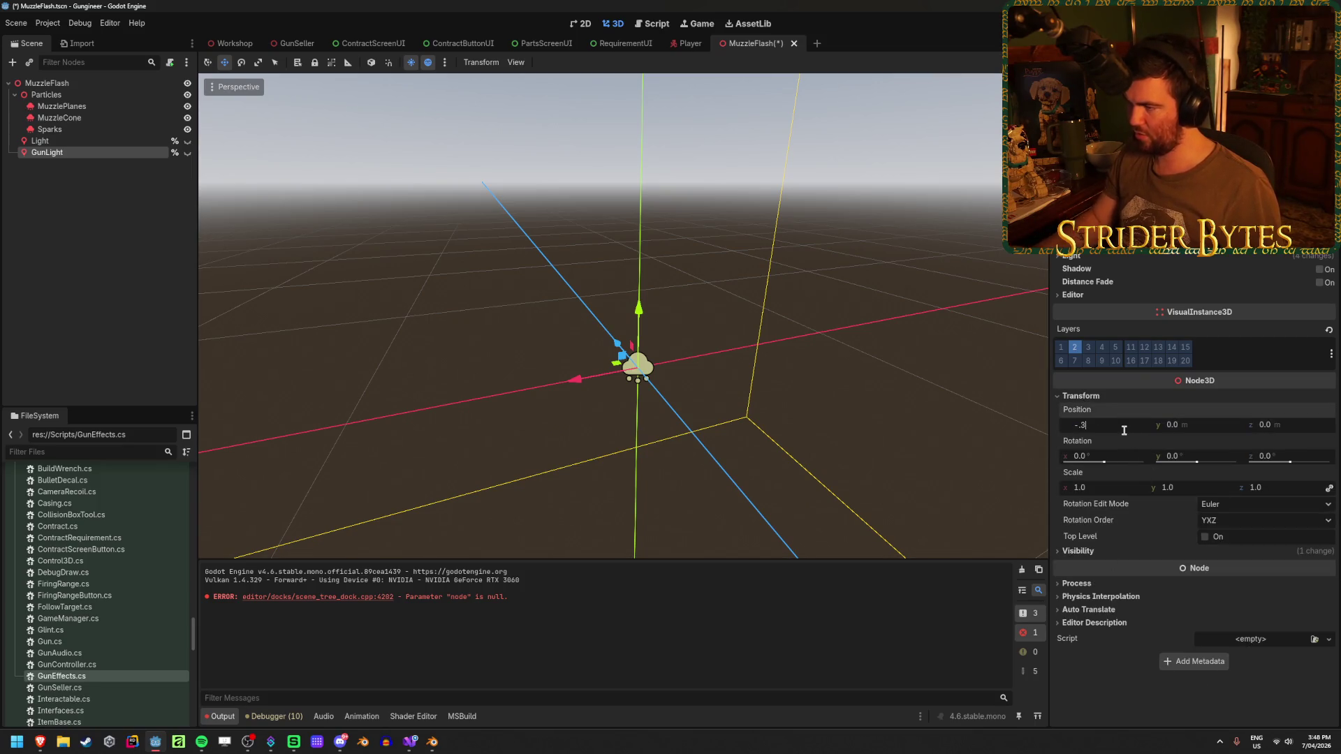
key("Return")
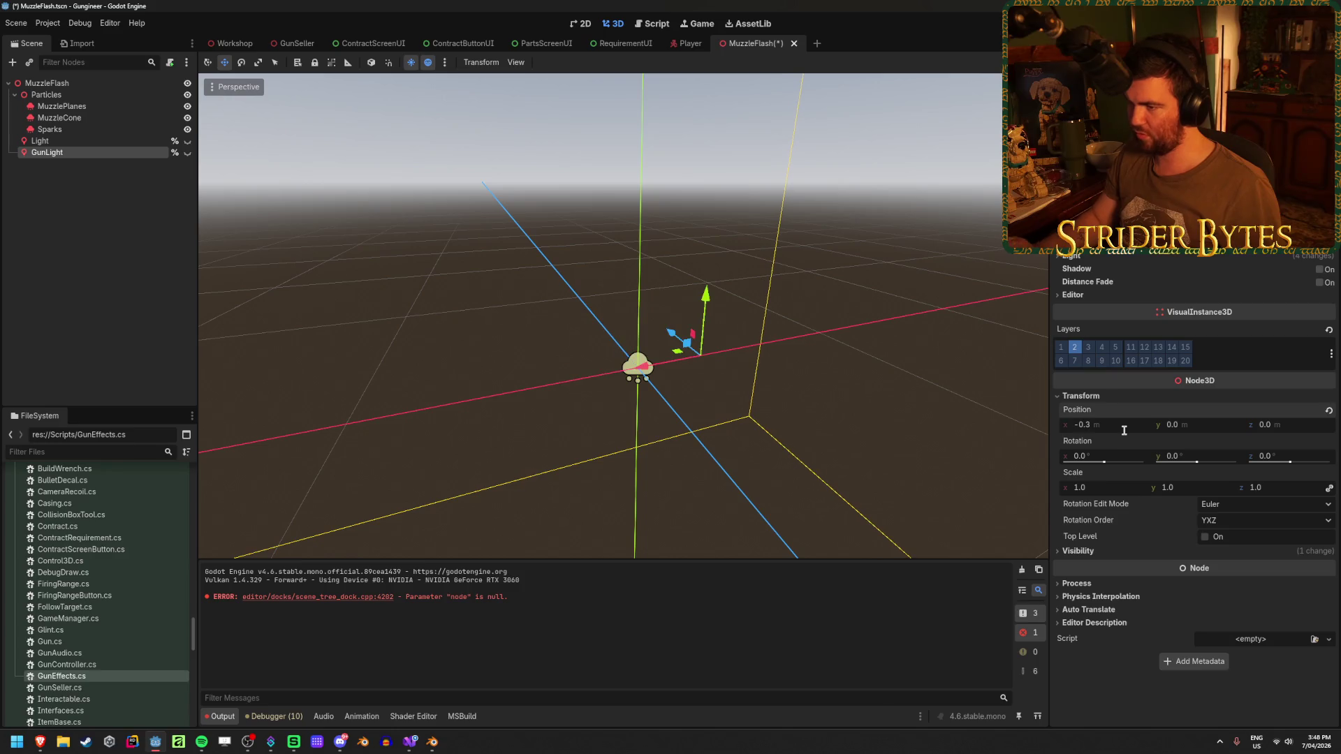
key("ctrl+s")
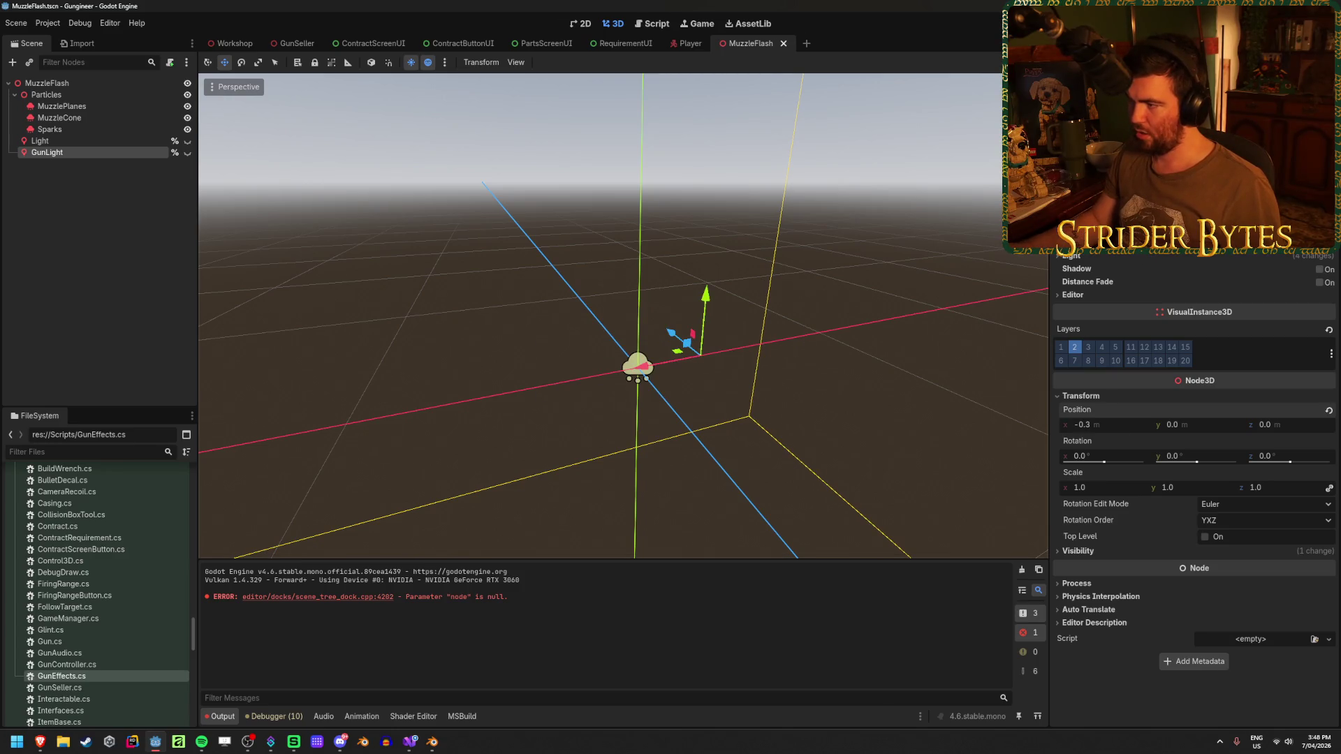
scroll(1195, 441, "up", 5)
left_click(1247, 285)
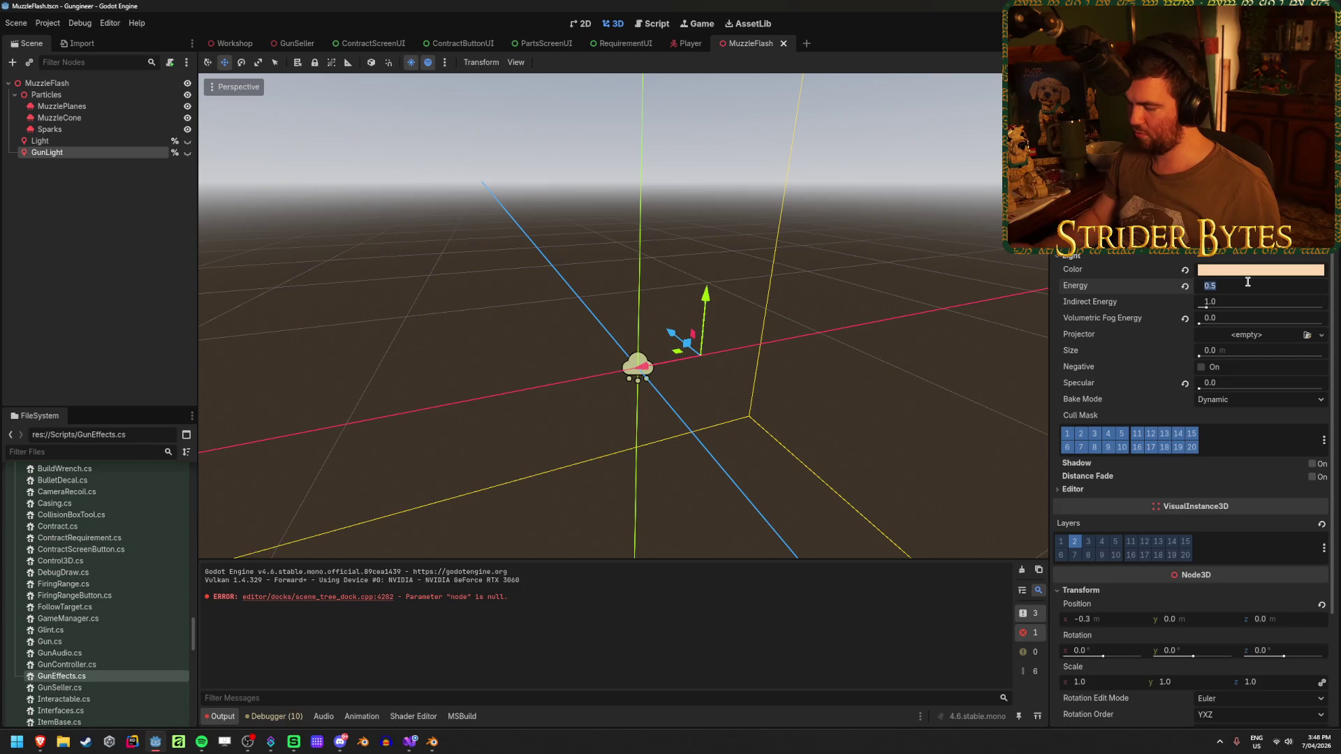
Compare Light and GunLight, save the MuzzleFlash scene, and switch to GunEffects.cs.
left_click(315, 209)
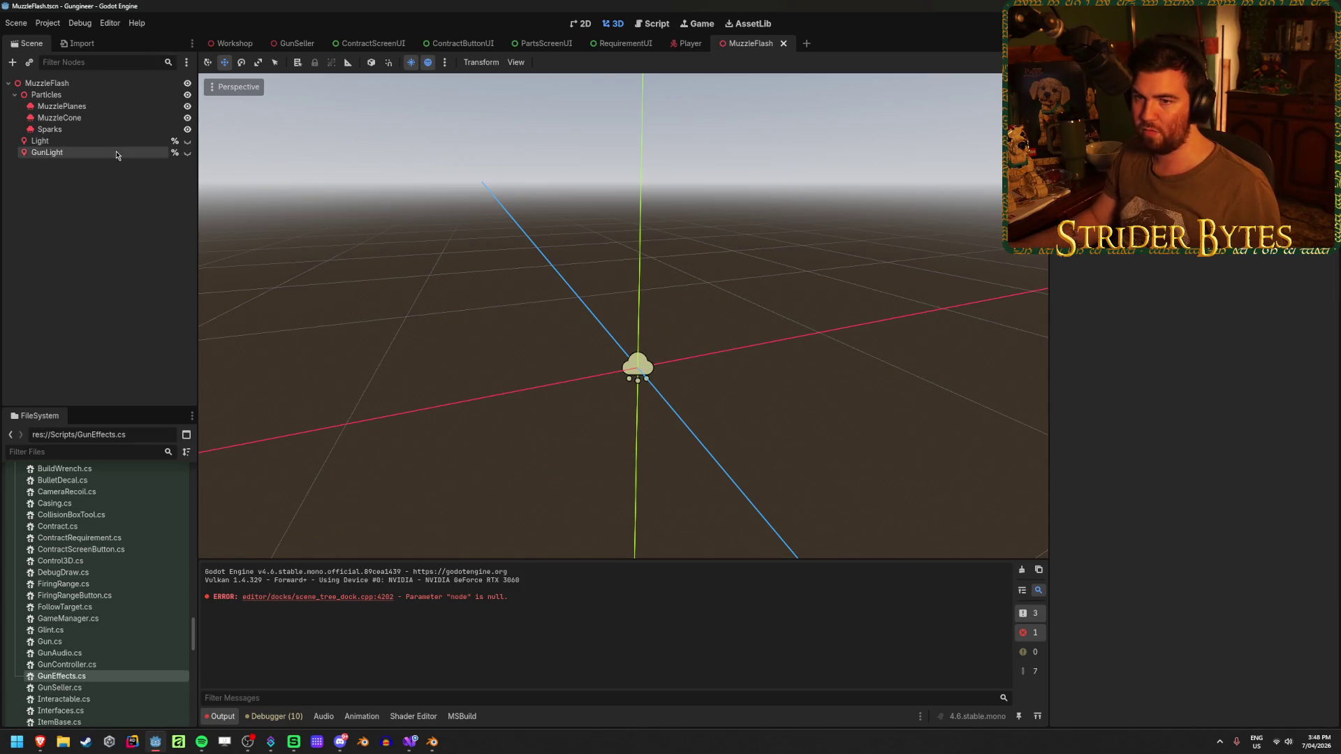
left_click(104, 140)
left_click(86, 152)
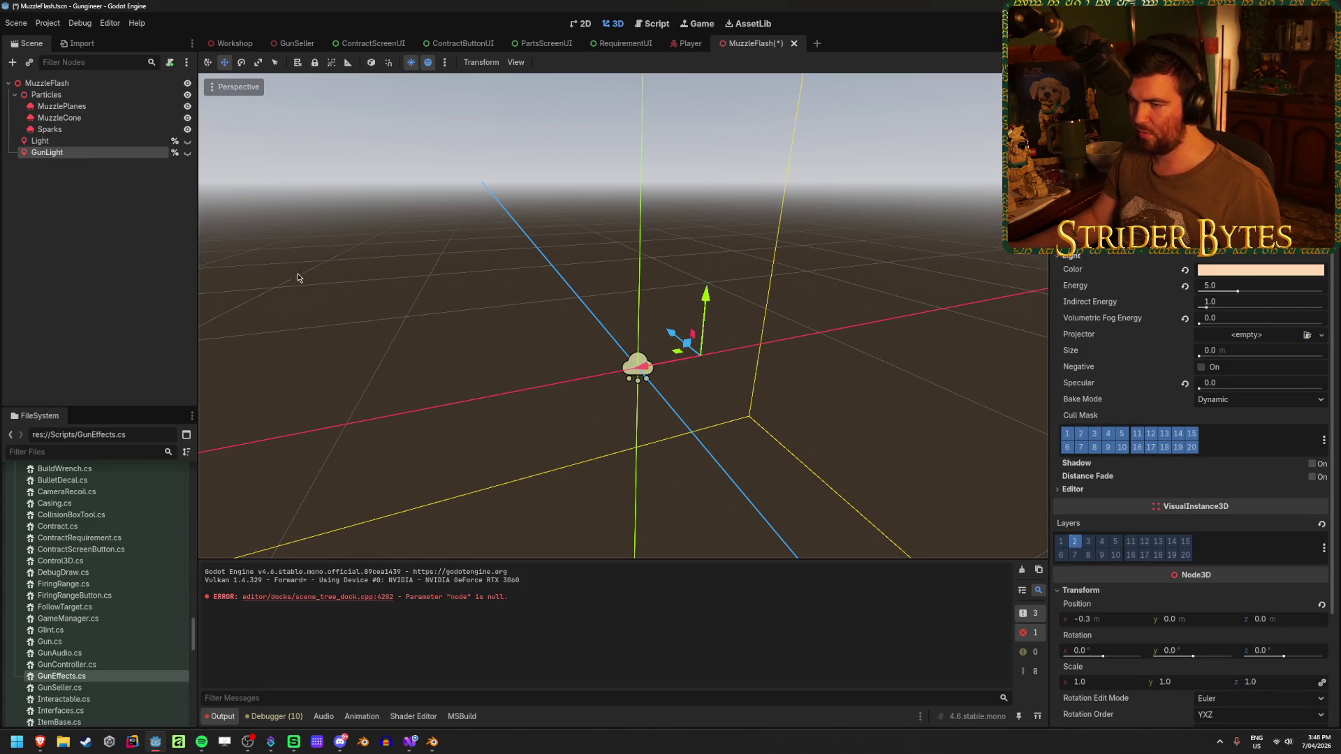
key("ctrl+s")
left_click(441, 334)
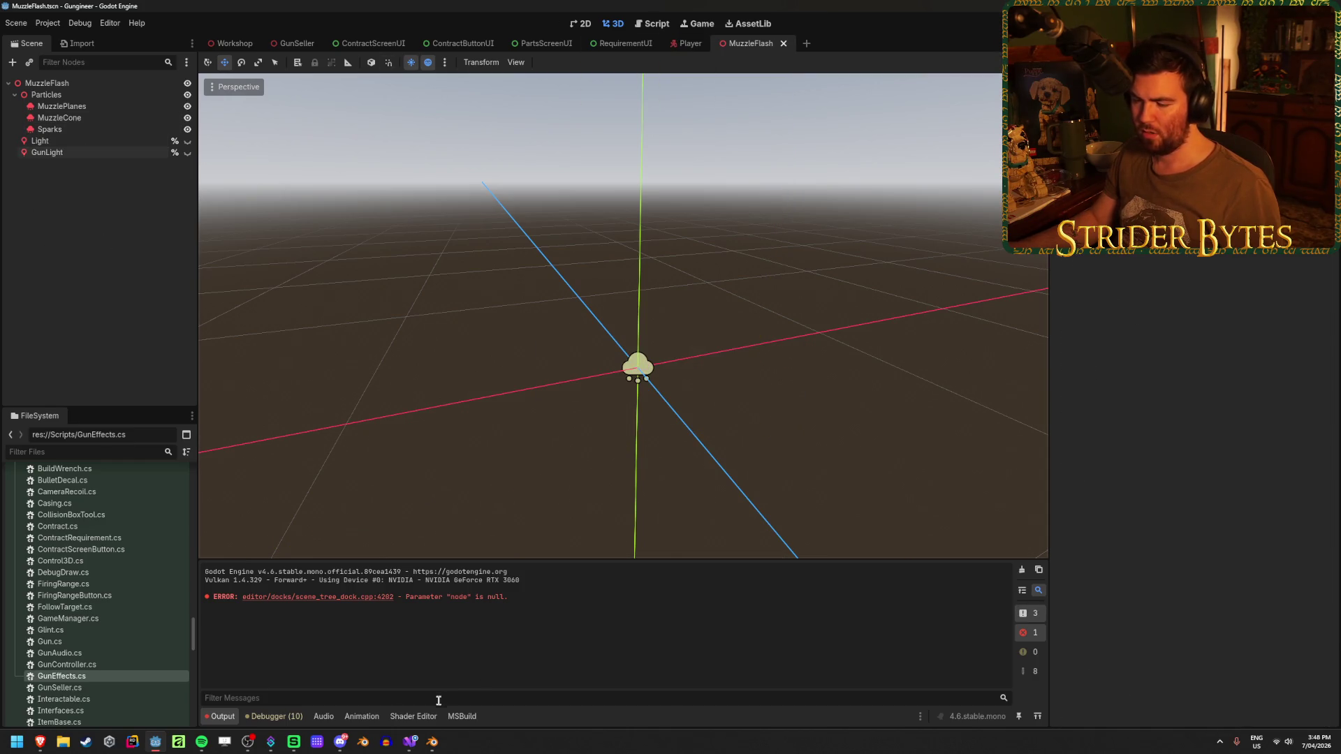
left_click(410, 742)
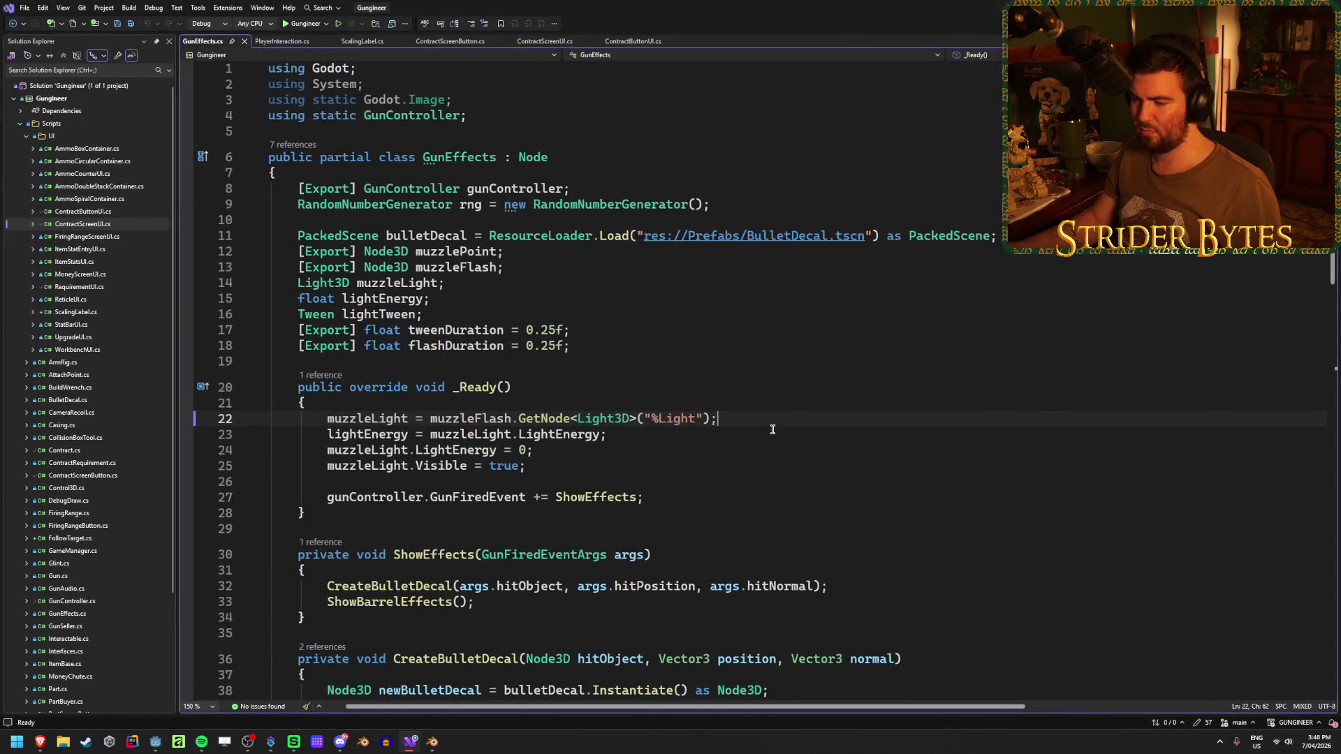
scroll(773, 429, "down", 5)
scroll(773, 425, "down", 5)
scroll(772, 422, "down", 4)
Jump to the second light_energy tween line in ShowBarrelEffects.
left_click(1055, 450)
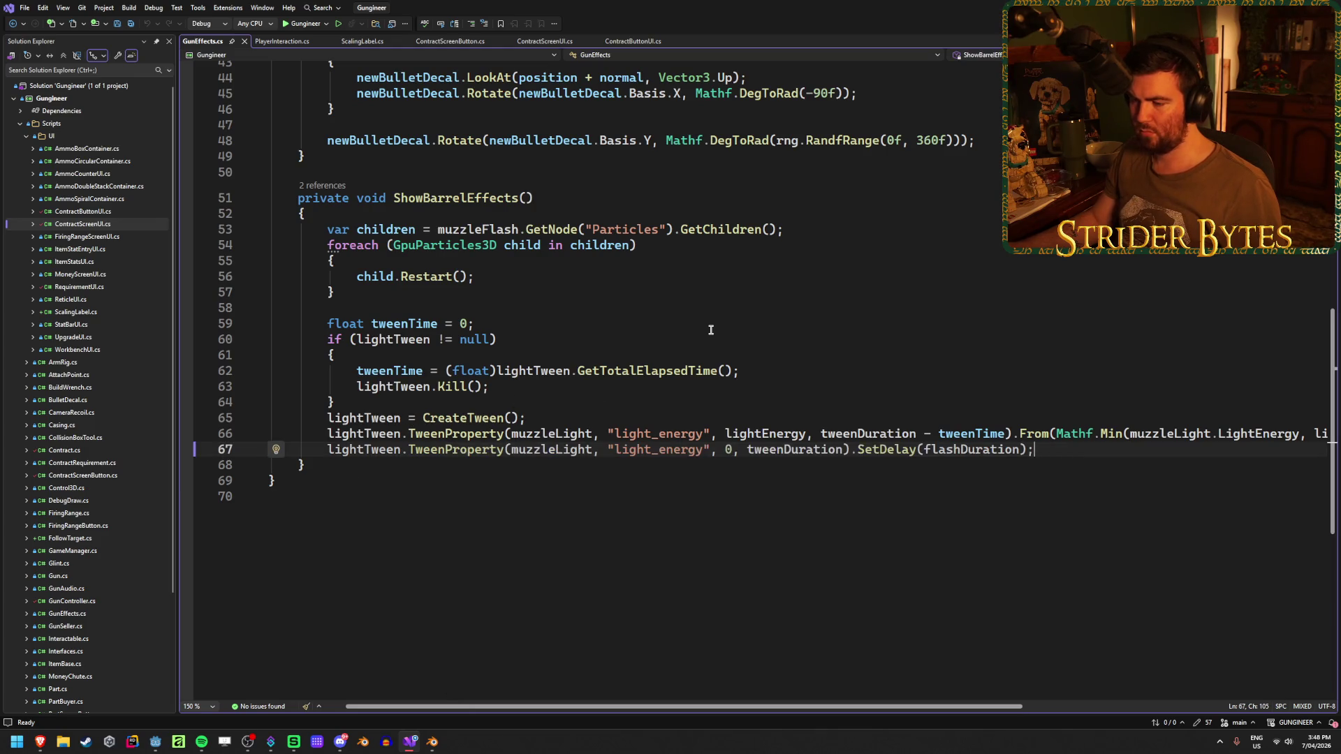
left_click_drag(754, 711, 935, 705)
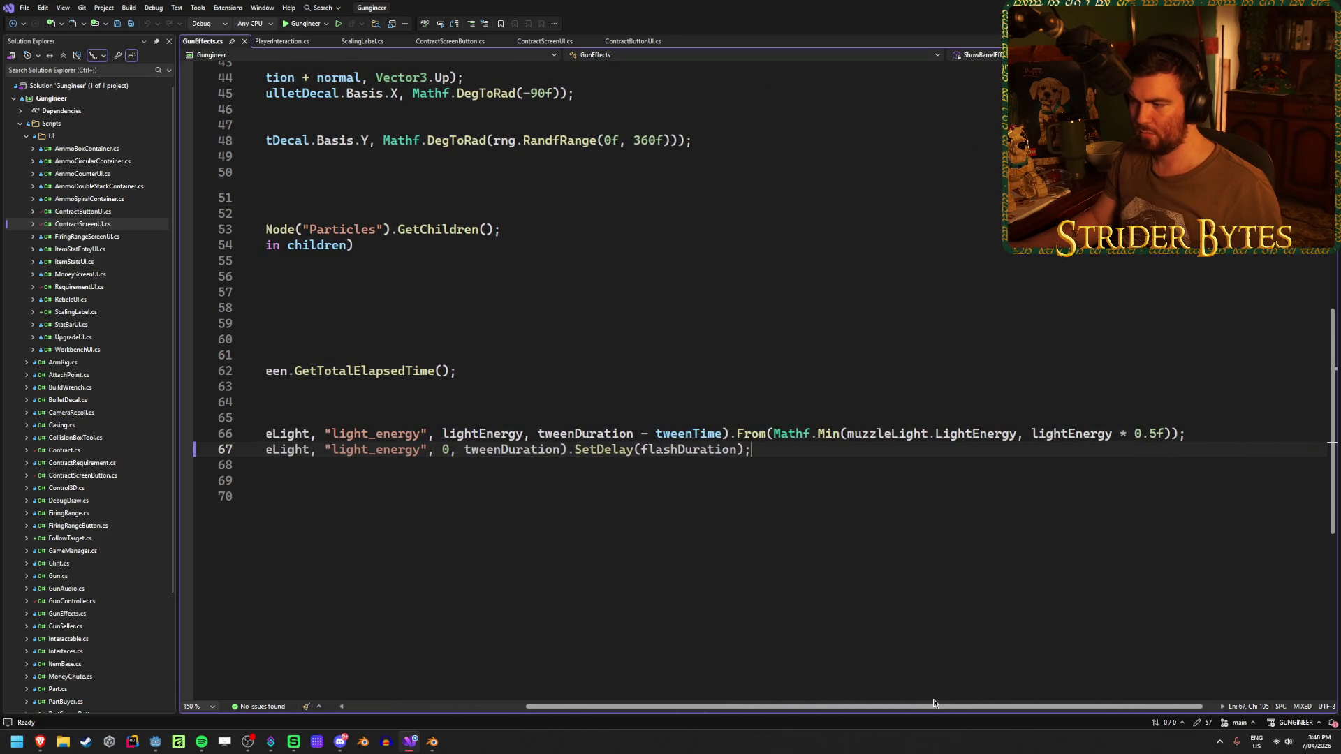
left_click_drag(934, 705, 619, 667)
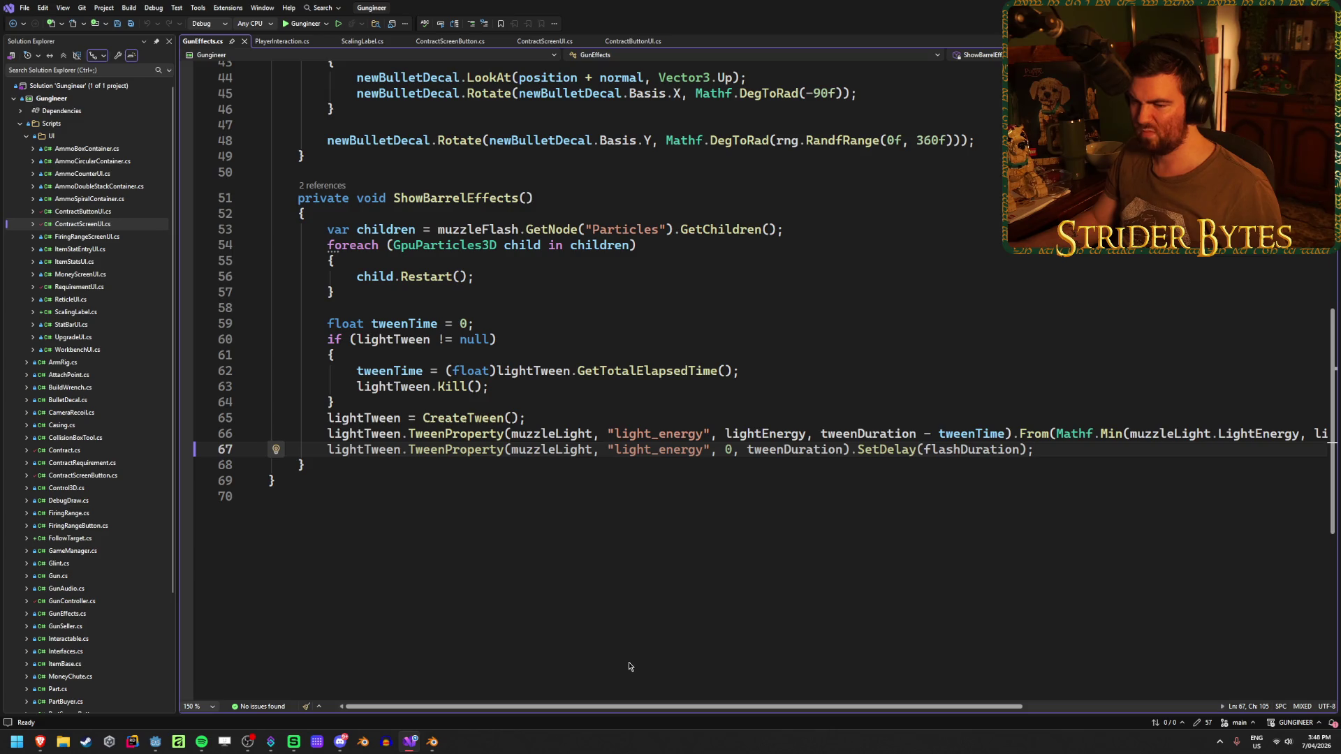
scroll(741, 668, "right", 3)
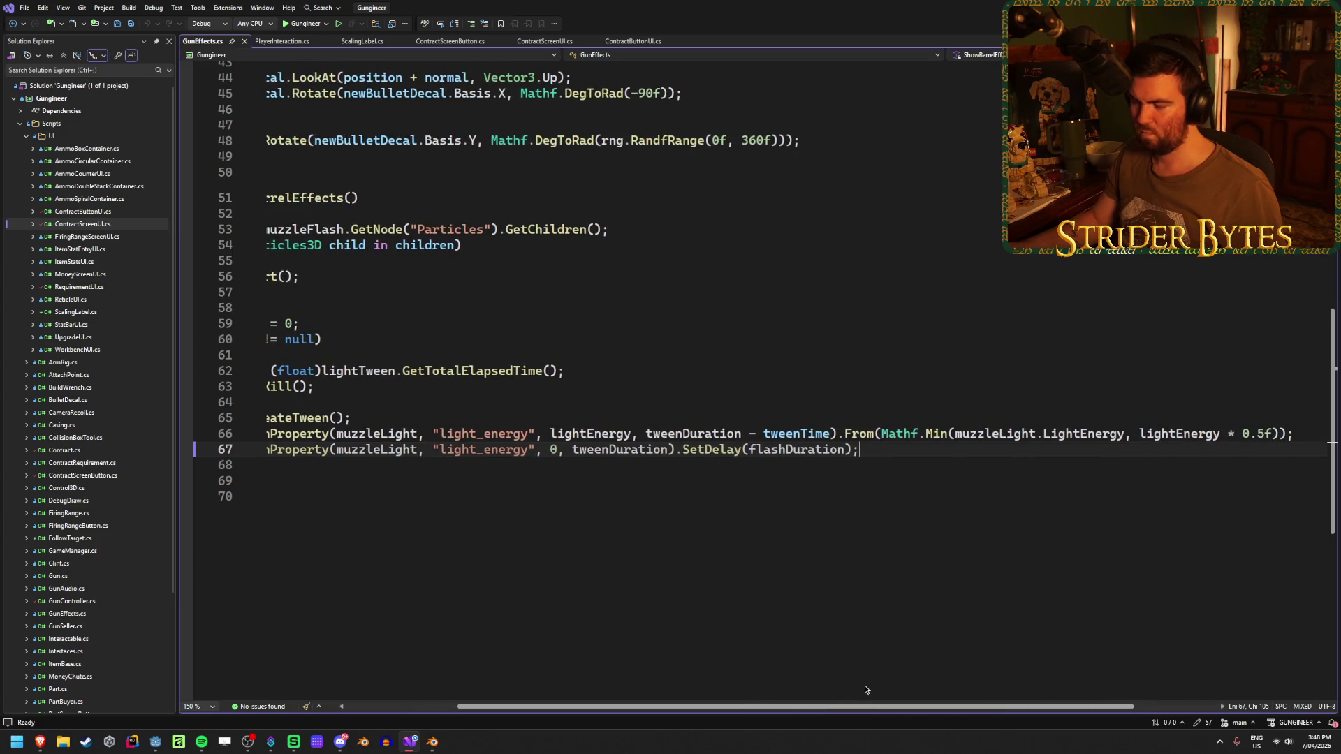
scroll(865, 689, "left", 1)
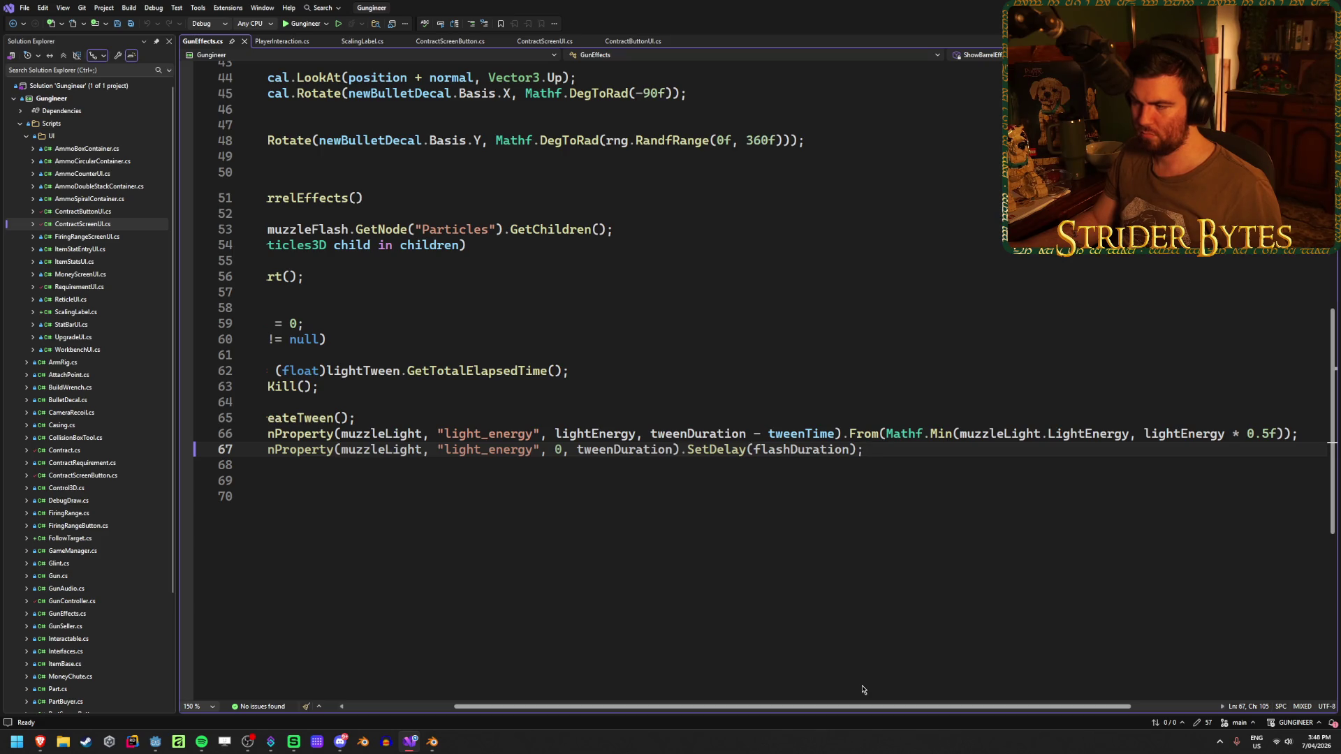
scroll(861, 690, "left", 3)
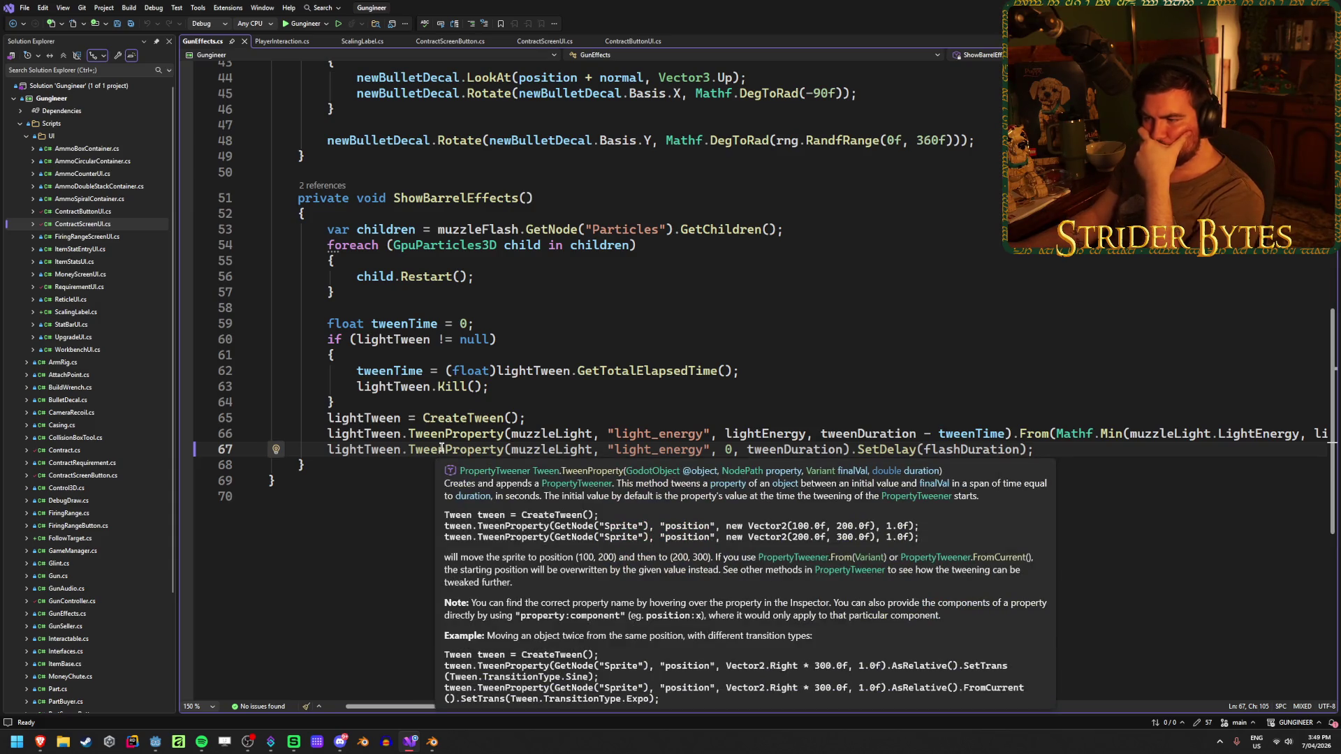
left_click_drag(412, 709, 428, 708)
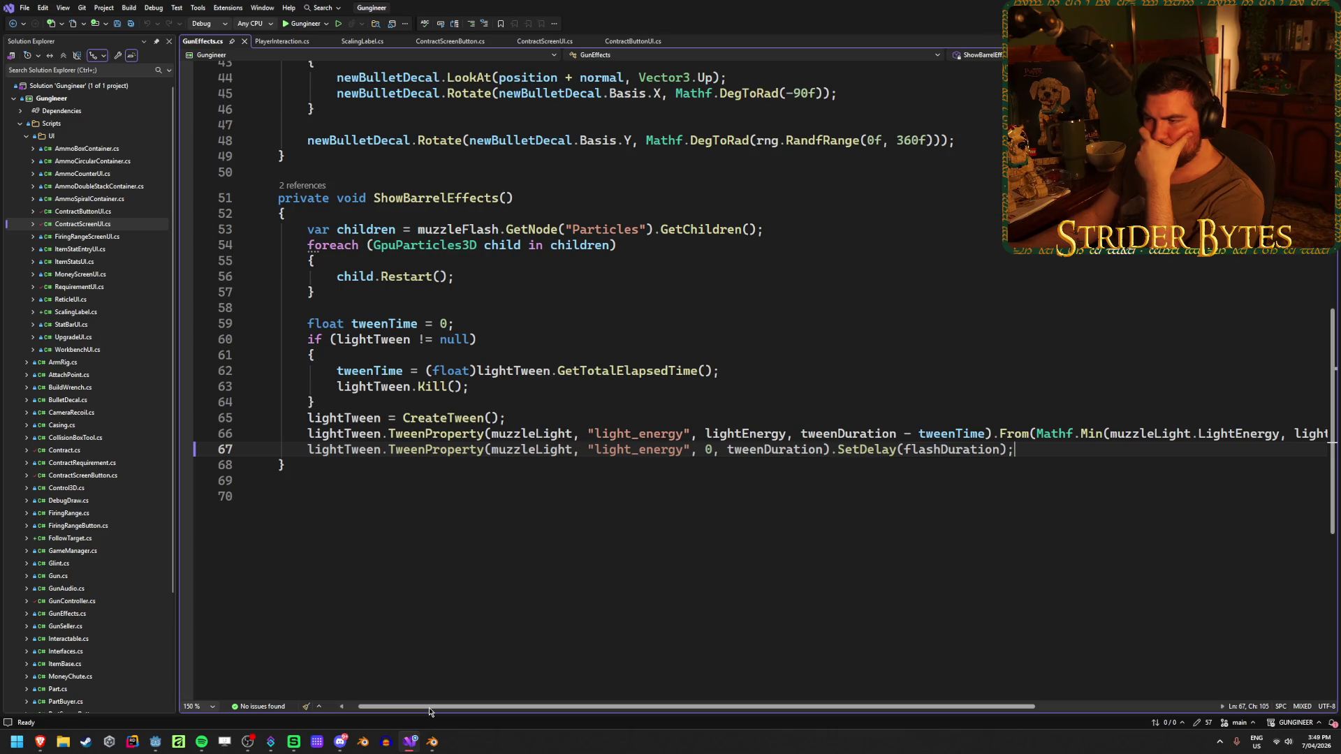
mouse_move(429, 710)
left_mouse_down()
mouse_move(473, 711)
mouse_move(417, 709)
left_mouse_up()
scroll(479, 597, "up", 9)
scroll(493, 608, "up", 4)
scroll(513, 616, "up", 2)
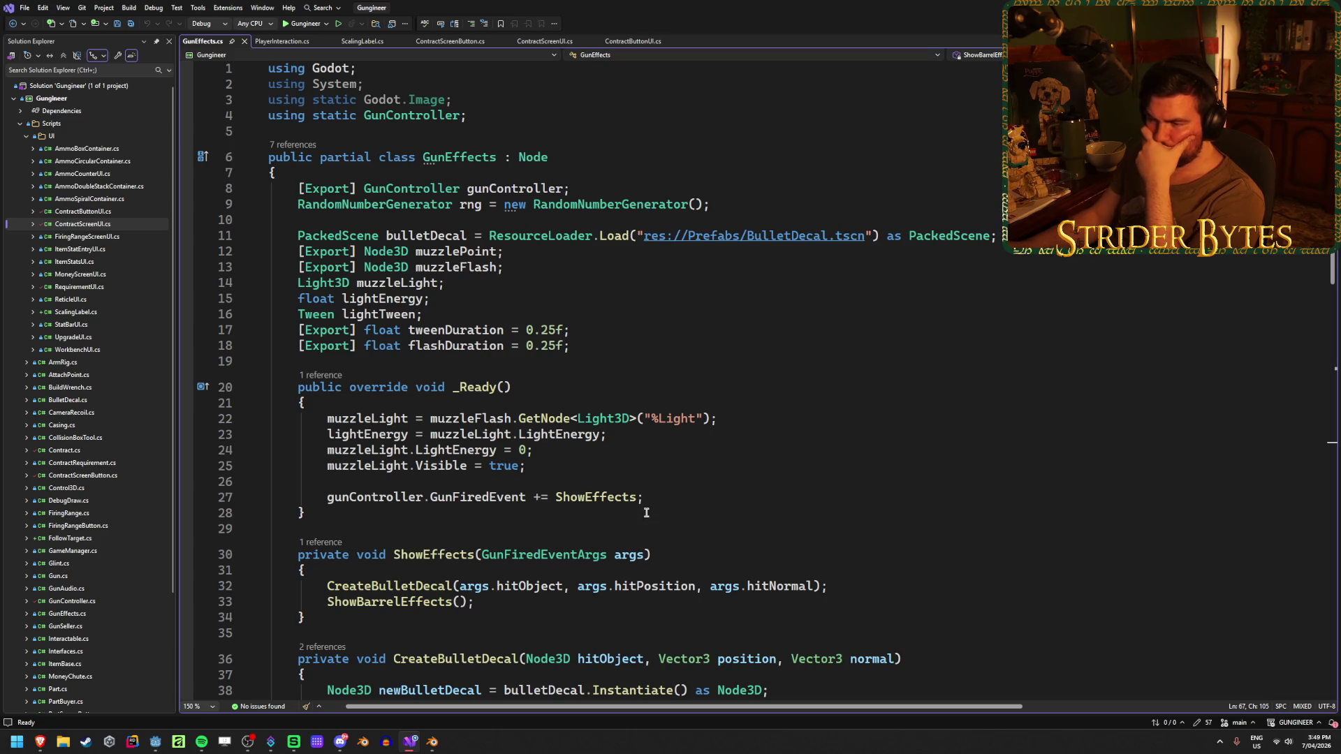
scroll(670, 492, "down", 17)
scroll(683, 485, "down", 4)
scroll(683, 485, "up", 7)
scroll(649, 566, "up", 1)
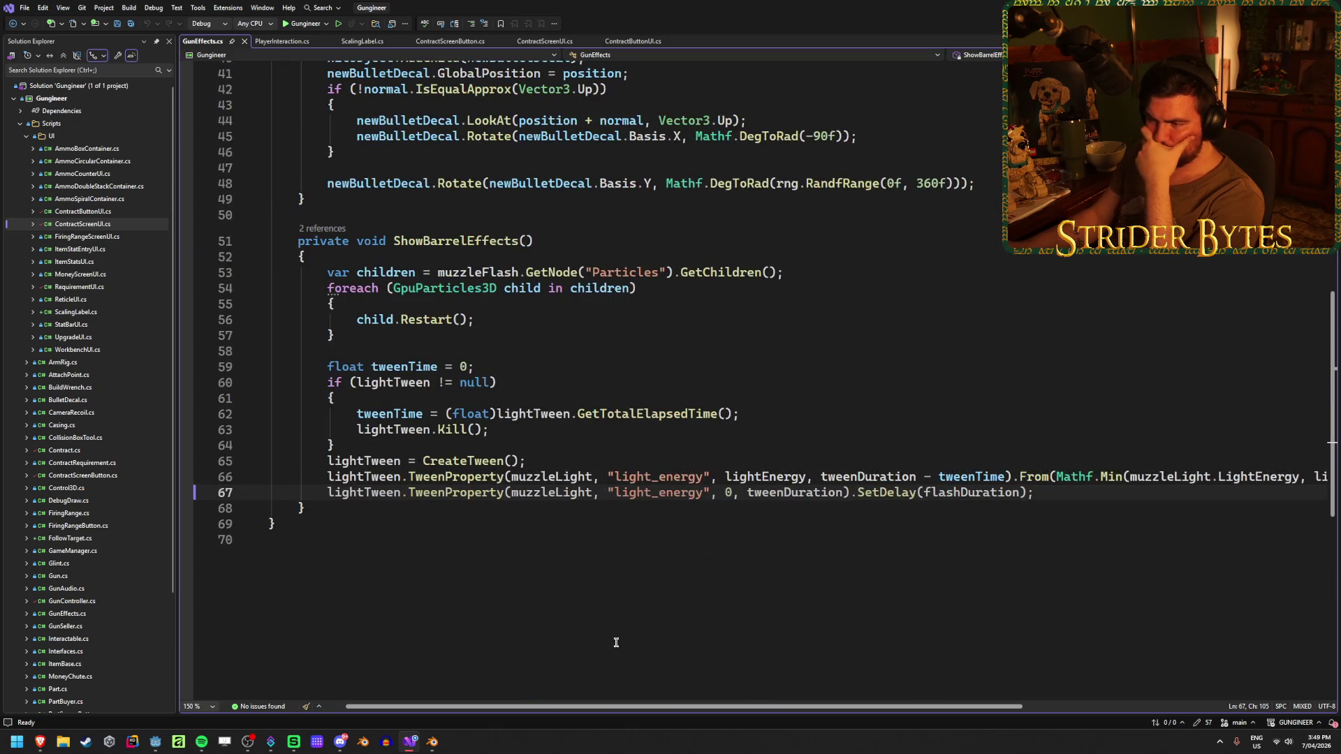
left_click_drag(667, 708, 735, 690)
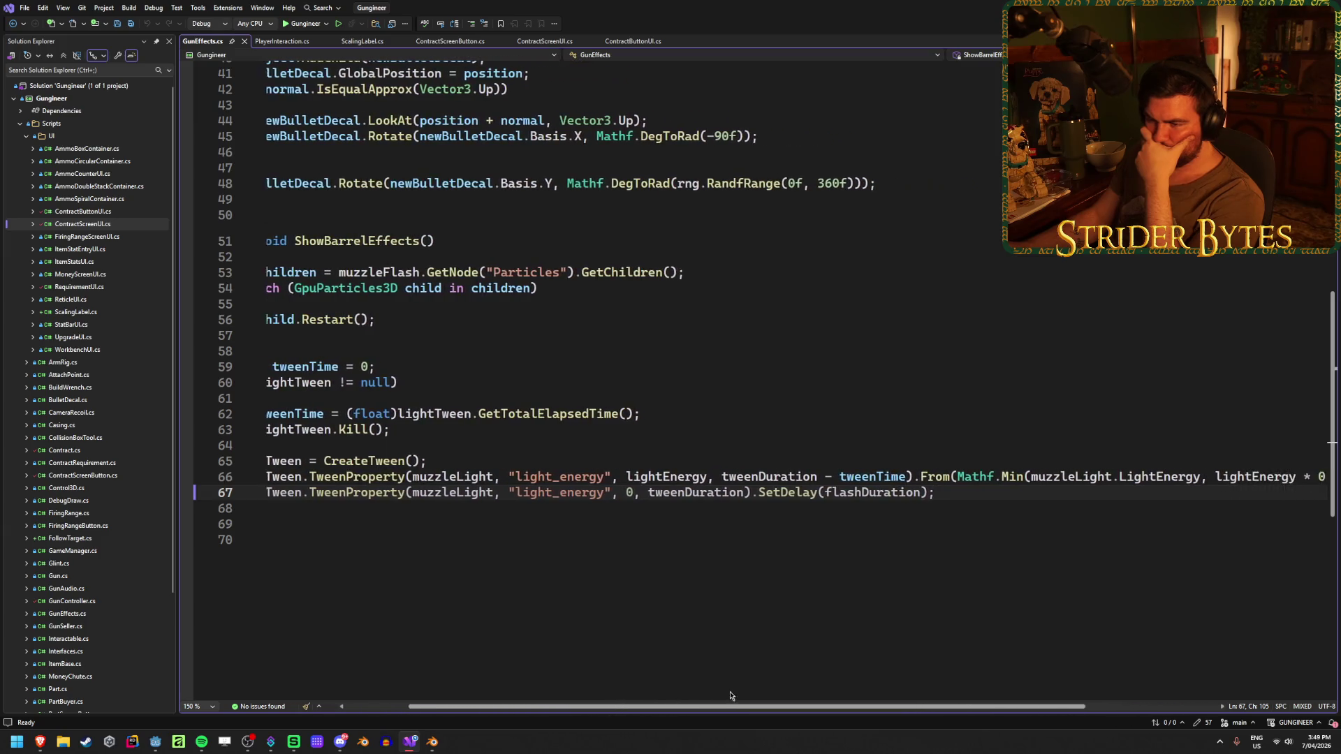
left_click(661, 479)
mouse_move(338, 477)
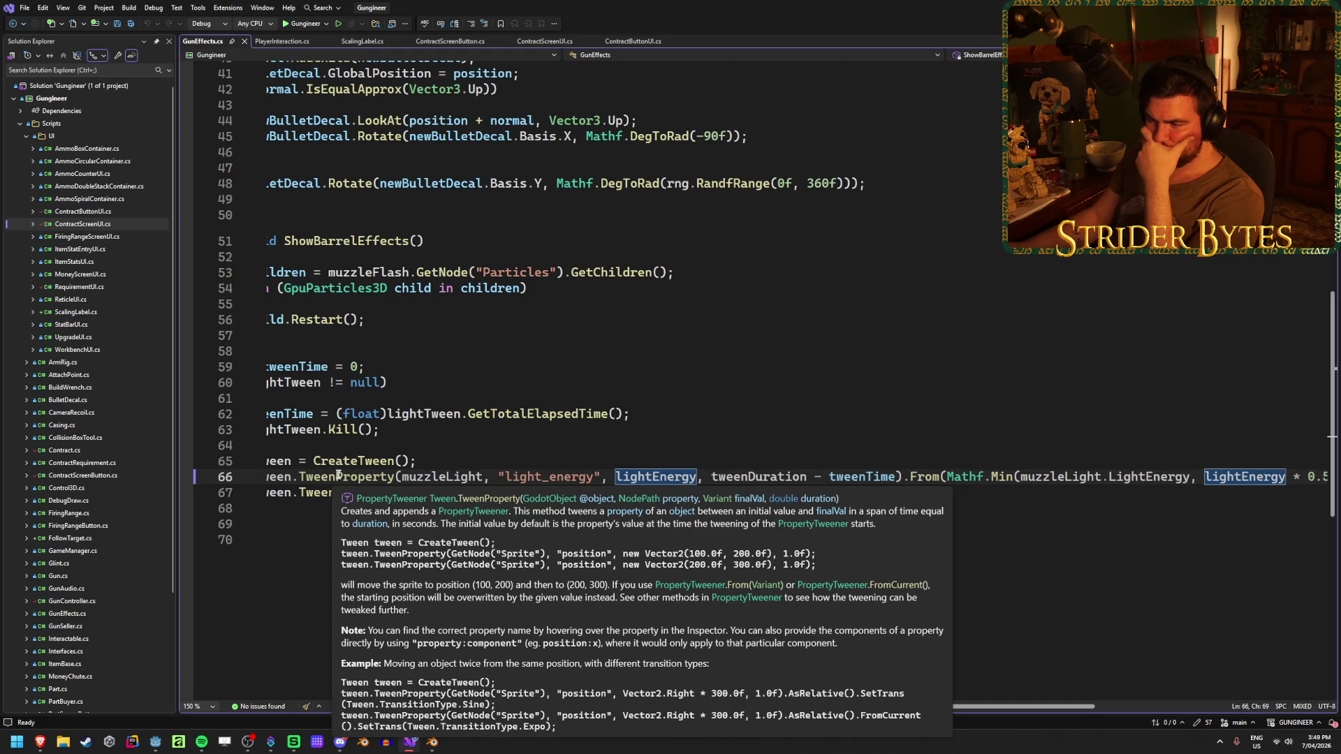
scroll(569, 605, "up", 13)
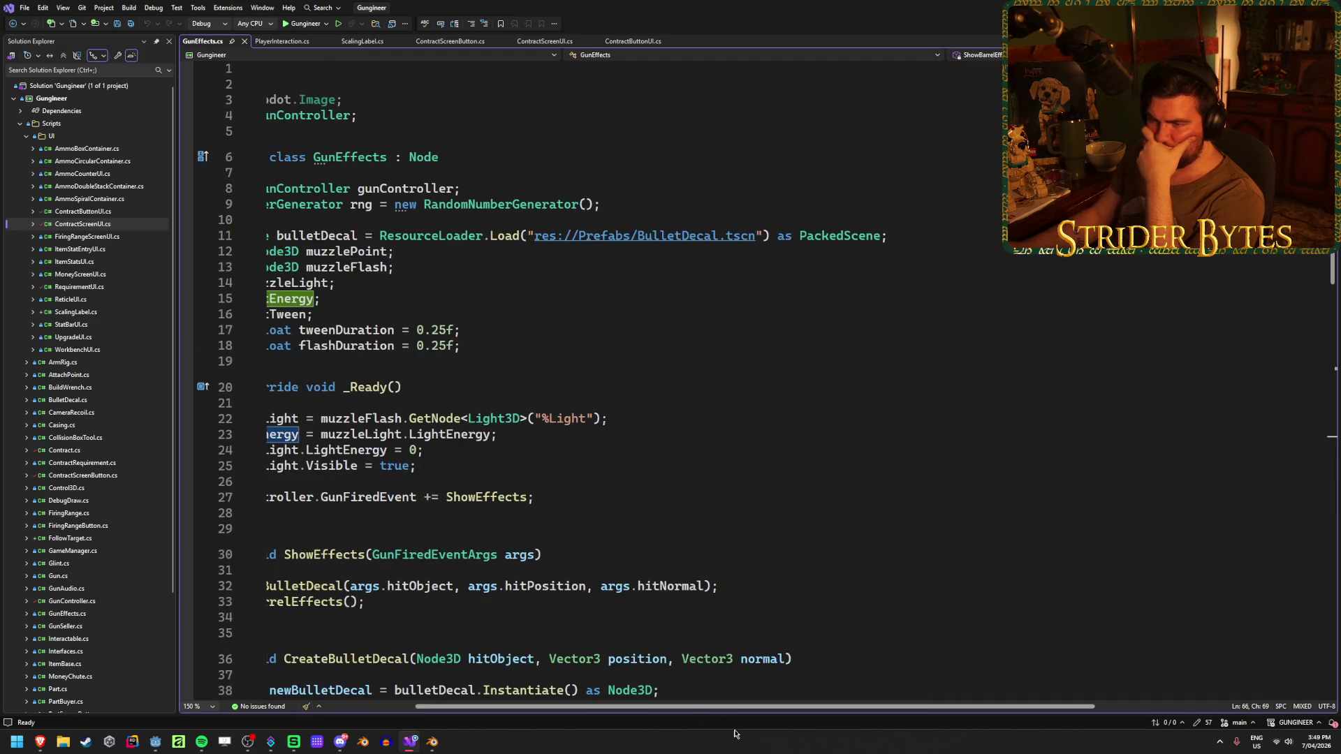
scroll(763, 710, "left", 3)
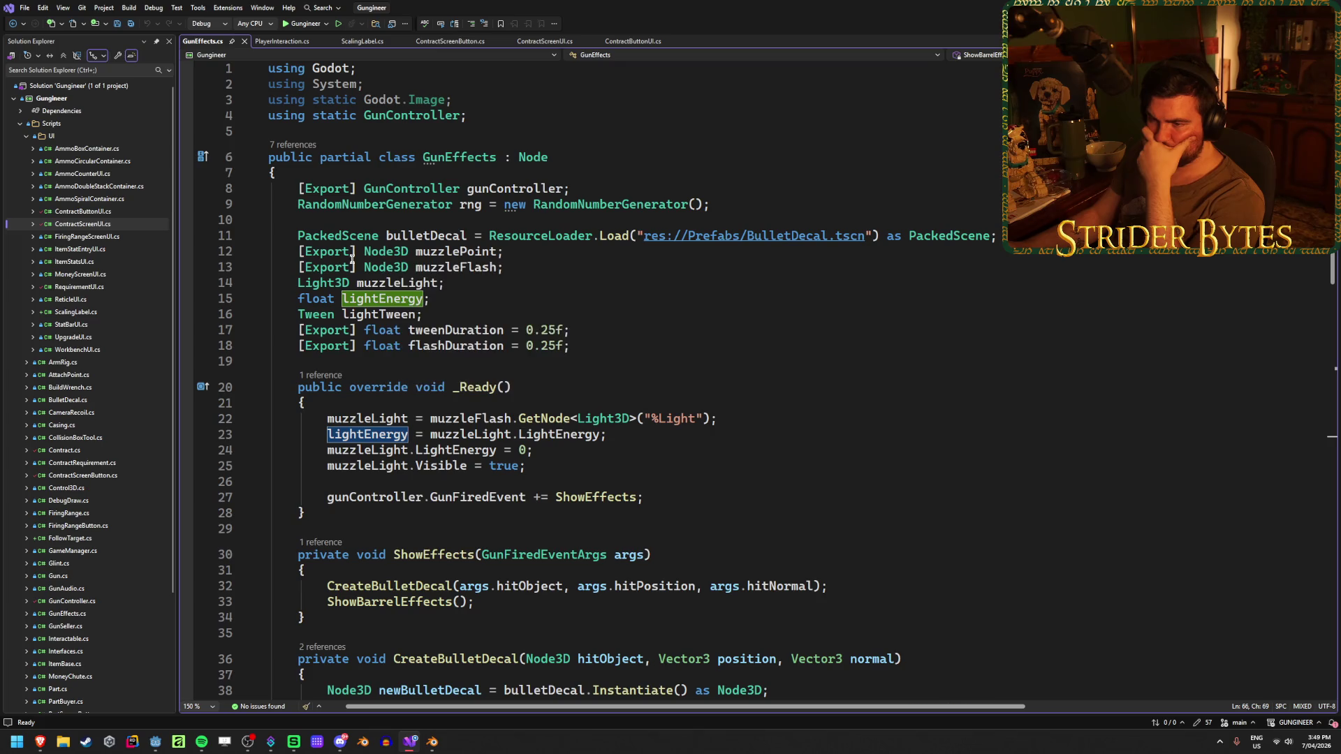
left_click(634, 431)
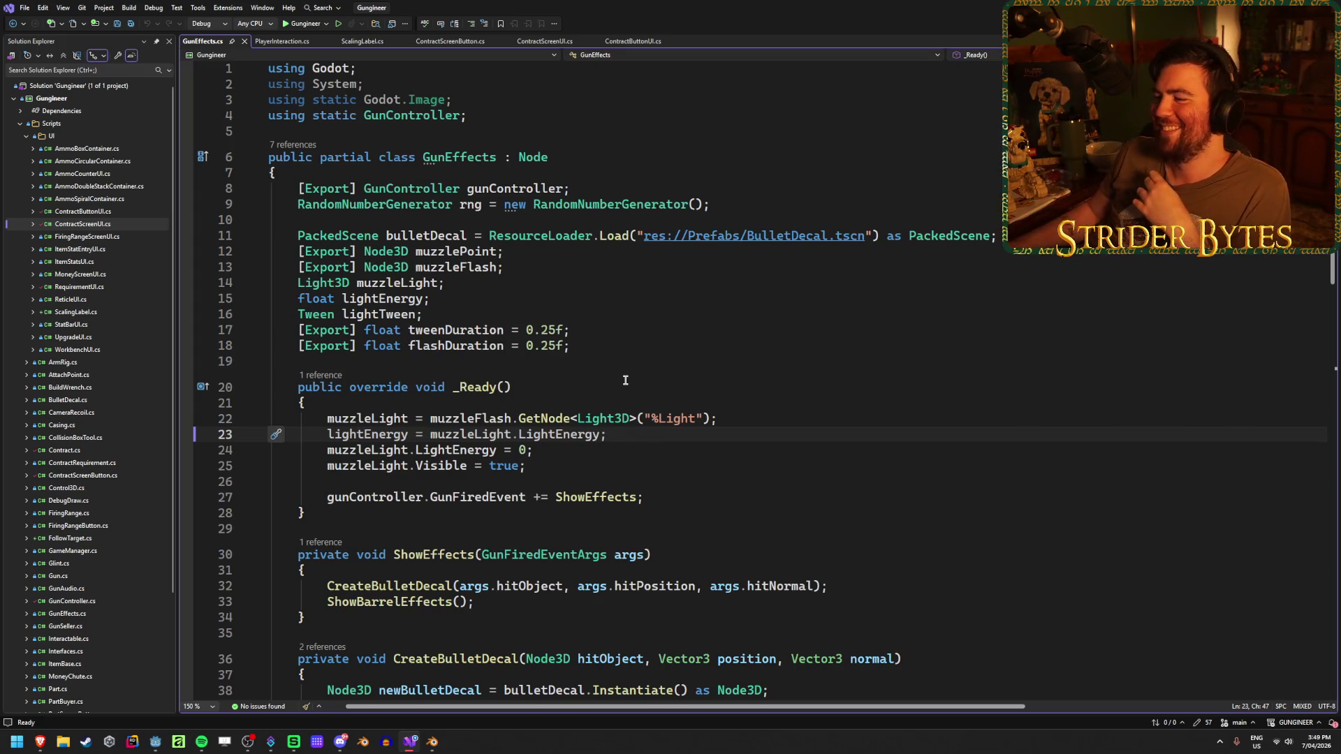
left_click(803, 418)
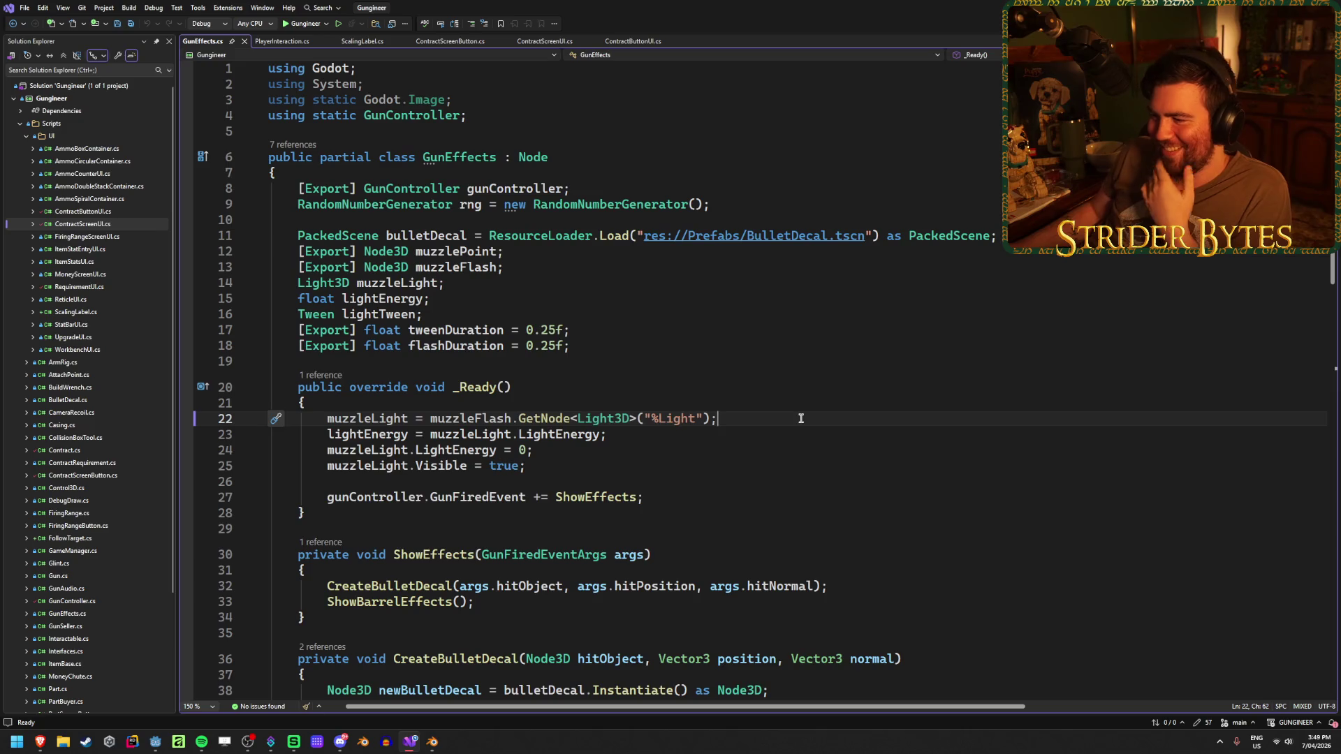
left_click(749, 437)
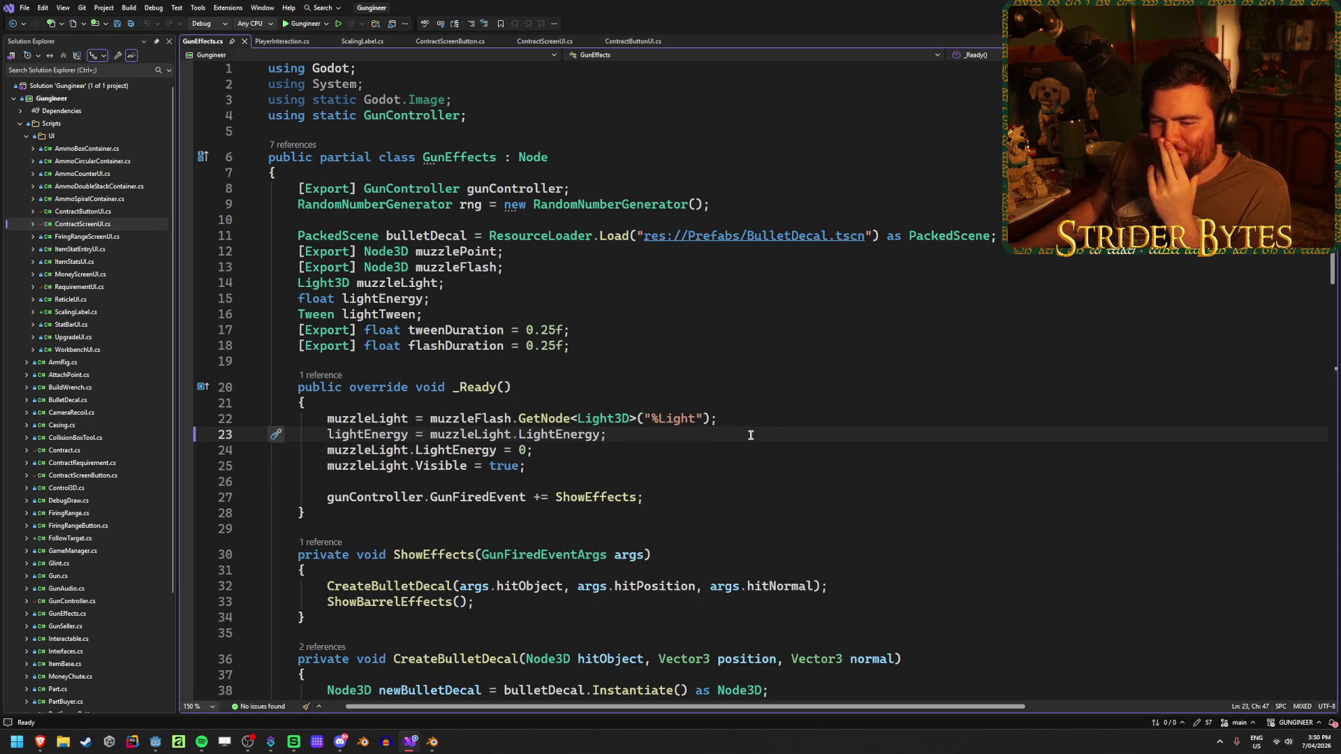
scroll(749, 435, "down", 12)
left_click(513, 557)
scroll(514, 544, "down", 2)
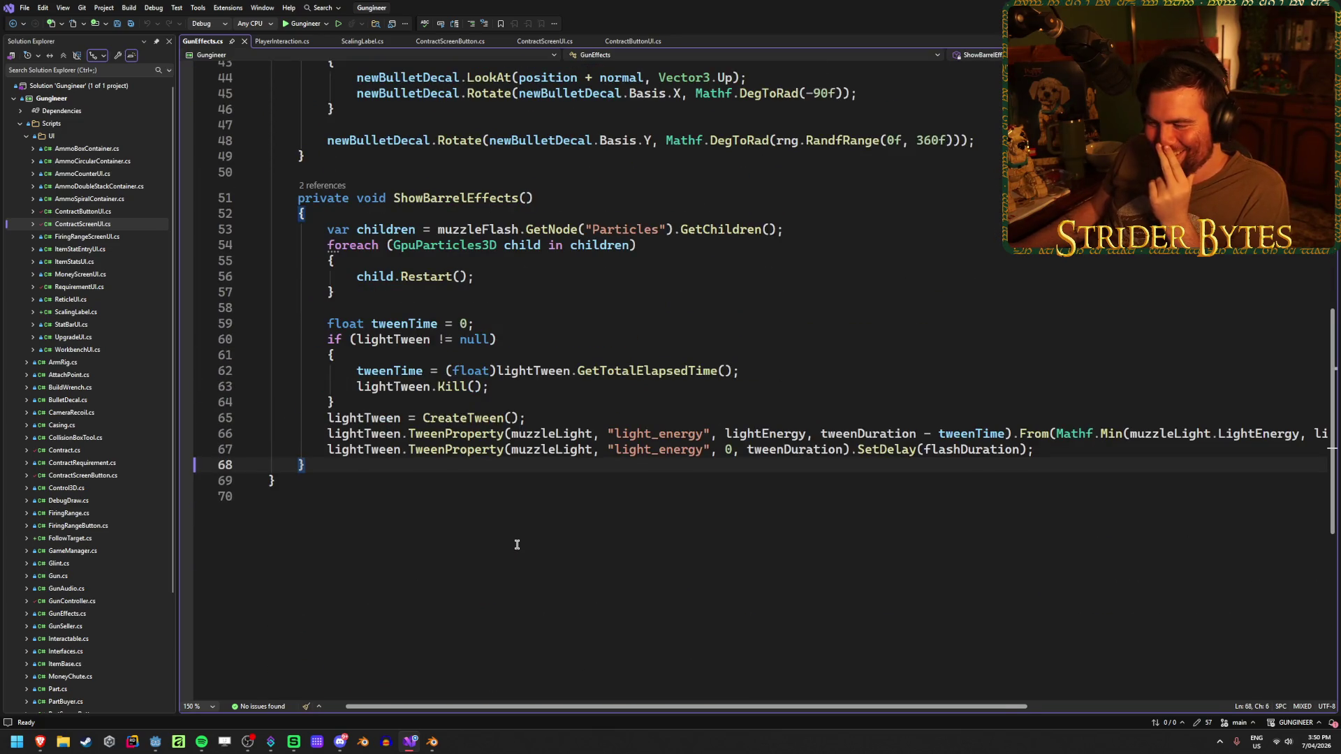
scroll(505, 514, "right", 5)
scroll(493, 513, "left", 2)
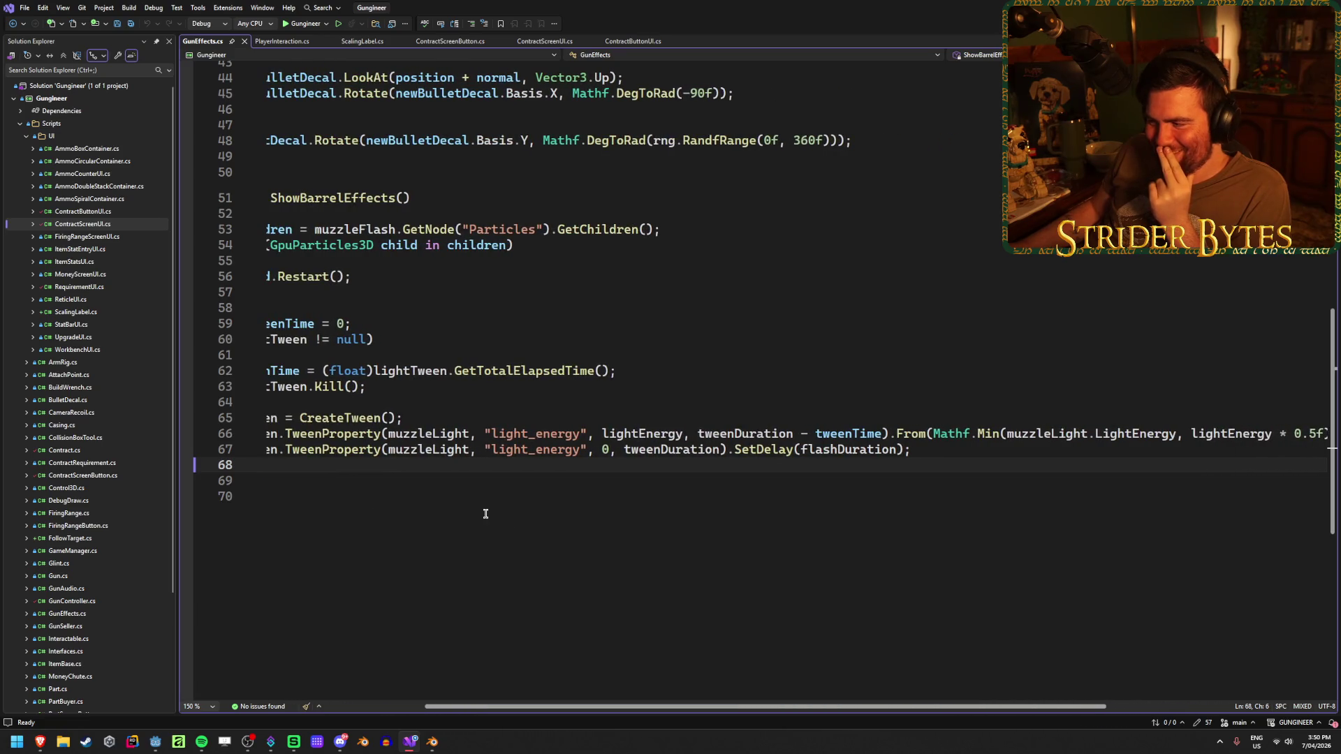
scroll(486, 513, "left", 3)
scroll(462, 513, "left", 1)
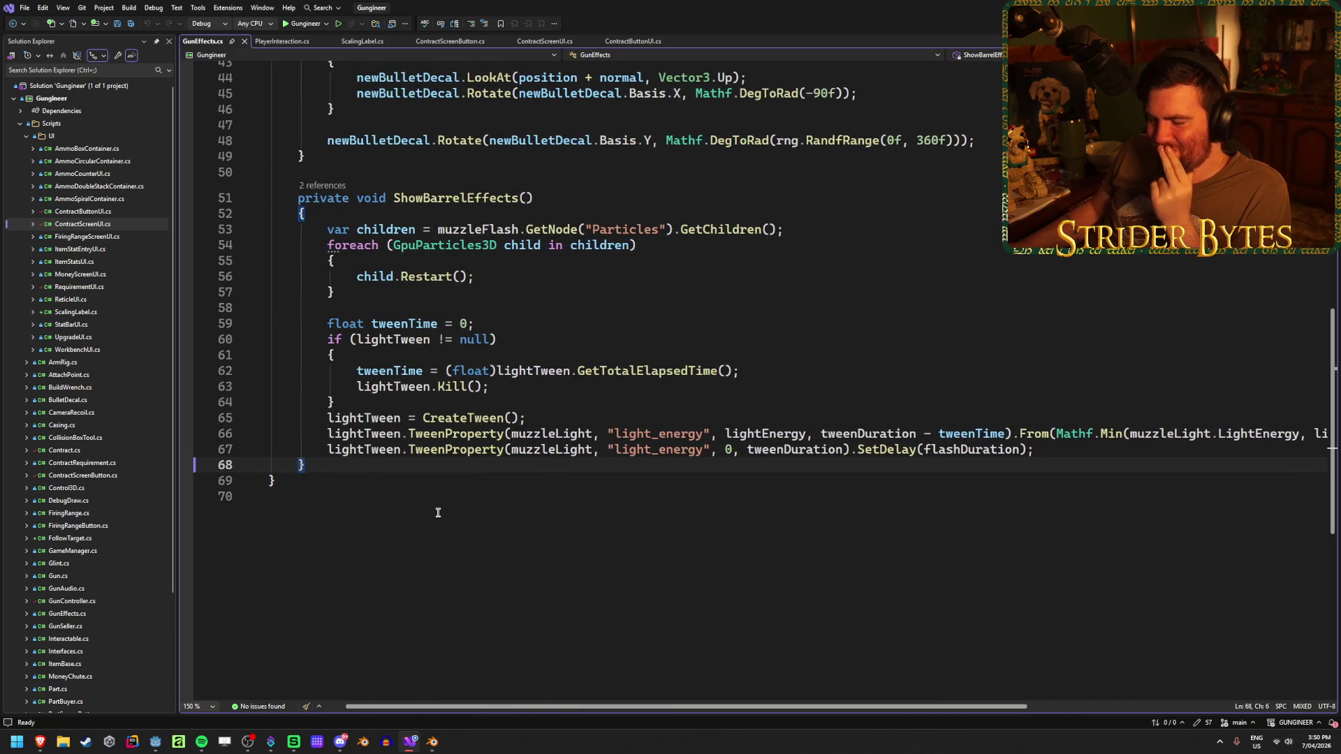
scroll(438, 513, "up", 1)
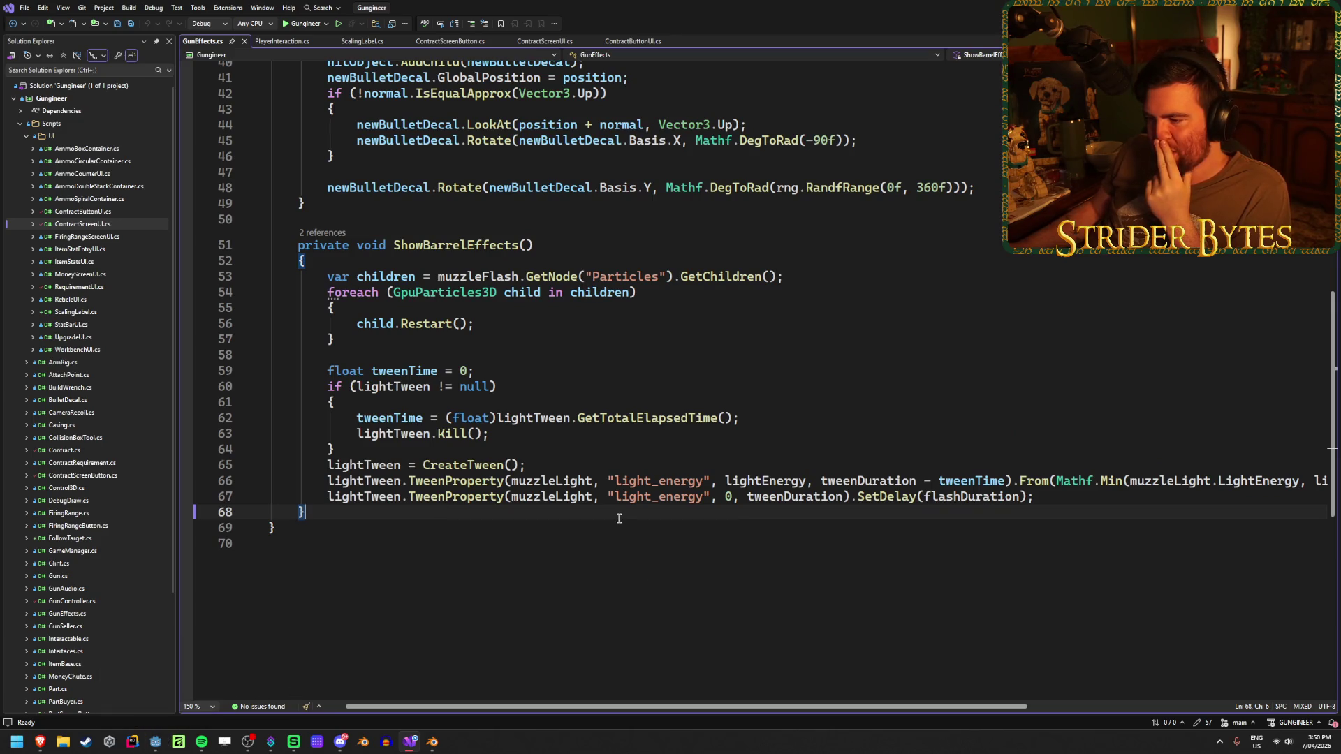
scroll(610, 529, "down", 1)
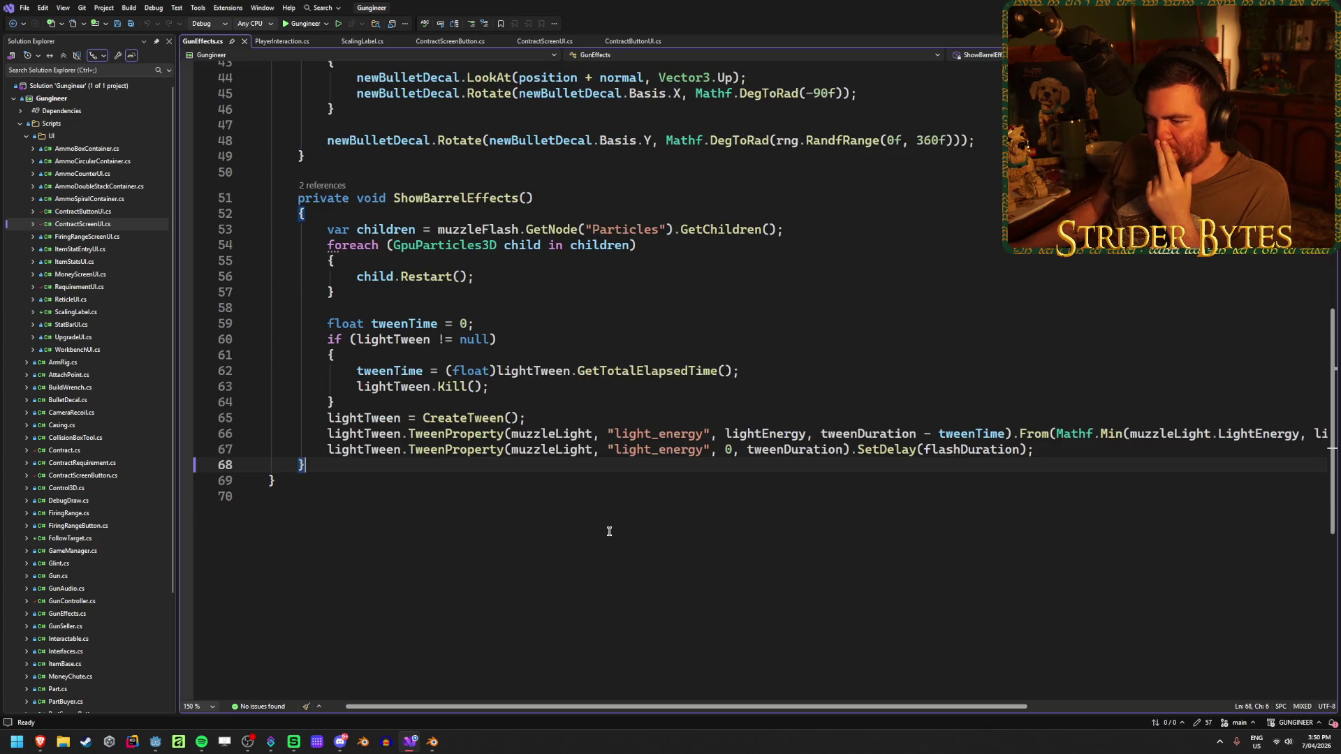
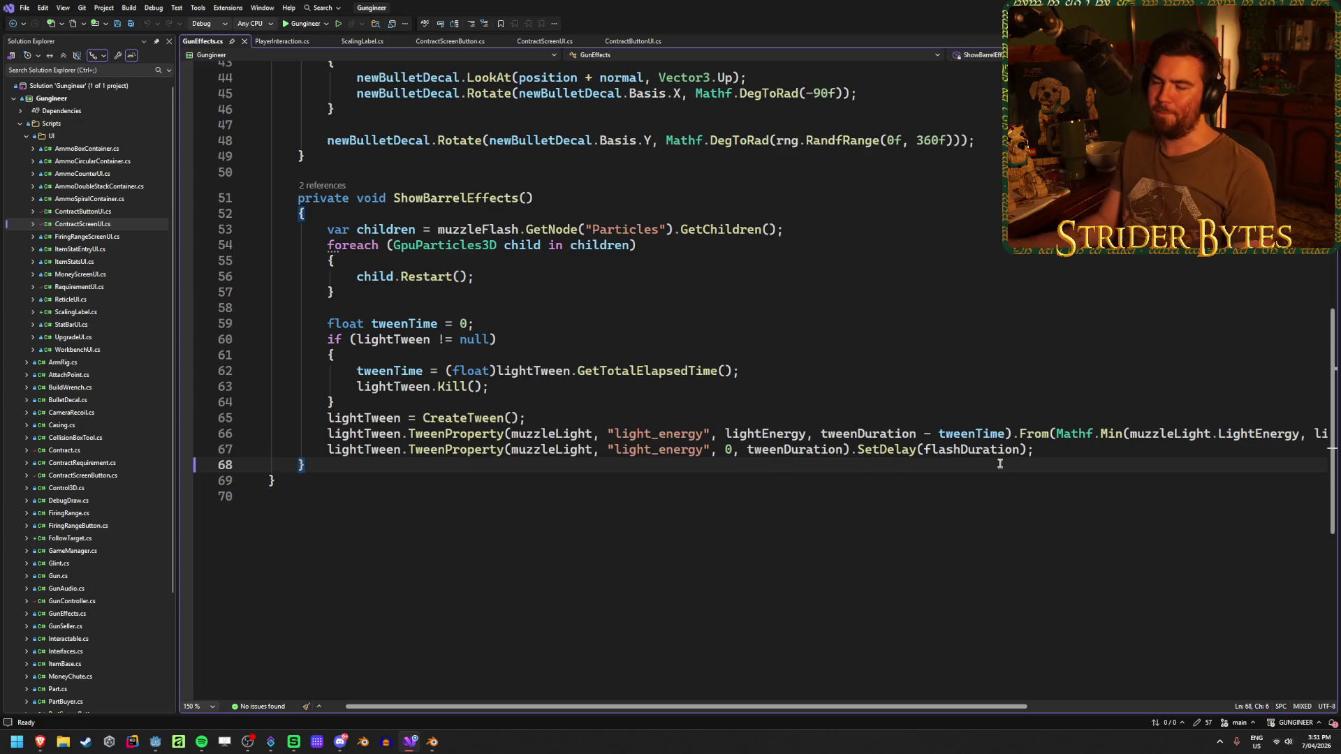
Review the existing light_energy tween lines and lightTween null check in ShowBarrelEffects.
left_click(519, 323)
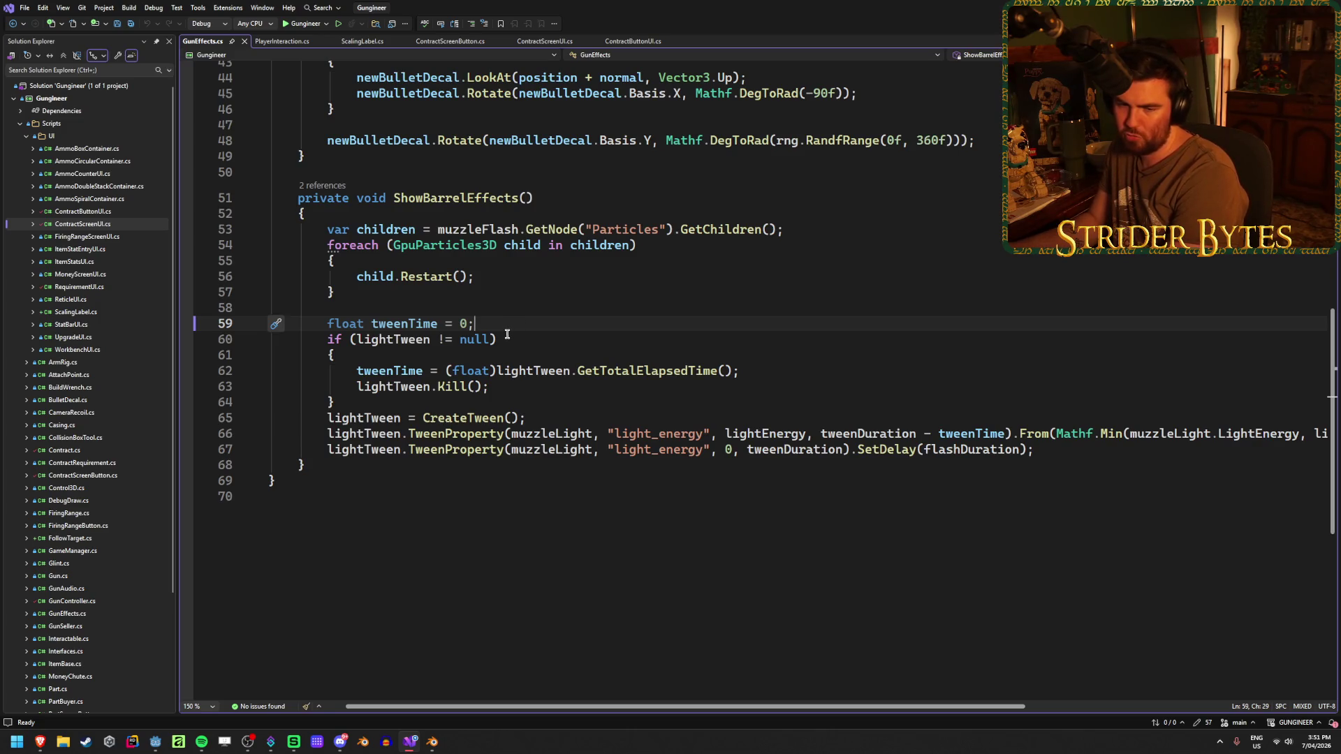
left_click(1033, 449)
left_click(1067, 464)
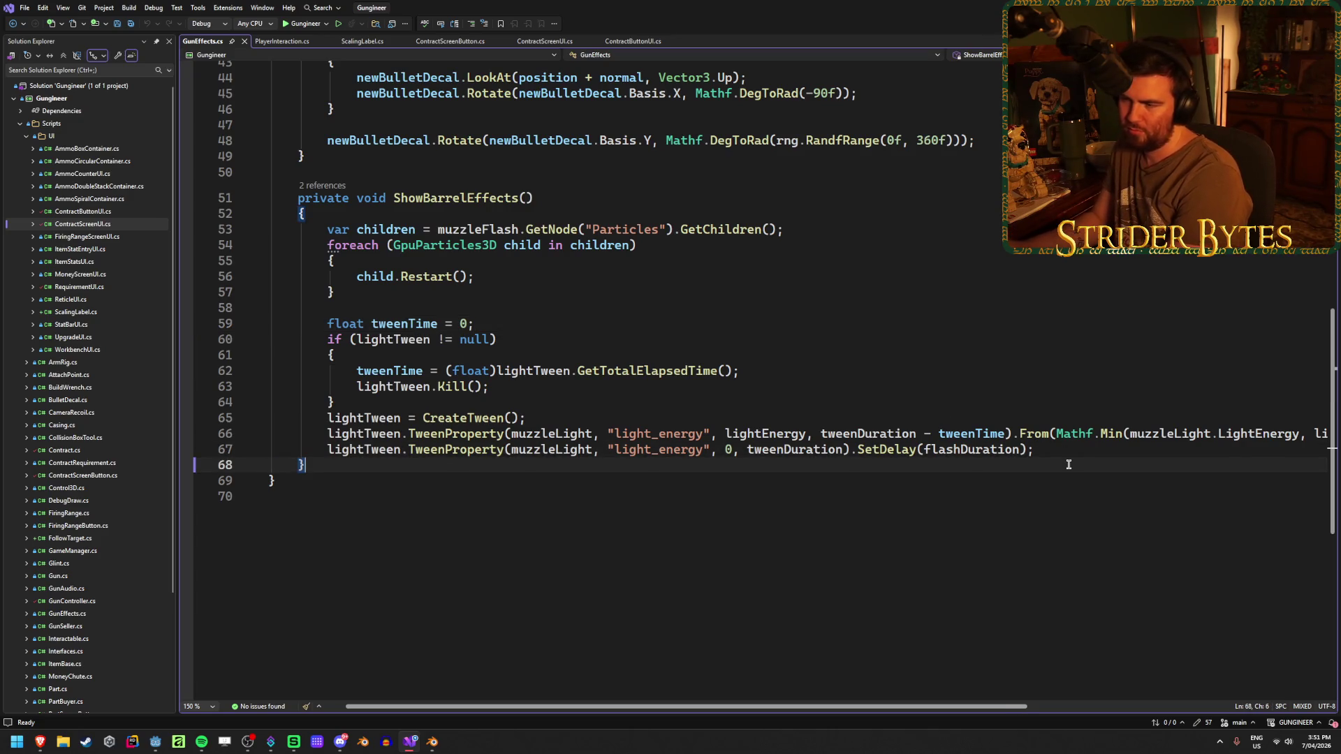
scroll(1005, 483, "right", 3)
scroll(1006, 478, "left", 1)
scroll(1006, 479, "left", 2)
middle_click(877, 468)
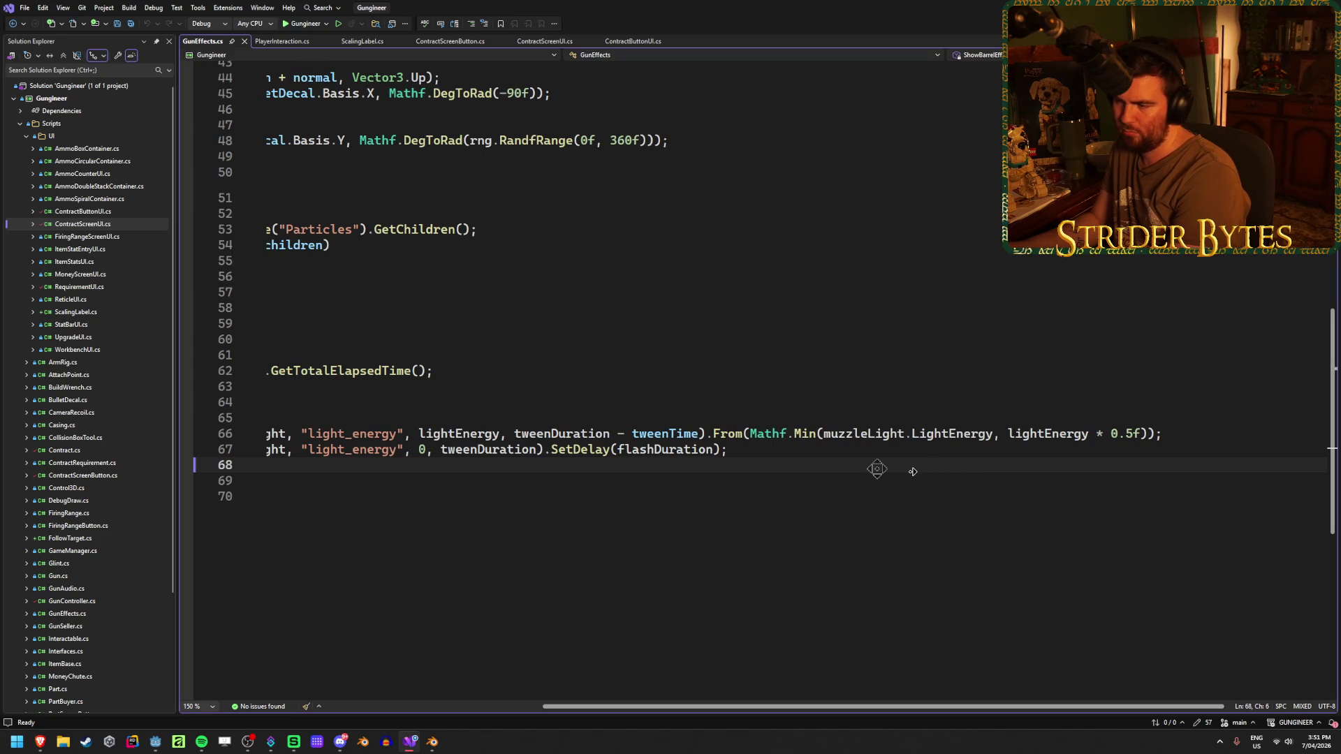
middle_click(912, 471)
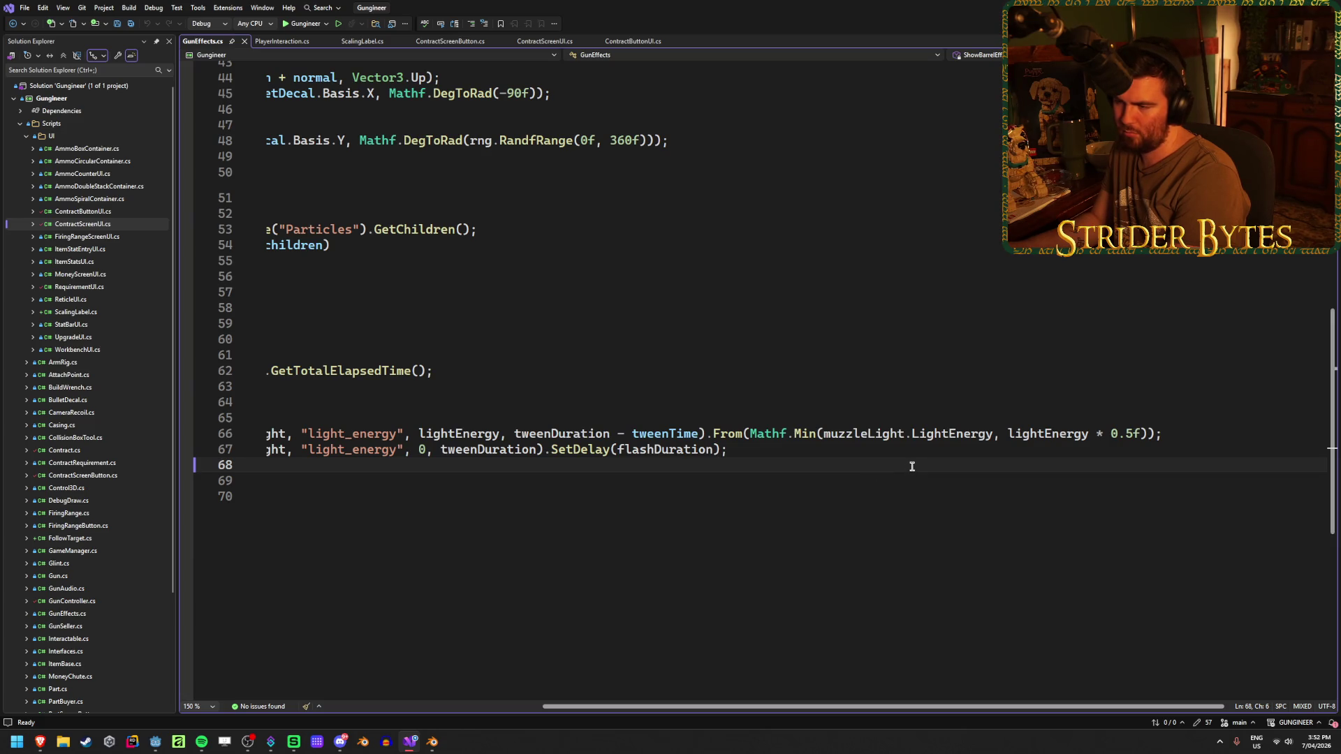
middle_click(911, 466)
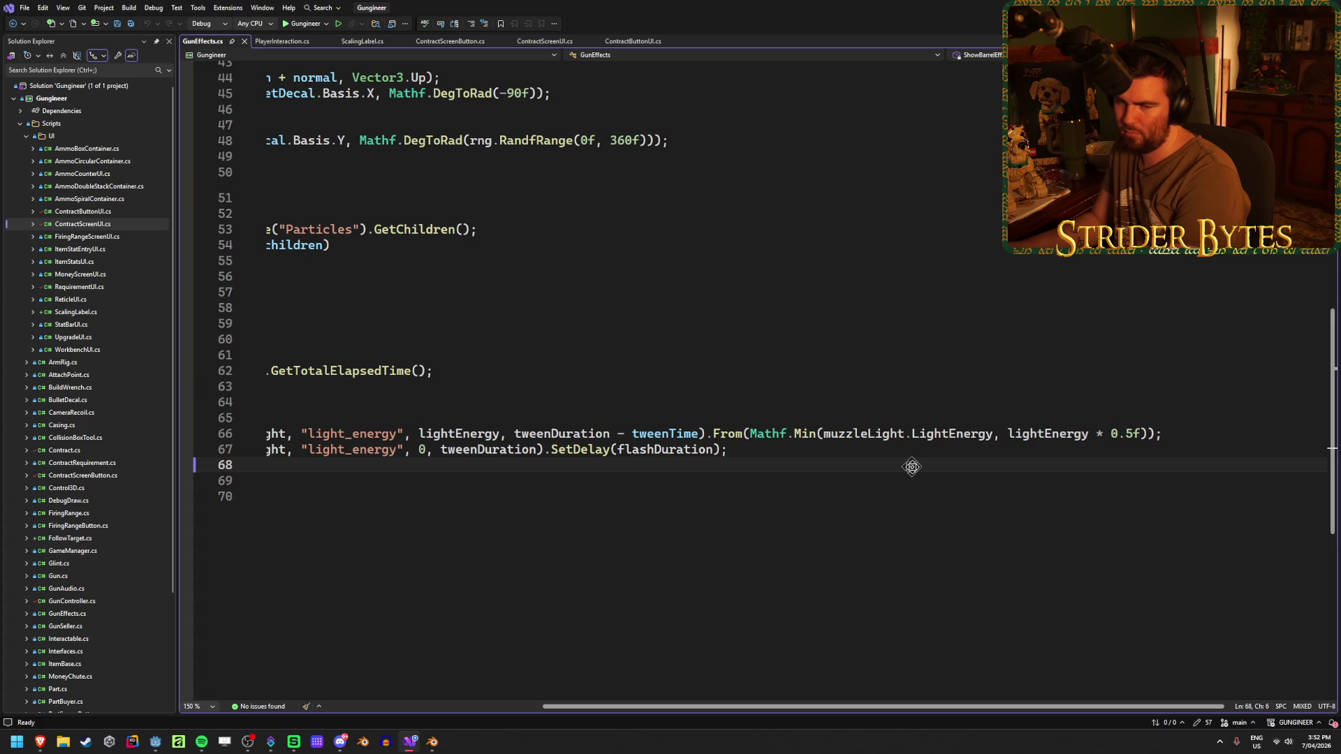
middle_click(849, 466)
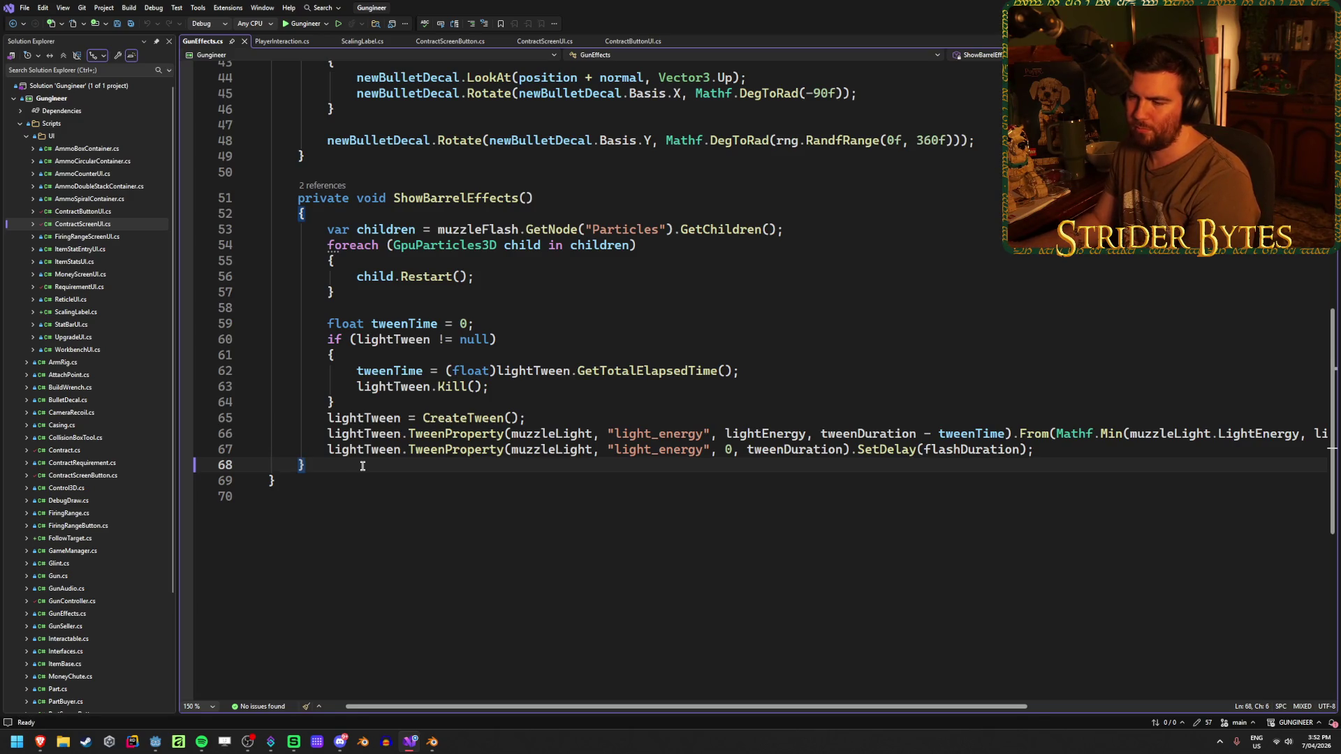
left_click(1058, 451)
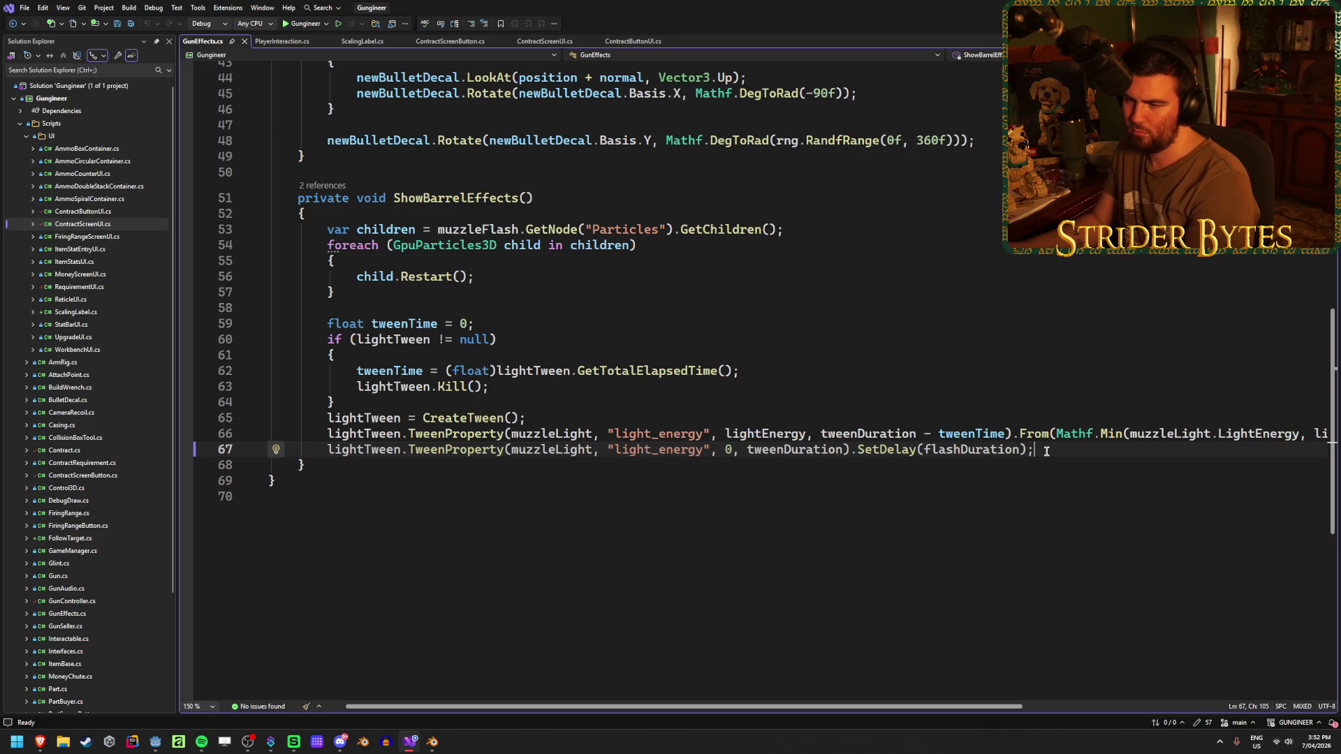
left_click(377, 339)
left_click(520, 346)
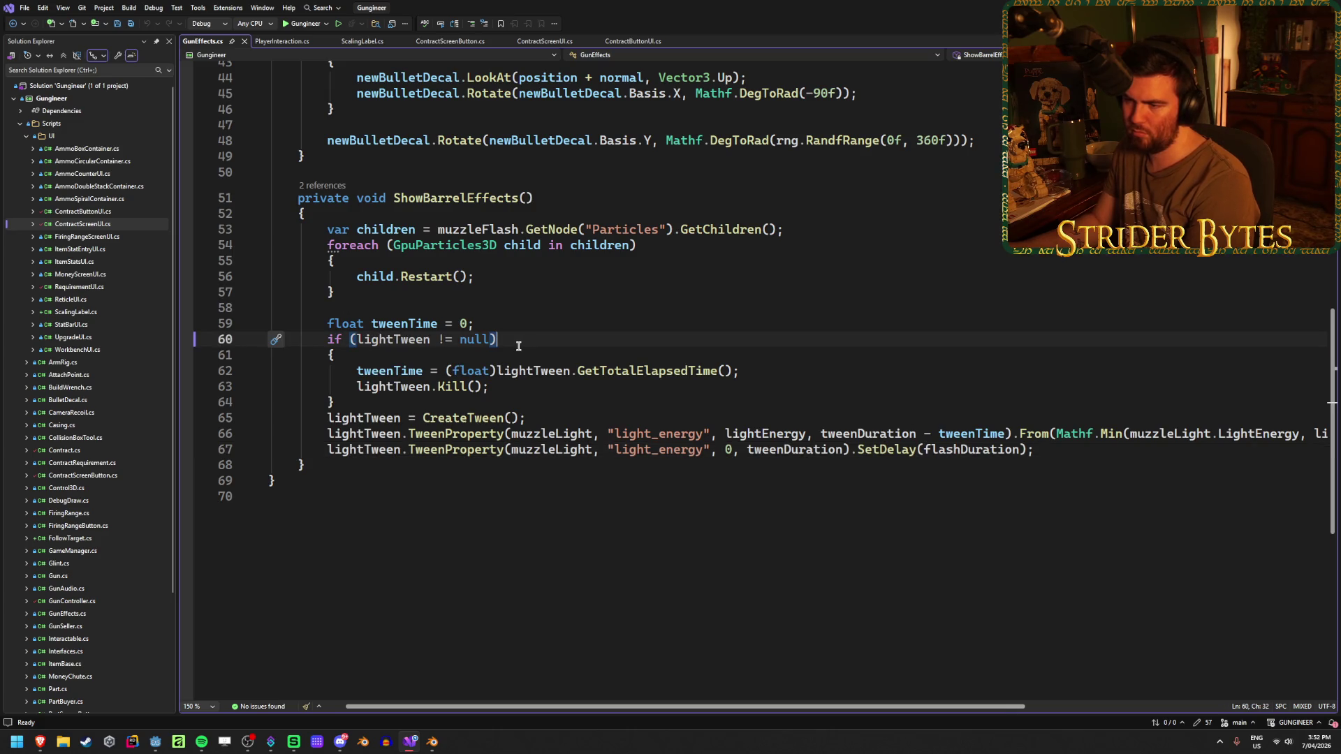
left_click(749, 373)
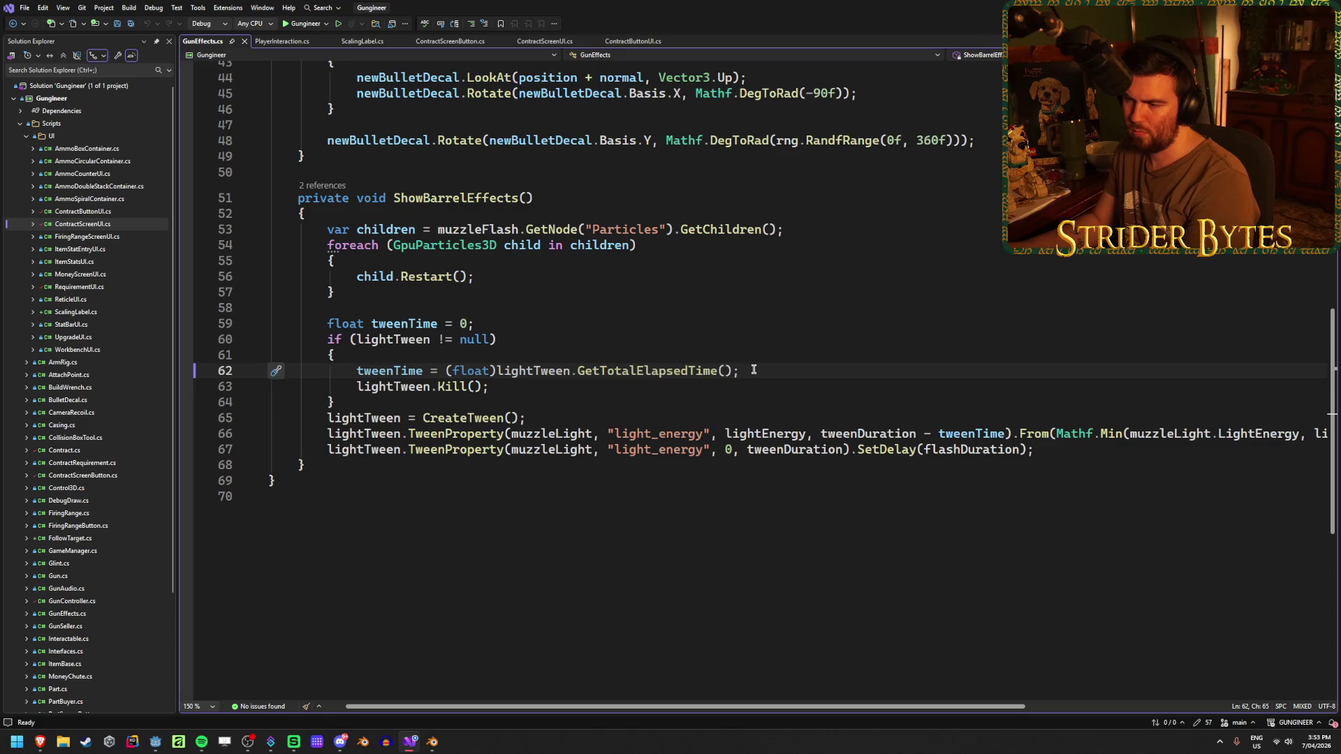
Begin a new lightTween.TweenMethod call at the end of ShowBarrelEffects.
left_click(395, 464)
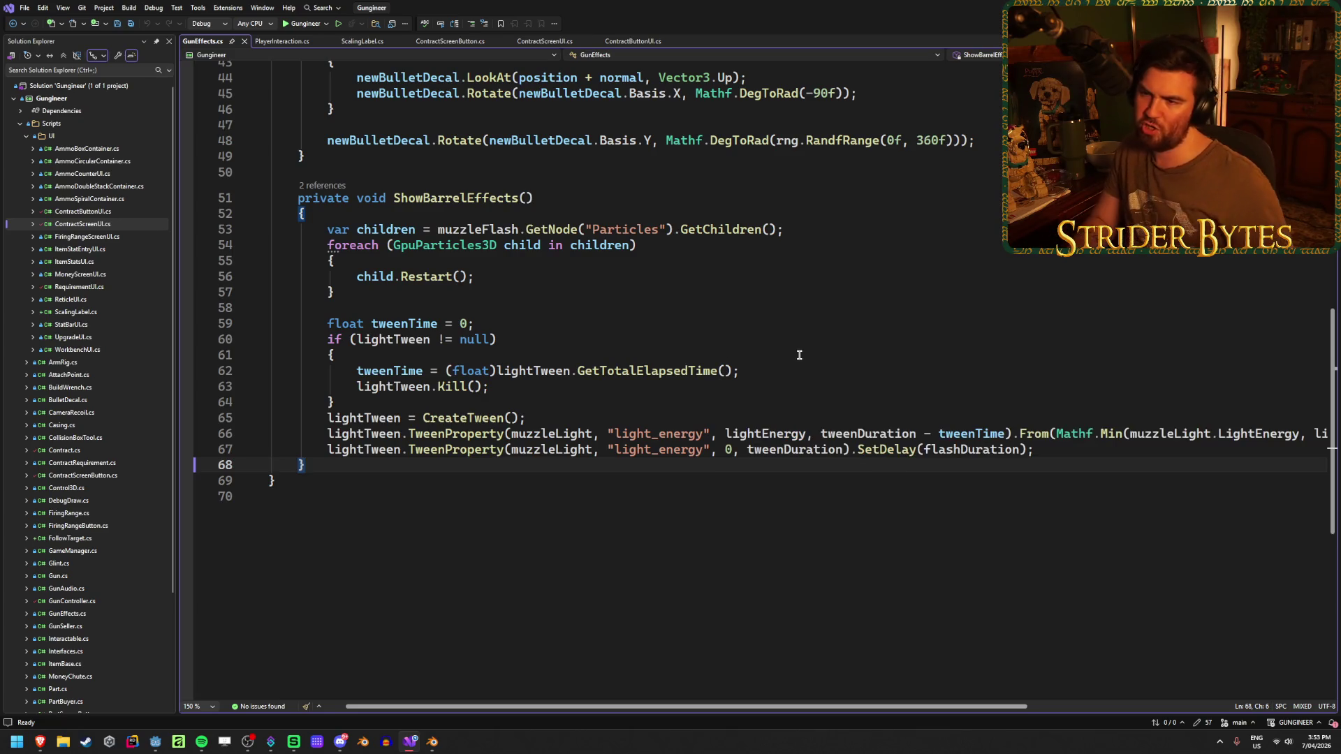
key("Return")
key("Return")
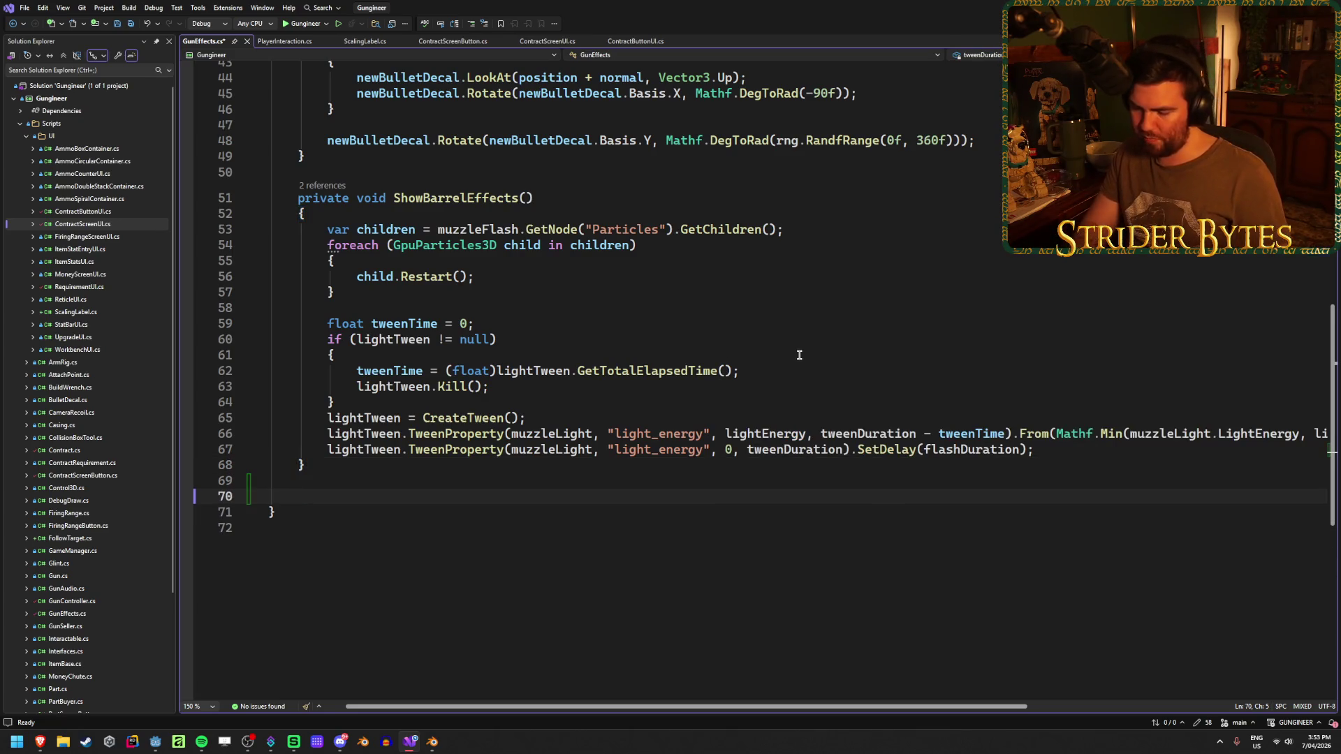
type("private")
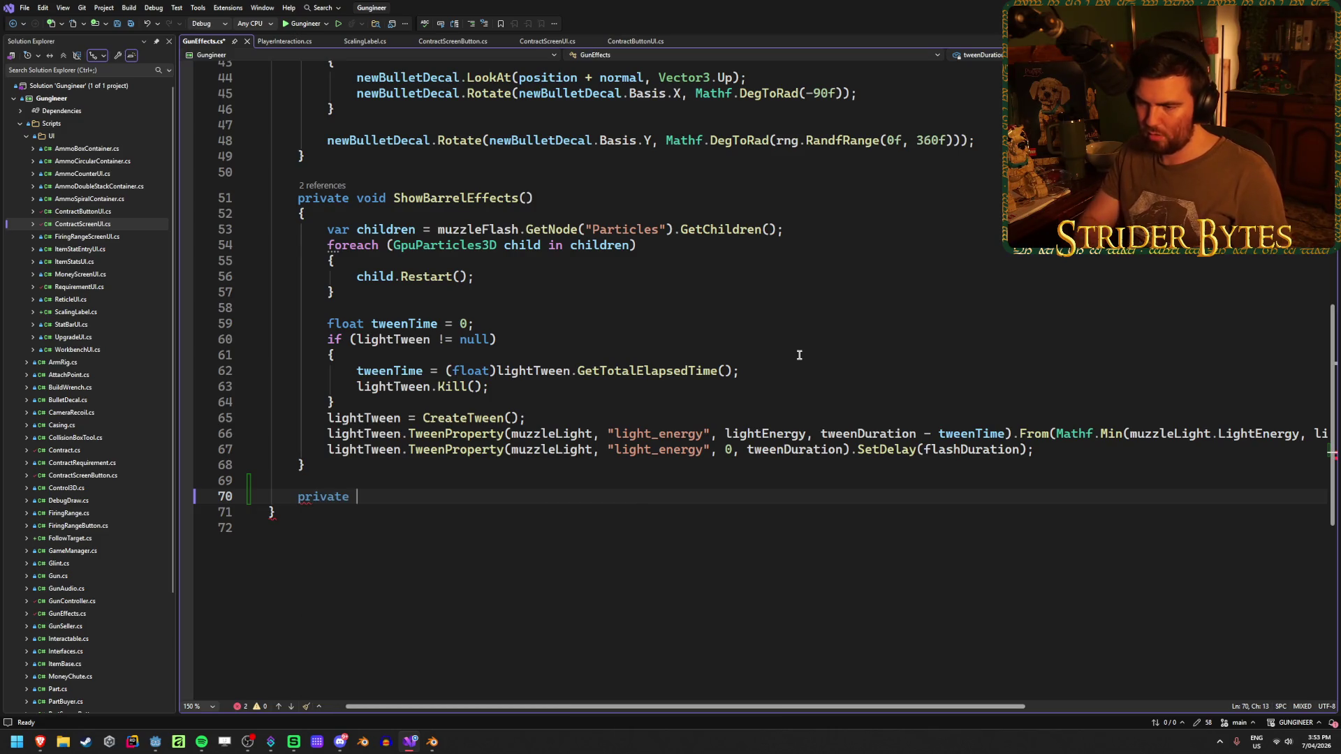
left_click(1054, 449)
key("Return")
key("Return")
type("lightTween.")
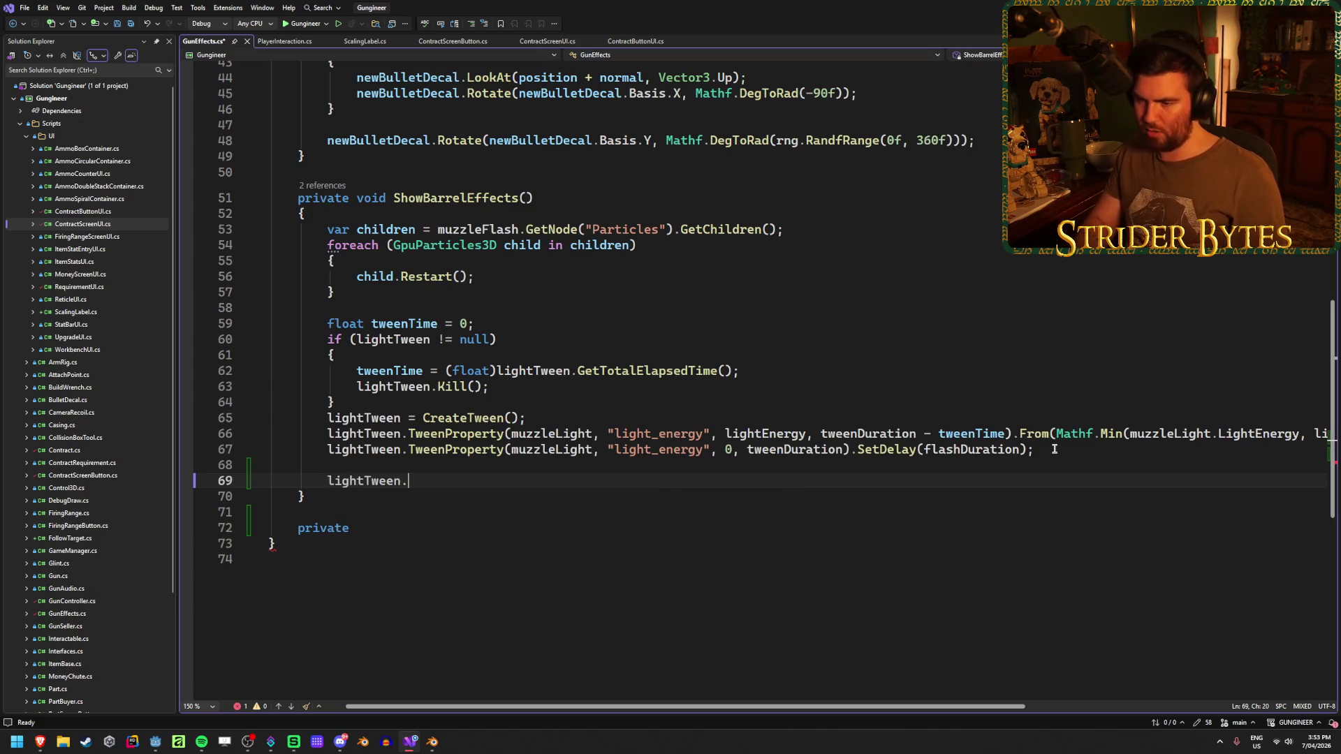
type("Twee")
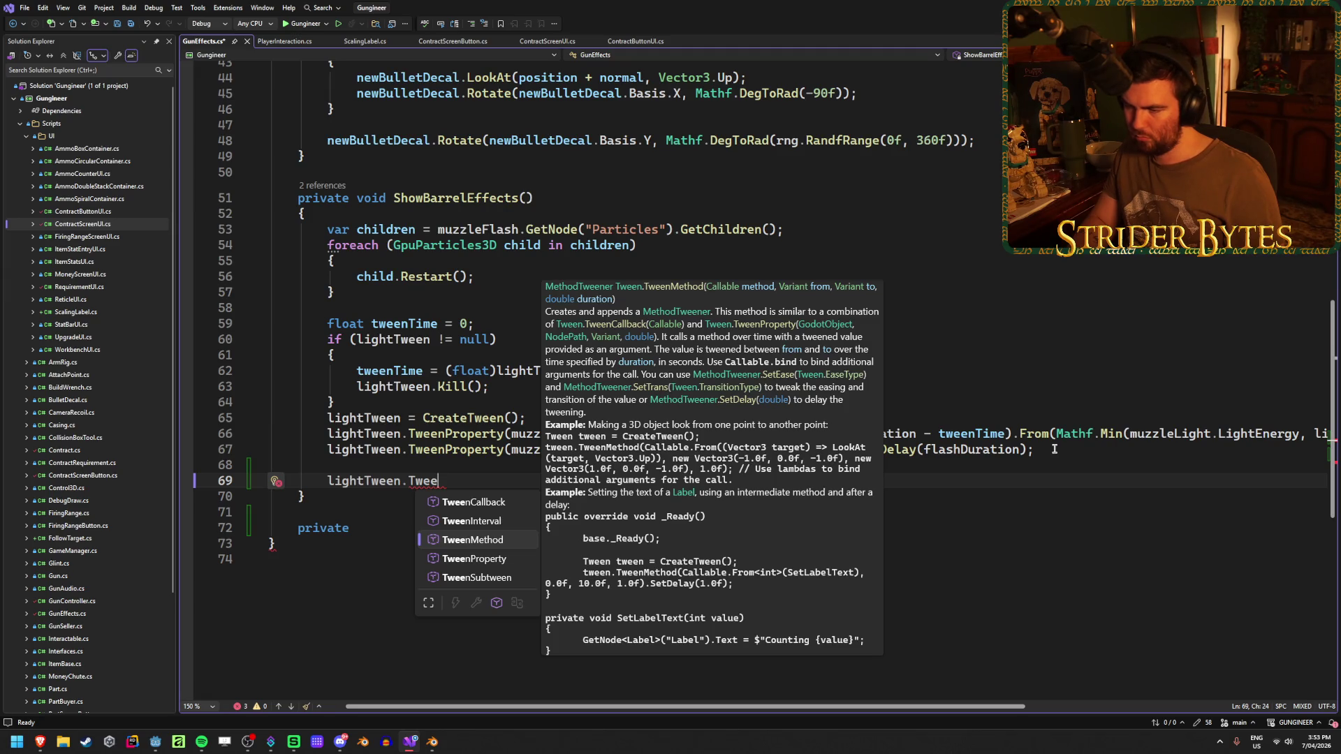
key("Tab")
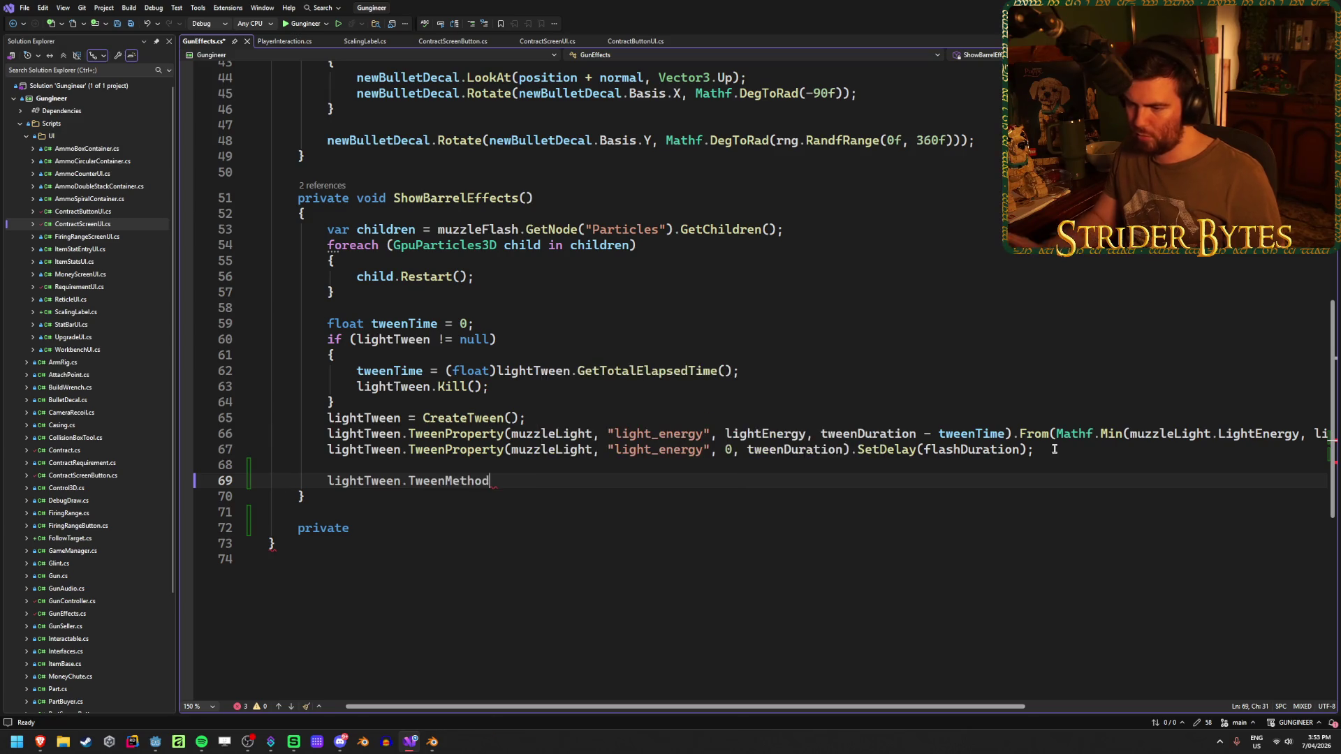
Add an empty private void SetLightEnergy(float newEnergy) method and save GunEffects.cs.
left_click(433, 526)
type("void SetLight")
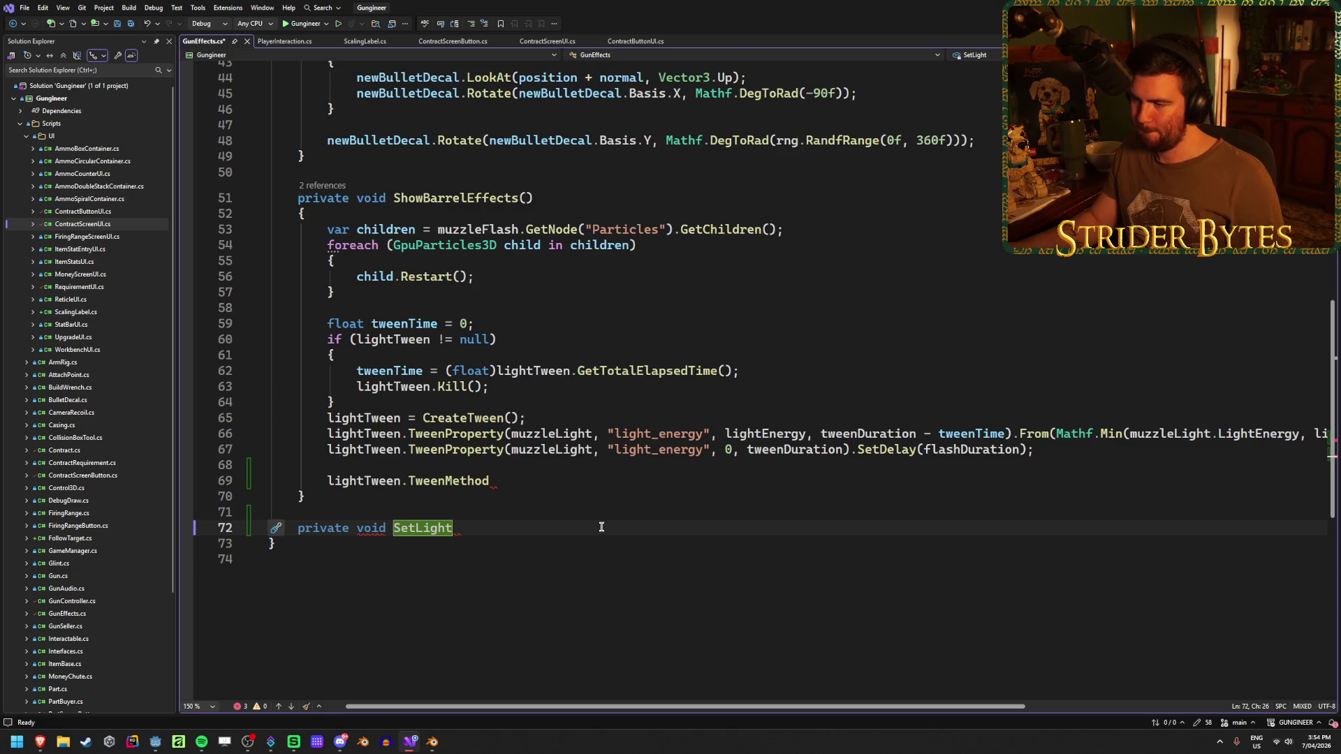
type("Energy(float)")
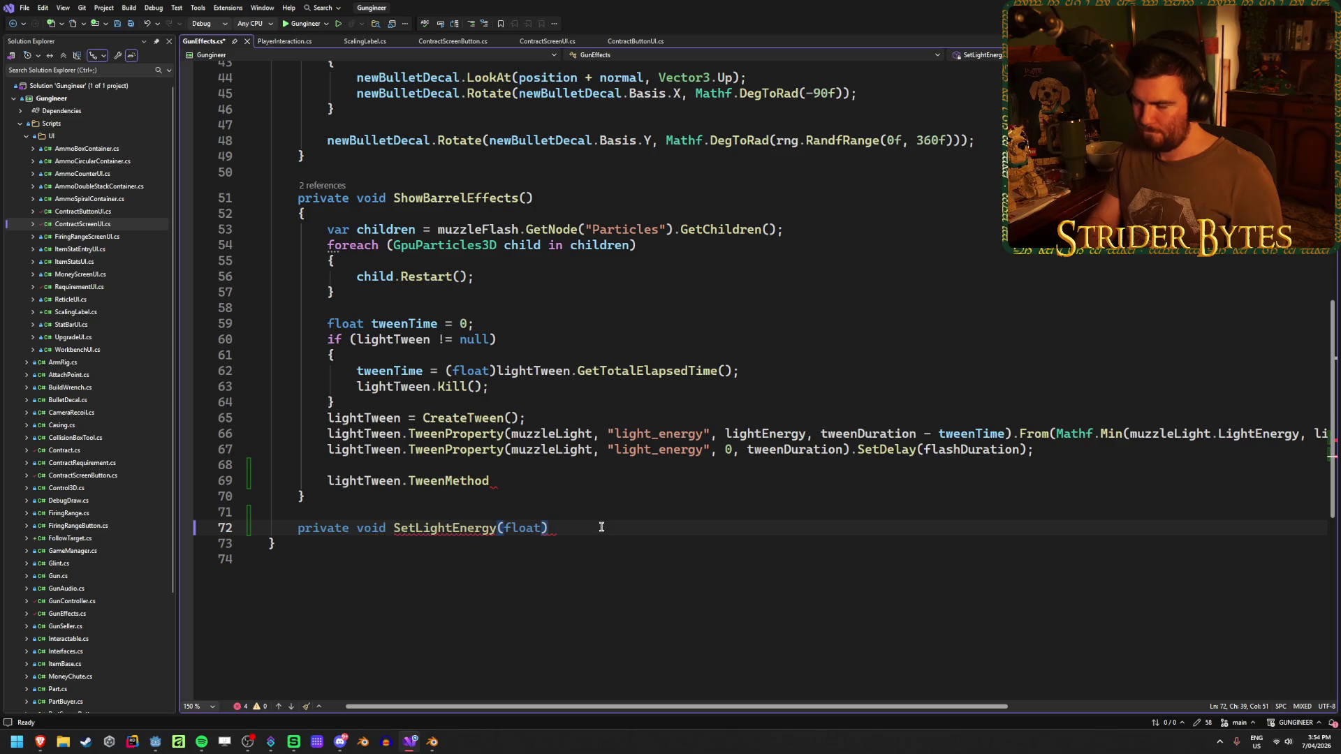
key("Left")
type("newEn")
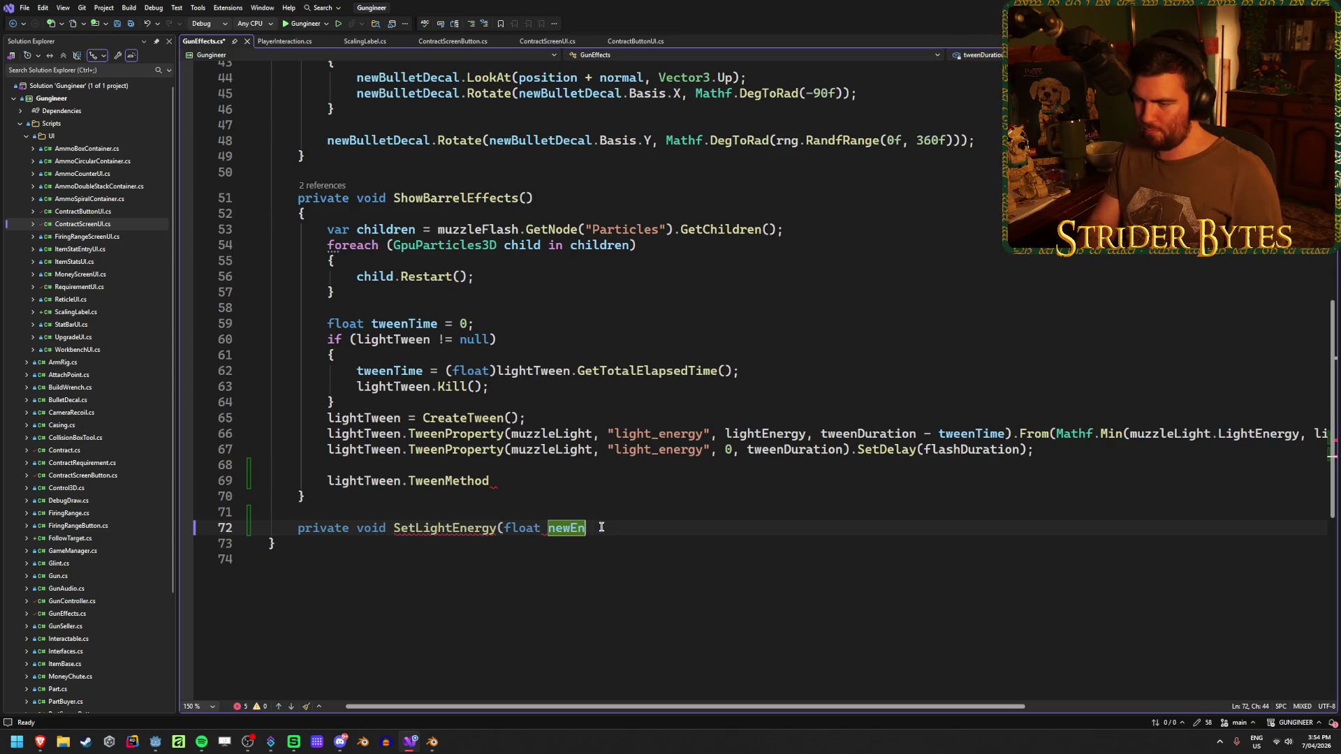
type("ergy")
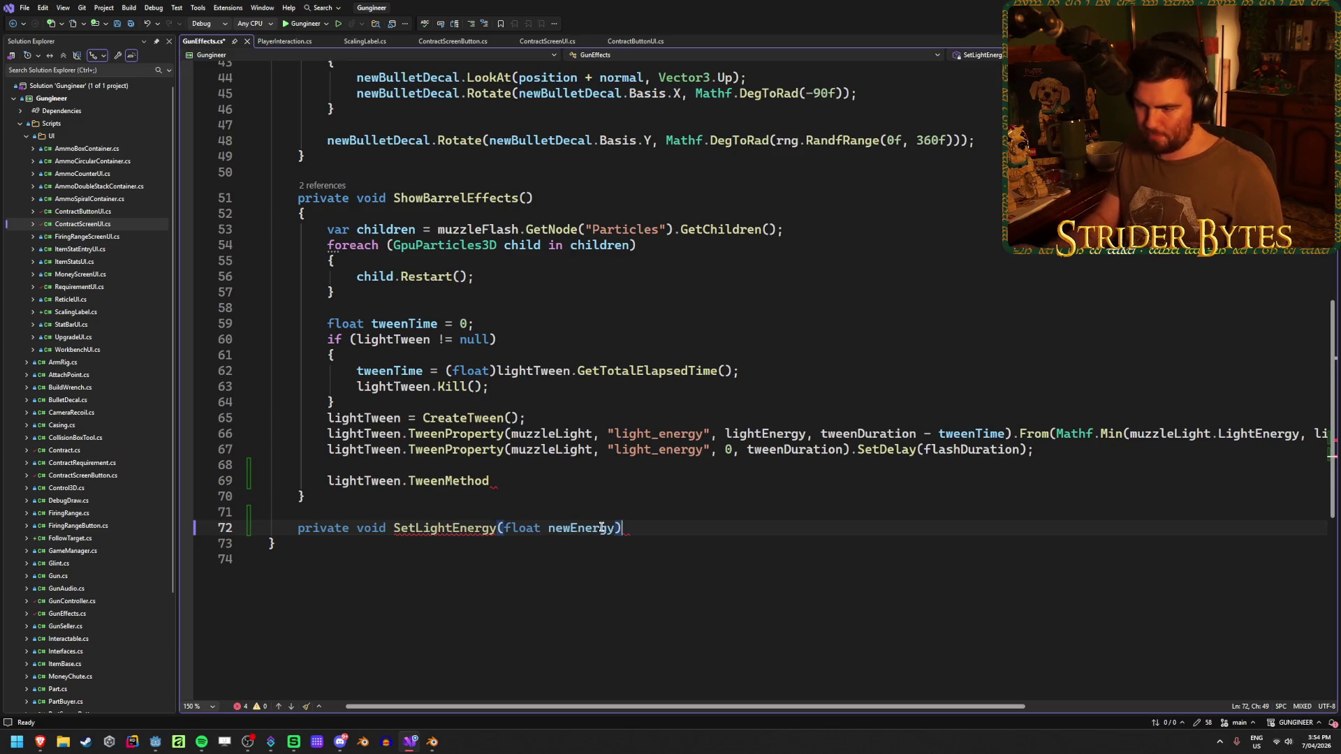
key("Right")
type("{")
key("Return")
key("ctrl+s")
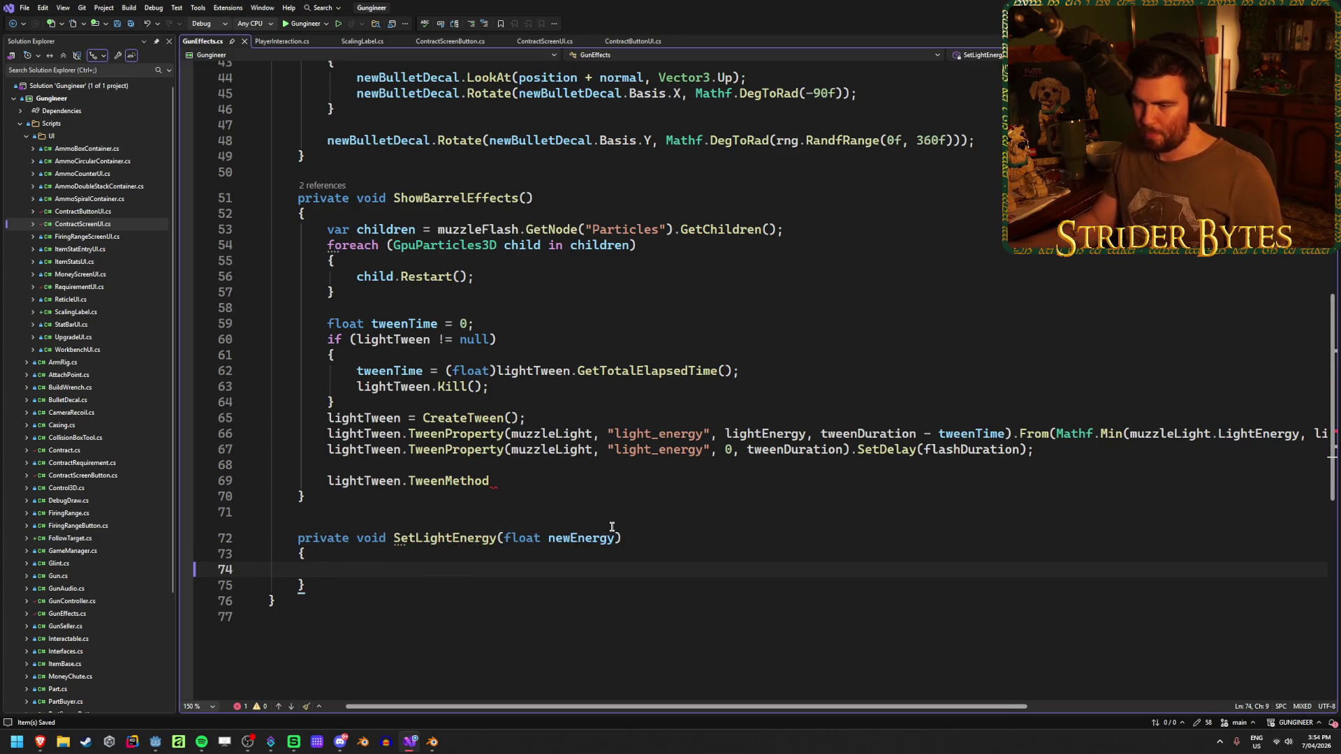
scroll(722, 559, "up", 15)
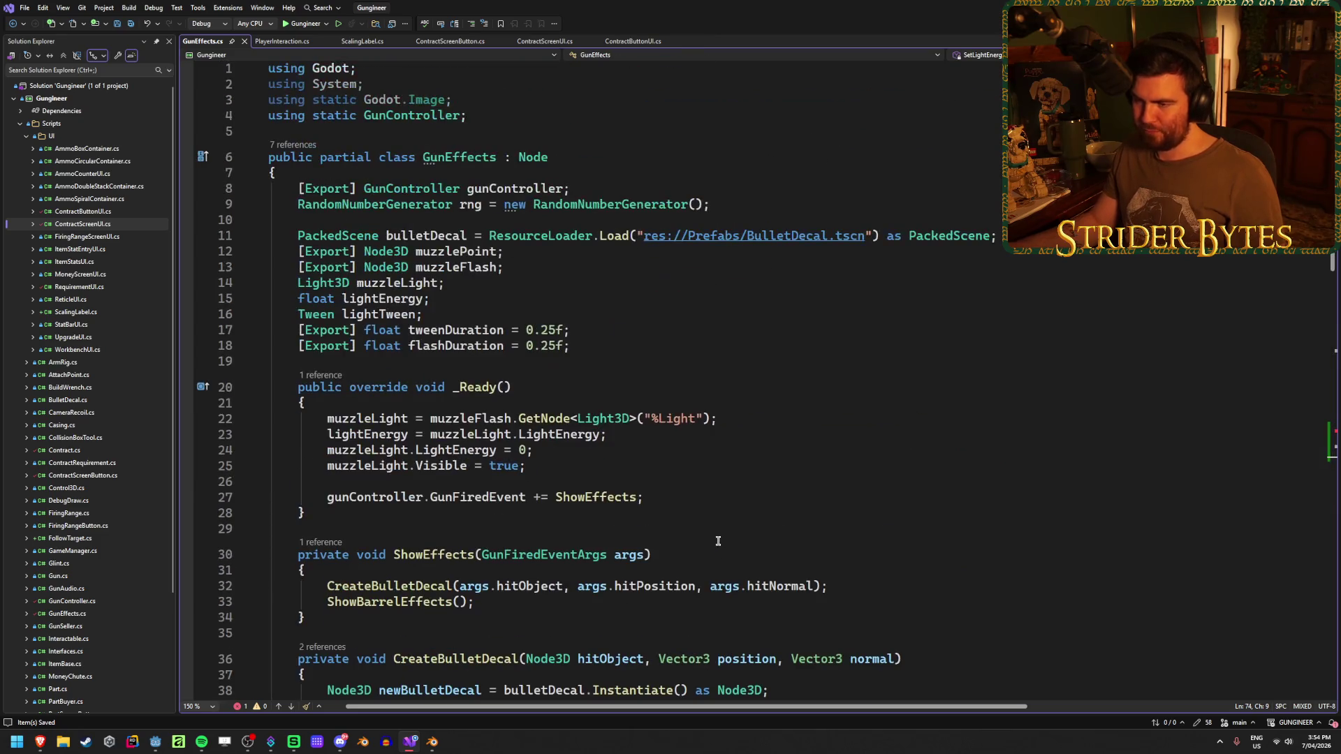
Declare a Light3D gunLight field beneath the muzzleLight field.
left_click(645, 432)
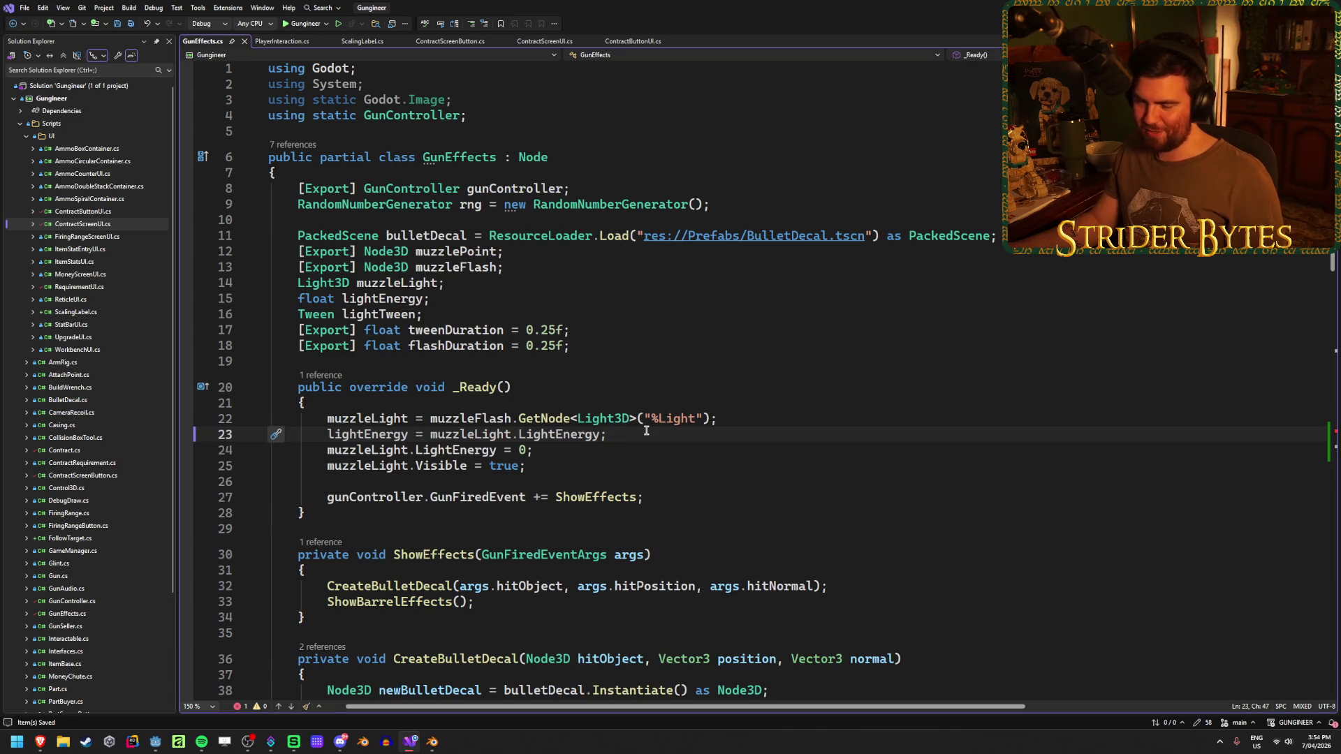
left_click(738, 419)
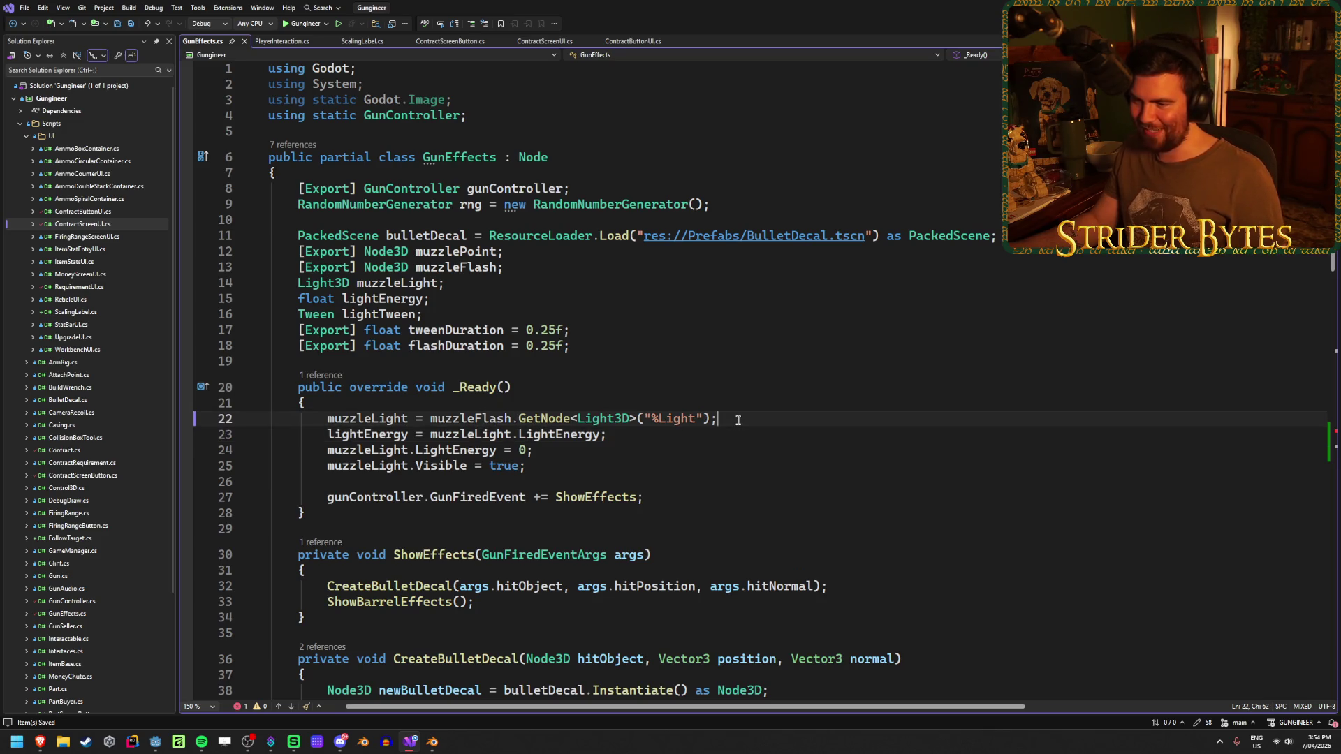
left_click(481, 278)
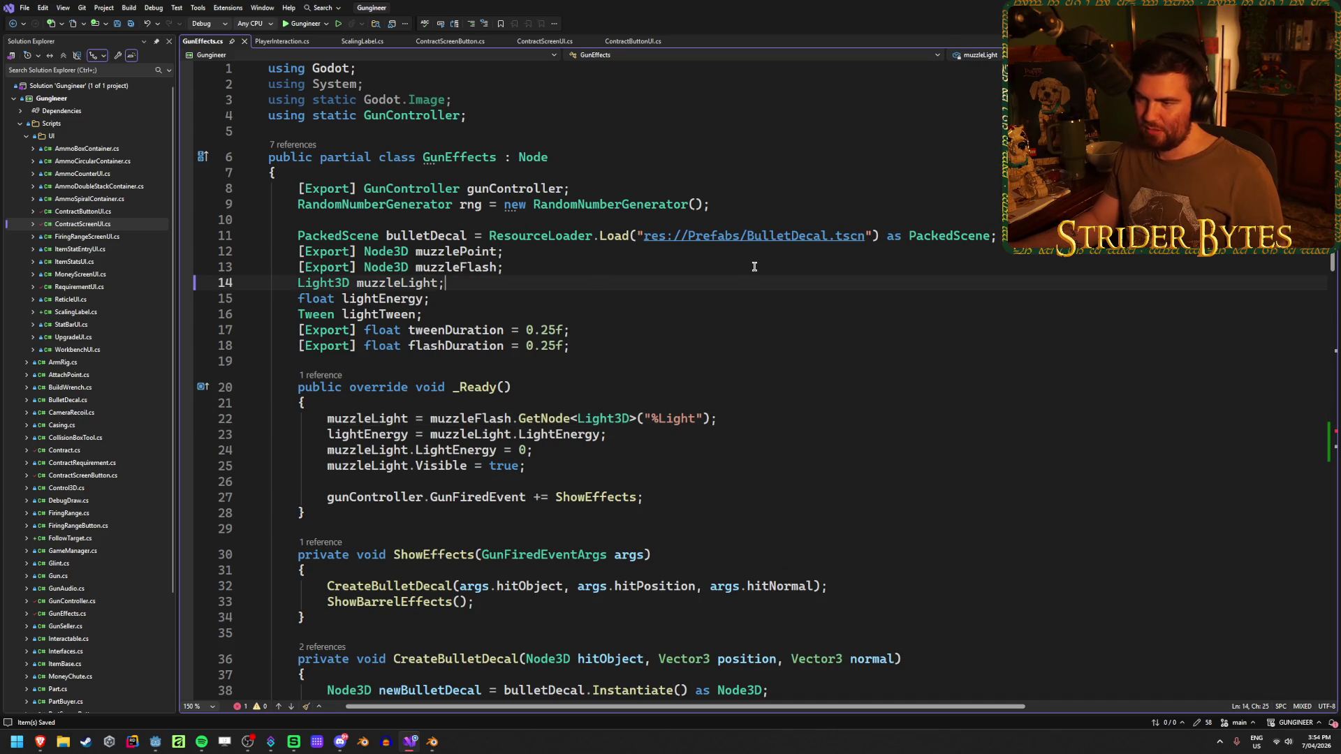
key("Return")
type("Light3D ")
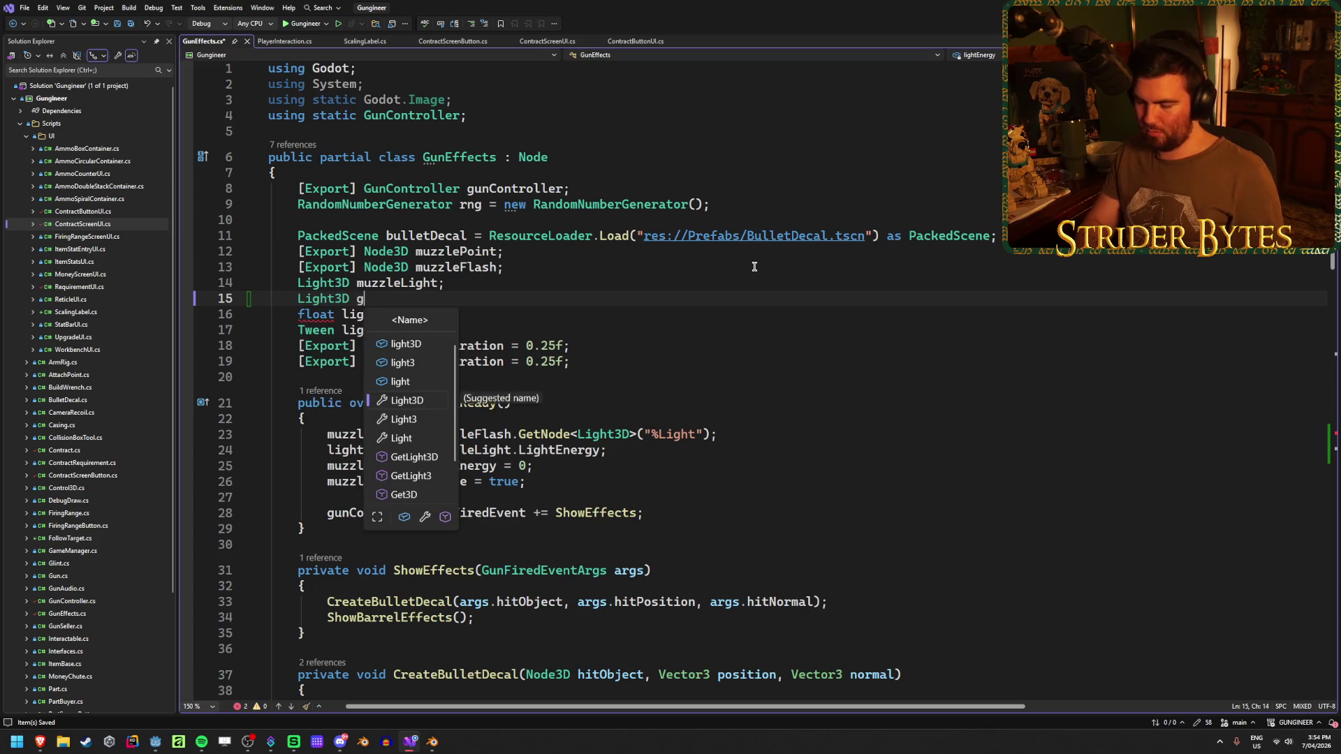
type("gunLight;")
left_click(737, 439)
Assign gunLight in _Ready by copying the muzzleLight GetNode lookup and pointing it at "%GunLight".
key("Return")
type("gunLigh")
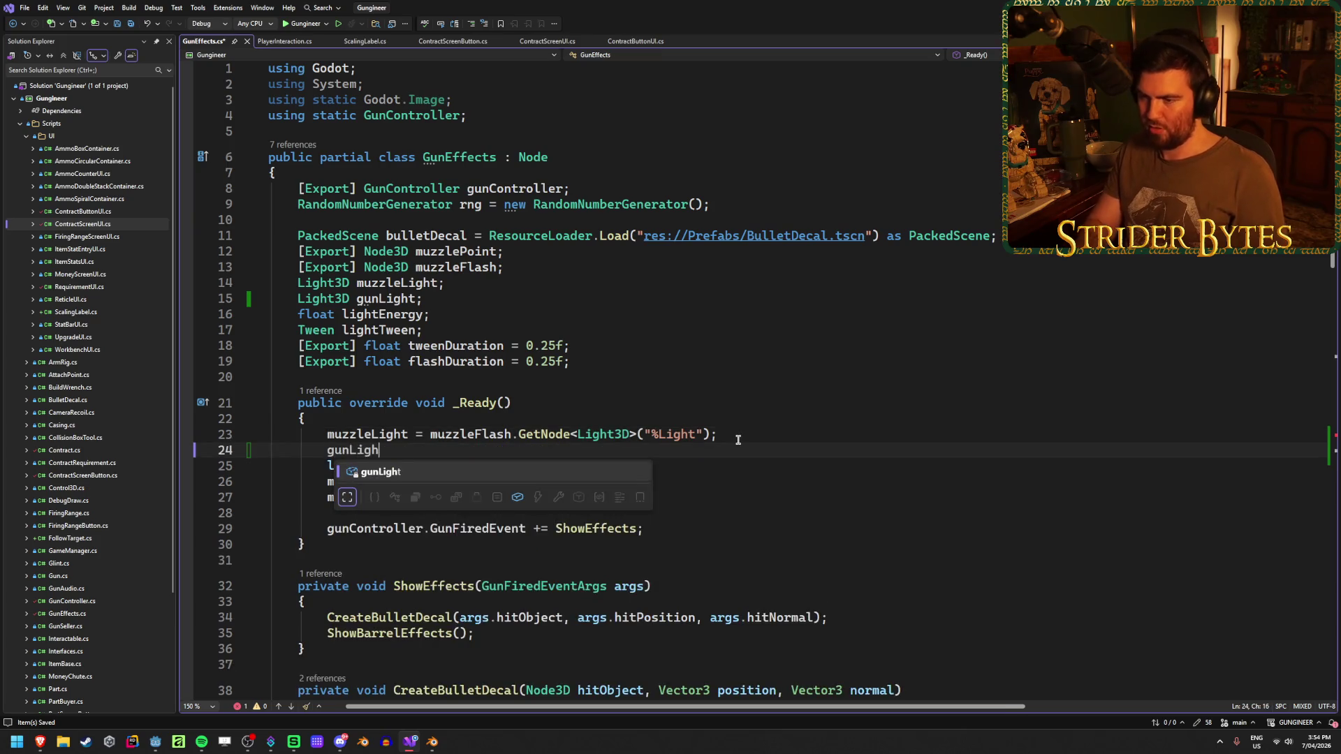
type("t =")
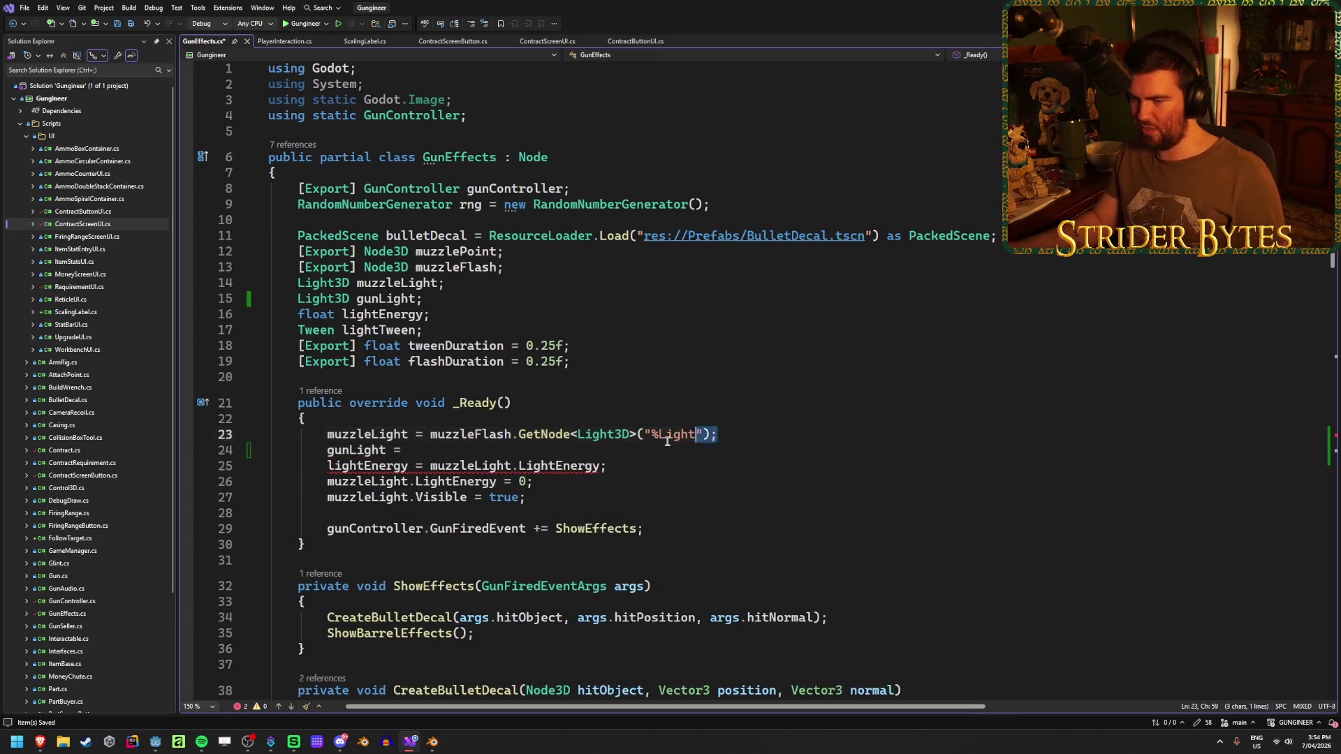
left_click_drag(716, 434, 430, 434)
key("ctrl+c")
key("Down")
key("ctrl+v")
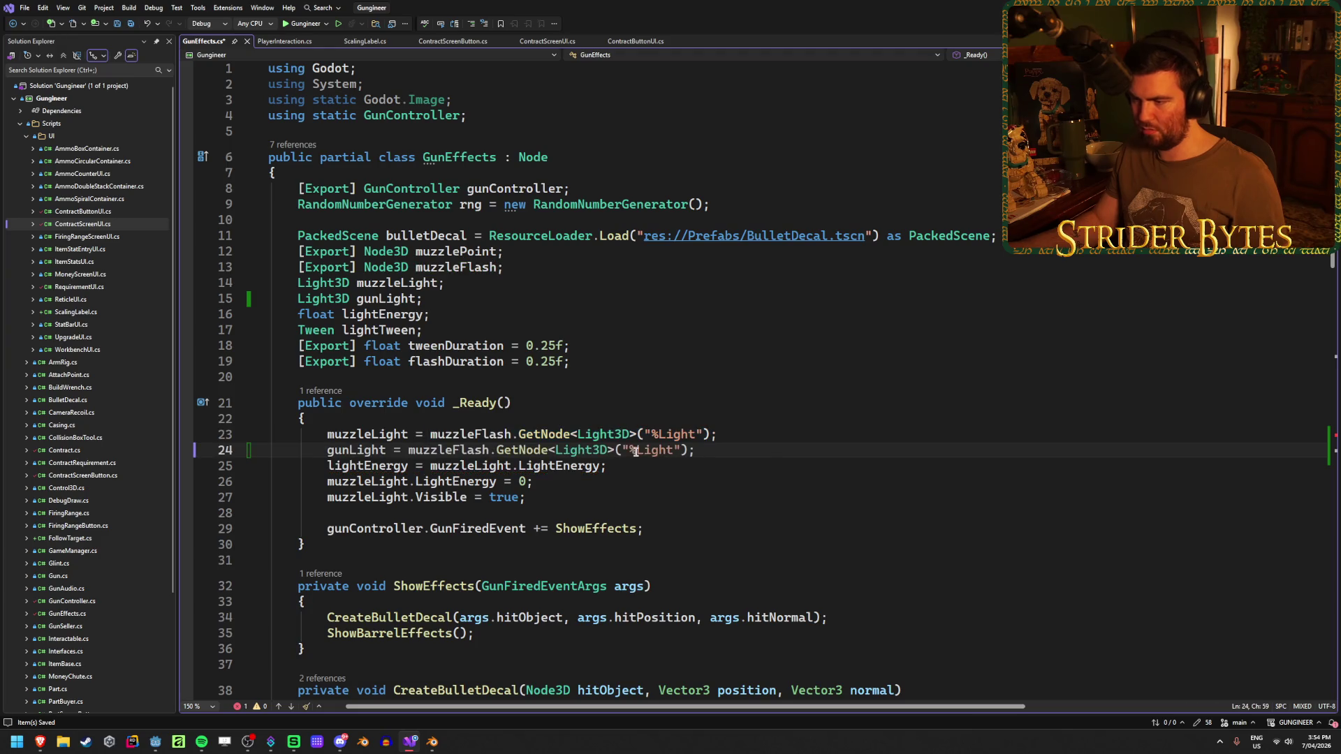
type("Gun")
left_click(776, 437)
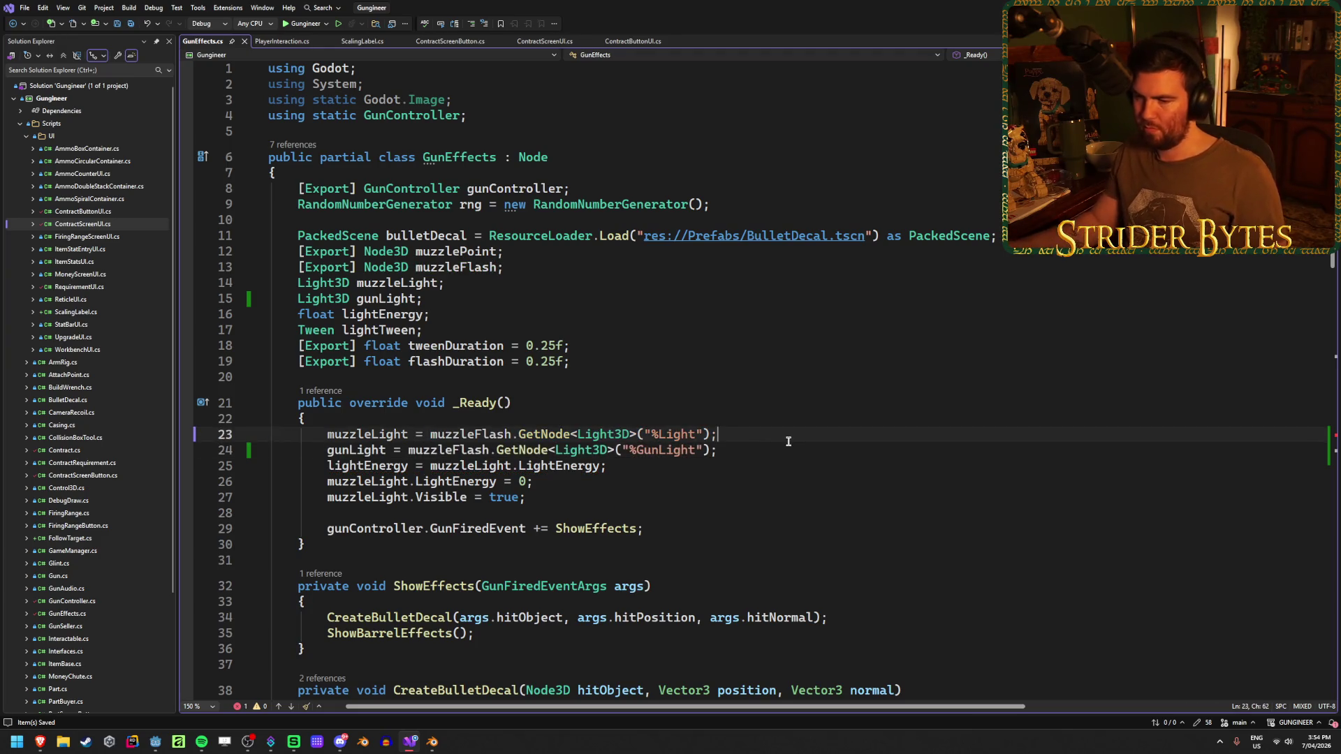
scroll(788, 441, "down", 8)
scroll(788, 440, "down", 8)
left_click(452, 506)
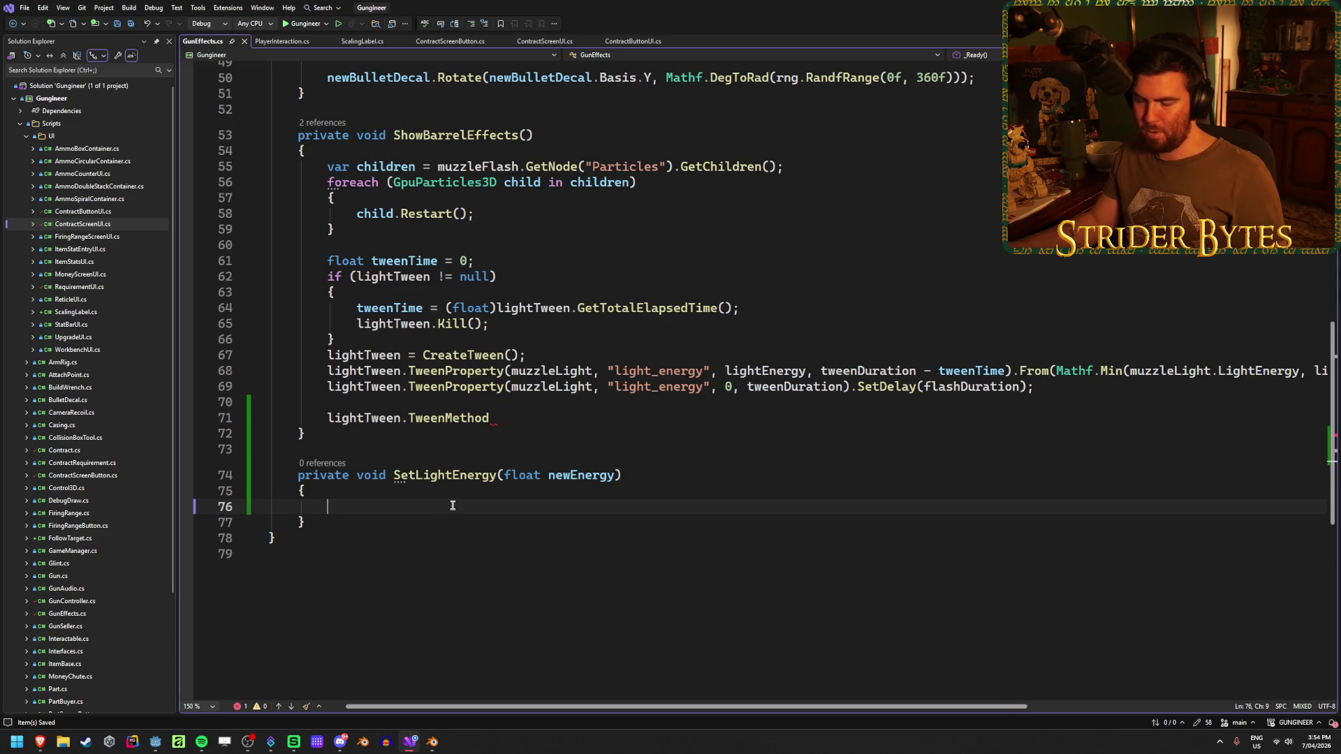
mouse_move(972, 387)
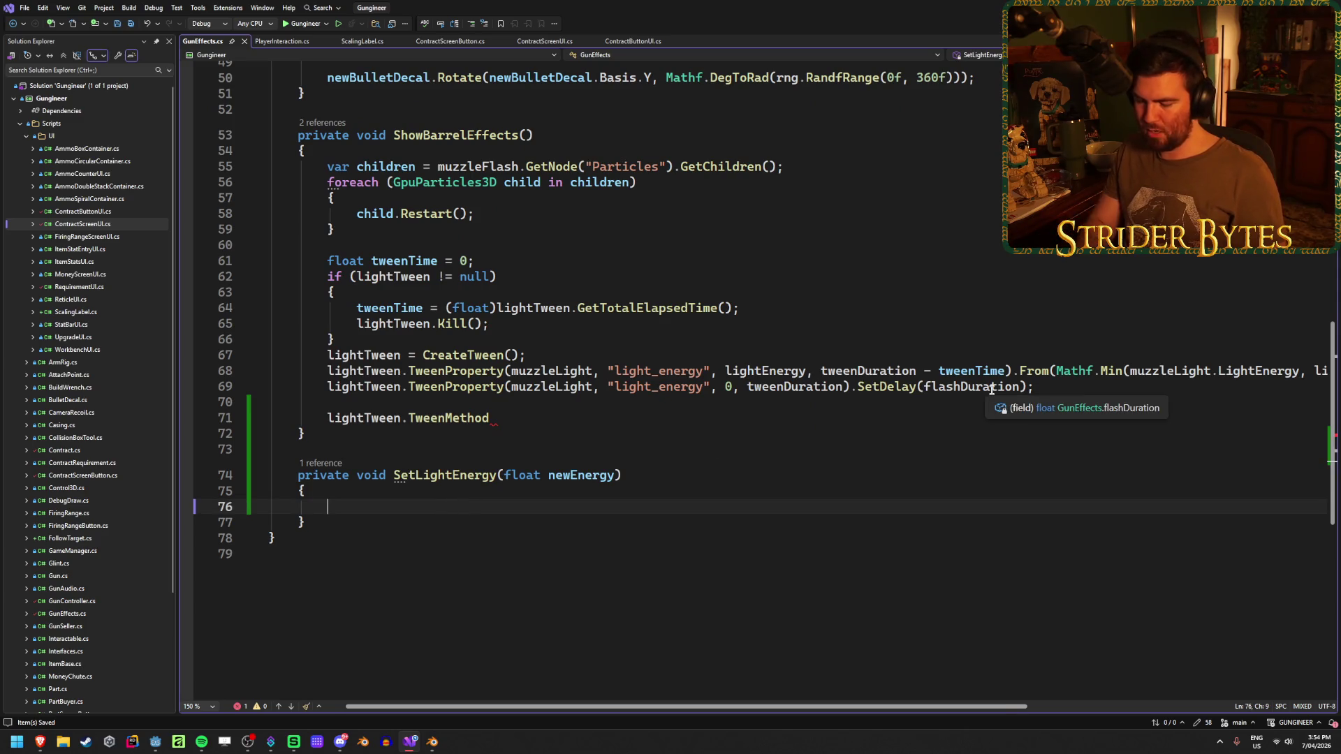
type("muzzleLight")
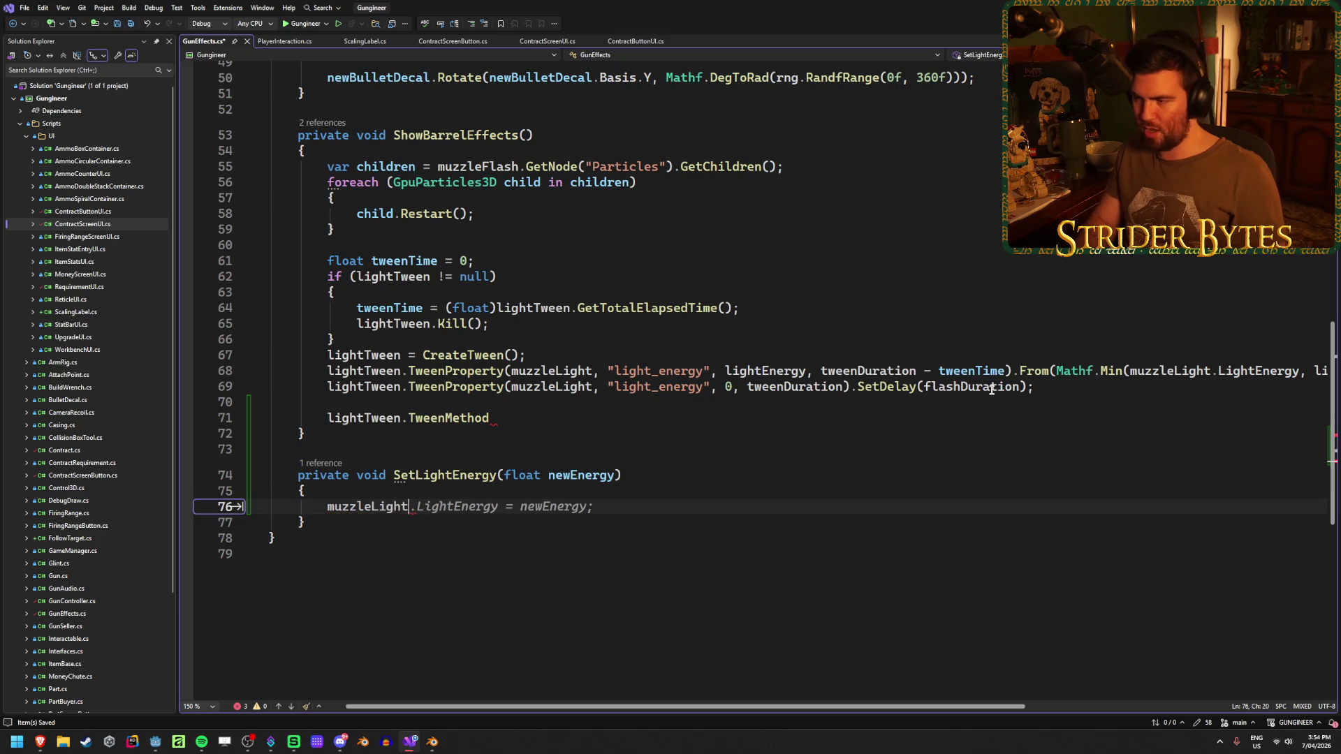
Fill SetLightEnergy with muzzleLight.LightEnergy = newEnergy and gunLight.LightEnergy = newEnergy * 10f.
key("Tab")
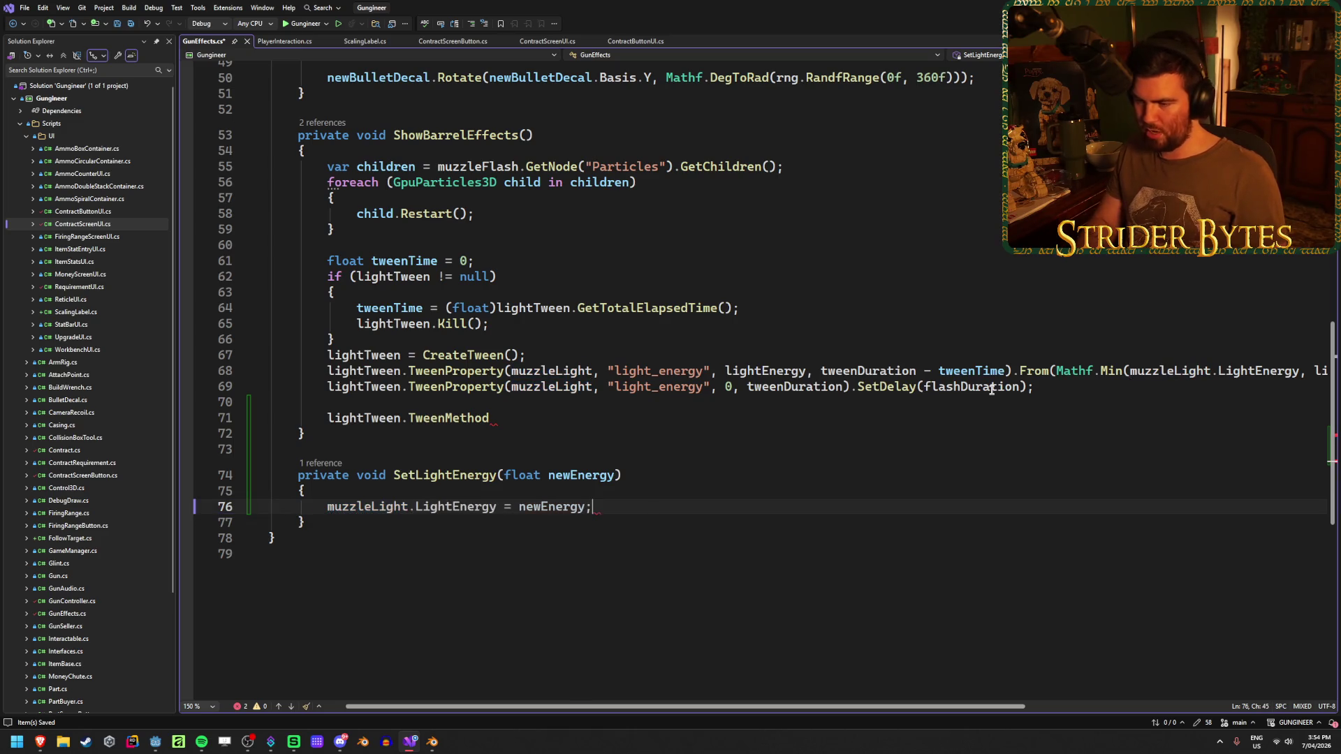
key("Return")
type("gun")
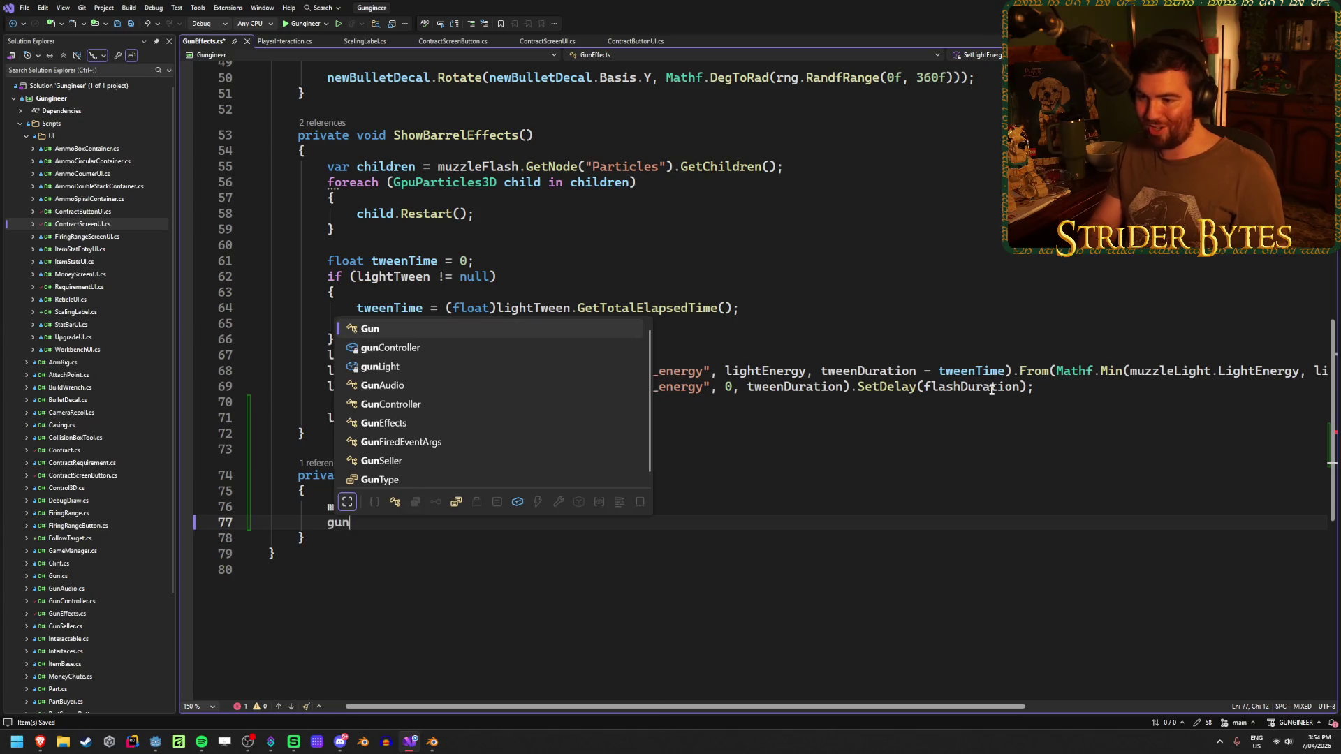
type("L")
key("Tab")
type(".Light")
type("En")
key("Tab")
type("= ne")
key("Tab")
type("* ")
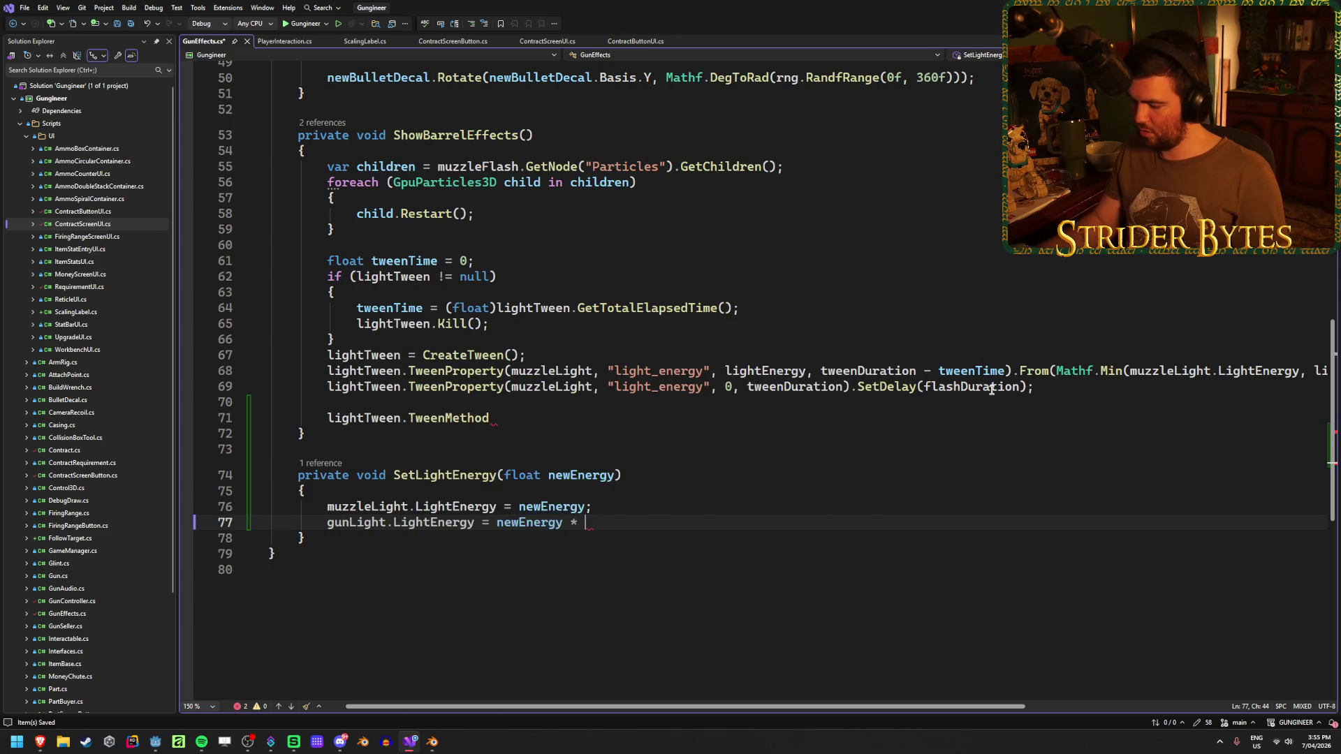
type("10f;")
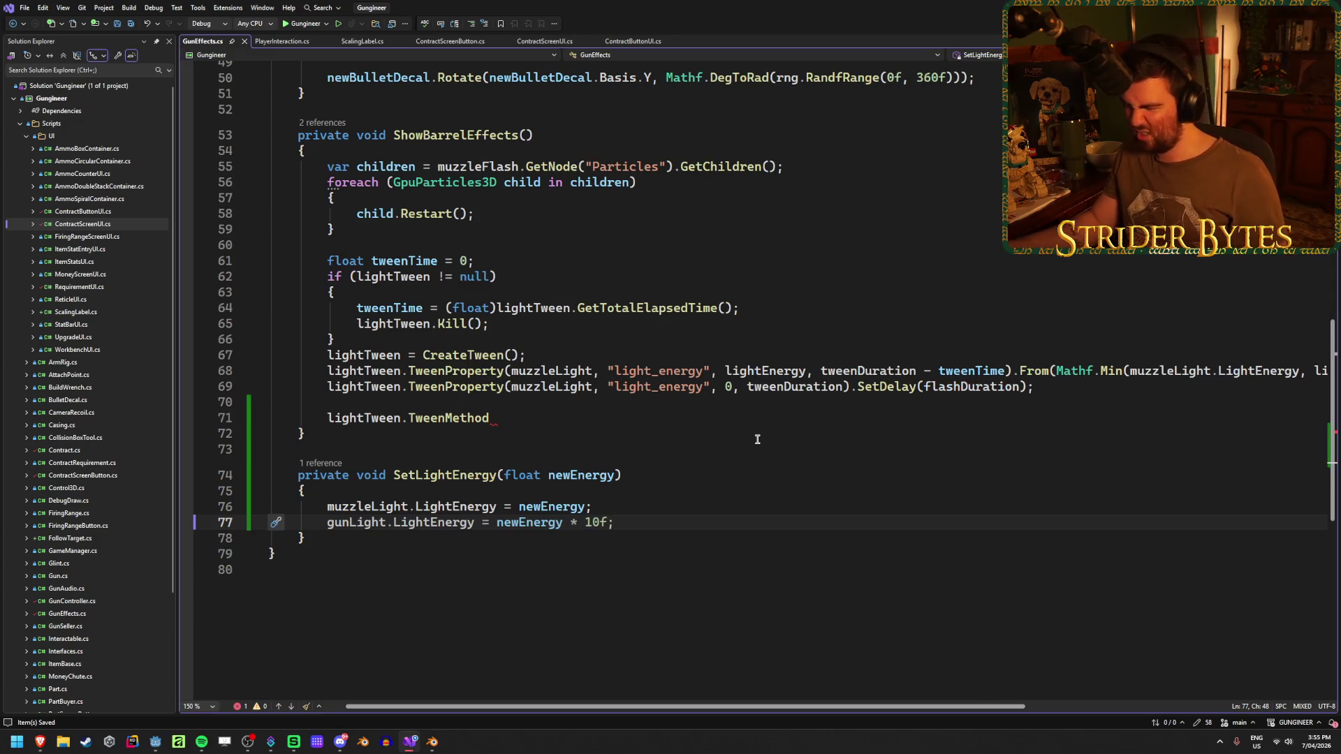
left_click(504, 419)
type("(")
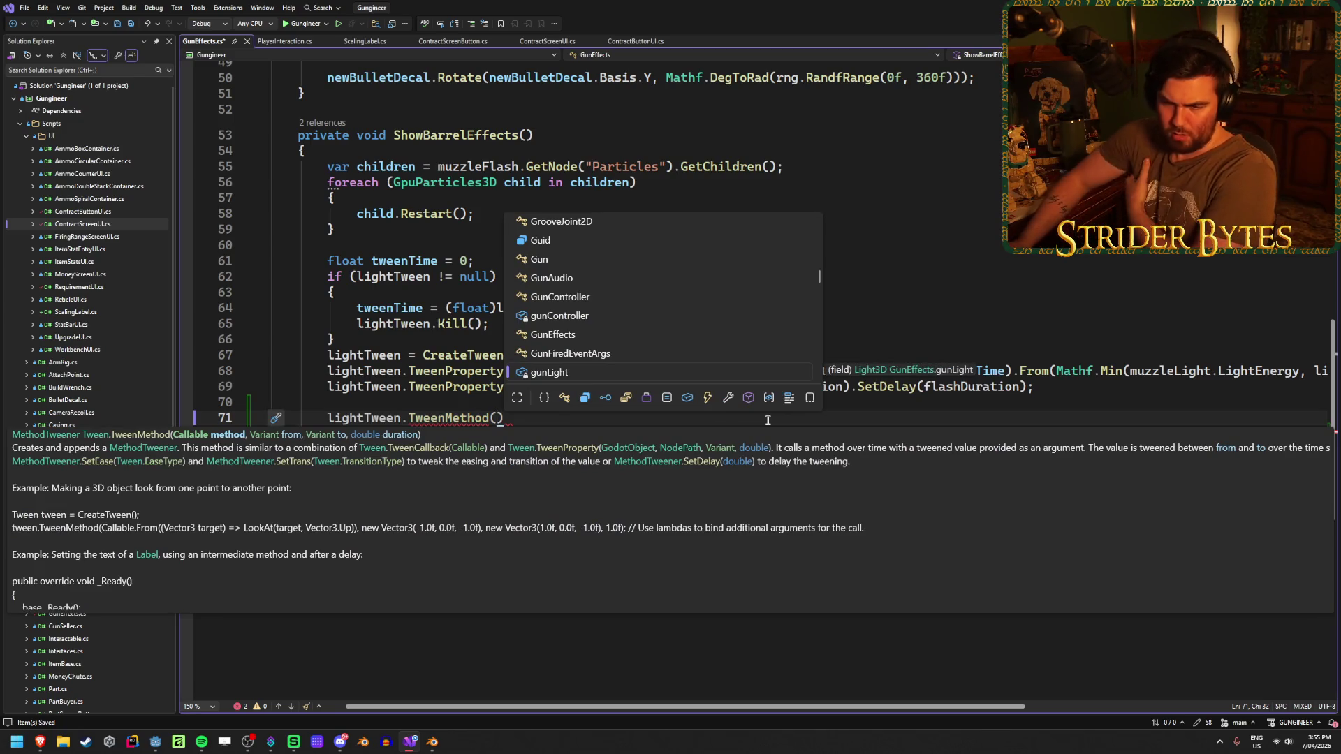
Pass Callable.From<float>(SetLightEnergy) as the TweenMethod callable argument.
key("Escape")
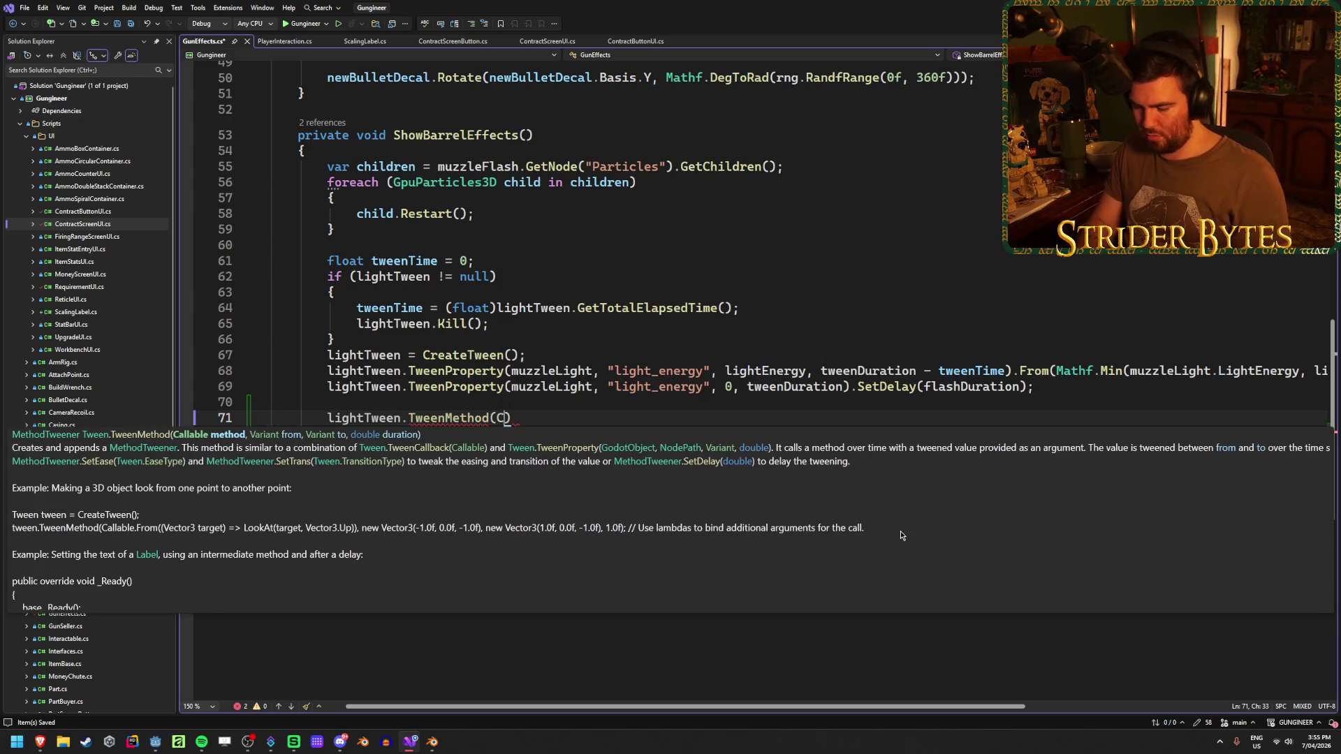
type("Callable")
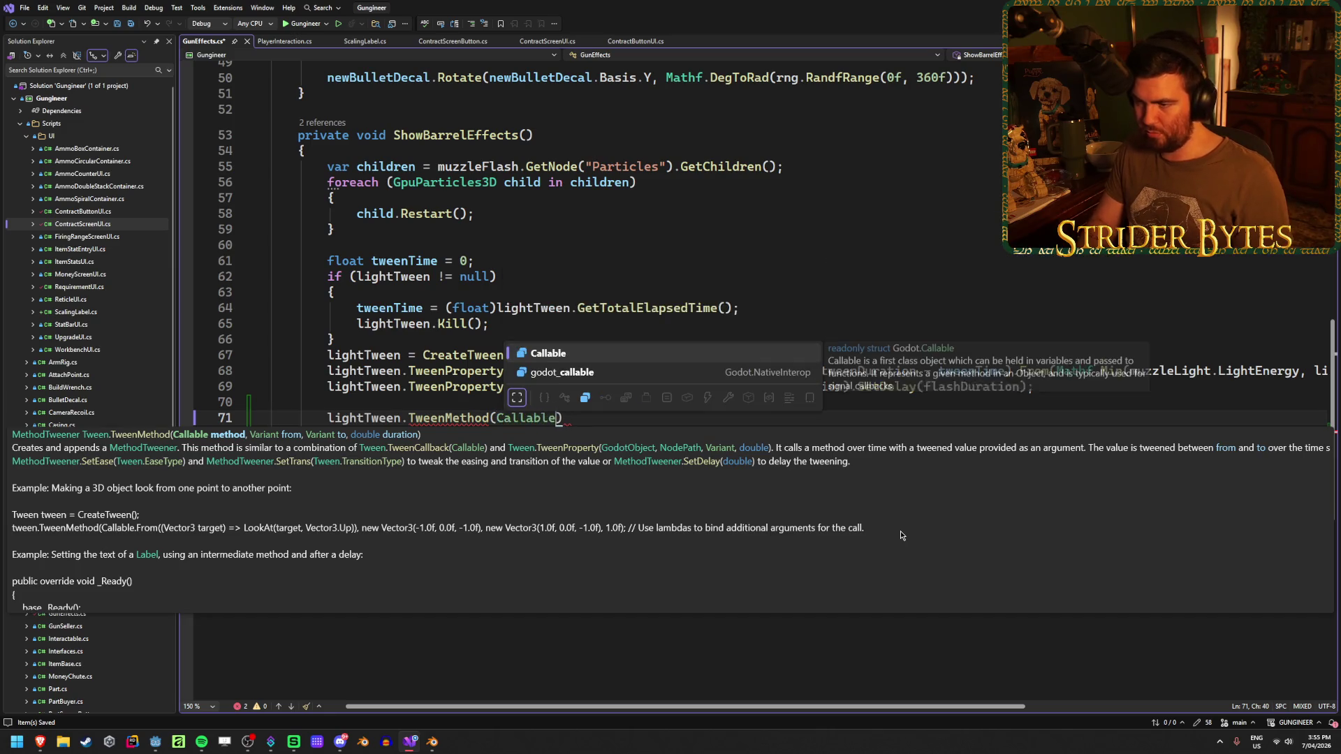
type(".From")
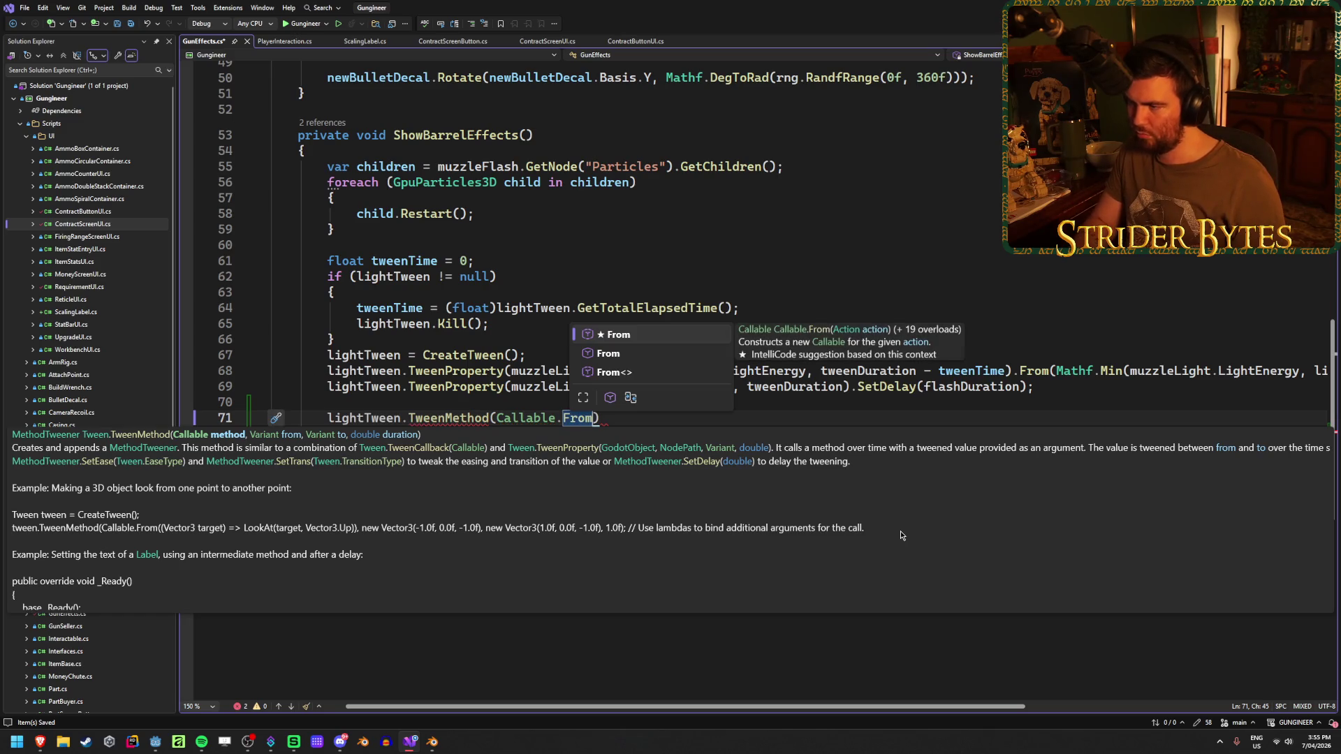
type("(")
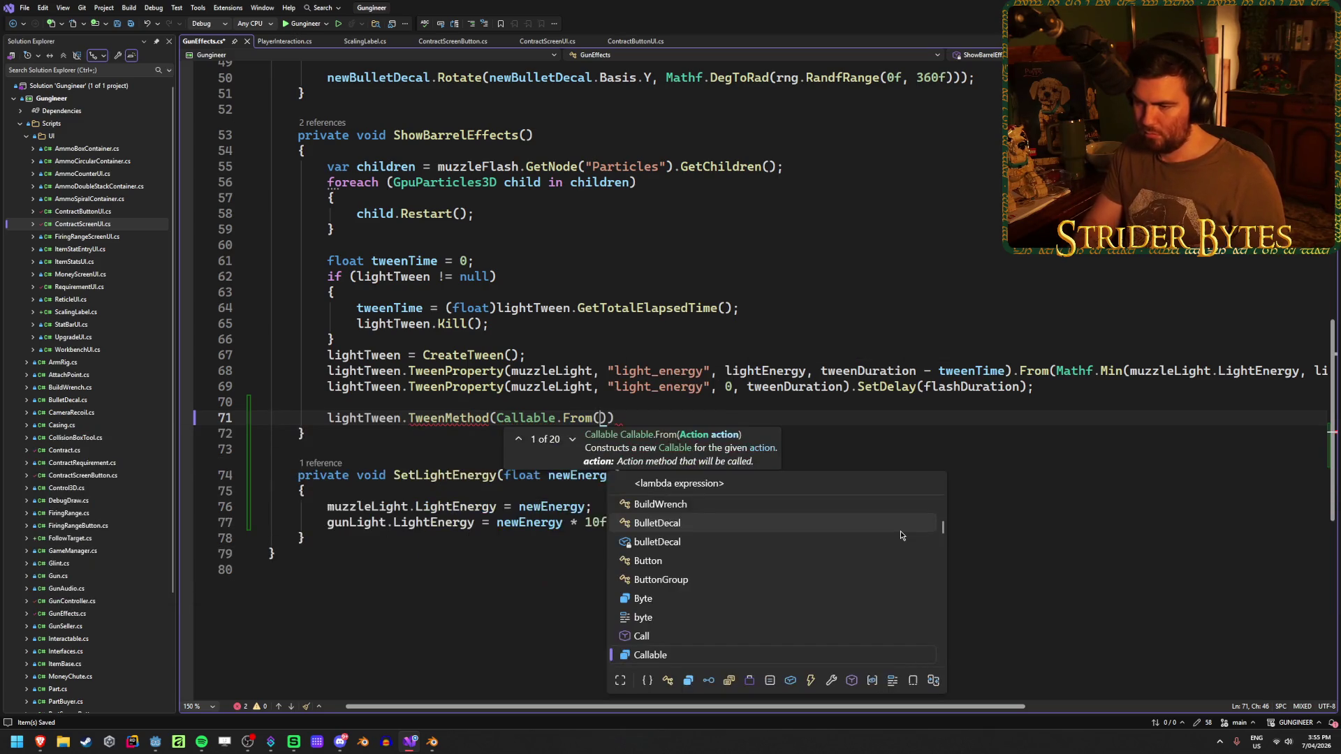
type("SetLigh")
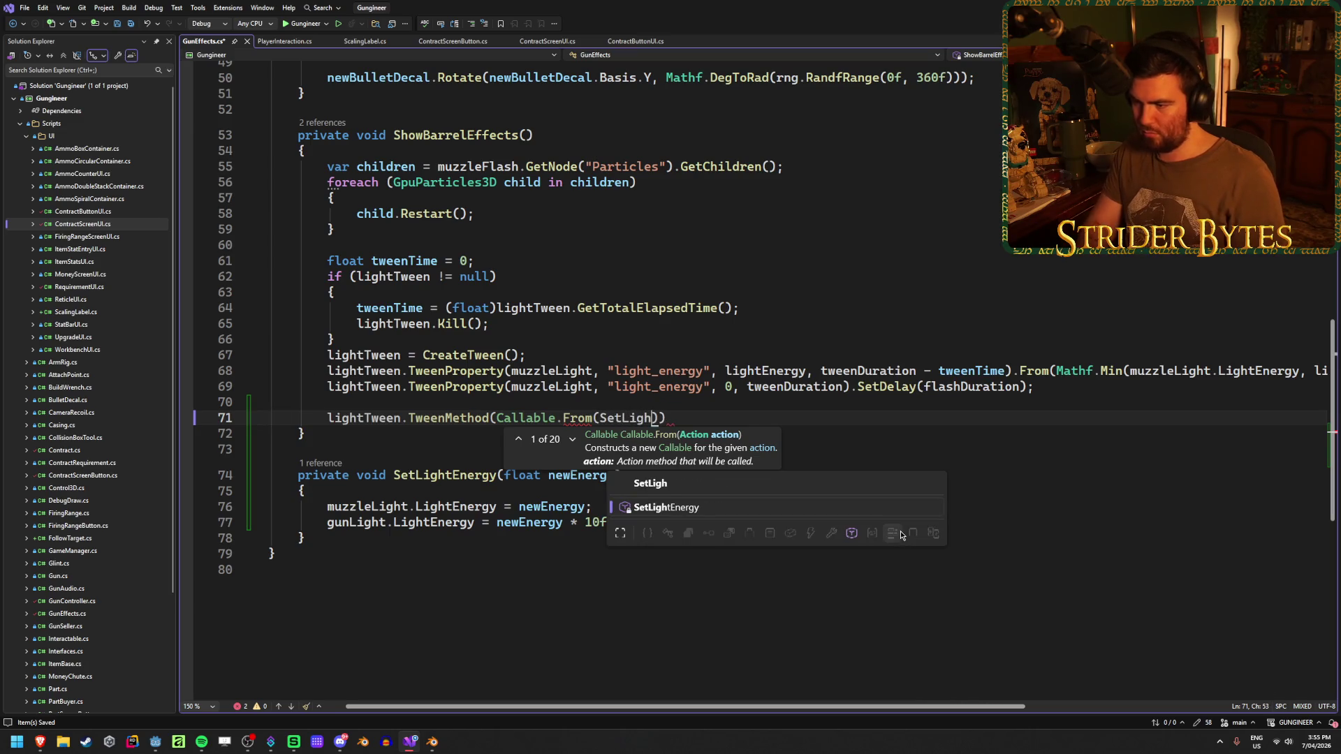
key("Tab")
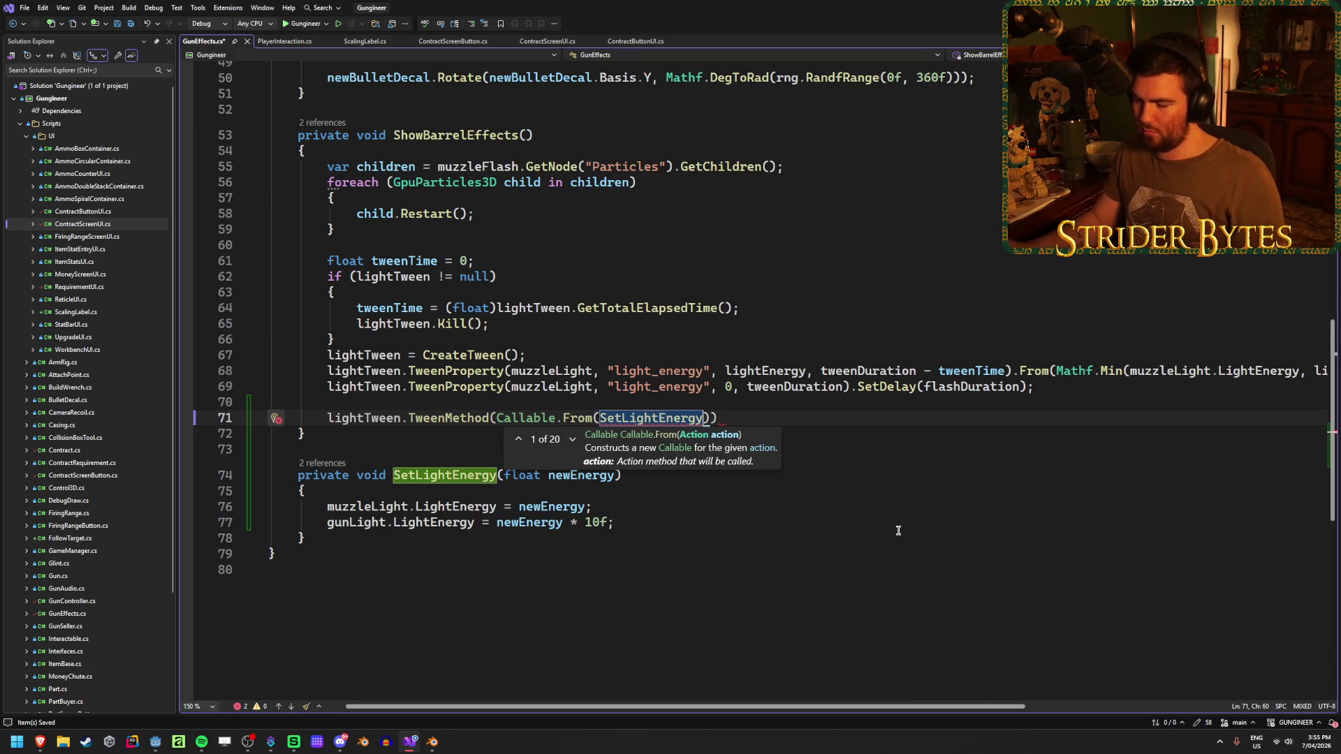
type("()")
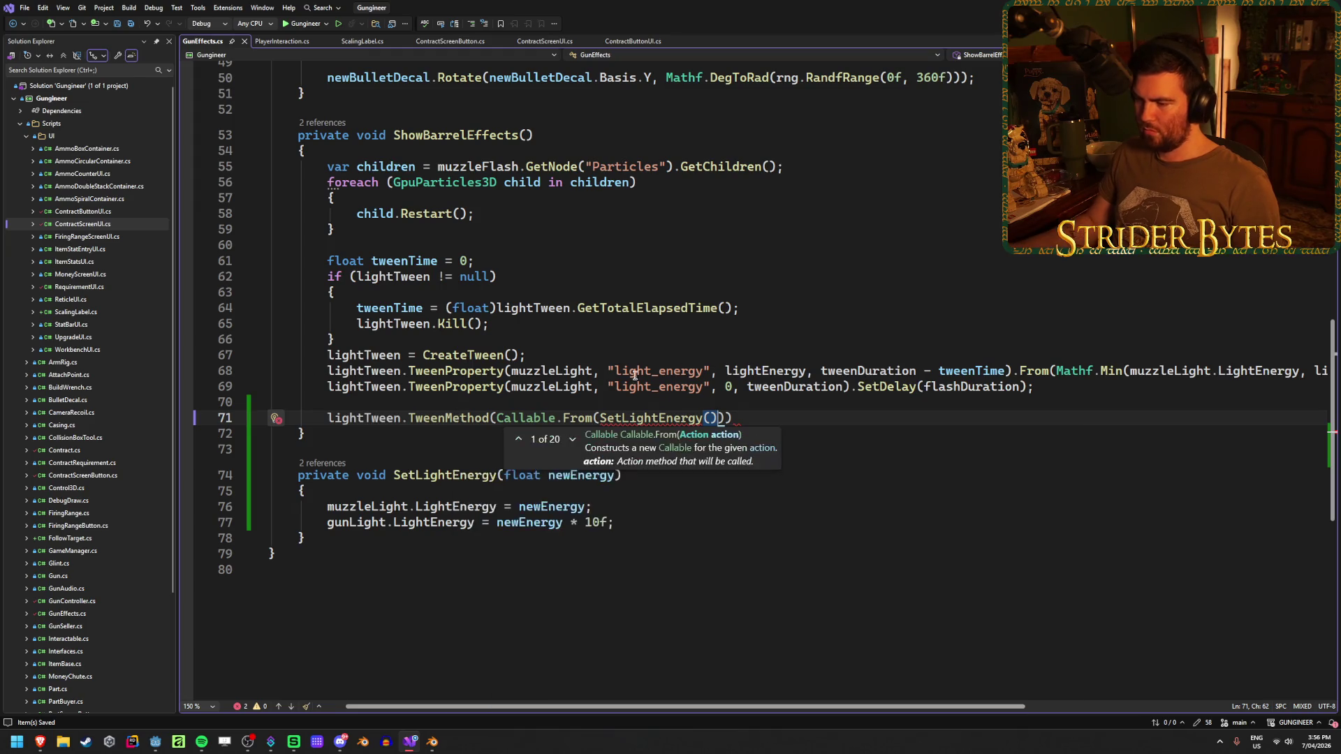
key("BackSpace")
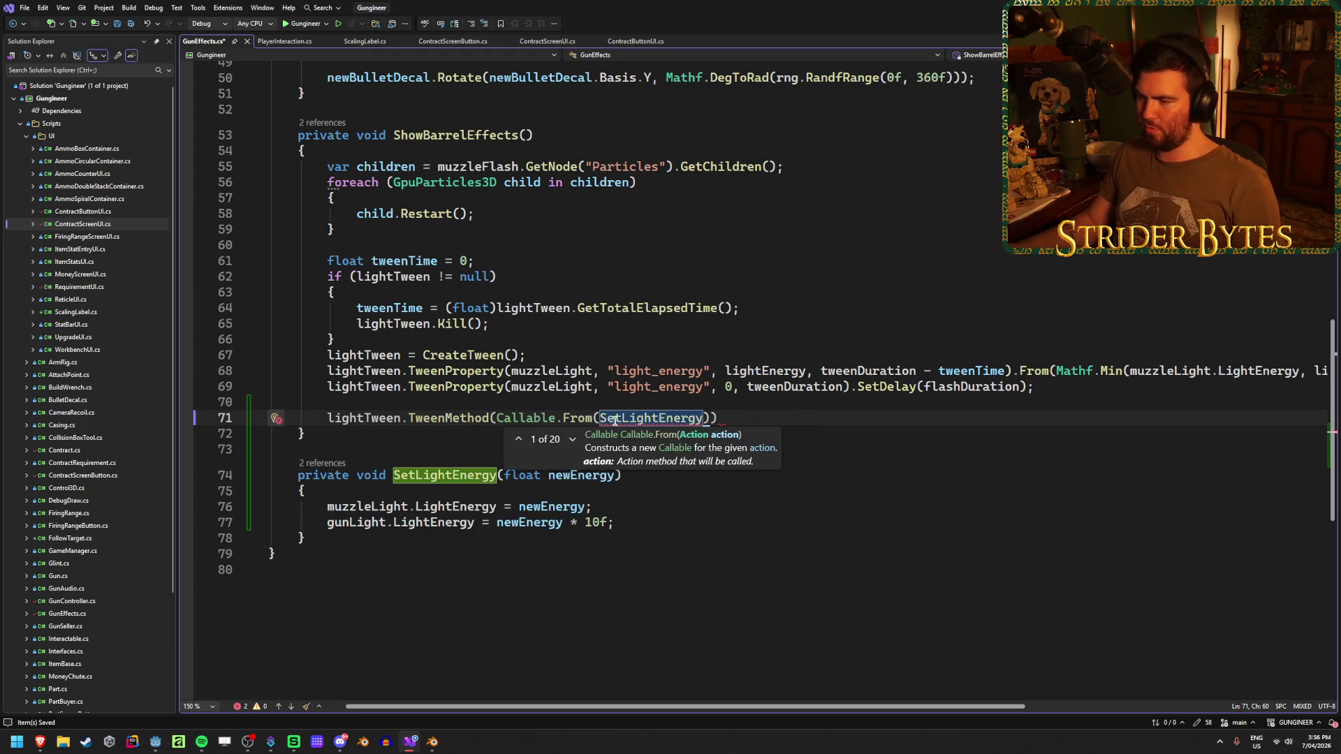
left_click(597, 420)
type("<")
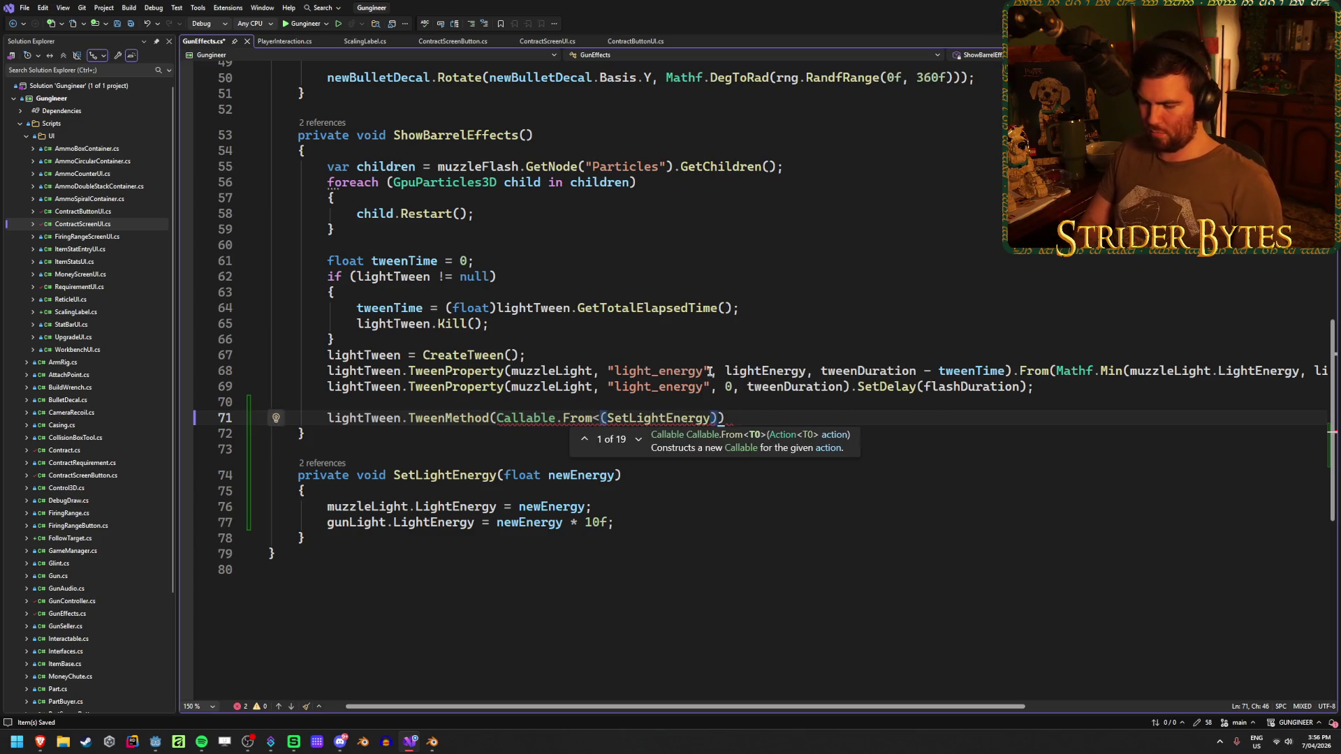
type("float>")
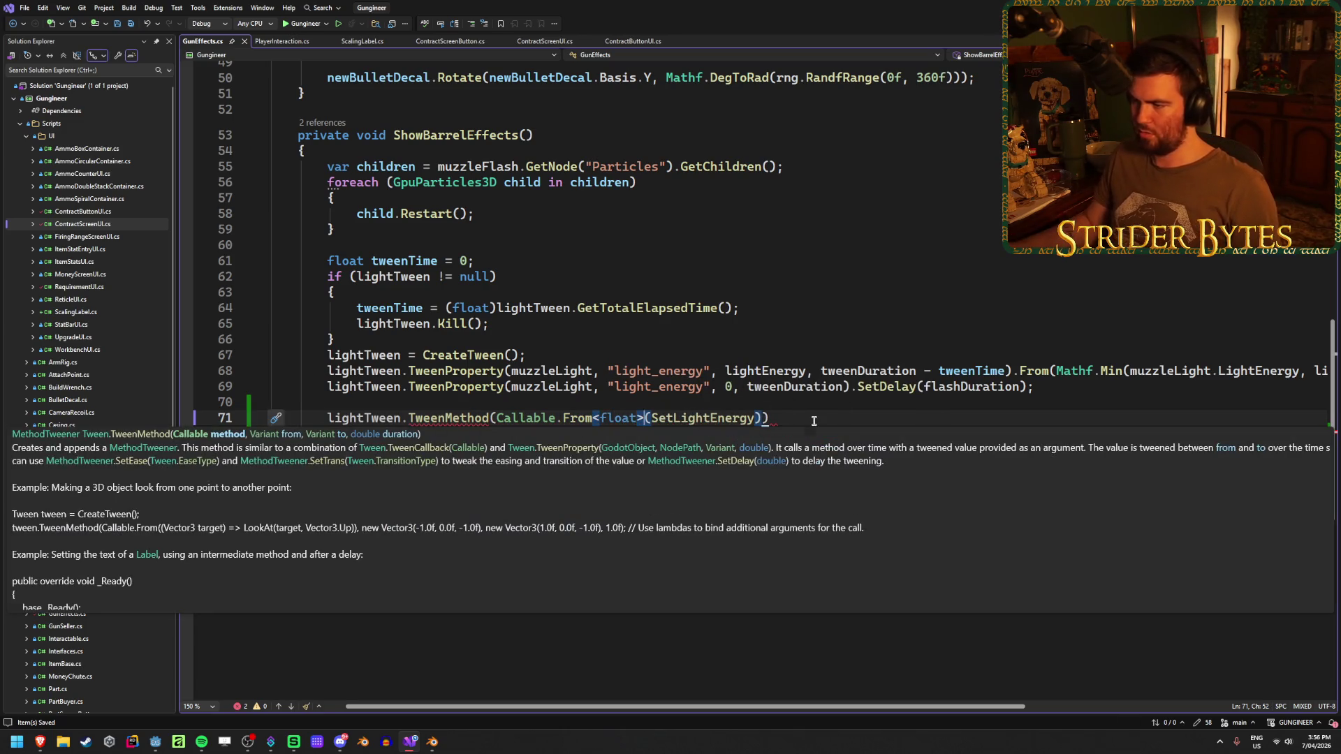
left_click(814, 420)
key("Left")
type(",")
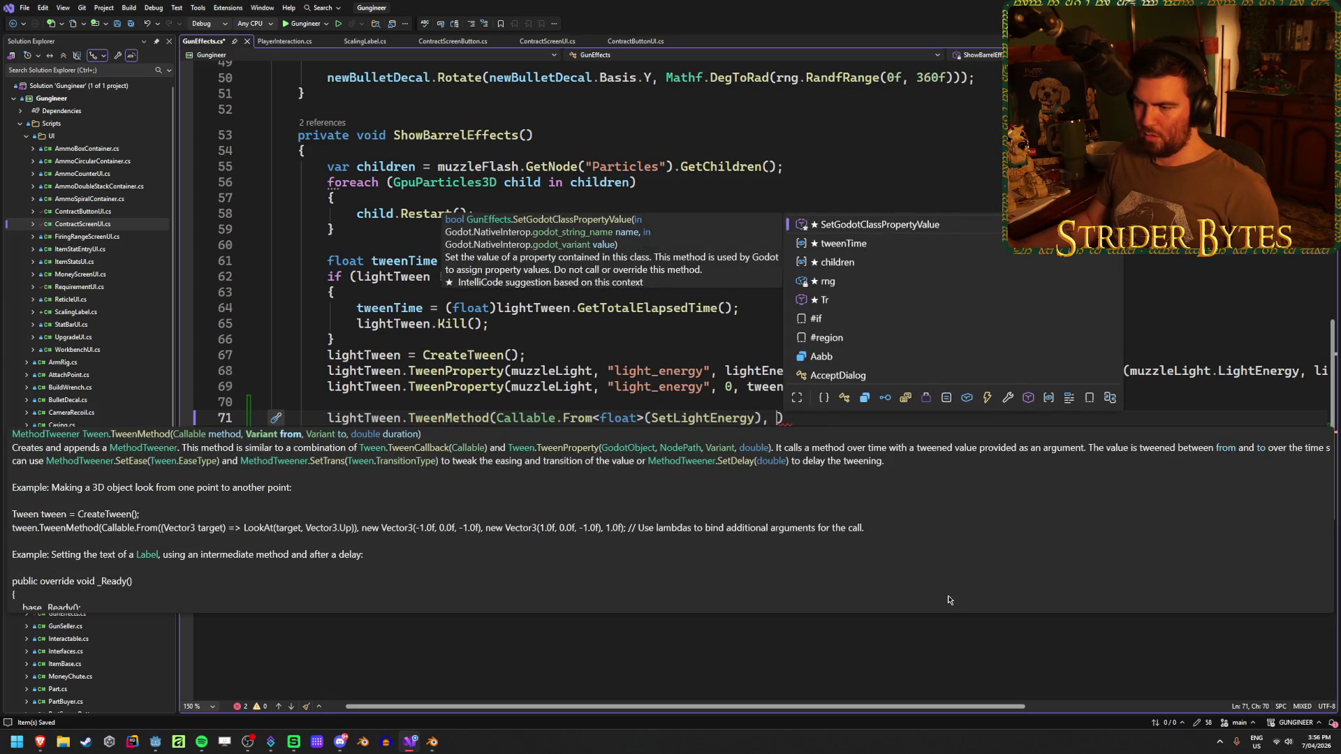
key("Escape")
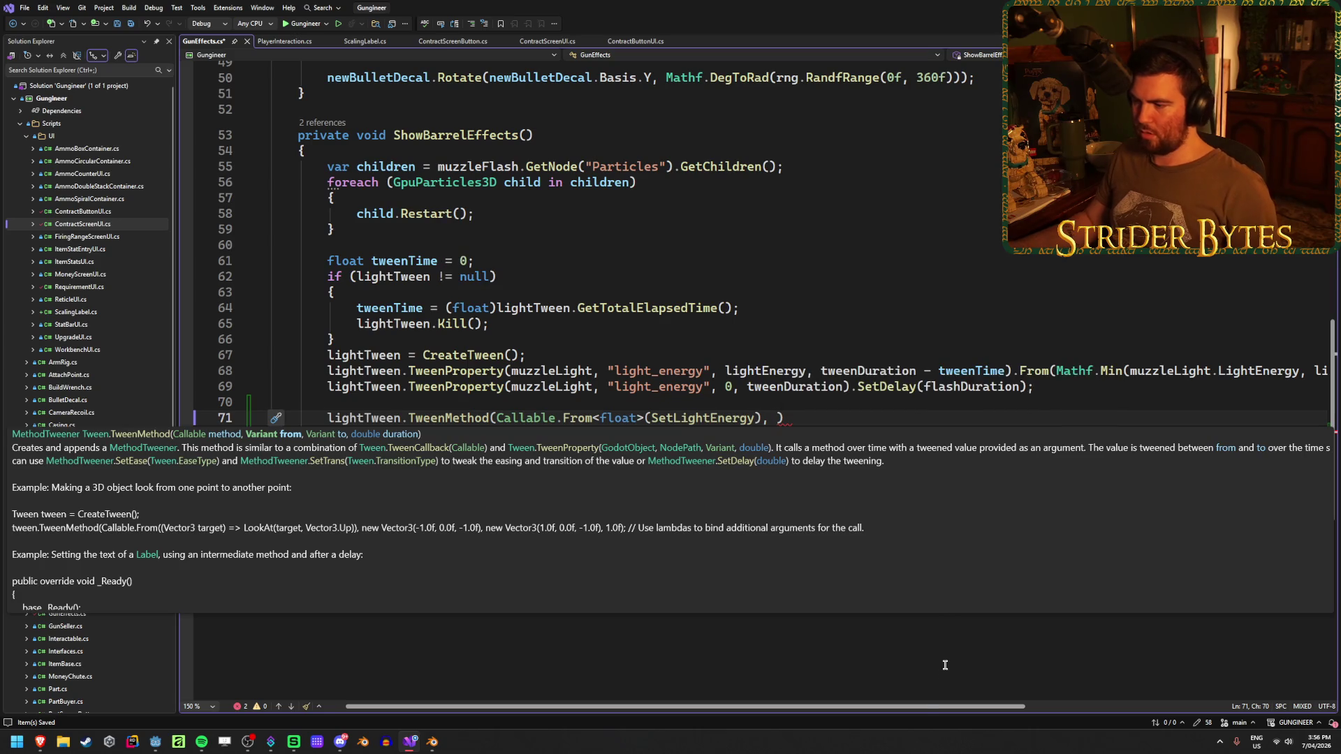
left_click_drag(924, 706, 1102, 700)
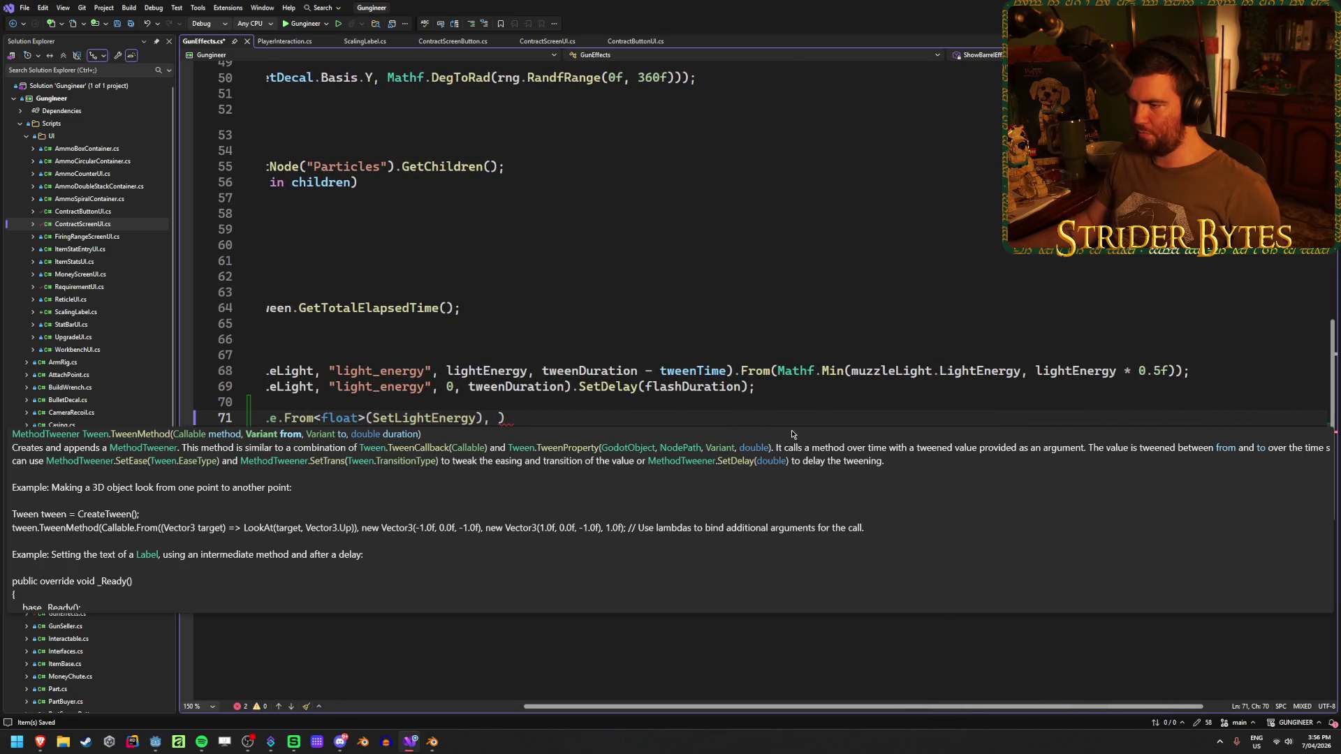
Use the Mathf.Min(muzzleLight.LightEnergy, lightEnergy * 0.5f) expression as the tween's start value.
left_click_drag(776, 371, 1179, 371)
key("ctrl+c")
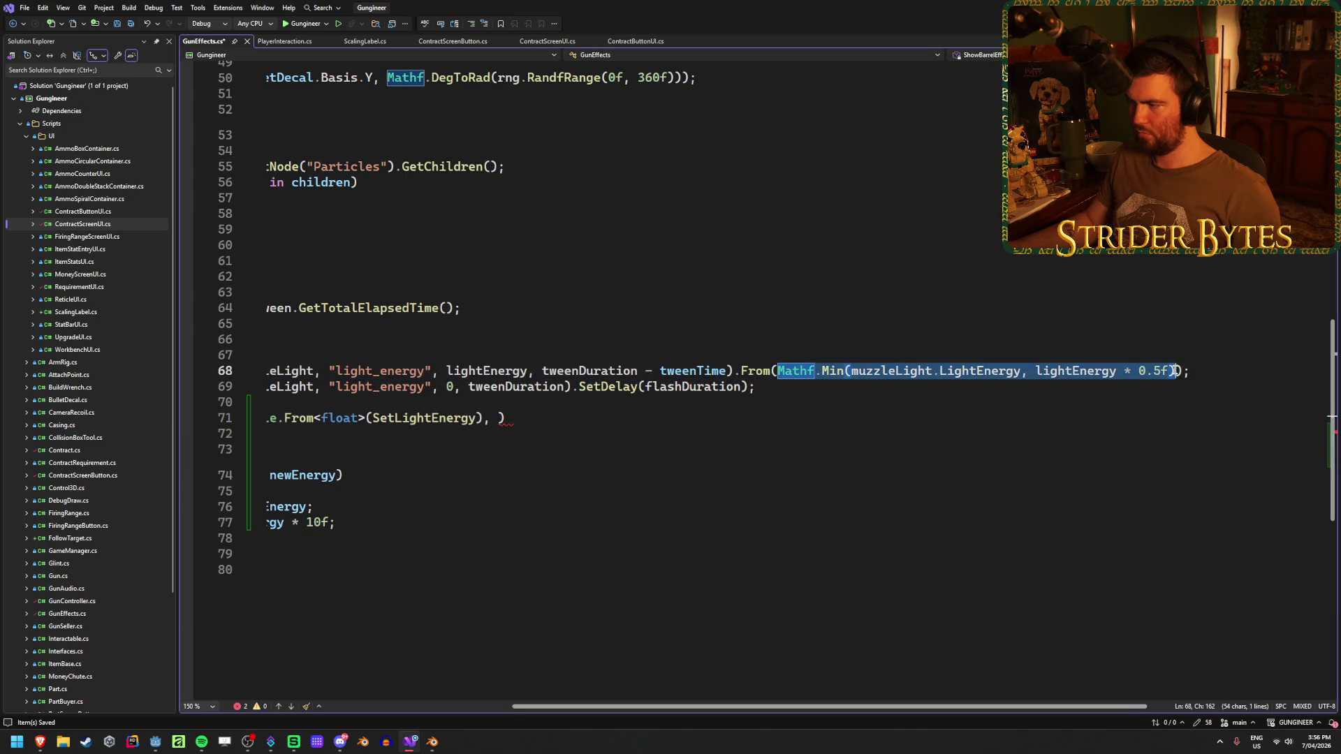
left_click(498, 416)
key("ctrl+v")
mouse_move(662, 705)
left_mouse_down()
mouse_move(487, 709)
mouse_move(493, 689)
left_mouse_up()
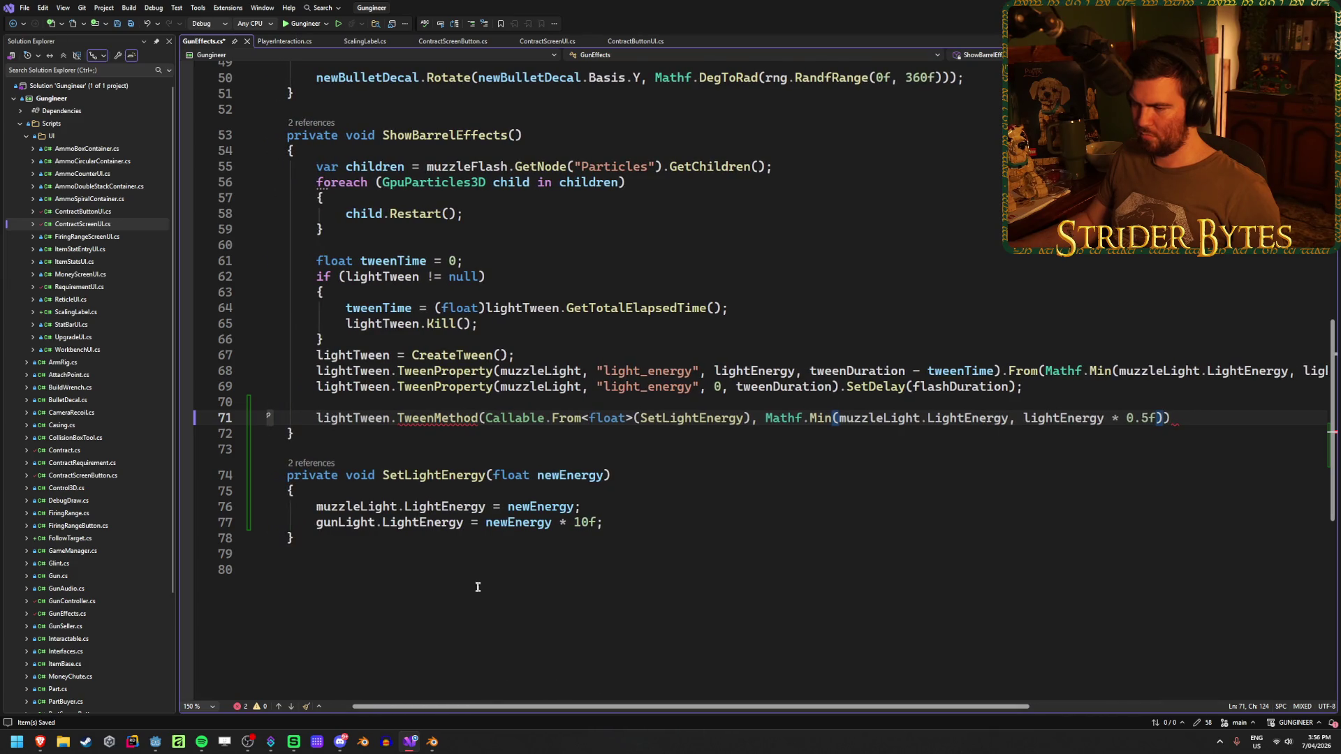
left_click(410, 492)
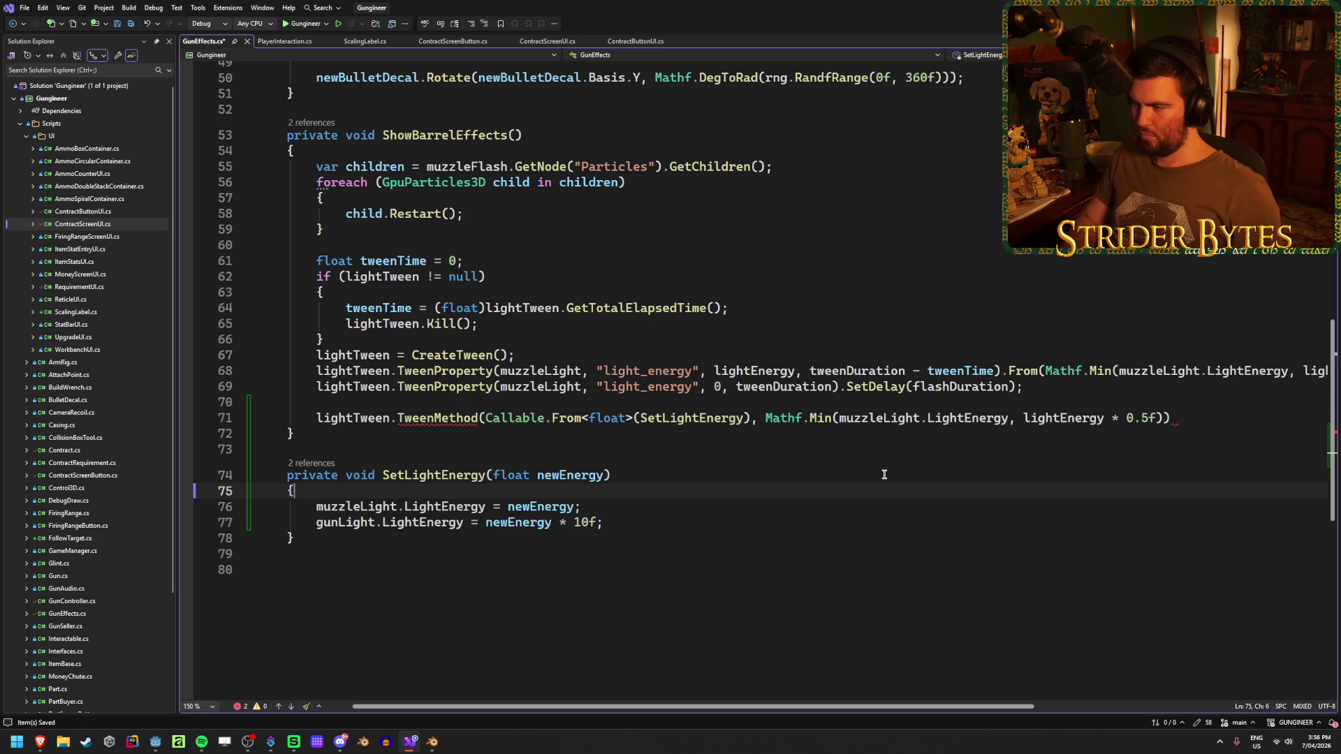
key("Return")
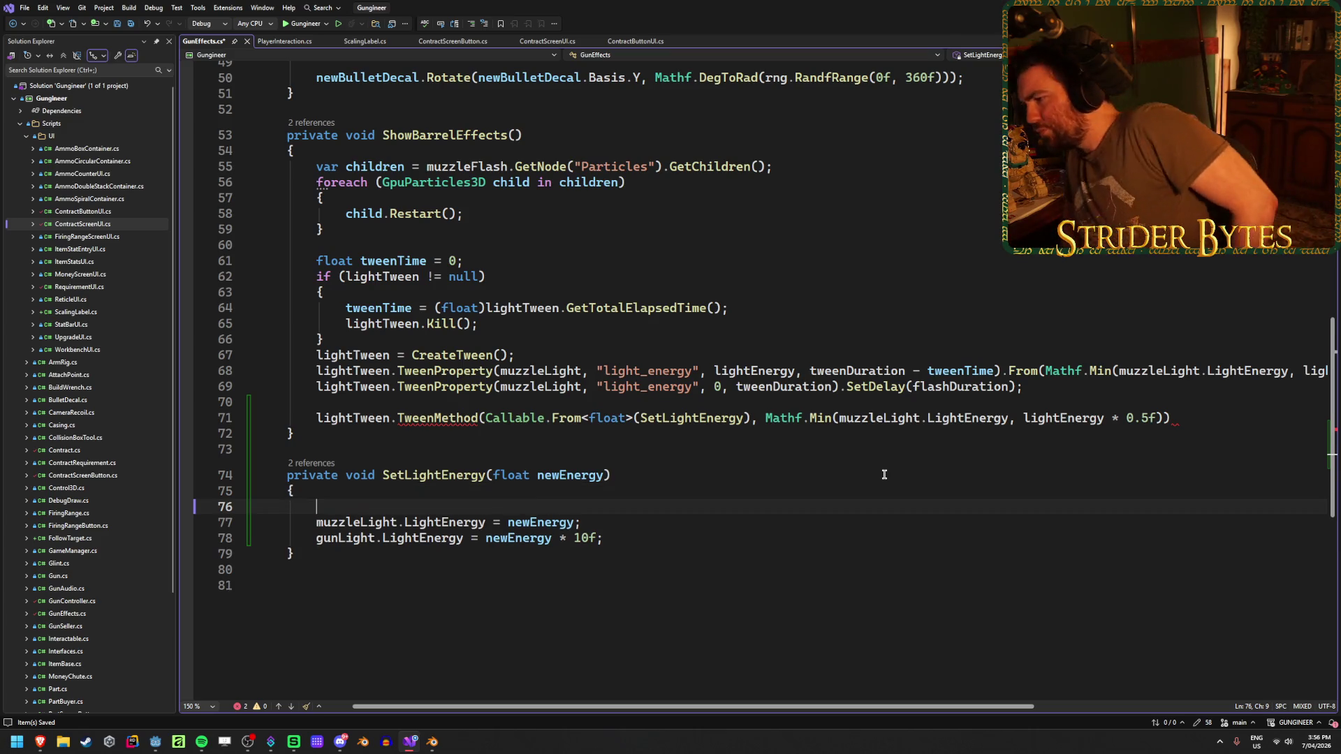
type("lighten")
key("BackSpace")
key("BackSpace")
key("BackSpace")
key("BackSpace")
key("BackSpace")
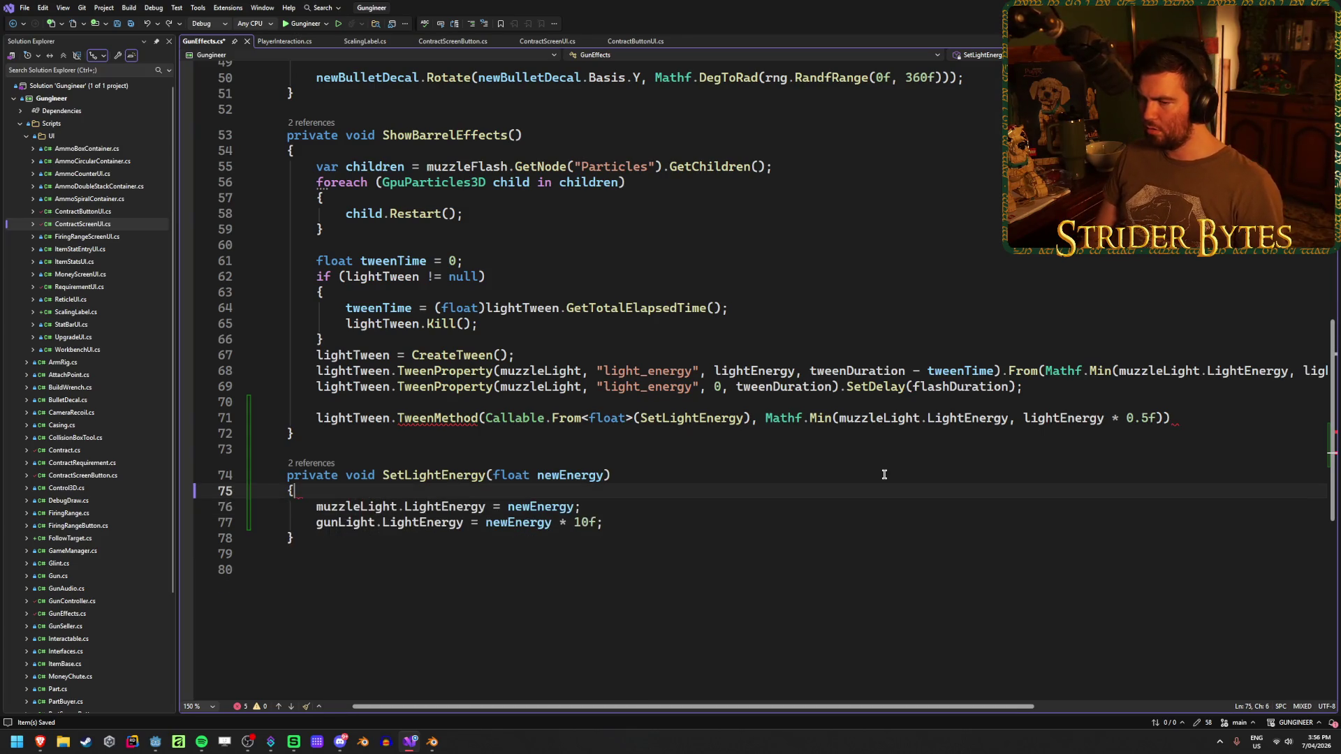
Finish the call with end value lightEnergy and duration tweenDuration - tweenTime.
left_click(1164, 417)
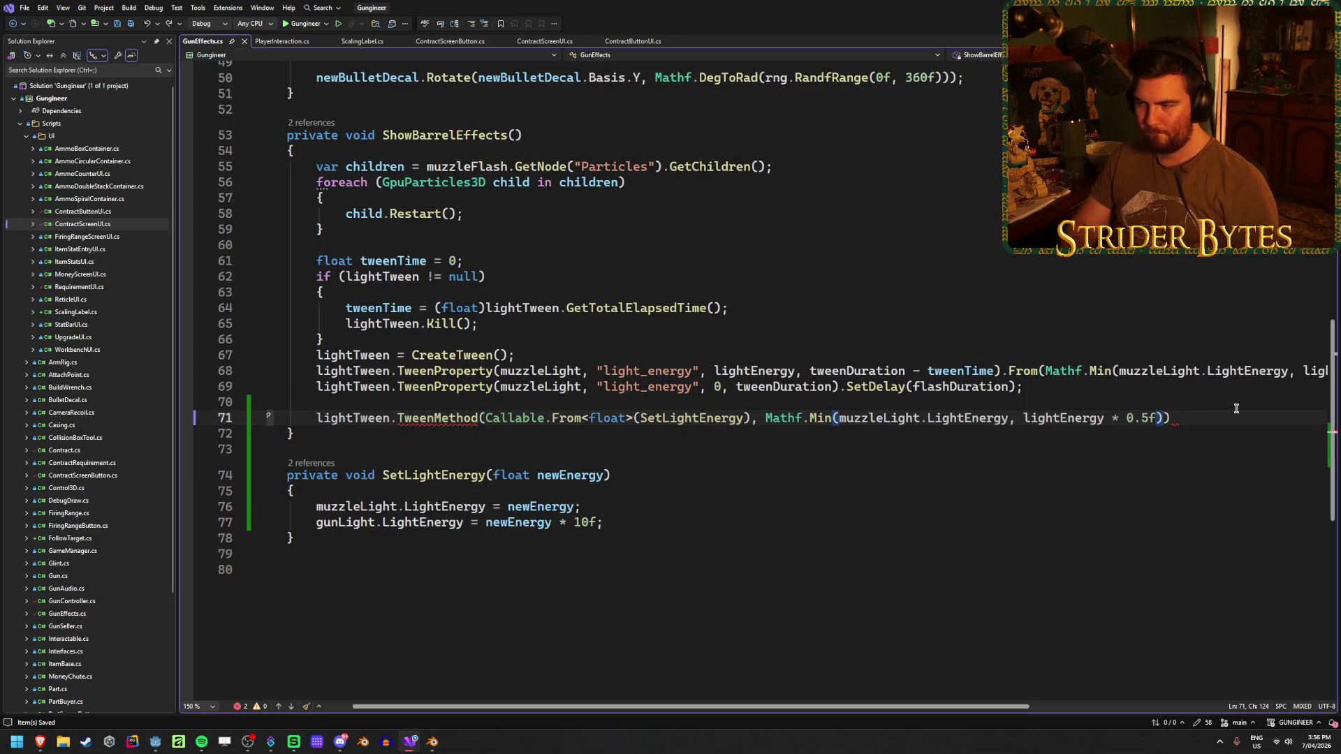
type(", l")
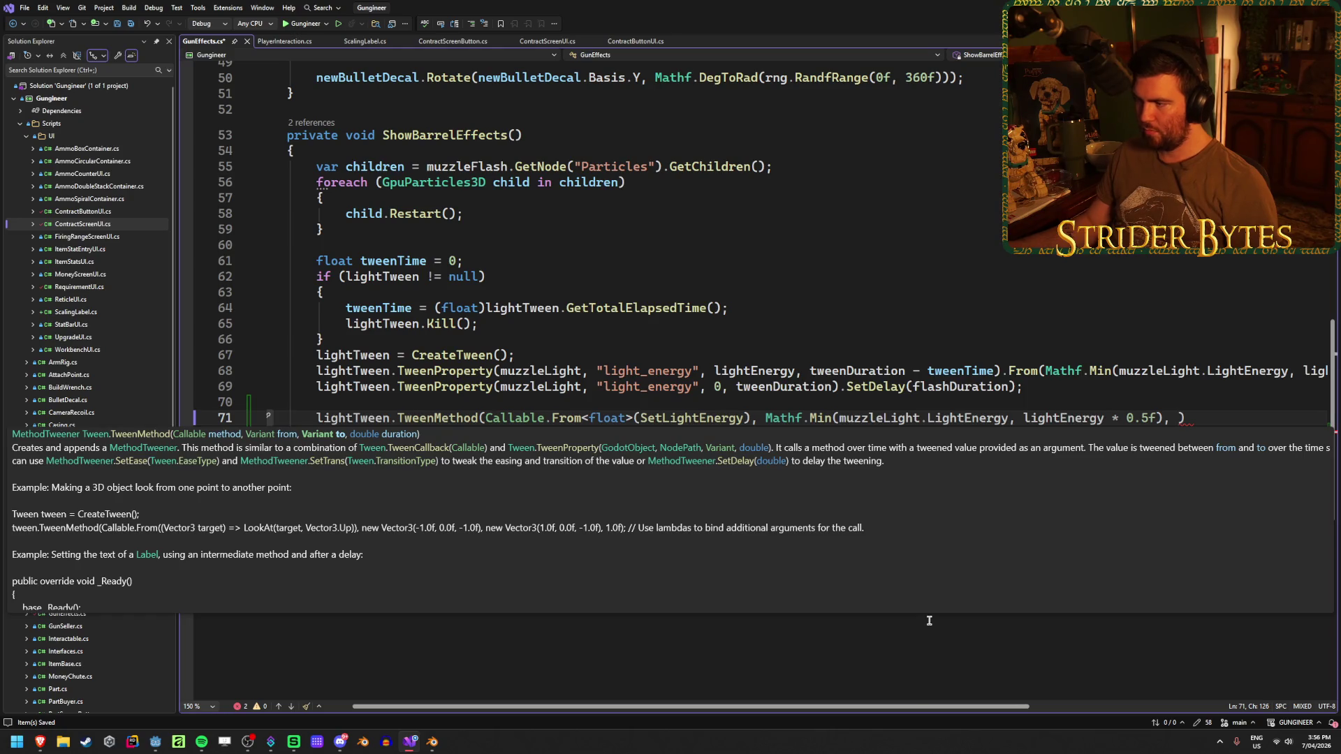
type("ightE")
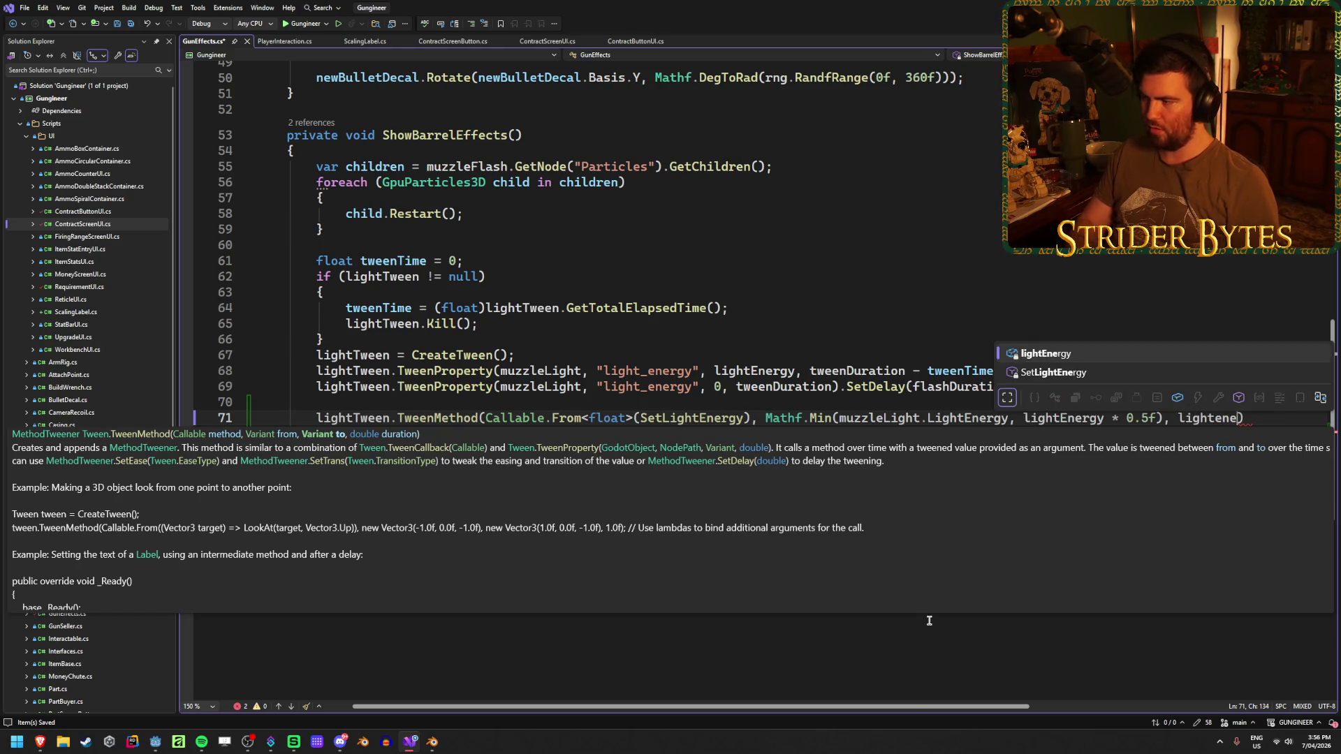
key("Tab")
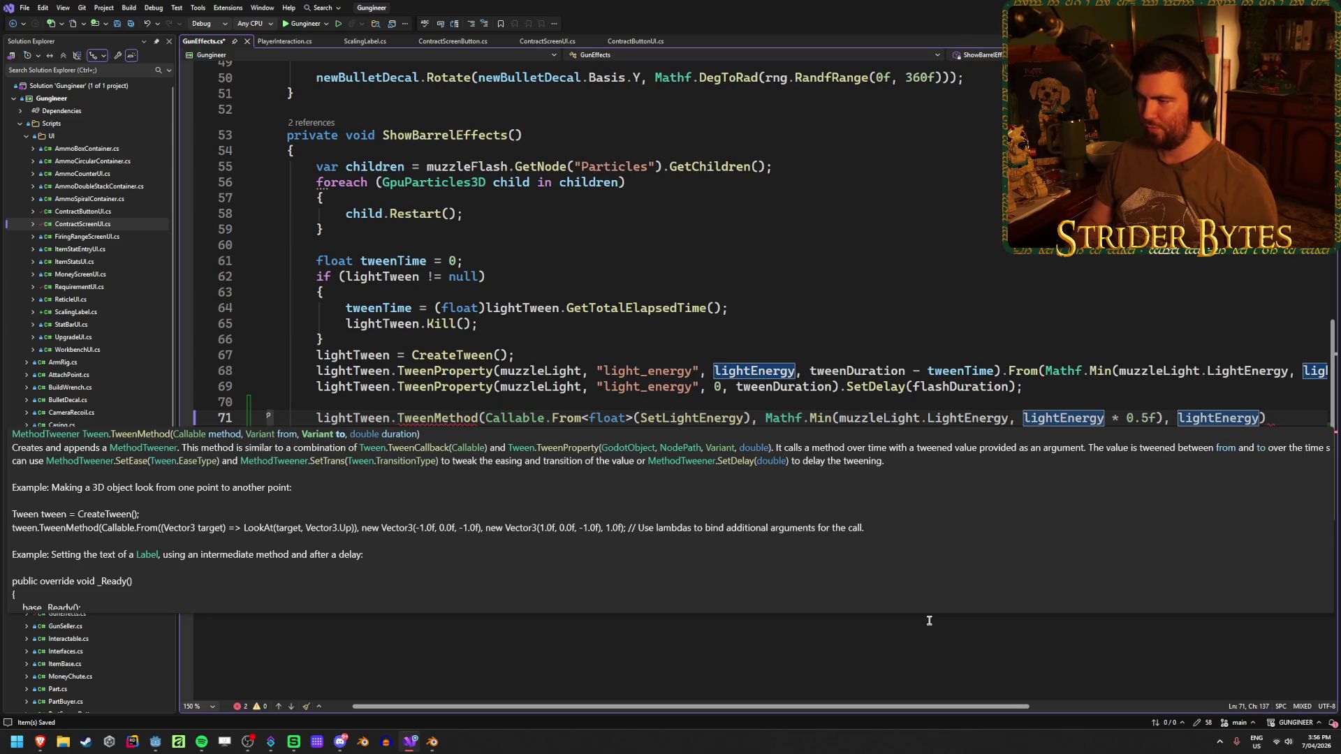
type(", ")
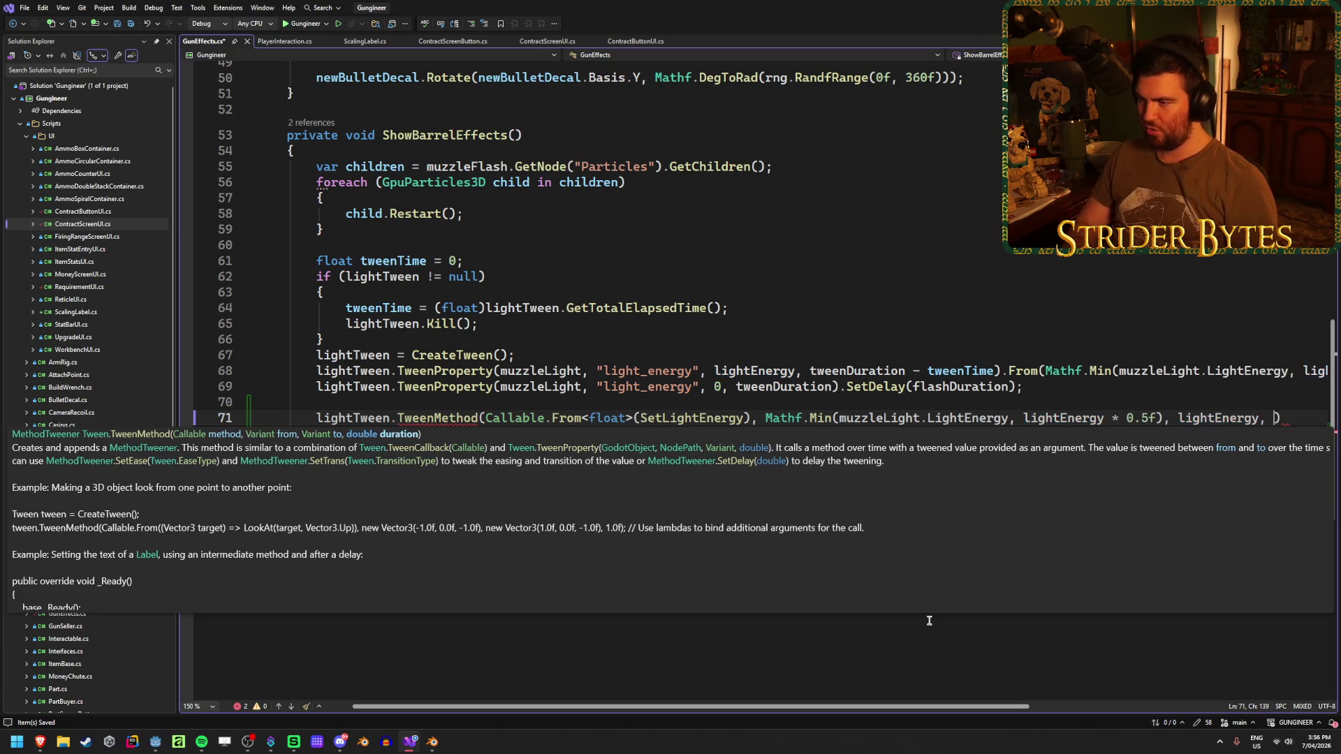
type("tween")
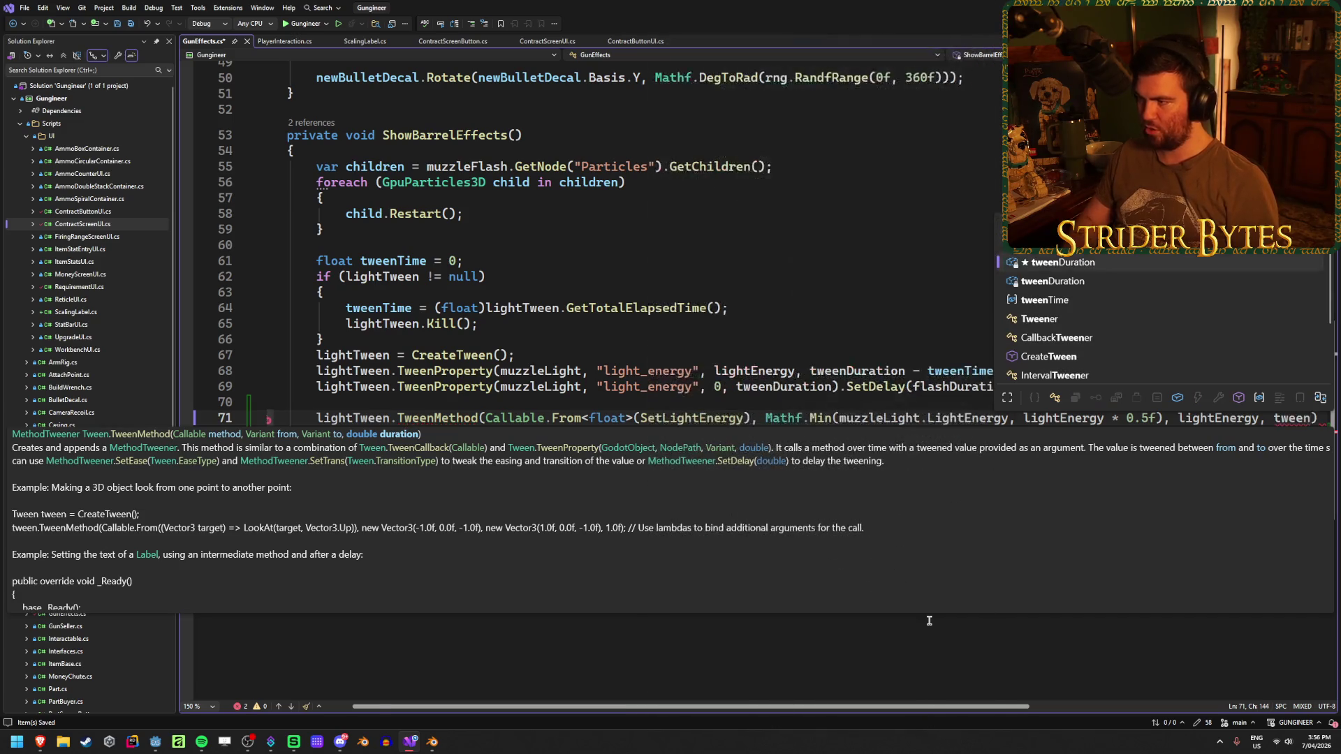
key("Tab")
type("- twee")
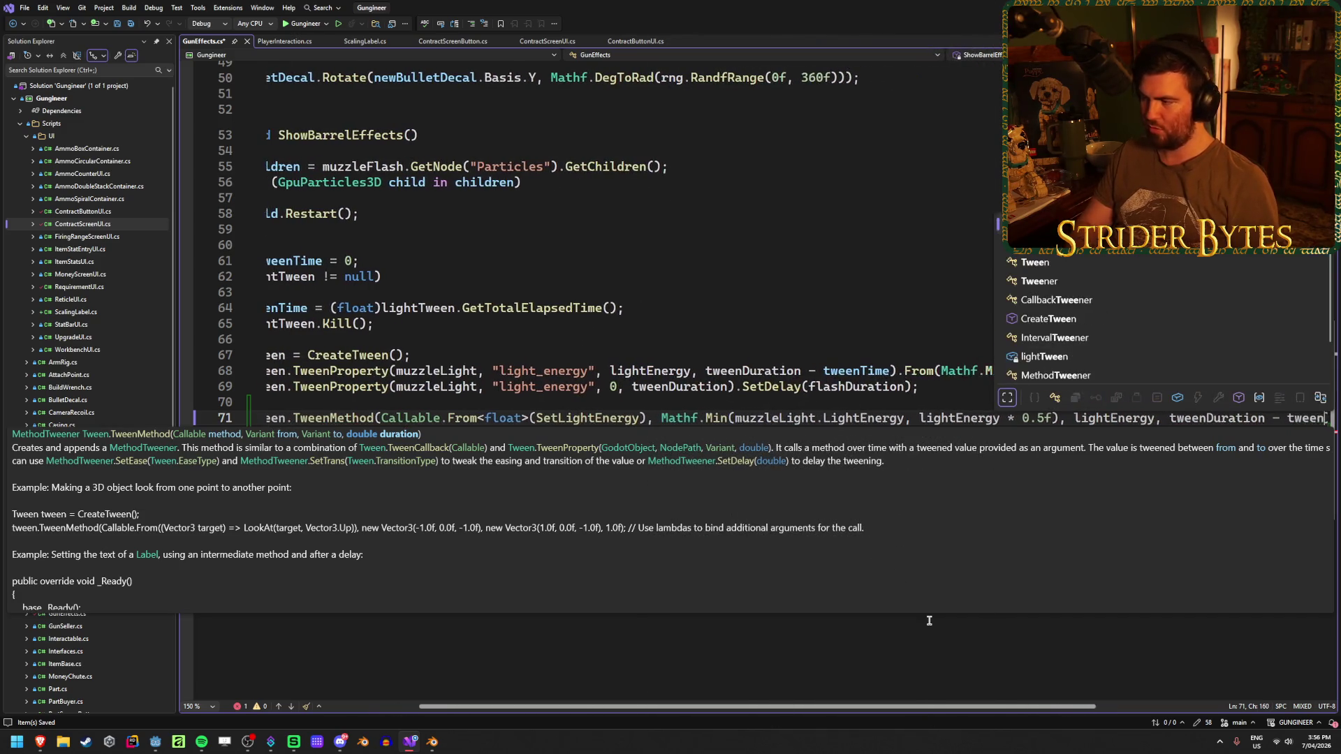
type("nTime")
key("Escape")
key("Escape")
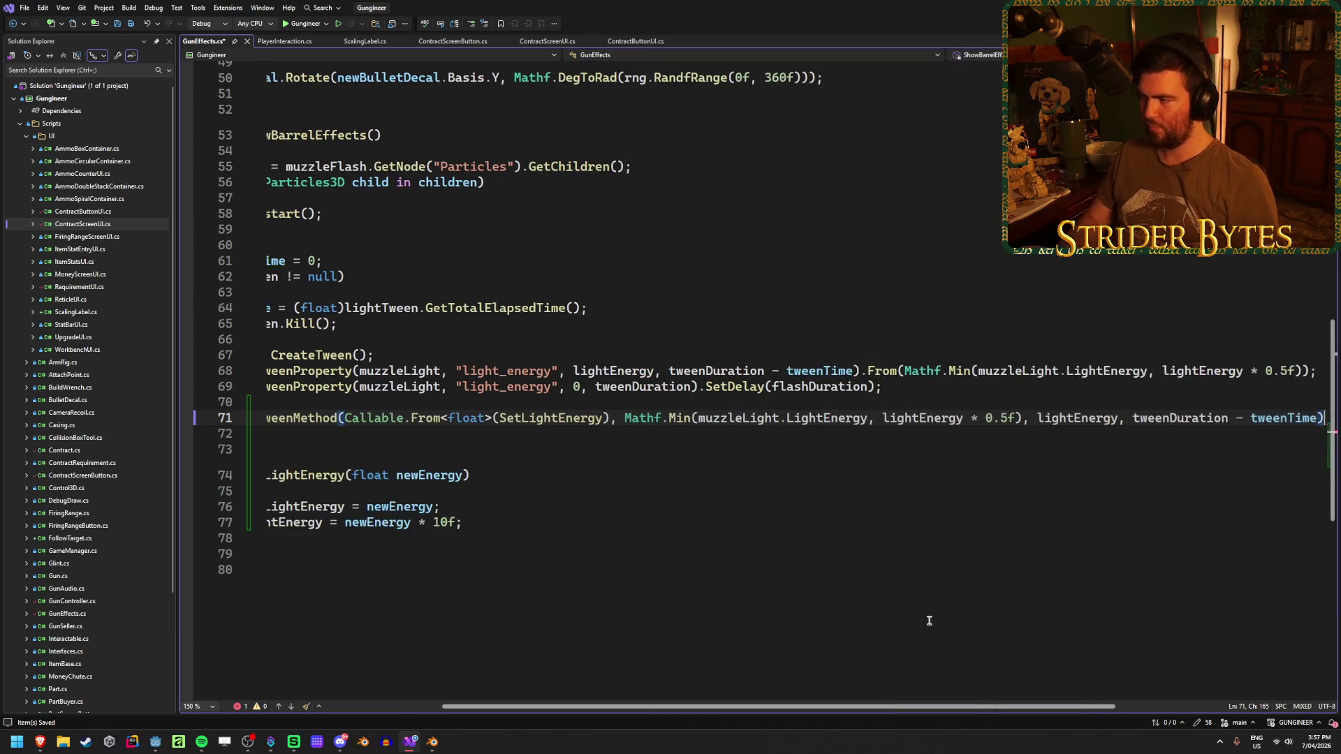
key("Right")
left_click_drag(885, 712, 751, 712)
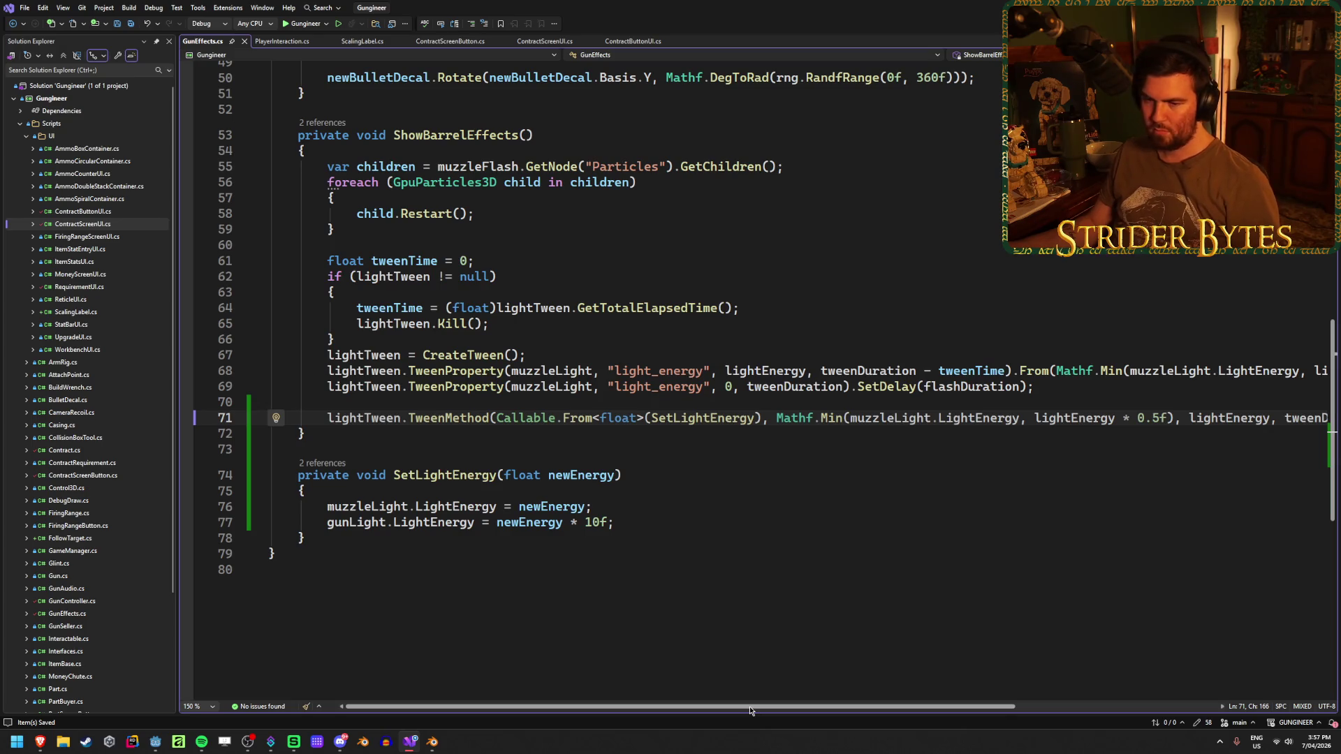
mouse_move(749, 709)
left_mouse_down()
mouse_move(848, 709)
mouse_move(749, 709)
left_mouse_up()
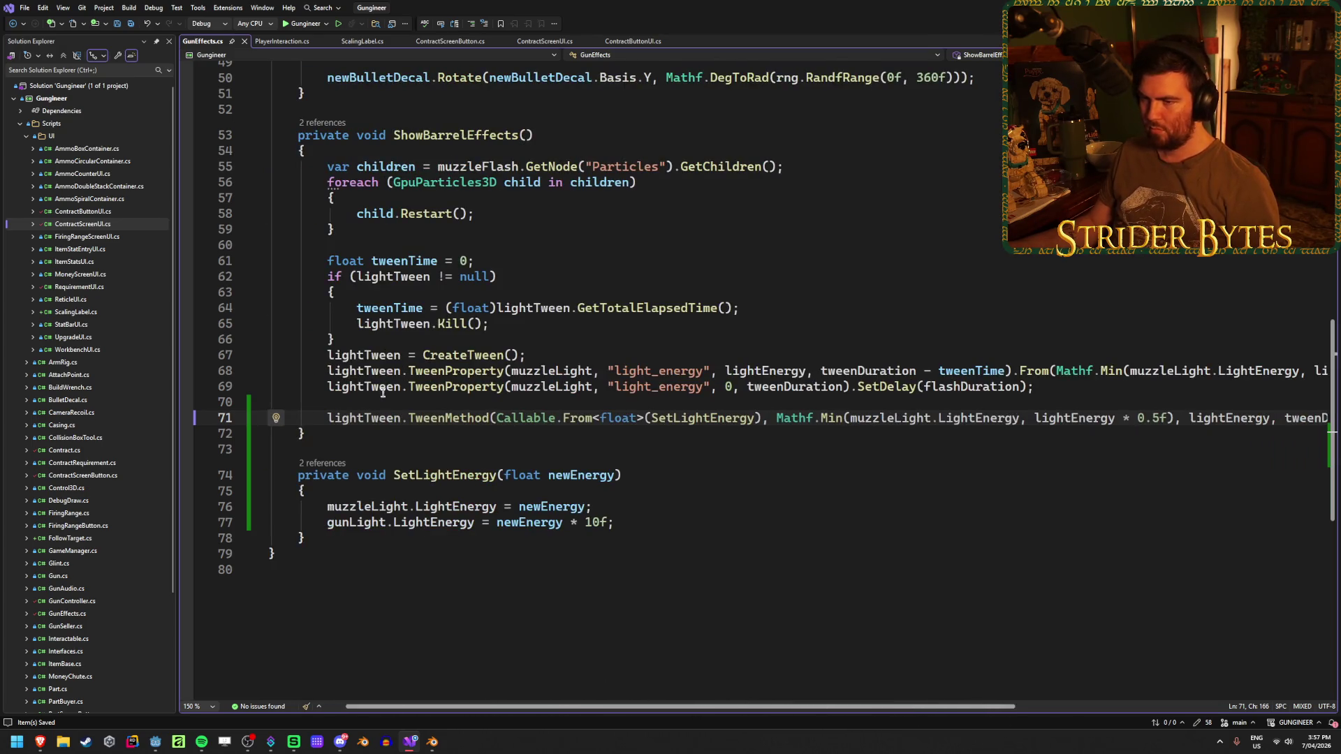
Comment out the line 68 TweenProperty fade-in and duplicate the TweenMethod line below it.
left_click(328, 371)
type("//")
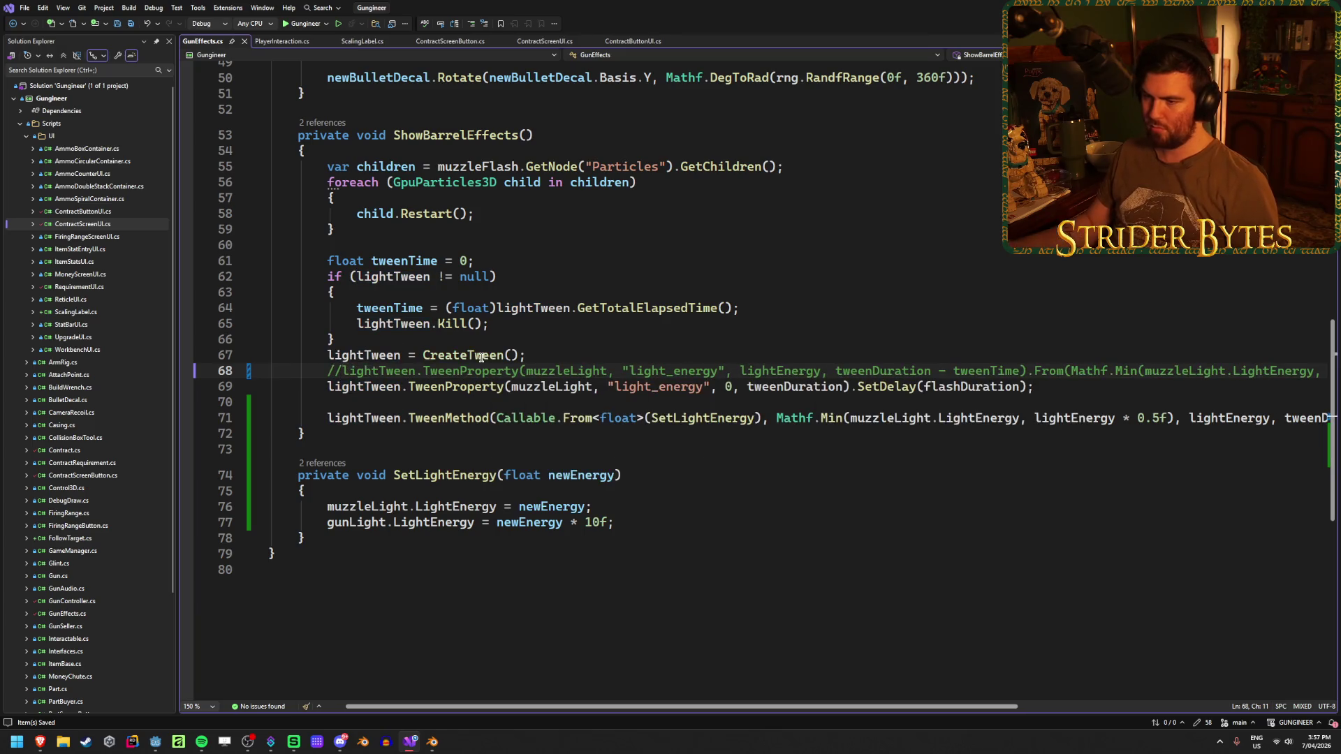
left_click(448, 415)
left_click_drag(787, 708, 934, 708)
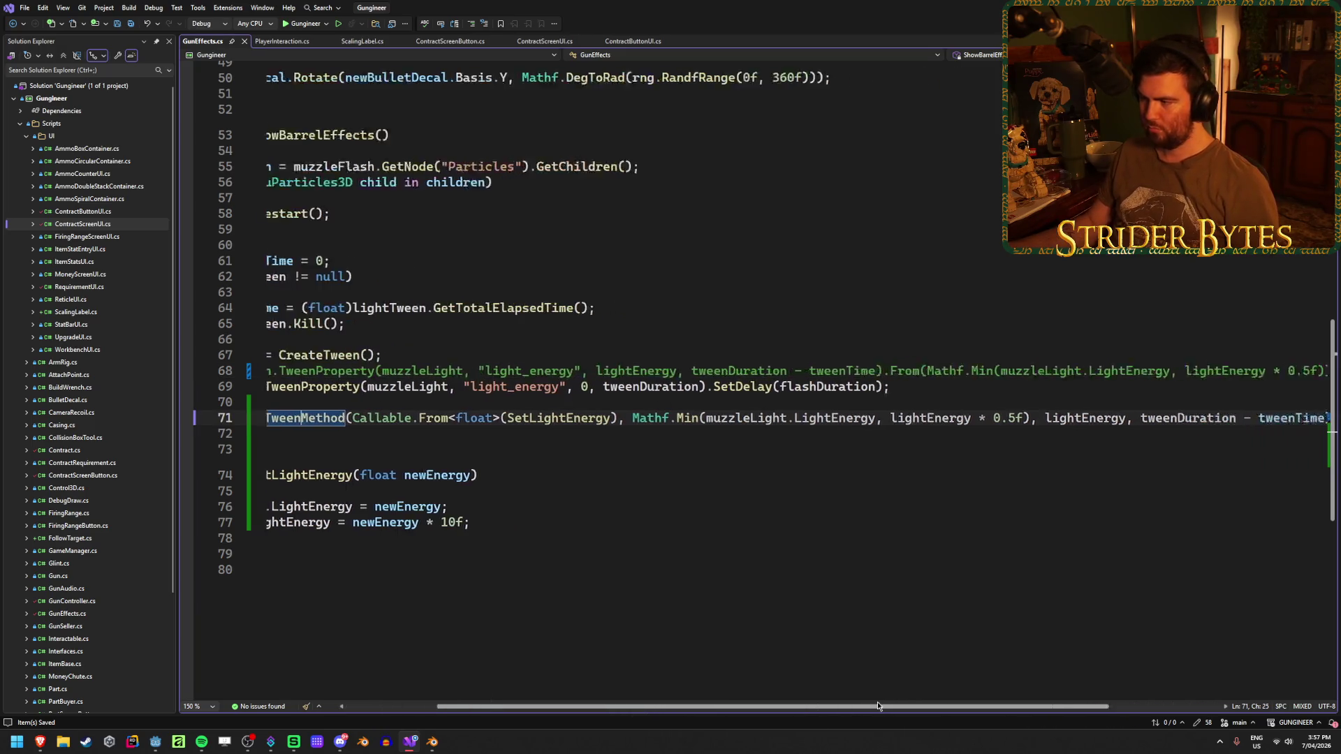
key("Return")
key("ctrl+v")
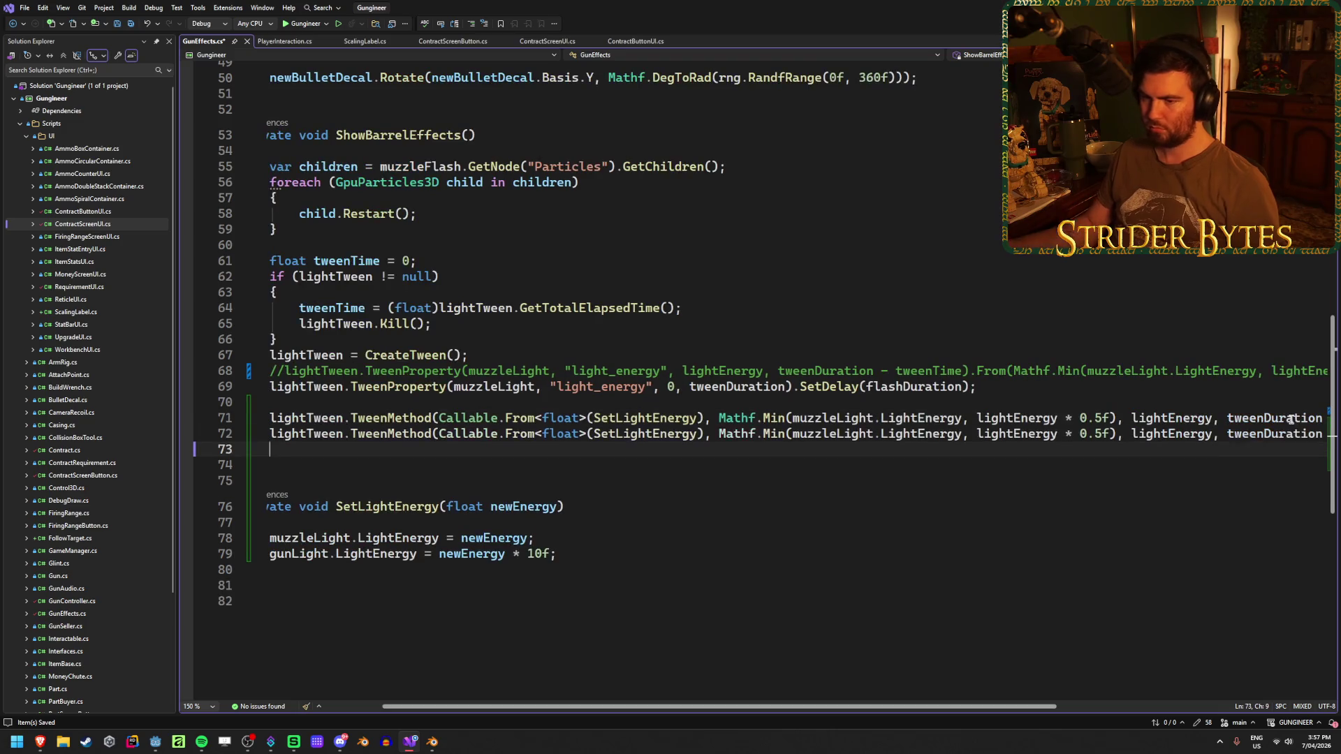
left_click_drag(608, 709, 566, 709)
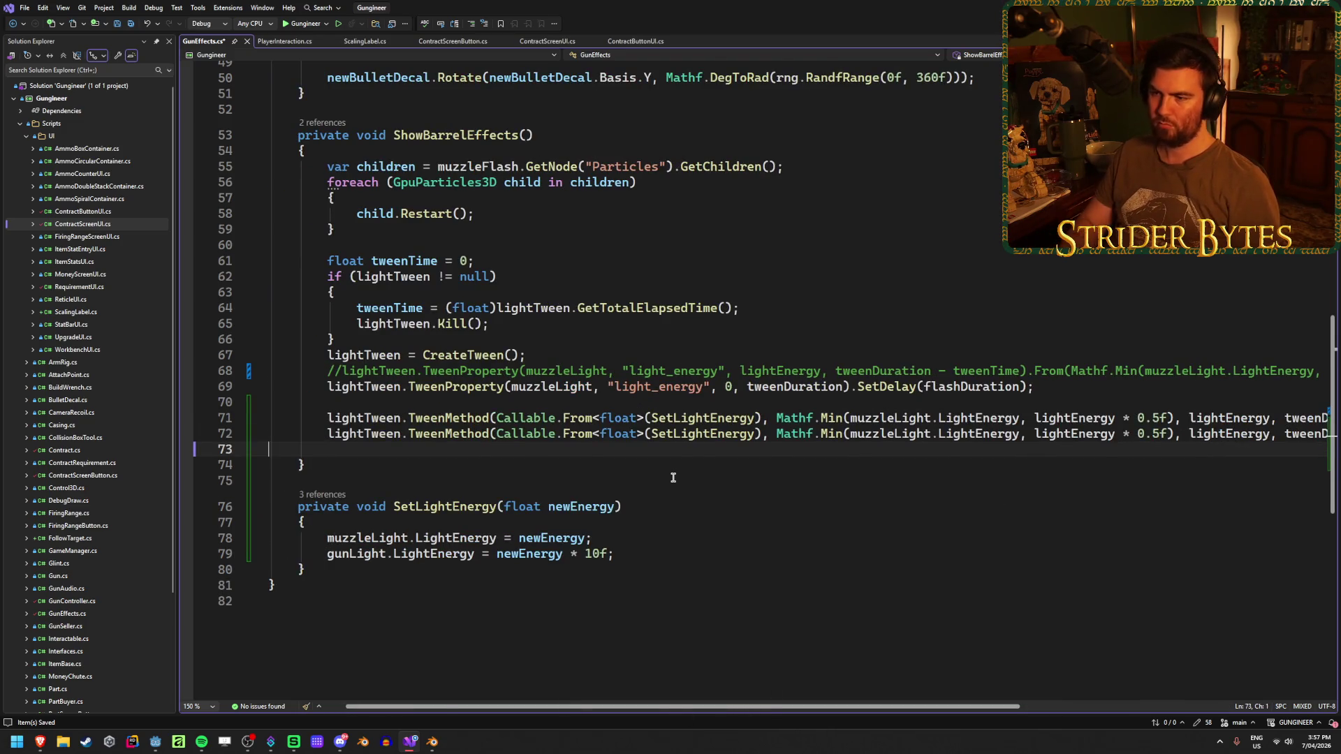
key("BackSpace")
mouse_move(736, 708)
left_mouse_down()
mouse_move(583, 709)
mouse_move(703, 711)
mouse_move(615, 709)
left_mouse_up()
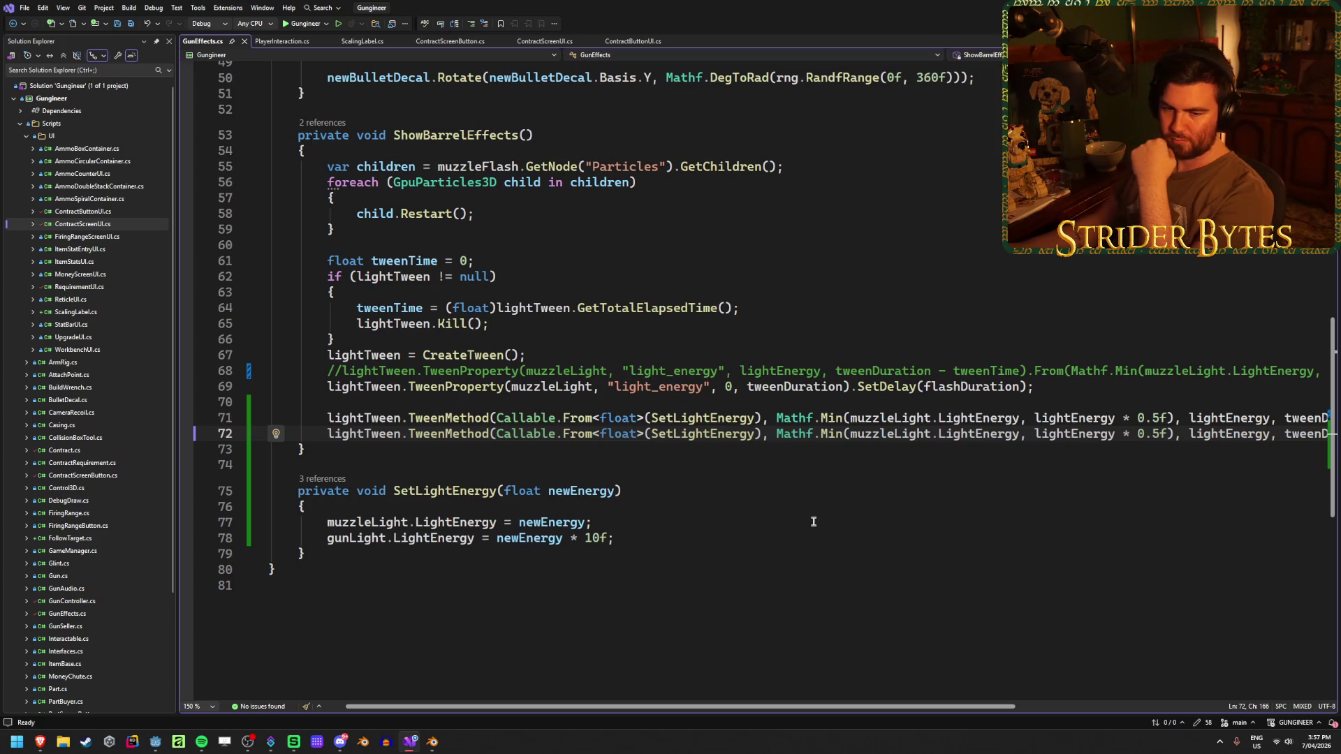
left_click_drag(971, 706, 1034, 706)
Make the copy tween to 0 over tweenDuration with .SetDelay(flashDuration), then save.
double_click(1123, 434)
type("0")
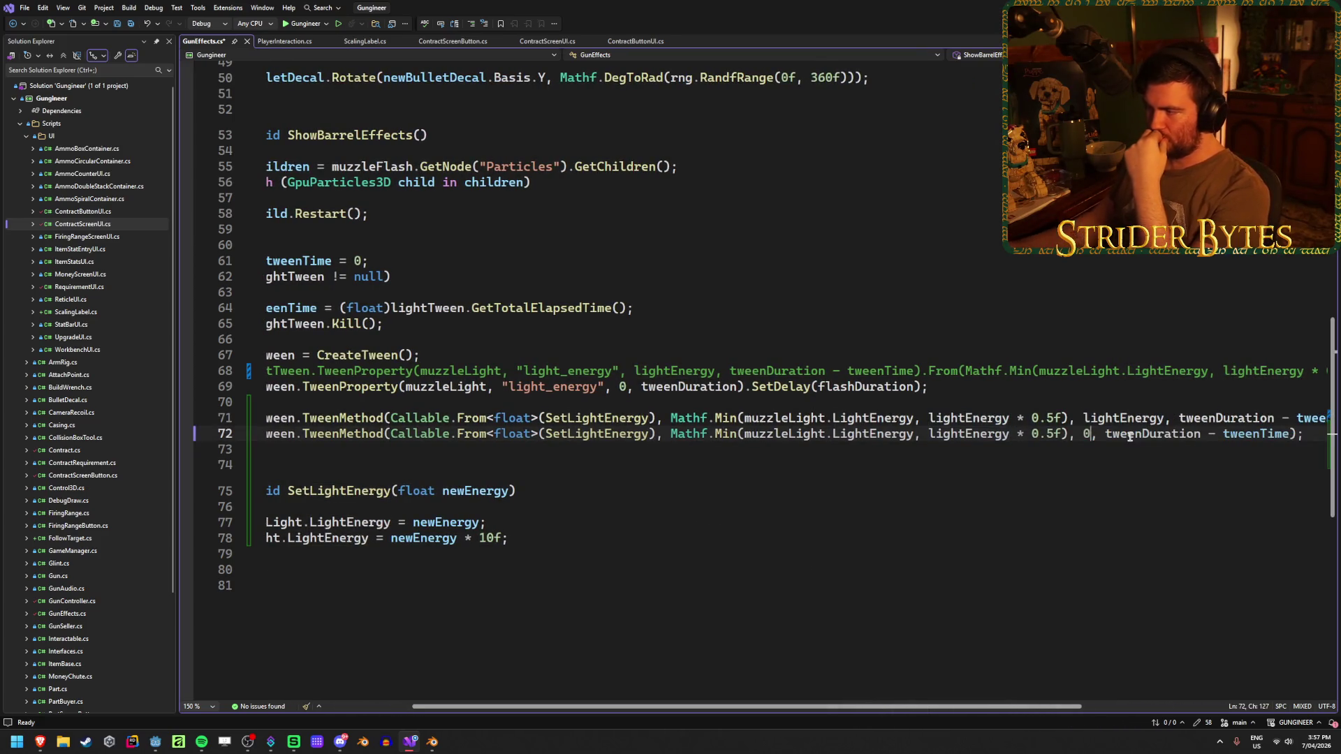
left_click_drag(1295, 434, 1205, 434)
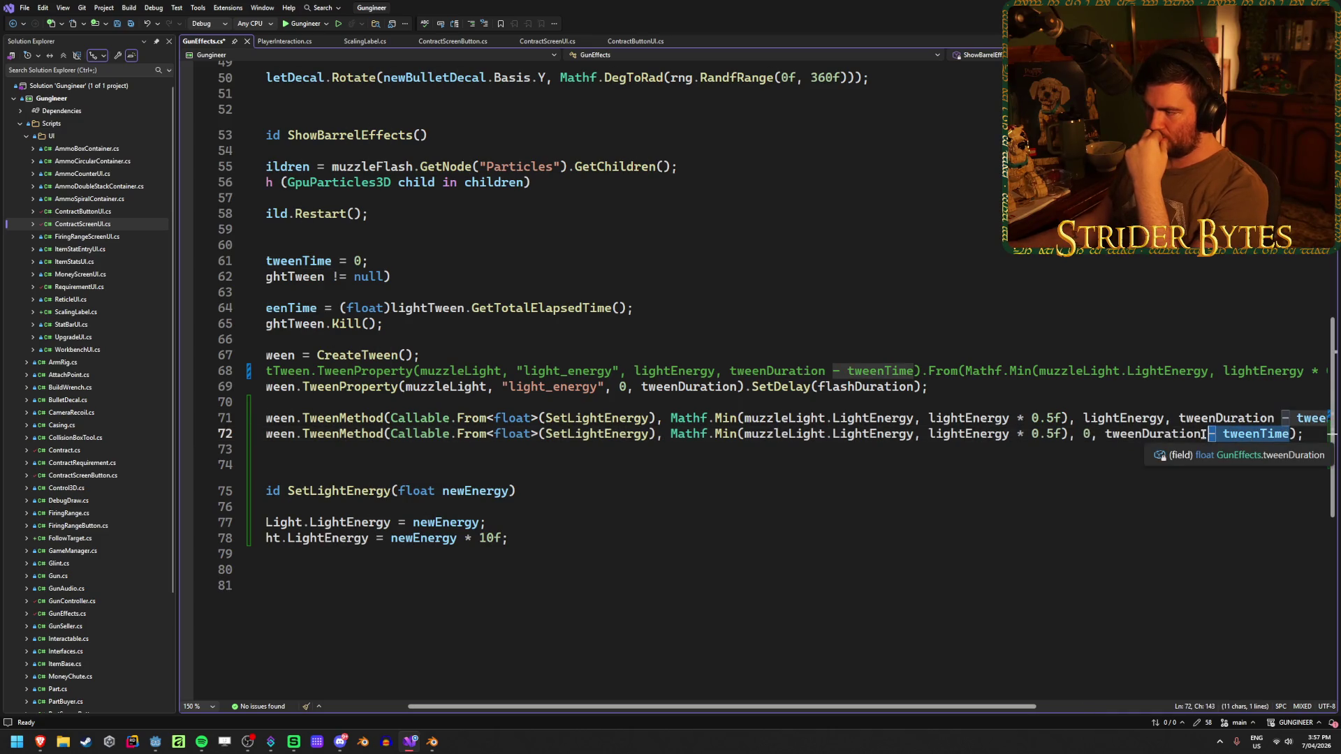
key("Delete")
key("Right")
type(".SetD")
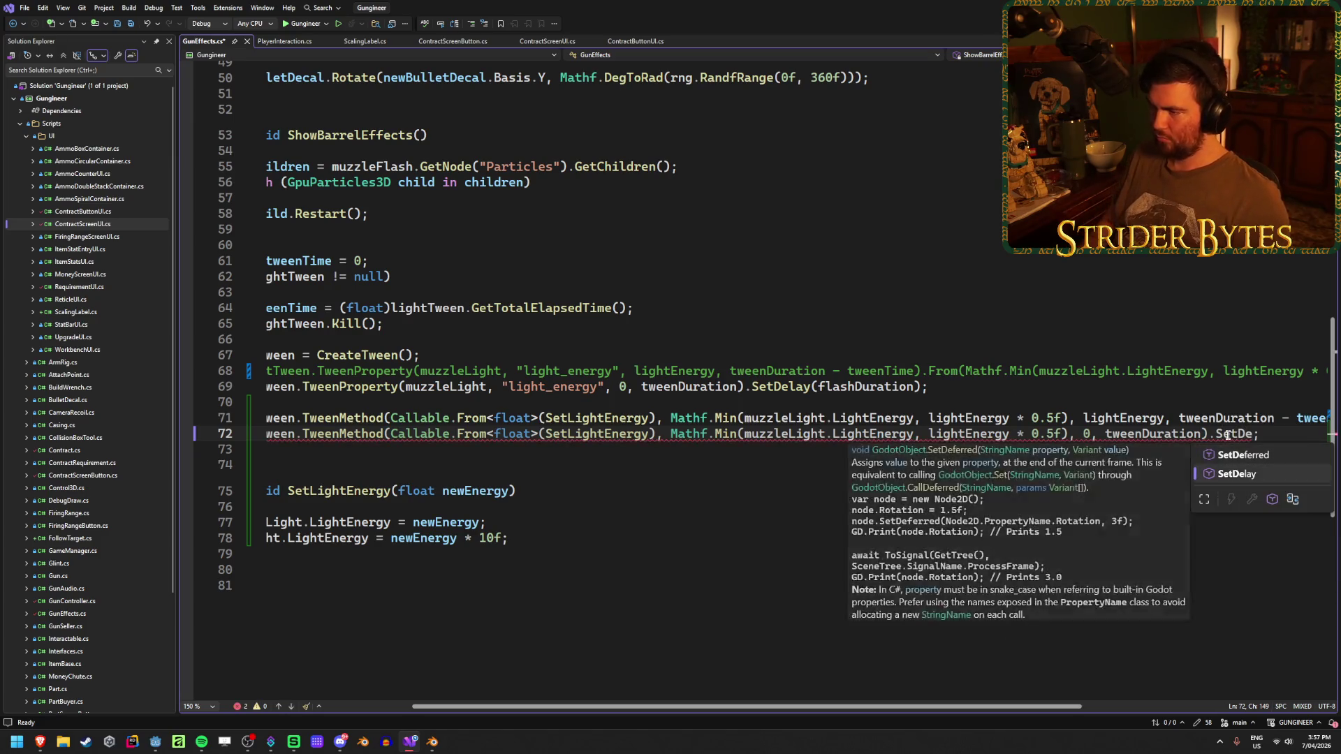
key("Tab")
type("(fl")
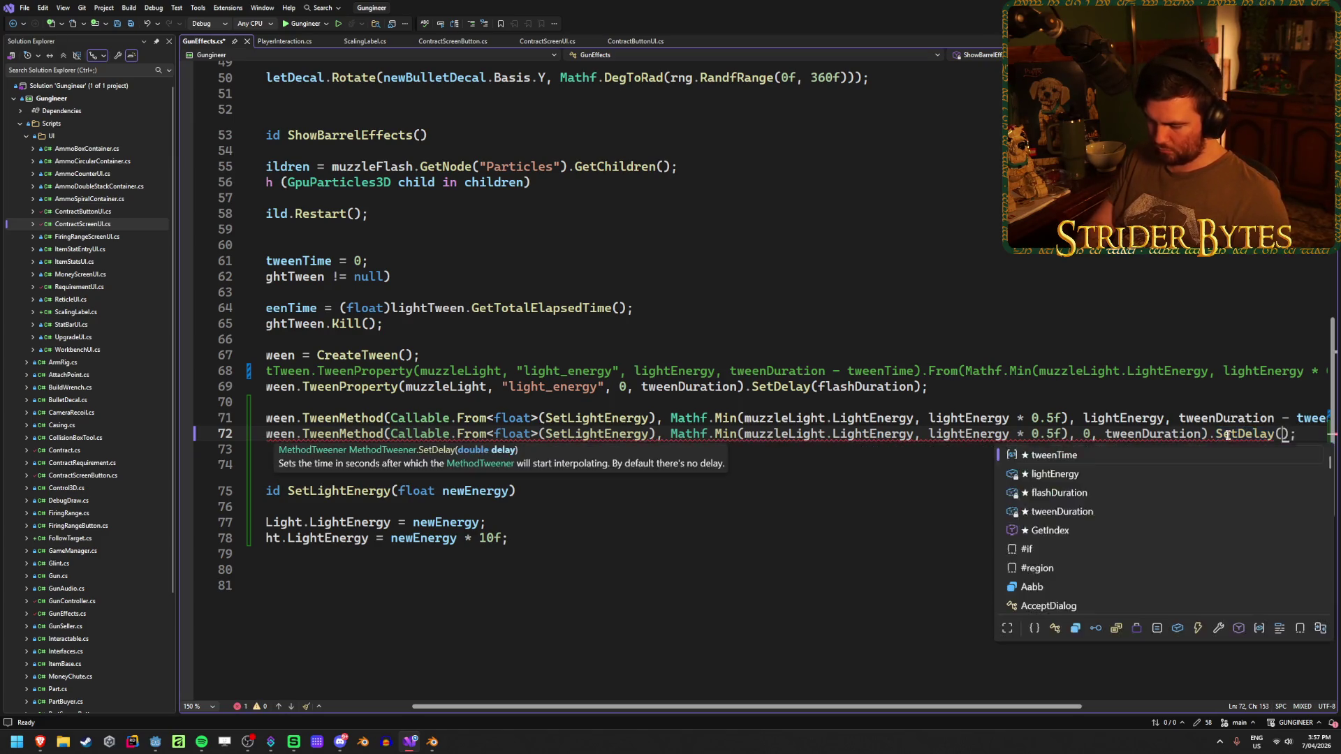
type("ashDur")
key("Tab")
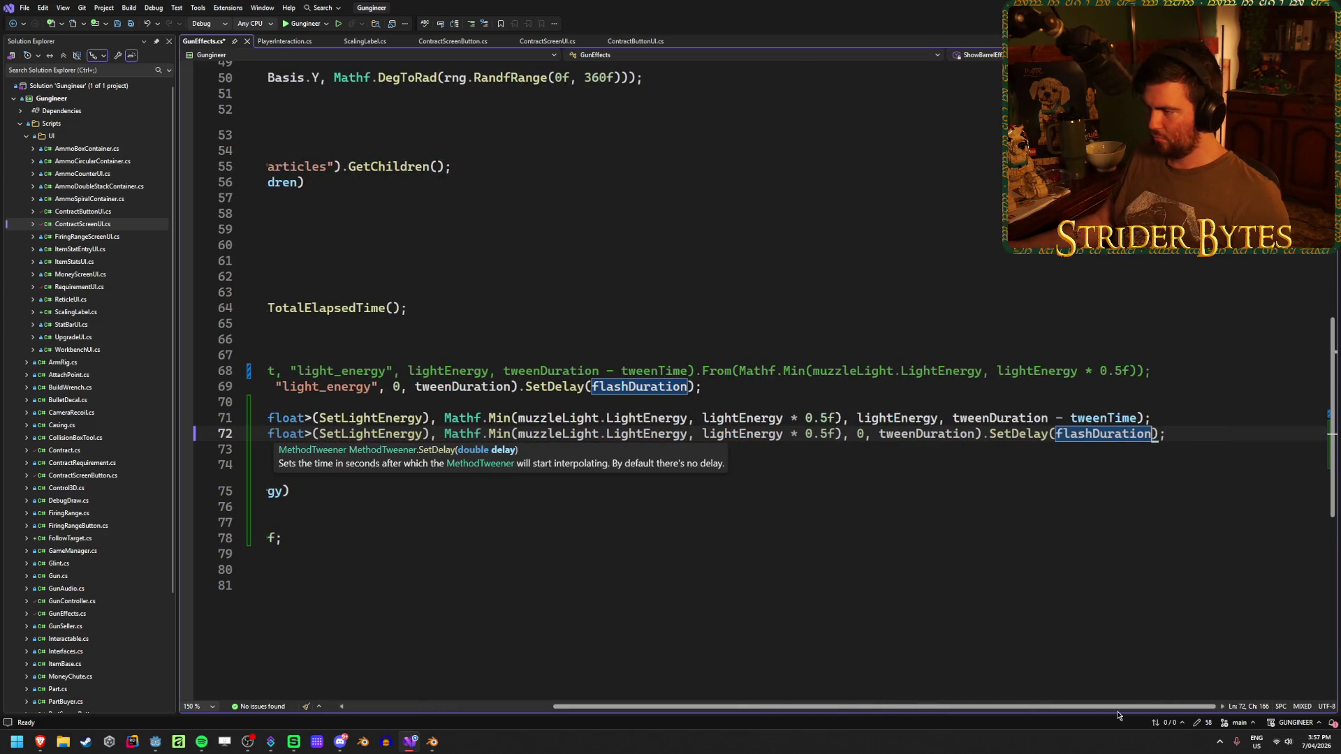
left_click_drag(1073, 709, 927, 708)
key("ctrl+s")
left_click(832, 491)
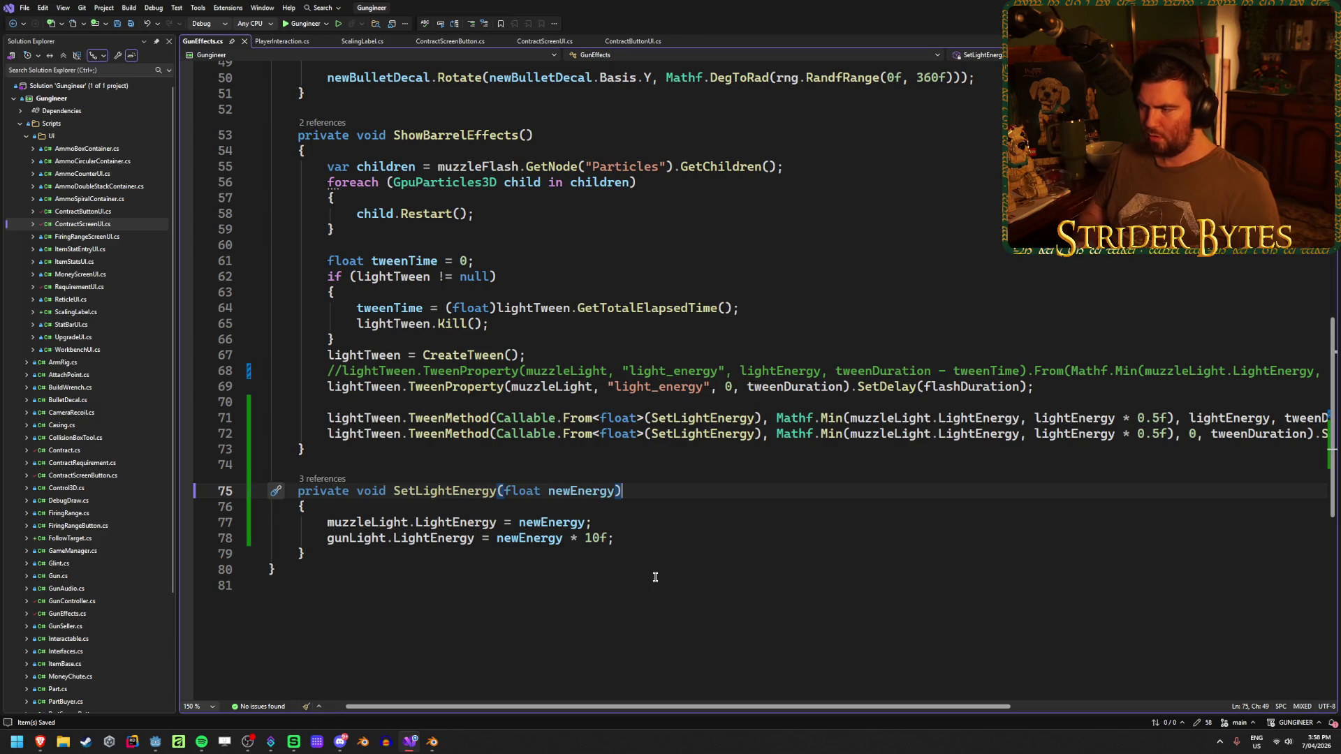
Replace the second tween's Mathf.Min start value with muzzleLight.LightEnergy.
left_click_drag(777, 433, 1149, 433)
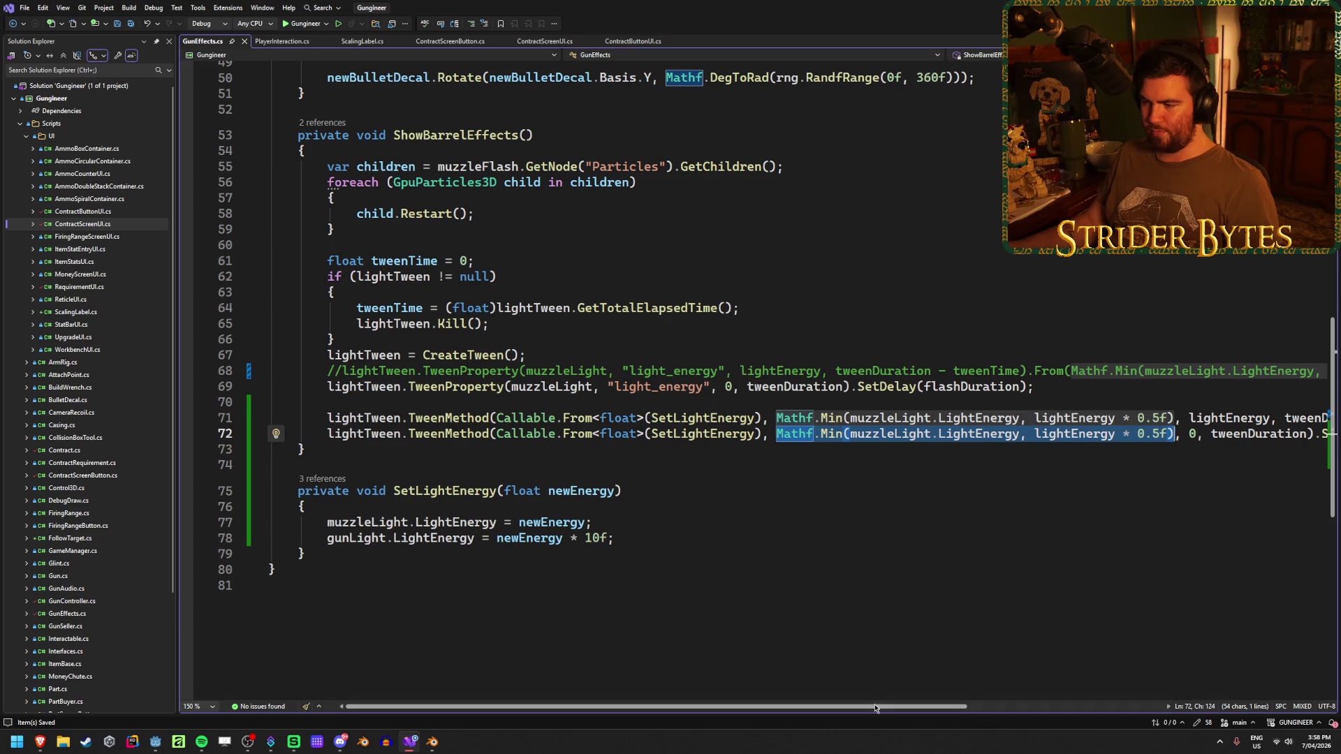
mouse_move(876, 708)
left_mouse_down()
mouse_move(1002, 708)
mouse_move(975, 708)
left_mouse_up()
type("muzzle")
key("Down")
key("Tab")
type(".lighten")
key("Tab")
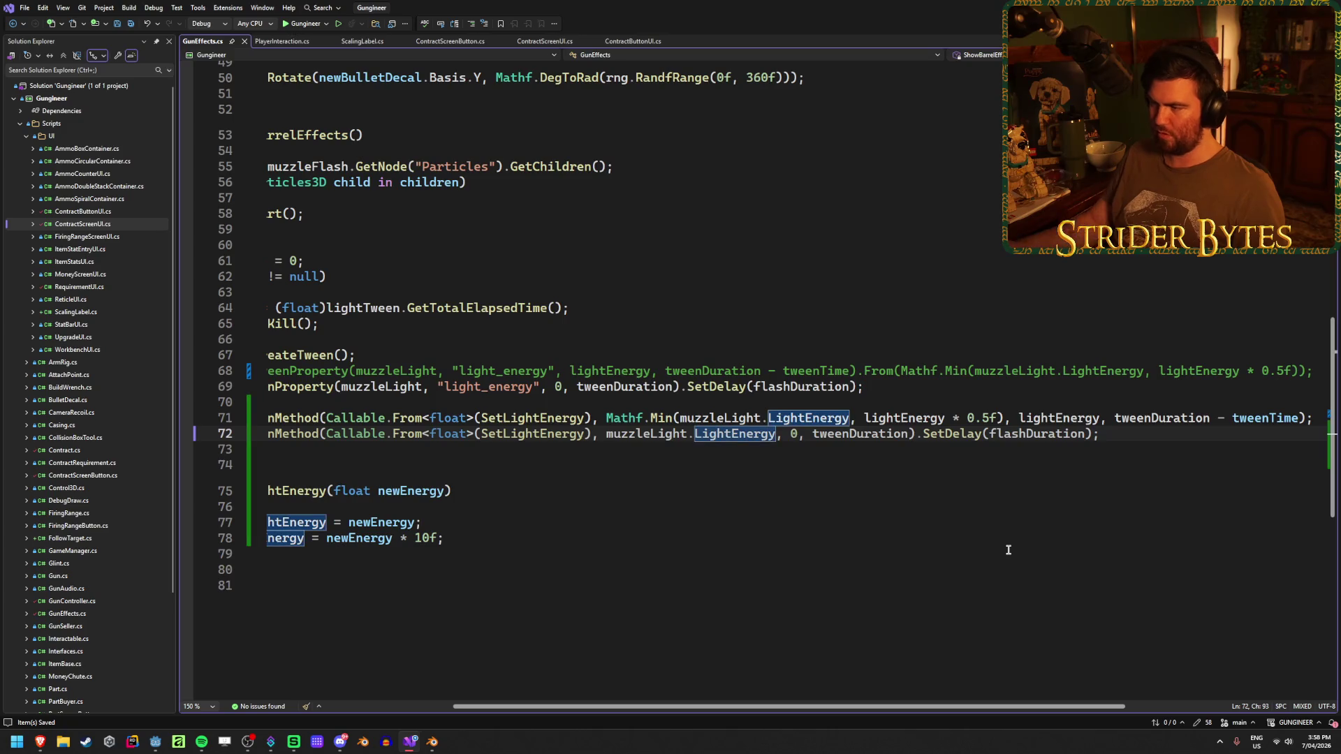
left_click_drag(961, 709, 851, 709)
Comment out the old line 69 TweenProperty fade-out call.
left_click(327, 387)
key("ctrl+k")
key("ctrl+c")
left_click(661, 544)
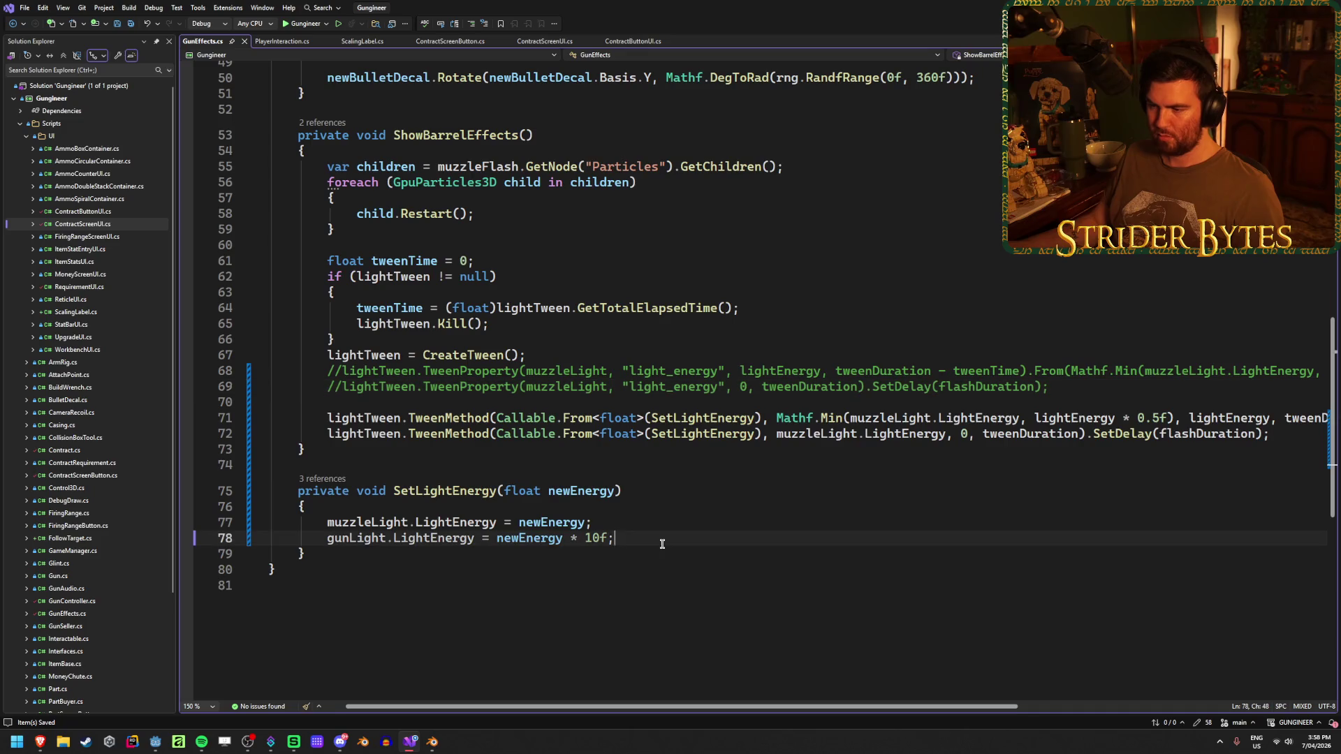
scroll(660, 543, "up", 9)
scroll(661, 542, "up", 7)
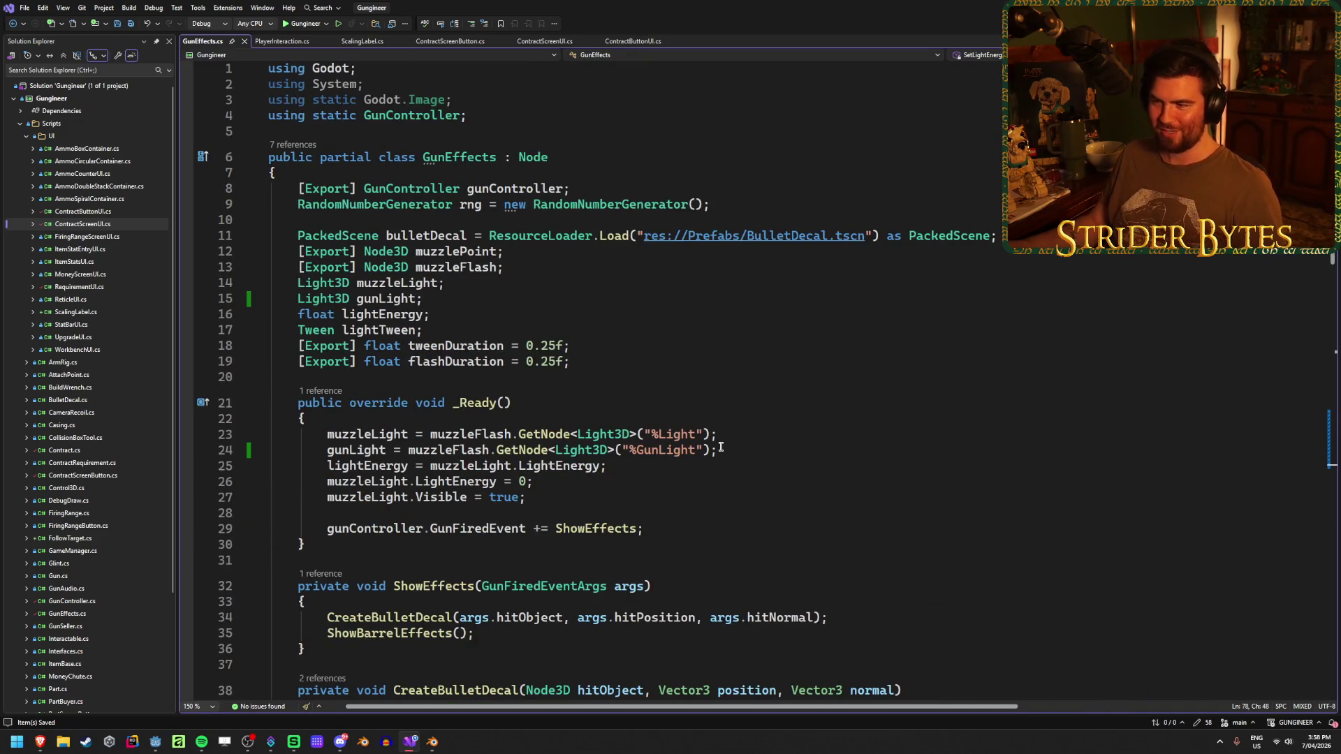
left_click(752, 438)
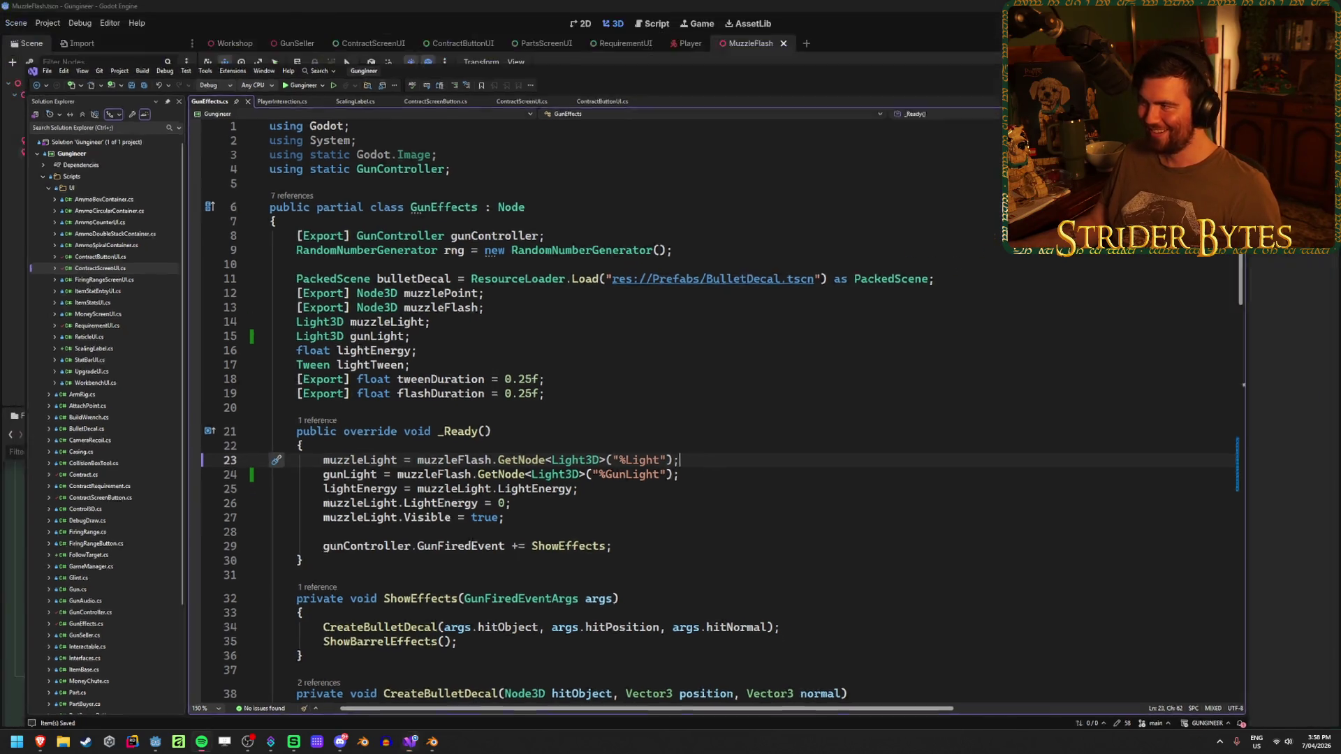
Run the game from Godot, pick up the rifle and fire bursts to watch the muzzle flash fade.
key("alt+Tab")
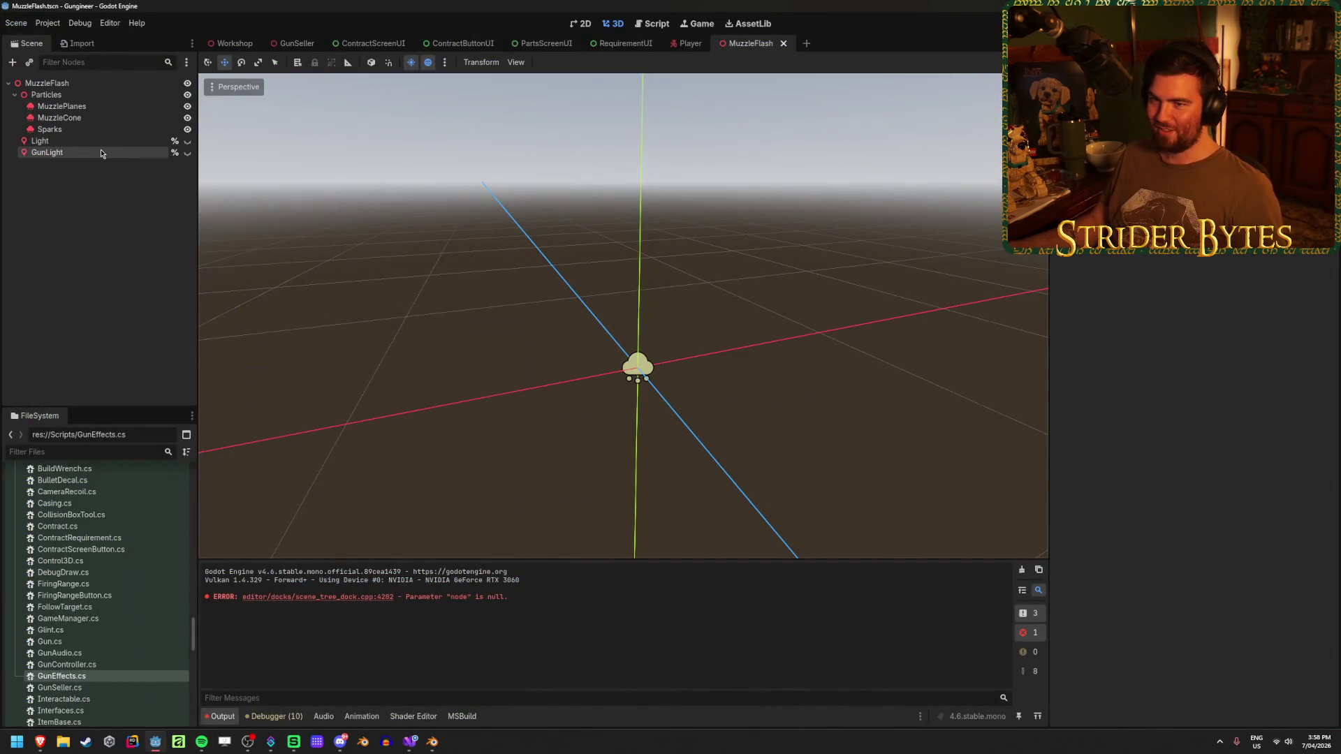
left_click(235, 43)
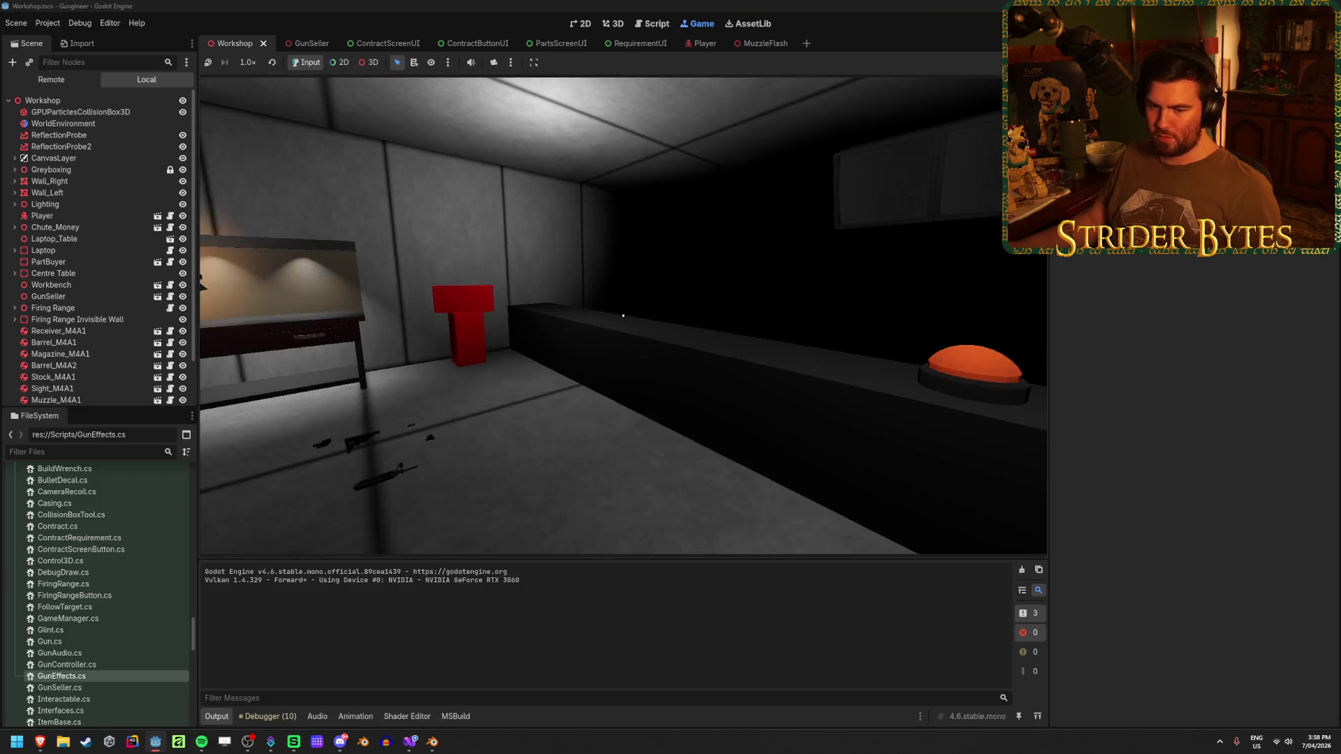
key("w")
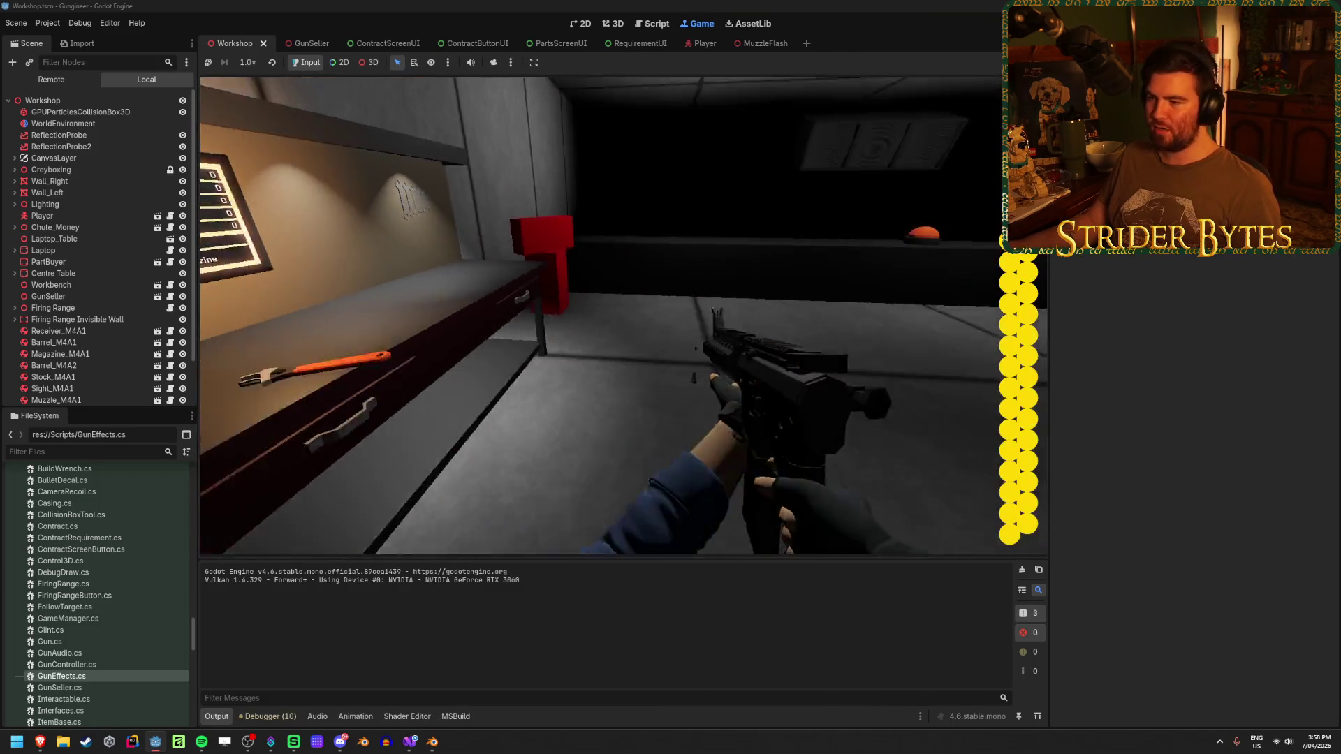
left_click(602, 315)
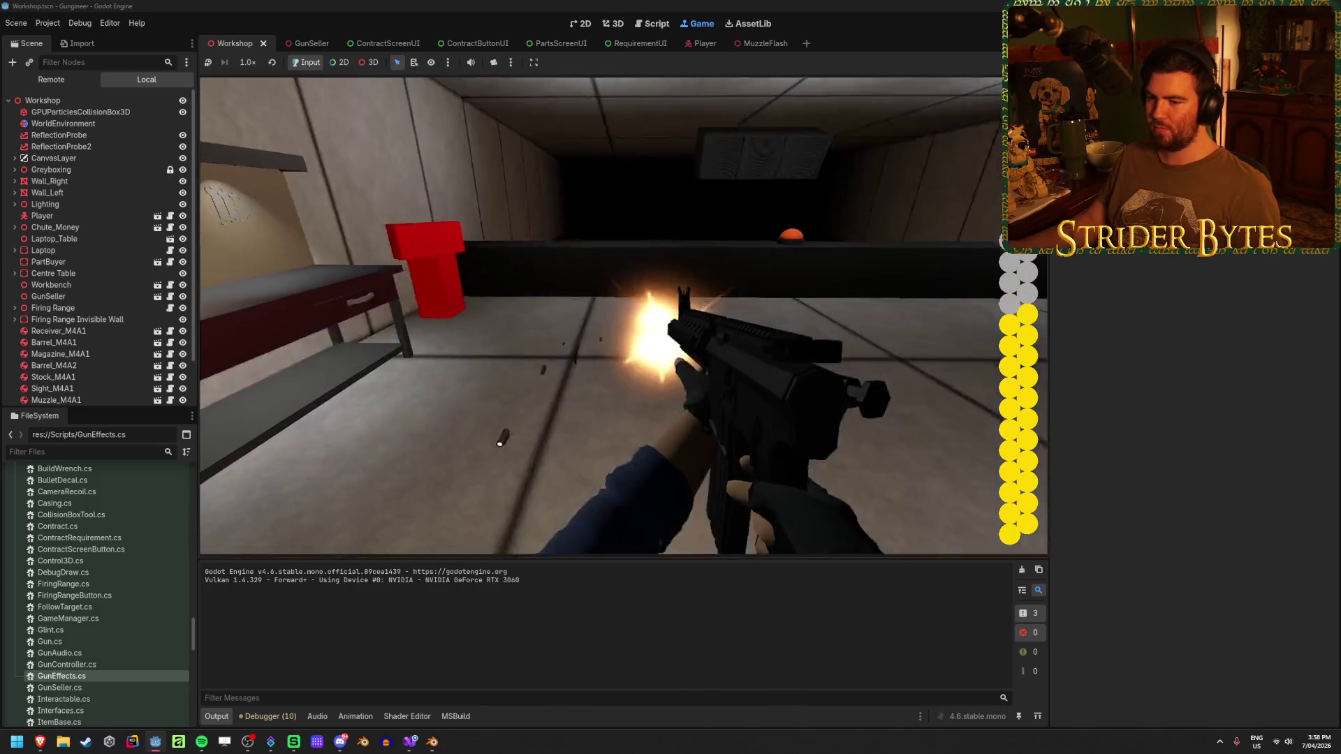
left_click(603, 315)
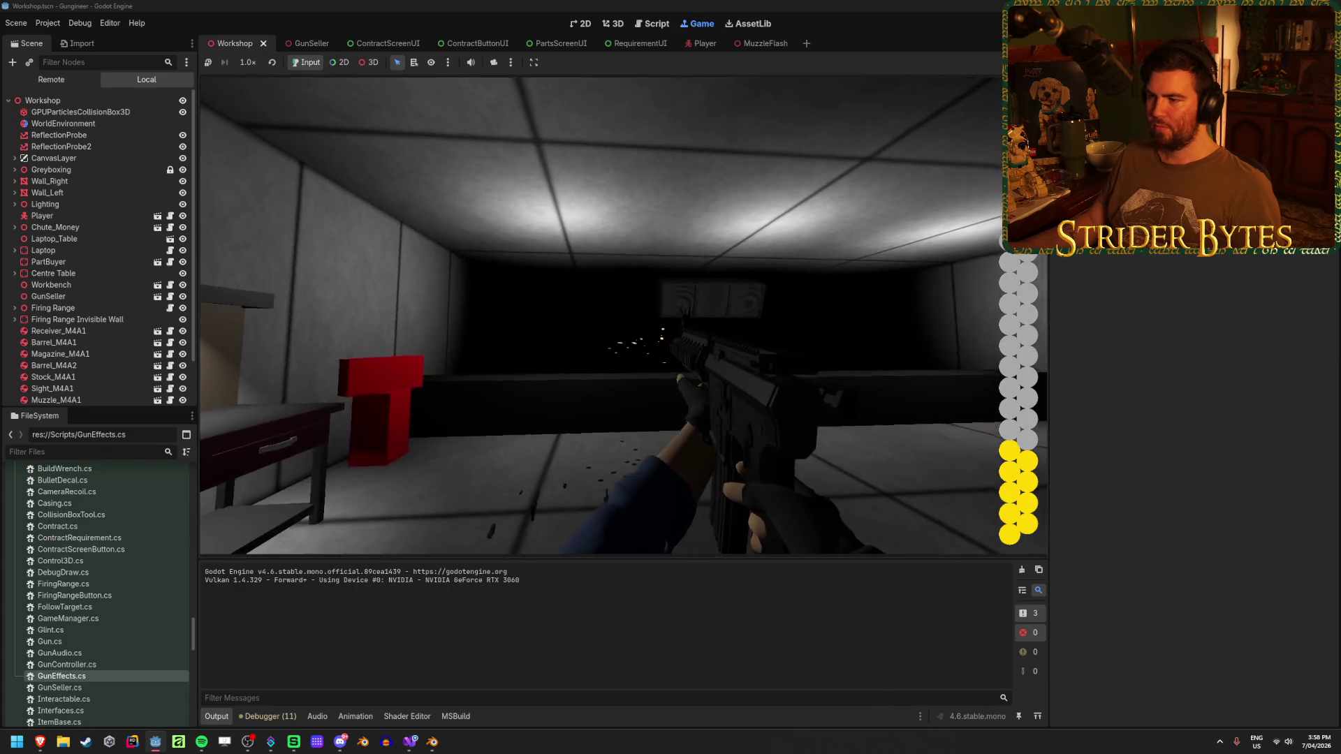
left_click(602, 314)
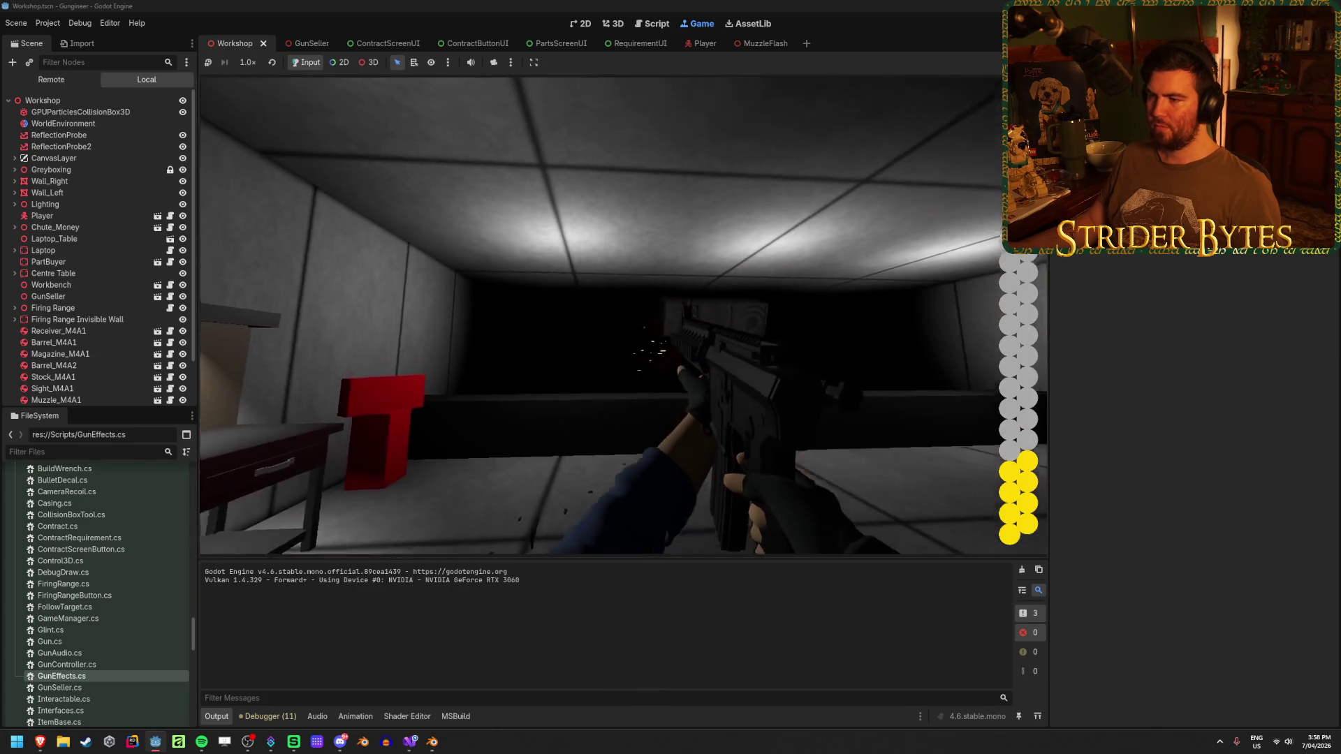
left_click(623, 320)
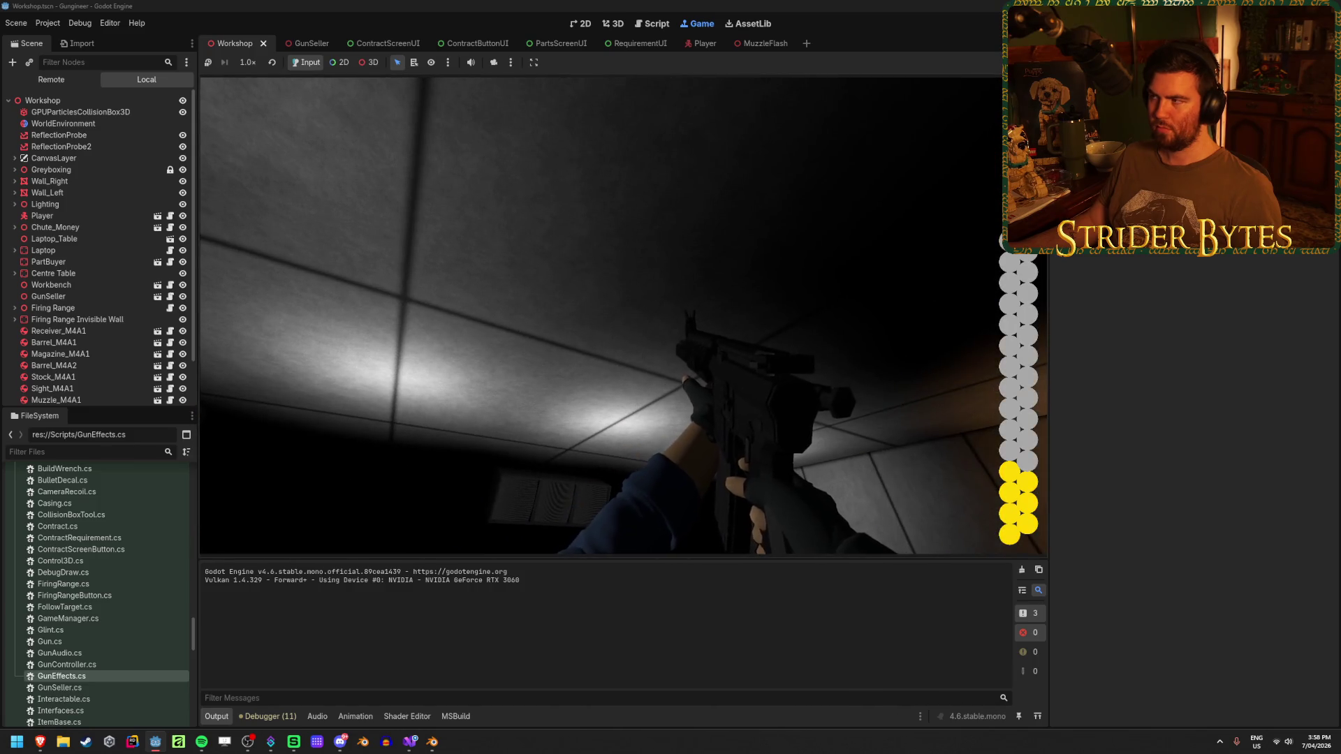
scroll(84, 333, "down", 2)
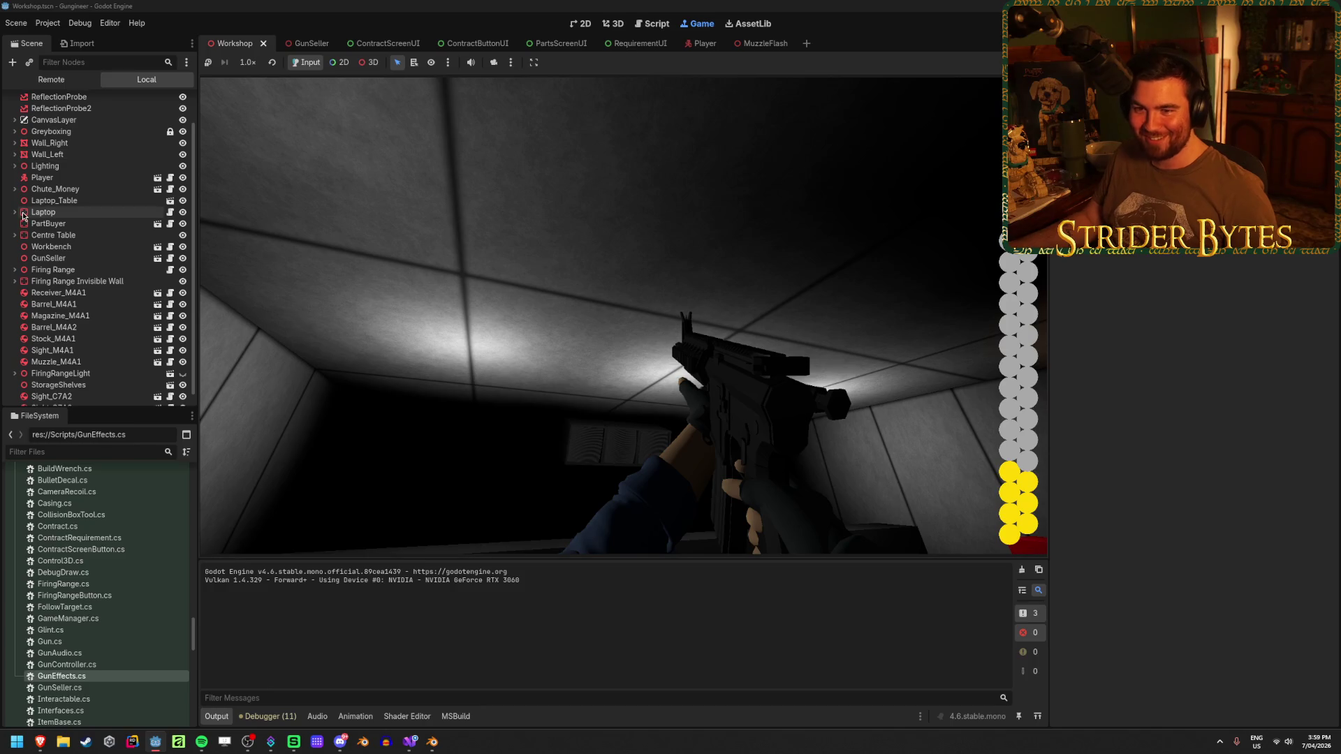
Inspect the live GunLight node's light energy, stop the game and return to _Ready in GunEffects.cs.
left_click(51, 79)
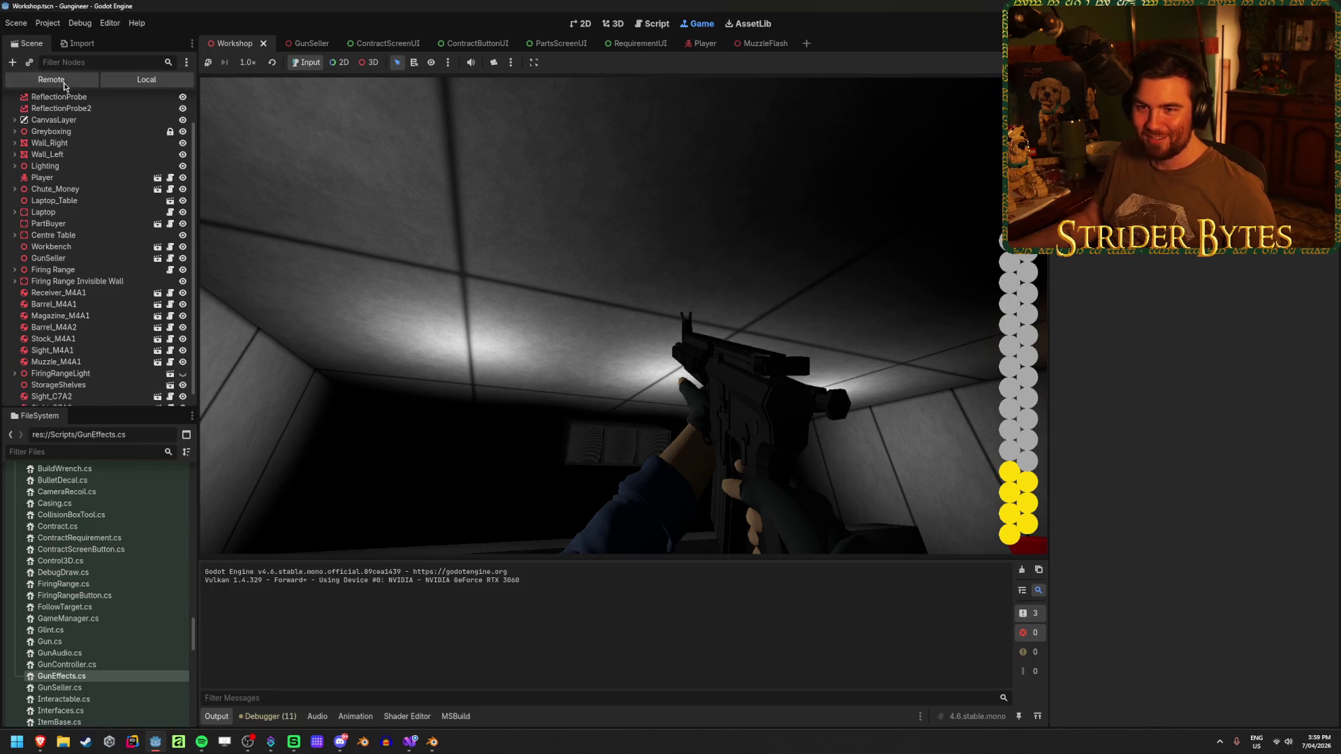
left_click(104, 357)
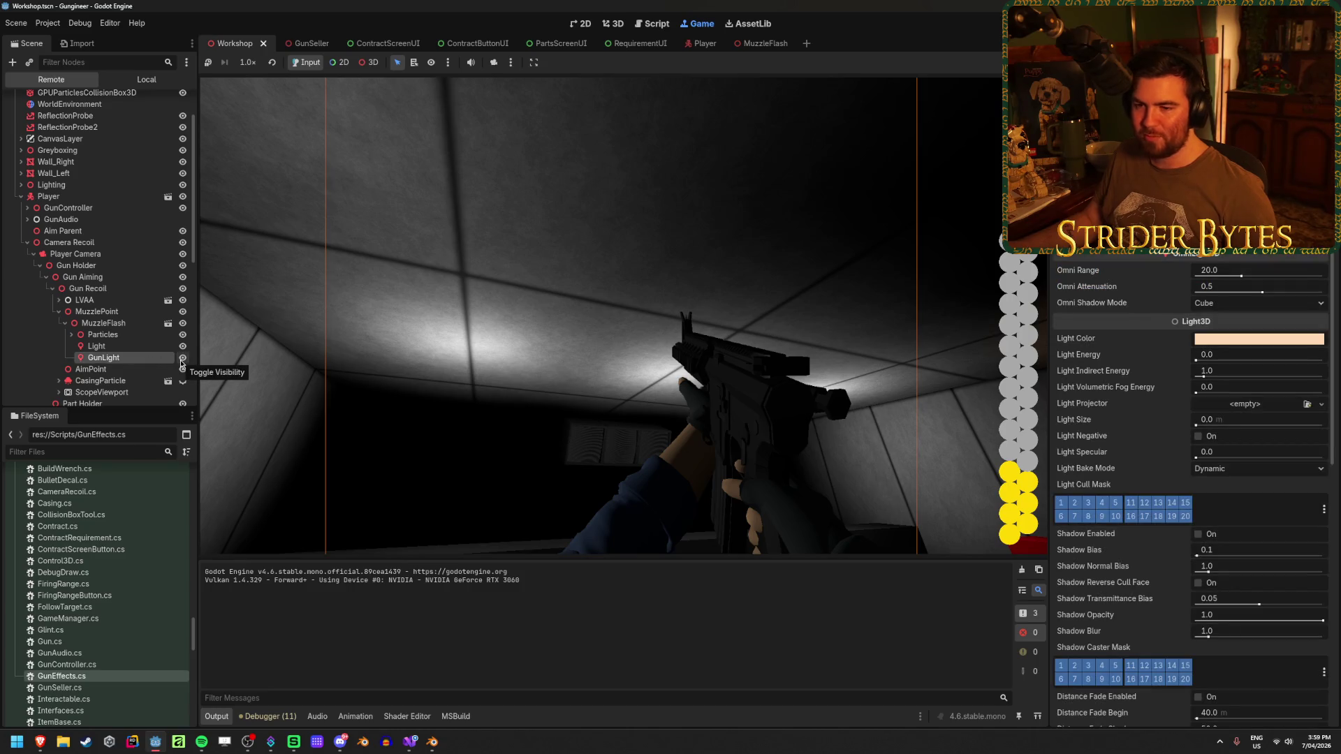
key("F8")
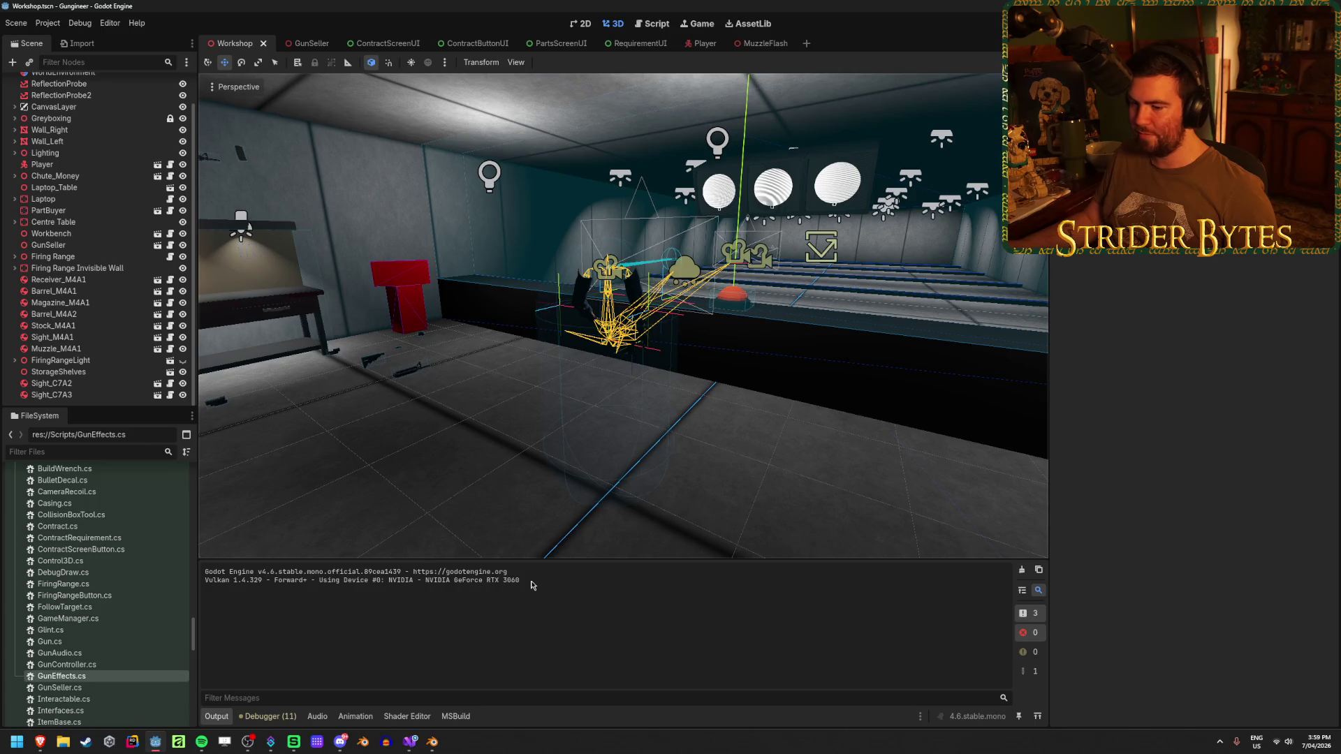
left_click(410, 743)
left_click(777, 467)
left_click(760, 500)
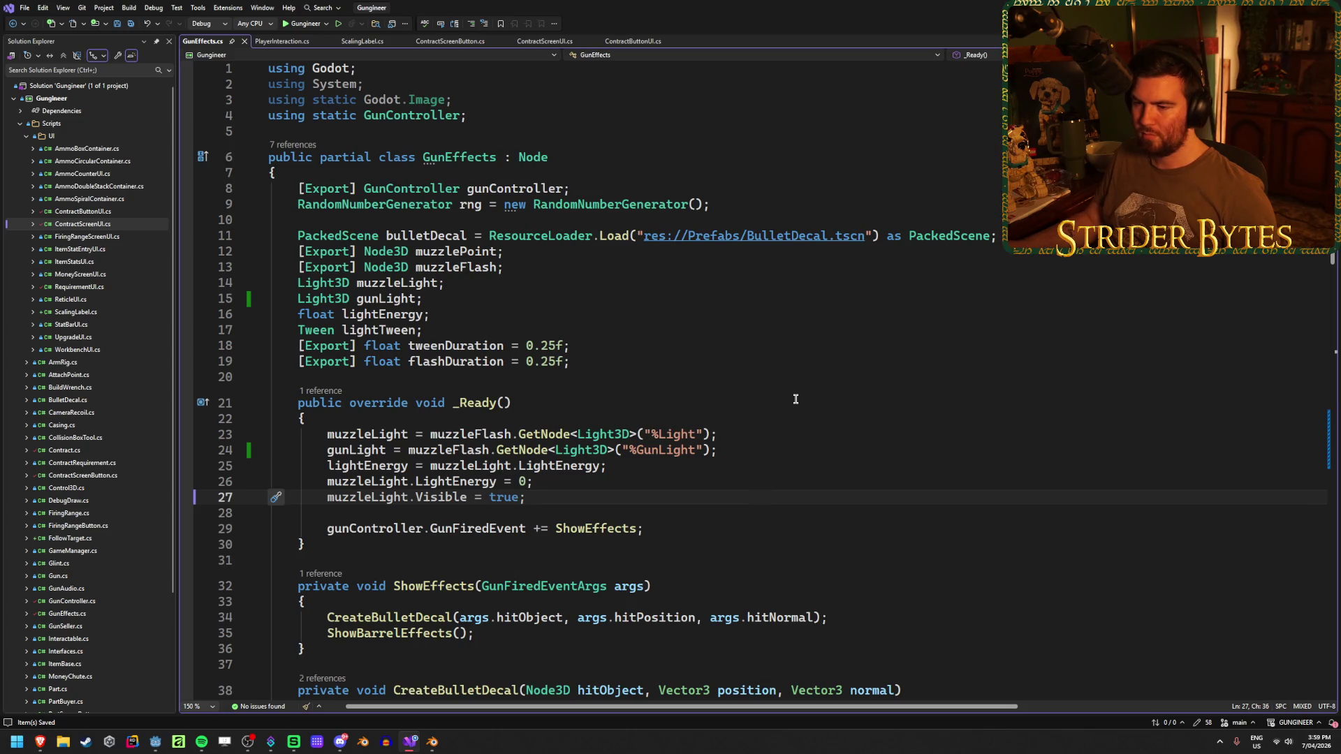
In the MuzzleFlash scene make GunLight visible with Energy 0, save the scene and run the game.
left_click(155, 742)
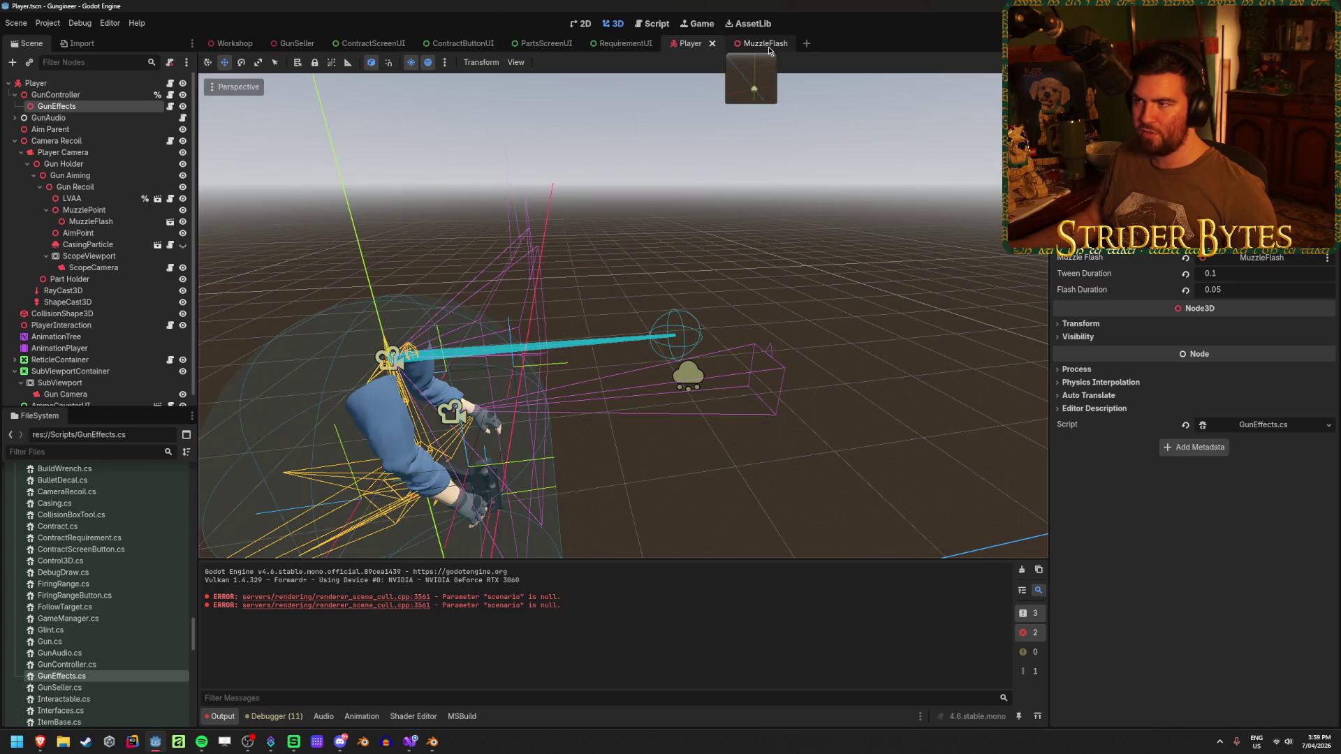
left_click(759, 43)
left_click(188, 153)
left_click(1262, 286)
type("0")
key("Return")
key("ctrl+s")
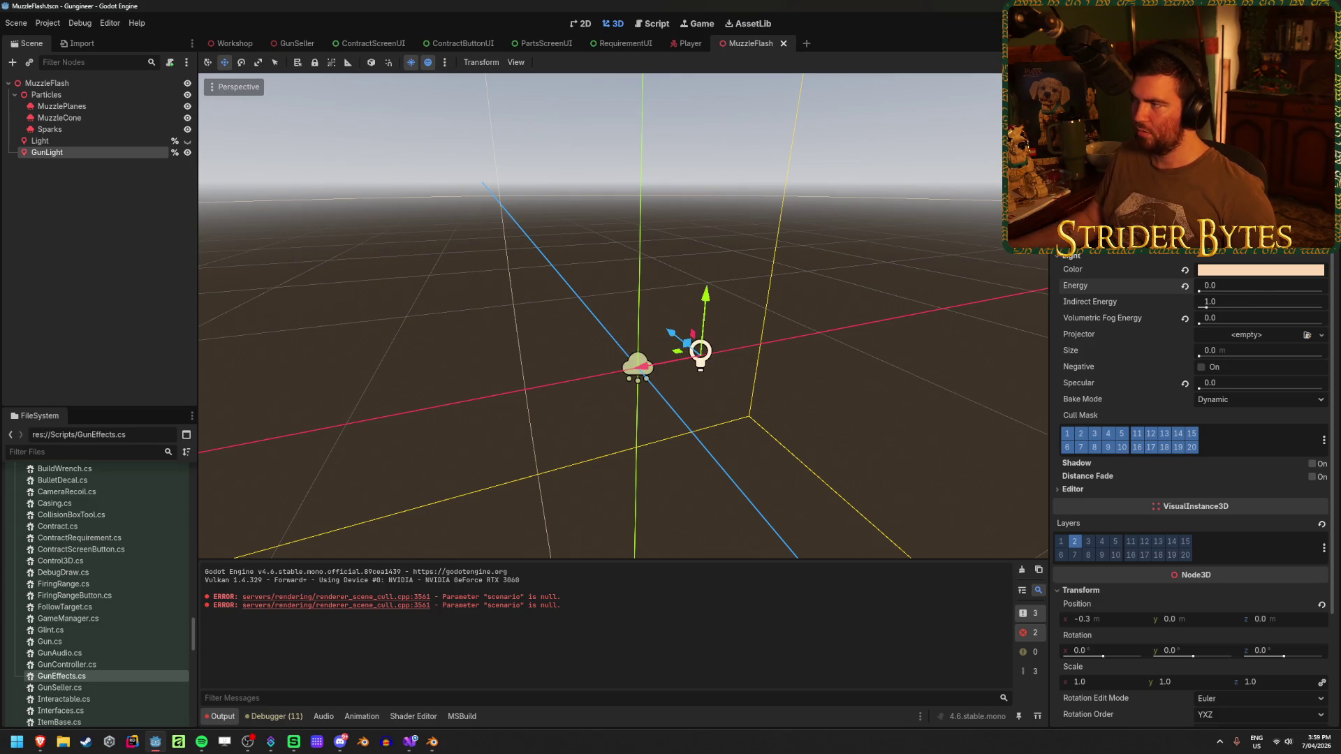
key("F5")
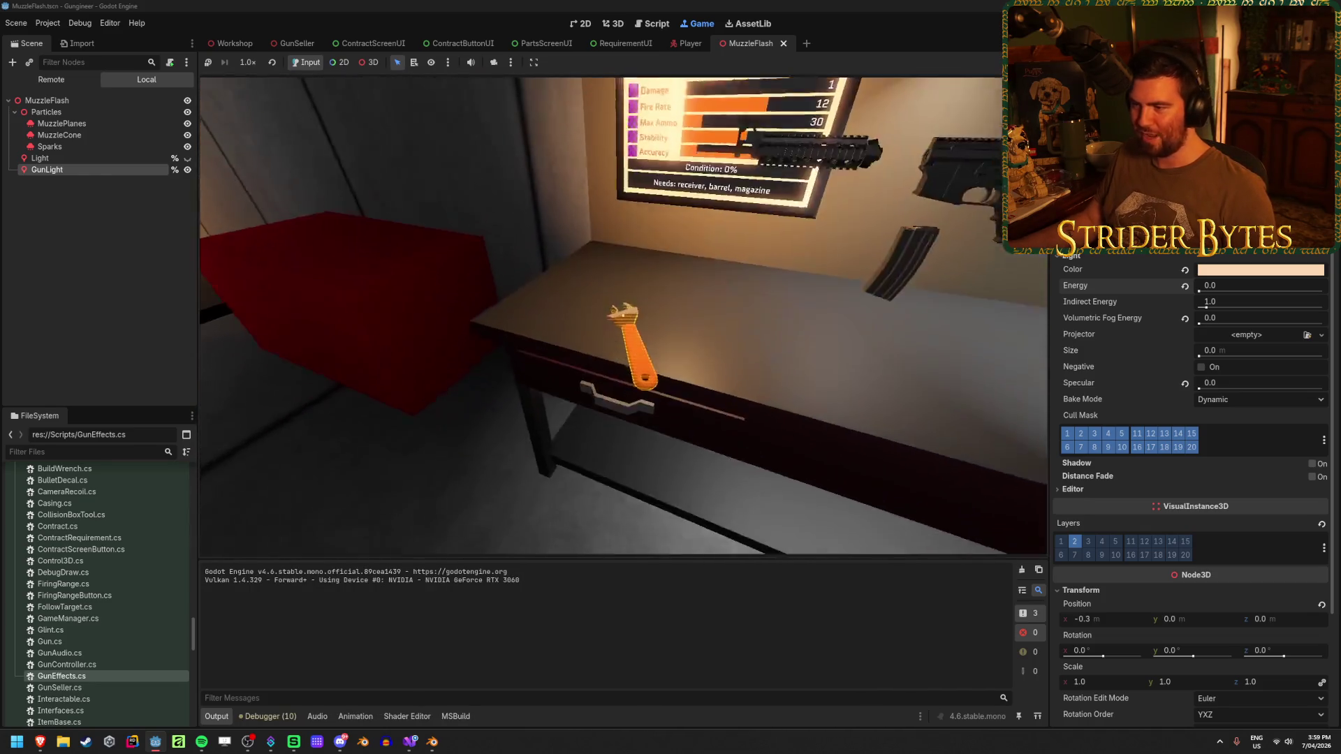
Fire the rifle across the range targets, reload with R, then stop the game with F8.
left_click(624, 316)
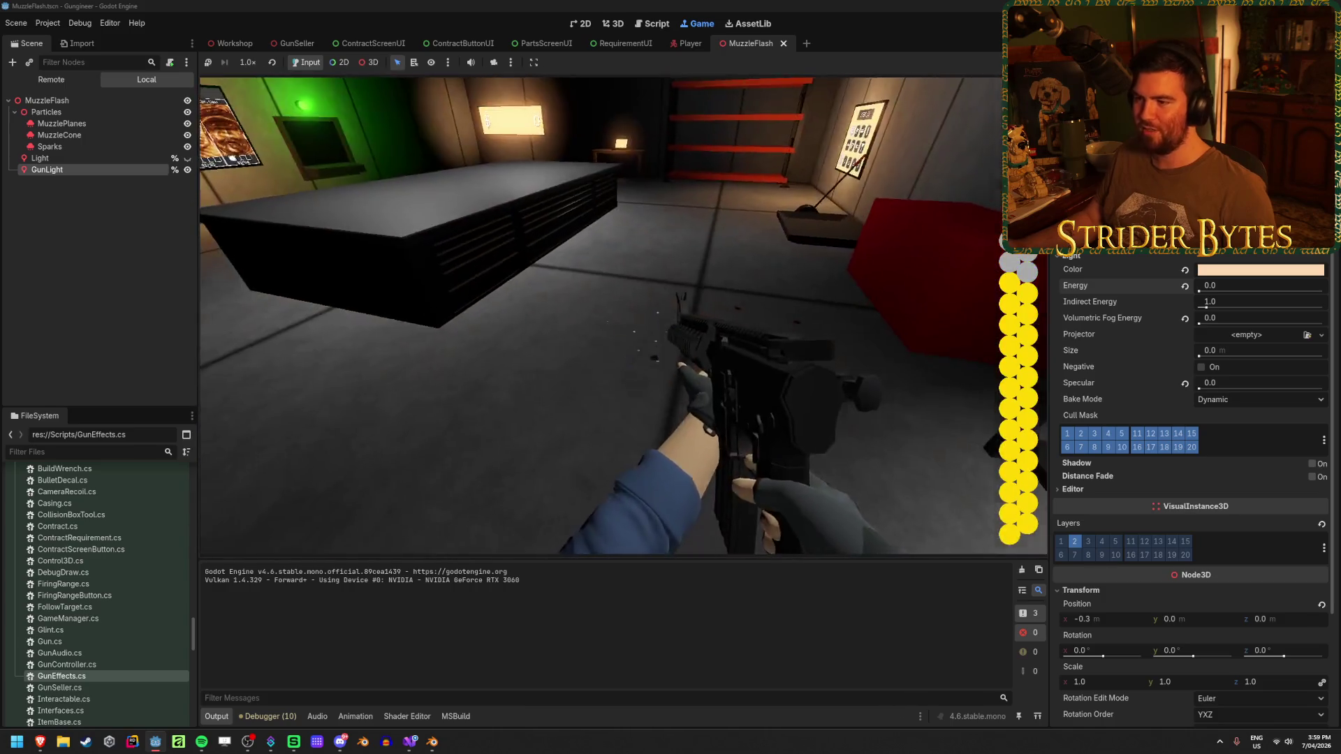
left_click_drag(623, 316, 623, 315)
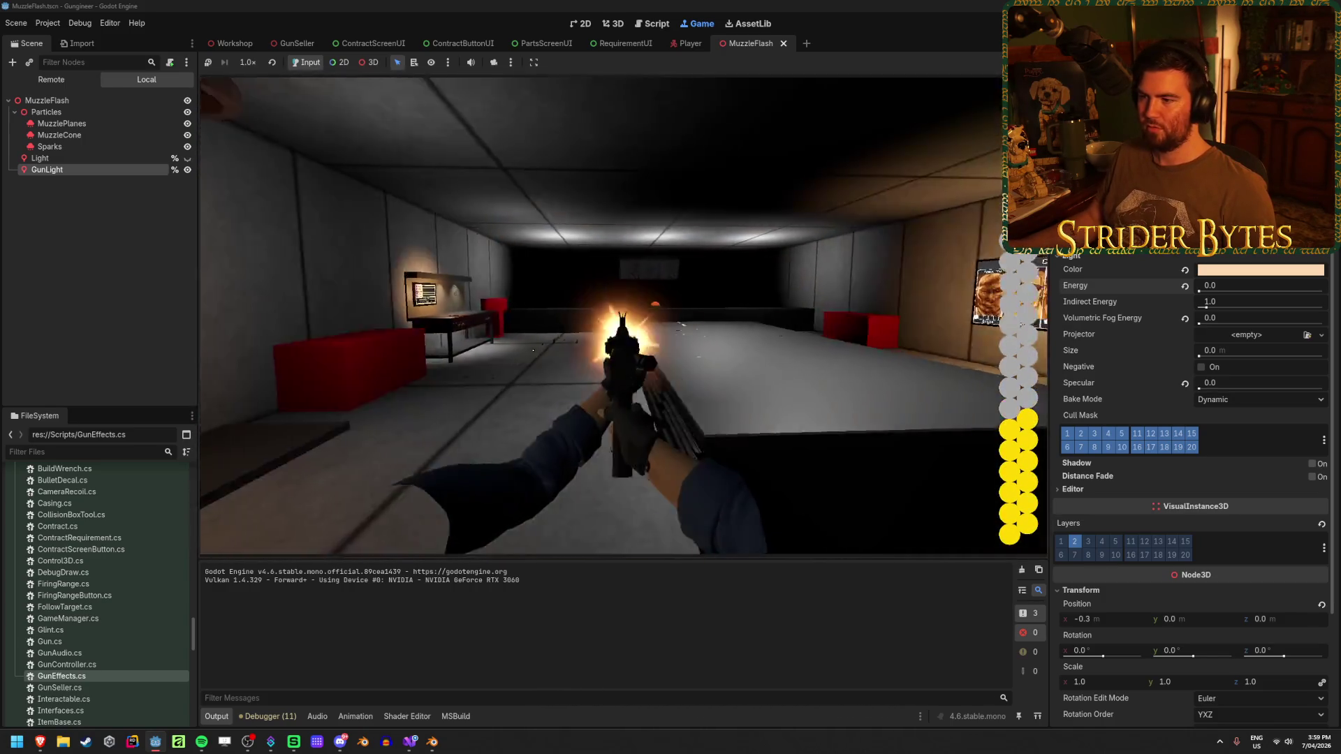
left_click_drag(623, 315, 623, 315)
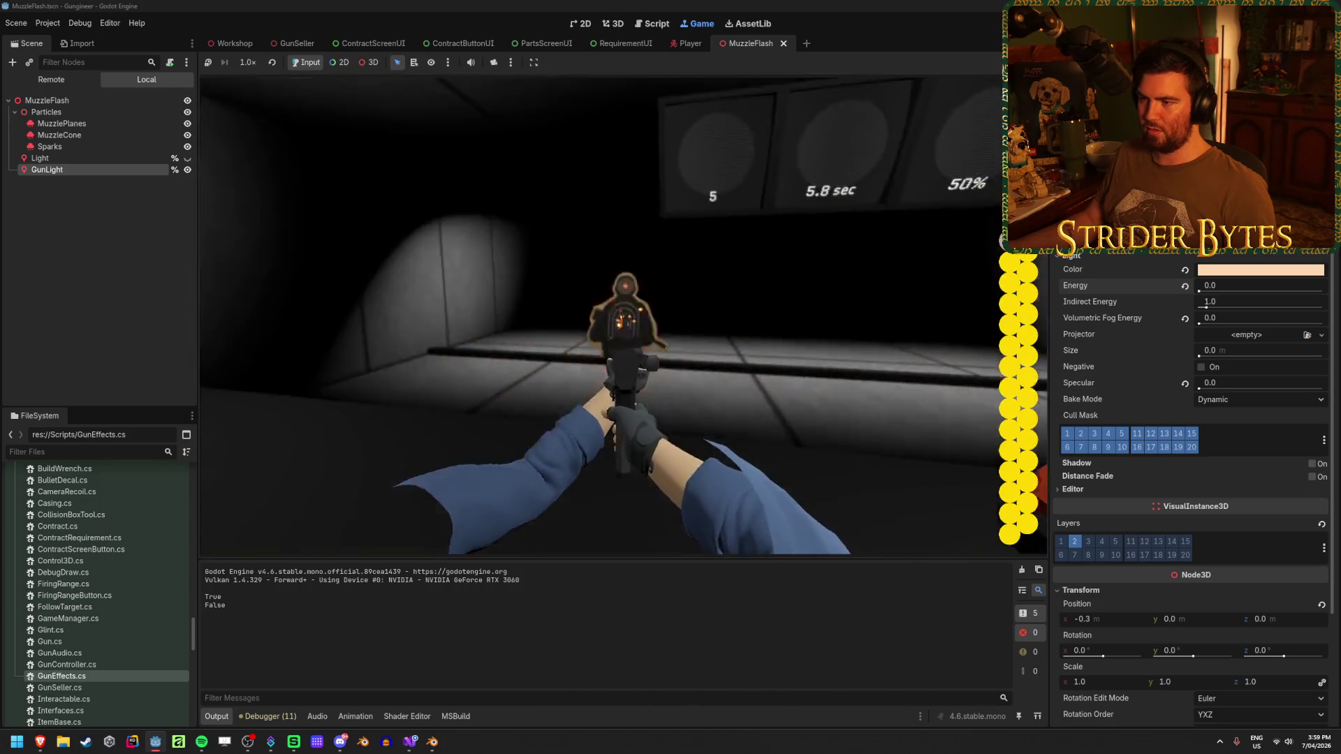
left_click_drag(623, 315, 623, 316)
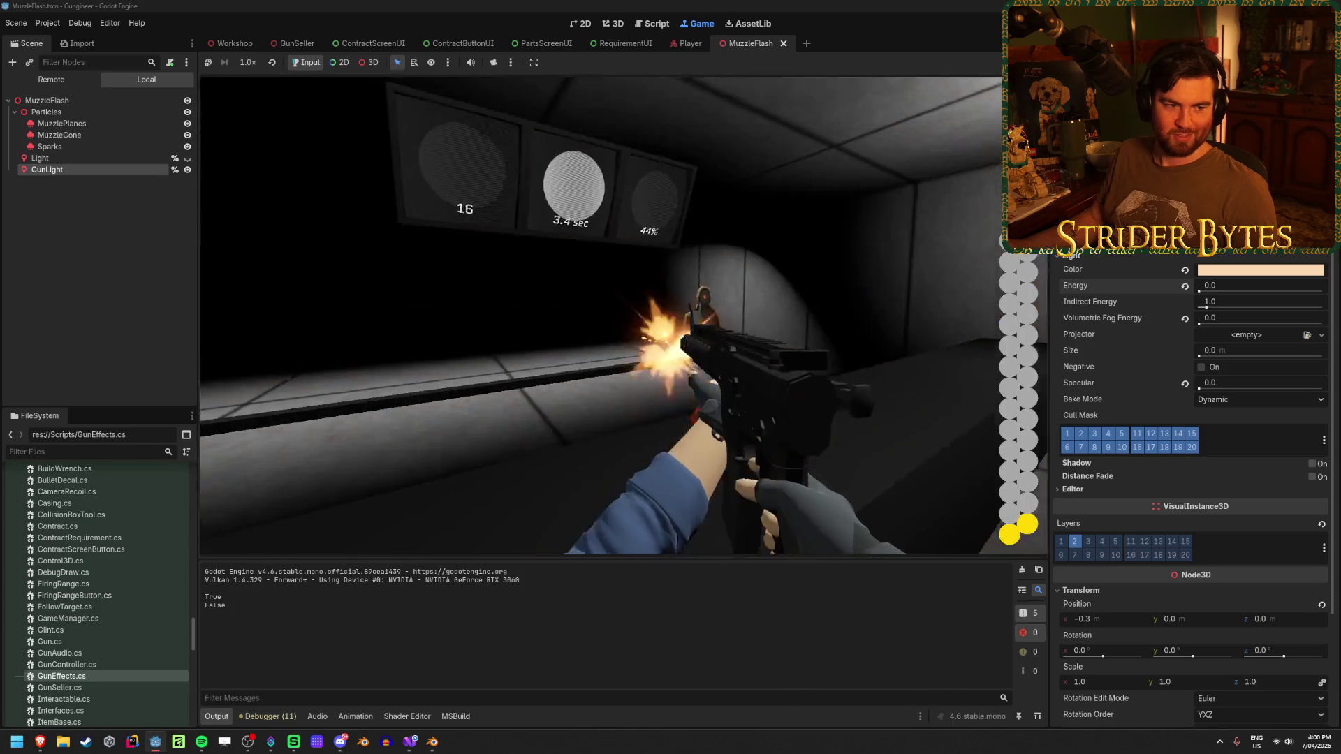
key("r")
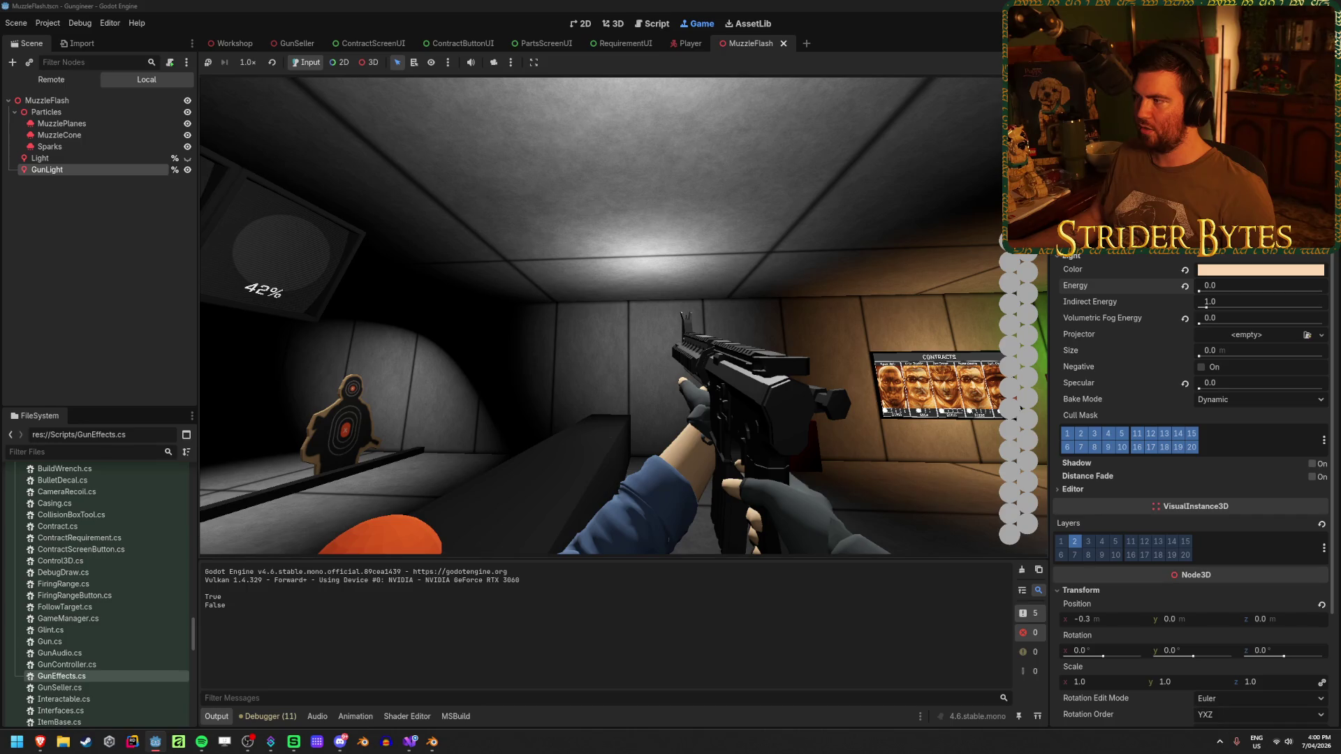
key("F8")
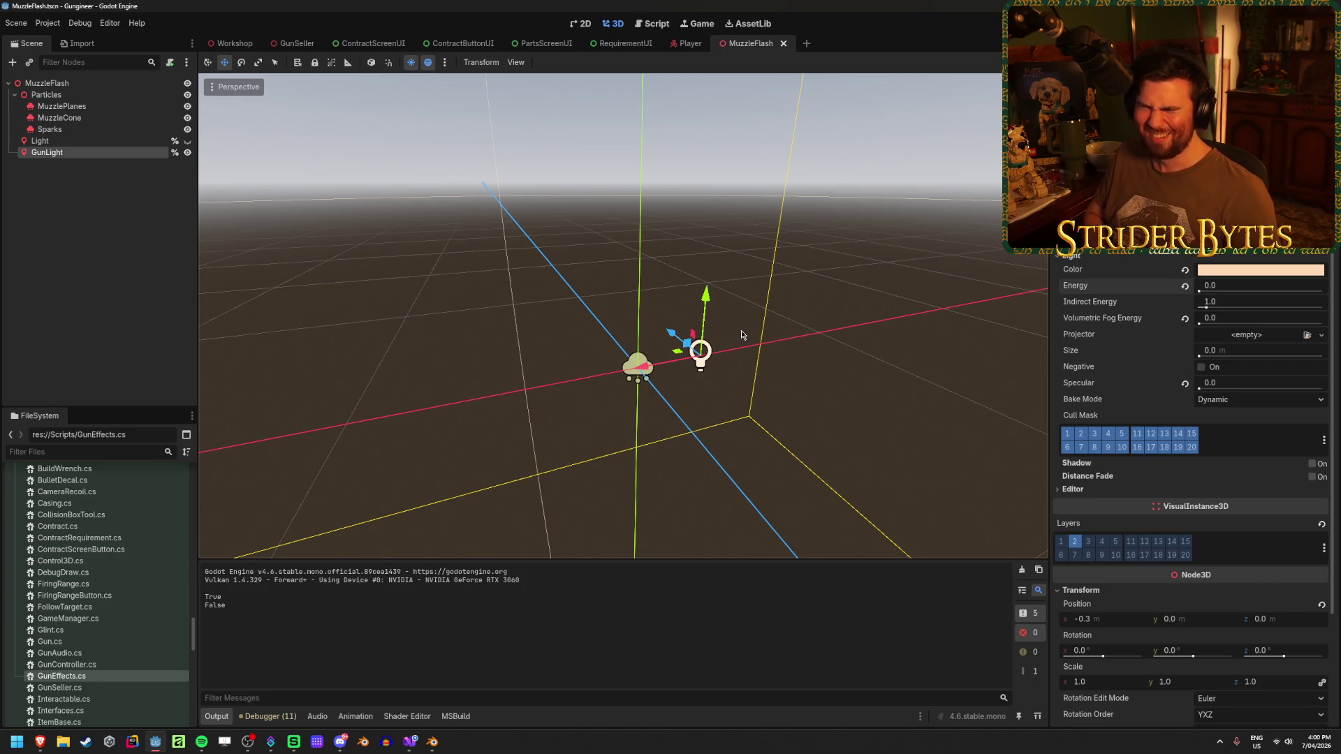
Close the MuzzleFlash scene, glance around the Workshop viewport, and switch to the Player scene.
left_click(119, 254)
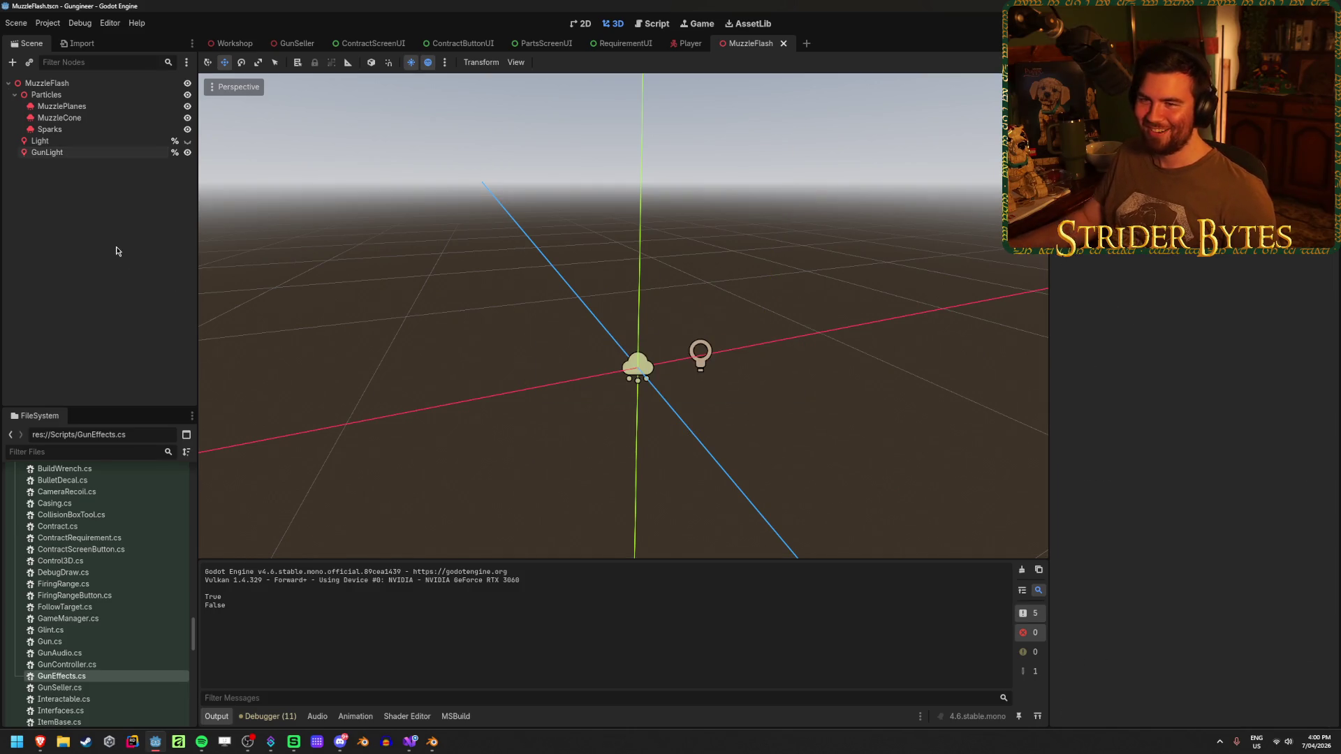
left_click(232, 43)
middle_click(752, 47)
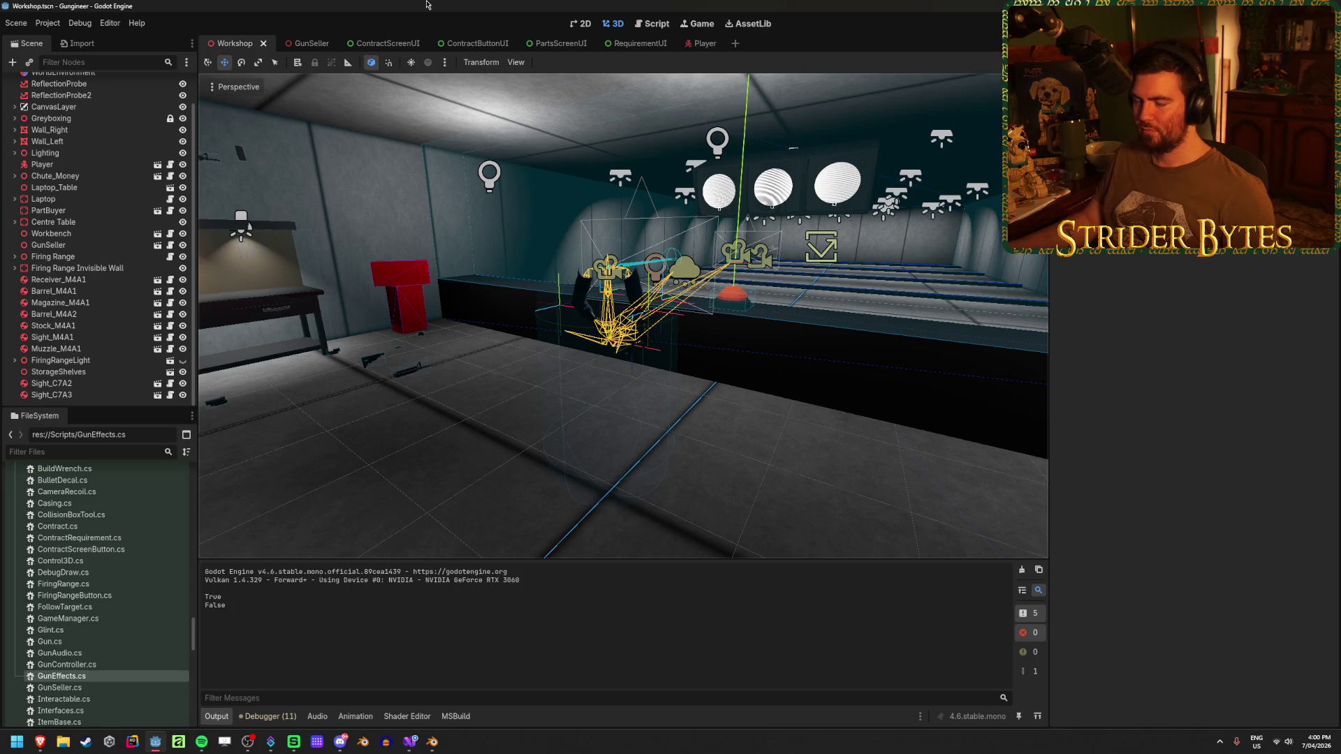
left_click_drag(624, 314, 419, 314)
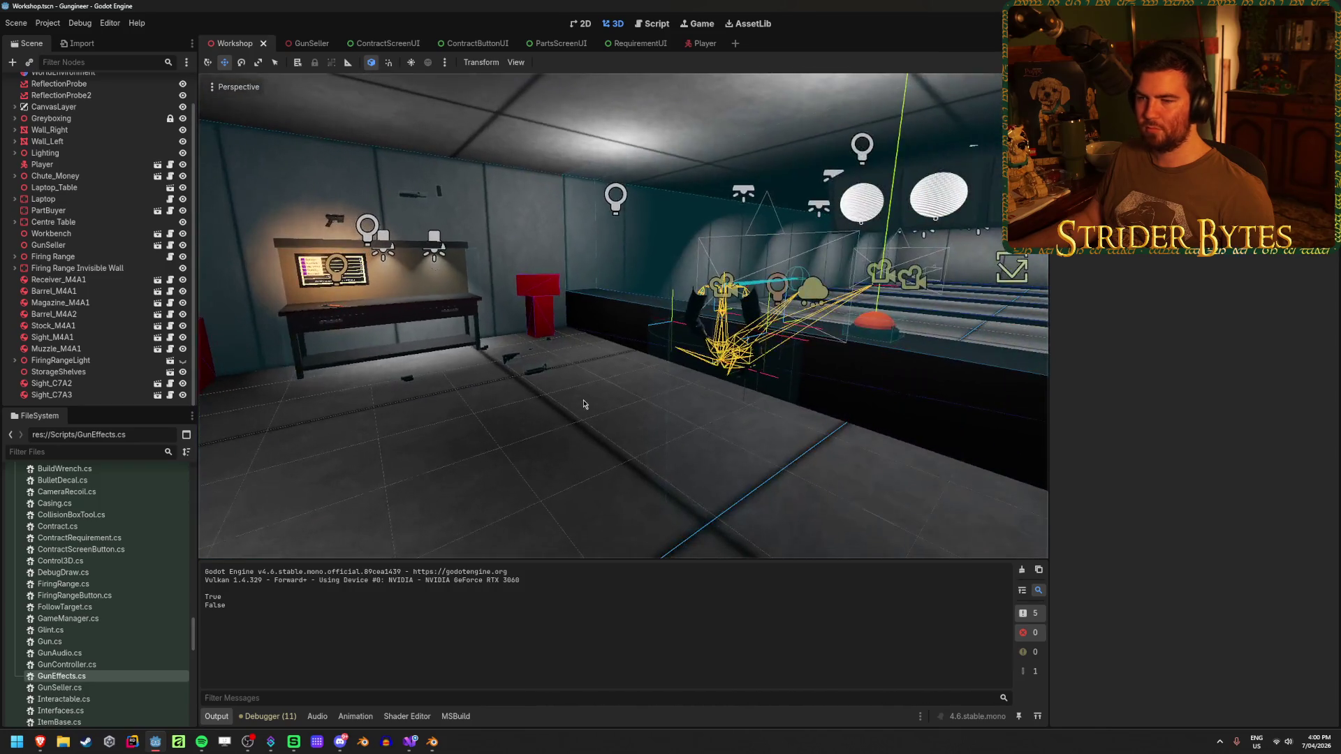
mouse_move(419, 314)
left_mouse_down()
mouse_move(516, 438)
mouse_move(298, 504)
left_mouse_up()
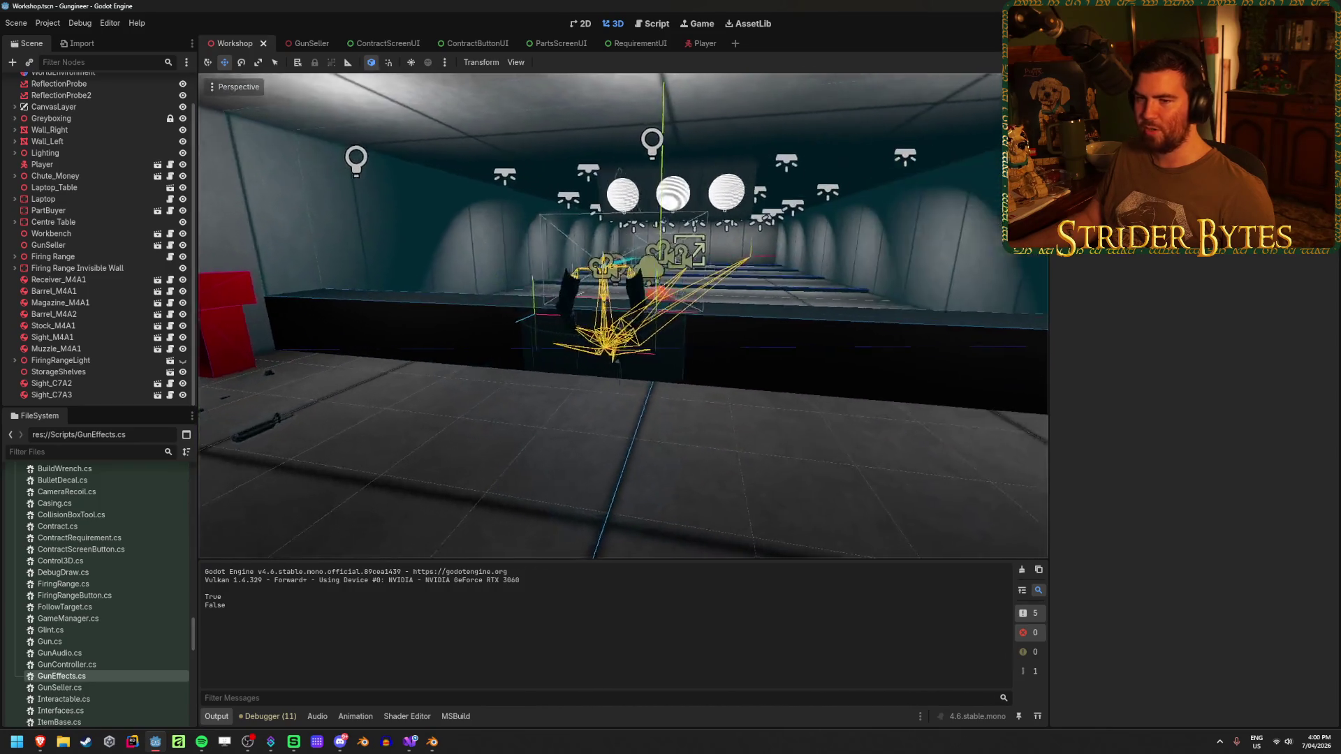
mouse_move(700, 42)
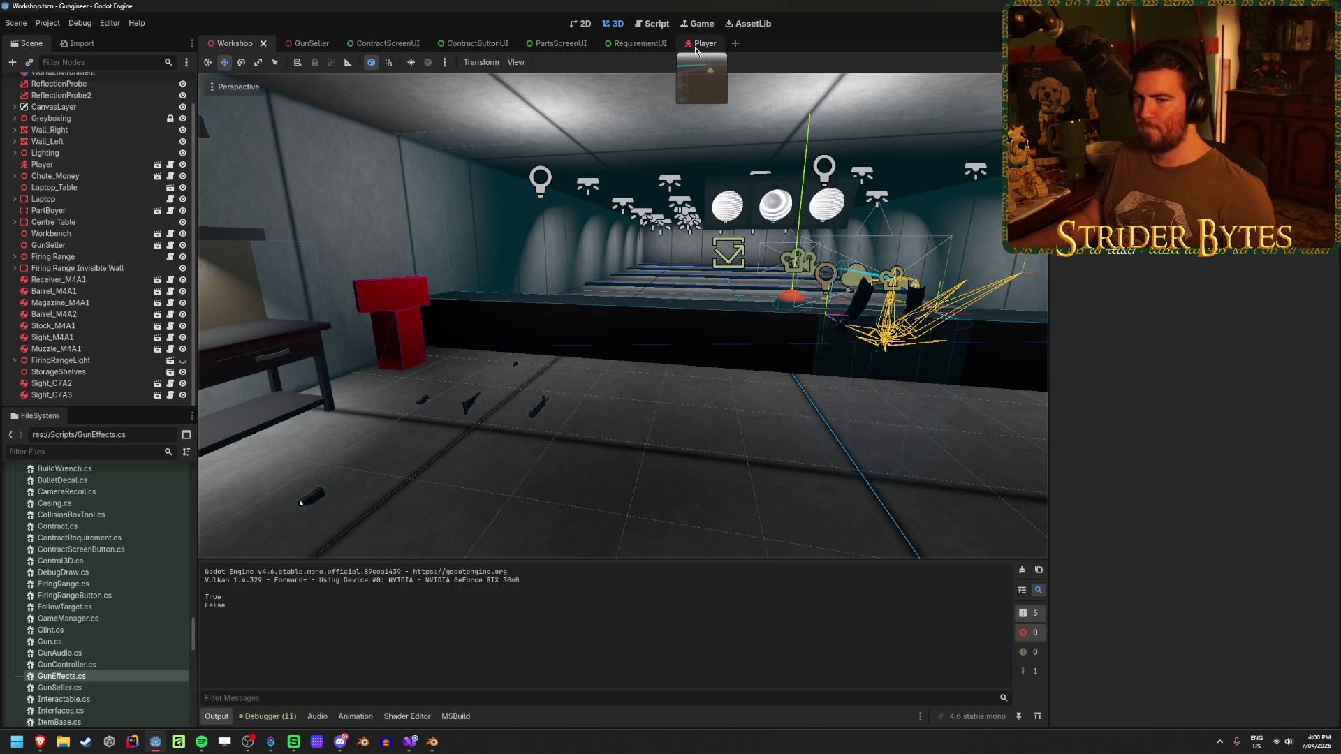
left_click(696, 44)
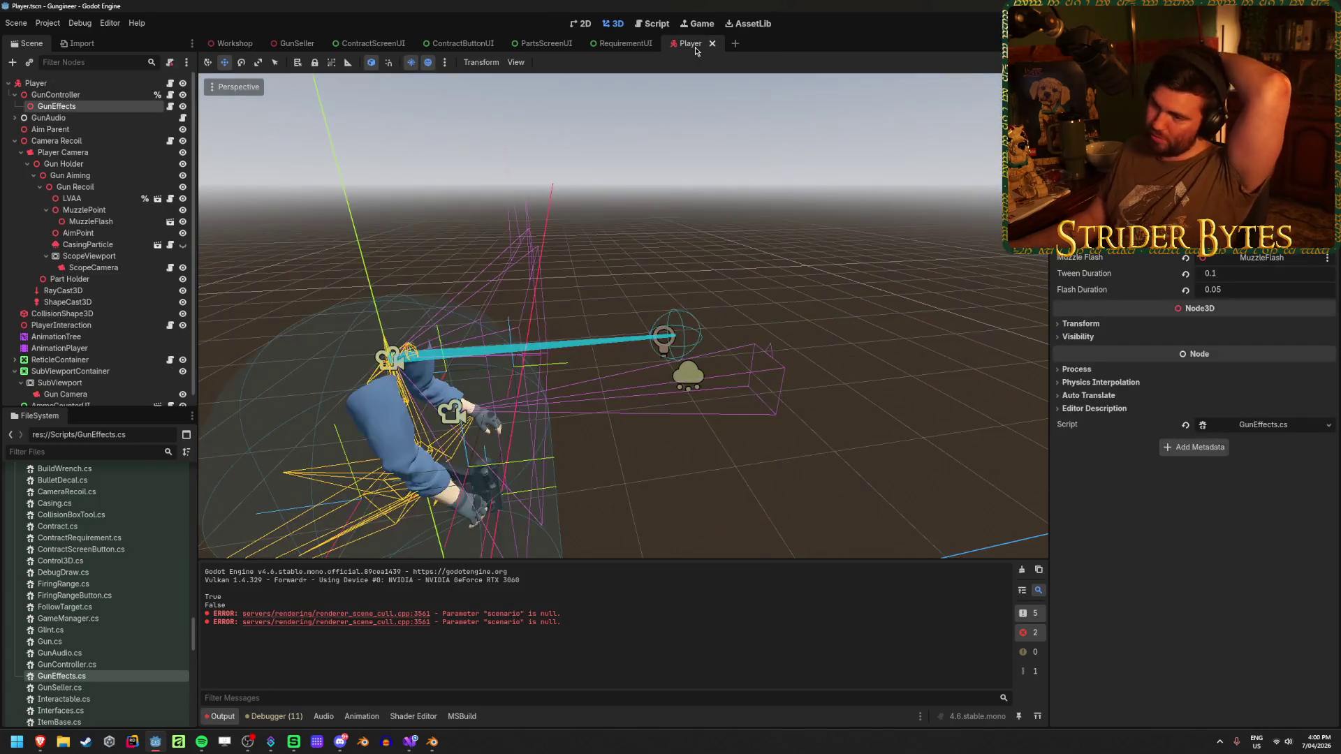
Inspect the Gun Aiming node's AimPoint in the Player scene and frame it in the viewport.
left_click(100, 178)
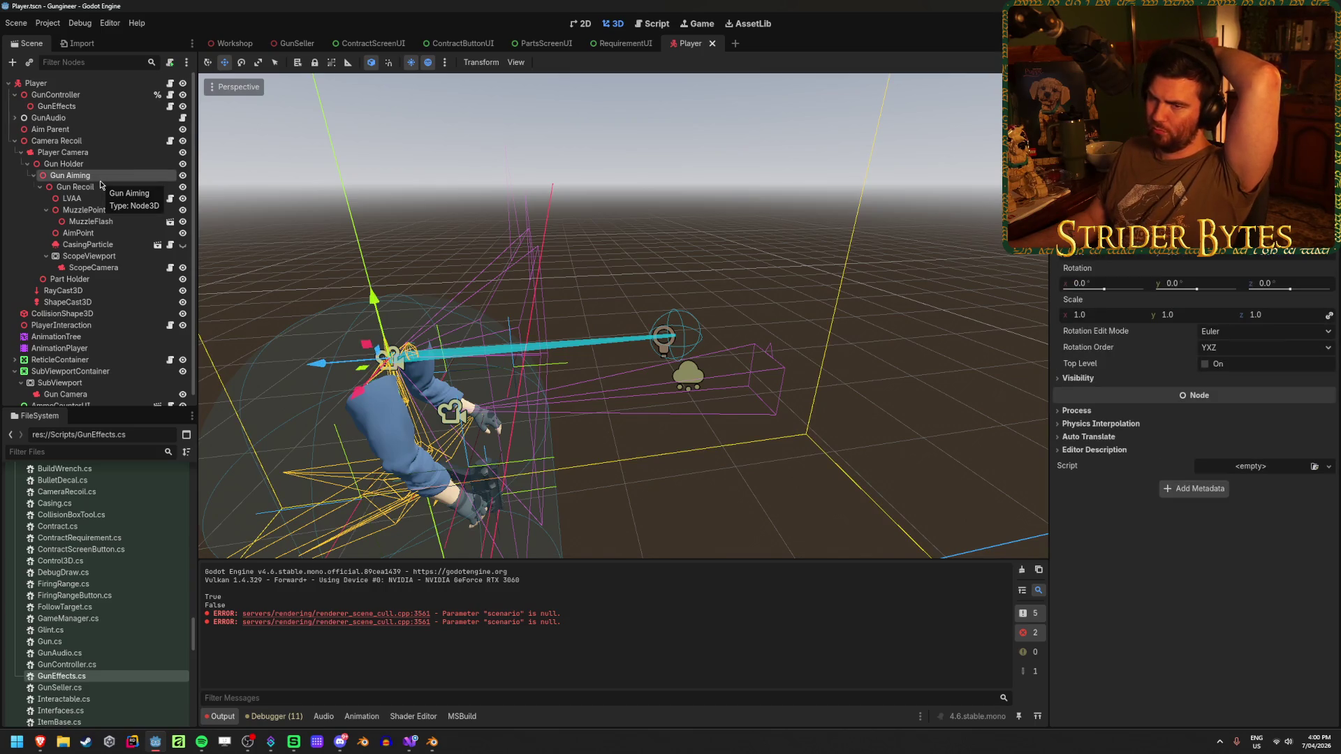
left_click(78, 232)
key("f")
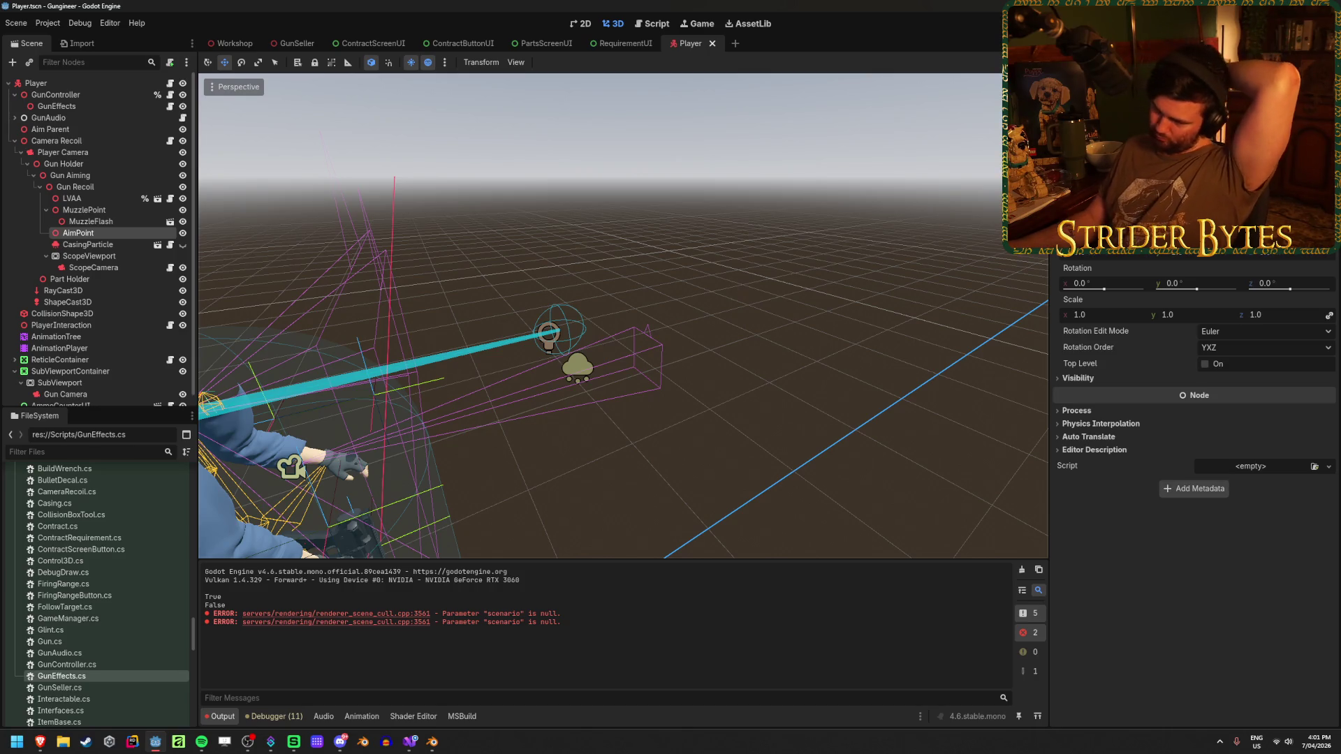
Rebuild and run the game, then inspect the CasingParticle node.
key("F5")
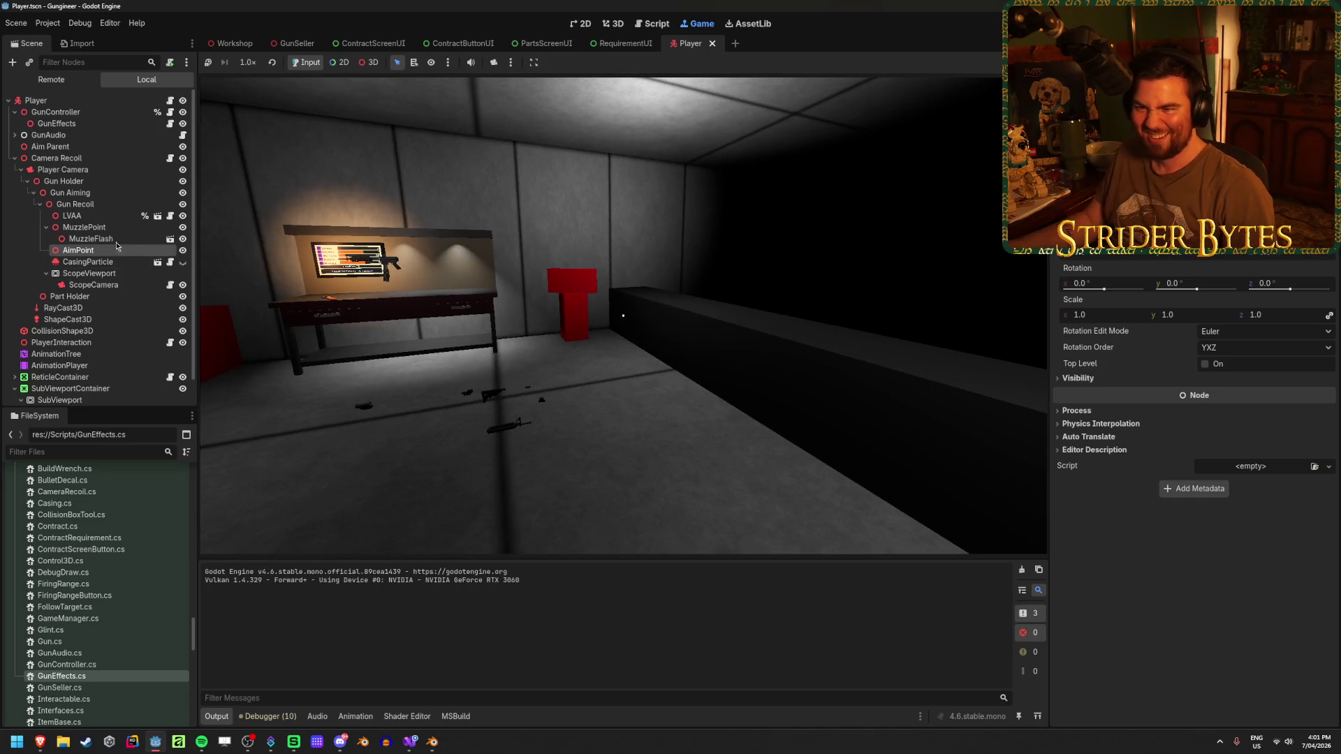
left_click(104, 261)
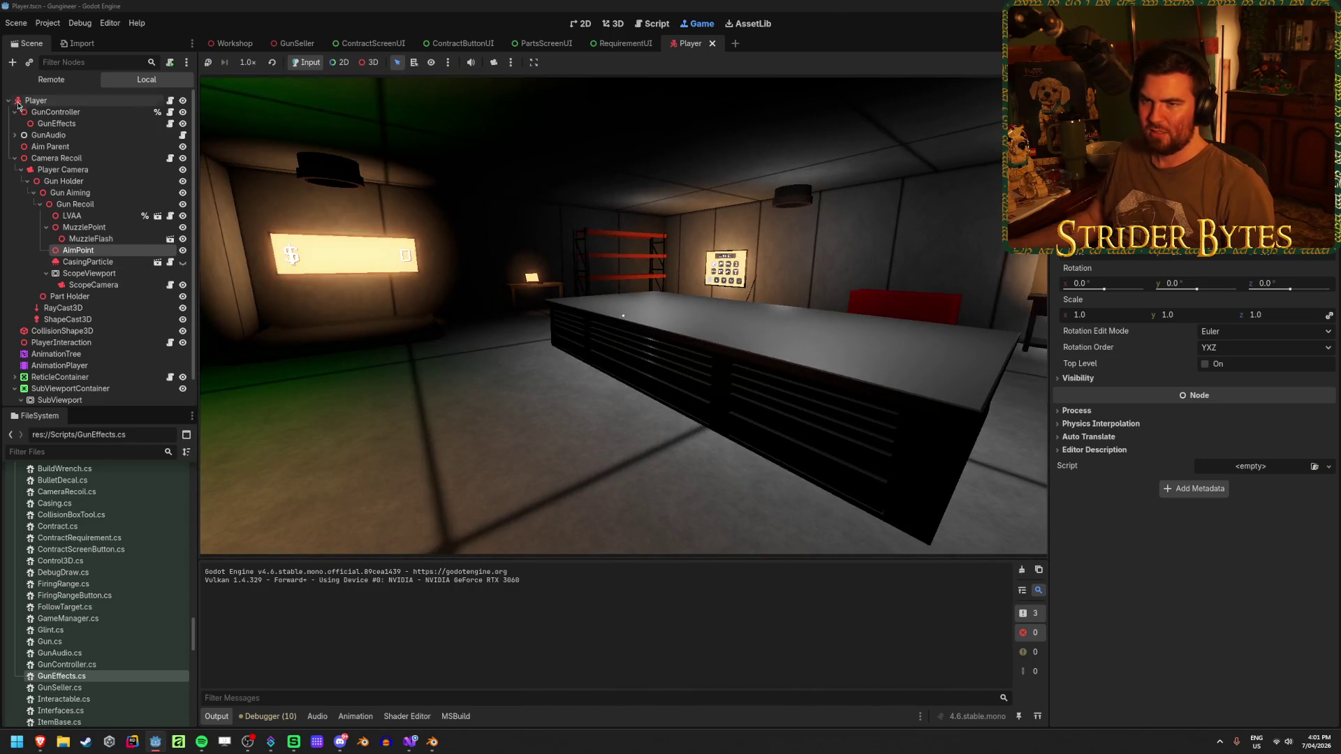
Inspect the live AimPoint and MuzzlePlanes particle nodes in the Remote scene tree with a gun equipped.
left_click(65, 83)
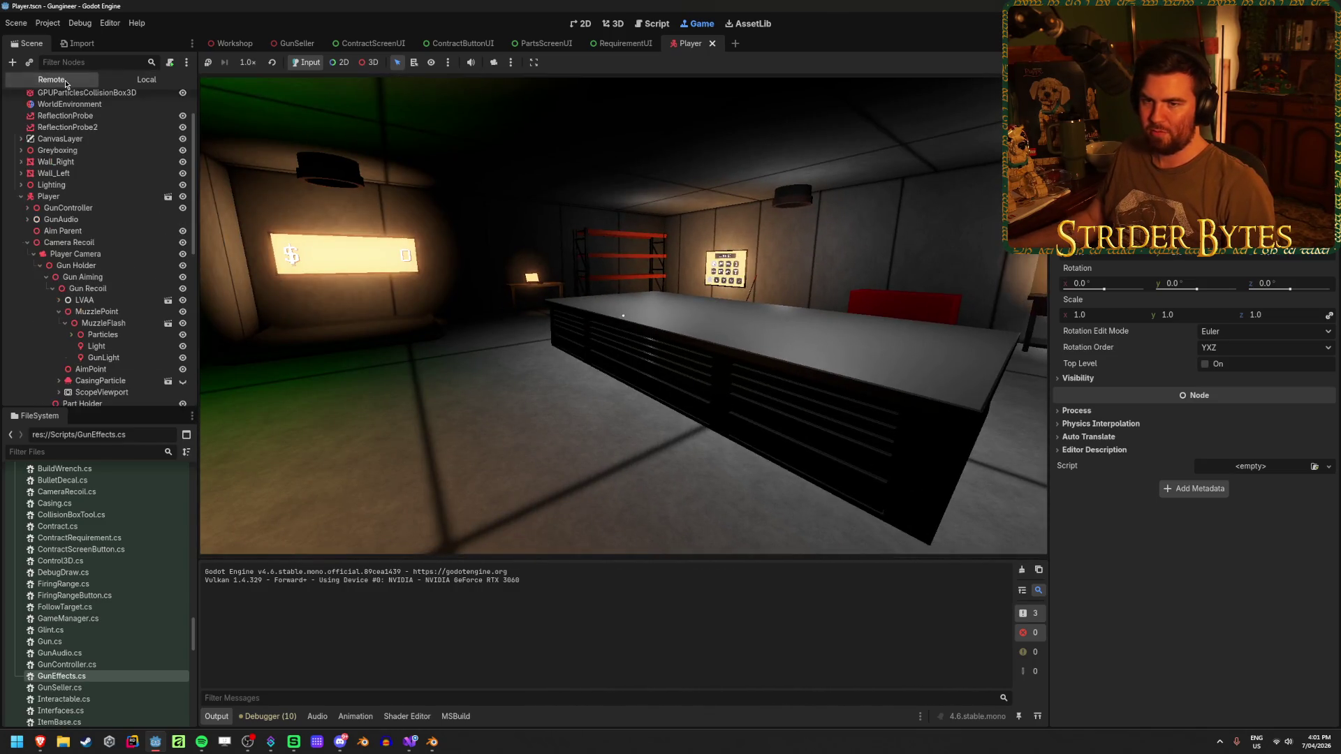
left_click(90, 369)
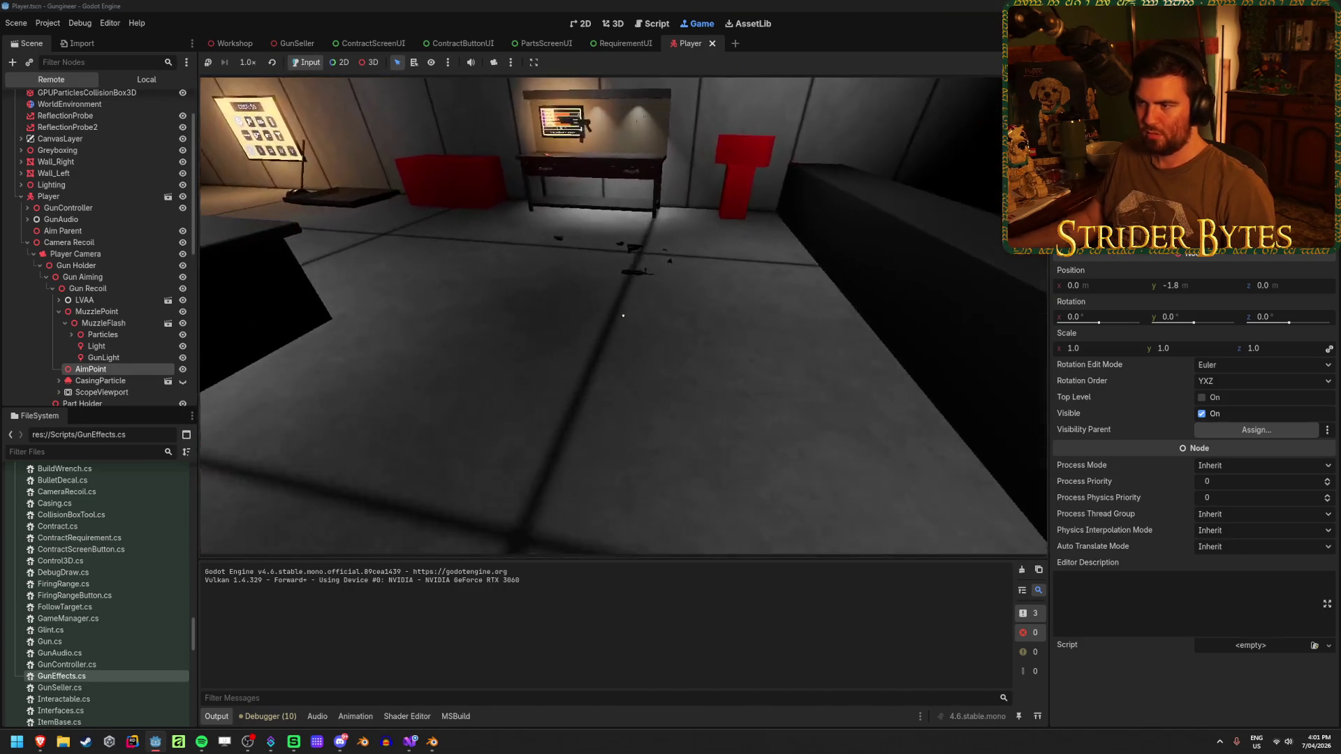
key("e")
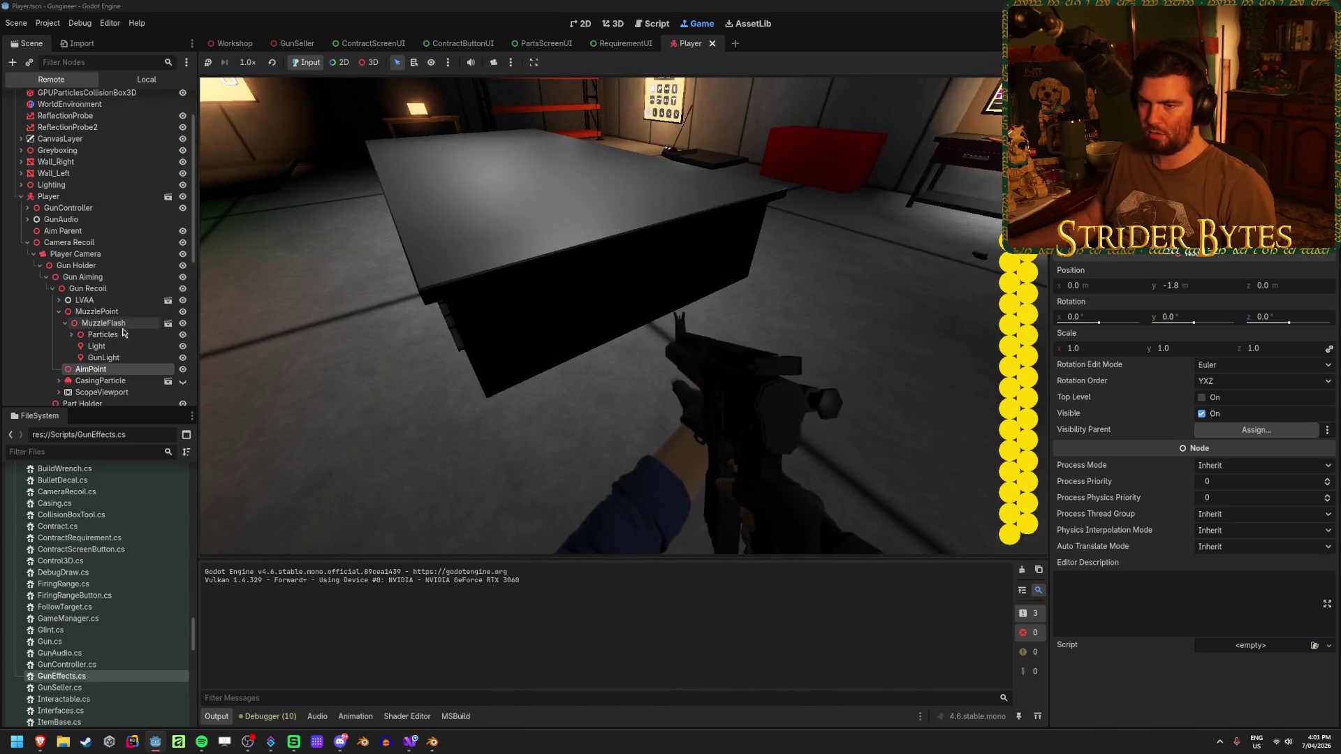
left_click(70, 334)
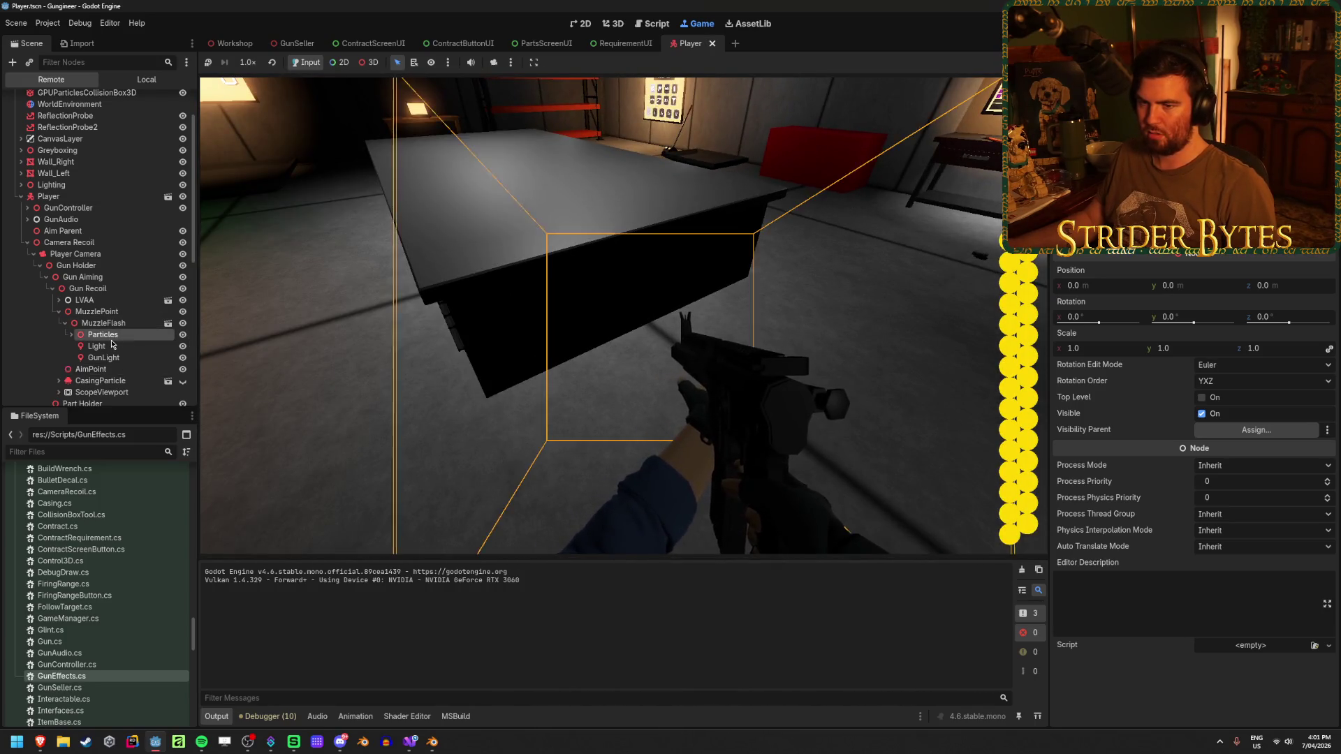
left_click(117, 346)
scroll(116, 347, "down", 3)
left_click(95, 288)
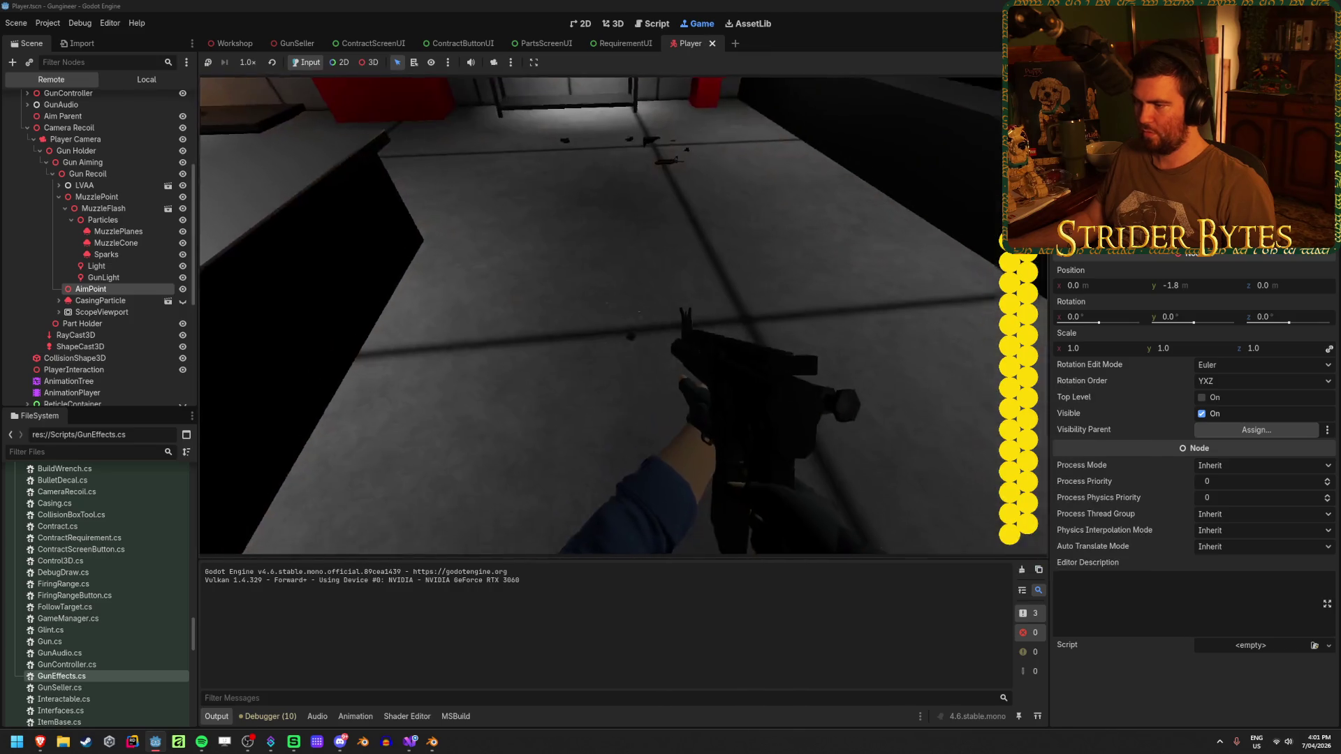
Fire the gun at the wall, stop the game and return to GunEffects.cs in Visual Studio.
left_click(616, 370)
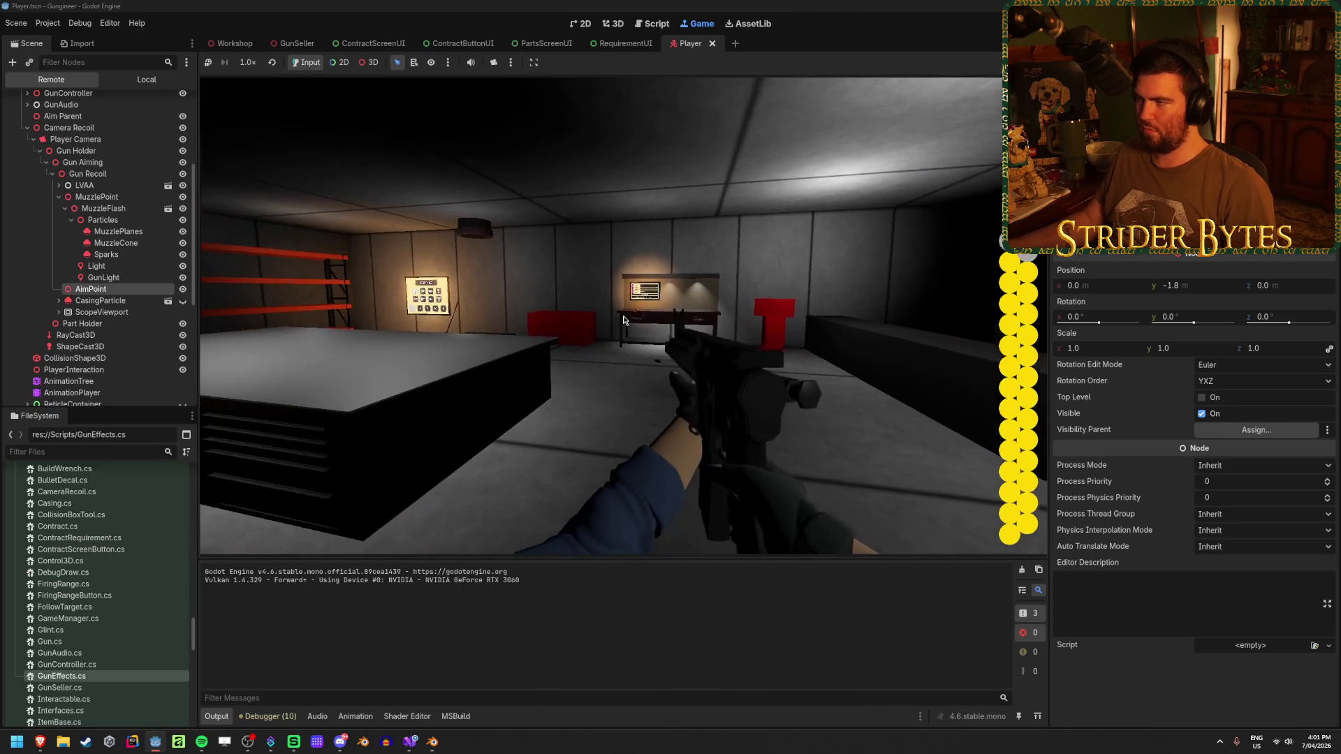
key("F8")
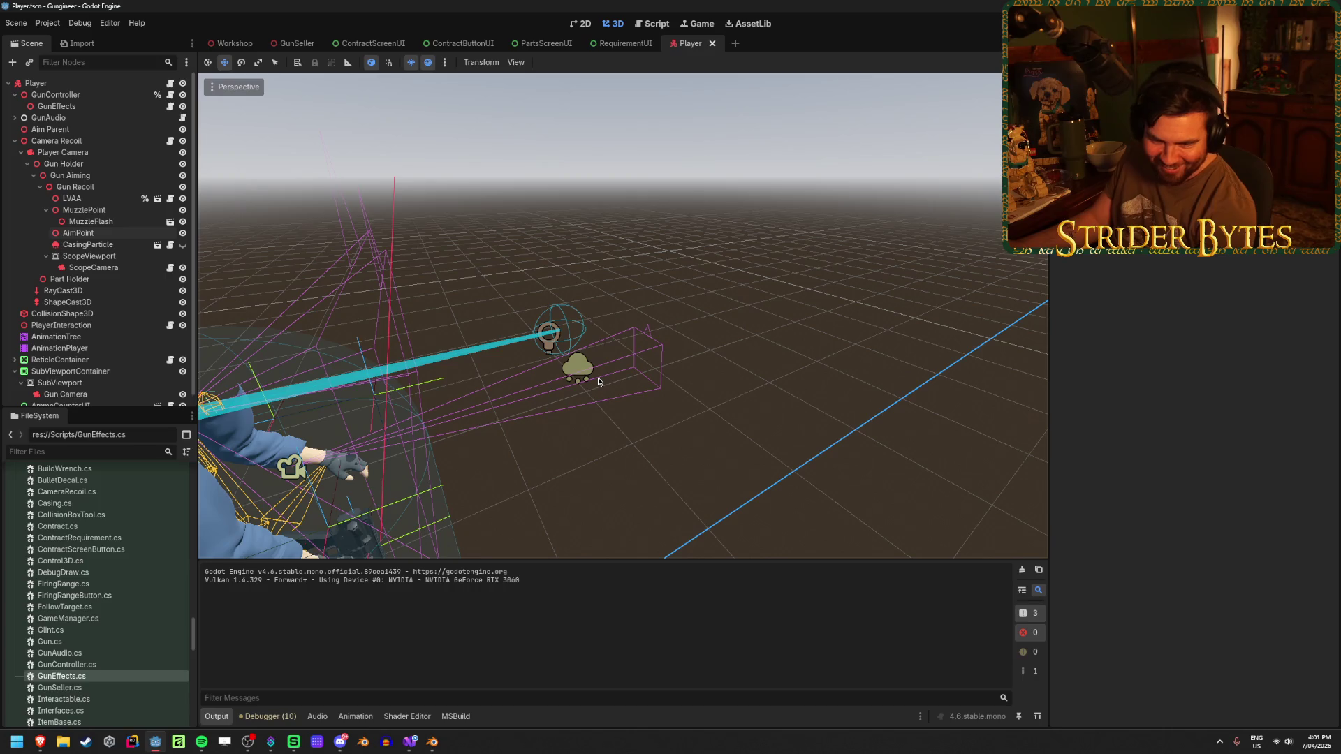
left_click(409, 742)
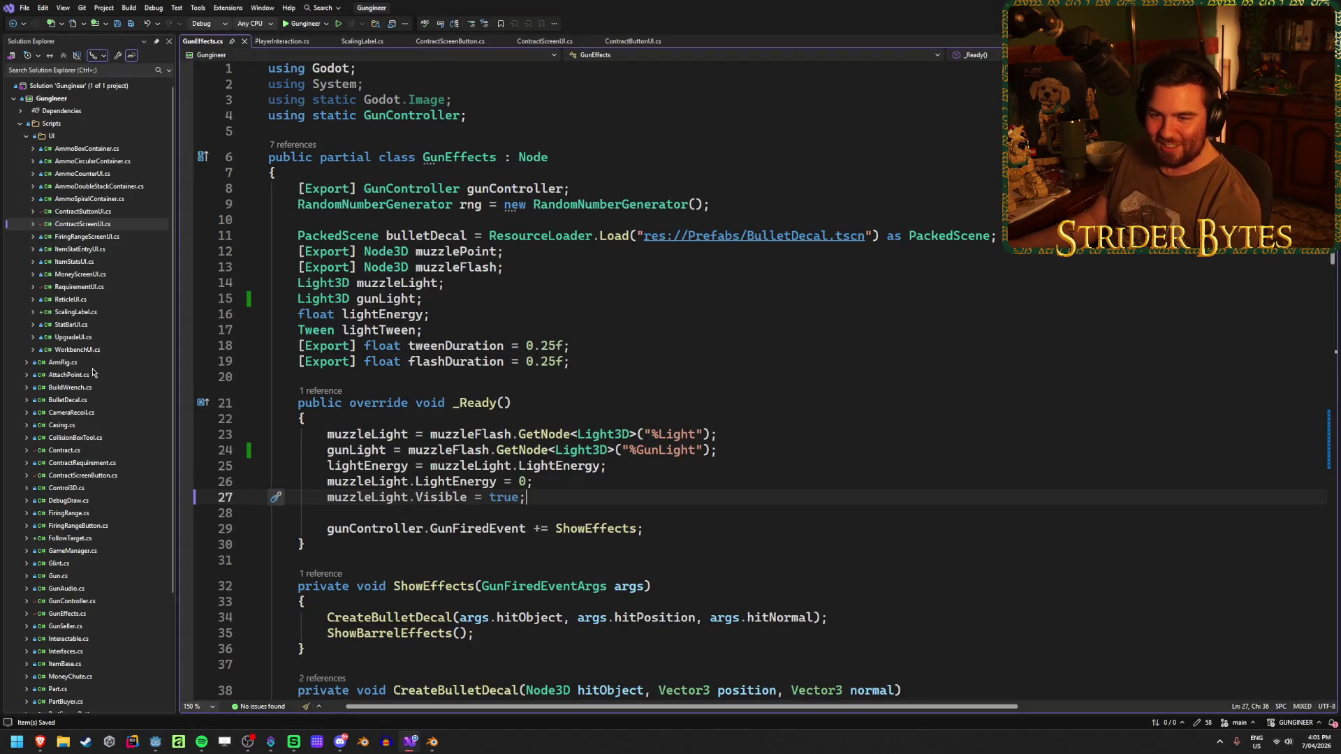
scroll(100, 490, "down", 4)
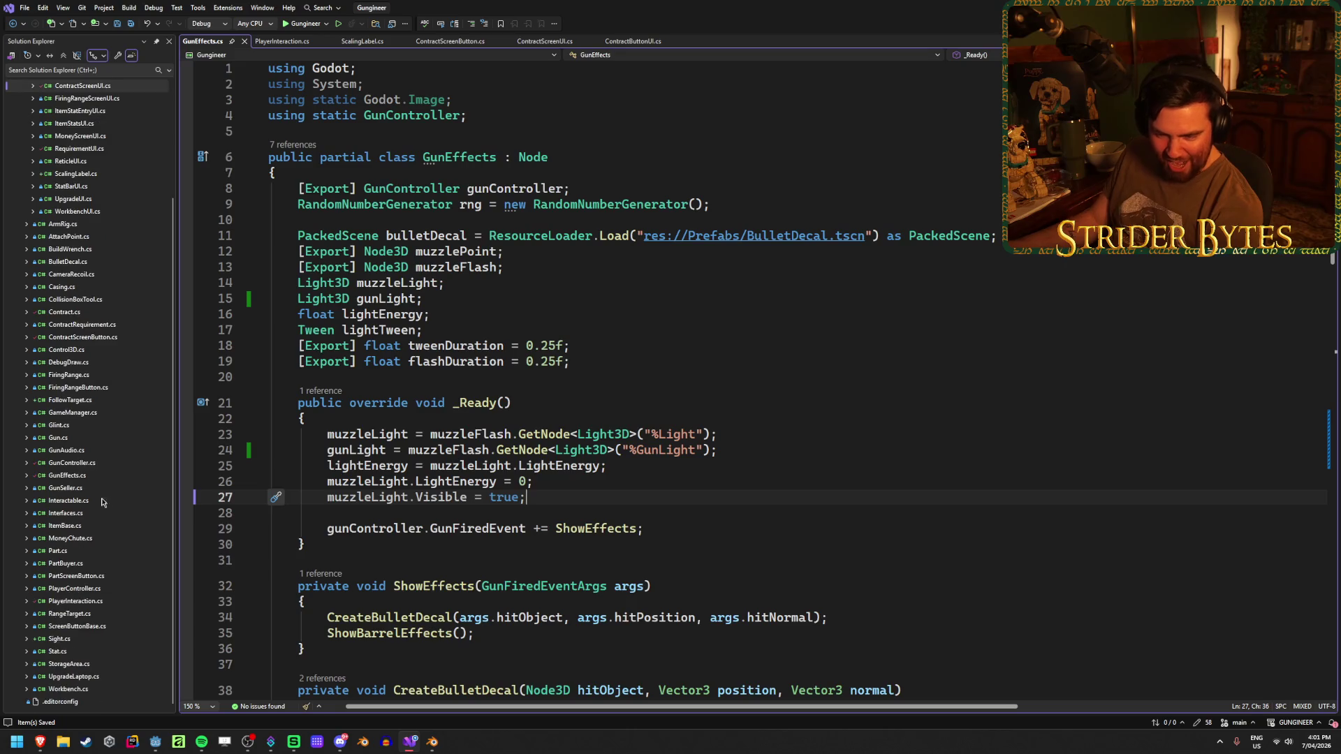
scroll(86, 584, "up", 2)
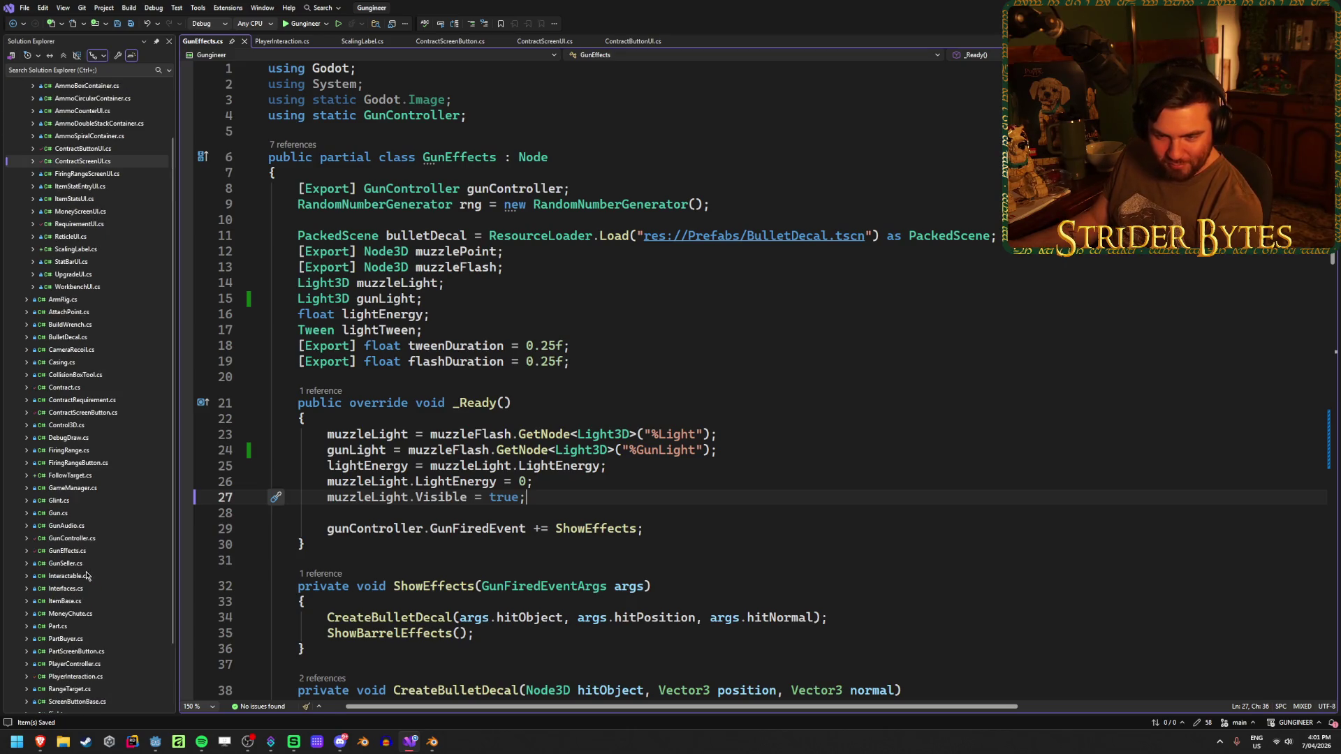
scroll(88, 575, "up", 2)
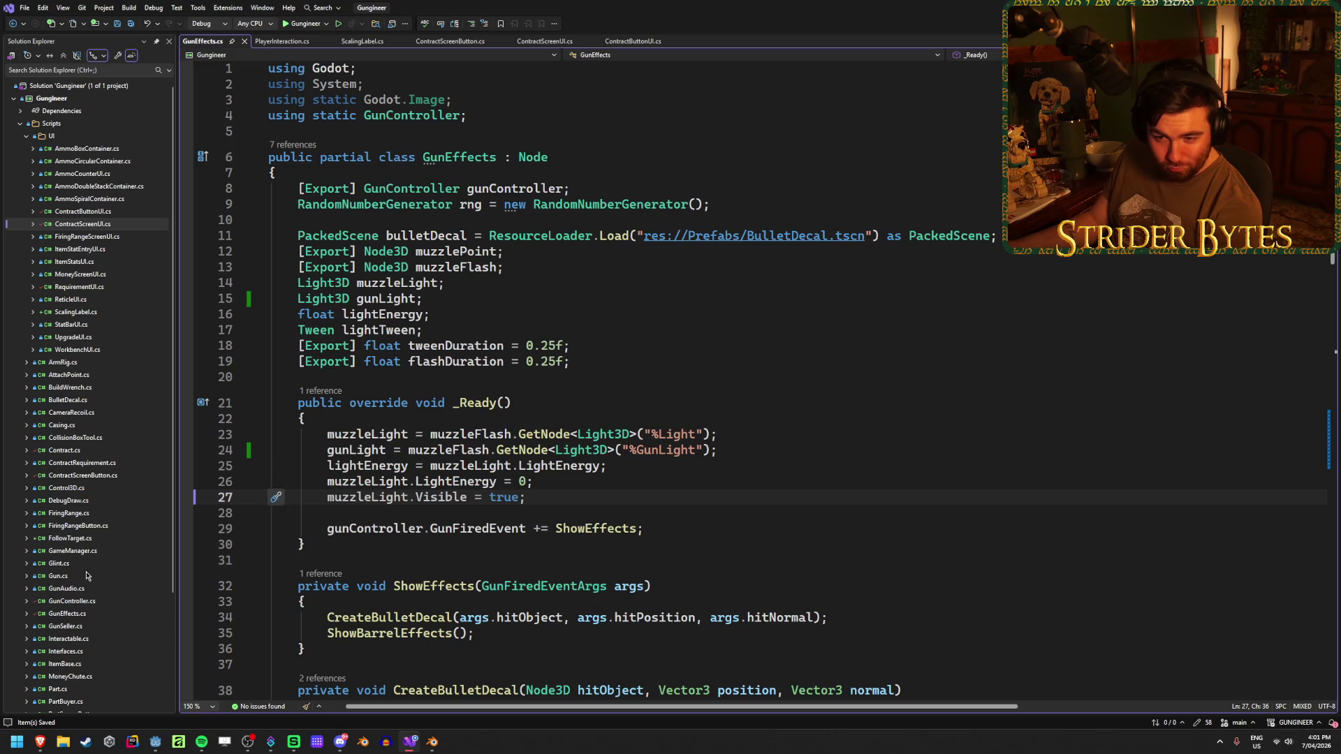
scroll(86, 575, "down", 3)
left_click(81, 489)
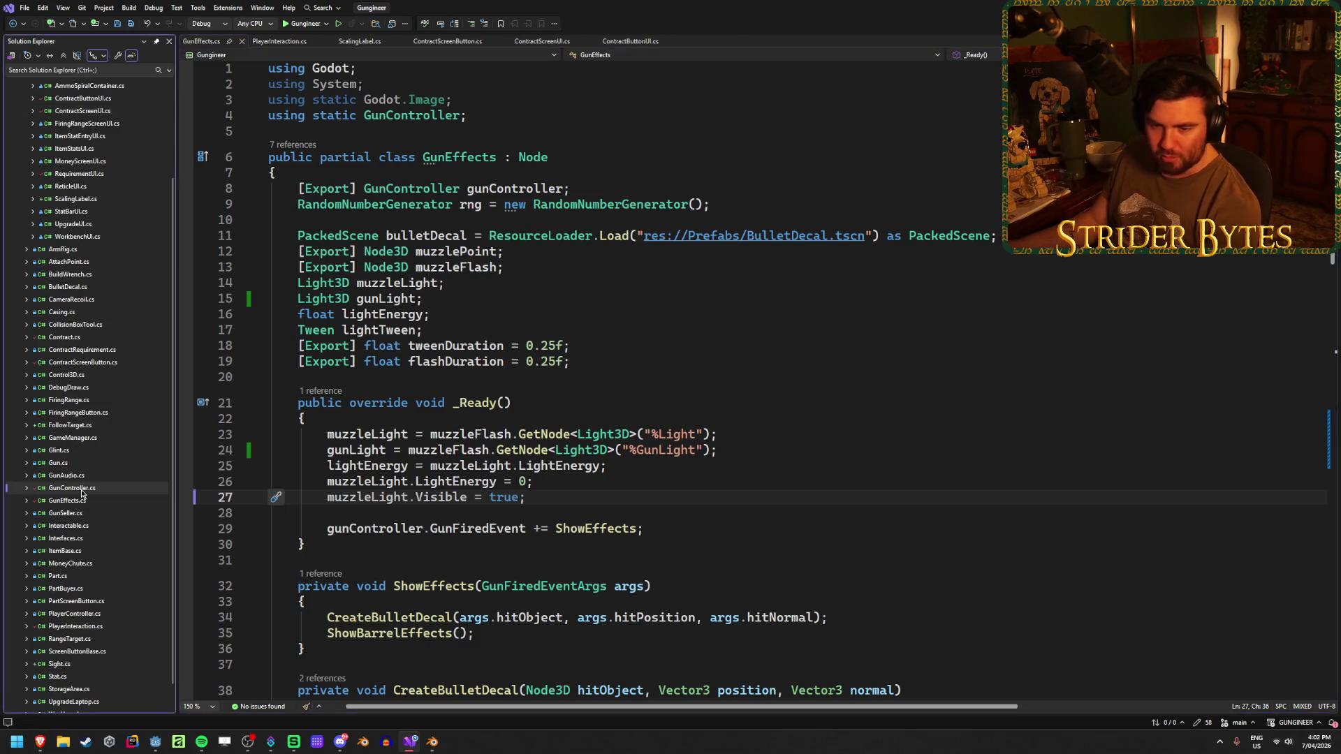
Open GunController.cs and review the gun sway, aiming target and spread code.
double_click(81, 489)
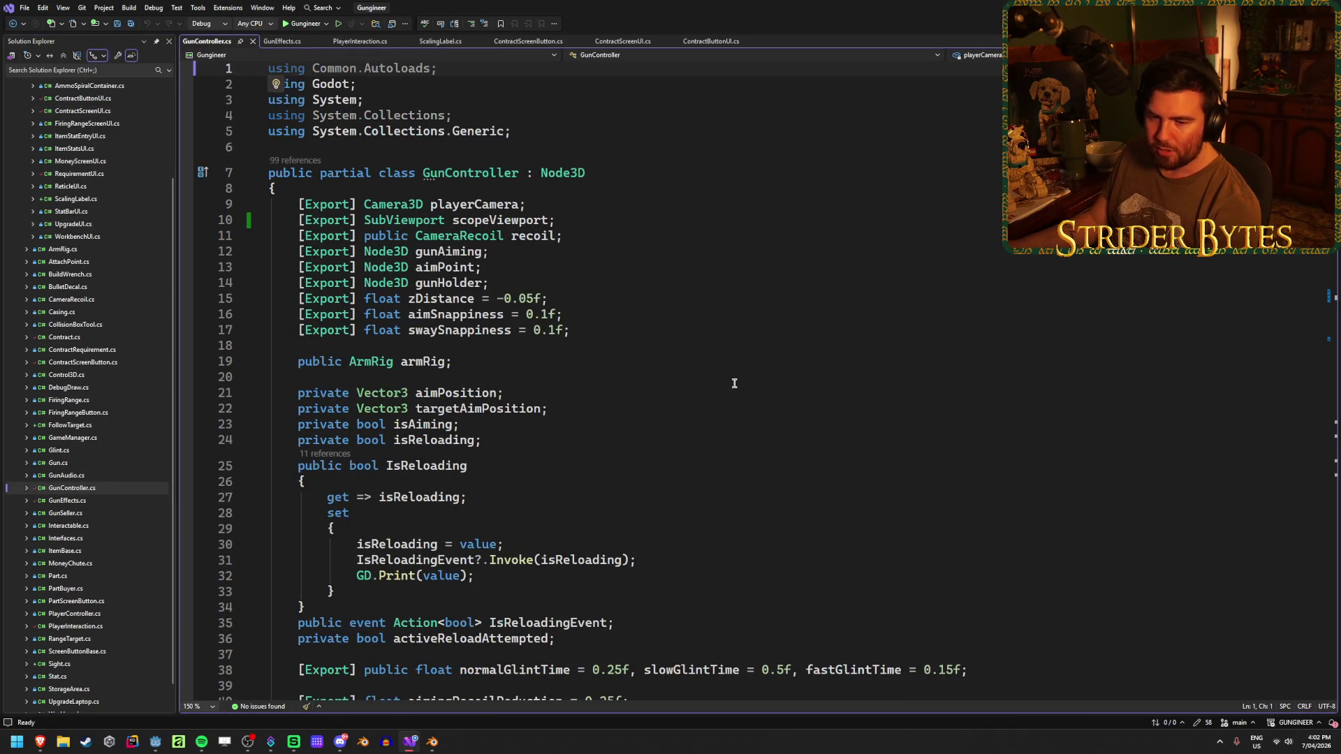
scroll(733, 380, "down", 4)
scroll(724, 380, "down", 5)
scroll(659, 381, "down", 17)
scroll(648, 383, "down", 4)
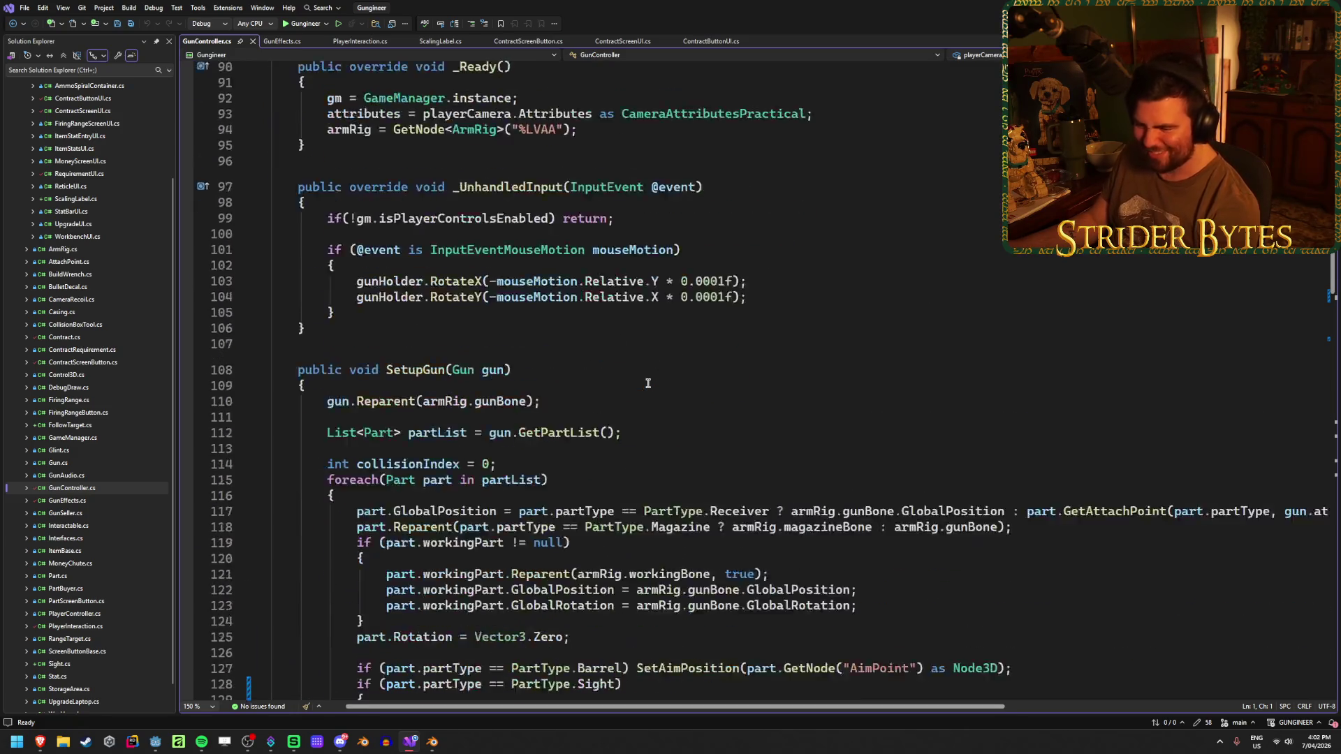
scroll(649, 383, "down", 6)
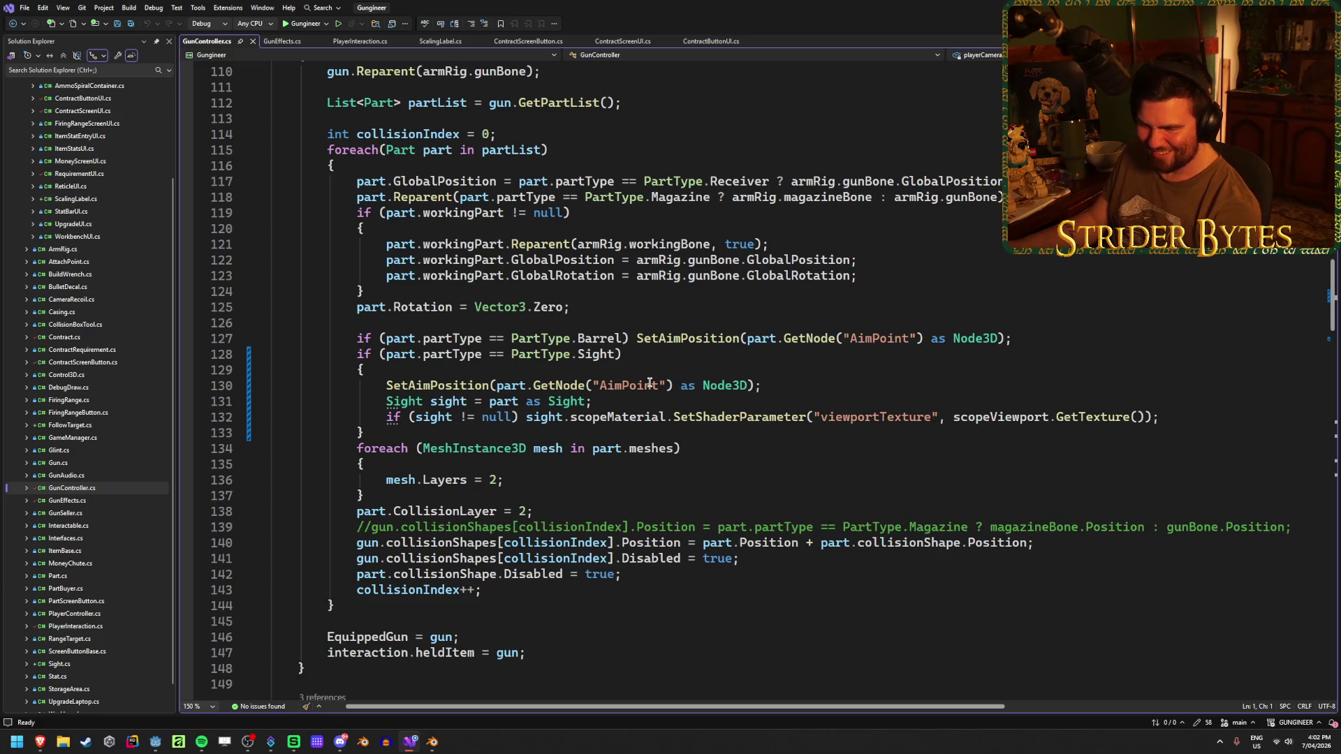
scroll(650, 384, "down", 1)
scroll(650, 383, "down", 8)
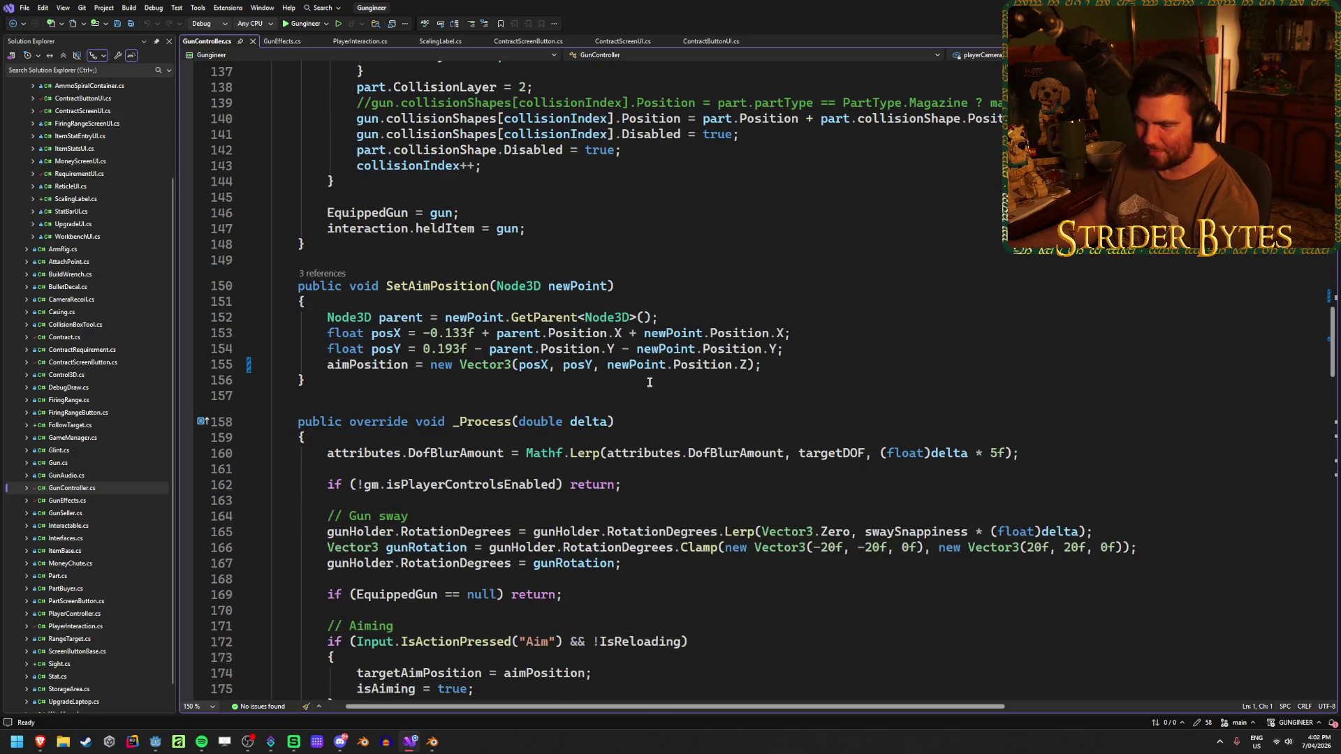
scroll(649, 383, "down", 4)
left_click(650, 377)
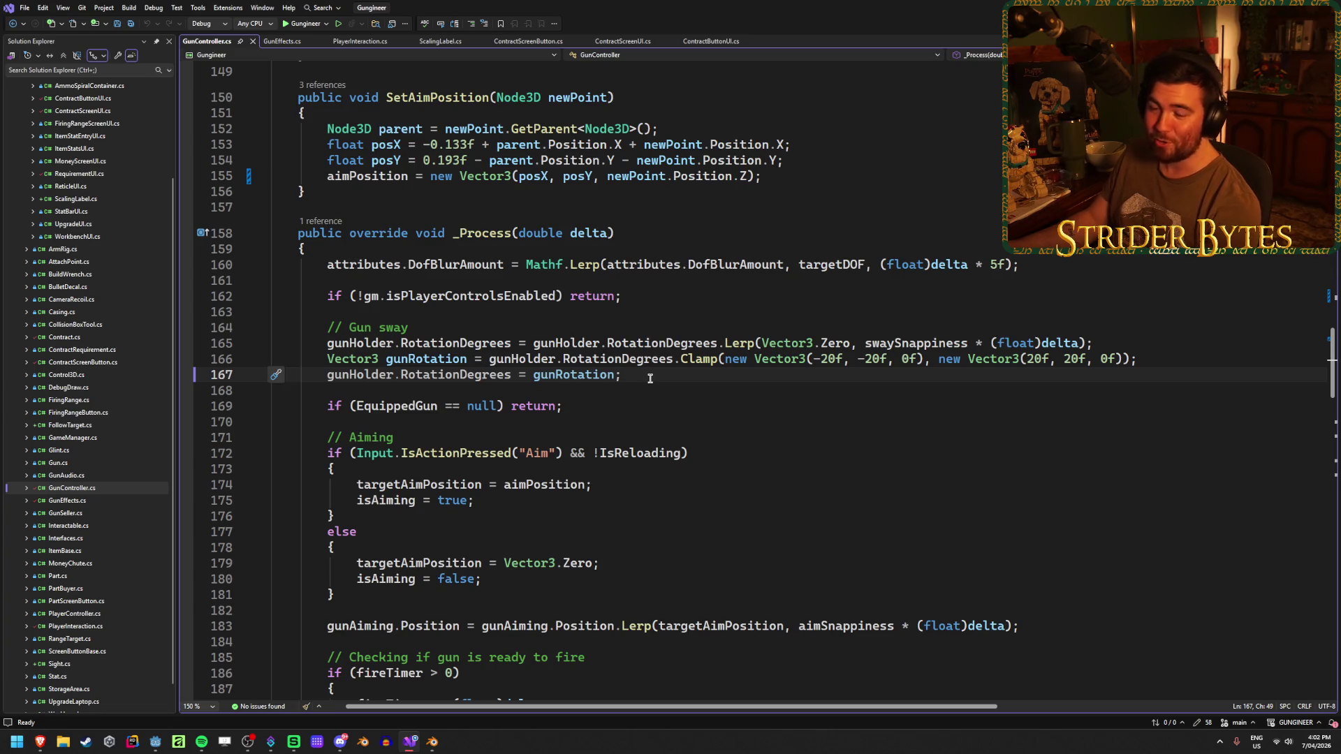
scroll(650, 378, "down", 2)
left_click(657, 390)
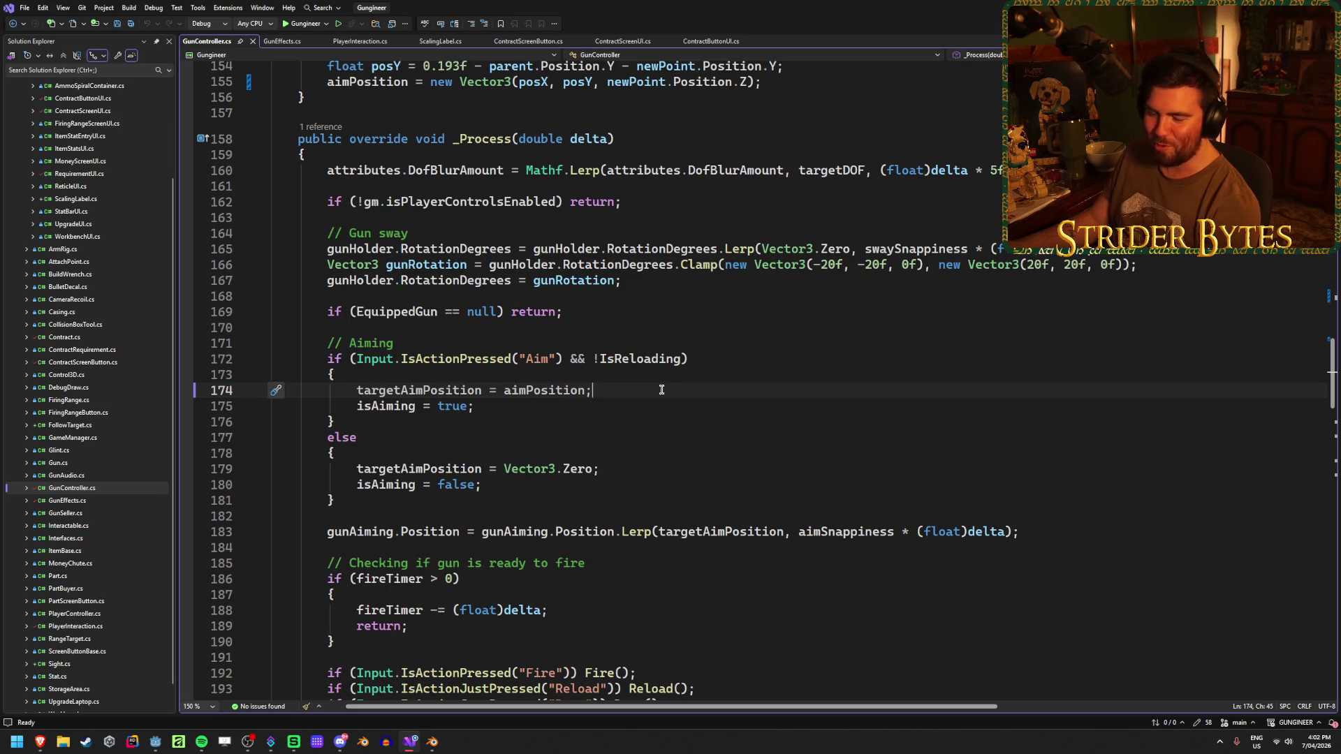
scroll(661, 390, "down", 2)
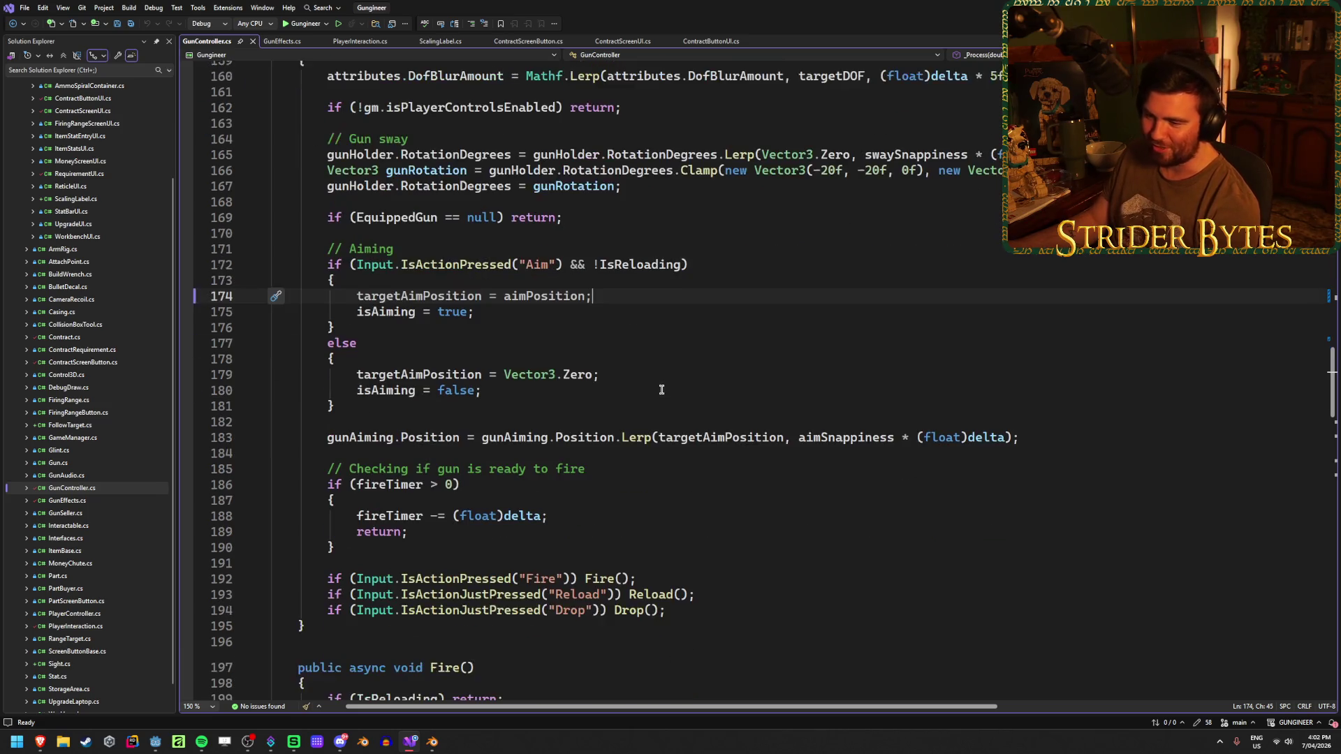
scroll(661, 389, "down", 4)
scroll(661, 389, "up", 2)
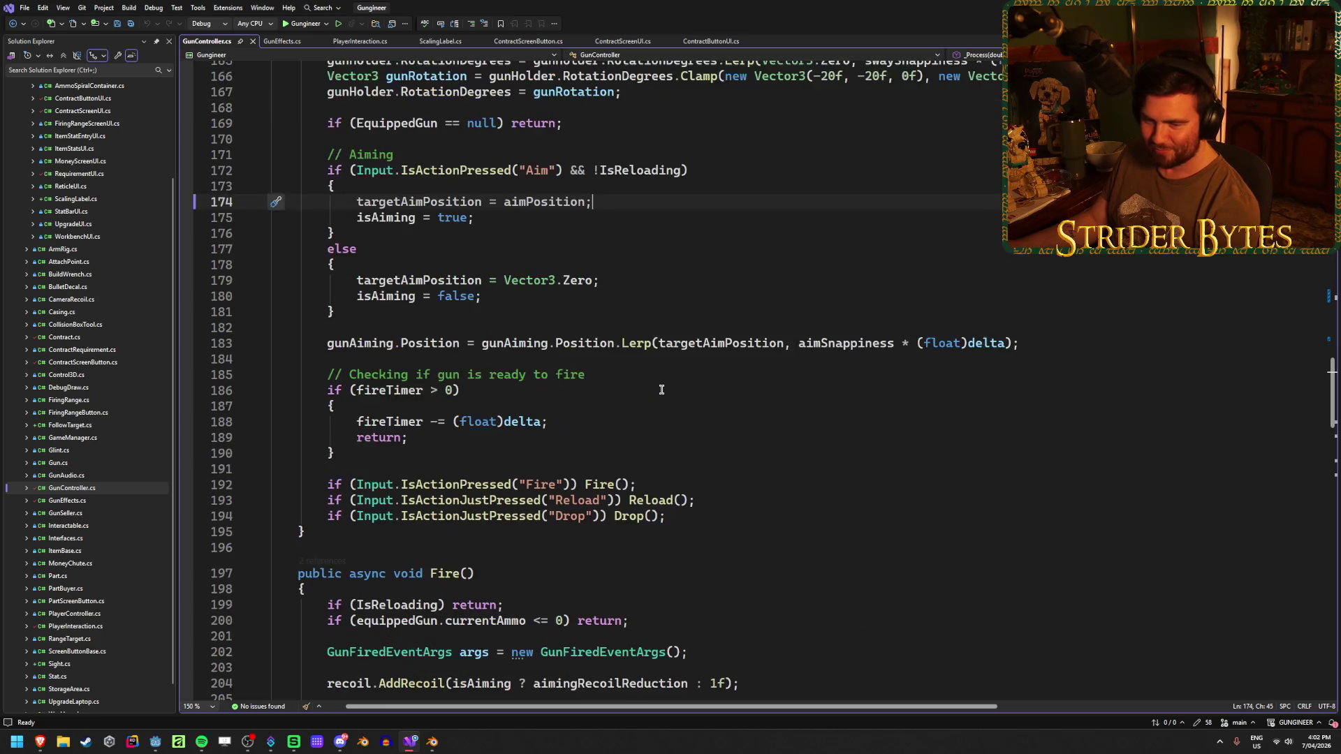
scroll(661, 390, "down", 7)
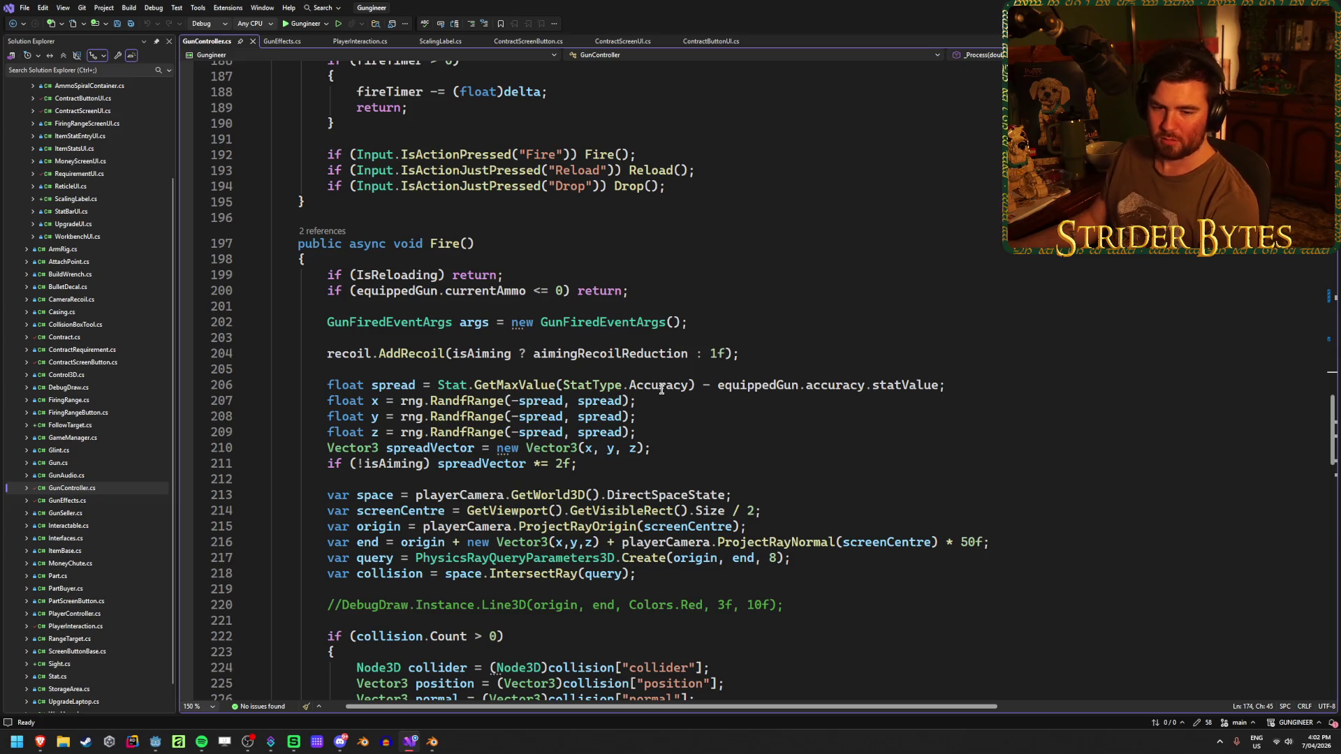
left_click(1008, 379)
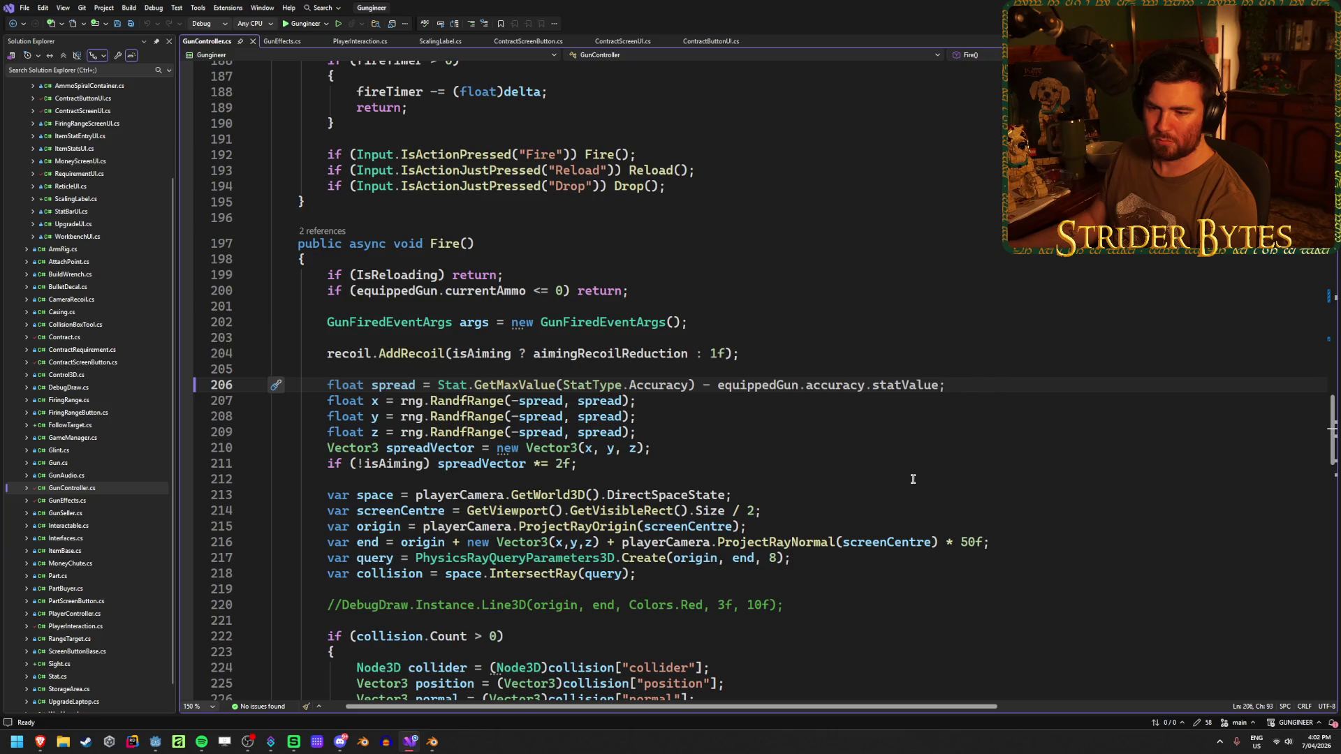
scroll(905, 473, "down", 4)
scroll(905, 472, "down", 5)
scroll(905, 473, "down", 5)
scroll(906, 472, "down", 2)
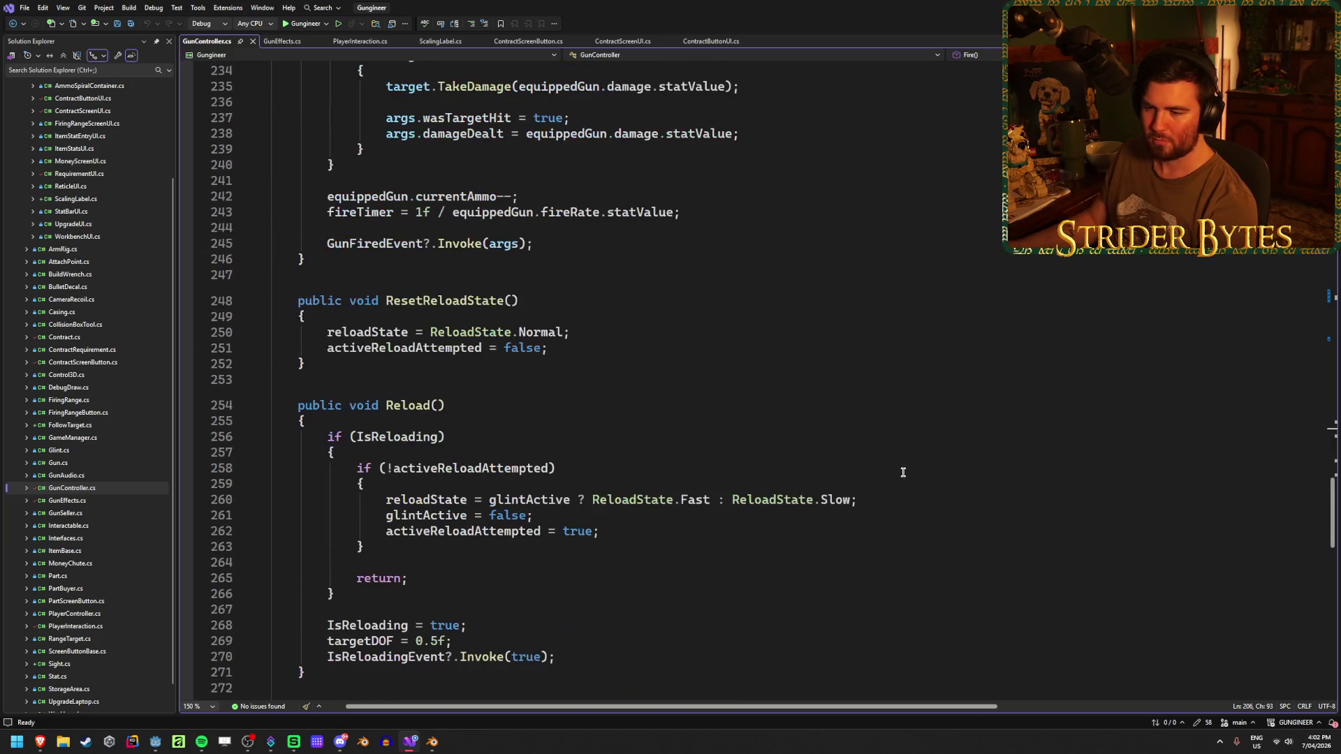
scroll(902, 472, "down", 4)
scroll(902, 472, "down", 3)
scroll(902, 473, "down", 5)
scroll(902, 472, "down", 3)
scroll(901, 472, "up", 4)
scroll(902, 473, "up", 15)
scroll(902, 473, "up", 20)
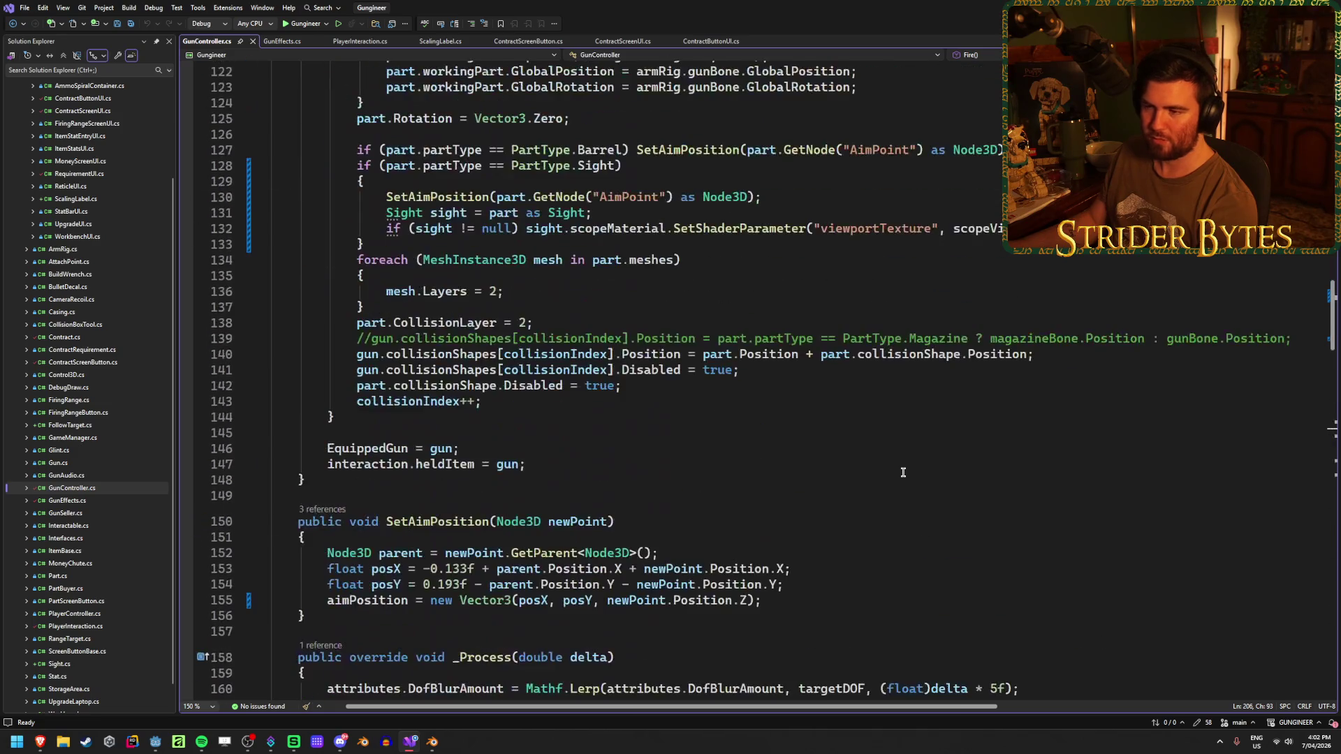
scroll(902, 473, "up", 1)
scroll(901, 473, "down", 5)
scroll(902, 473, "up", 1)
scroll(902, 473, "down", 1)
Review SetAimPosition's posY calculation and aimPosition assignment, then switch to Godot.
left_click(555, 411)
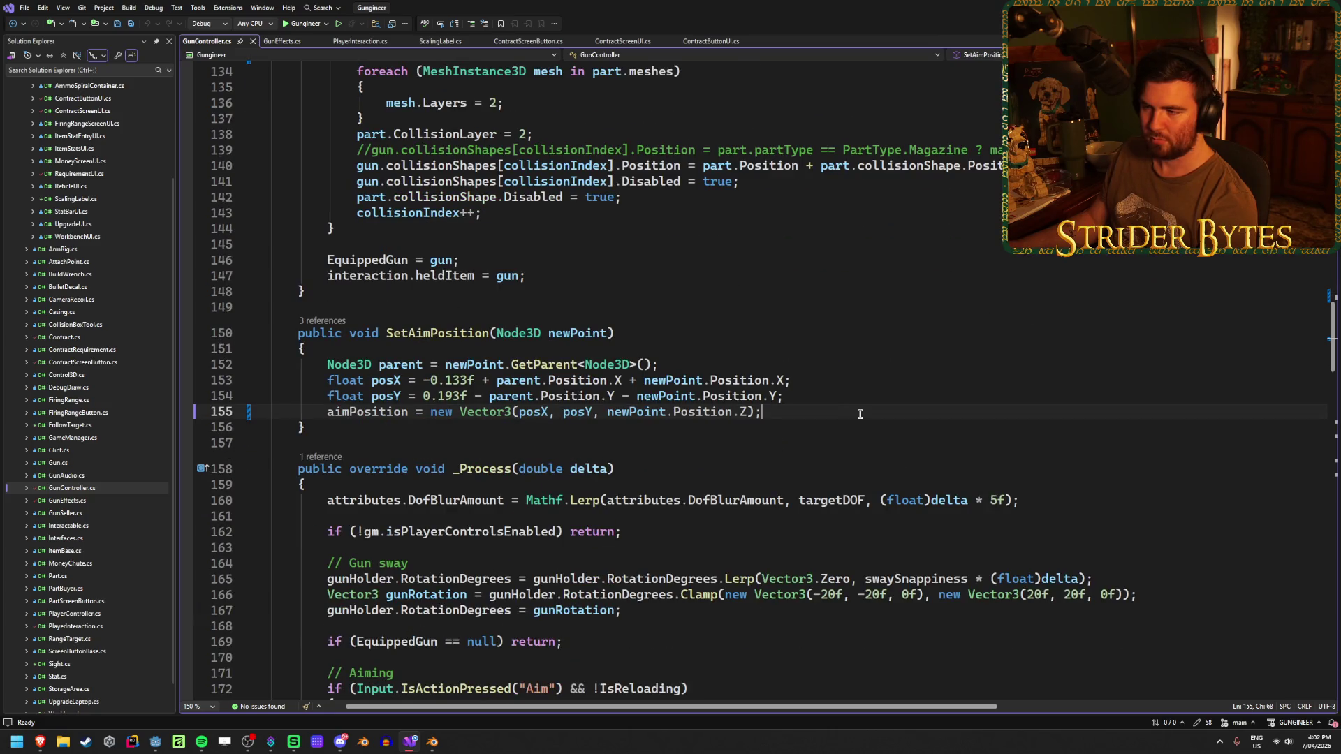
left_click(622, 412)
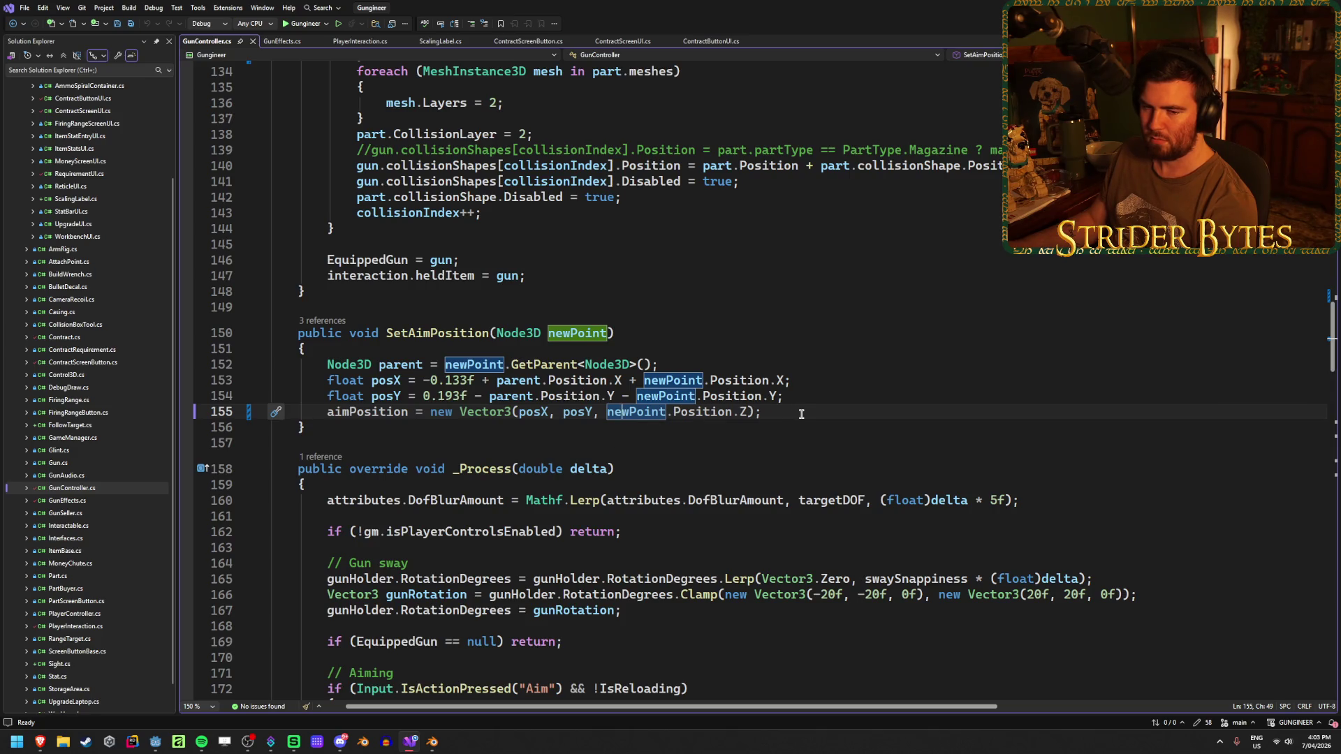
key("End")
key("Up")
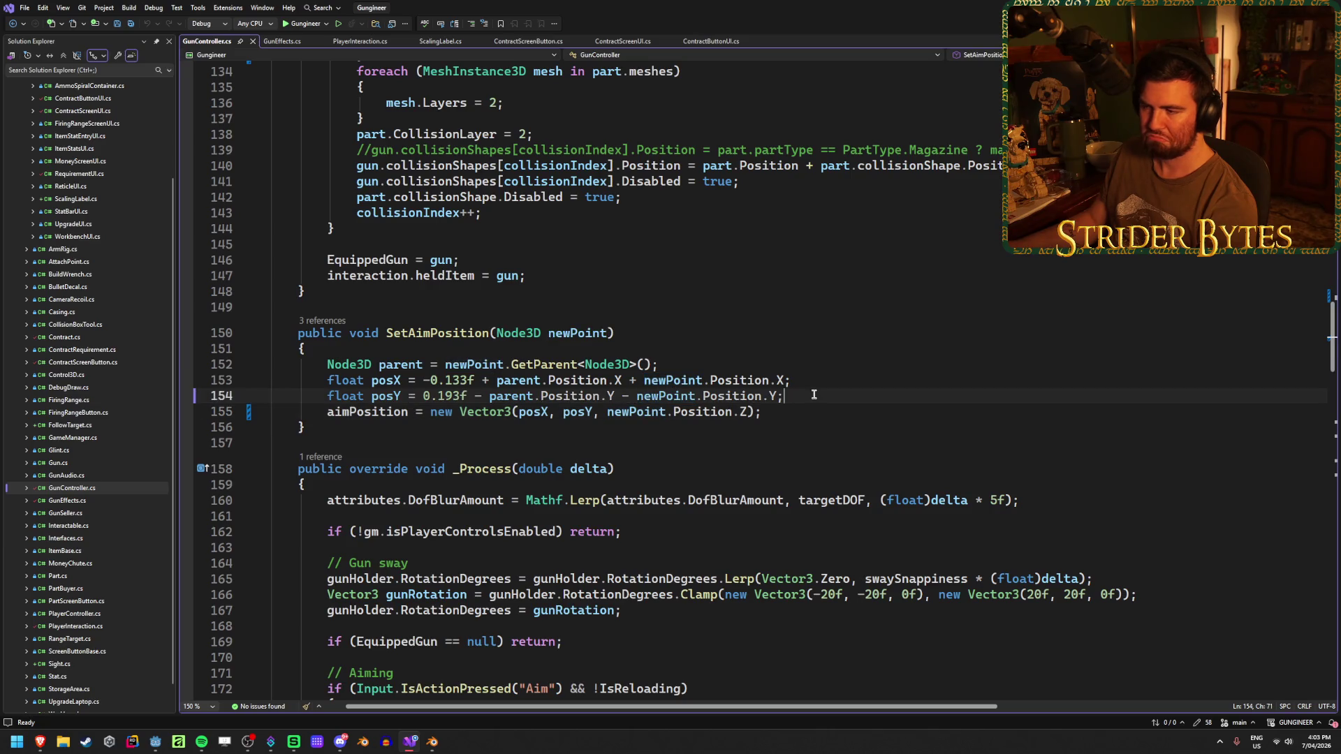
key("Down")
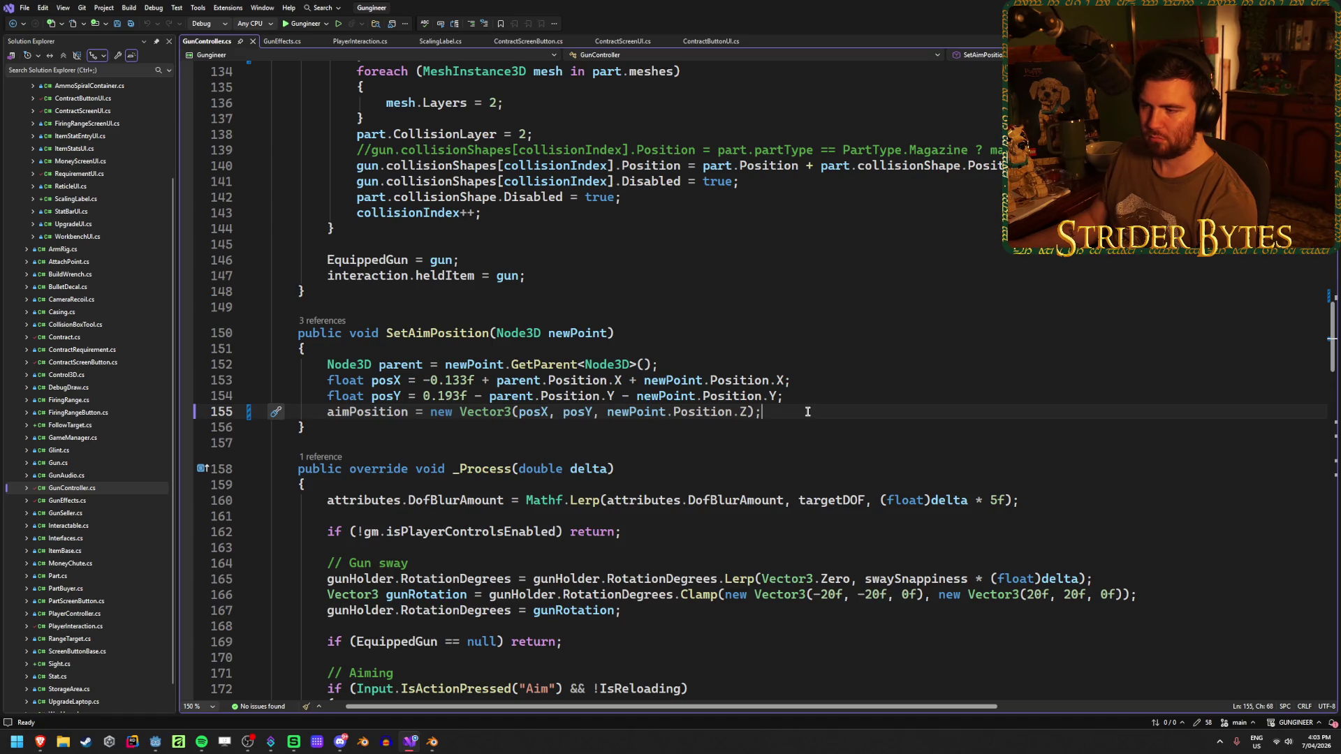
left_click(807, 396)
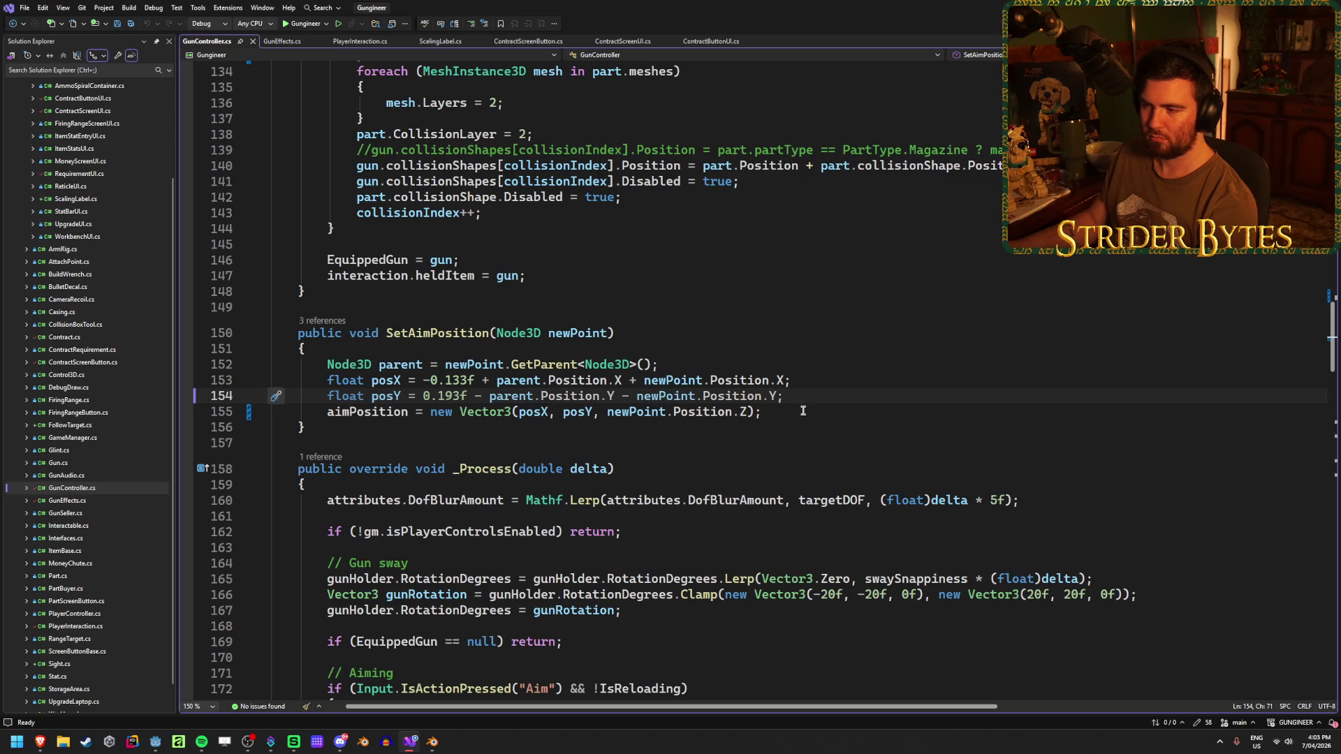
left_click(803, 411)
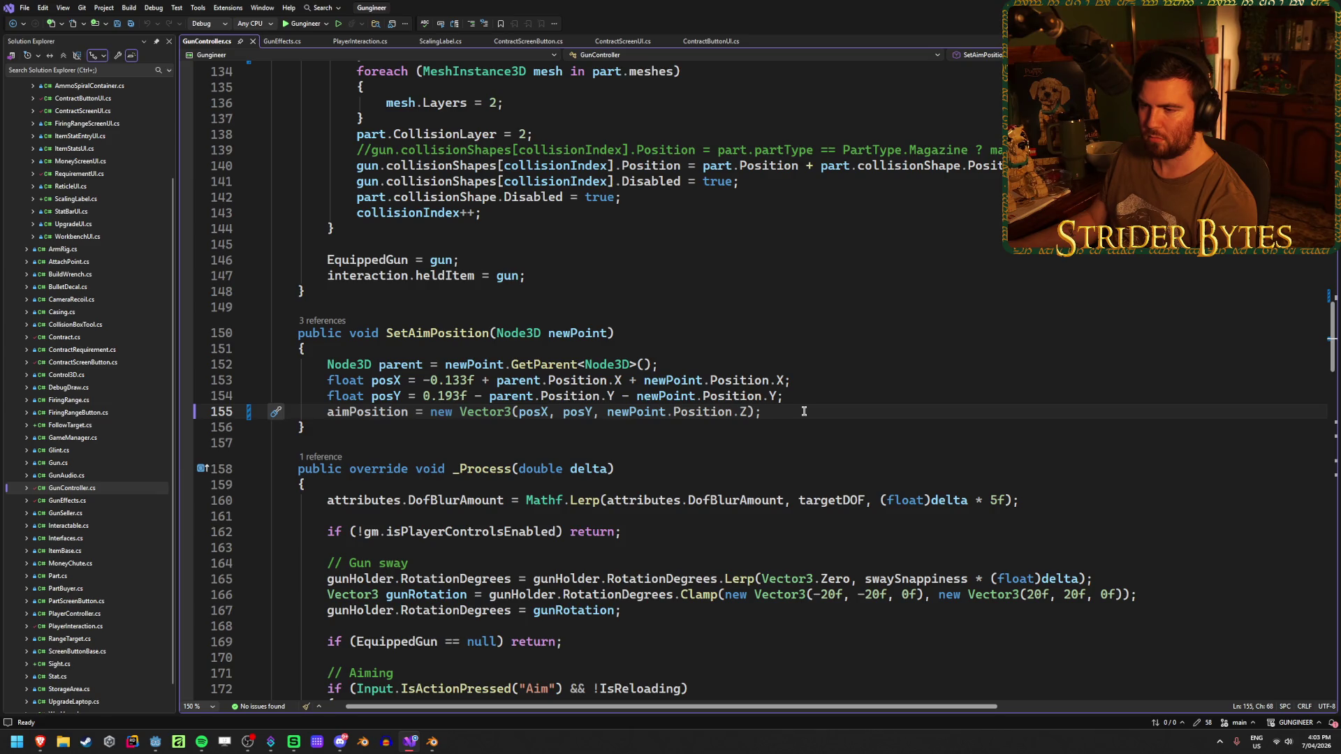
scroll(803, 412, "up", 3)
scroll(754, 461, "up", 6)
scroll(723, 492, "up", 1)
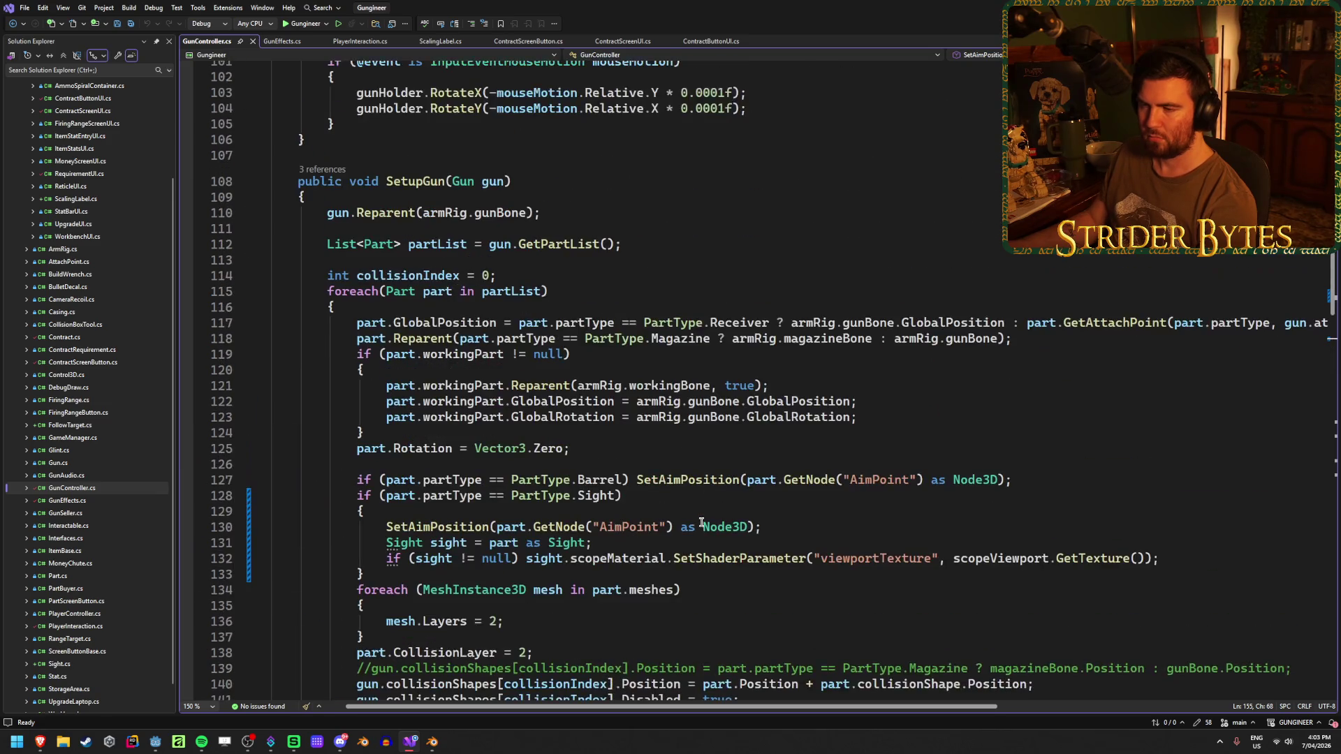
scroll(701, 516, "up", 1)
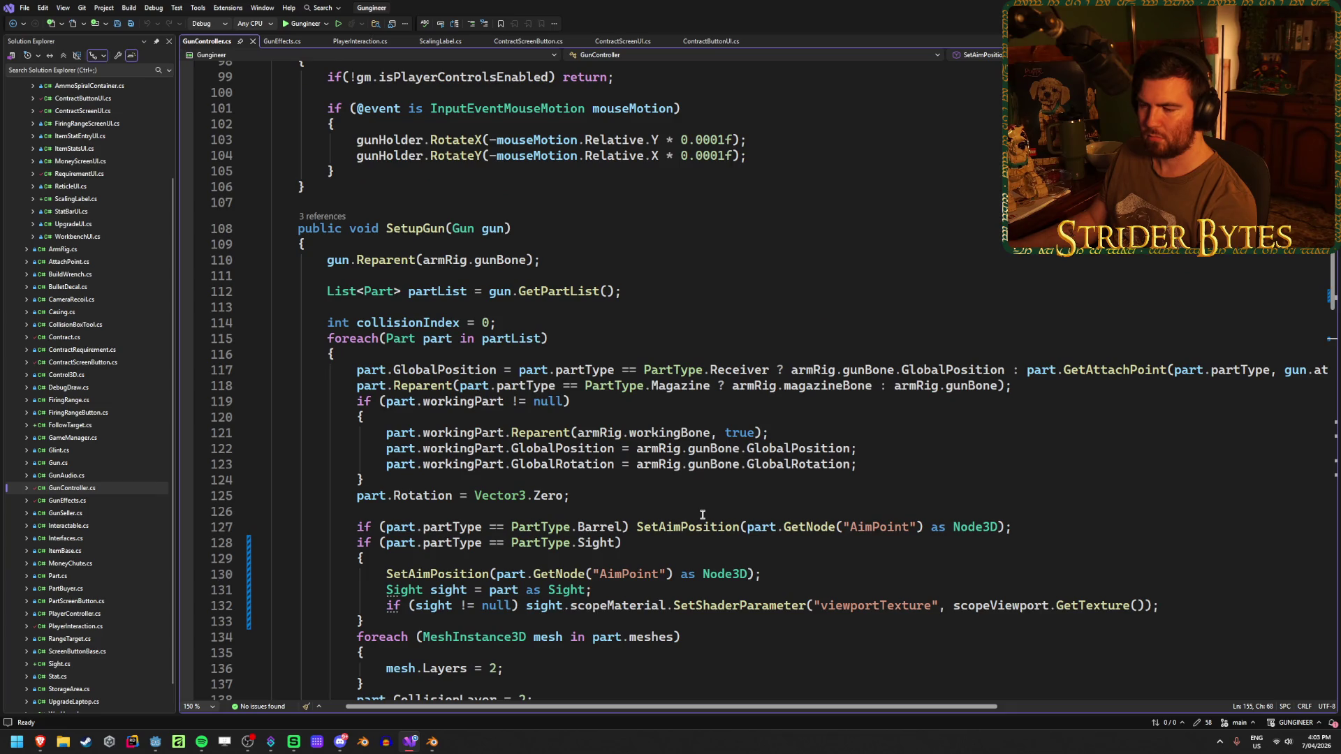
scroll(703, 515, "up", 20)
scroll(703, 515, "up", 1)
scroll(702, 514, "down", 1)
scroll(702, 514, "down", 3)
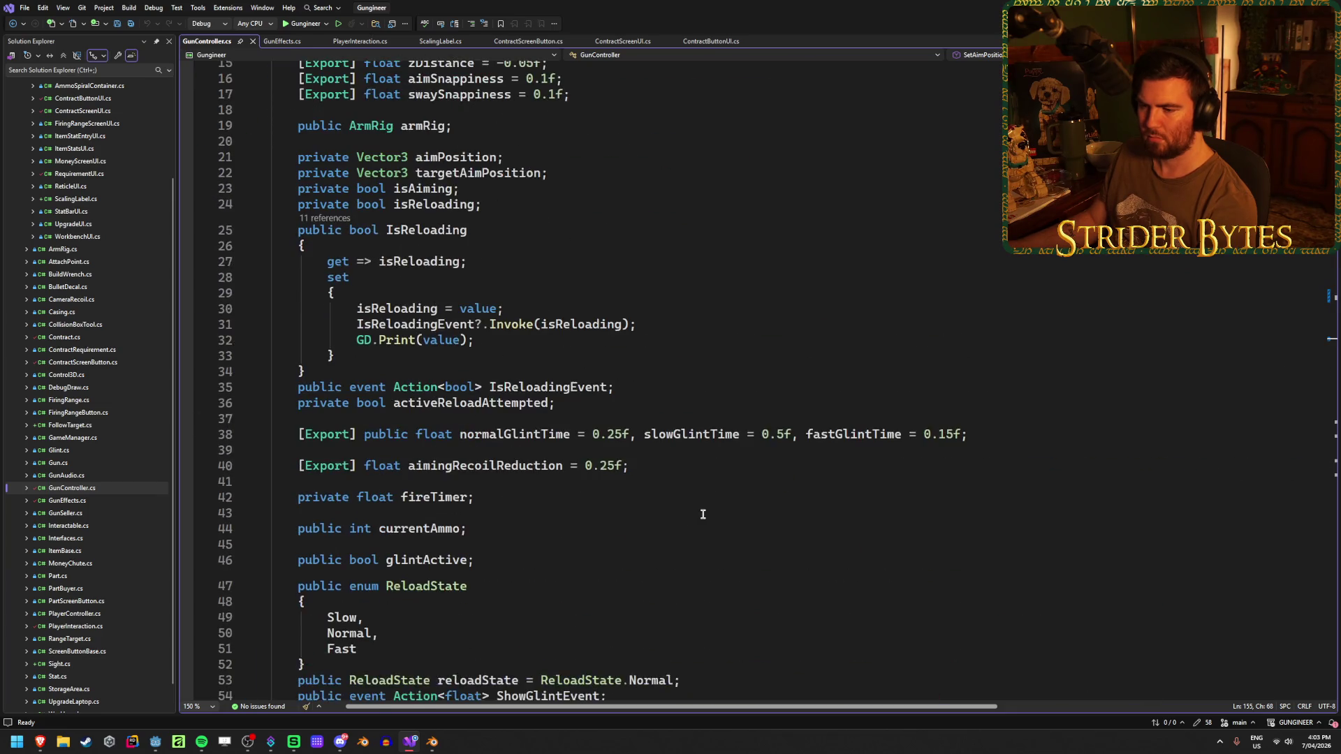
scroll(702, 515, "down", 3)
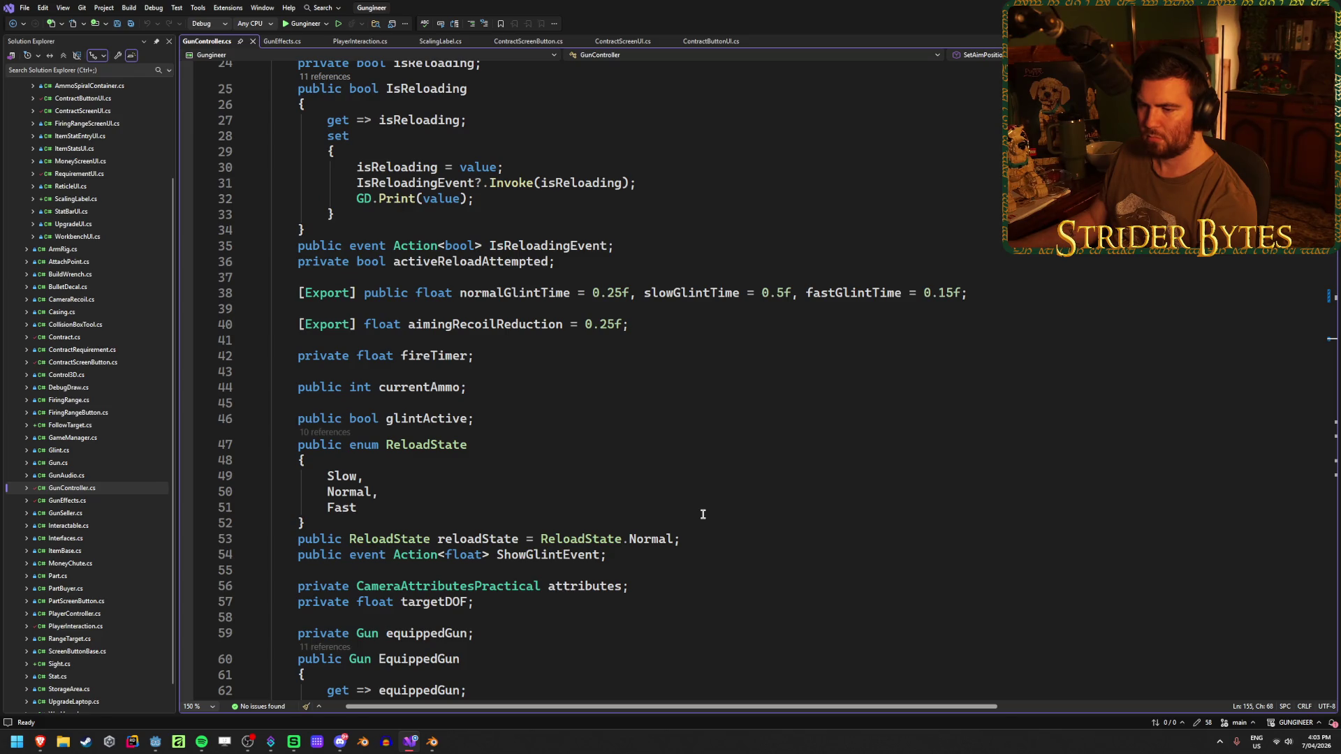
scroll(702, 514, "down", 5)
scroll(702, 514, "down", 20)
scroll(702, 514, "down", 5)
scroll(702, 515, "down", 2)
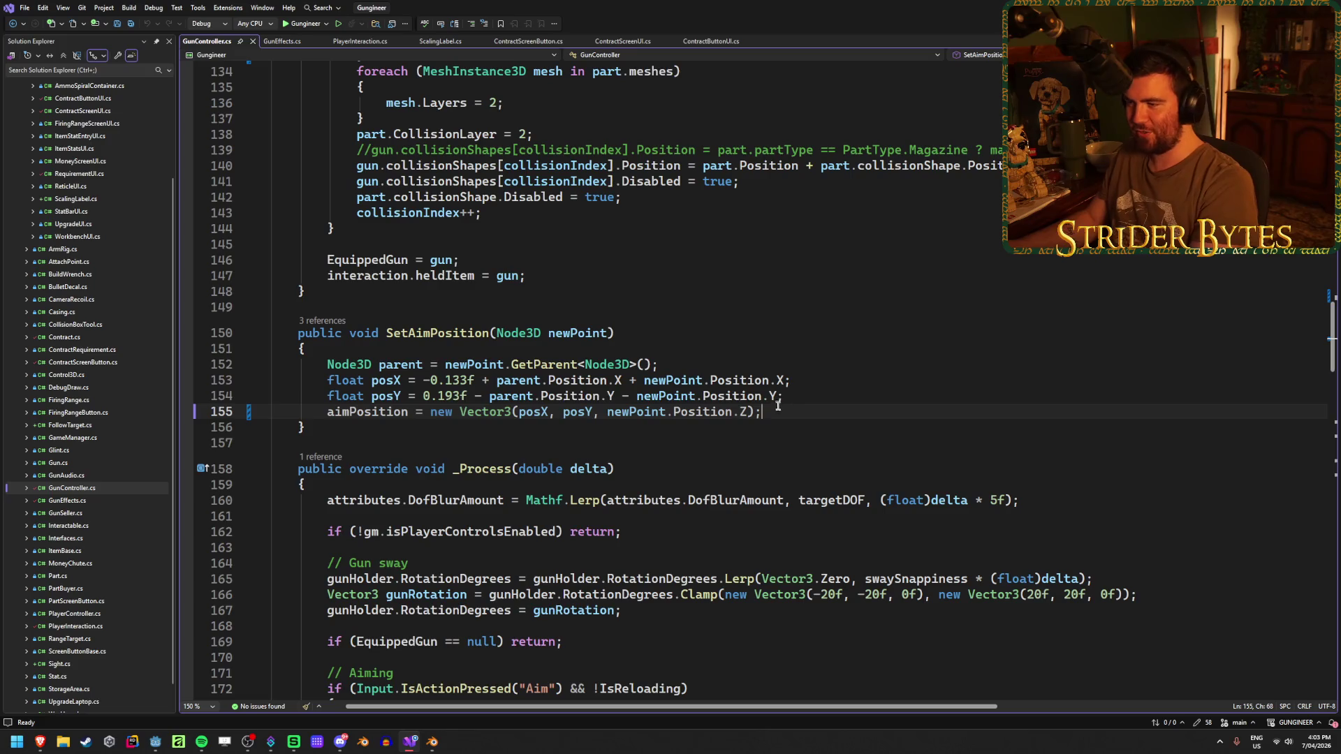
scroll(752, 357, "up", 20)
scroll(751, 357, "up", 9)
scroll(751, 358, "up", 15)
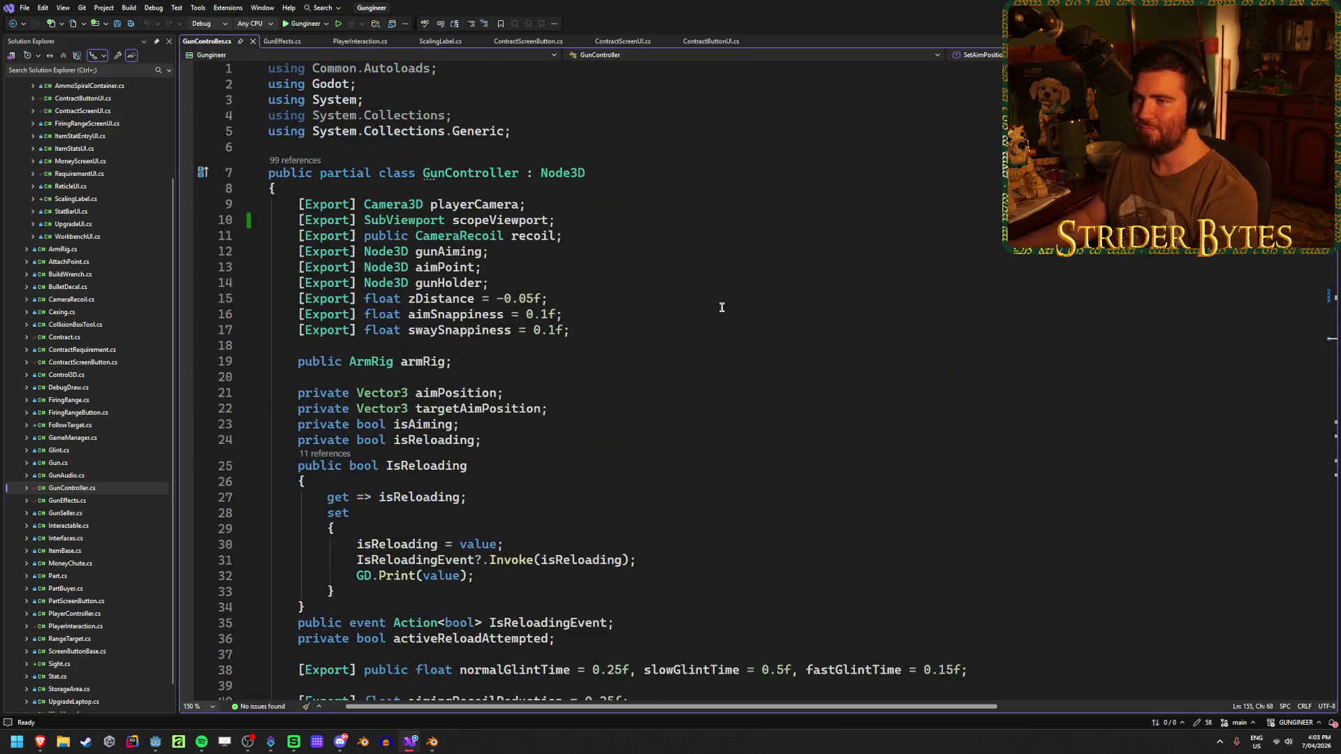
key("alt+Tab")
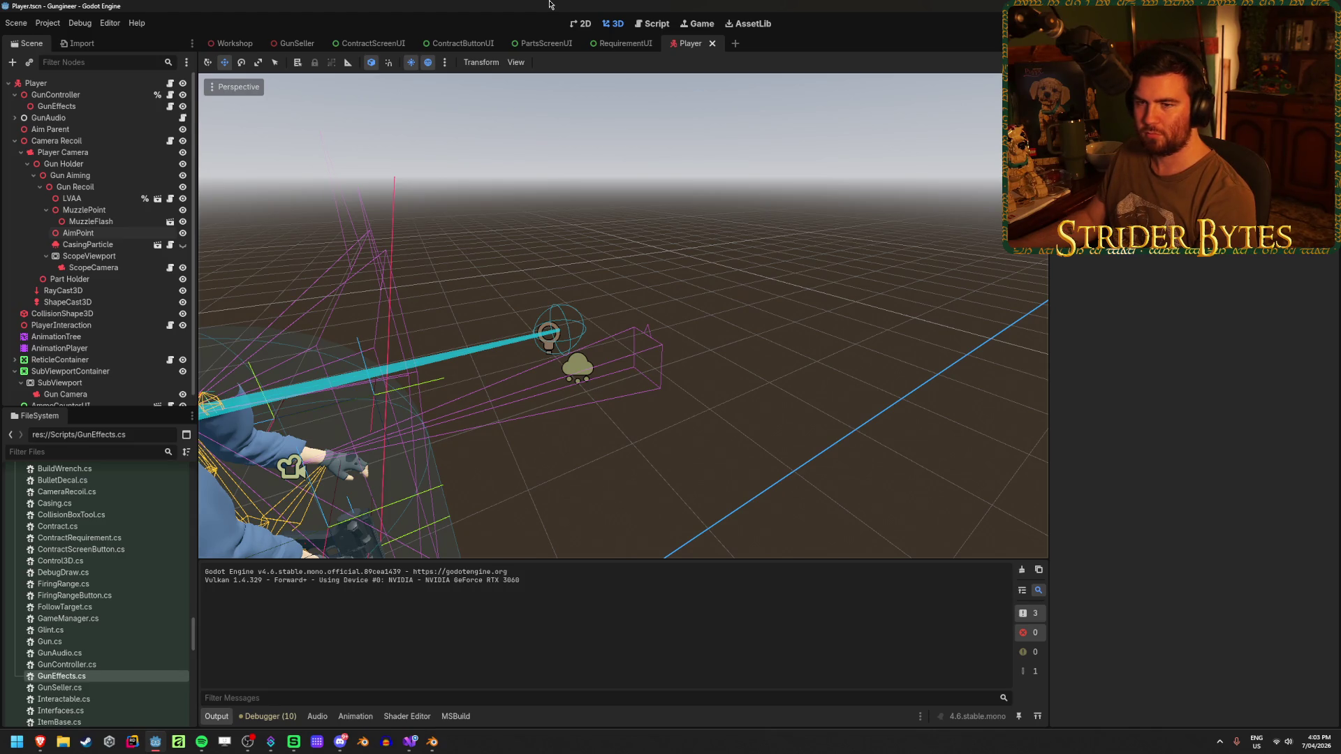
Inspect the MuzzlePoint, ScopeViewport and AimPoint nodes under the gun recoil, then return to GunController.cs.
left_click(82, 210)
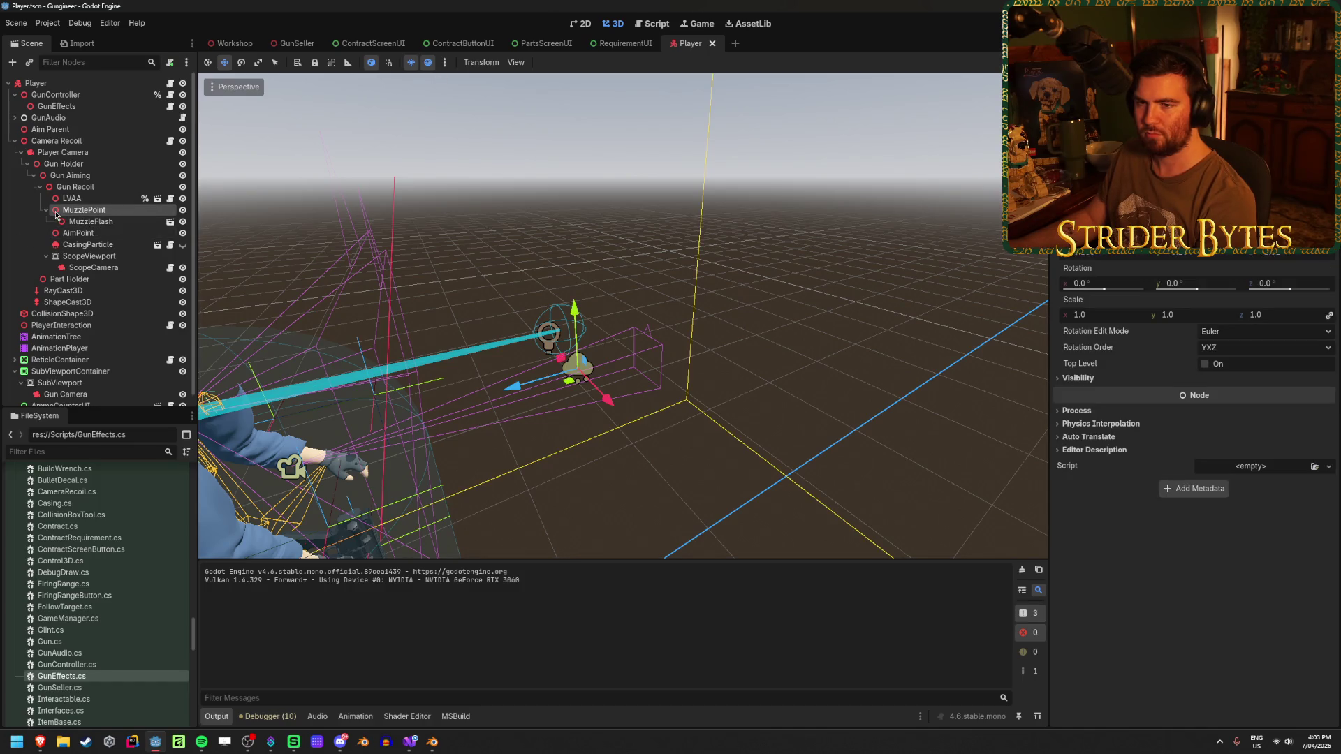
left_click(48, 209)
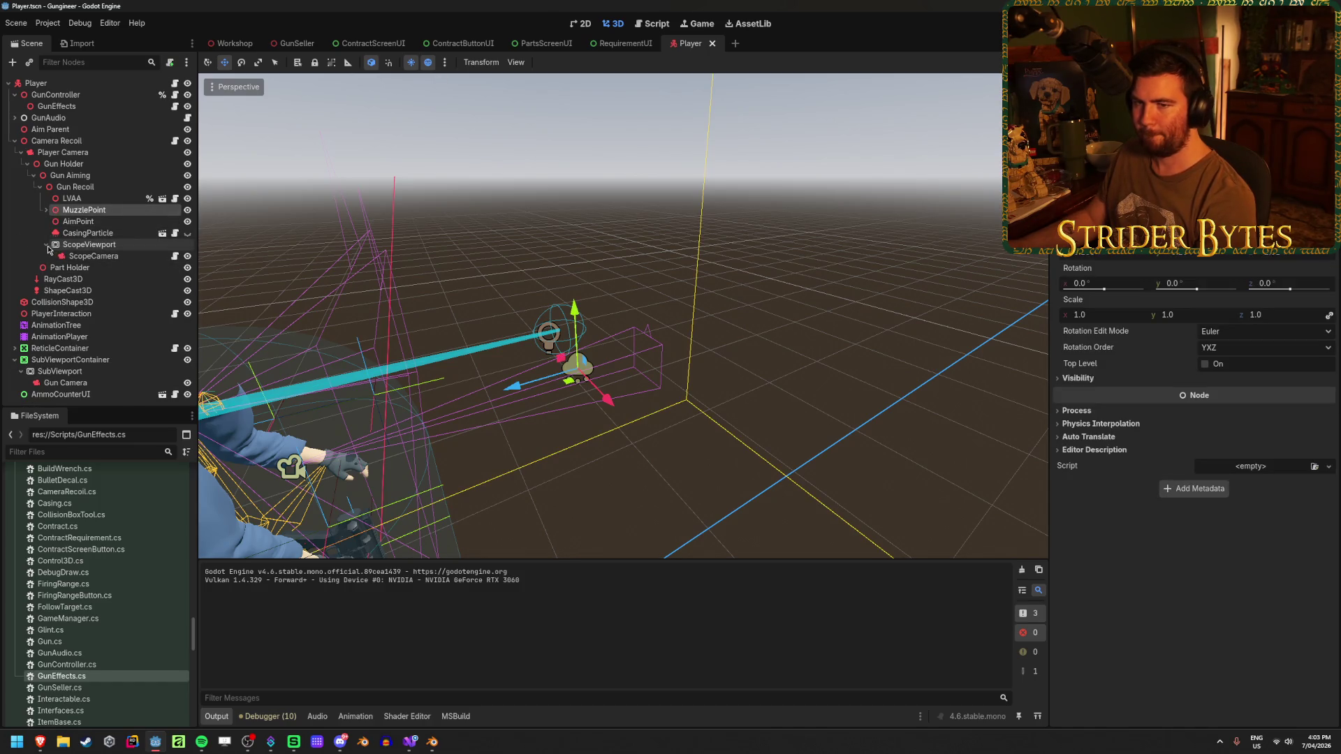
left_click(46, 244)
left_click(53, 403)
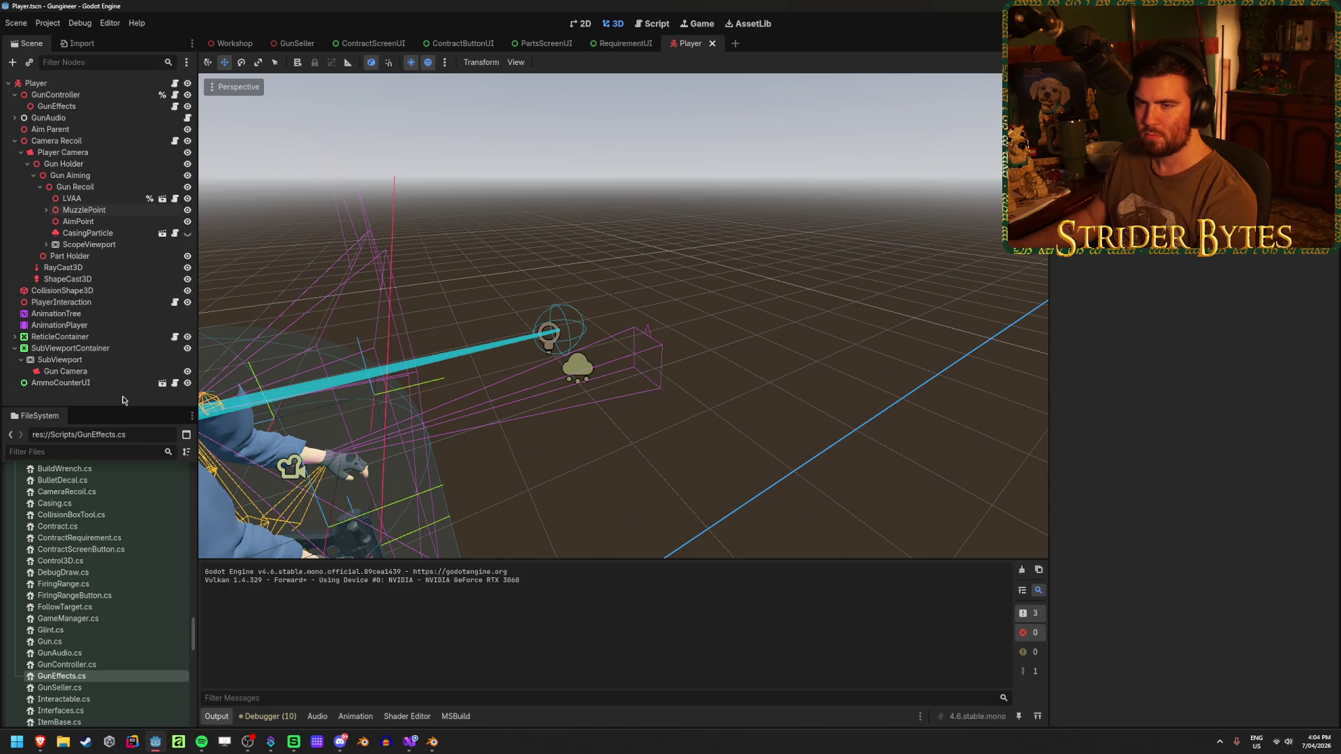
scroll(124, 461, "down", 5)
scroll(126, 482, "down", 5)
scroll(126, 488, "down", 3)
scroll(127, 488, "up", 4)
scroll(127, 486, "up", 4)
scroll(127, 484, "up", 4)
scroll(127, 482, "up", 4)
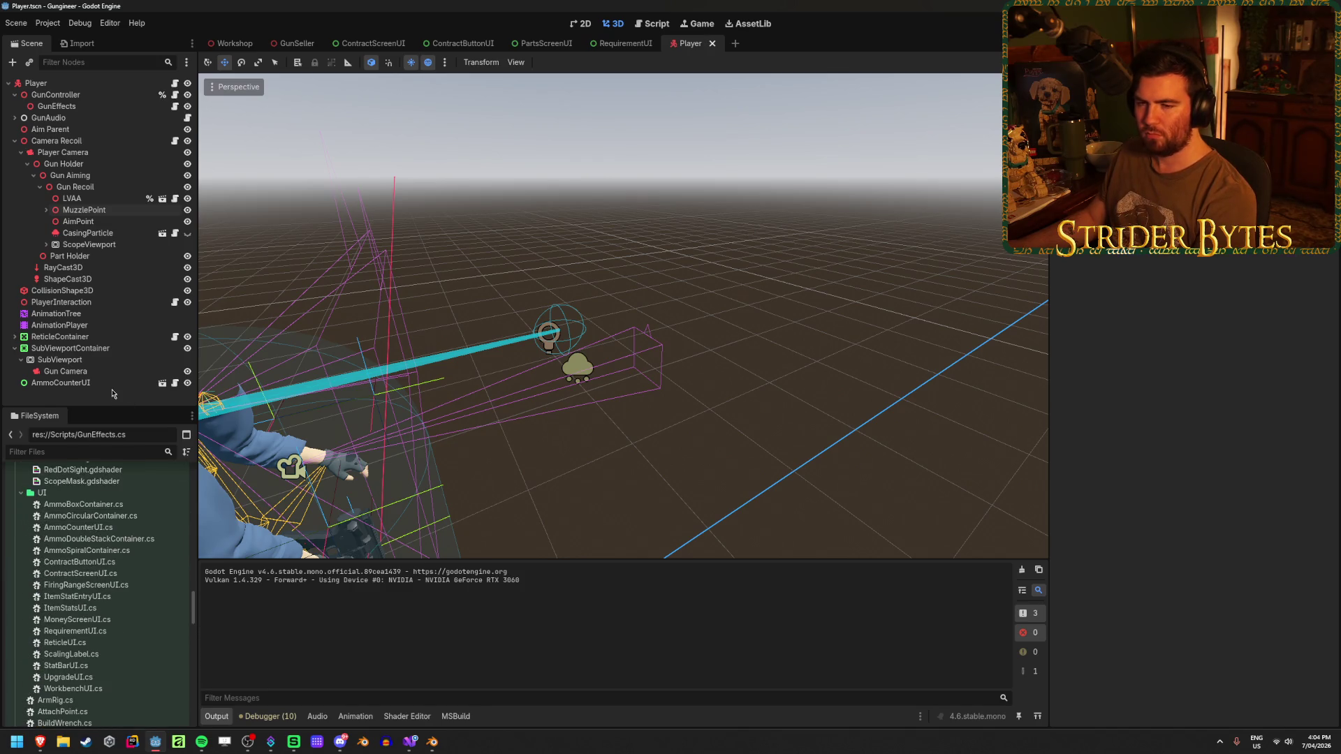
mouse_move(409, 743)
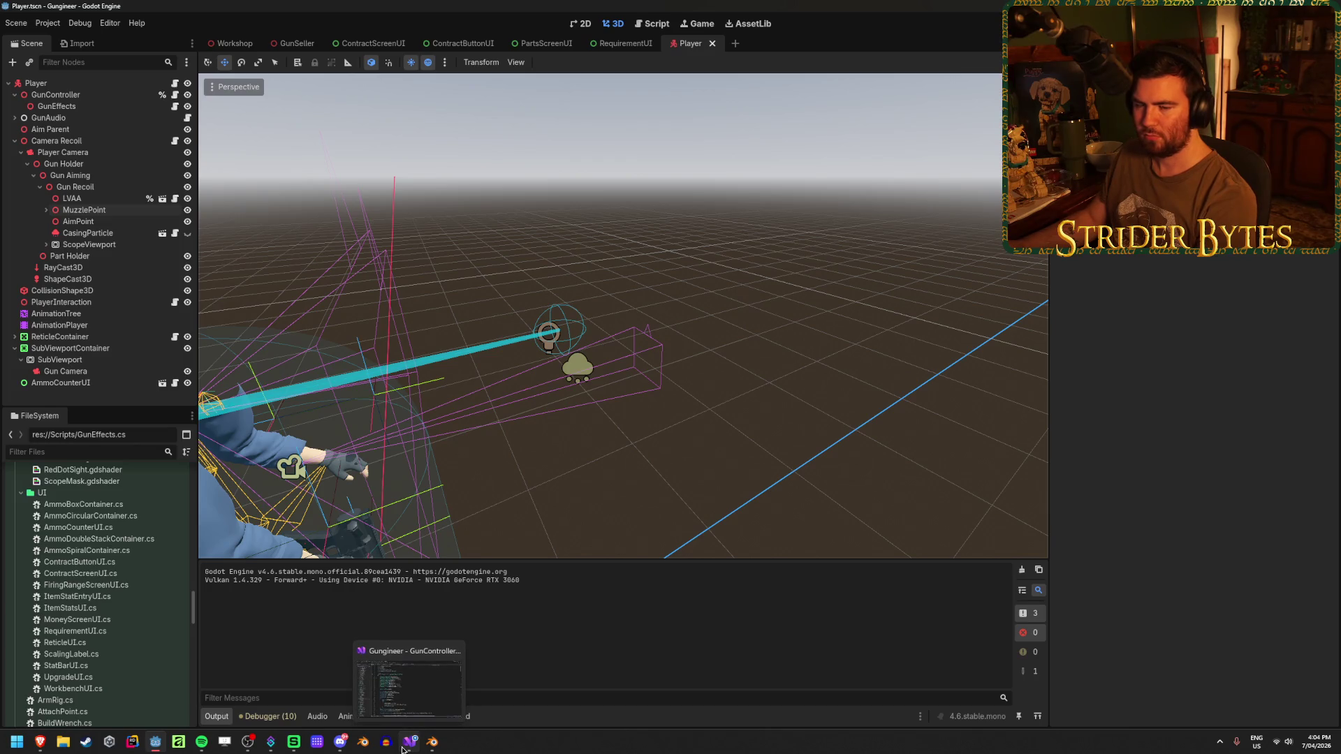
left_click(109, 225)
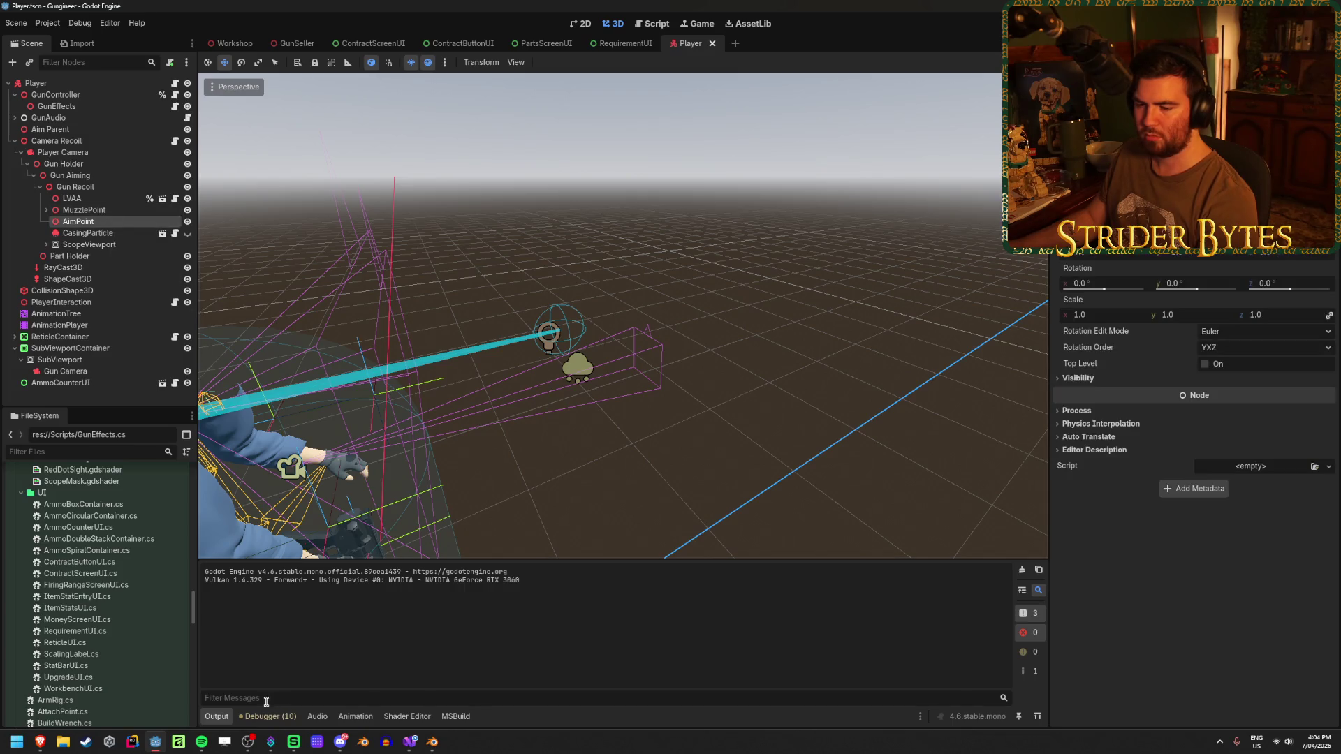
left_click(410, 741)
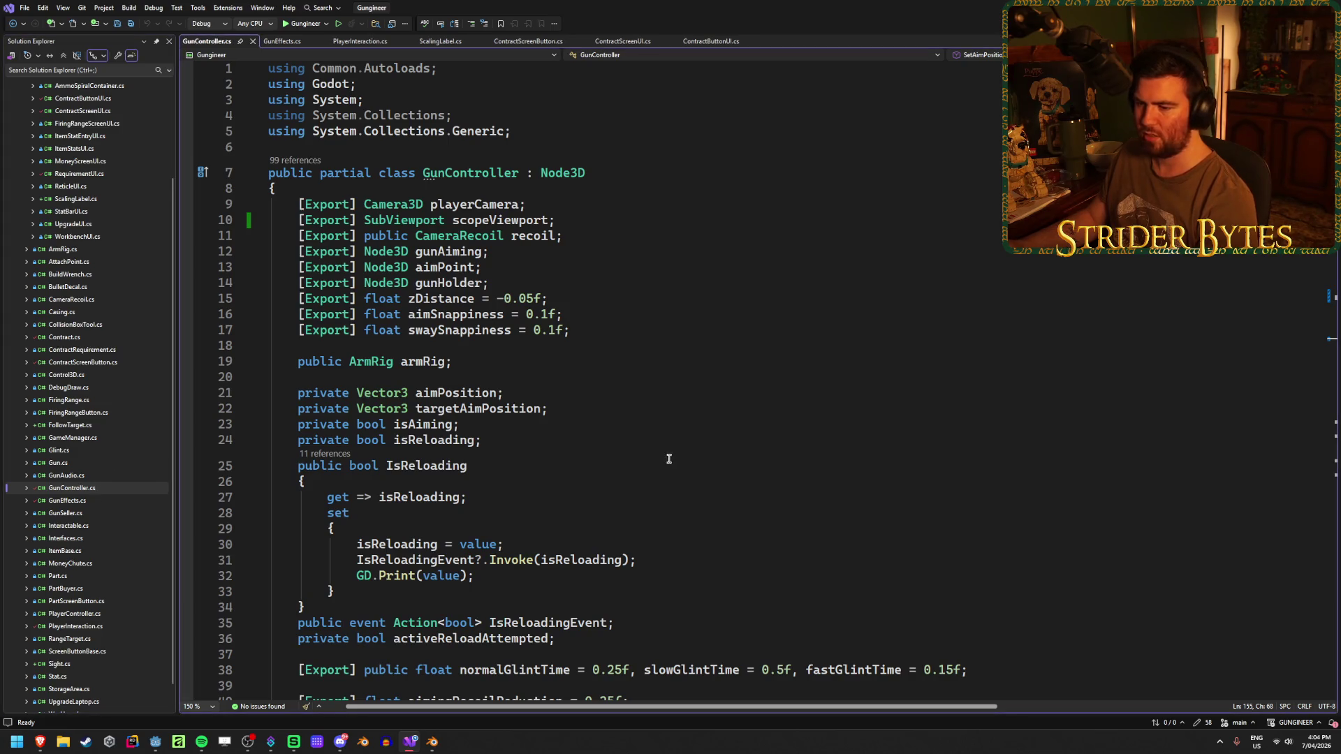
scroll(629, 456, "down", 20)
scroll(593, 453, "down", 20)
scroll(593, 453, "down", 1)
scroll(594, 452, "up", 7)
scroll(593, 453, "up", 7)
scroll(590, 452, "down", 20)
scroll(590, 453, "up", 16)
scroll(597, 457, "up", 2)
scroll(615, 464, "down", 2)
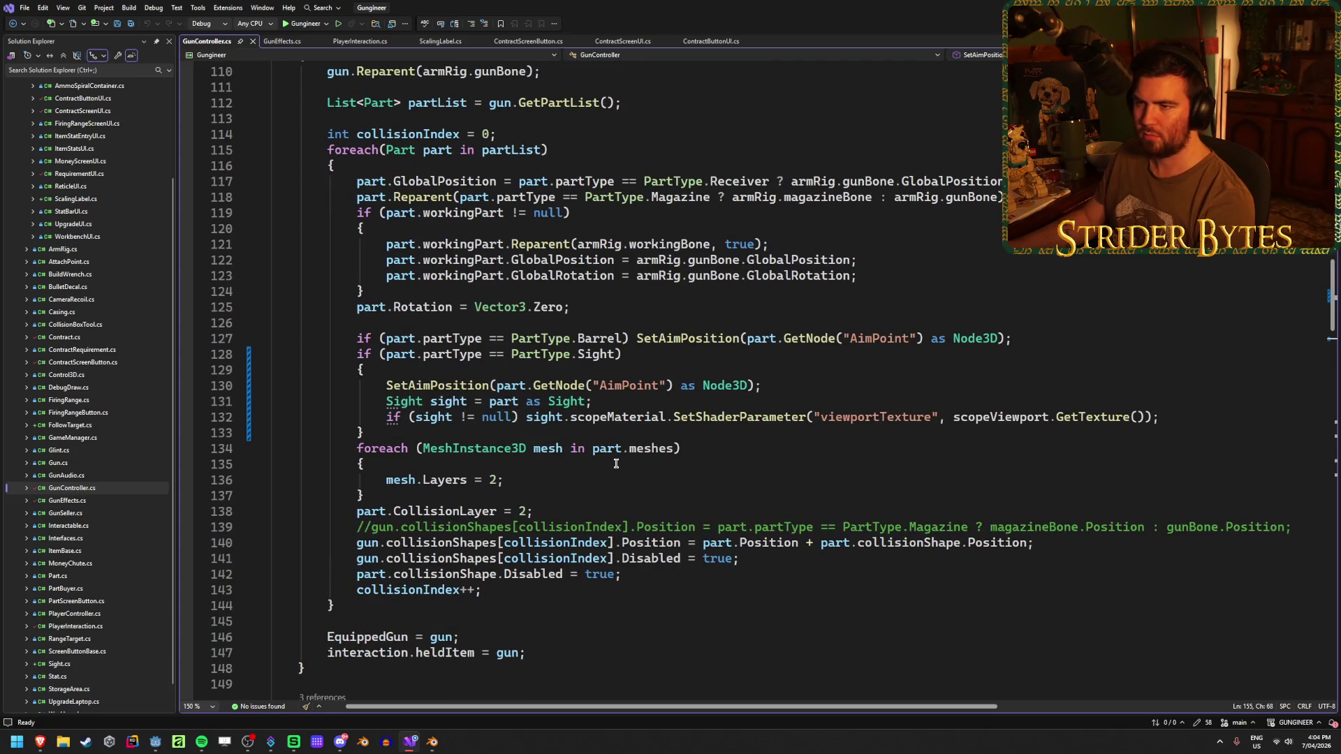
scroll(615, 464, "up", 3)
scroll(614, 468, "down", 4)
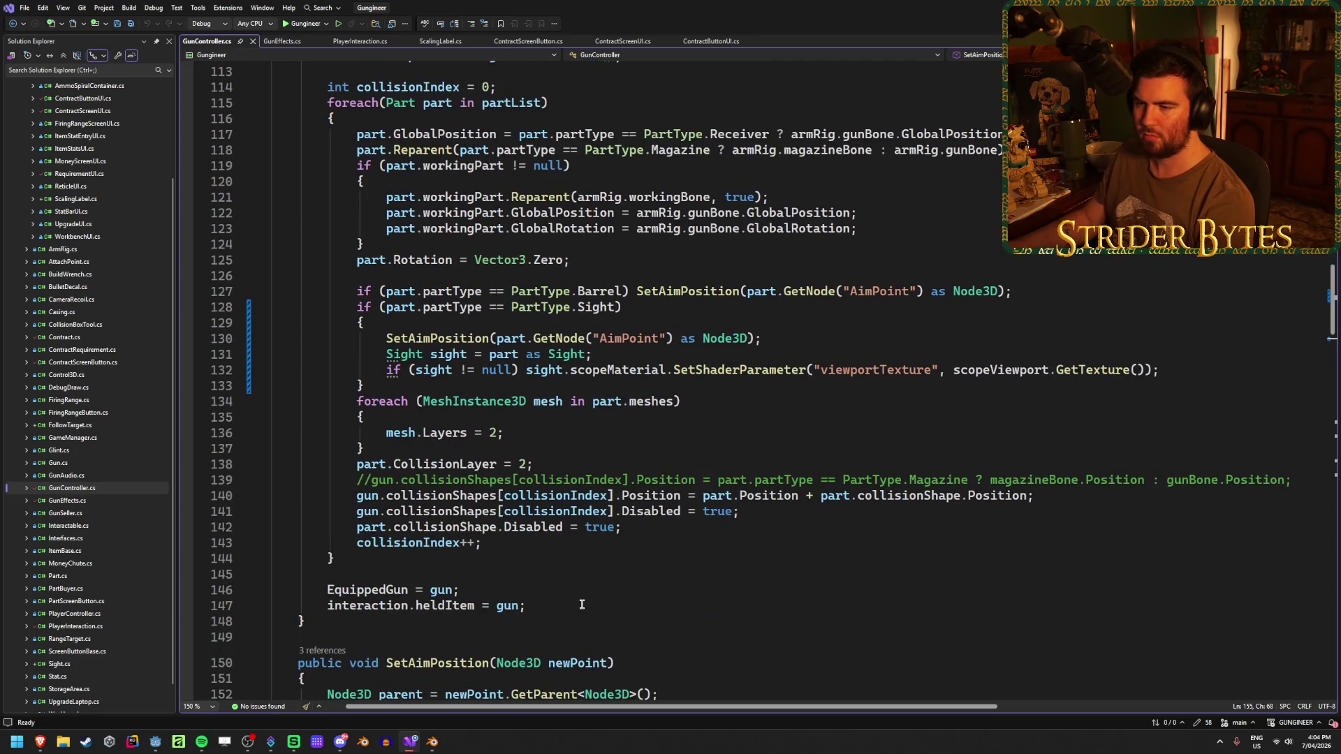
scroll(581, 604, "up", 1)
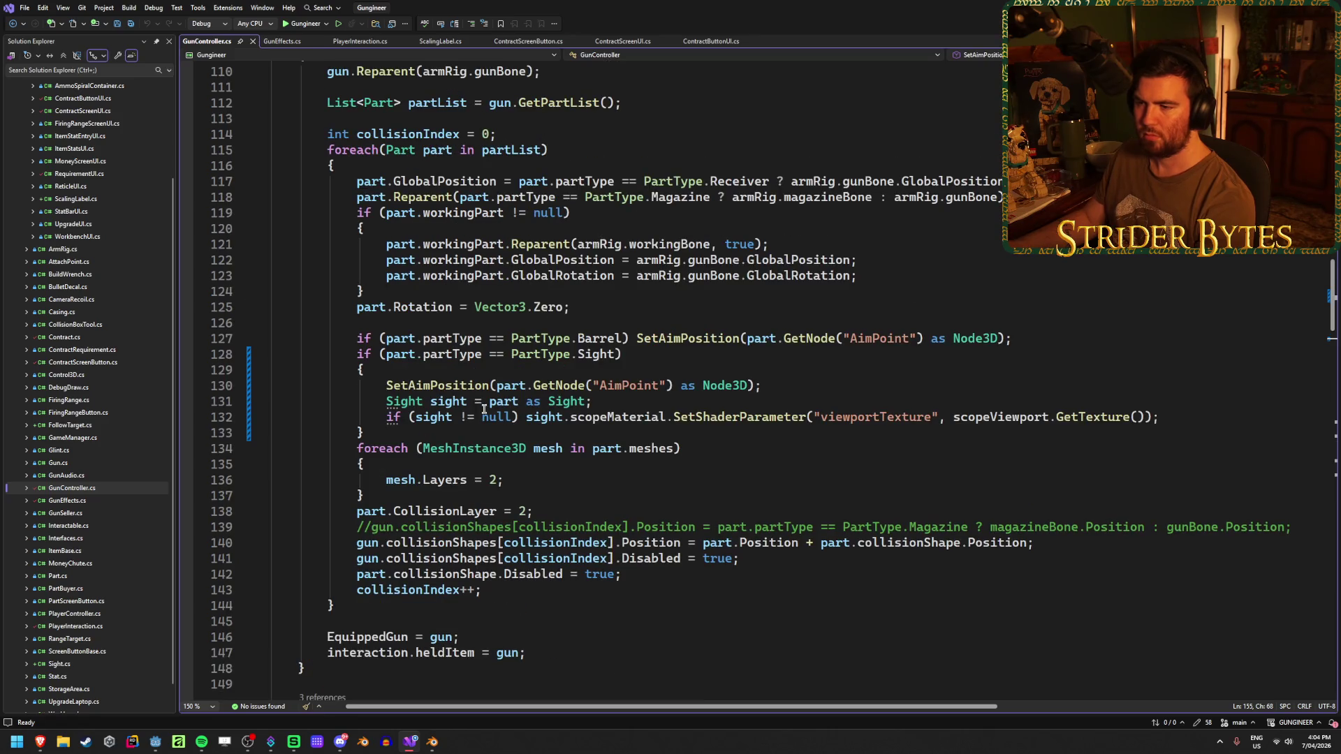
Review the sight part's SetAimPosition call on line 130.
left_click_drag(386, 386, 689, 386)
left_click_drag(799, 386, 378, 386)
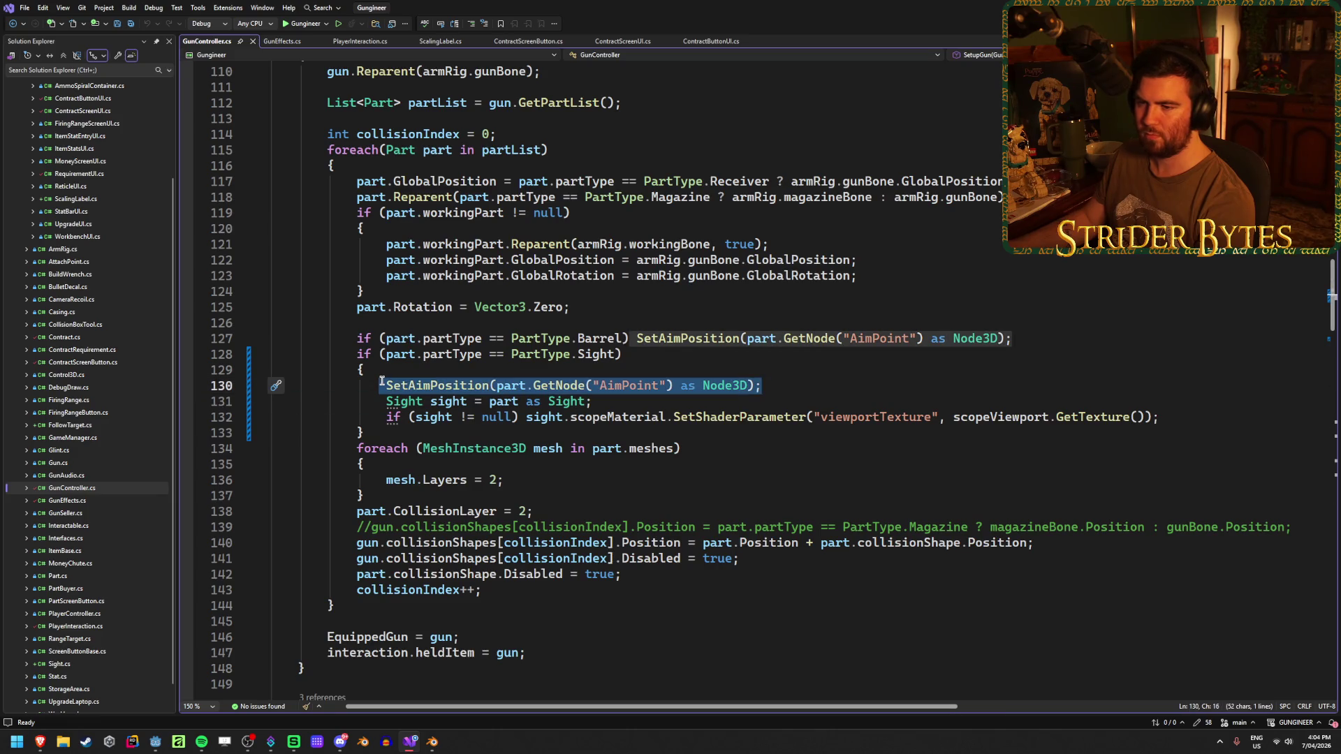
left_click_drag(814, 392, 394, 384)
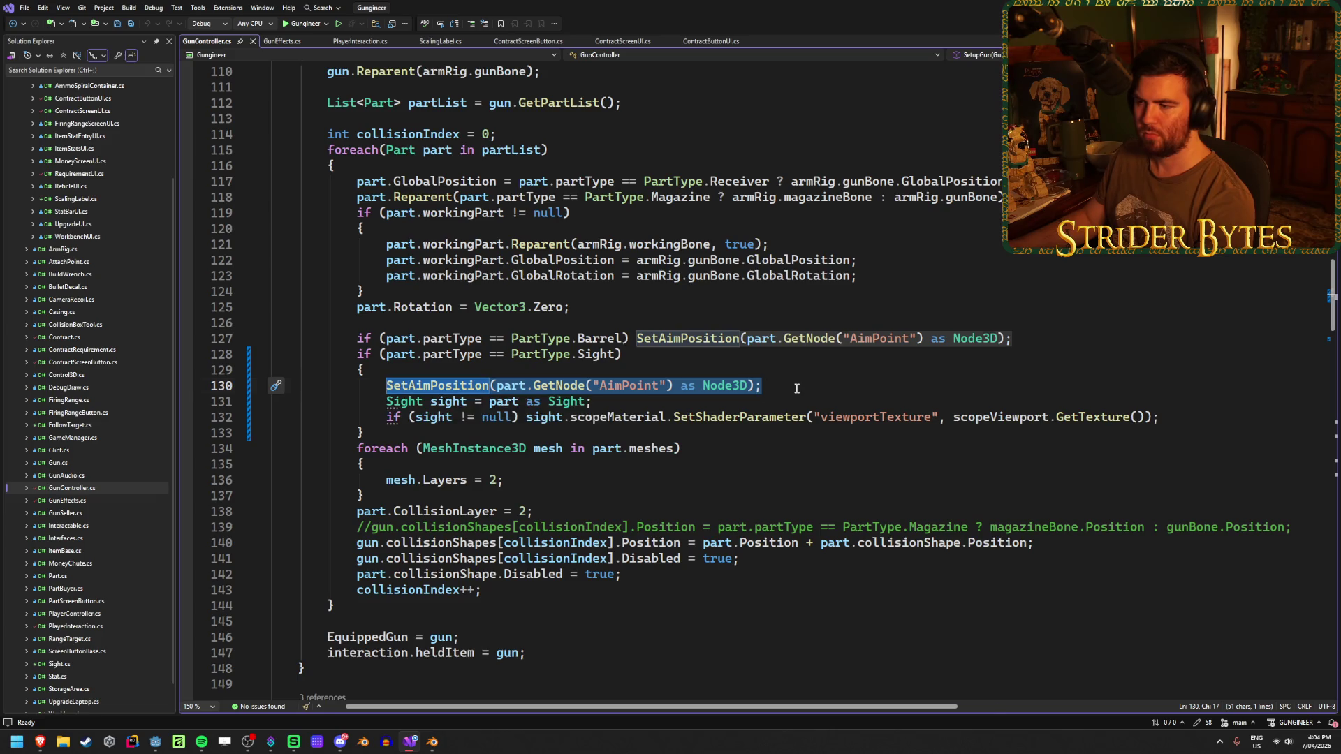
left_click(796, 389)
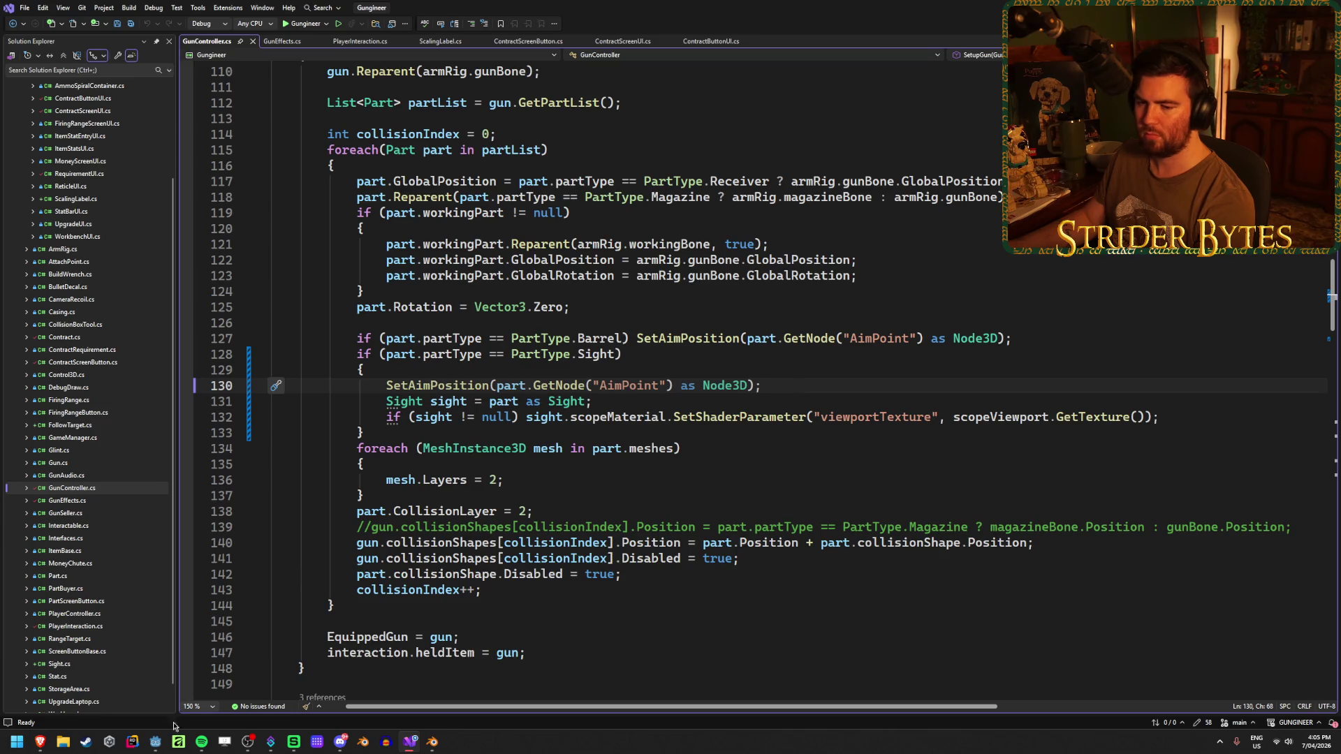
mouse_move(155, 742)
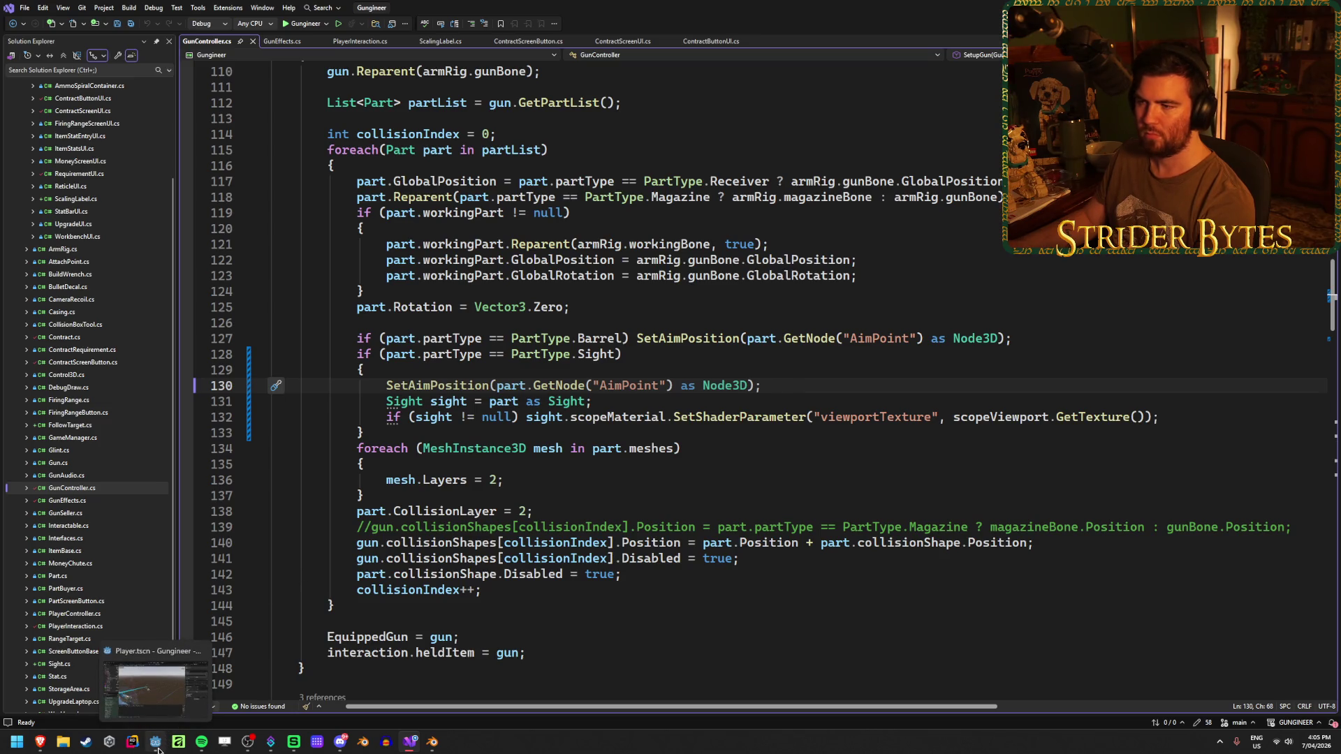
Review the barrel part's SetAimPosition call on line 127, then switch to Godot.
left_click_drag(636, 339, 893, 338)
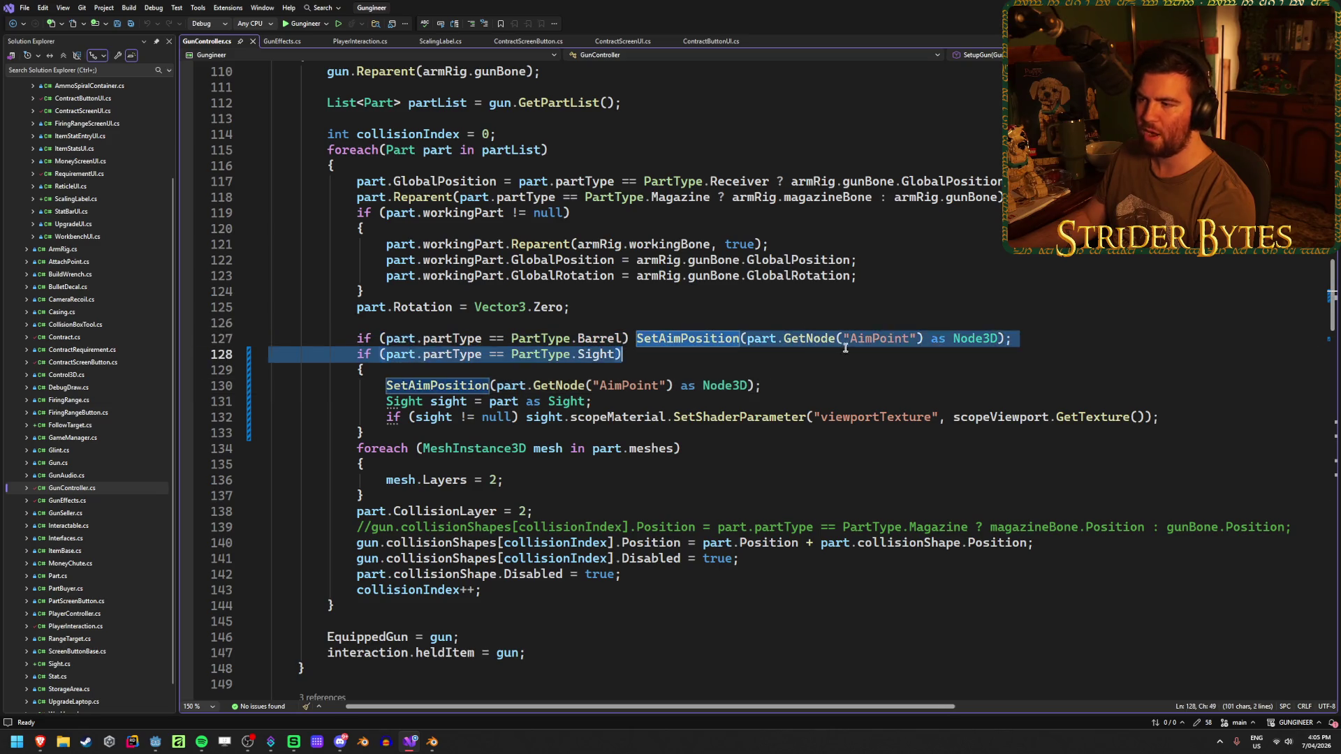
left_click_drag(1061, 338, 636, 339)
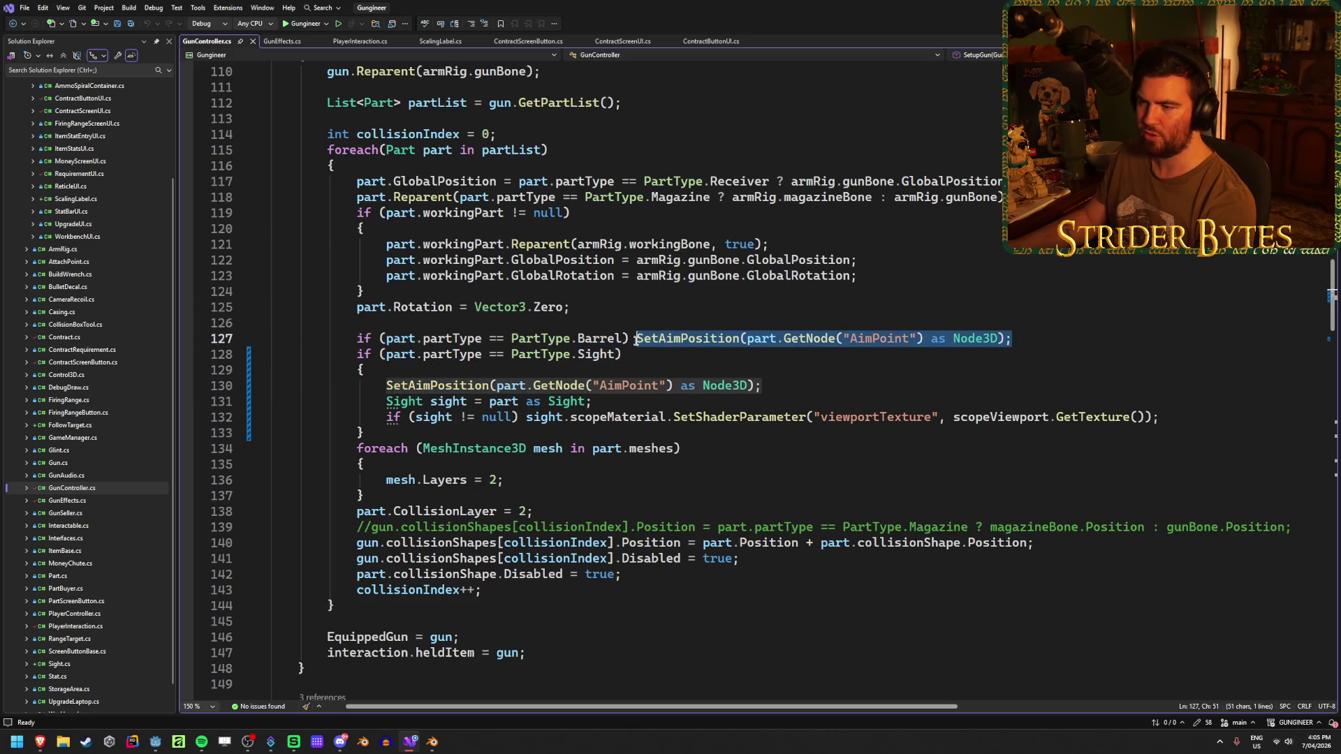
left_click(1045, 336)
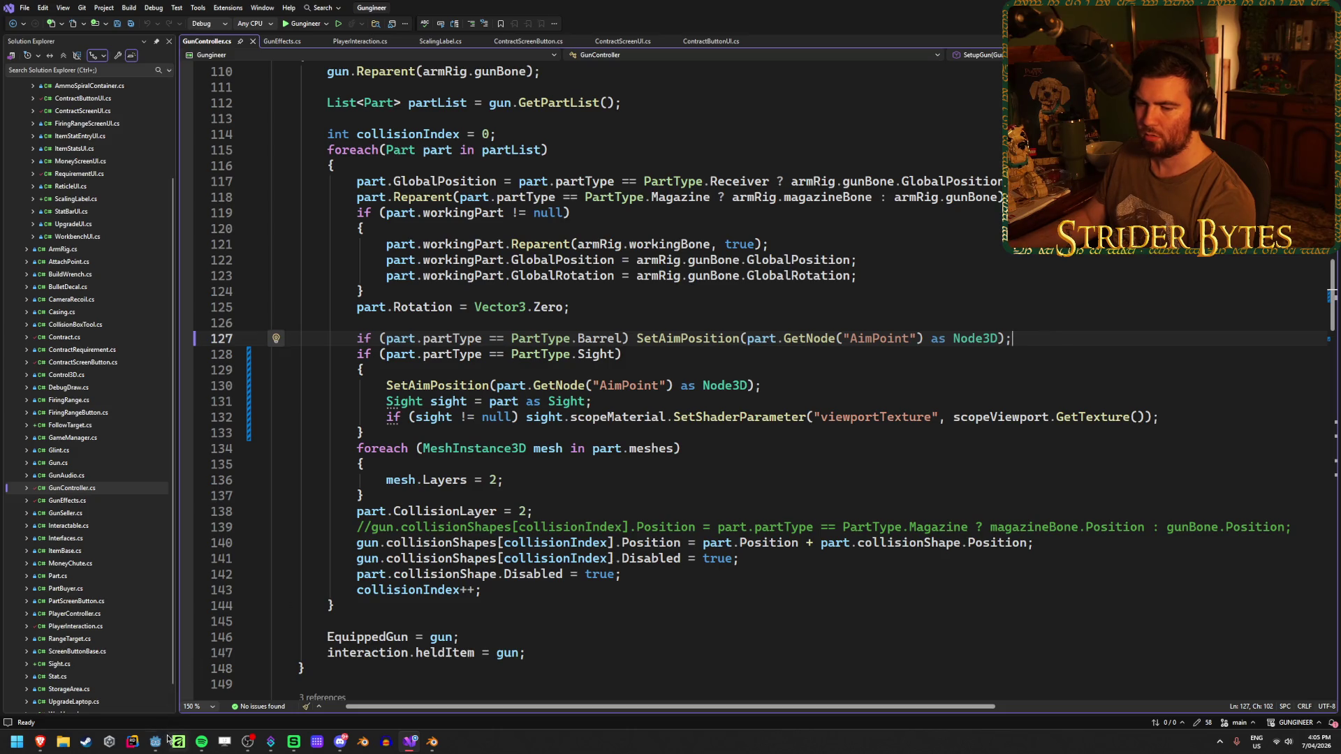
left_click(159, 740)
scroll(105, 597, "up", 5)
scroll(95, 618, "up", 4)
scroll(115, 618, "up", 2)
scroll(139, 622, "up", 4)
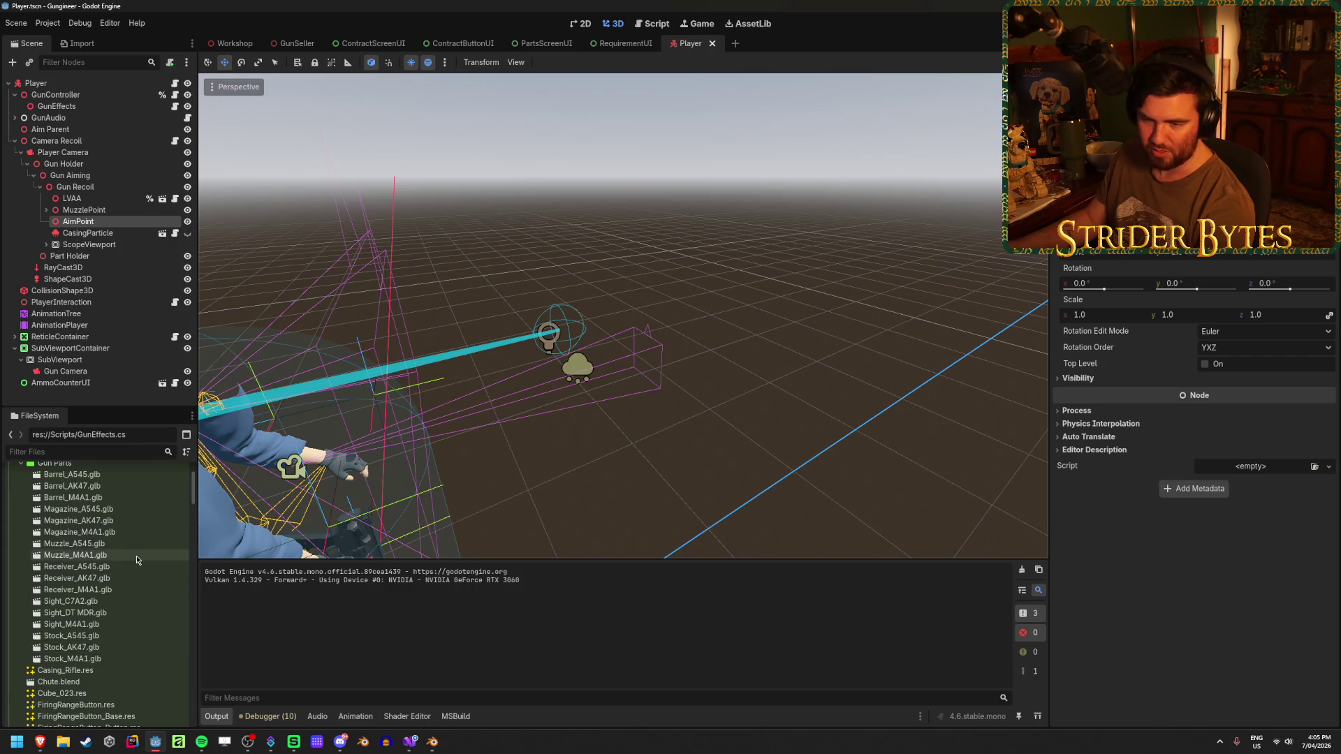
Locate and open the Barrel_M4A1.tscn scene under Prefabs > Gun Parts.
double_click(98, 500)
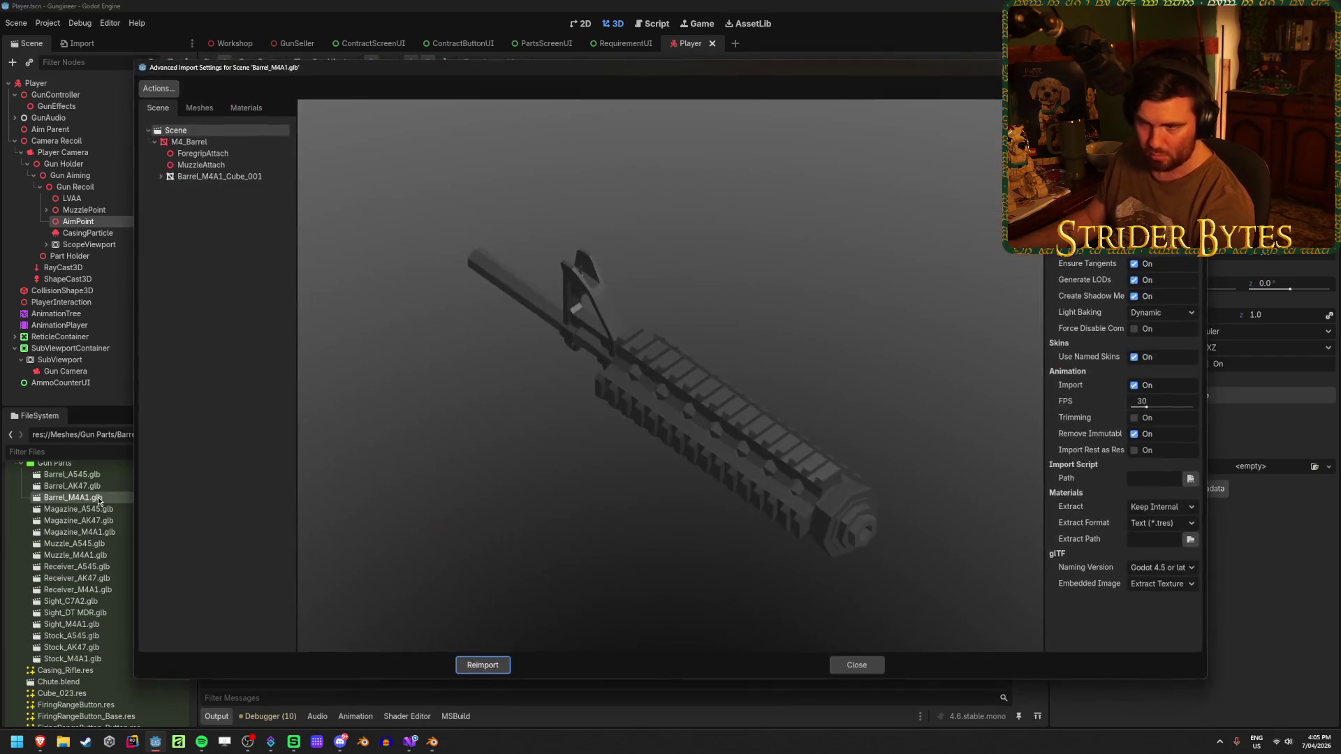
left_click(849, 665)
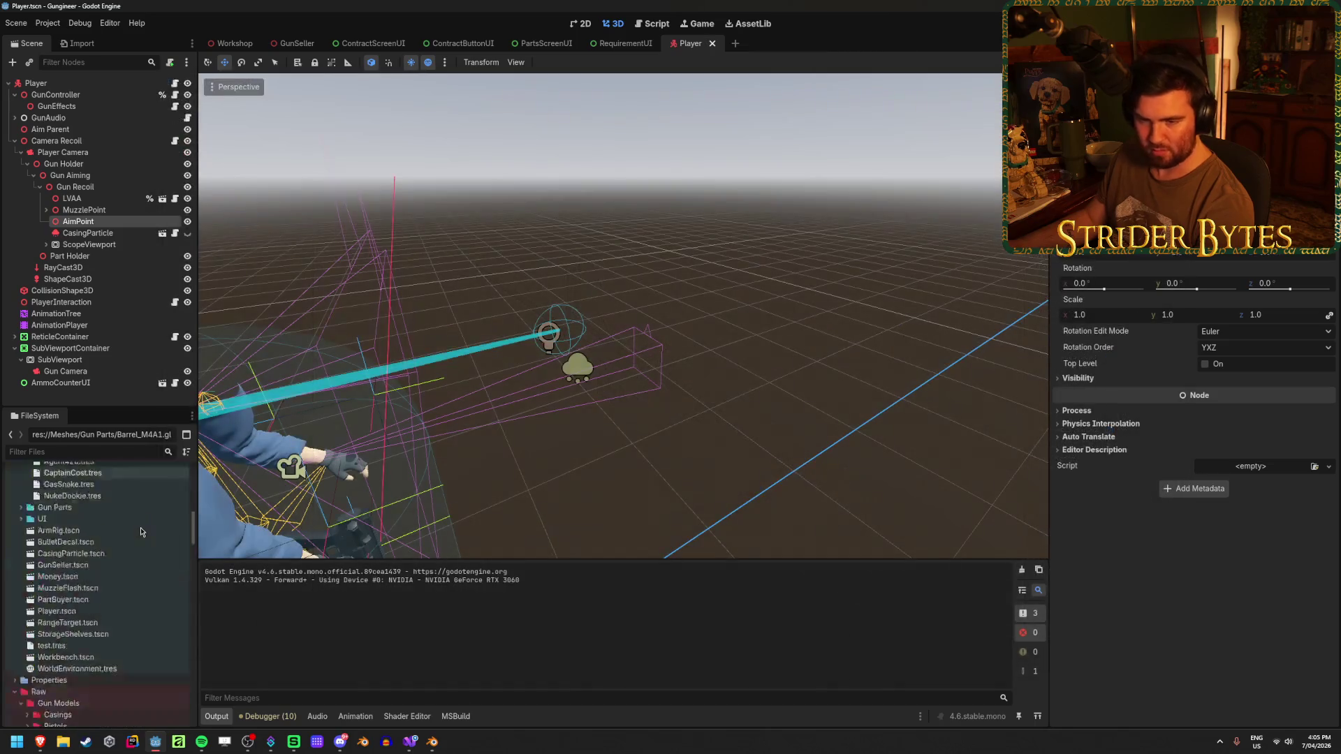
right_click(141, 524)
left_click(119, 531)
scroll(119, 531, "up", 3)
scroll(118, 533, "up", 5)
scroll(52, 543, "down", 5)
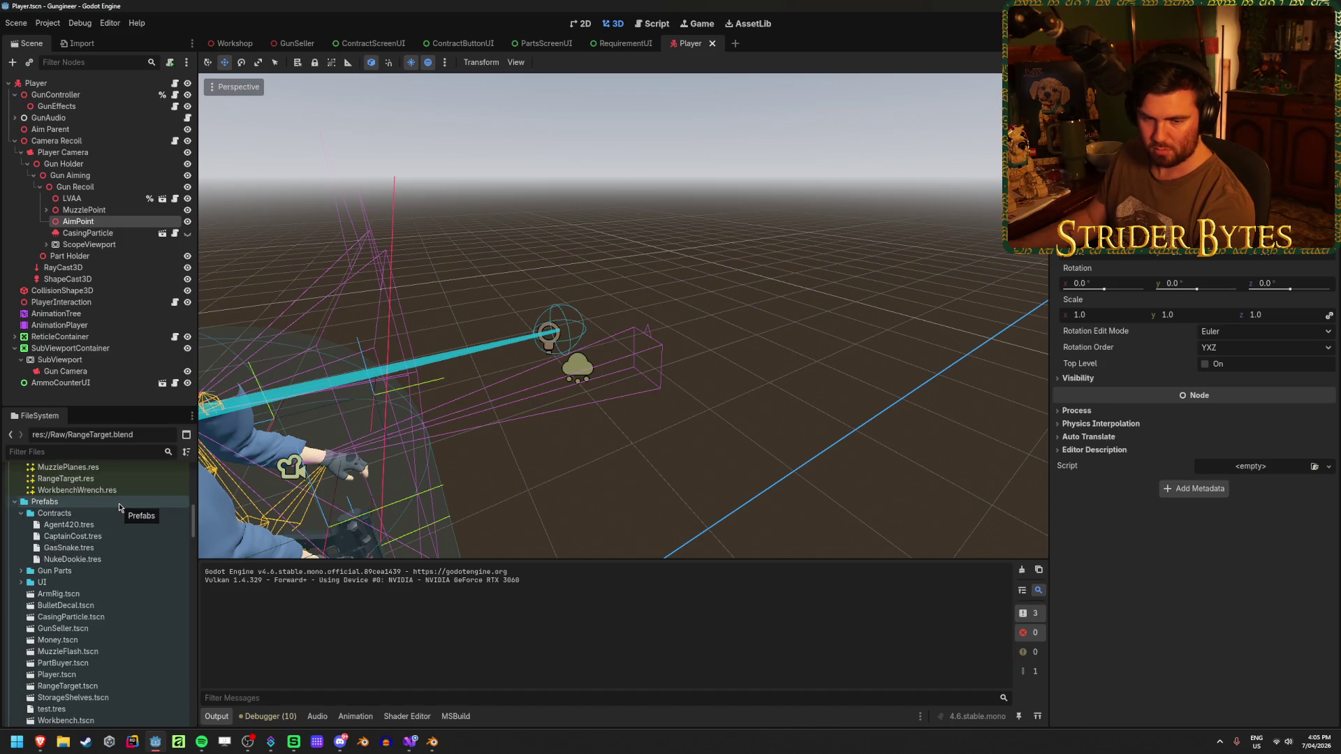
left_click(23, 570)
double_click(102, 605)
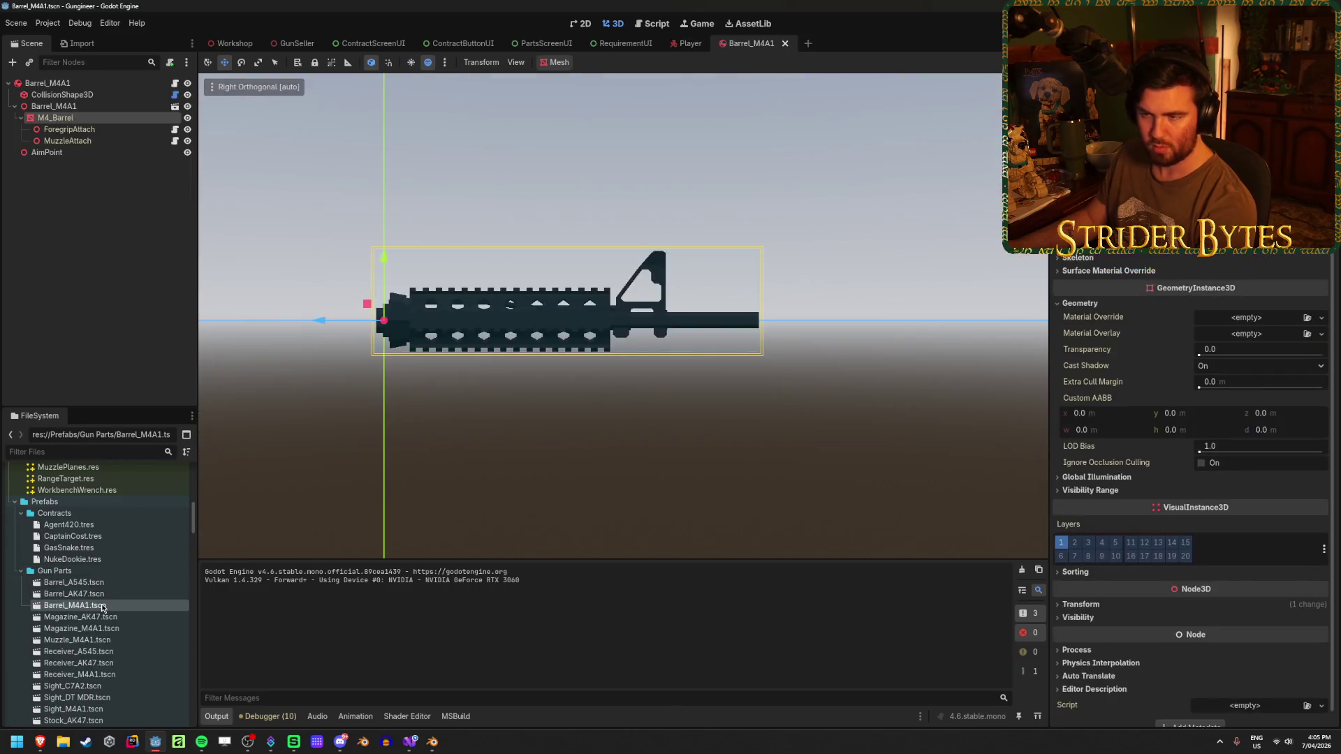
Shift the barrel's AimPoint along the Z axis and save the scene.
left_click(107, 153)
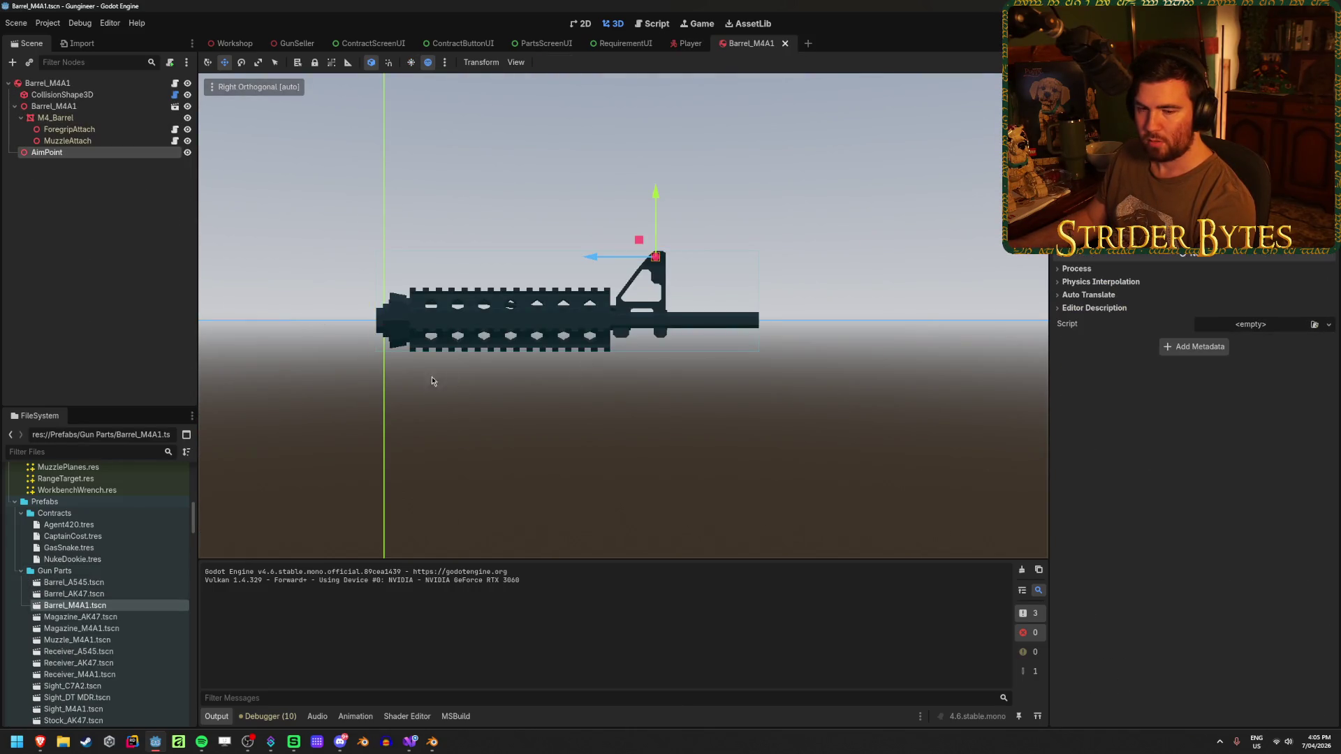
left_click_drag(441, 381, 205, 440)
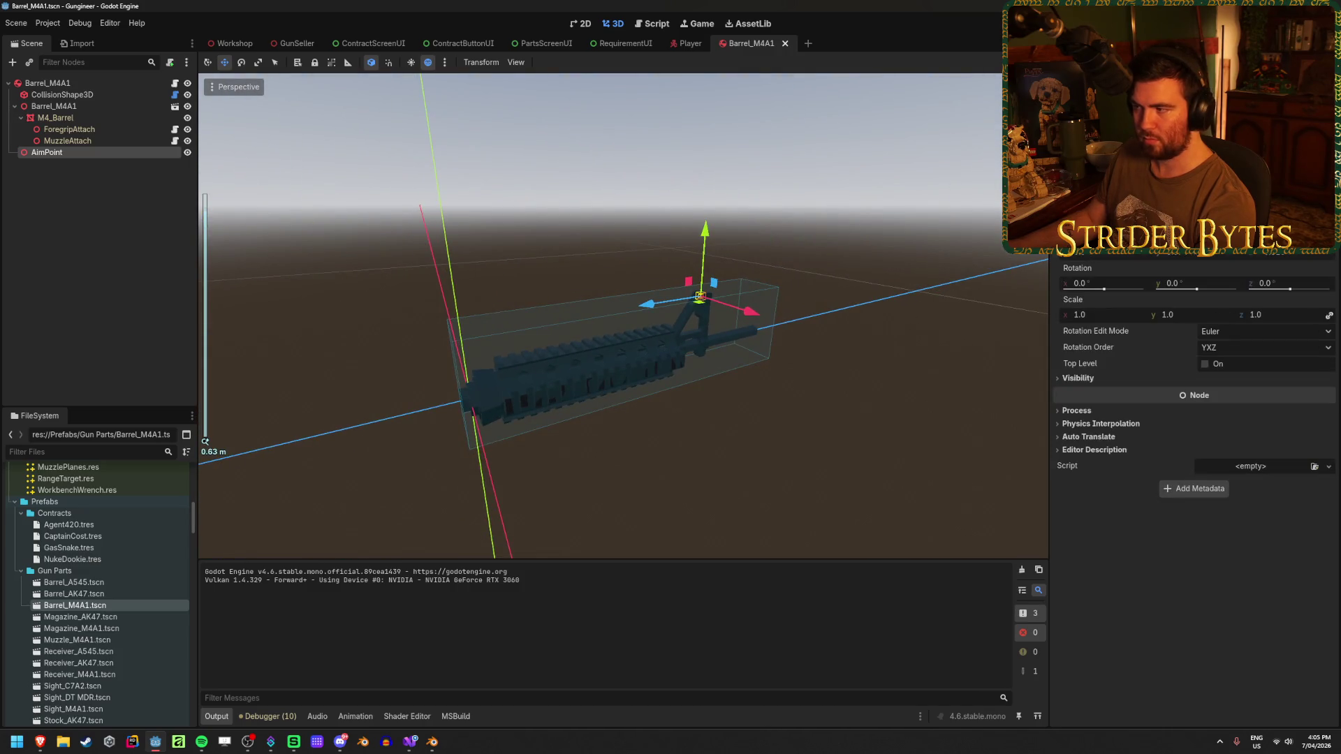
scroll(700, 297, "down", 5)
left_click_drag(629, 394, 115, 411)
key("ctrl+s")
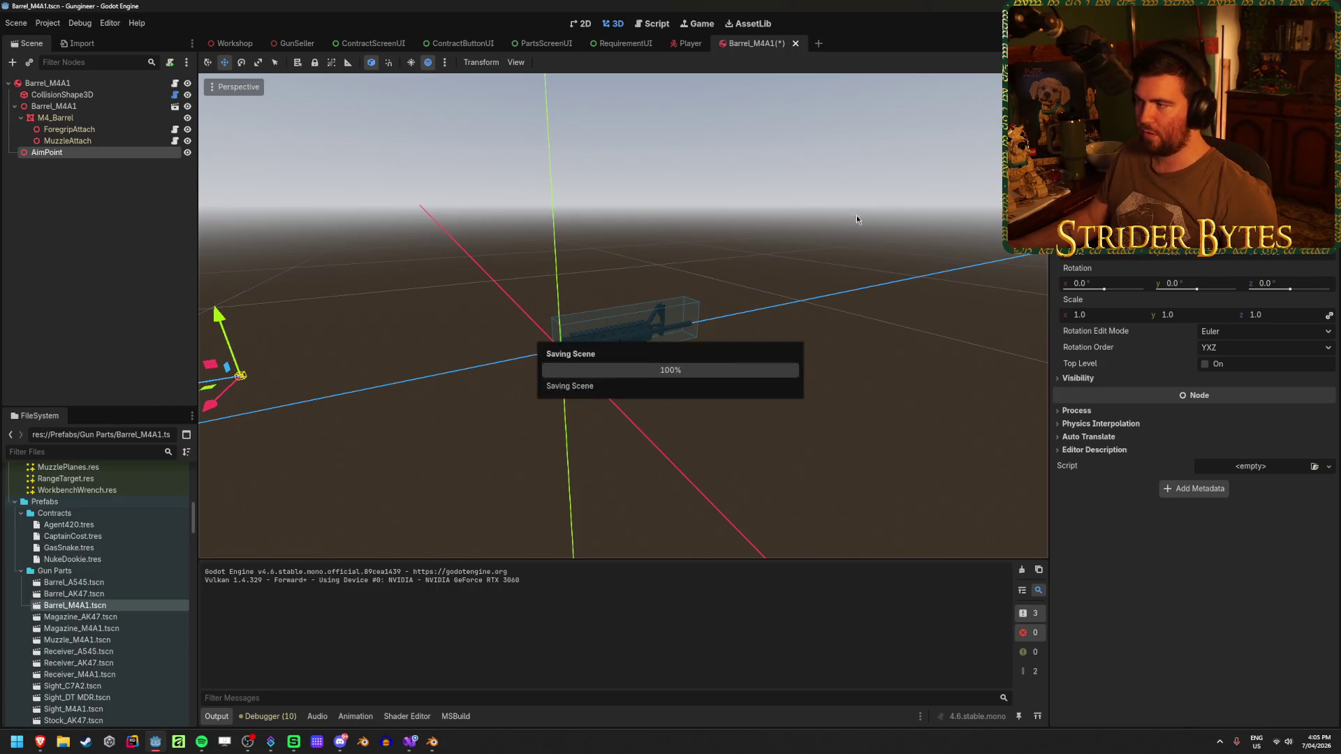
key("F5")
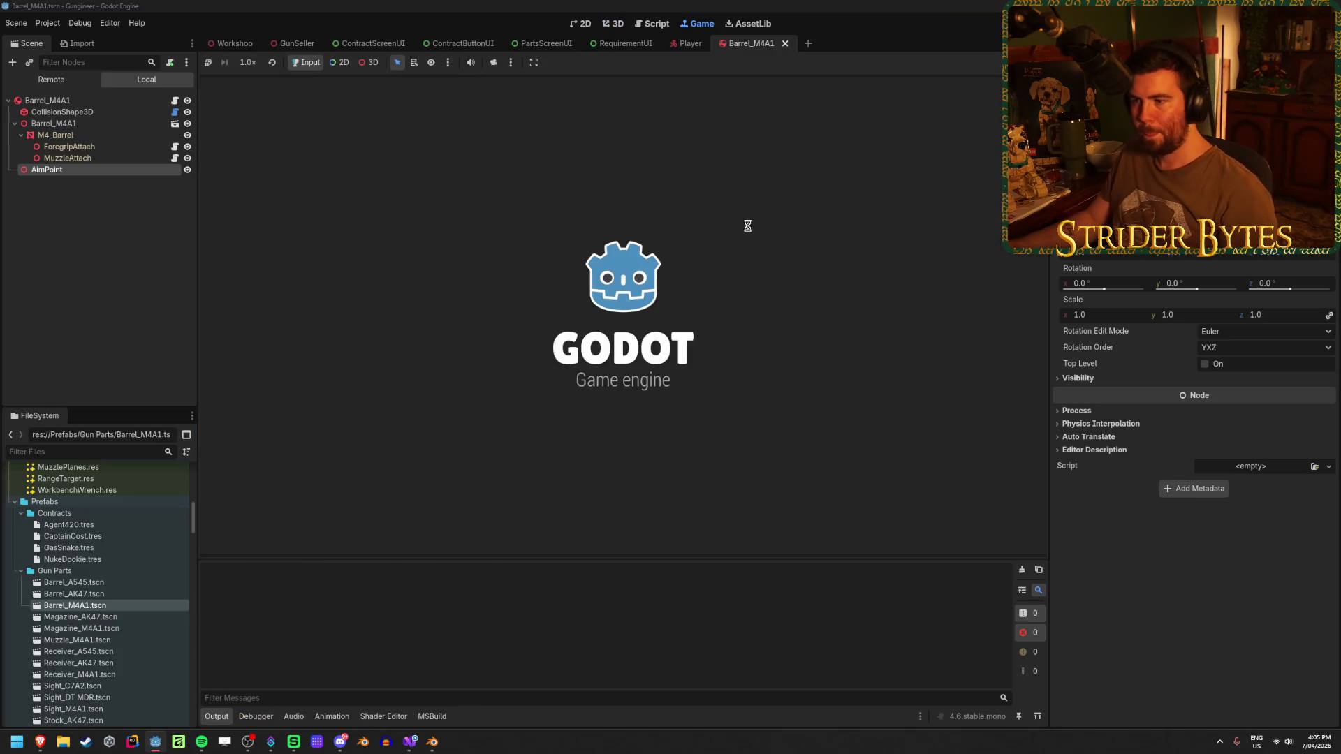
key("w")
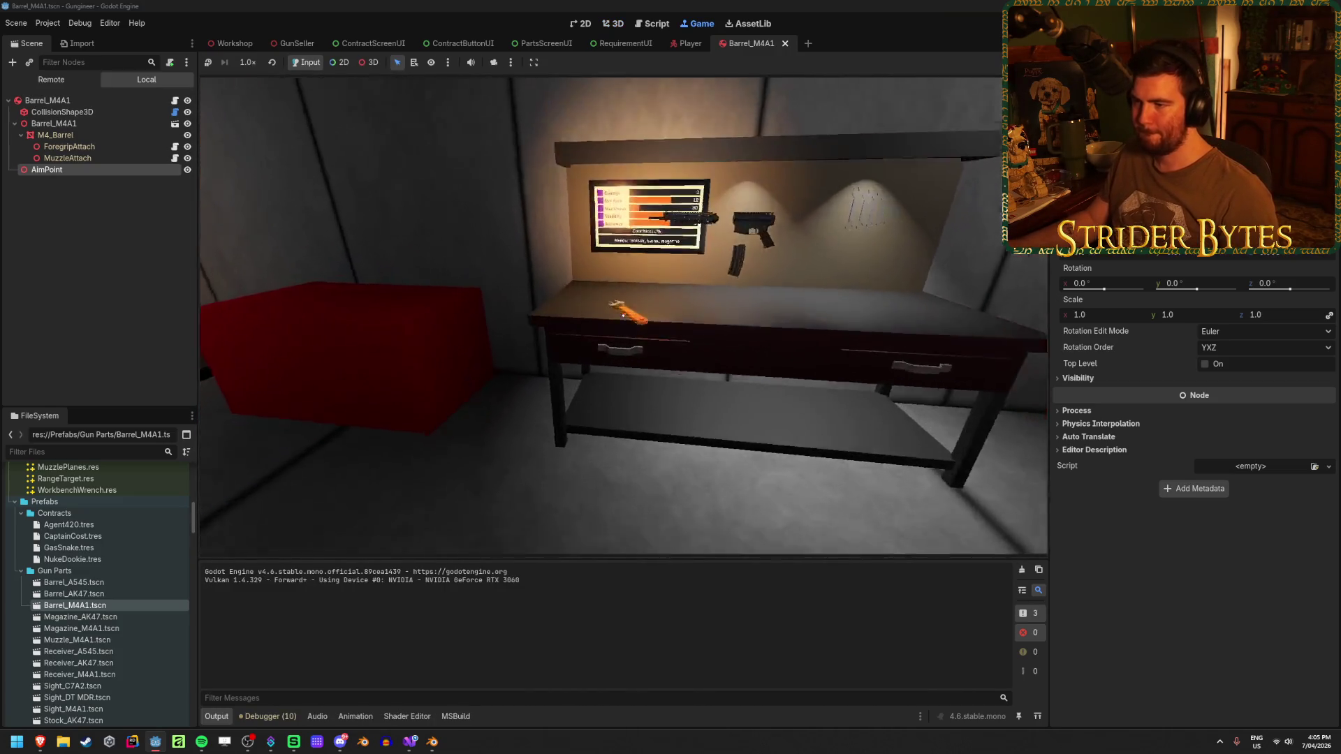
key("s")
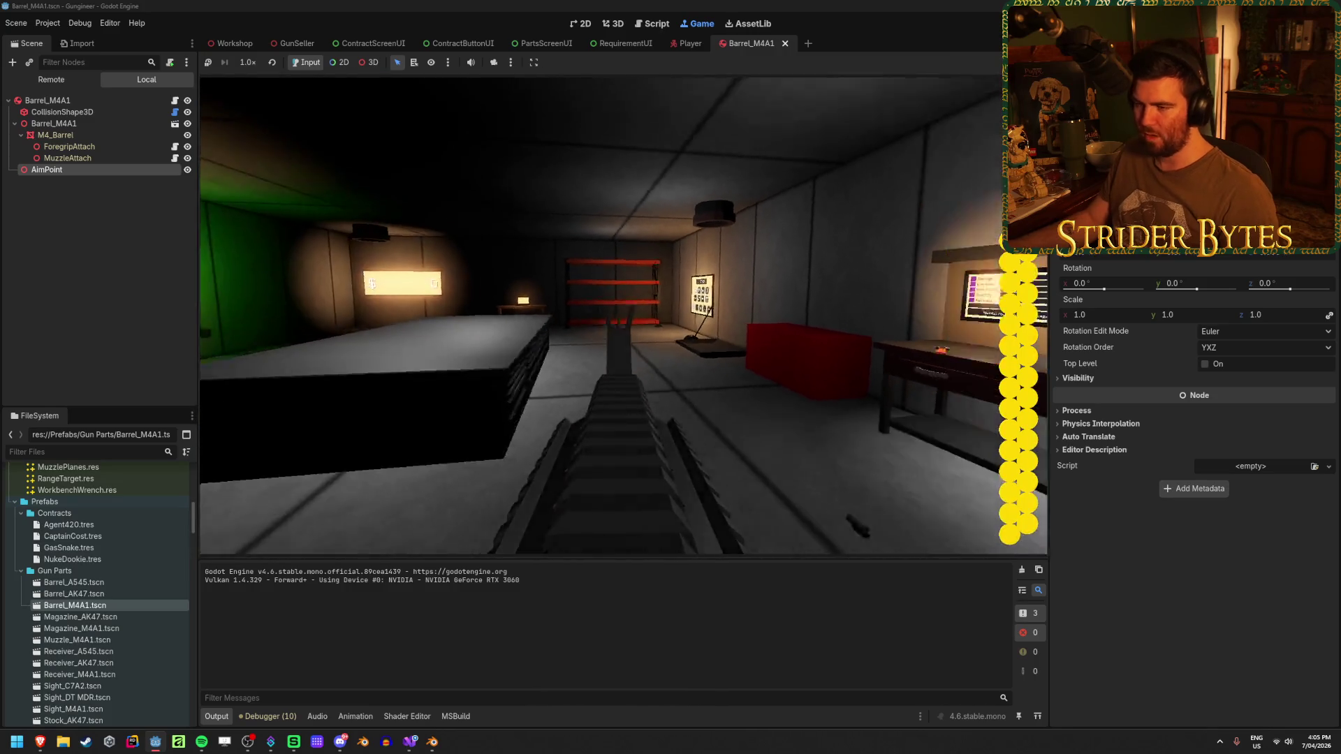
key("w")
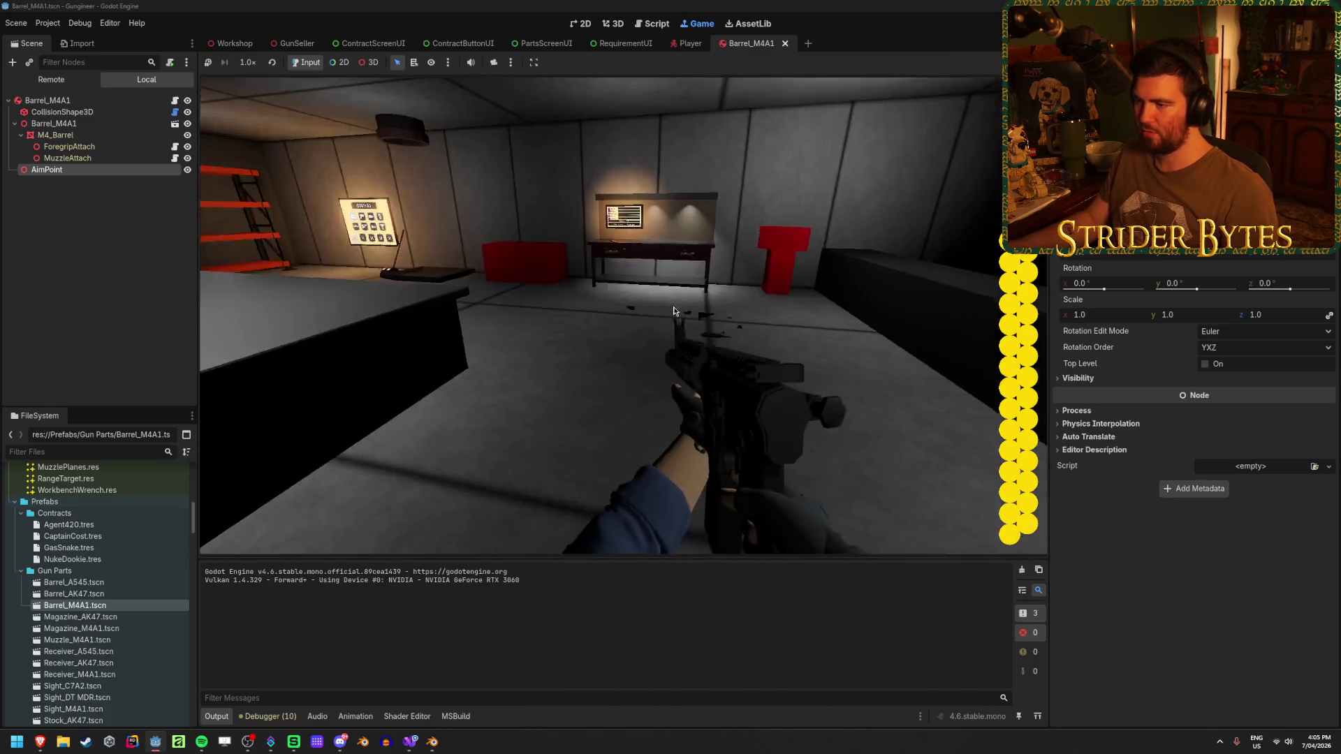
key("F8")
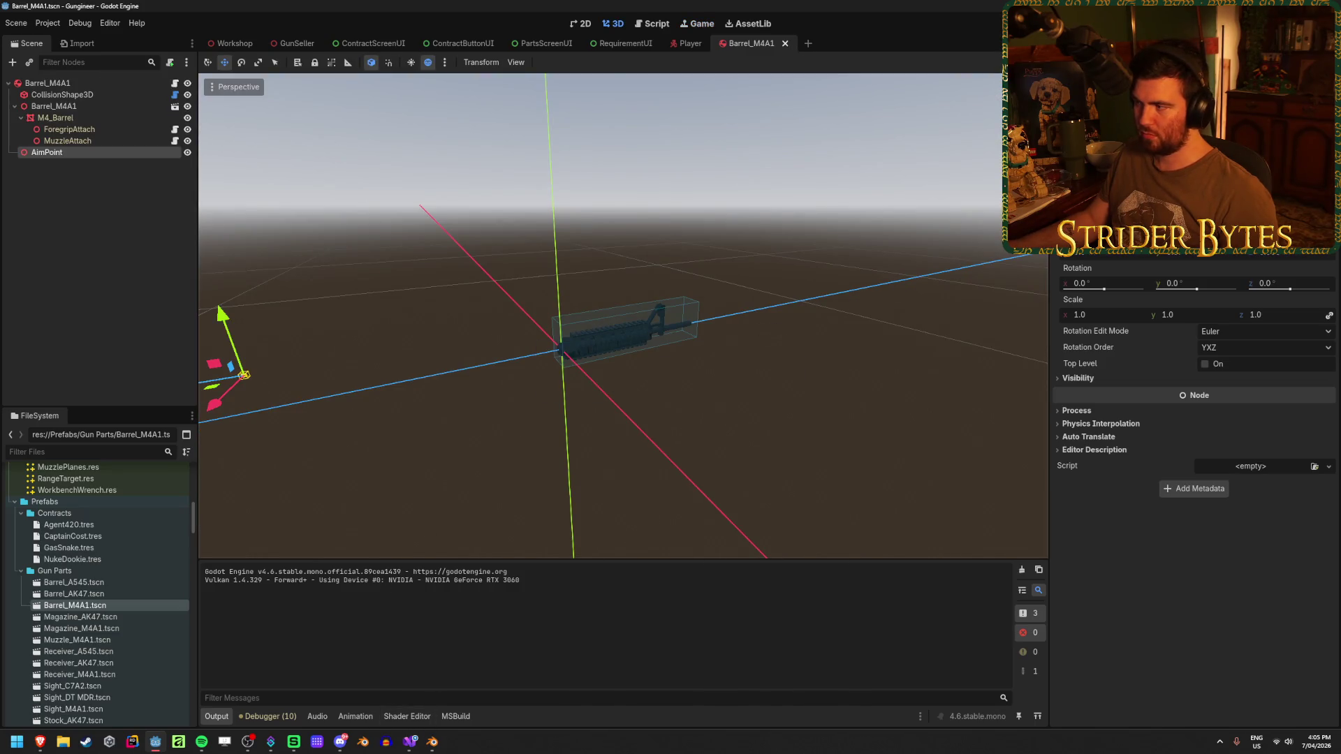
Undo the AimPoint move and test-run the game, walking around the workbench room.
key("ctrl+z")
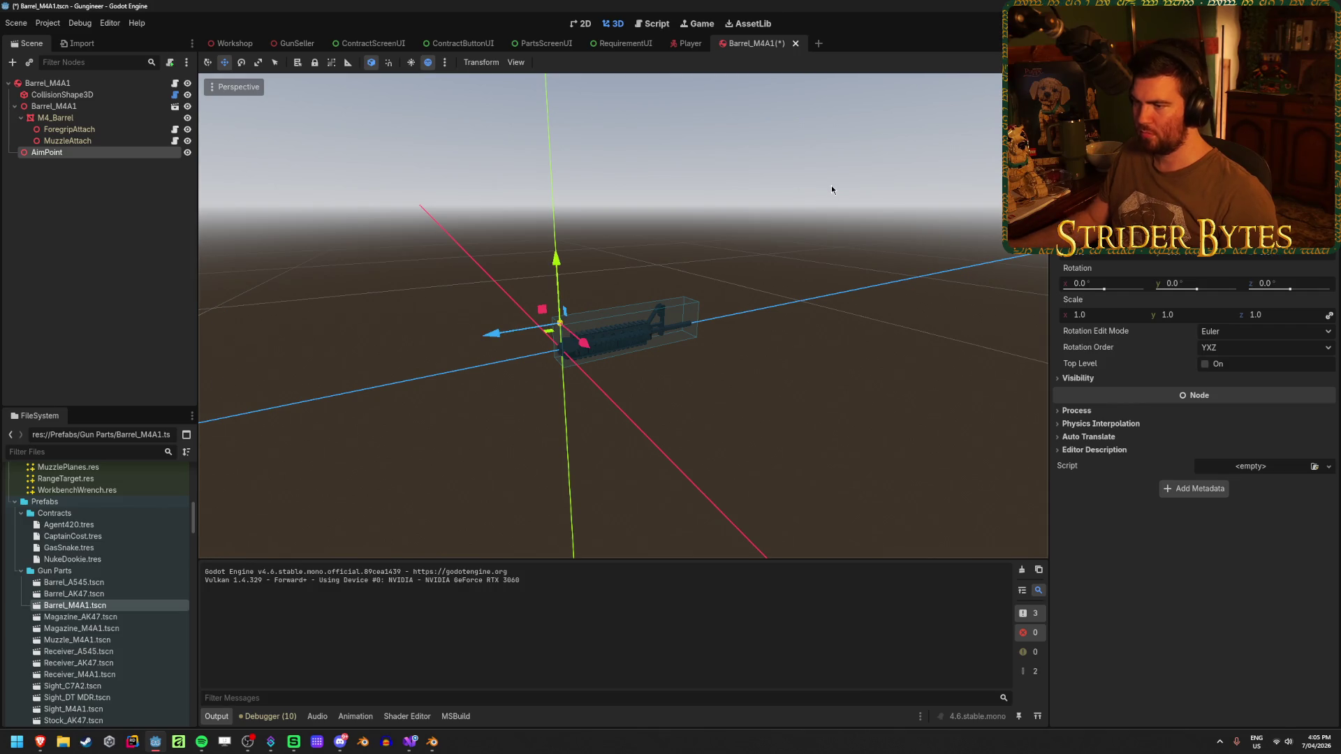
key("F5")
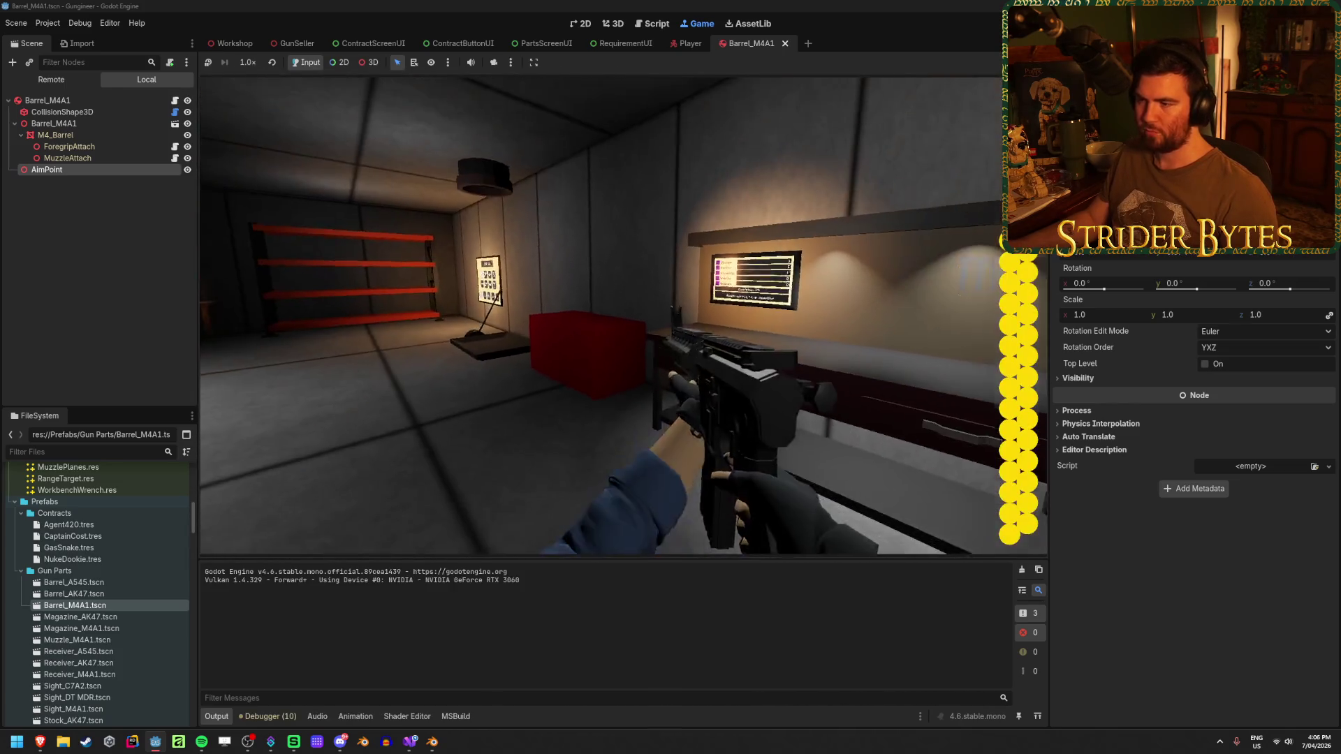
key("s")
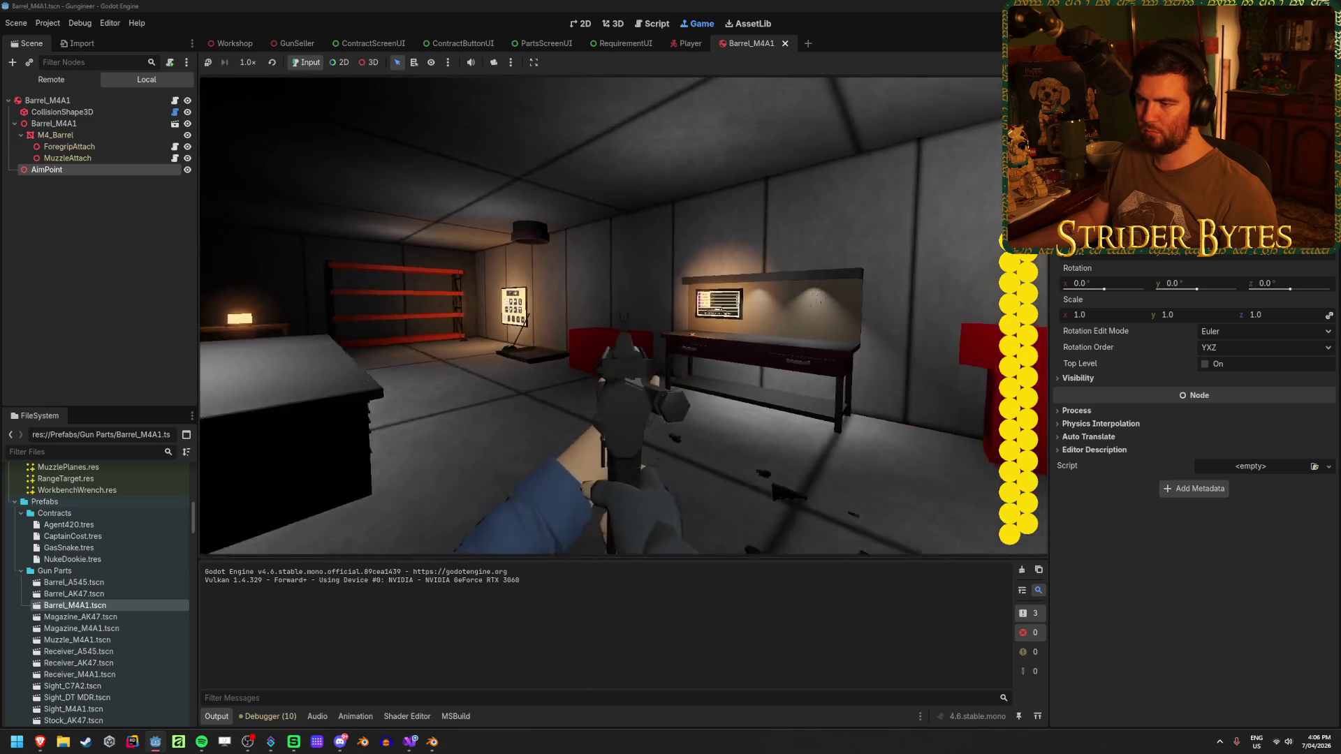
key("a")
key("s")
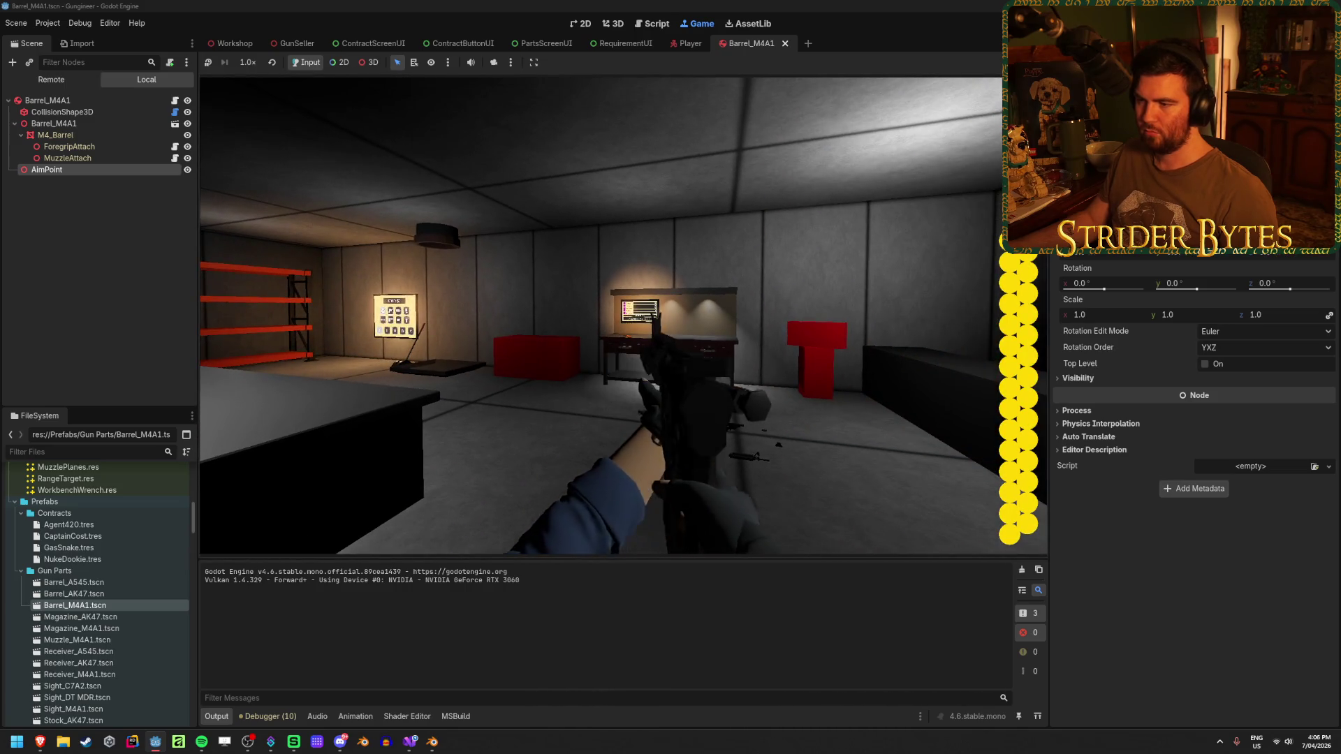
key("w")
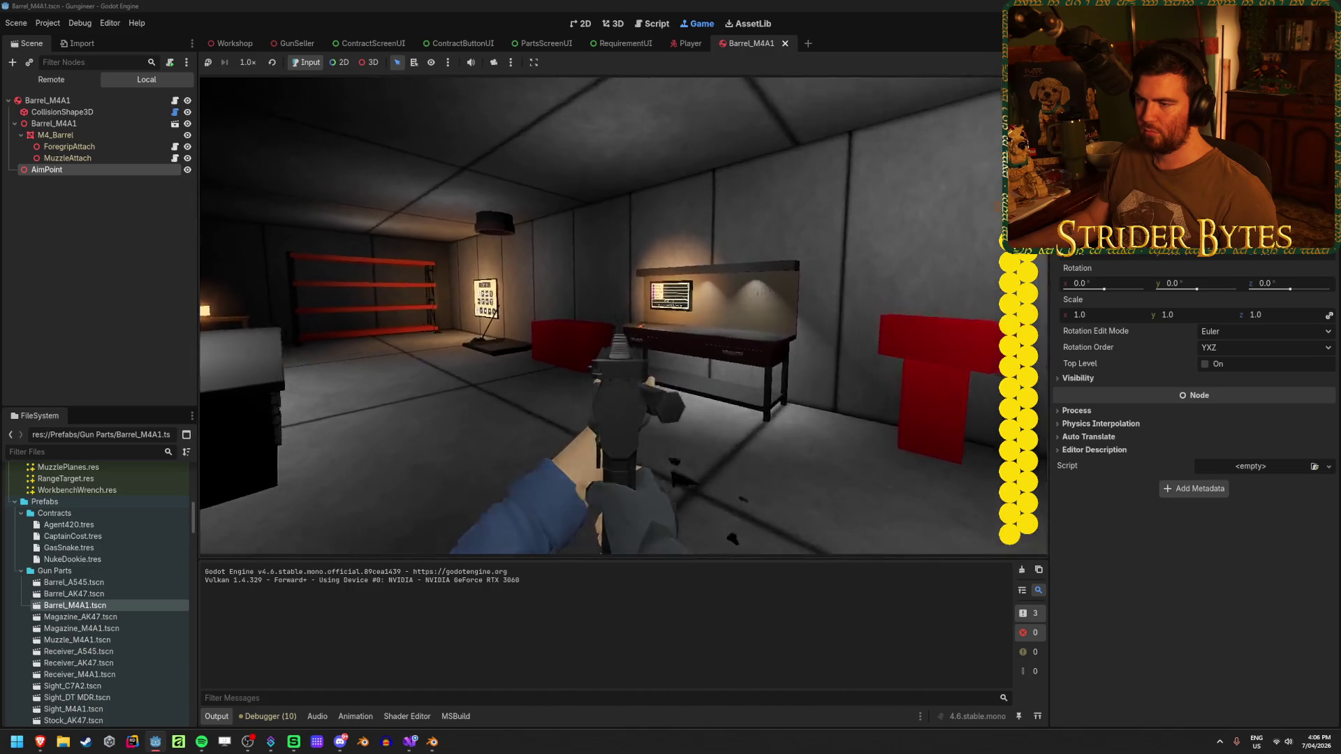
key("s")
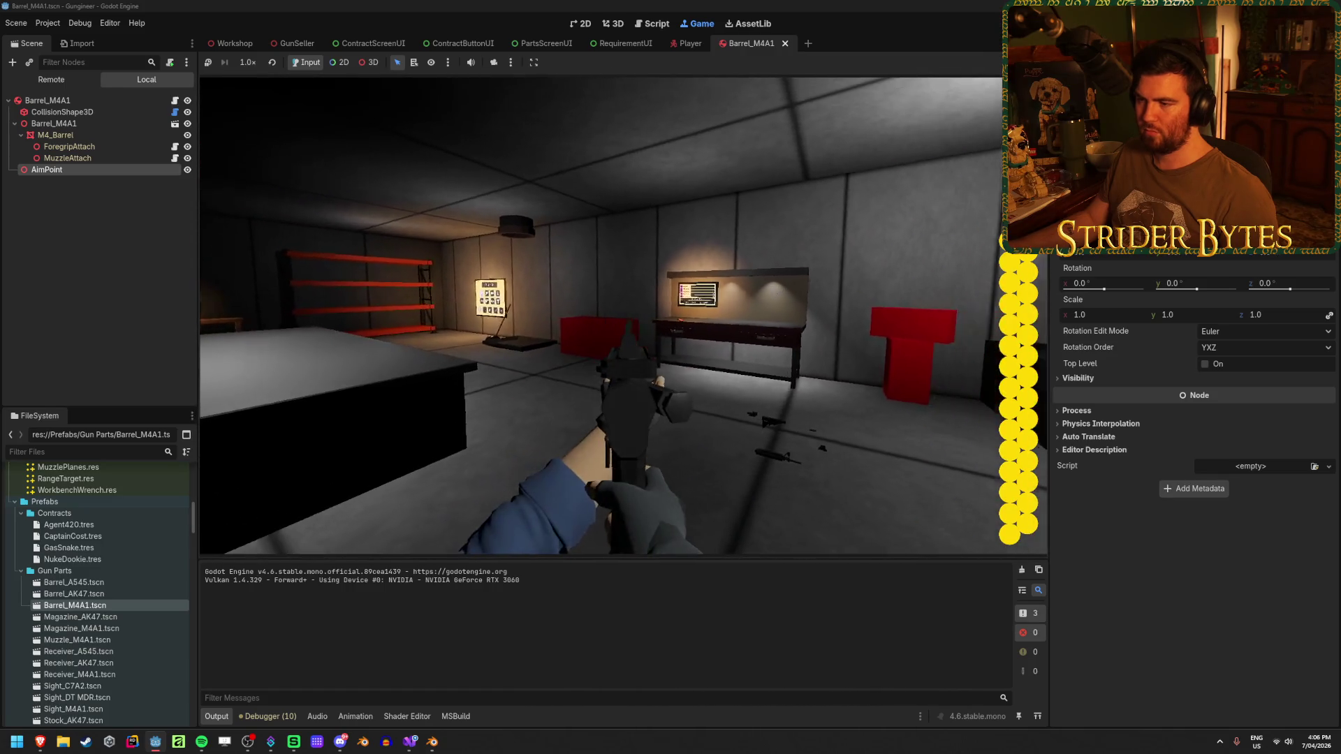
key("s")
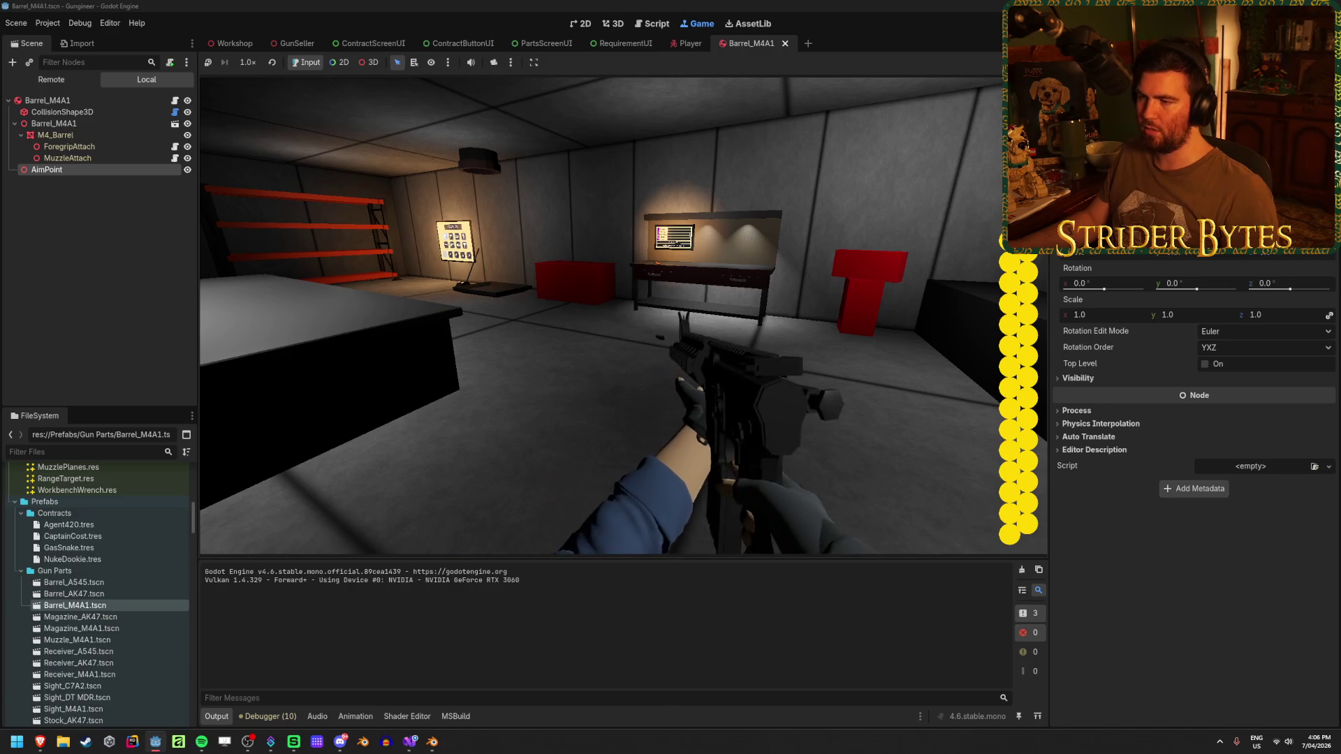
key("s")
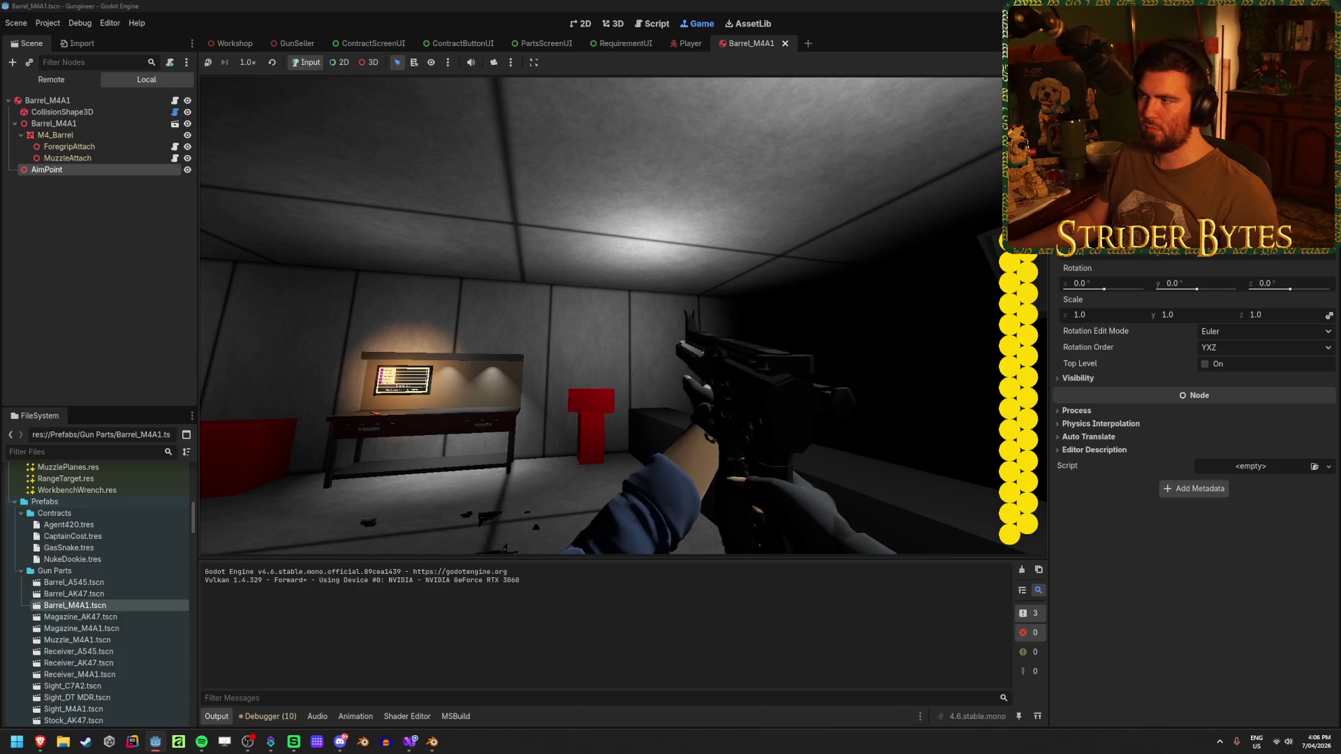
key("F8")
left_click(410, 741)
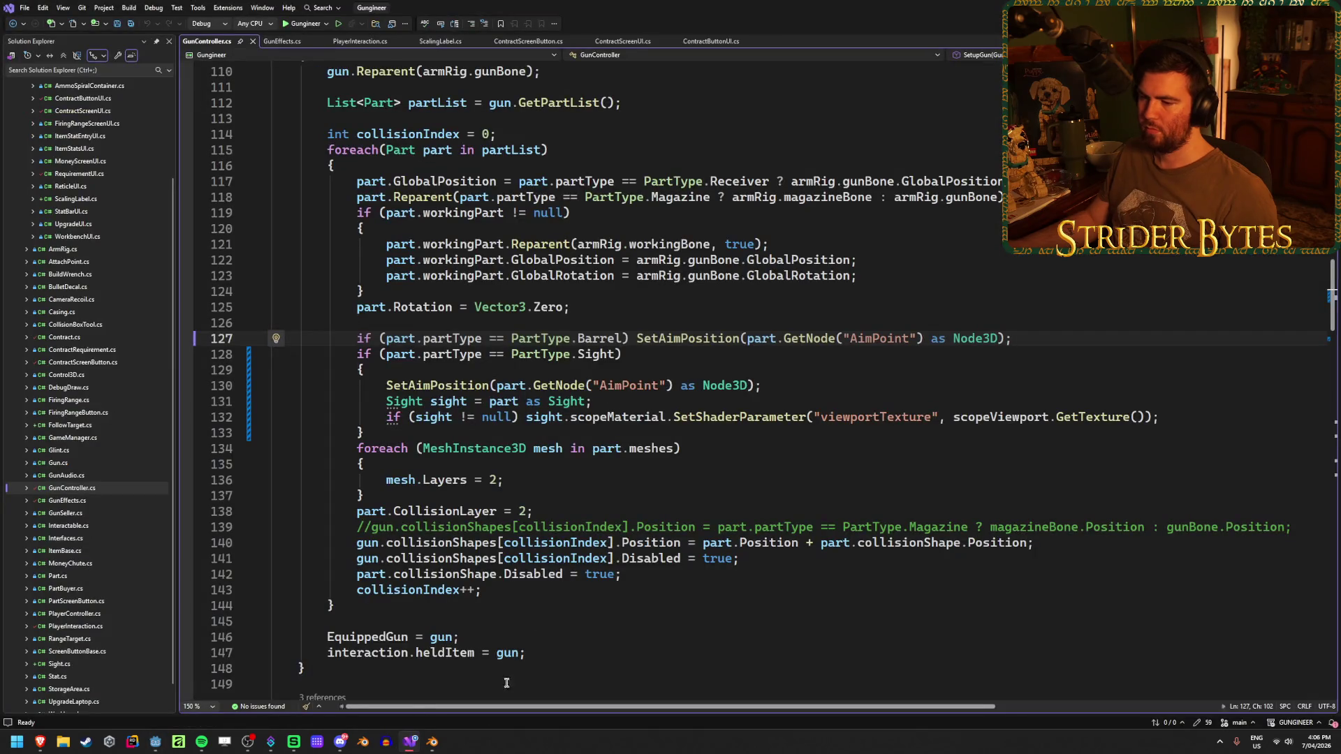
key("alt+Tab")
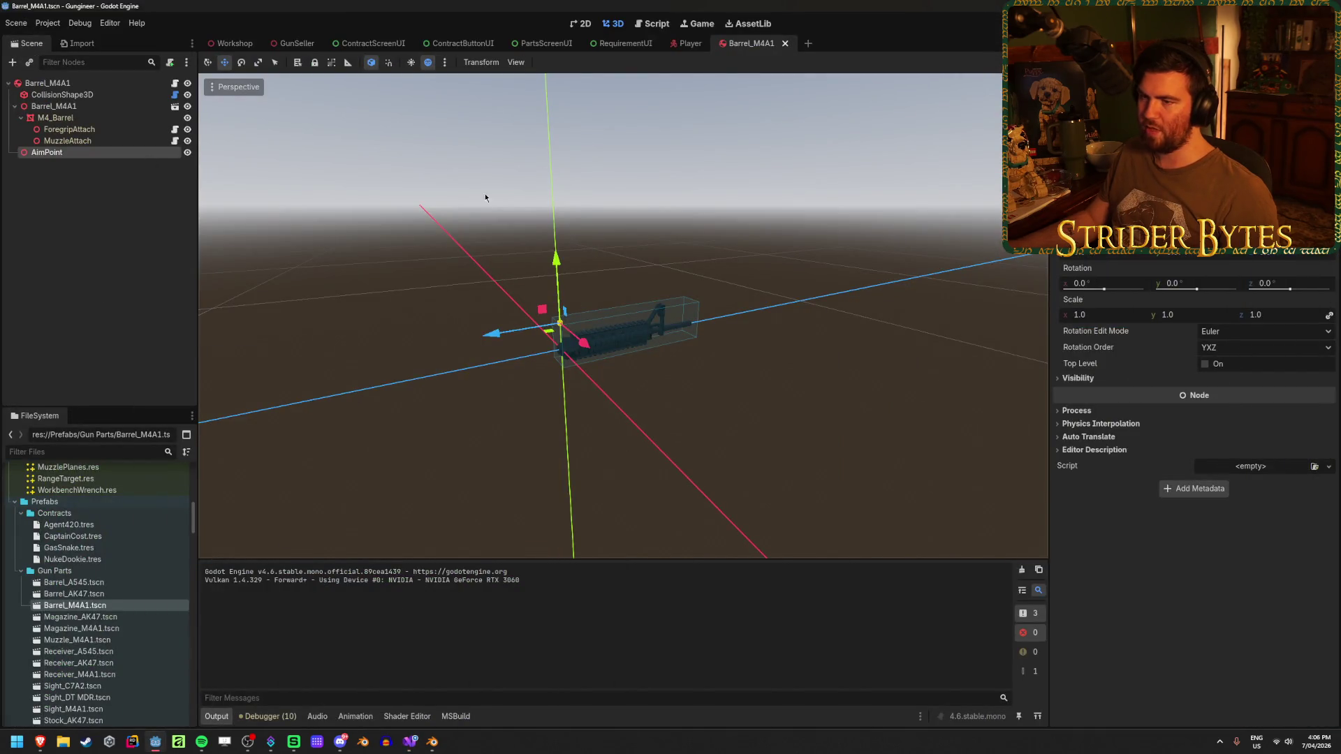
Move the AimPoint back along Z, run the game again and fire the rifle to test aiming.
left_click_drag(486, 338, 601, 321)
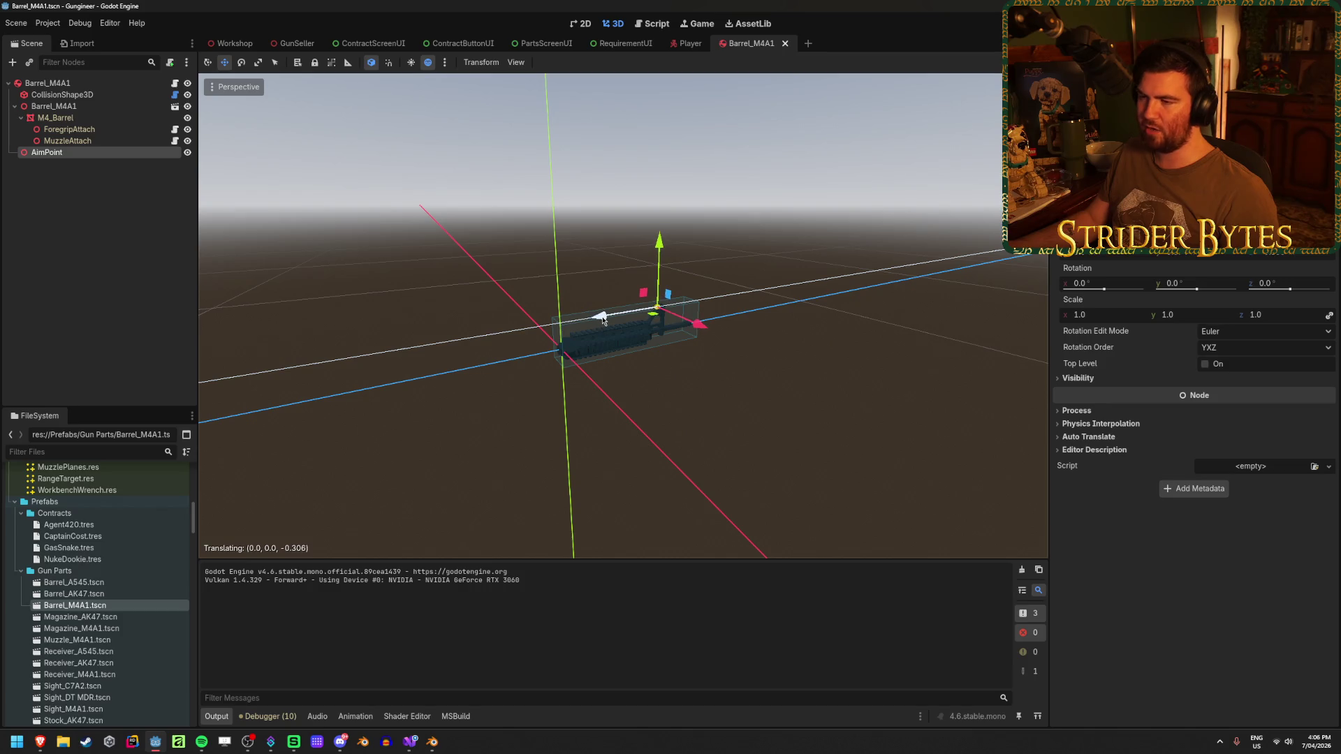
left_click_drag(328, 381, 328, 382)
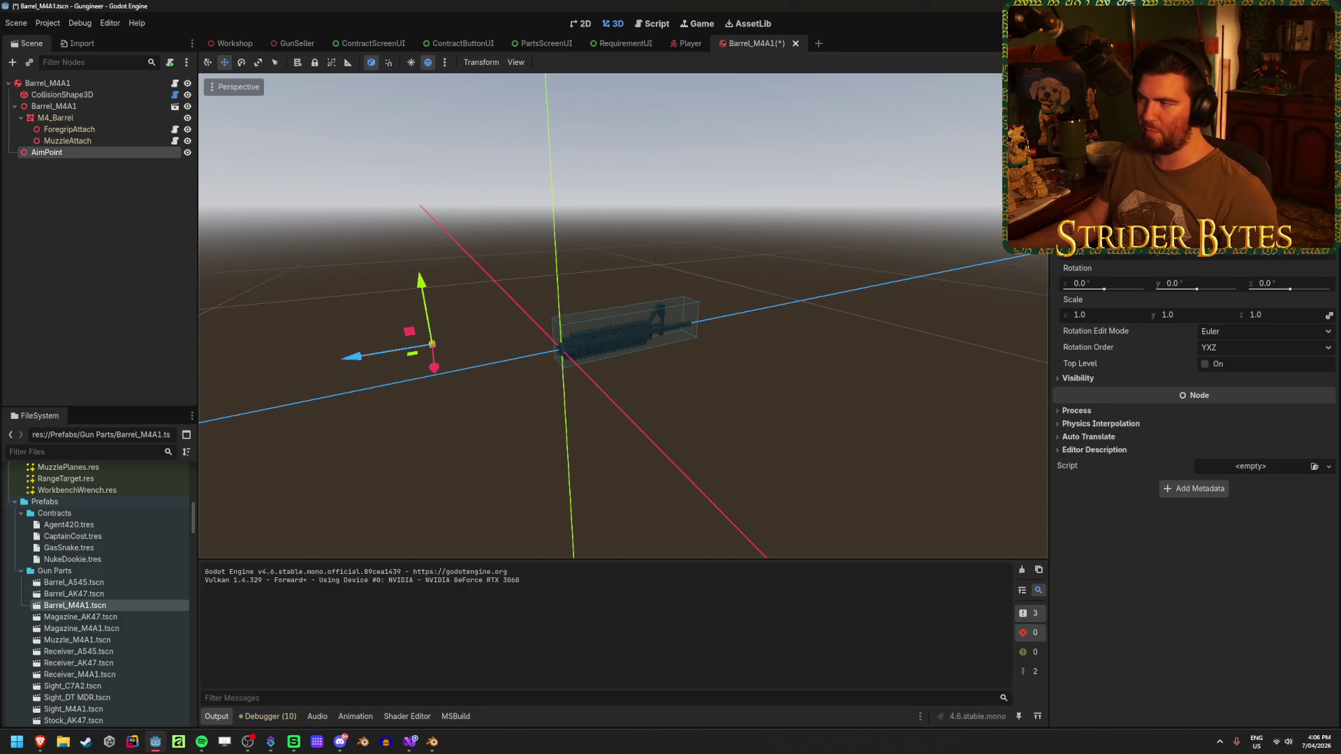
key("F5")
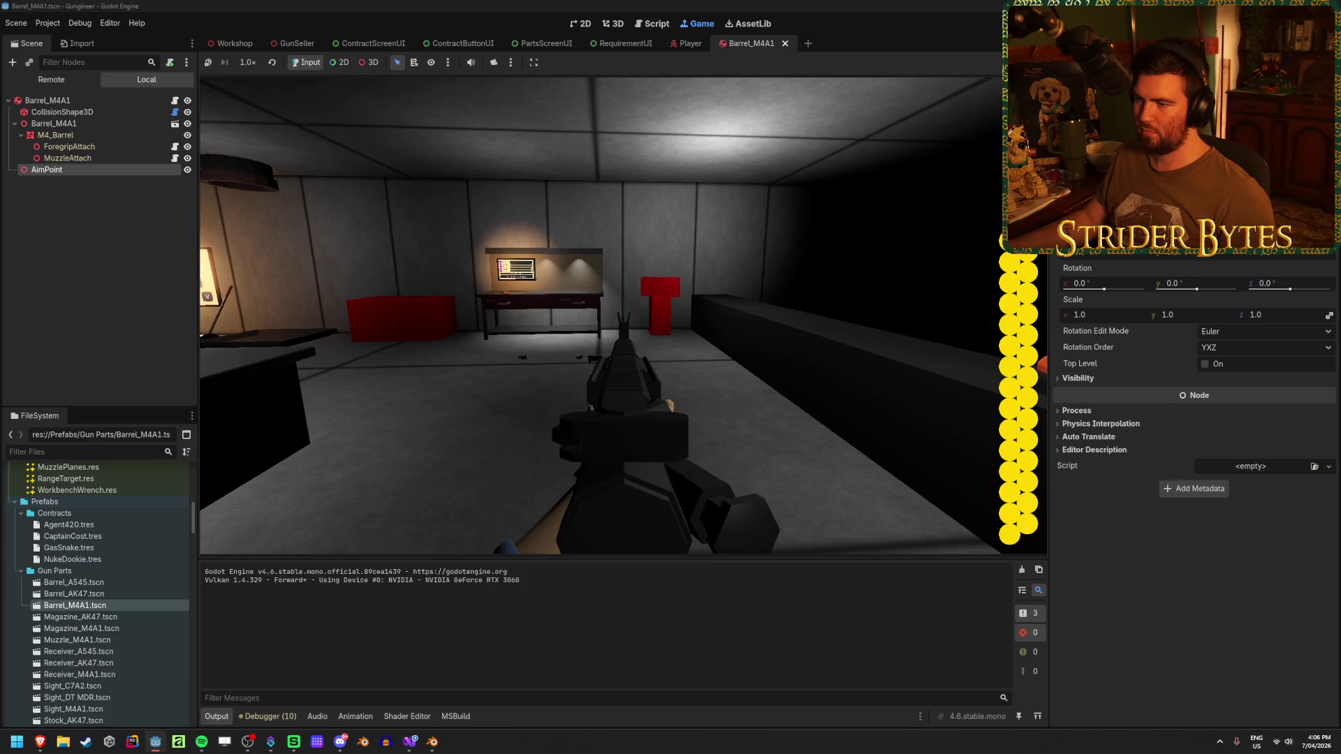
left_click(603, 314)
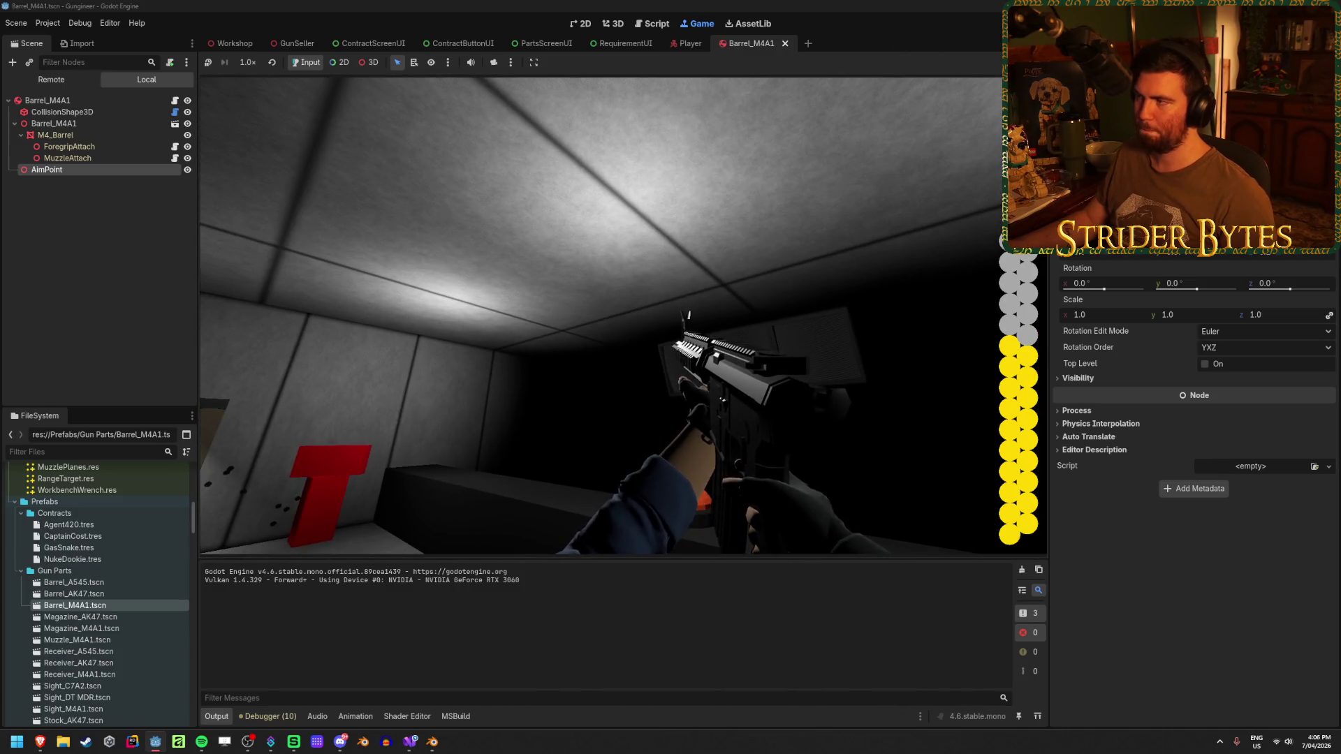
key("F8")
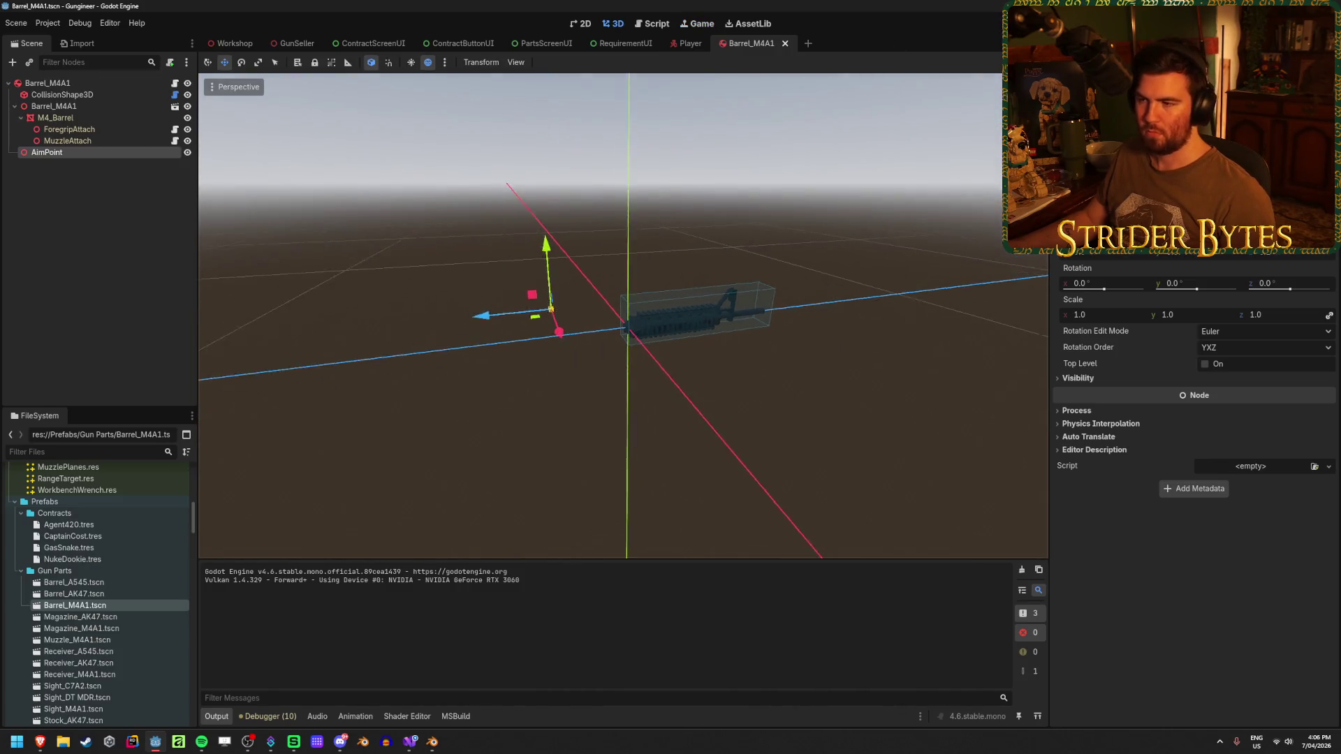
Open Barrel_AK47.tscn and focus the view on its AimPoint node.
double_click(73, 593)
left_click(78, 107)
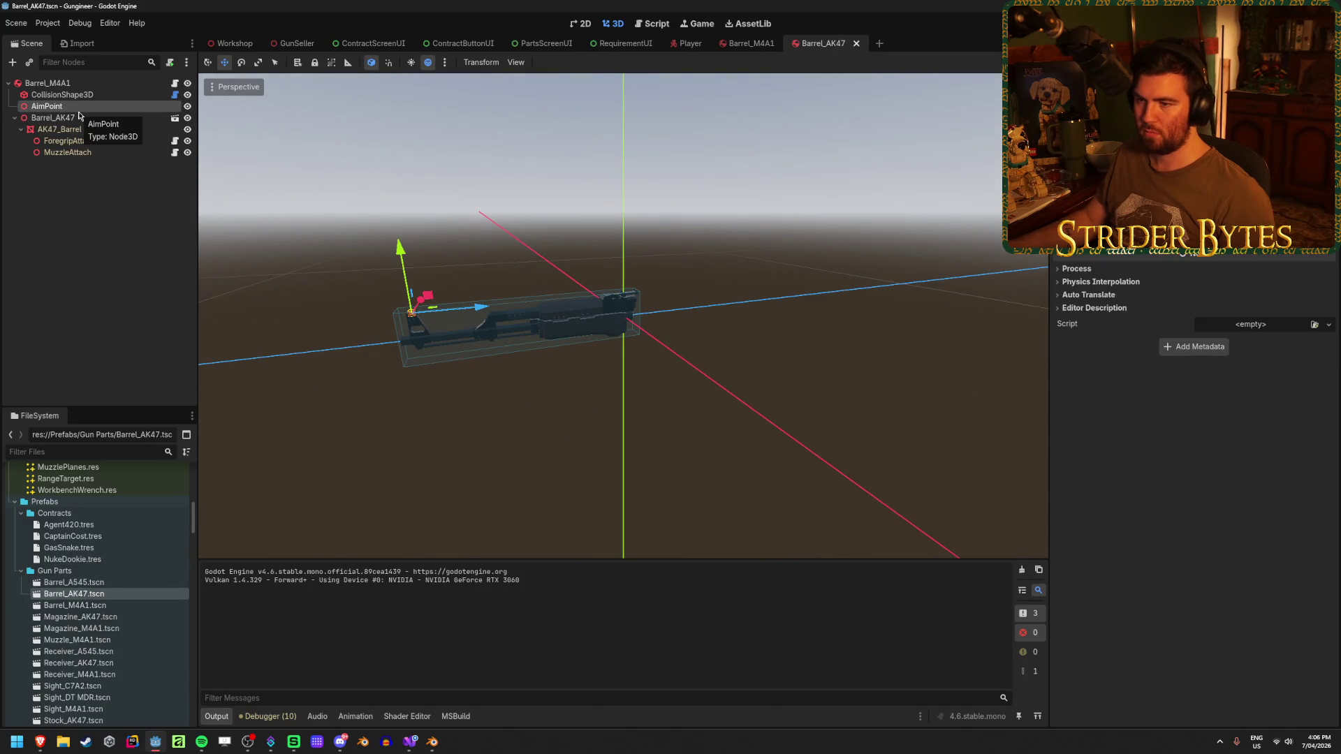
key("f")
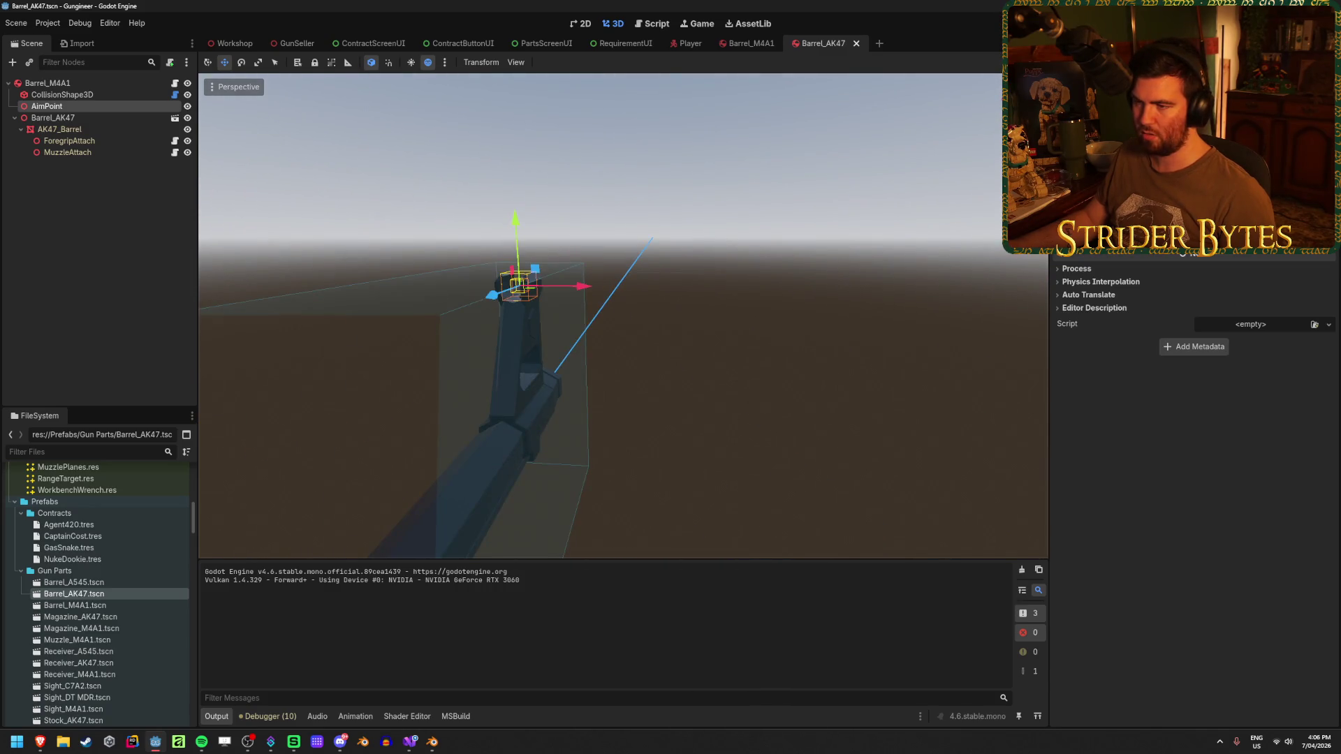
scroll(790, 291, "down", 3)
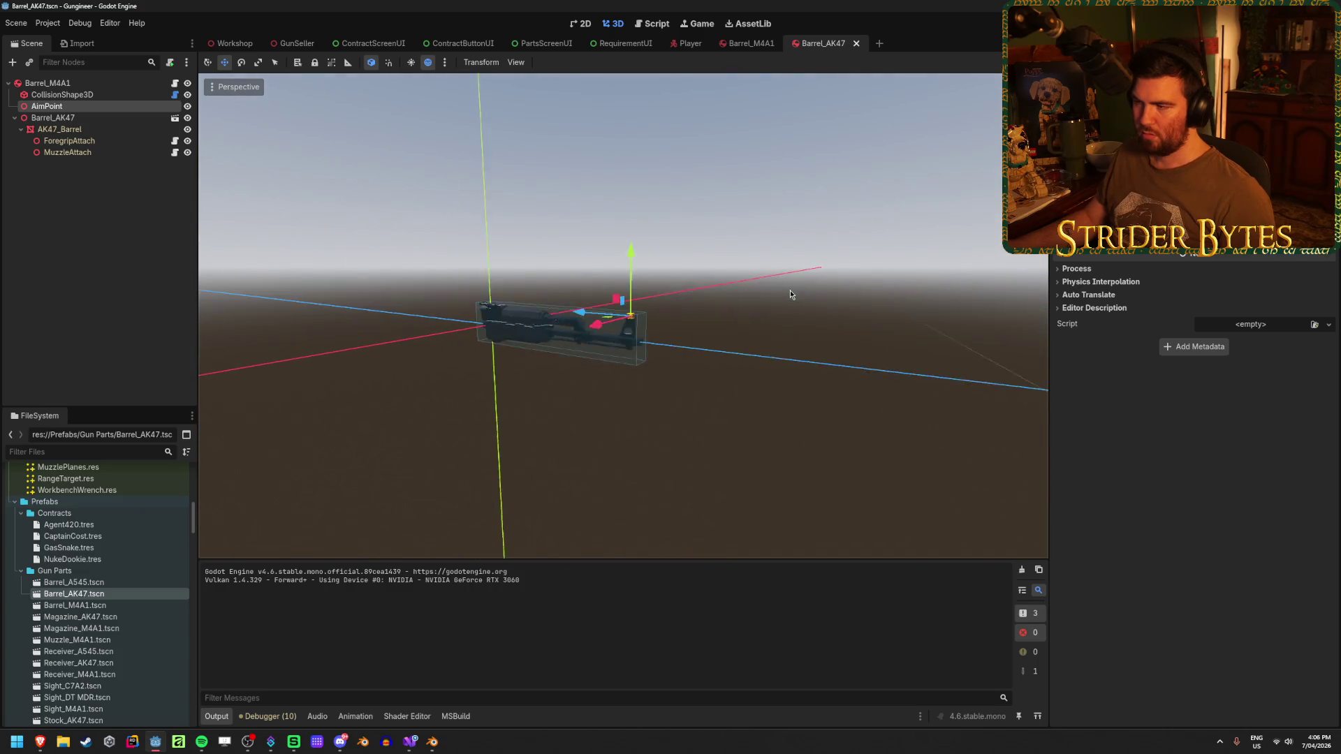
scroll(733, 310, "up", 3)
scroll(728, 315, "down", 2)
scroll(719, 314, "up", 2)
mouse_move(698, 314)
left_mouse_down()
mouse_move(834, 314)
mouse_move(536, 309)
mouse_move(885, 285)
mouse_move(661, 305)
left_mouse_up()
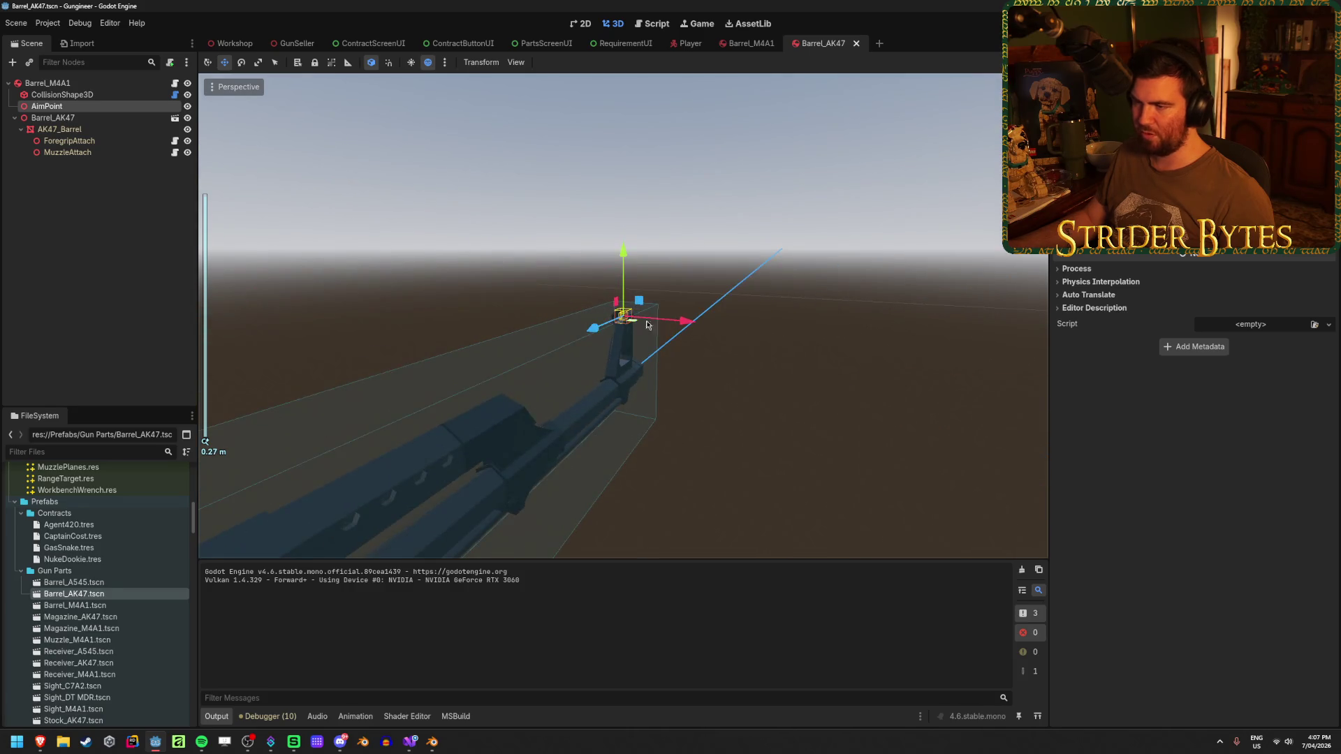
scroll(701, 321, "down", 3)
scroll(701, 321, "up", 3)
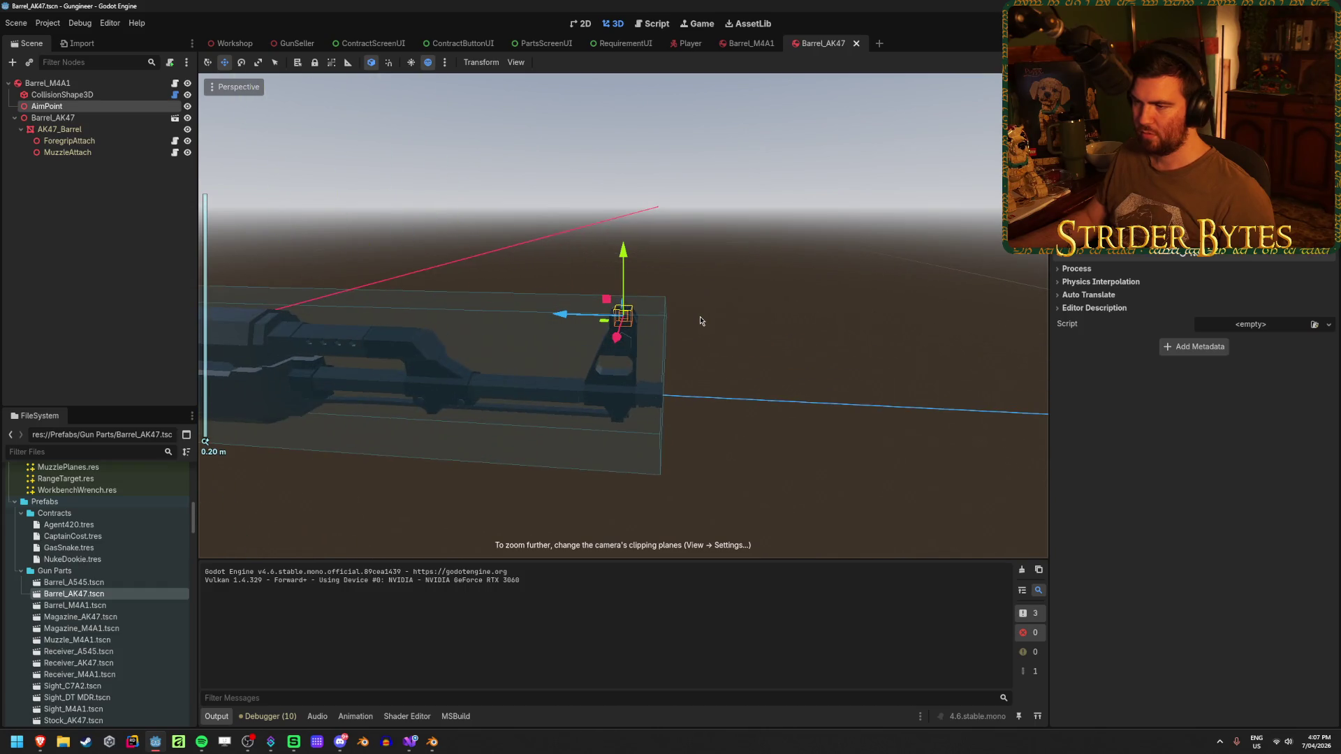
scroll(449, 318, "down", 1)
scroll(496, 306, "down", 1)
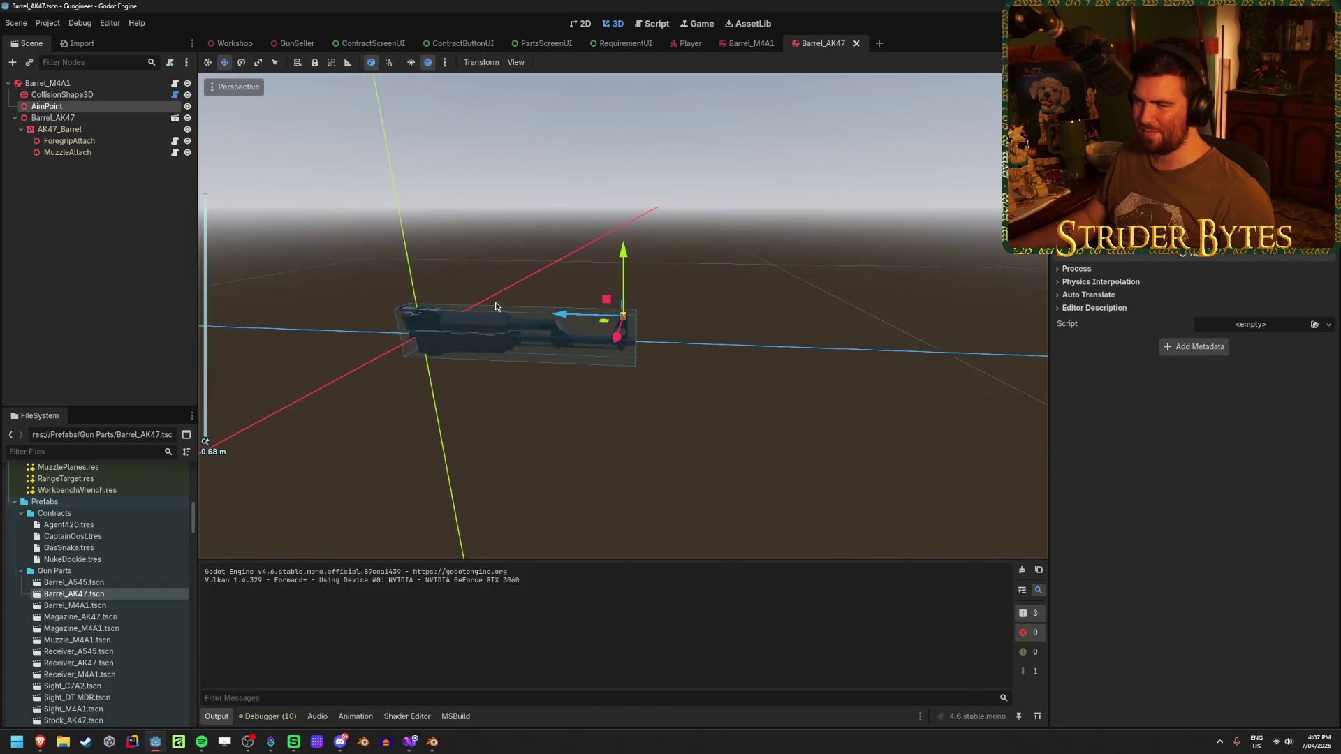
Move the AK47 AimPoint along Z toward the front sight, save, then switch to Visual Studio.
left_click_drag(566, 315, 371, 356)
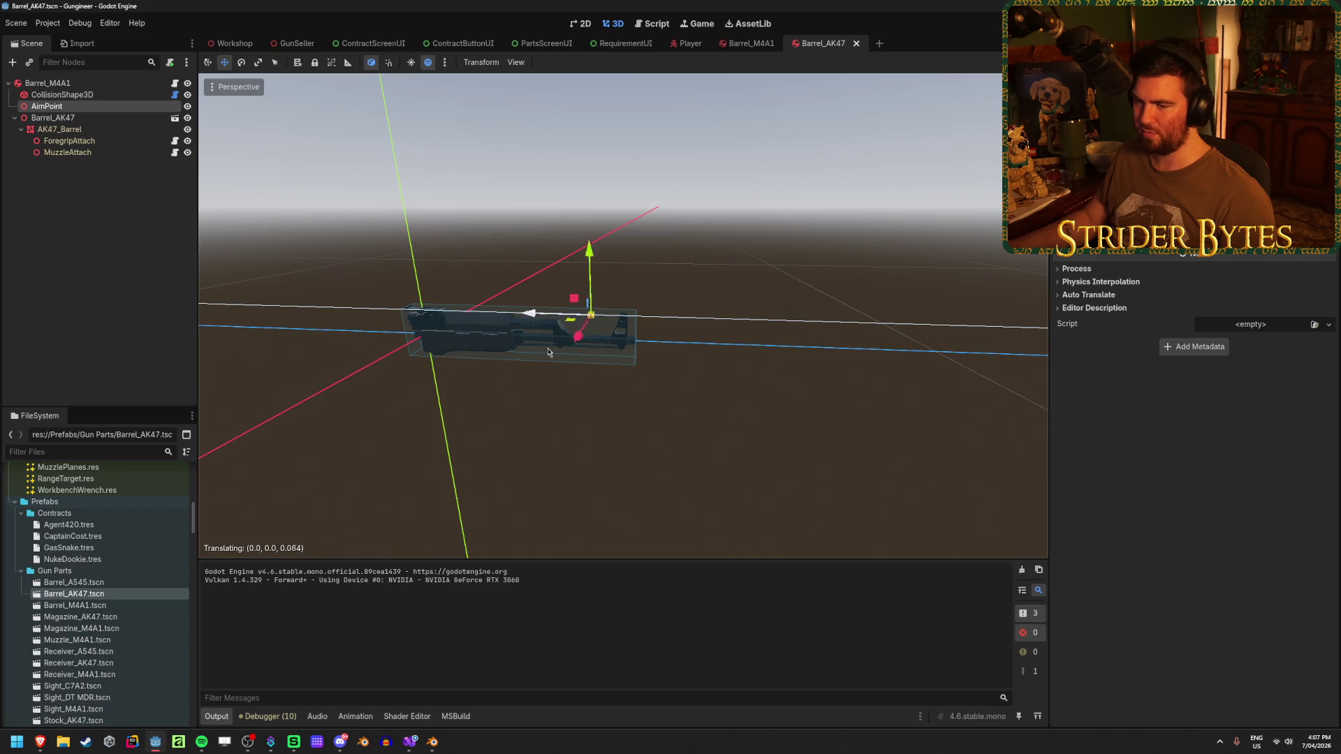
left_click_drag(332, 363, 262, 366)
key("ctrl+s")
key("f")
scroll(682, 343, "up", 3)
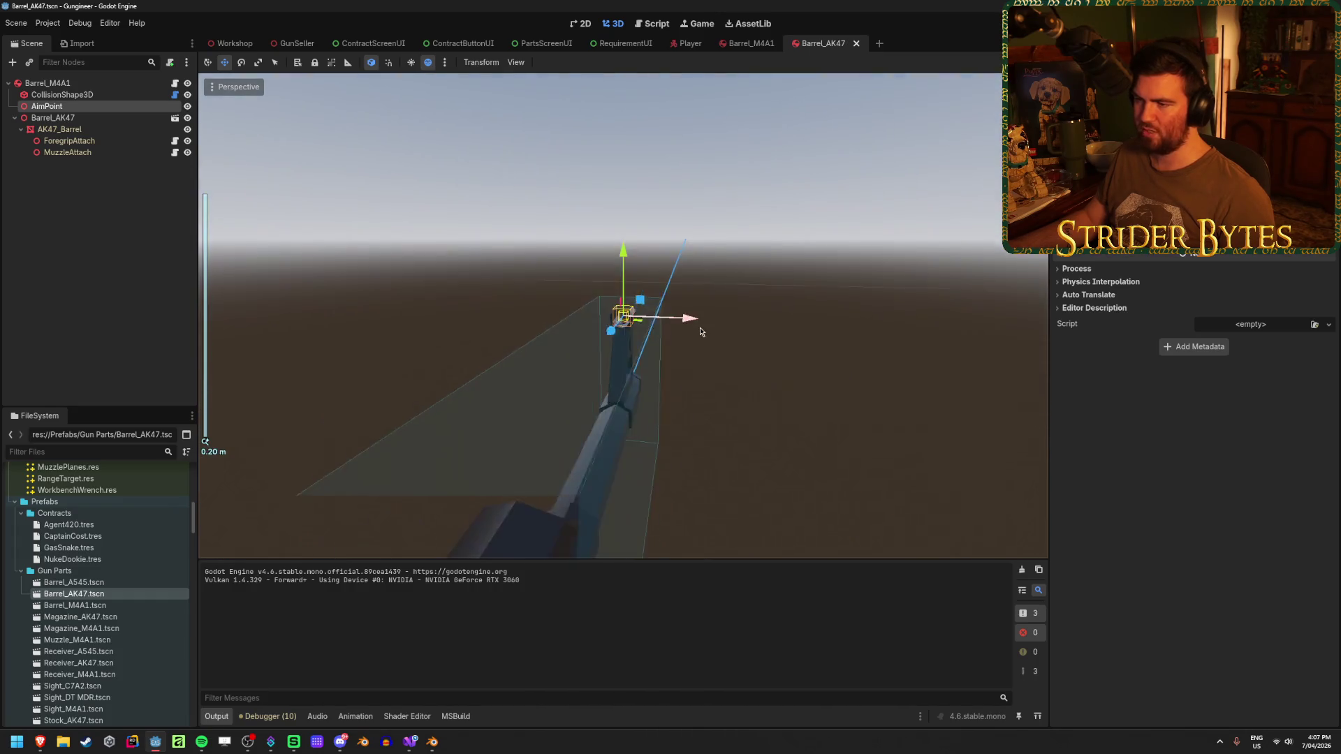
left_click_drag(700, 332, 546, 346)
left_click(418, 747)
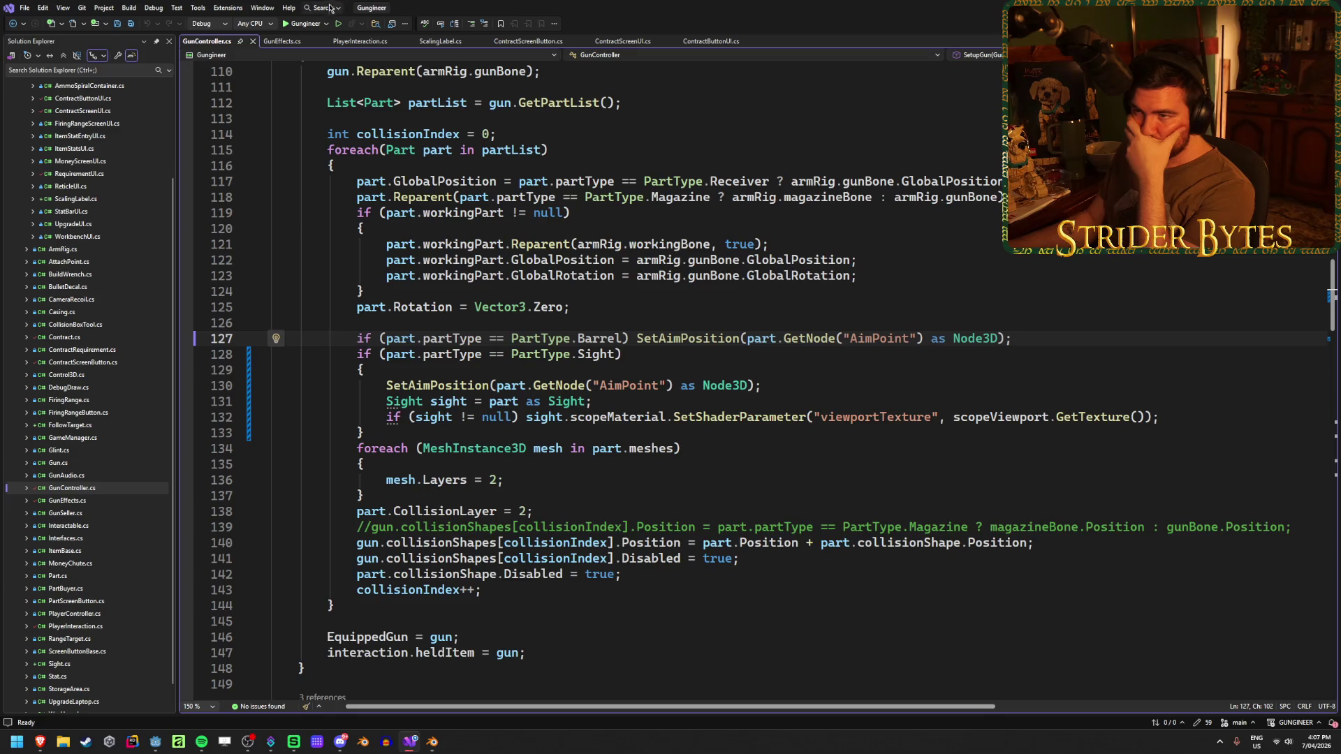
Close GunEffects.cs, review SetAimPosition's aimPosition line in GunController.cs, then return to Godot.
left_click(277, 41)
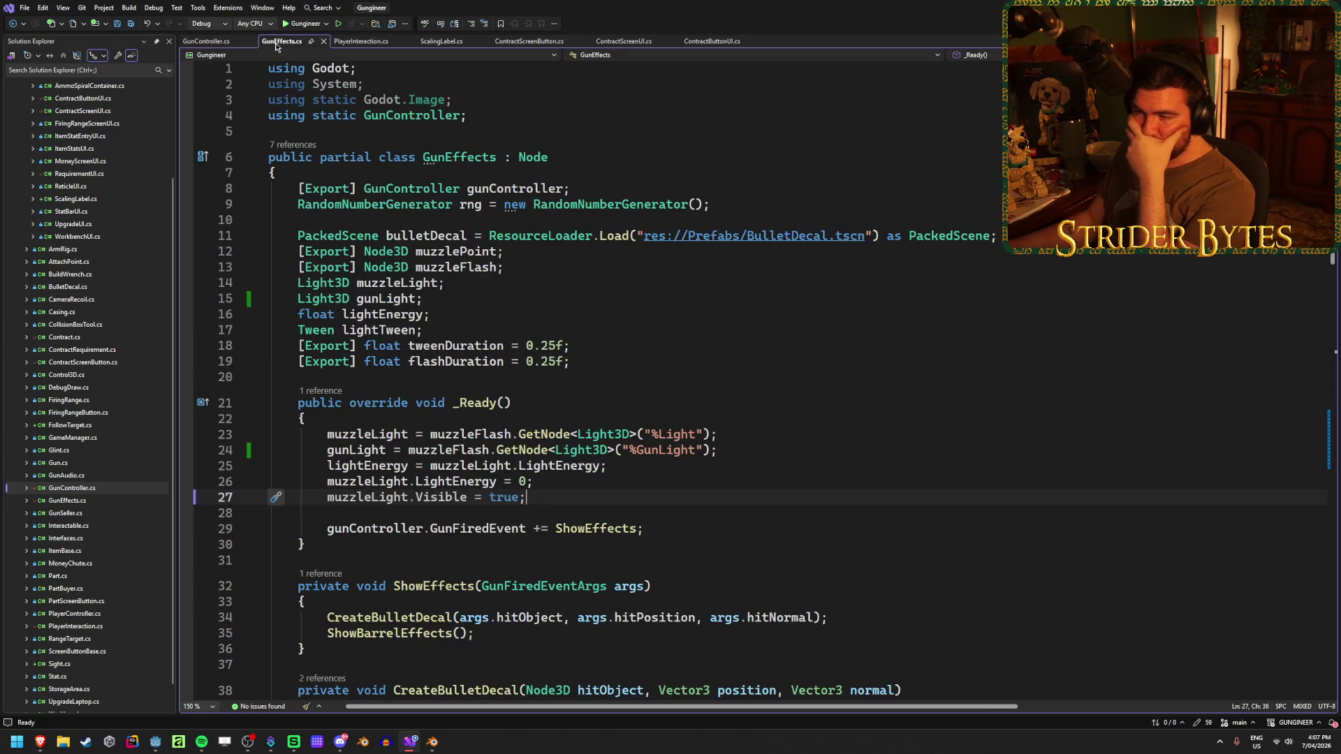
middle_click(277, 42)
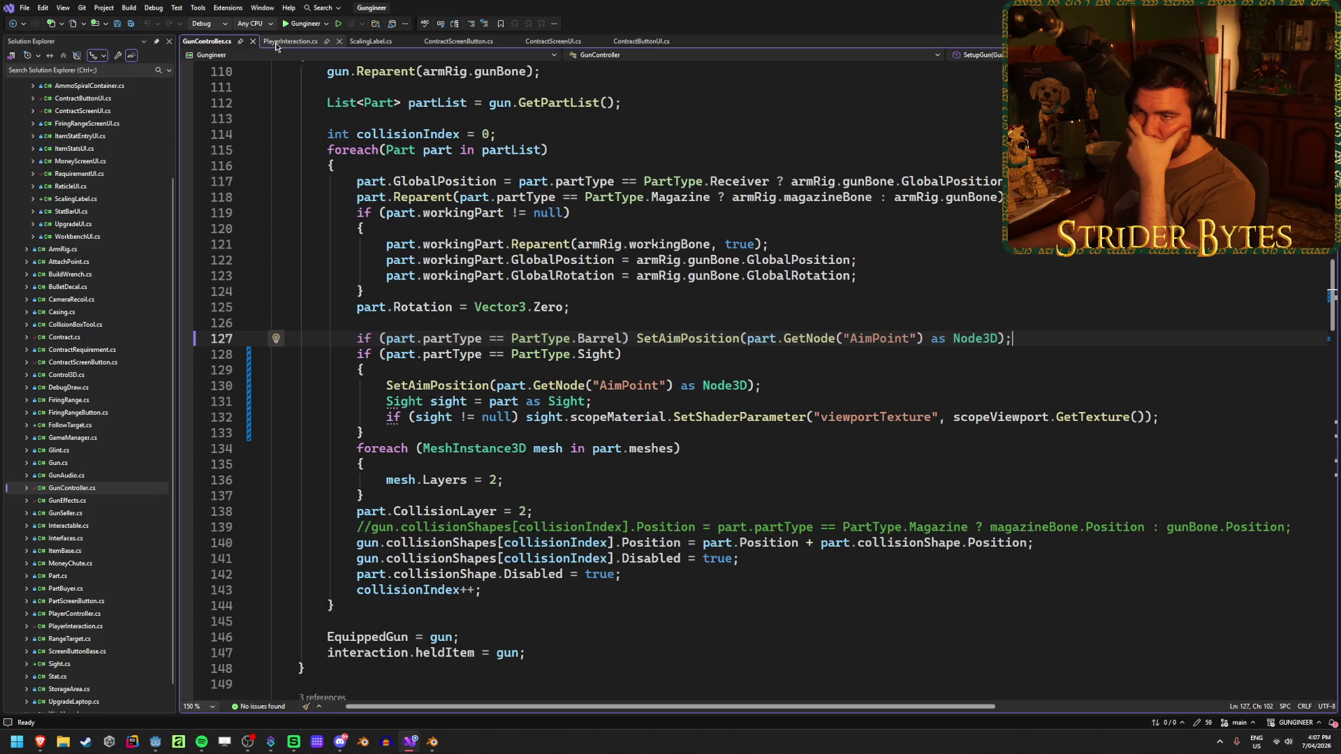
scroll(471, 358, "down", 4)
scroll(470, 358, "down", 8)
scroll(470, 357, "up", 4)
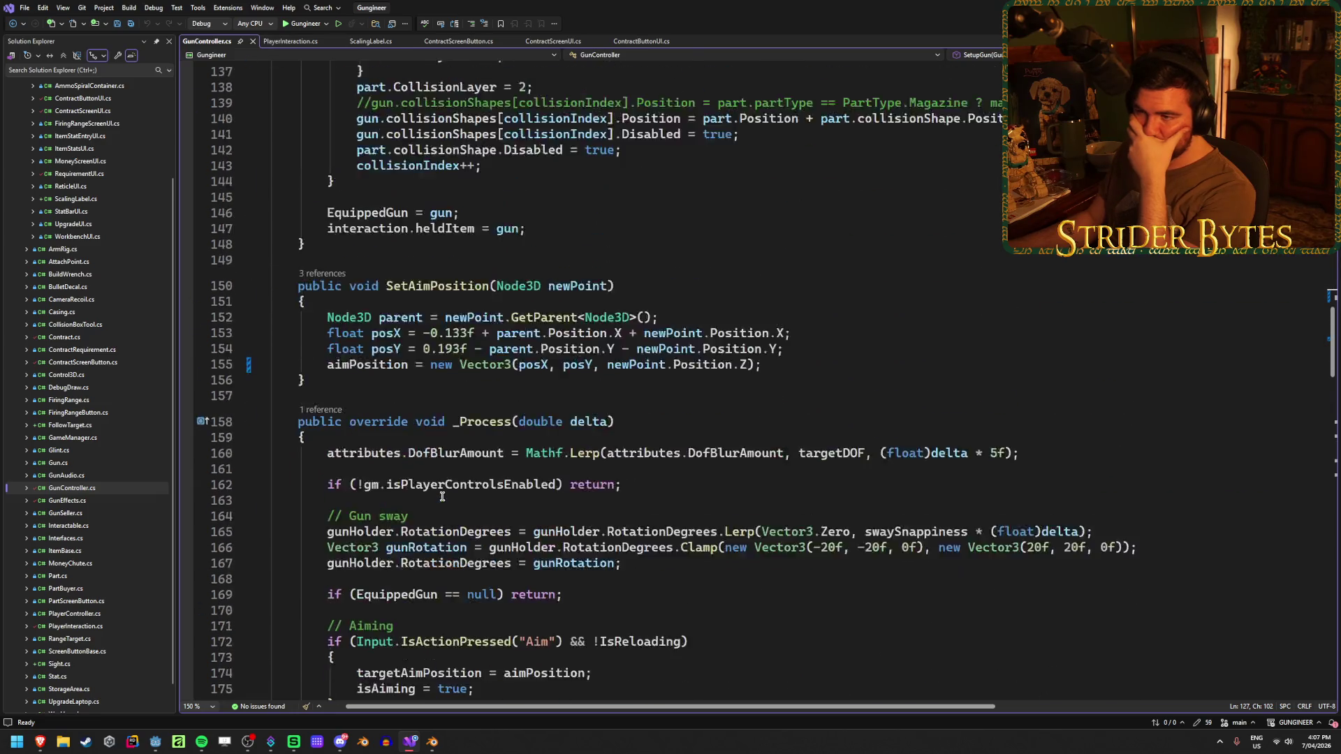
left_click(821, 416)
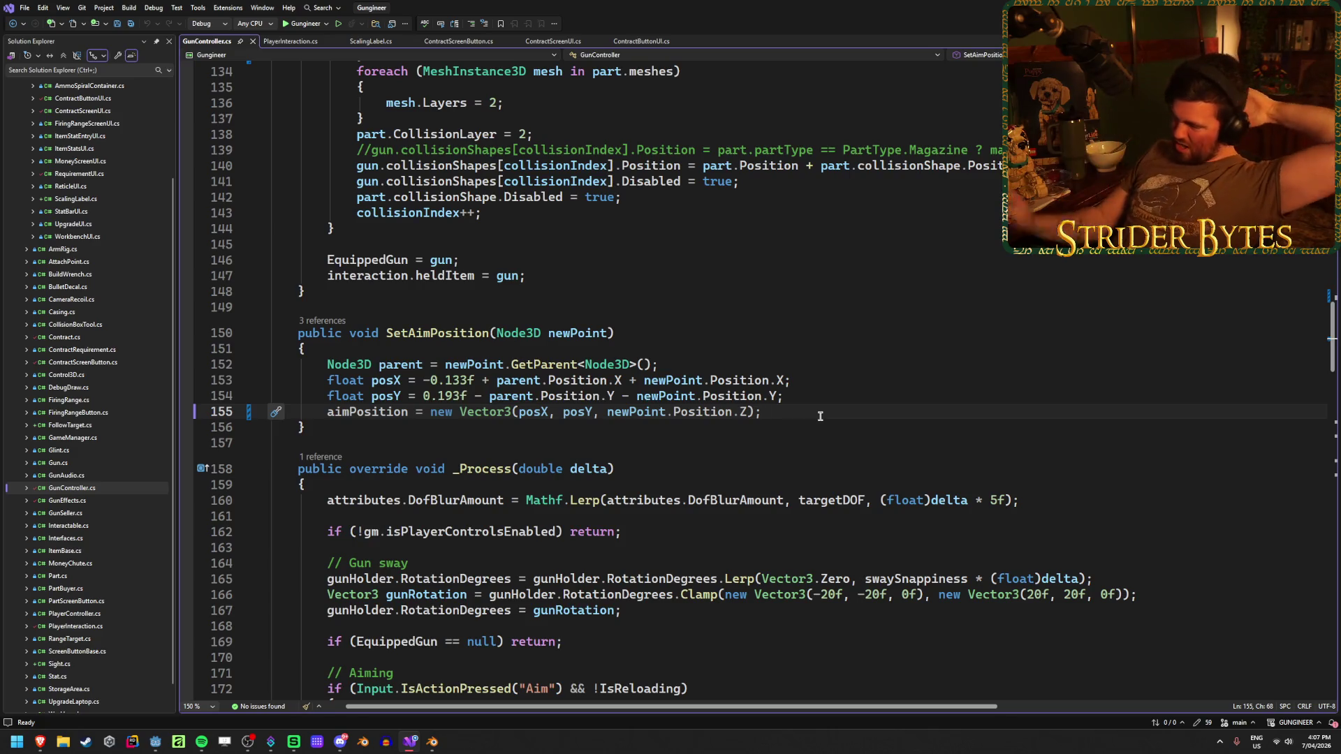
key("alt+Tab")
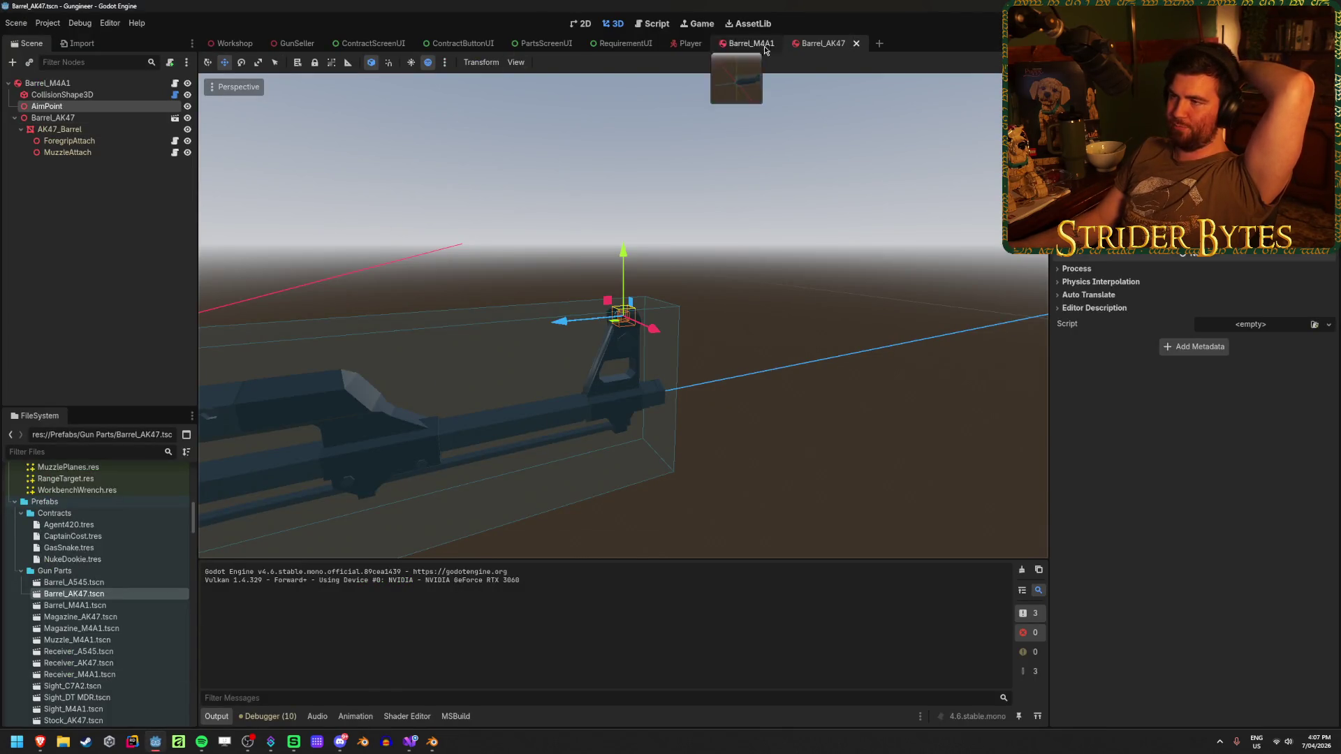
Move the M4A1 barrel's AimPoint forward onto the front sight and save the scene.
left_click(739, 43)
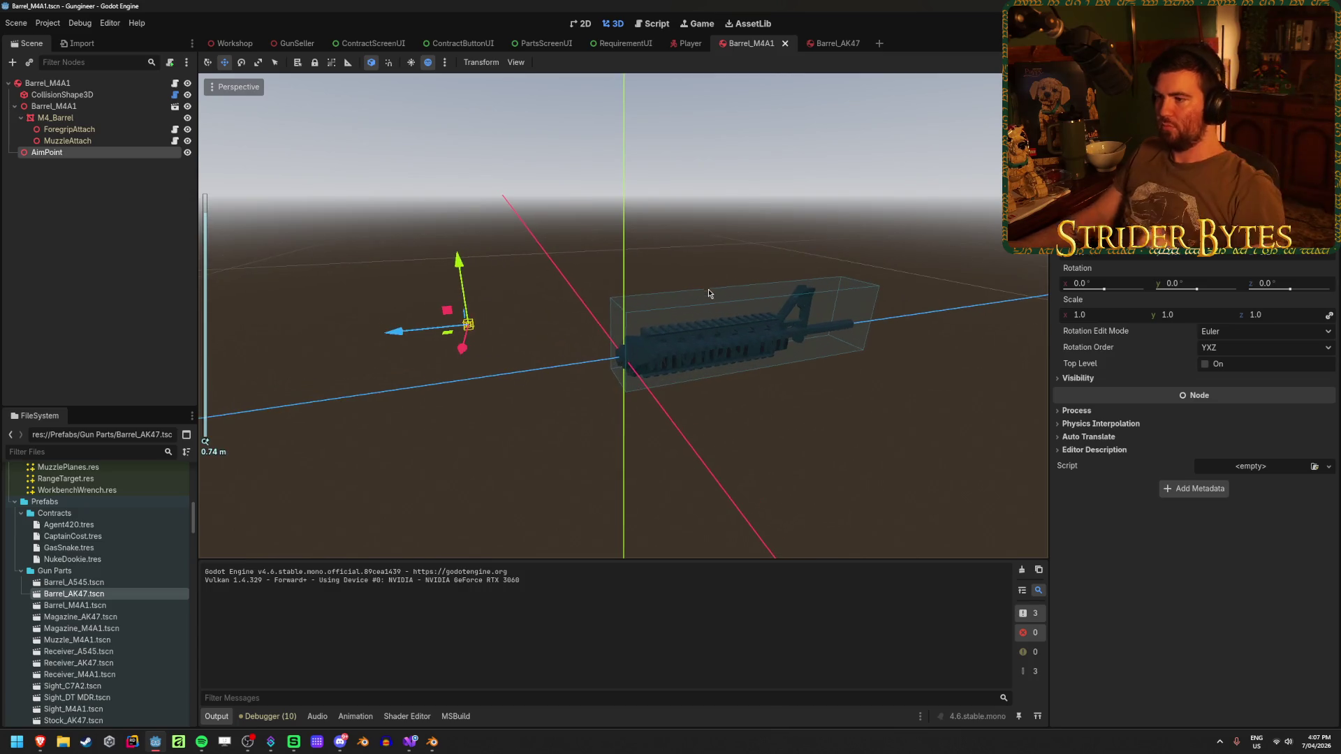
left_click_drag(493, 326, 718, 291)
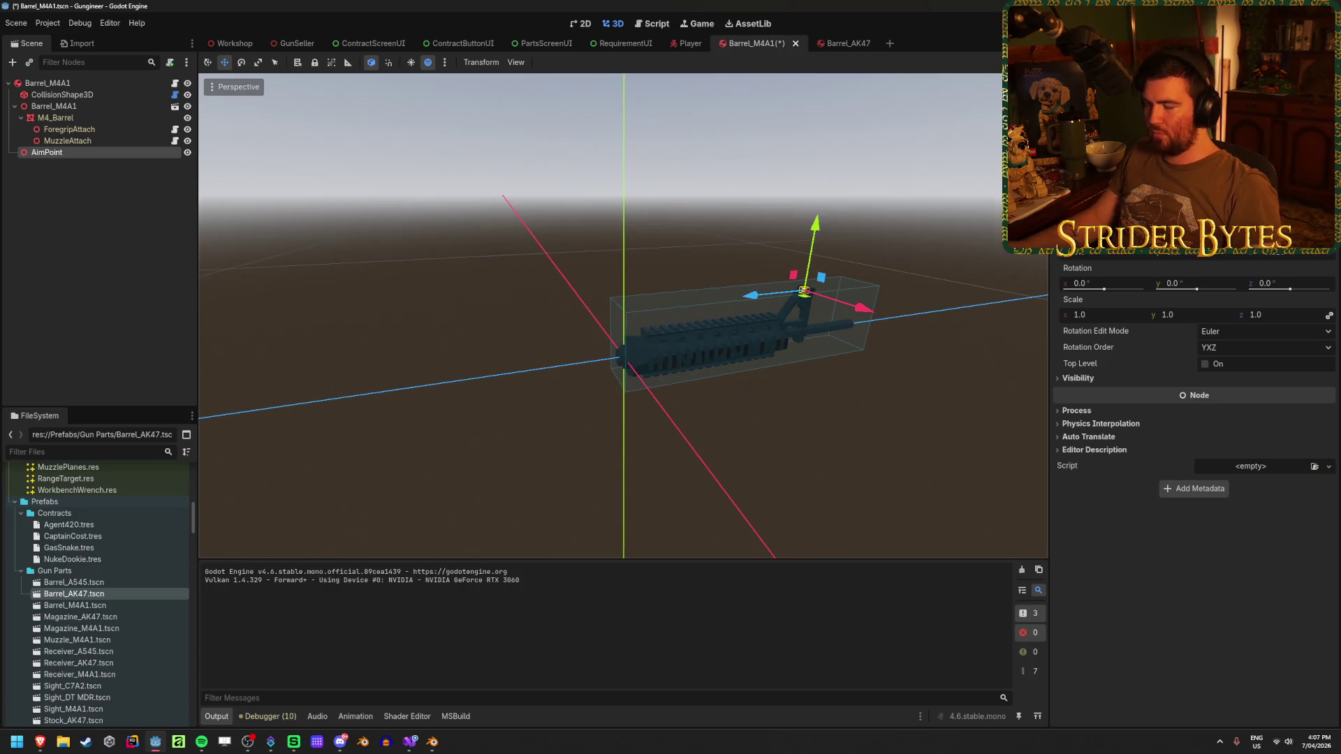
key("f")
key("w")
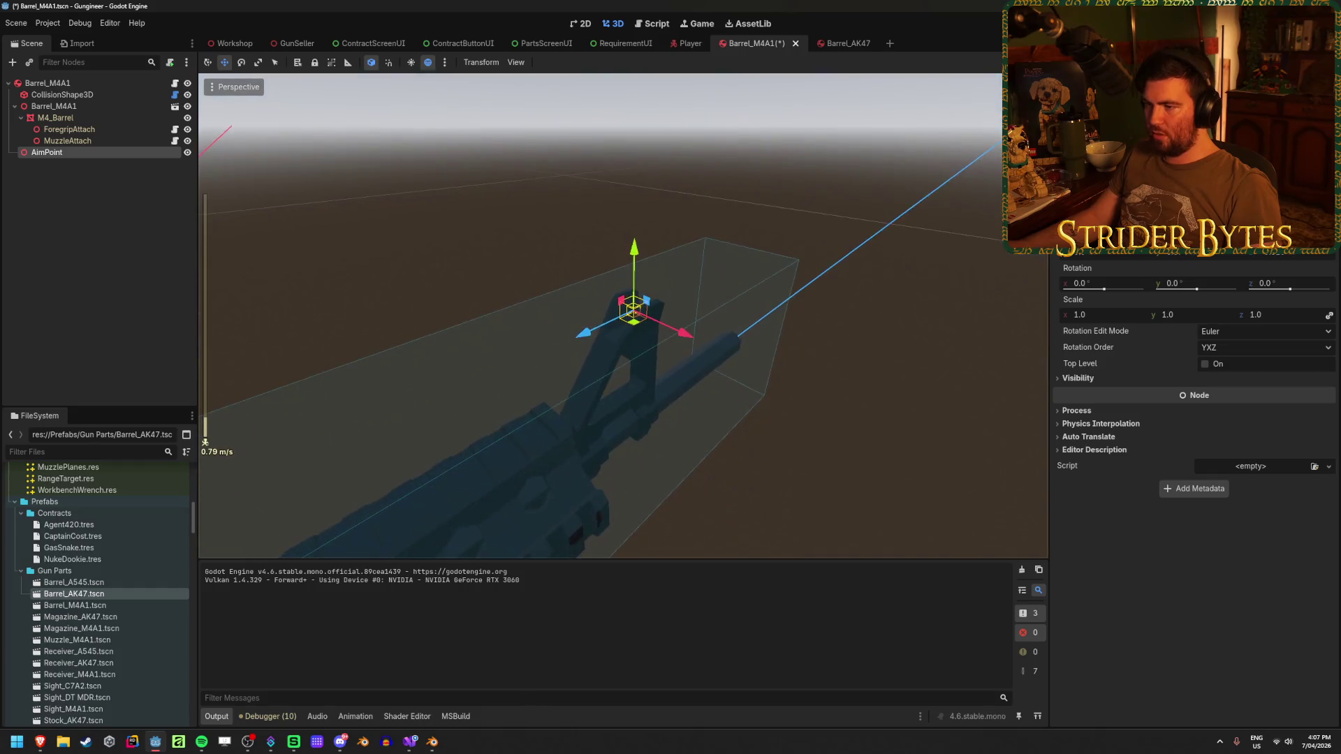
scroll(729, 383, "down", 2)
key("w")
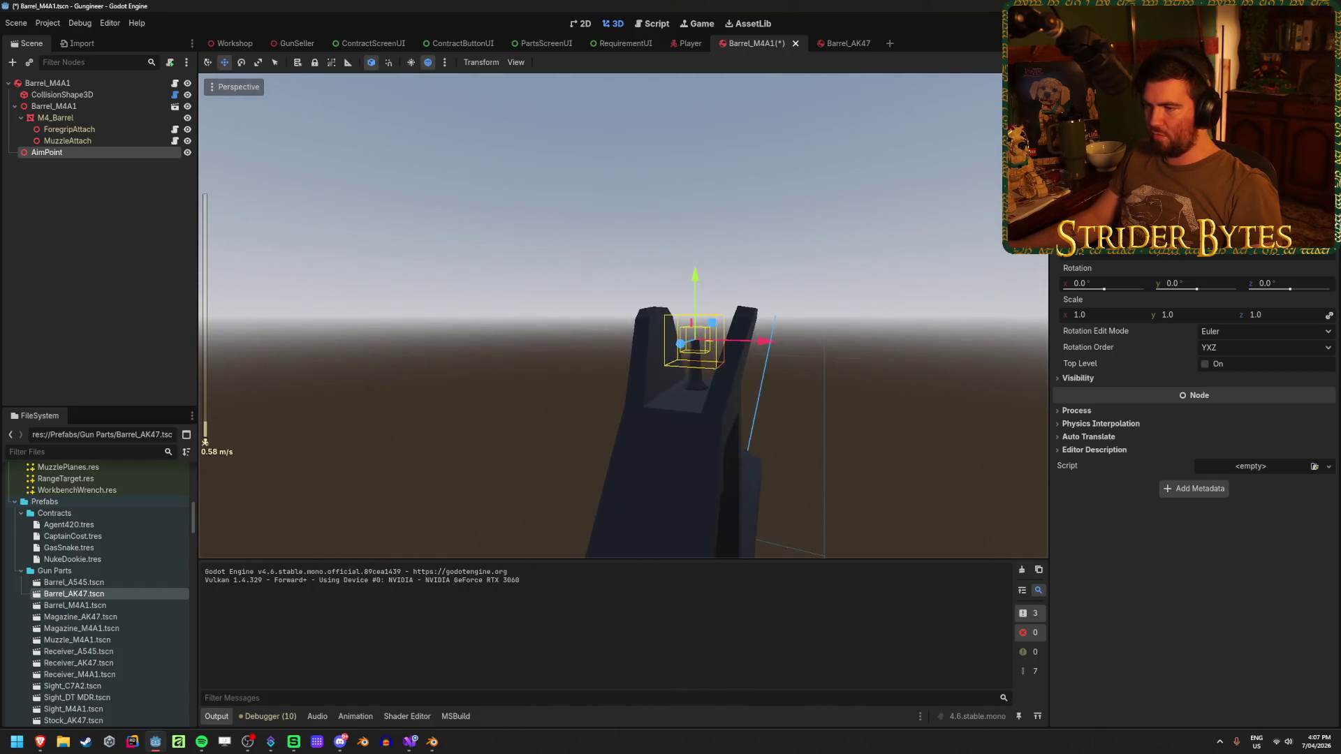
scroll(623, 314, "down", 5)
key("ctrl+s")
Run the game to test aiming, stop it and return to SetAimPosition's posY line.
key("F5")
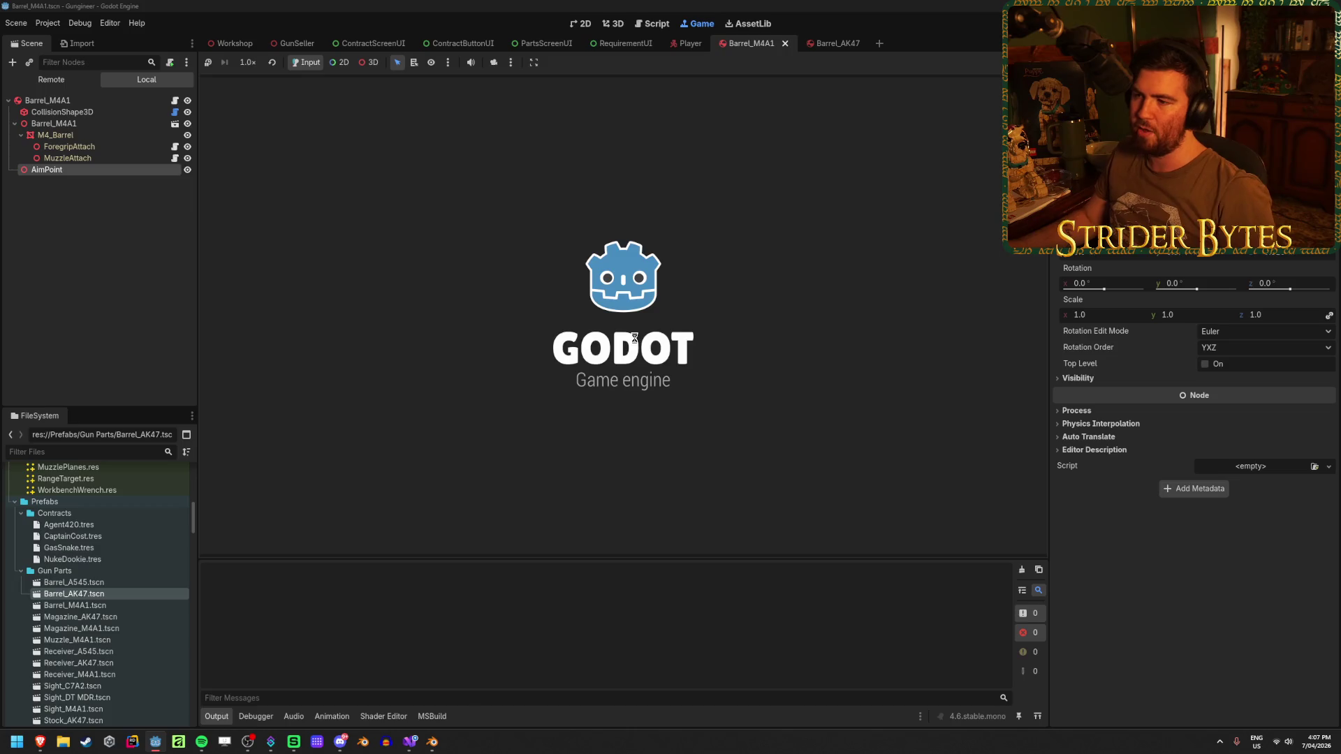
key("e")
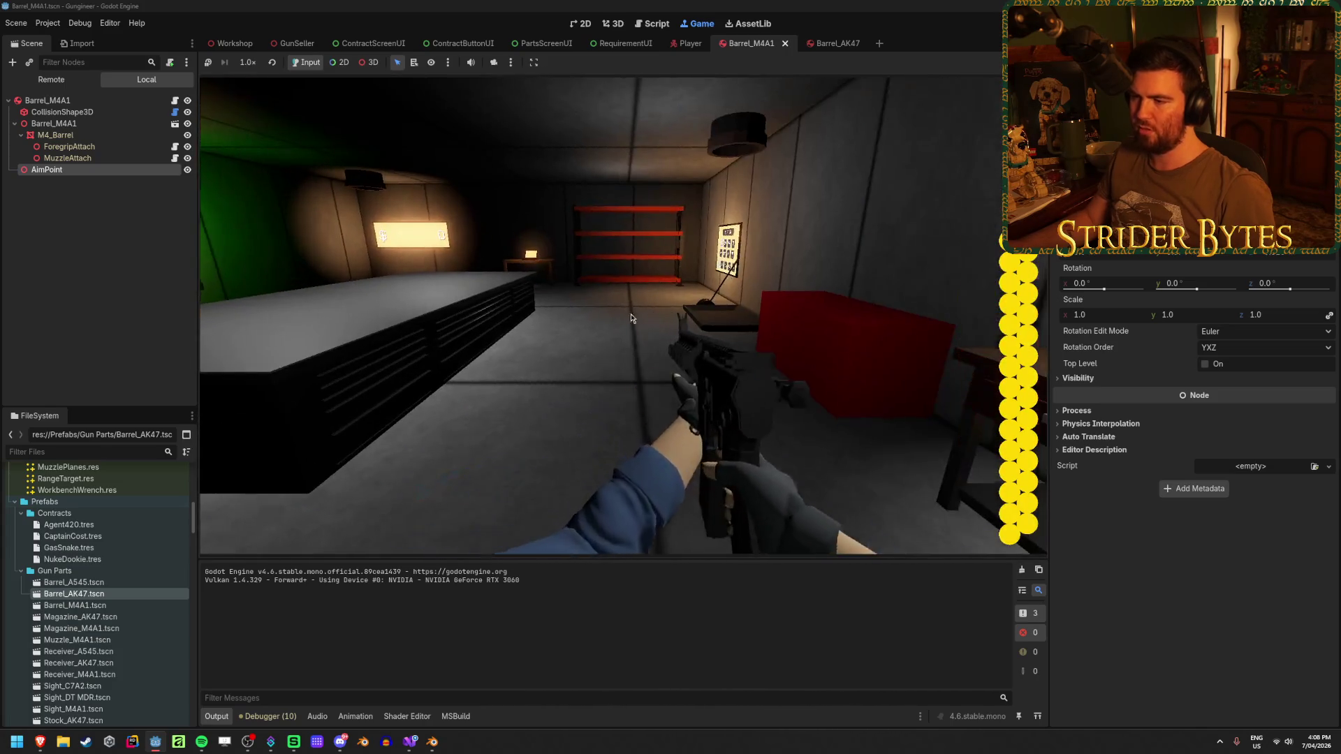
key("F8")
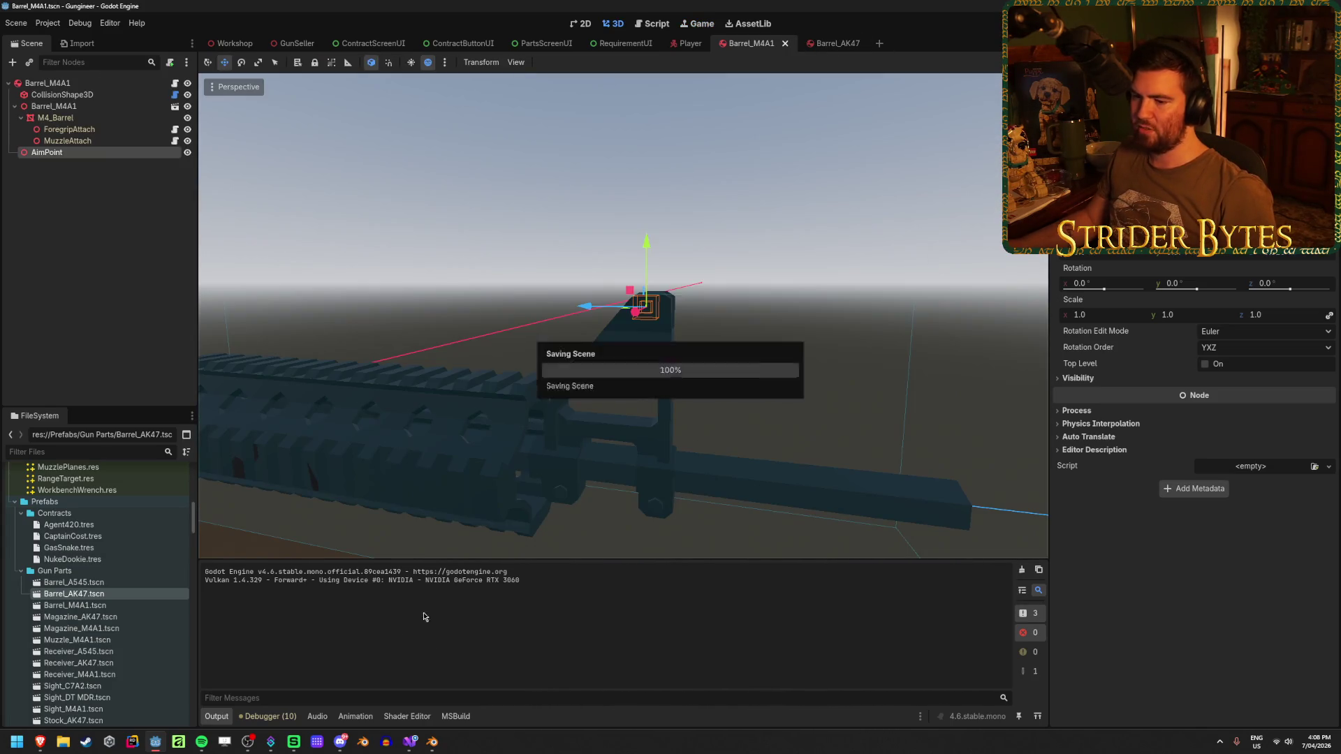
key("alt+Tab")
left_click(807, 398)
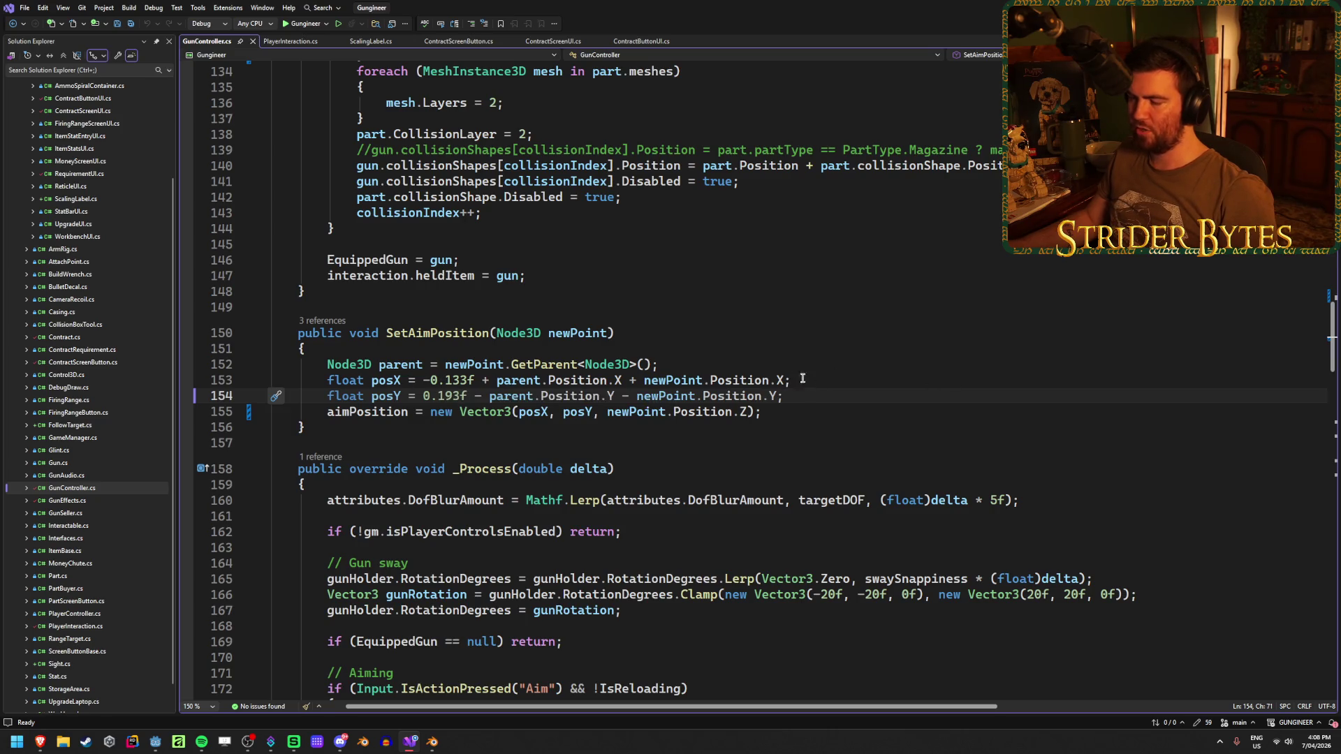
Begin an unfinished 'float posZ =' line below posY, then bring Godot's Barrel_M4A1 scene up.
key("Return")
type("float posZ =")
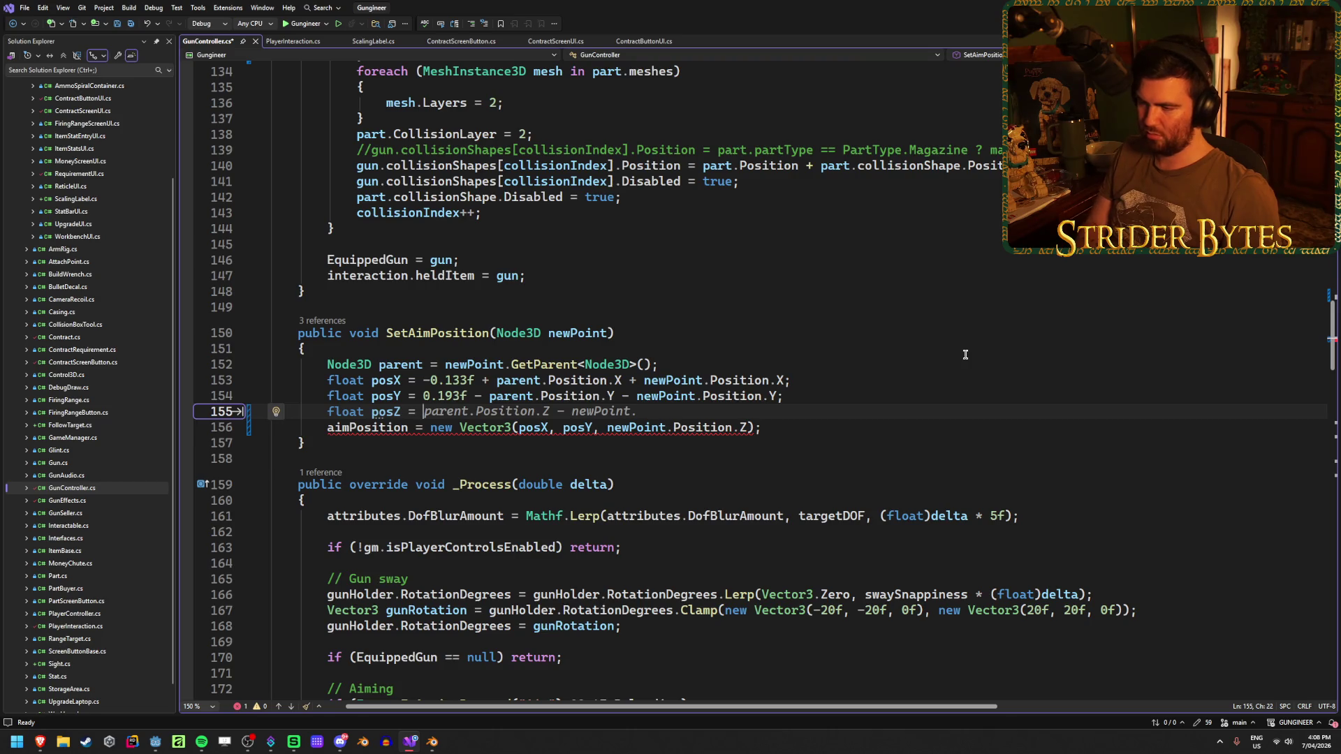
left_click(154, 743)
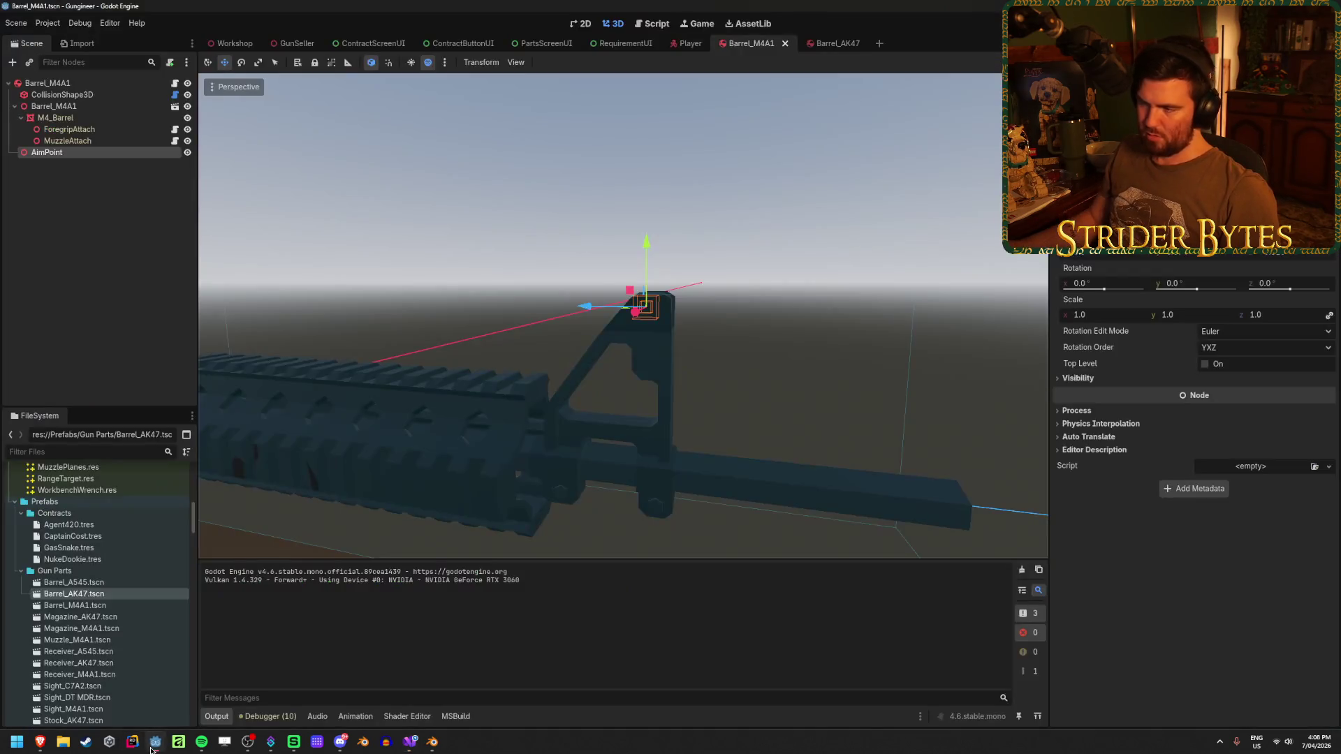
scroll(550, 425, "down", 5)
scroll(551, 426, "up", 3)
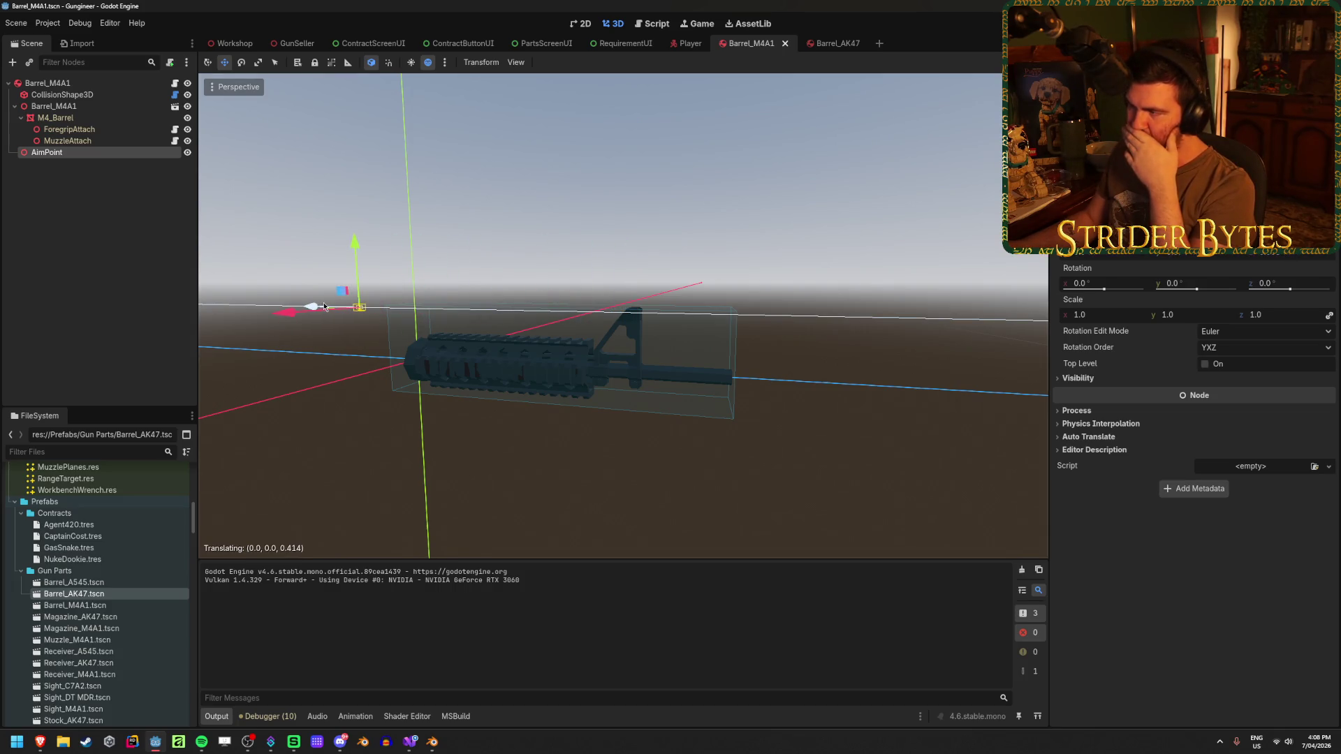
Drag the M4A1 AimPoint along its Z gizmo to gauge its offset, leaving it on the front sight.
left_click_drag(261, 305, 269, 305)
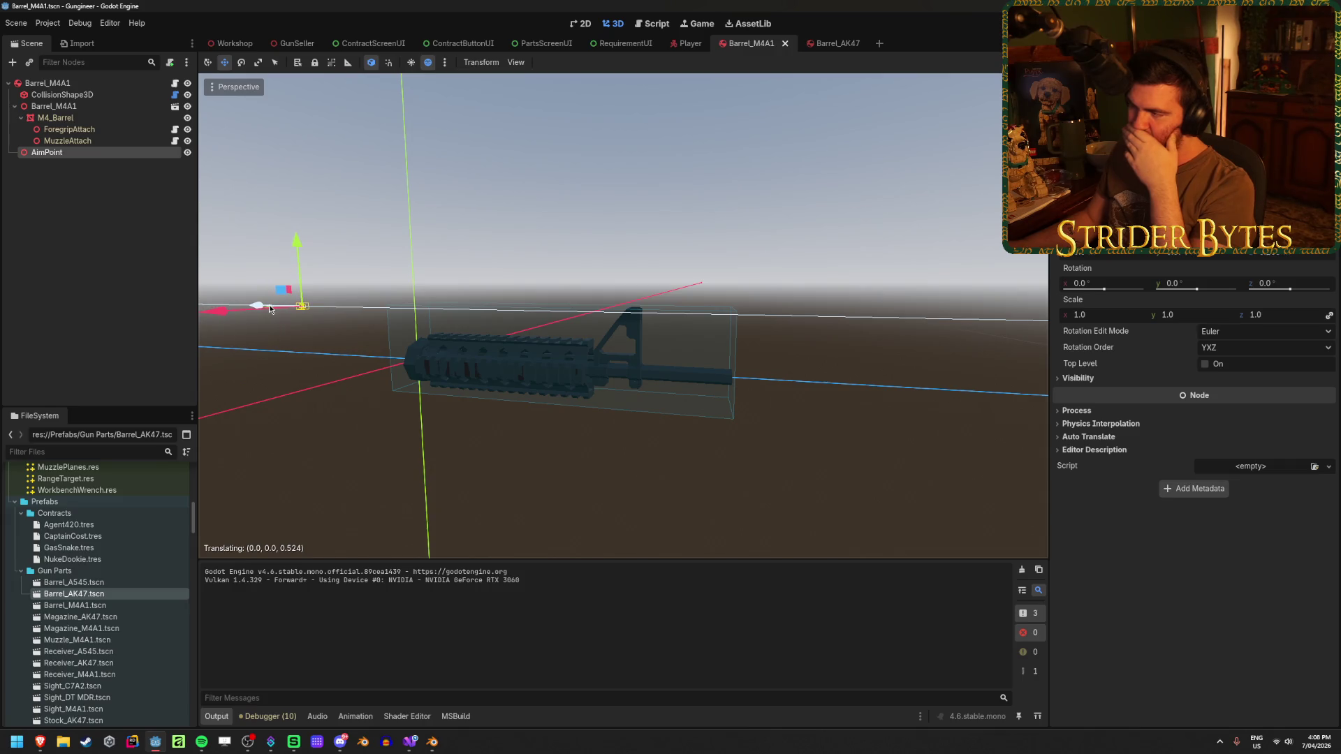
left_click_drag(270, 305, 269, 305)
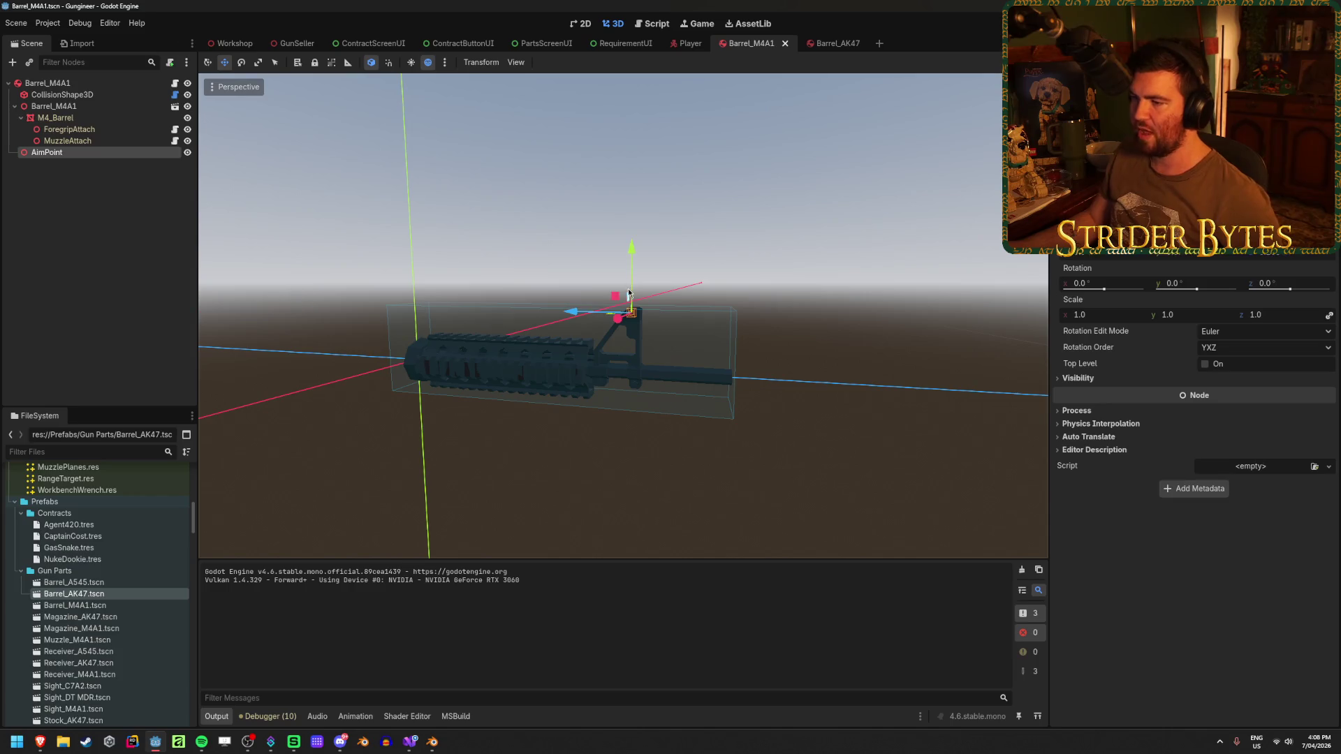
left_click(416, 747)
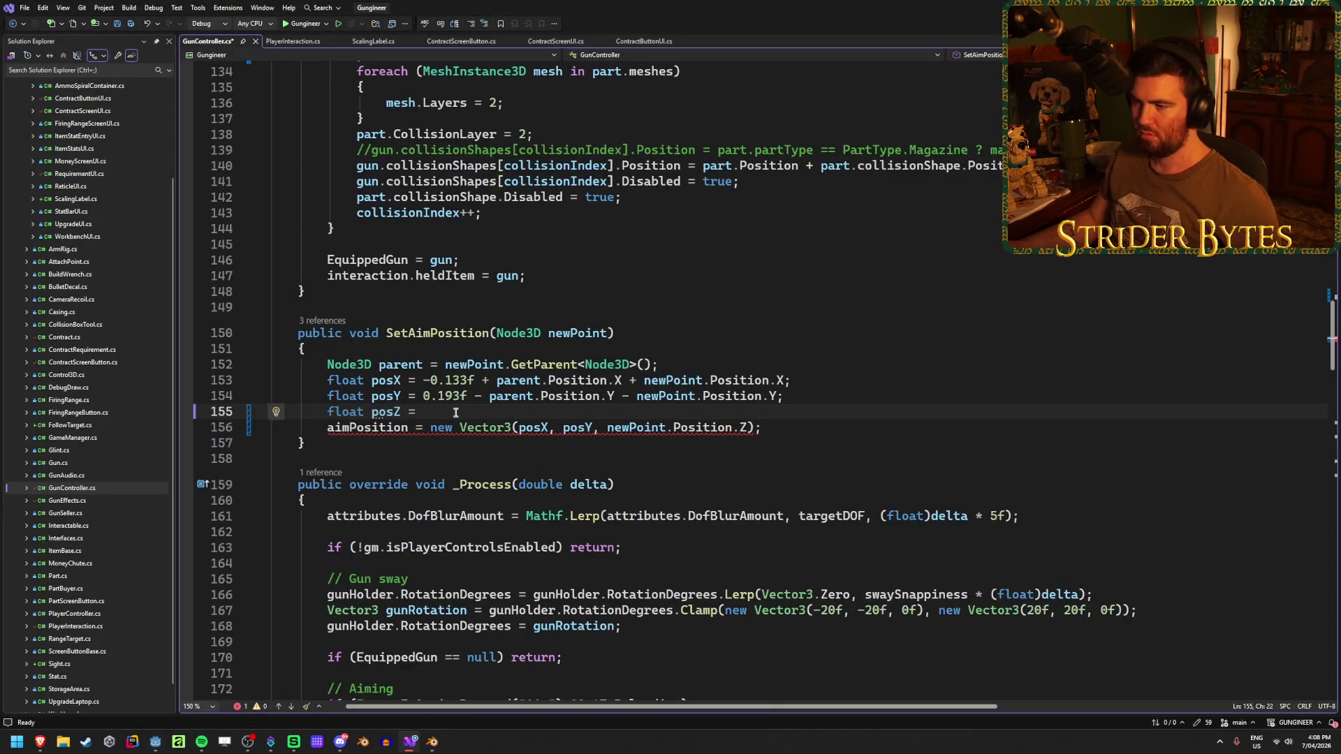
type("new")
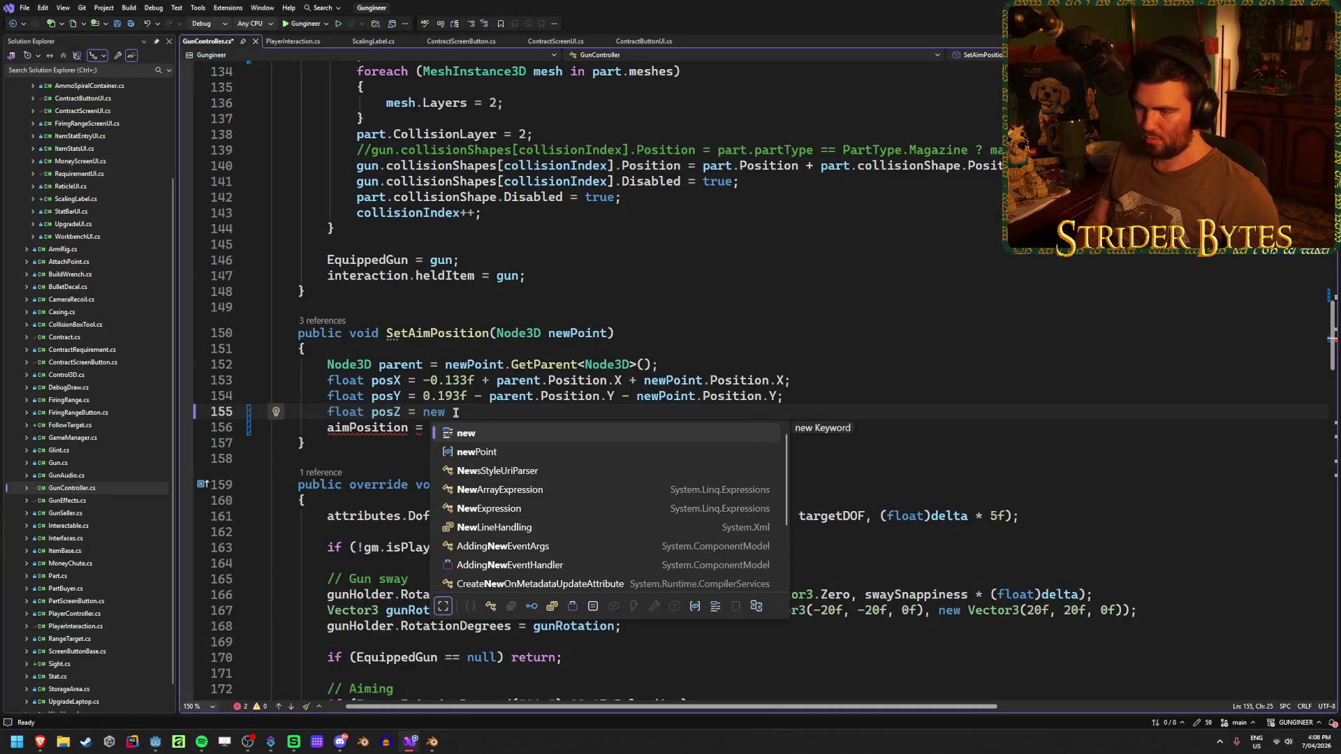
type("Point")
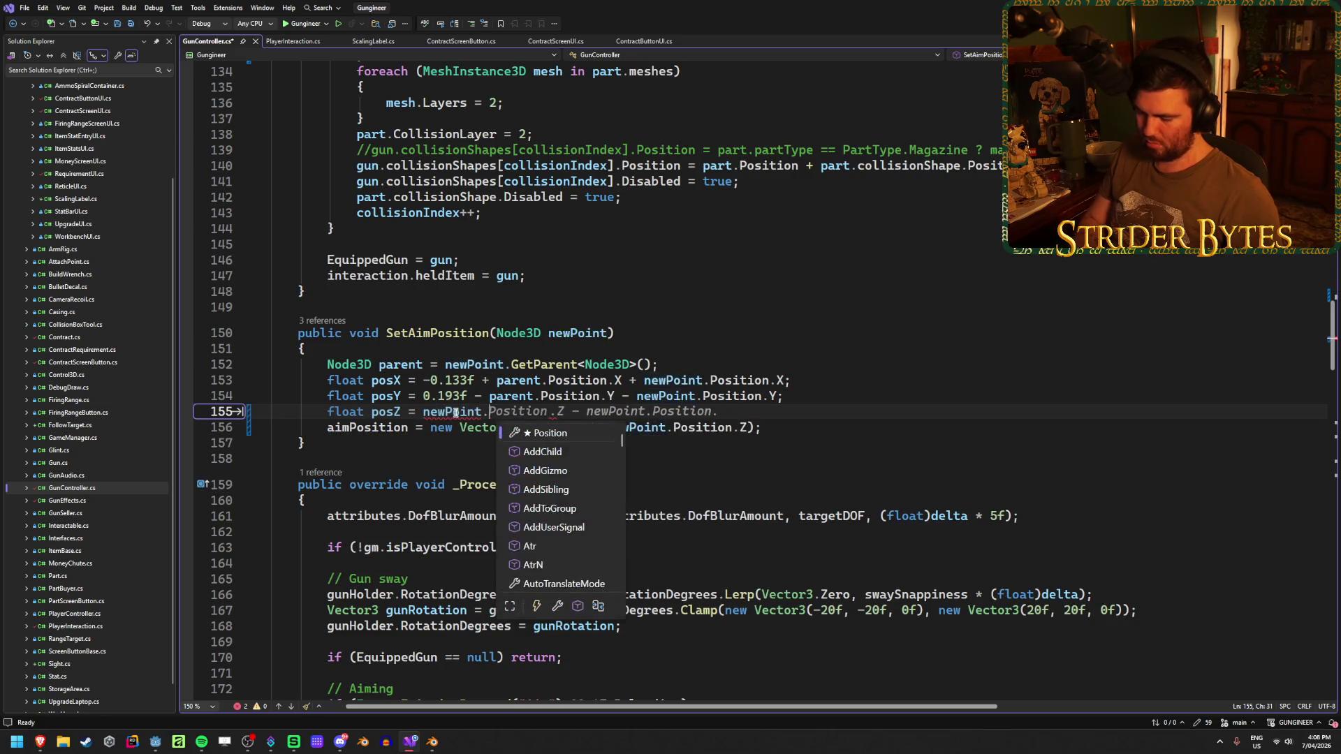
type(".Position.Z + 0.5f;")
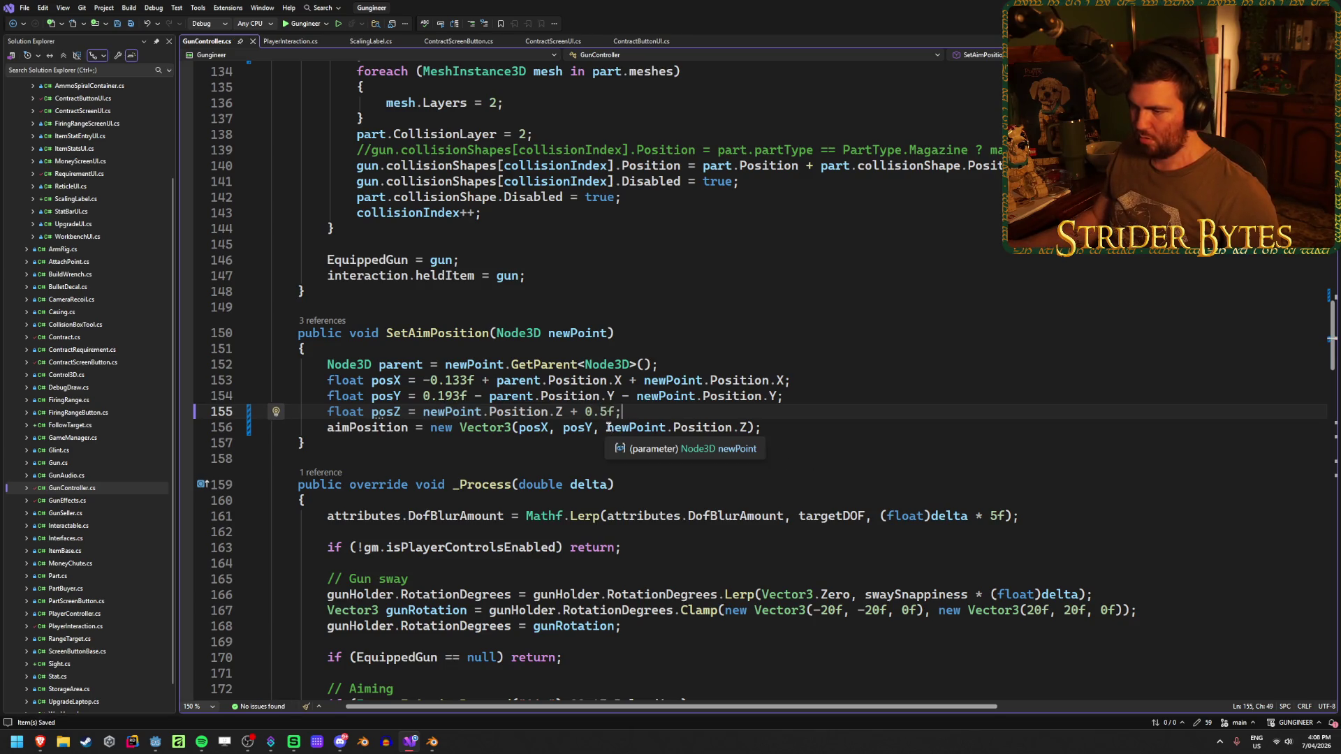
Compute posZ as newPoint.Position.Z + 0.5f and use posZ as aimPosition's Z term.
left_click_drag(607, 428, 747, 428)
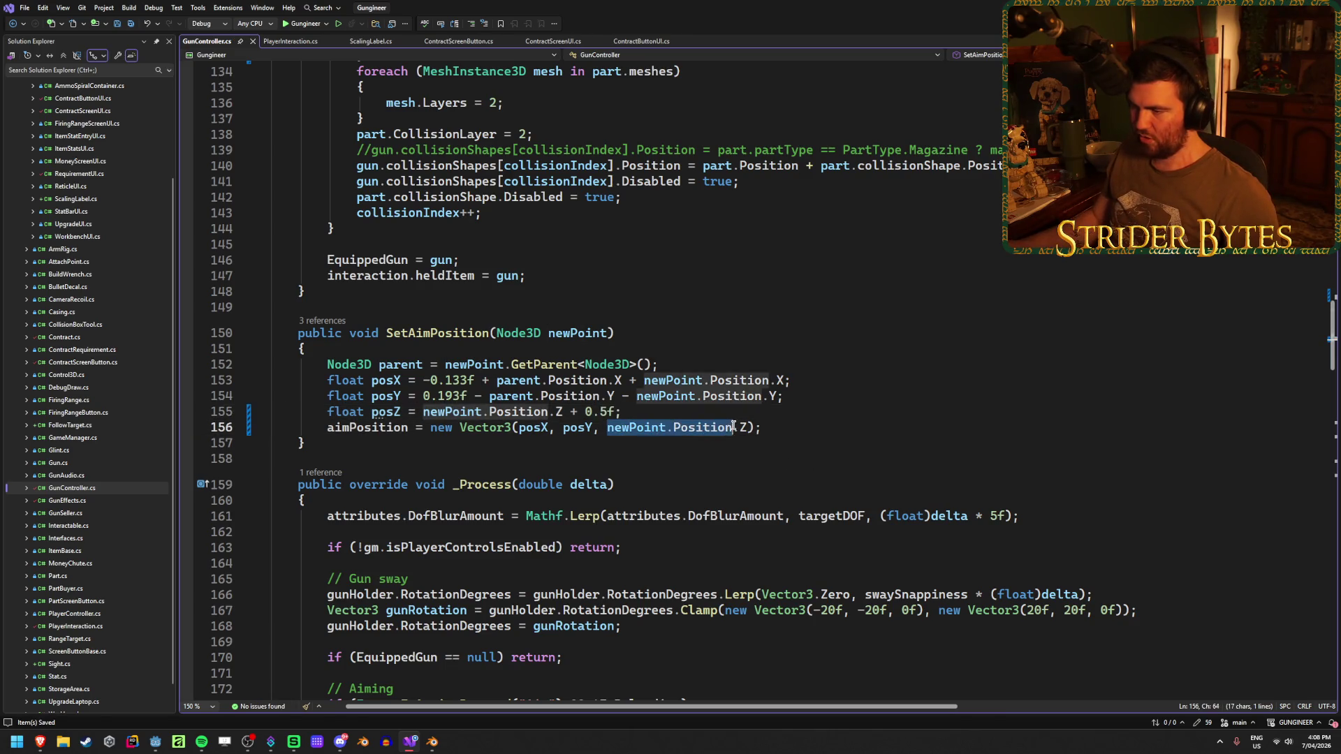
key("BackSpace")
type("posZ")
key("Escape")
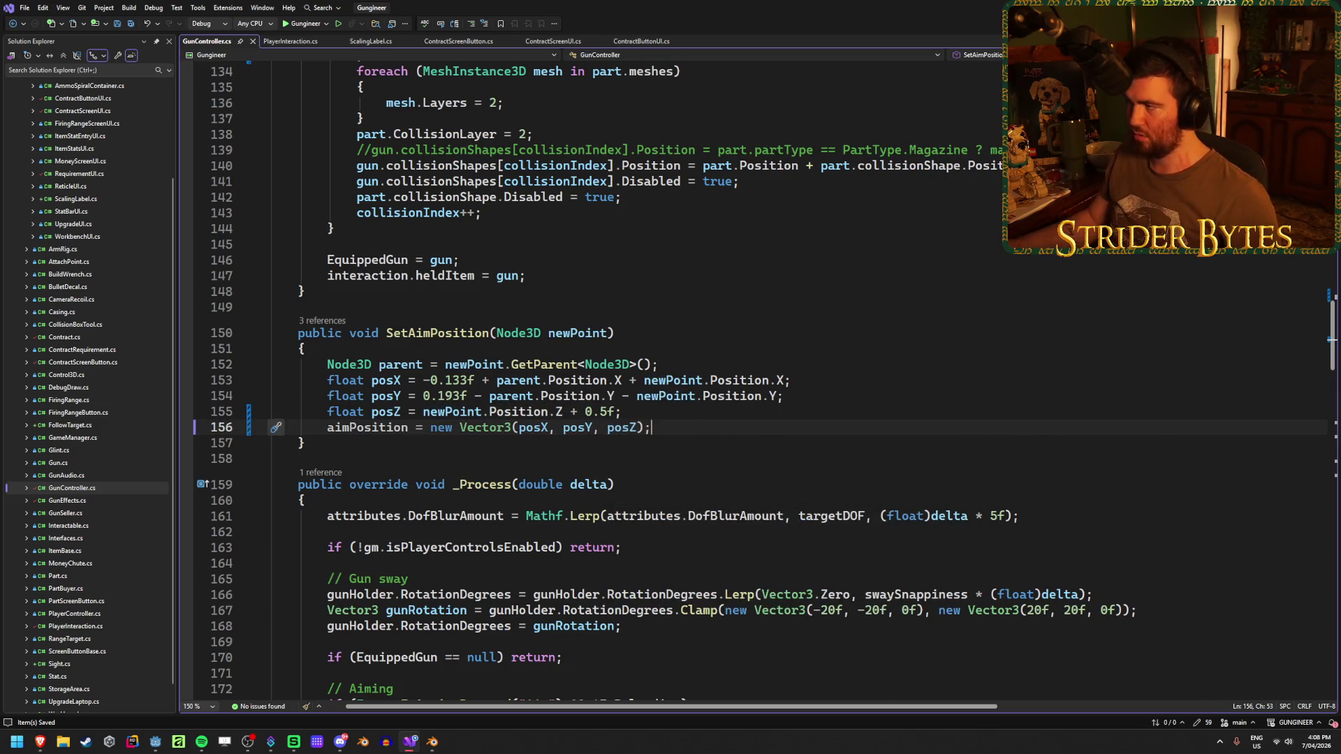
key("alt+Tab")
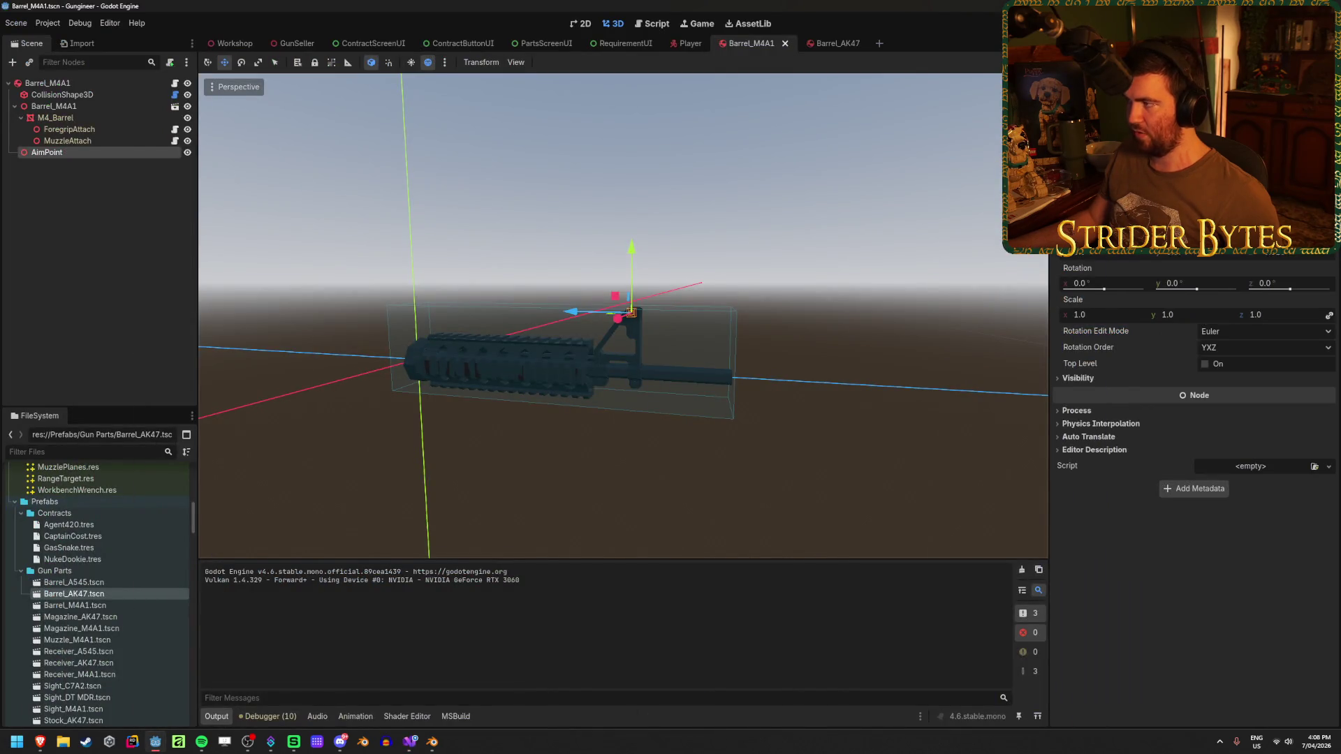
Run the game, walk past the workbench and flip the lever below the wall panel.
key("F5")
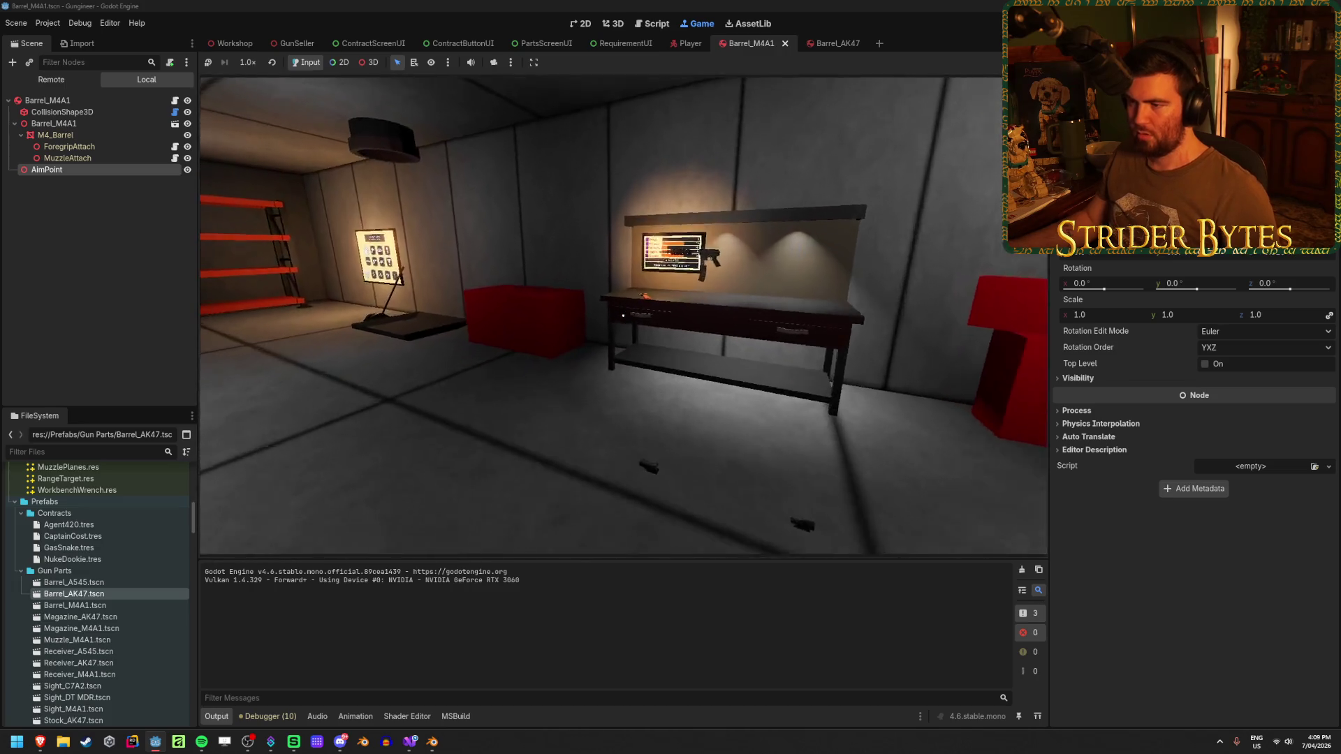
key("s")
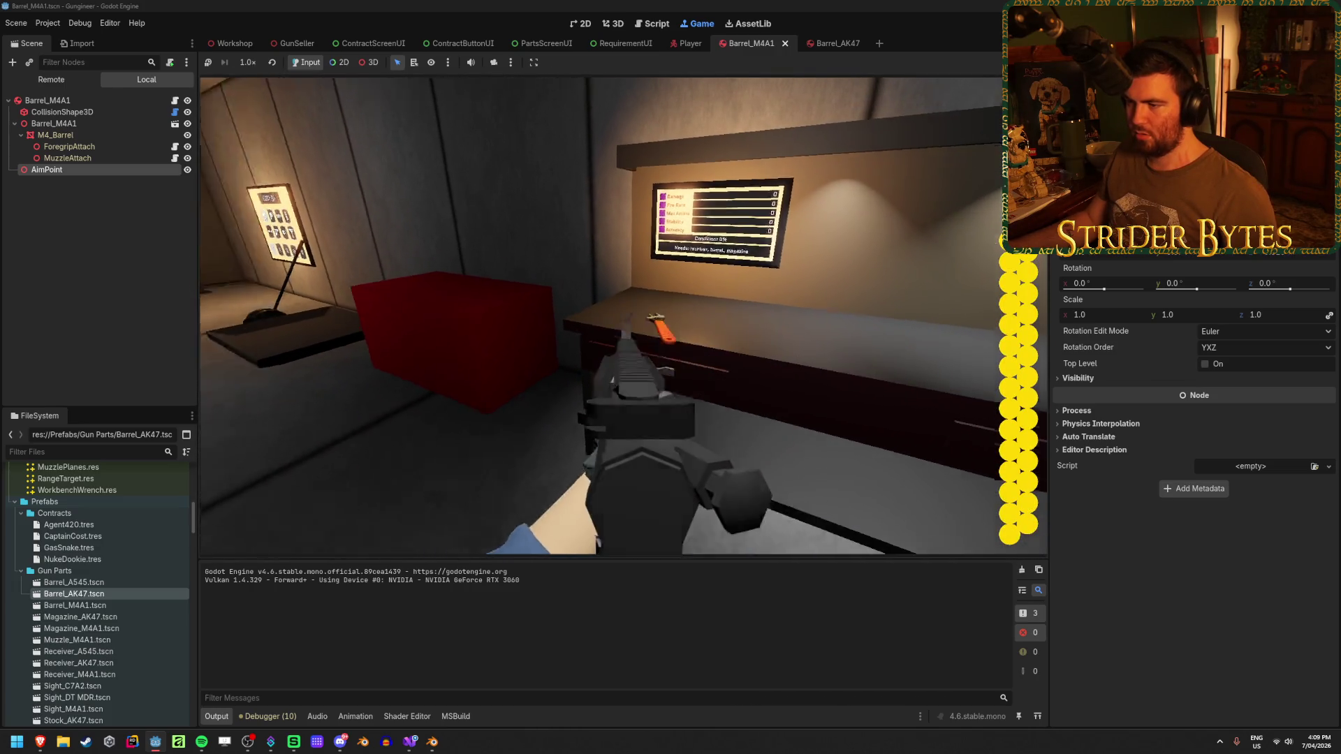
key("w")
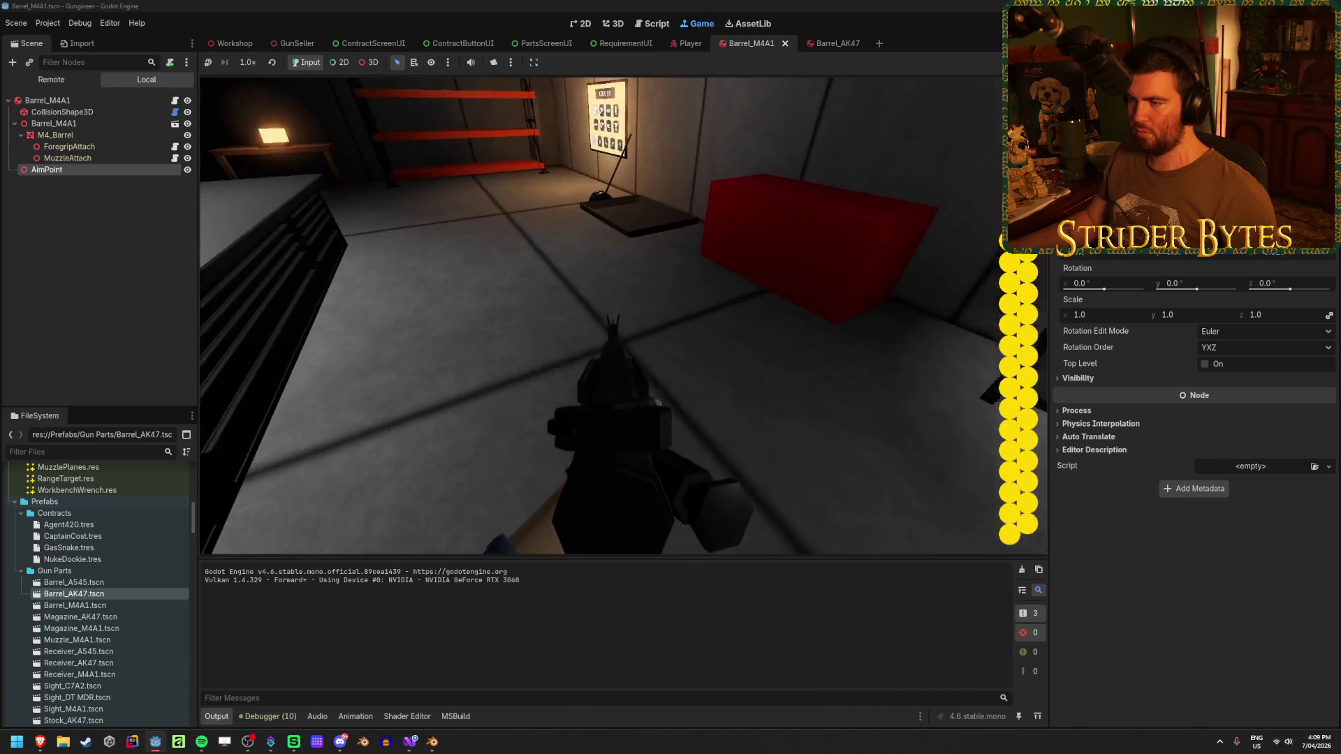
key("w")
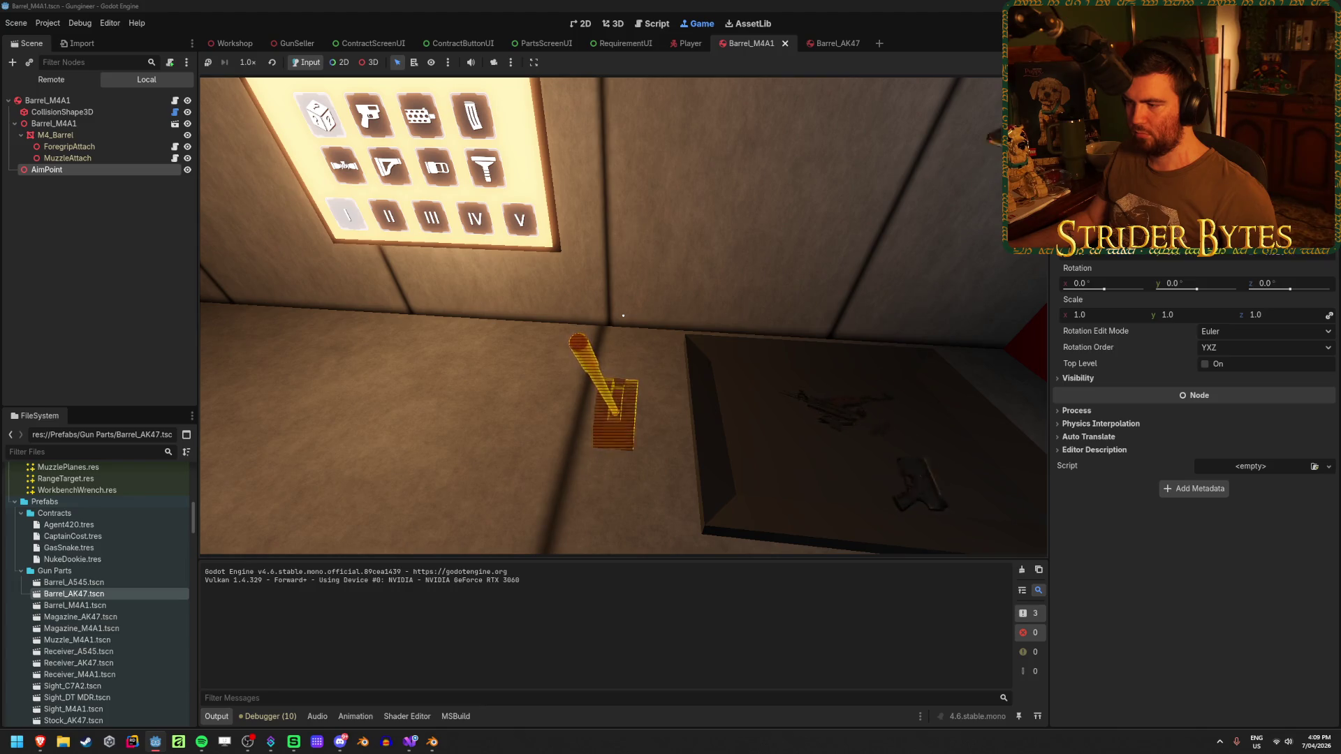
key("e")
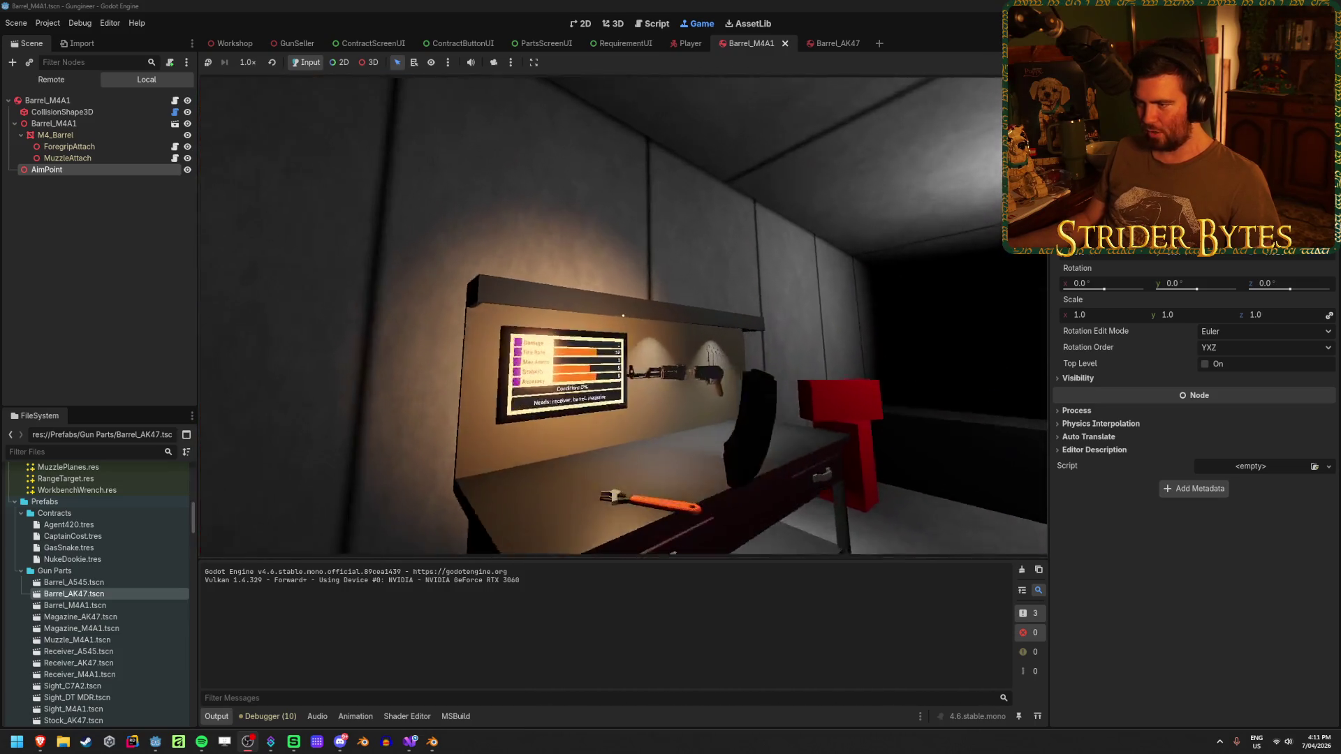
Pick up the AK rifle, fire it to test aiming, stop the game and return to GunController.cs.
key("e")
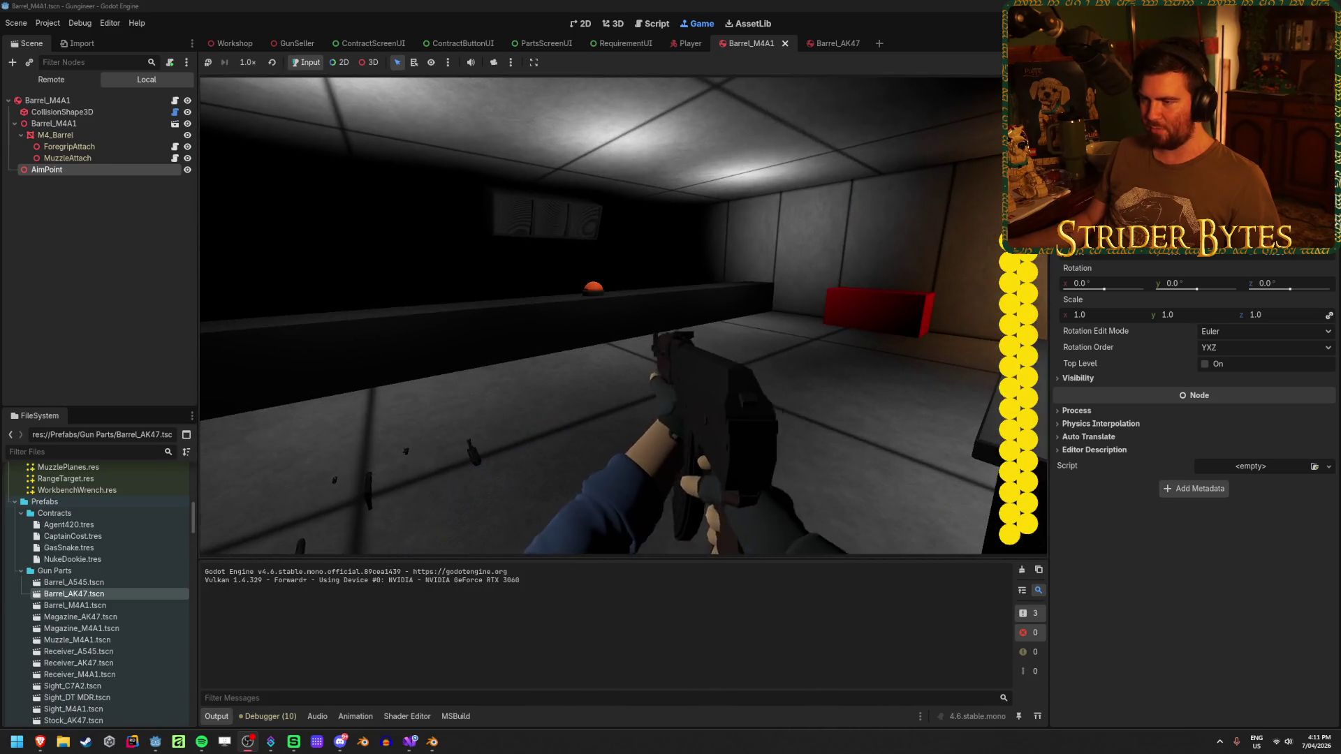
left_click(602, 314)
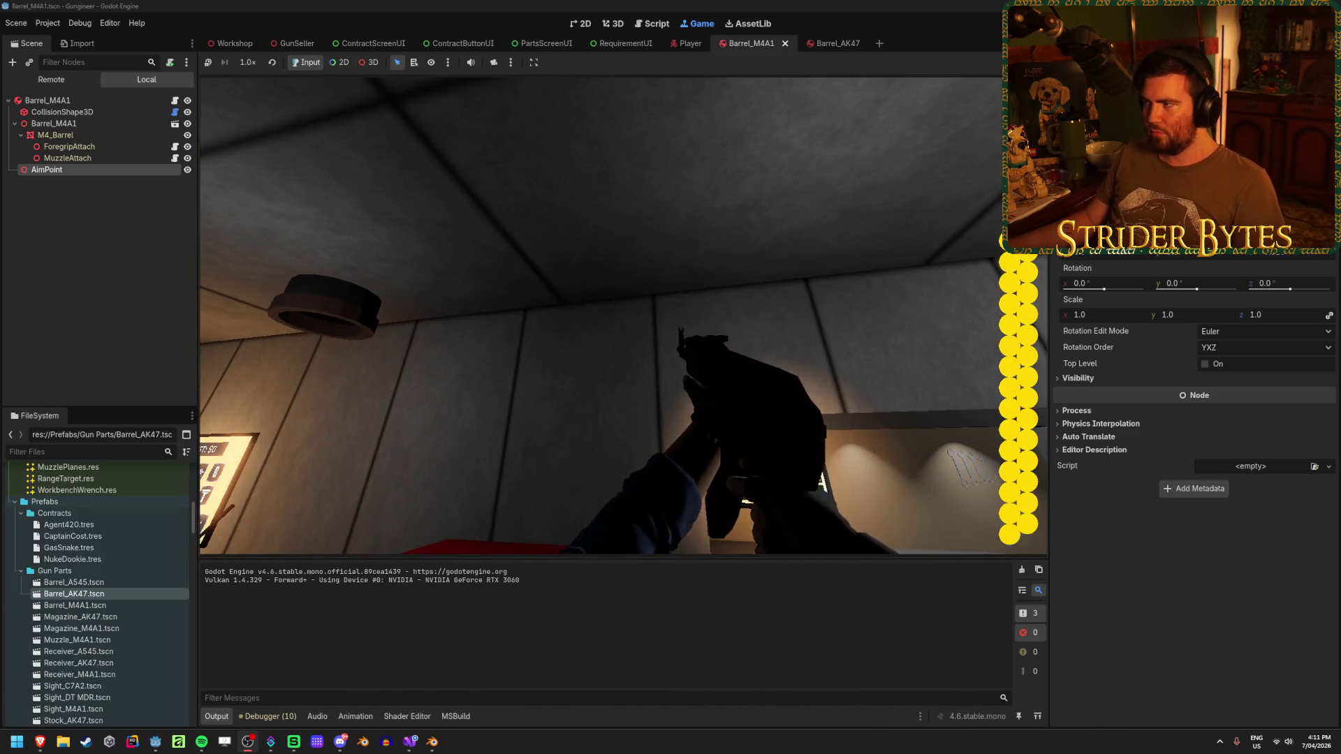
key("F8")
left_click(411, 743)
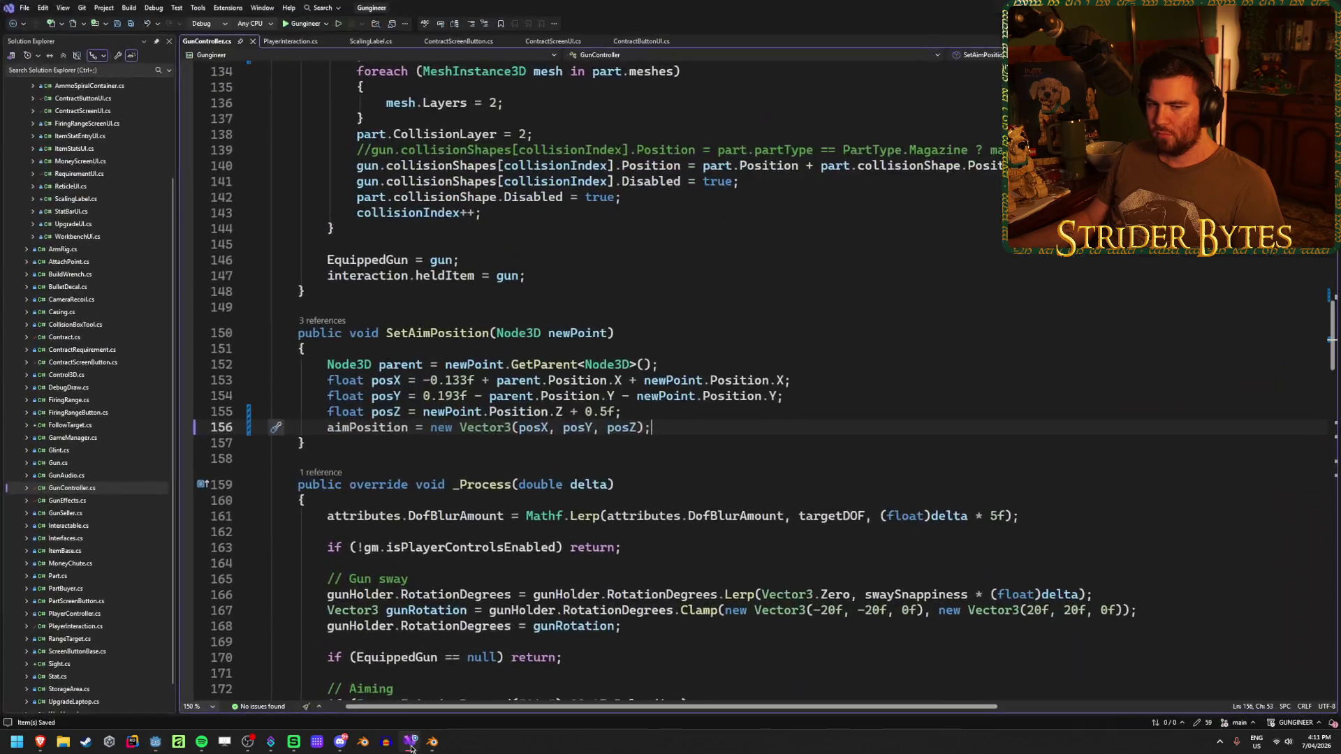
Review the 0.5f offset on the posZ line, then bring up Godot's Barrel_AK47 scene.
left_click(635, 412)
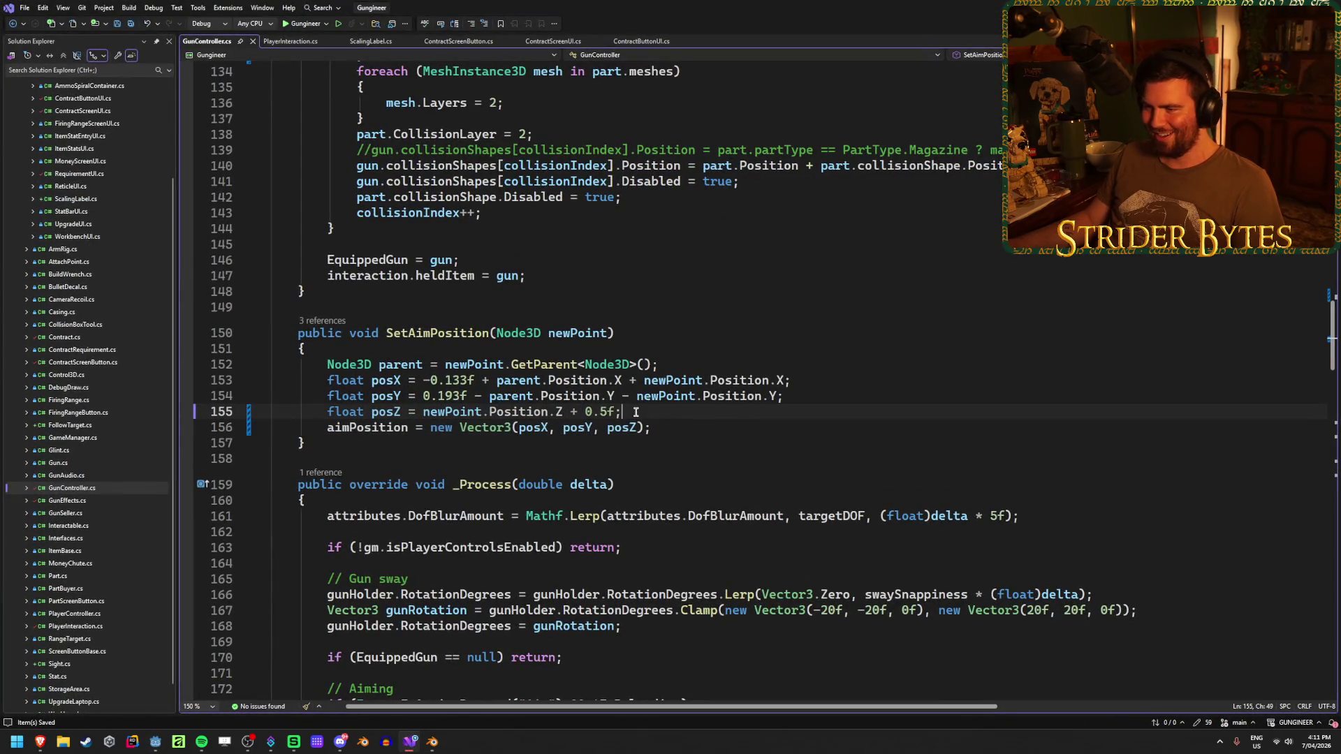
left_click_drag(617, 412, 578, 411)
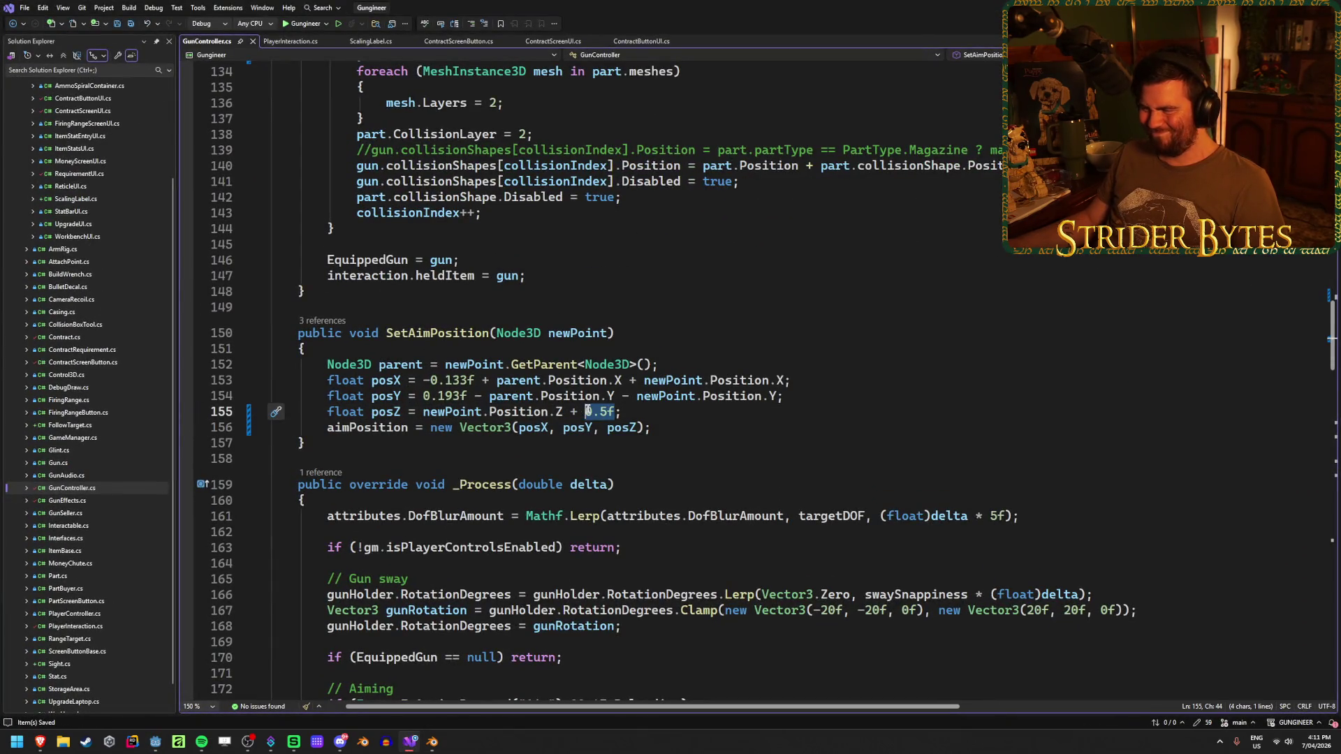
left_click(653, 412)
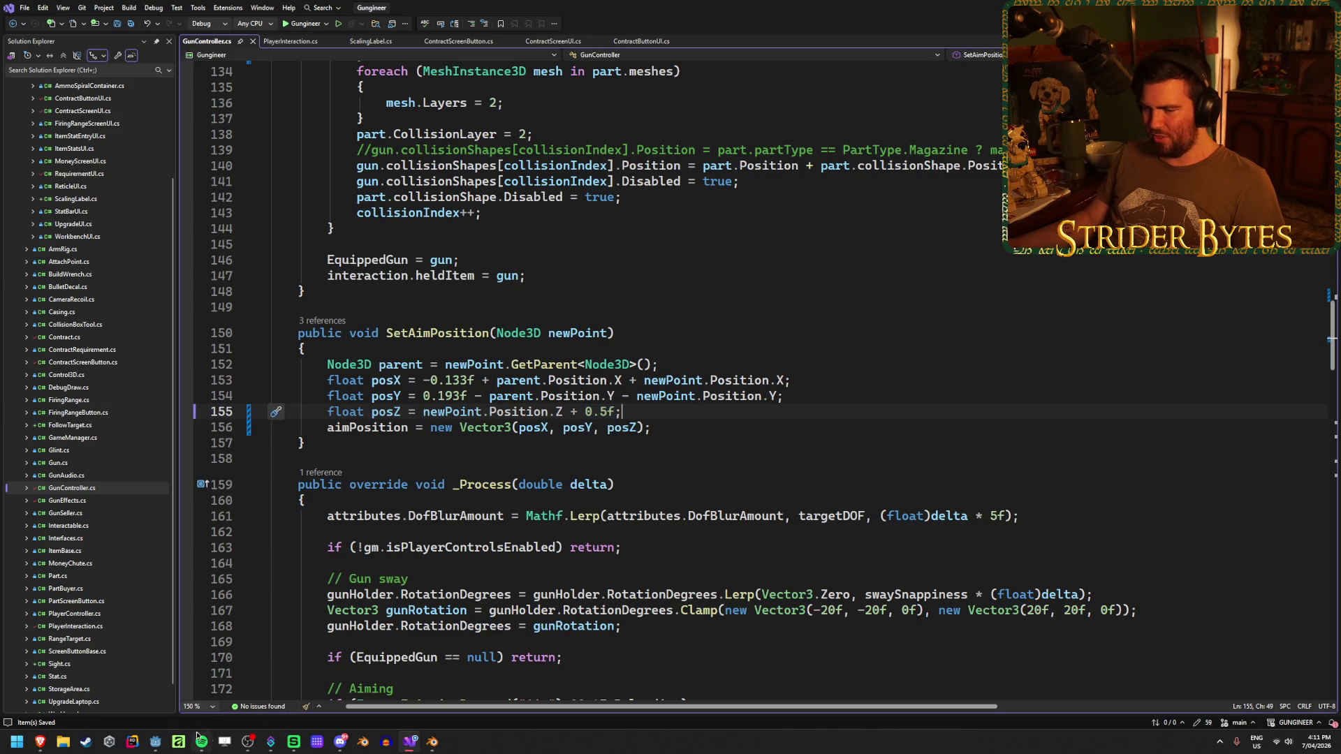
left_click(156, 742)
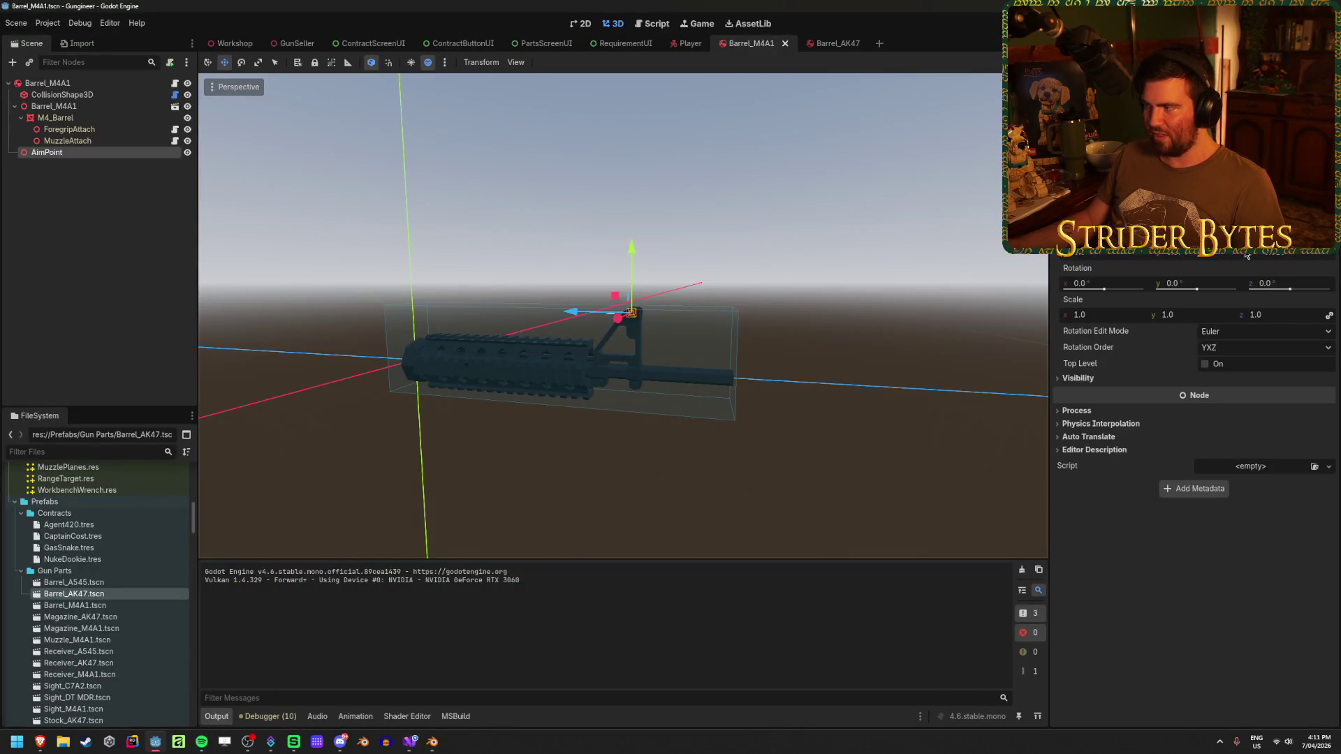
left_click(822, 45)
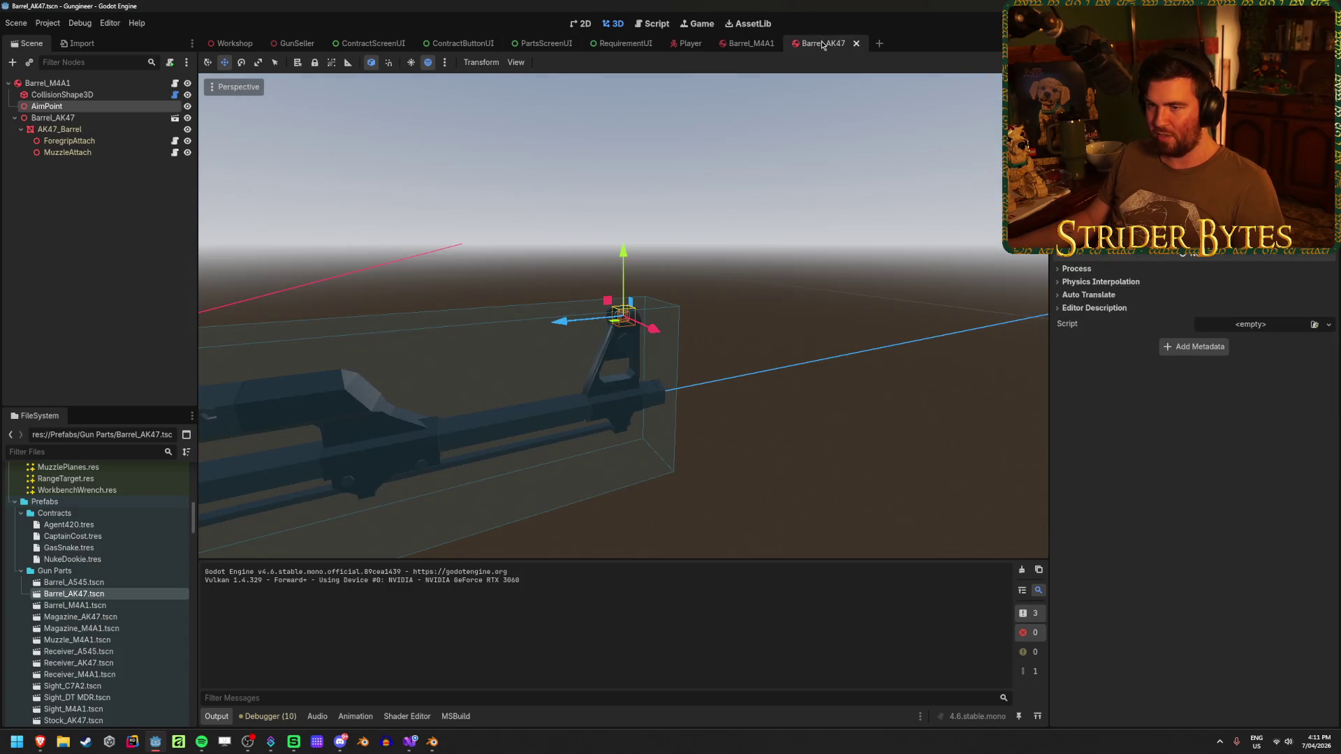
scroll(1194, 367, "up", 3)
Inspect the AK47 AimPoint side-on, nudging it along the barrel and returning it to the barrel's end.
mouse_move(723, 279)
left_mouse_down()
mouse_move(562, 319)
mouse_move(247, 314)
mouse_move(284, 314)
left_mouse_up()
key("ctrl+z")
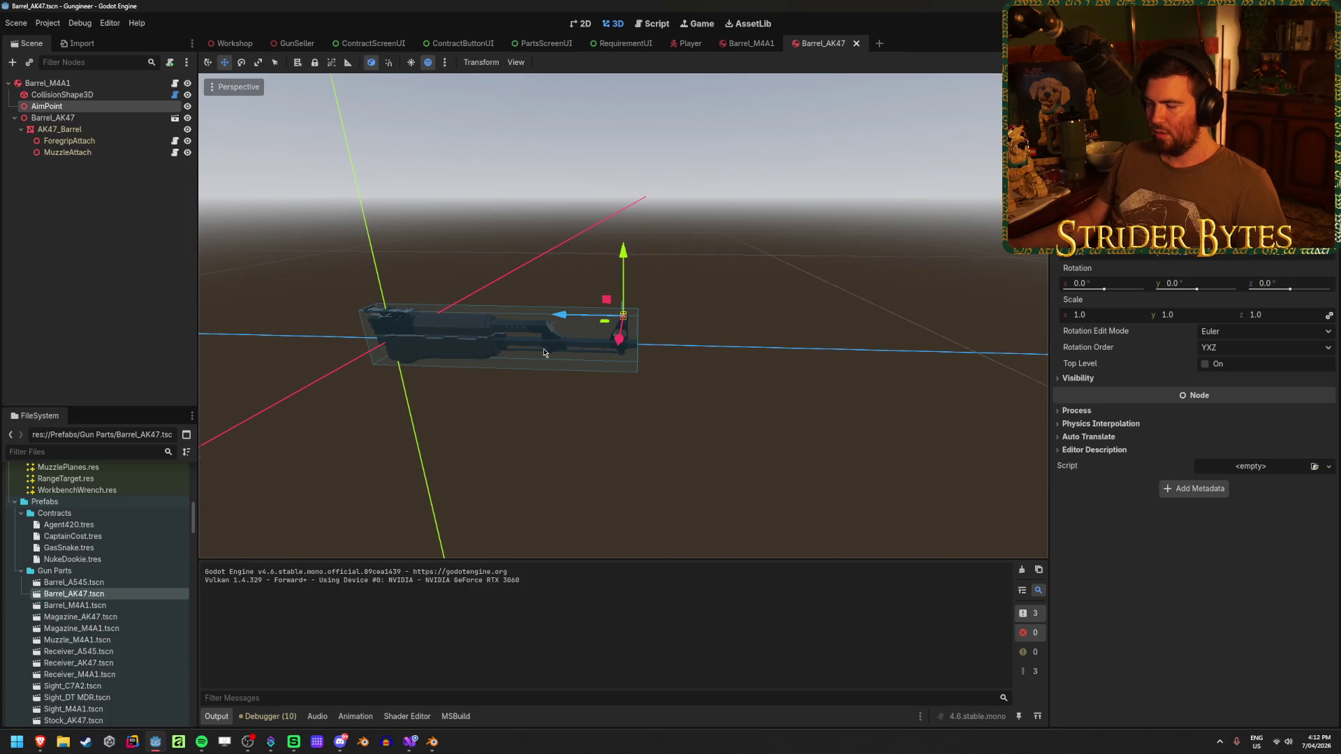
scroll(544, 354, "down", 3)
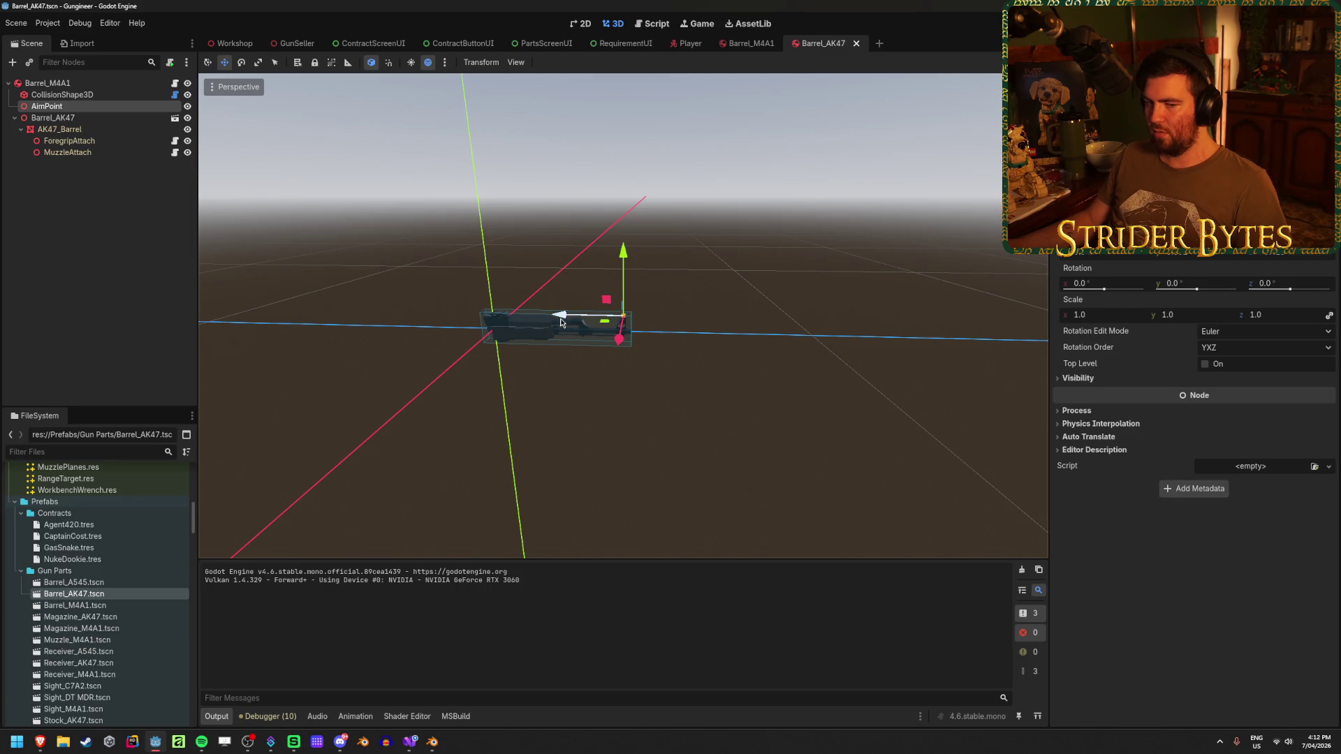
left_click_drag(562, 322, 376, 321)
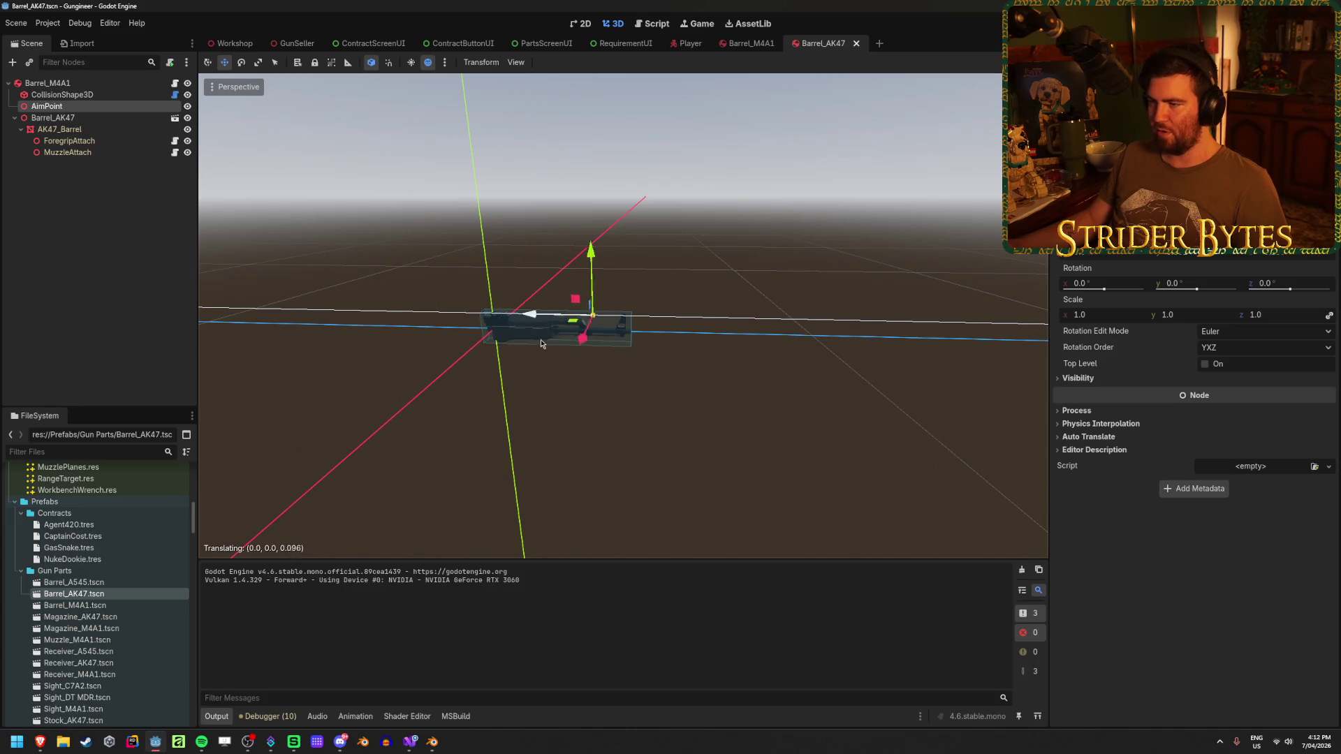
left_click_drag(376, 321, 595, 346)
scroll(593, 346, "up", 2)
scroll(594, 346, "up", 2)
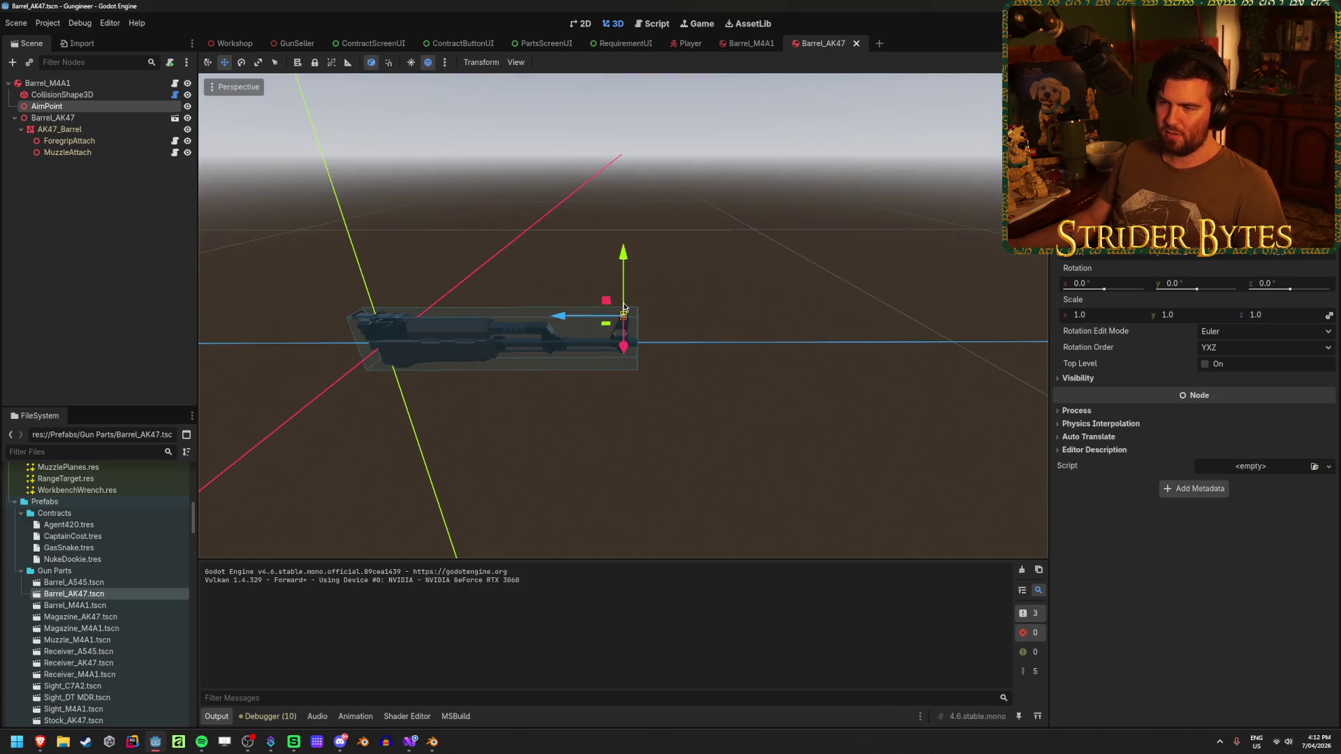
mouse_move(609, 293)
left_mouse_down()
mouse_move(604, 344)
mouse_move(616, 346)
mouse_move(593, 332)
left_mouse_up()
scroll(603, 344, "down", 2)
scroll(617, 347, "up", 5)
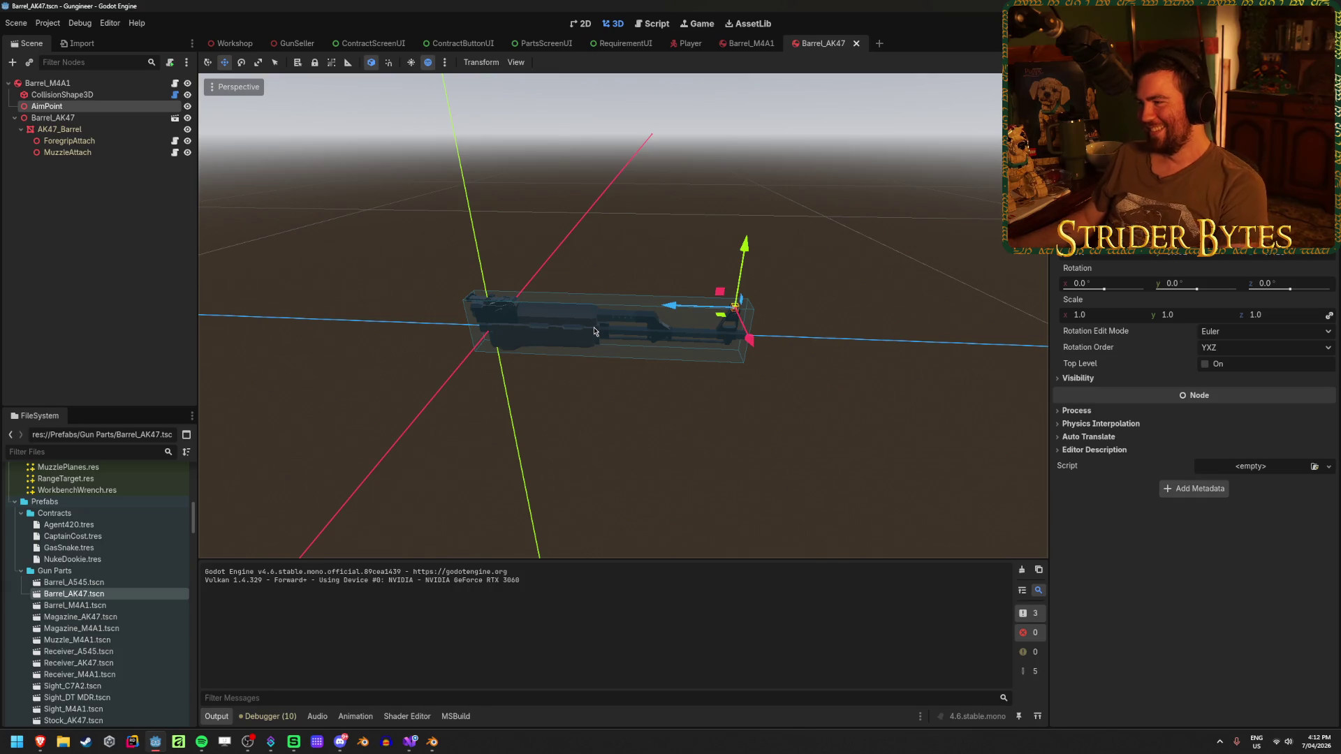
scroll(588, 310, "down", 3)
scroll(588, 310, "up", 3)
scroll(587, 310, "up", 4)
scroll(587, 309, "down", 4)
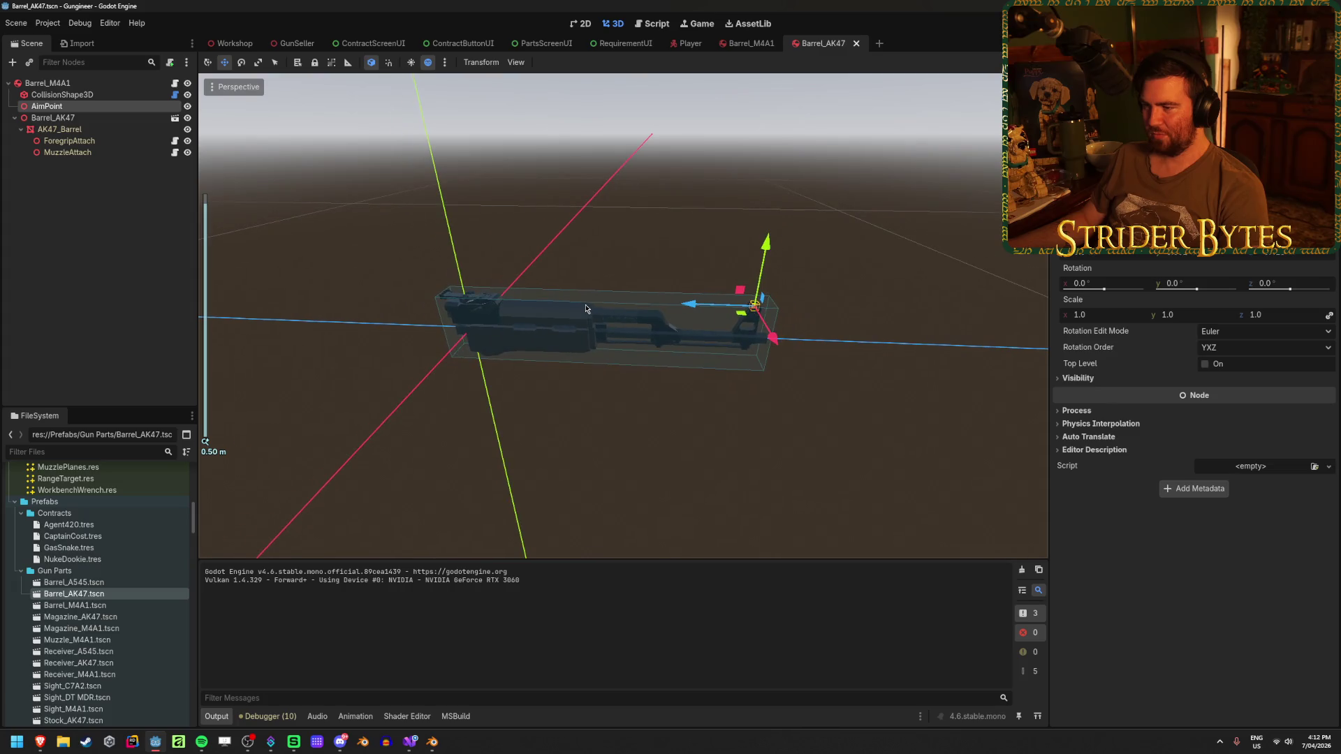
scroll(586, 310, "down", 5)
scroll(585, 308, "up", 4)
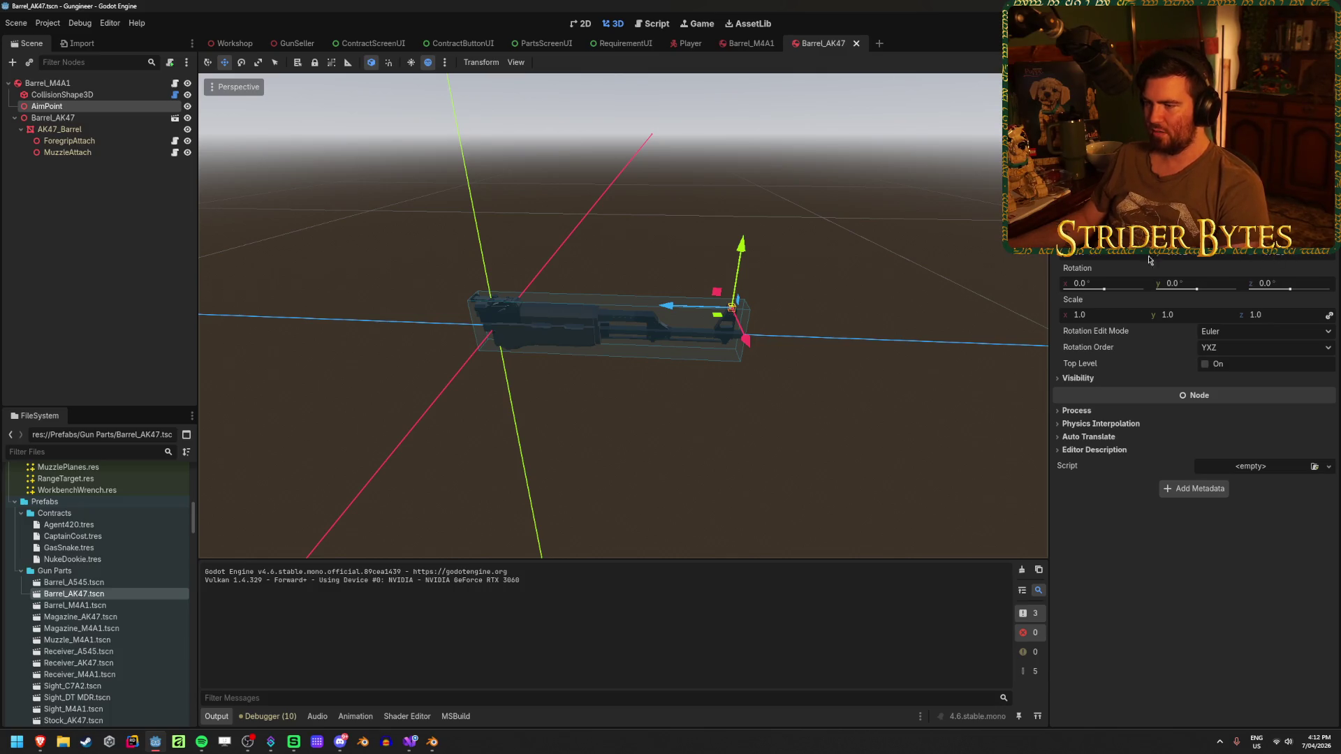
left_click(410, 743)
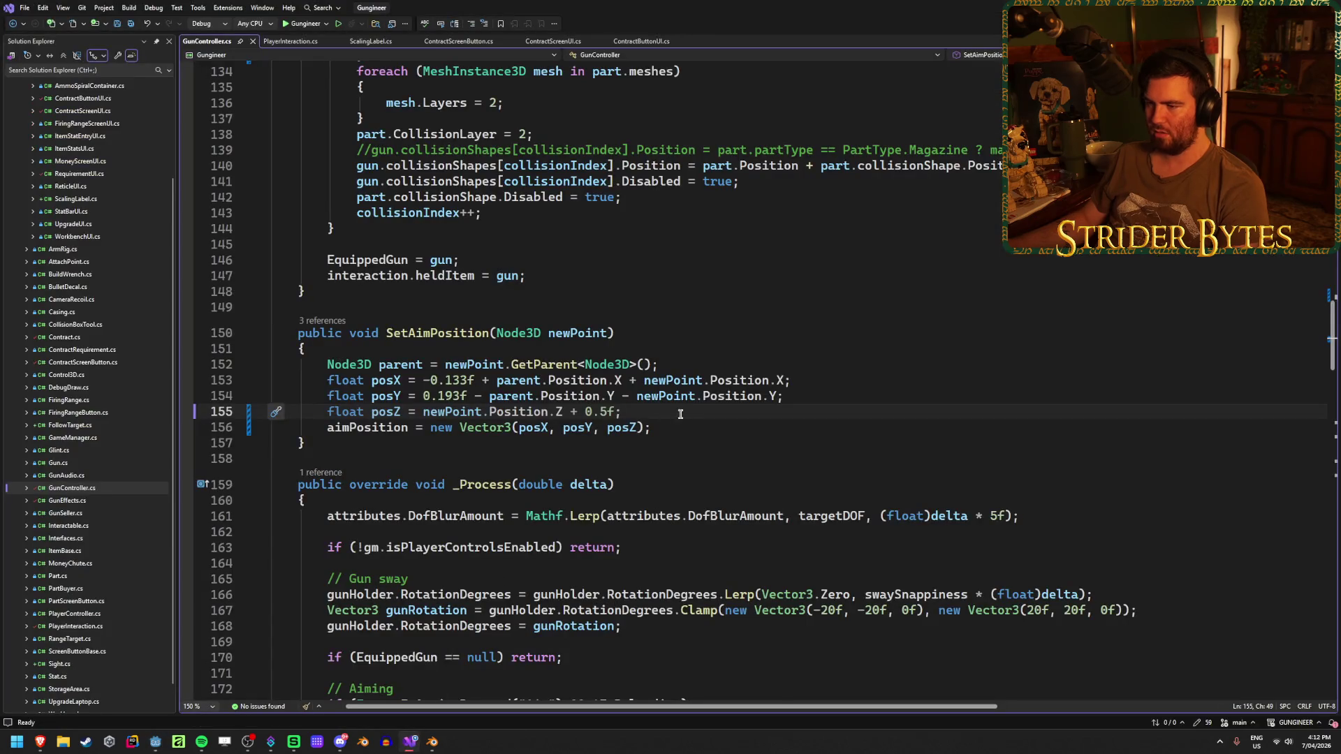
Rewrite posZ as 0.1f - newPoint.Position.Z, save, and test-run the game briefly.
key("BackSpace")
key("BackSpace")
key("BackSpace")
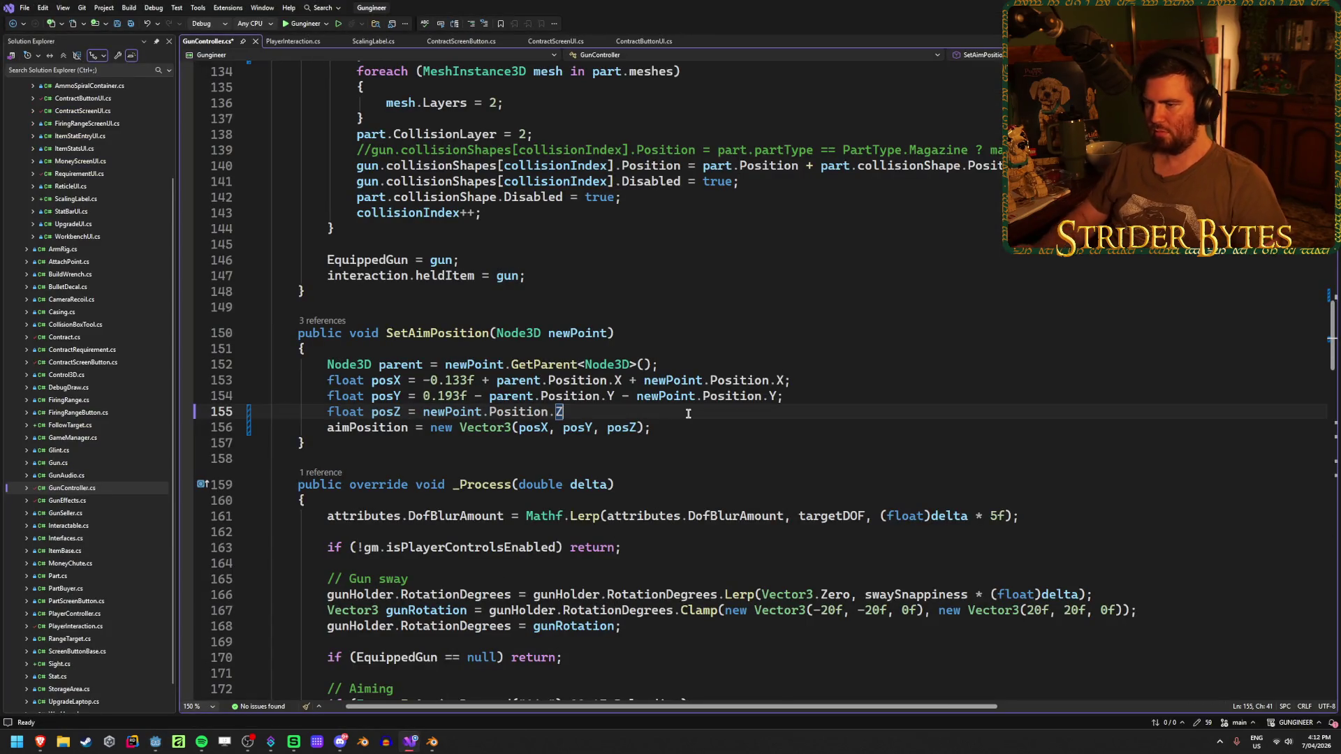
type(";")
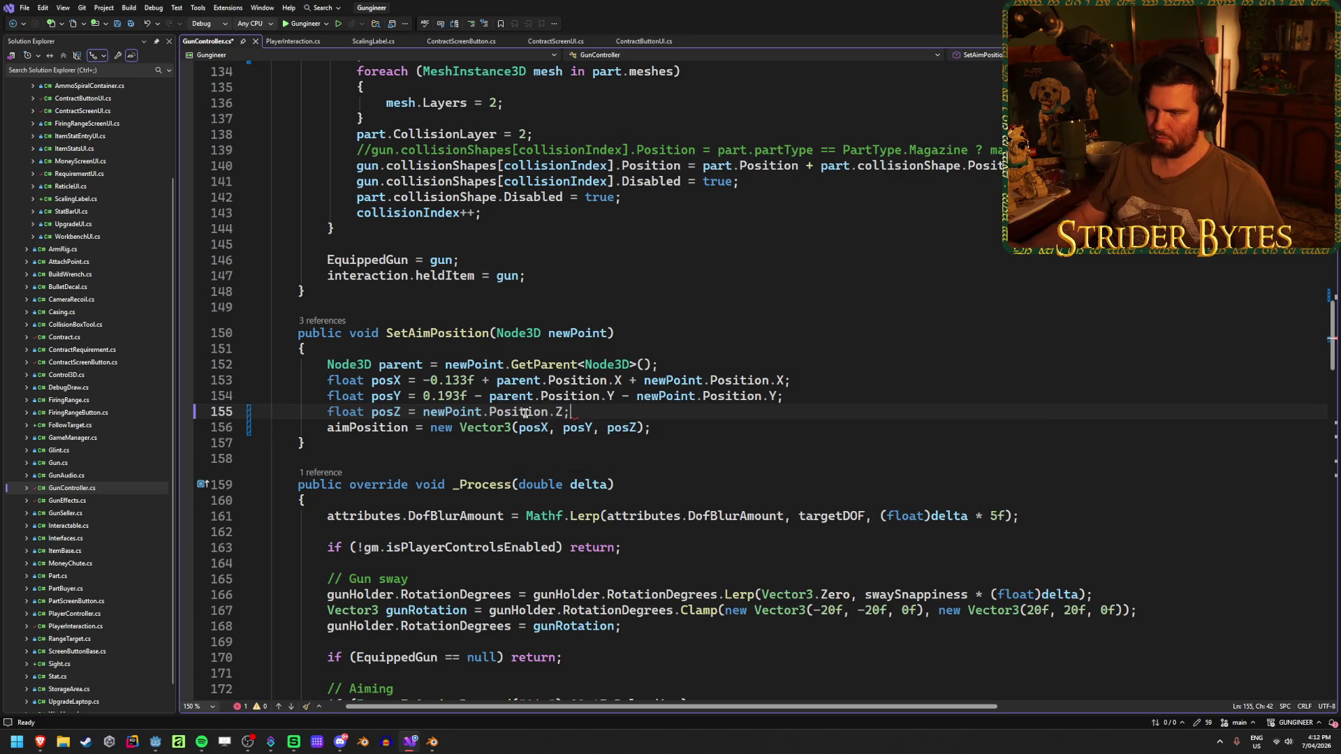
left_click(421, 412)
type("0.1f -")
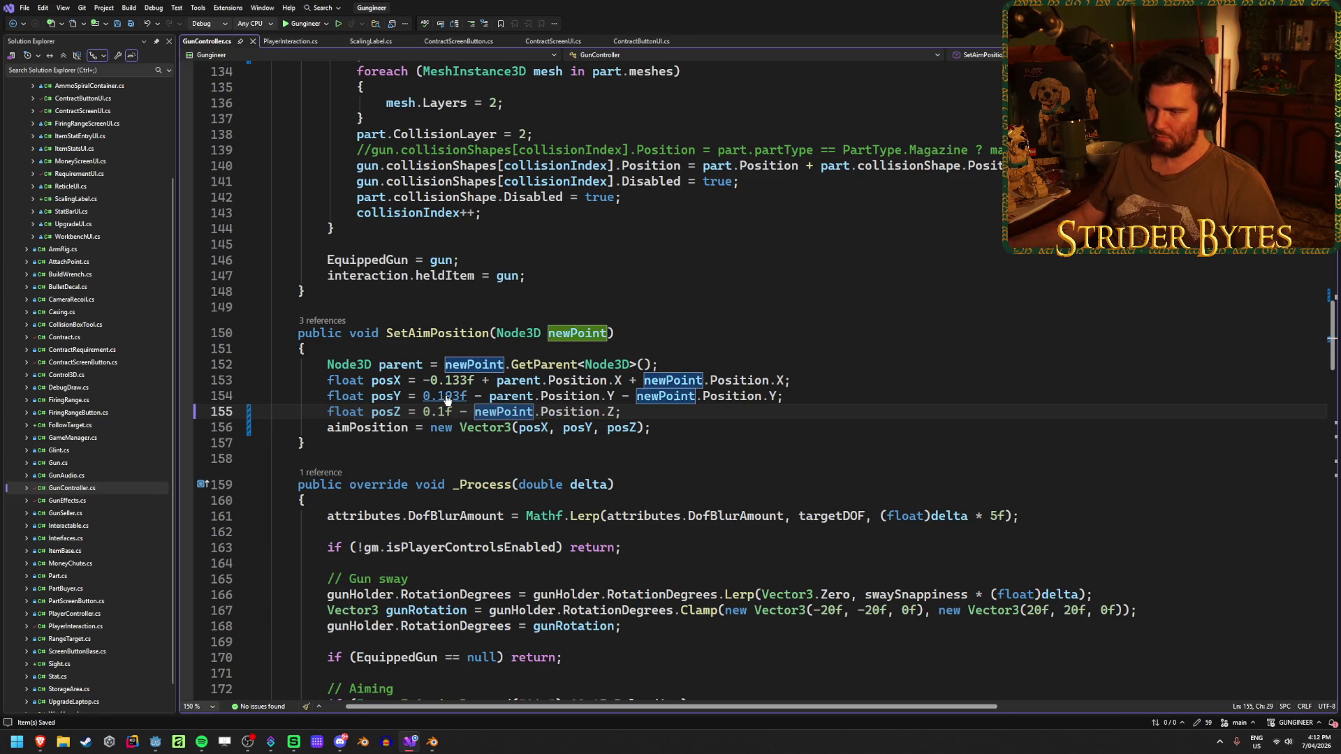
key("End")
key("ctrl+s")
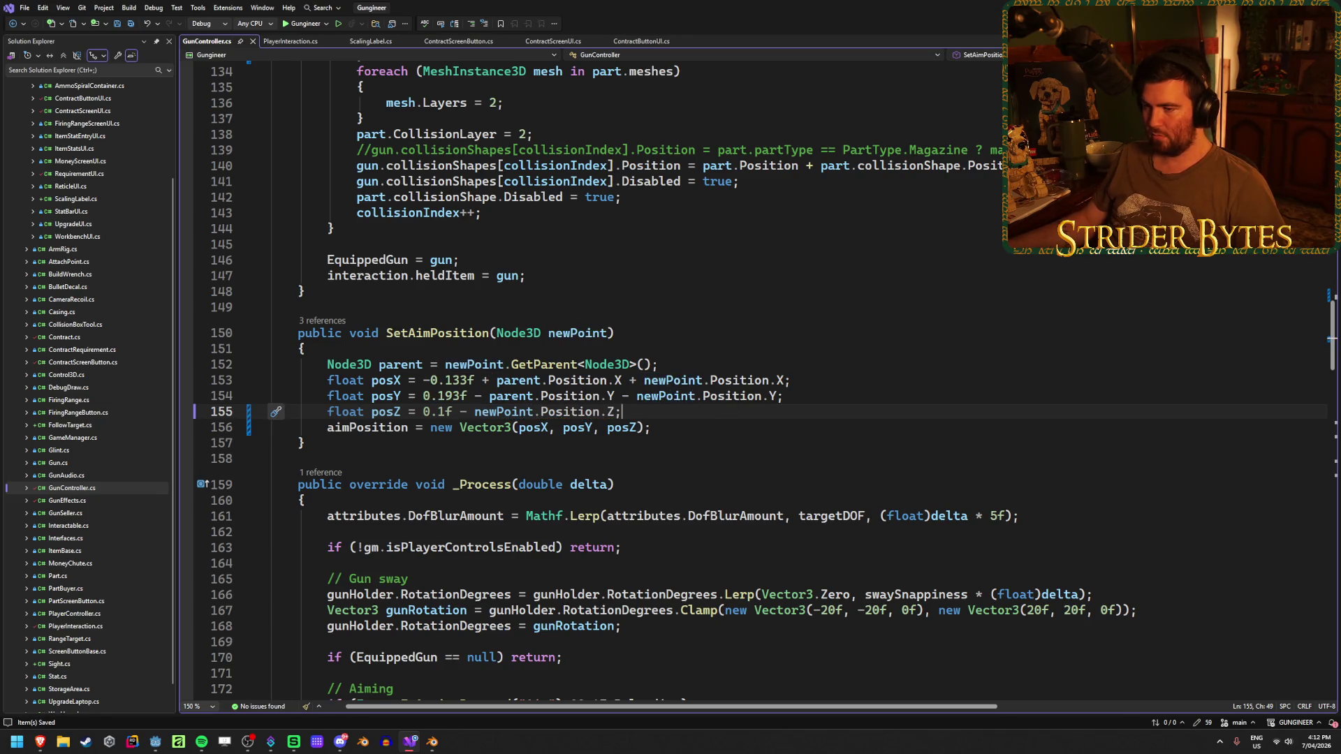
key("alt+Tab")
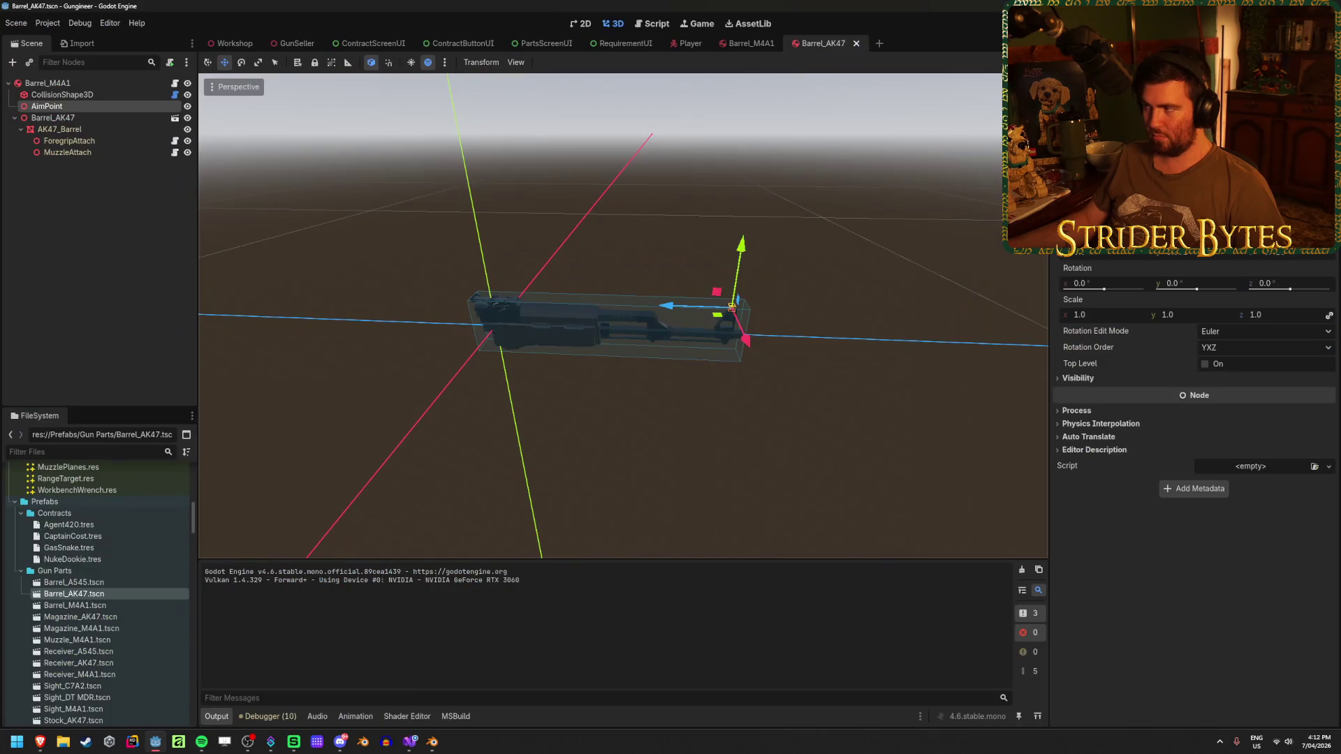
key("F5")
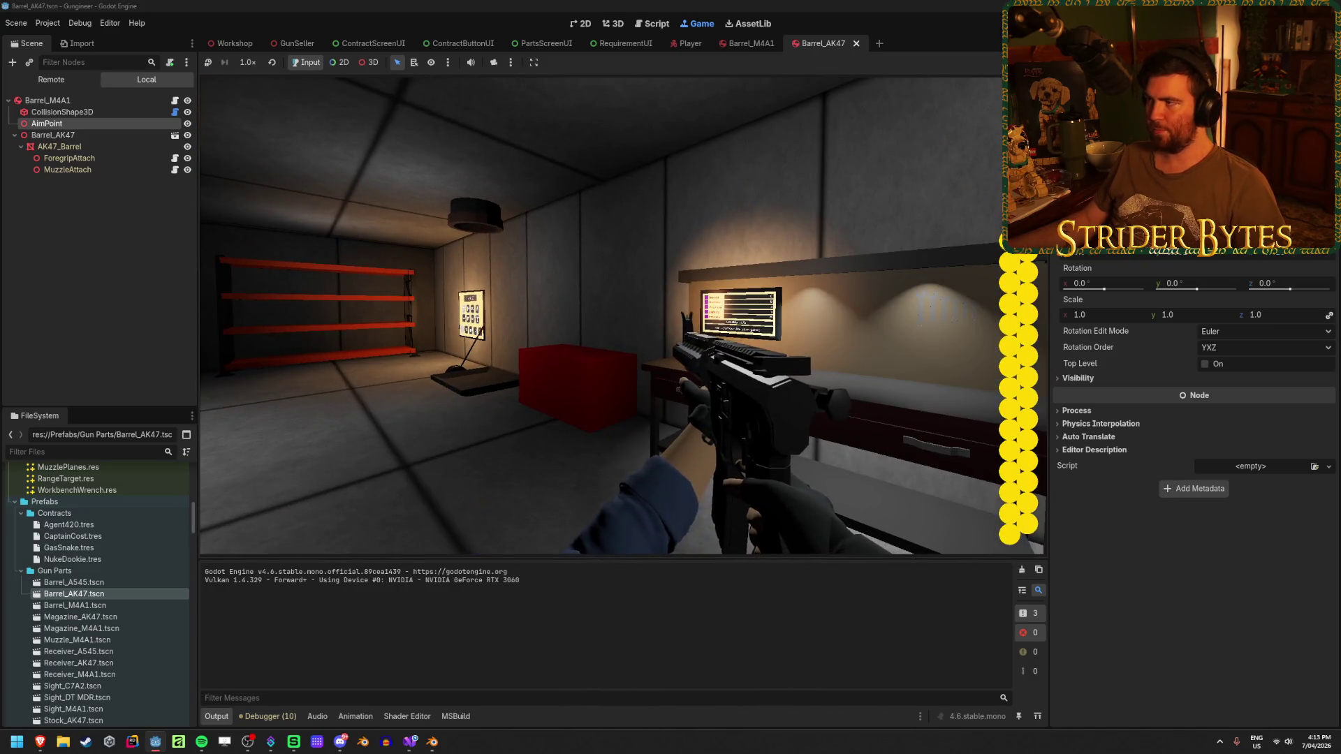
key("F8")
Change the posZ offset to 0.2f - newPoint.Position.Z and rerun the game.
left_click(410, 741)
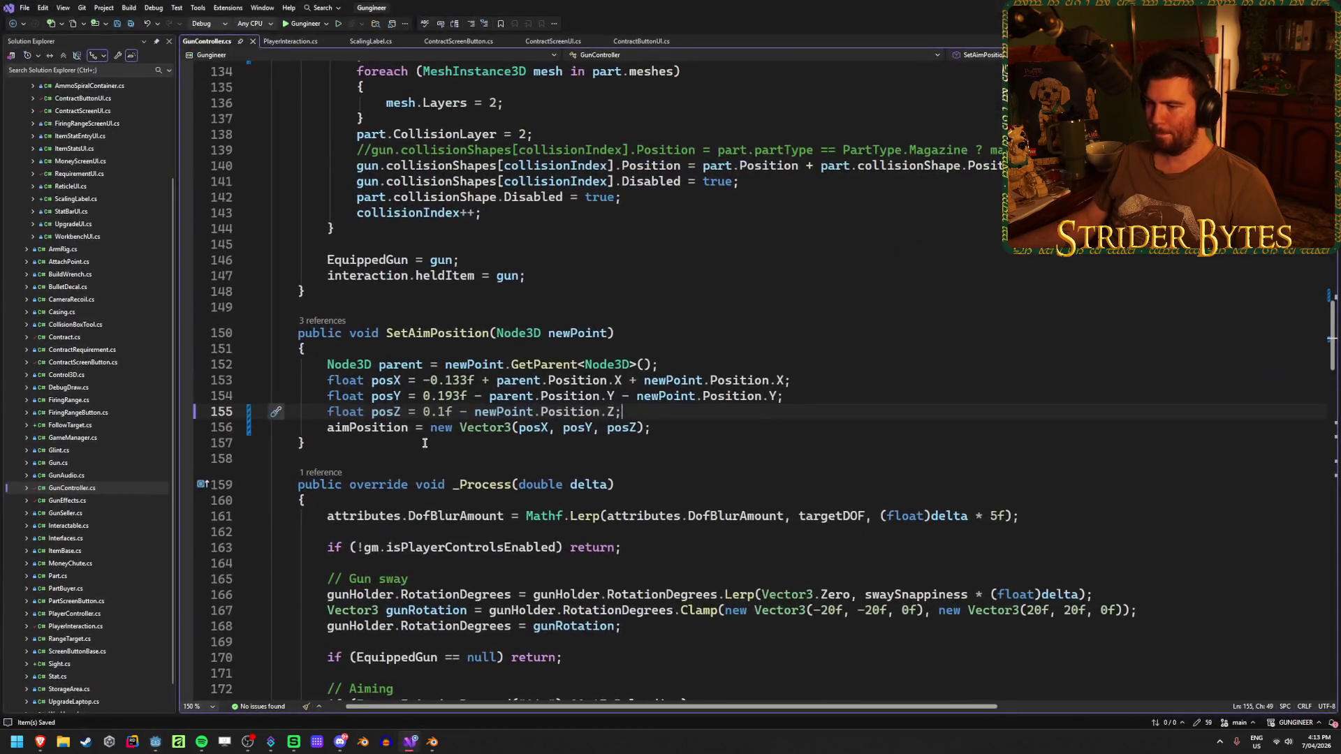
left_click(449, 411)
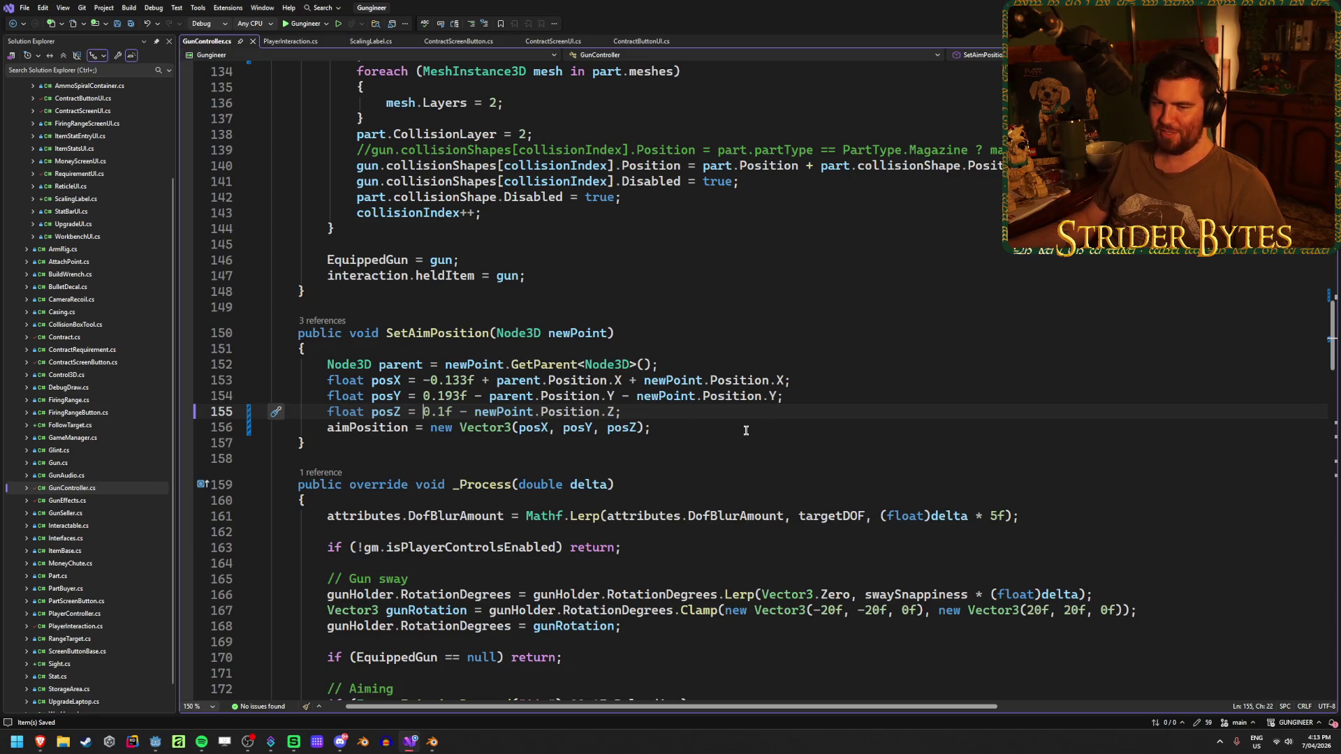
mouse_move(741, 396)
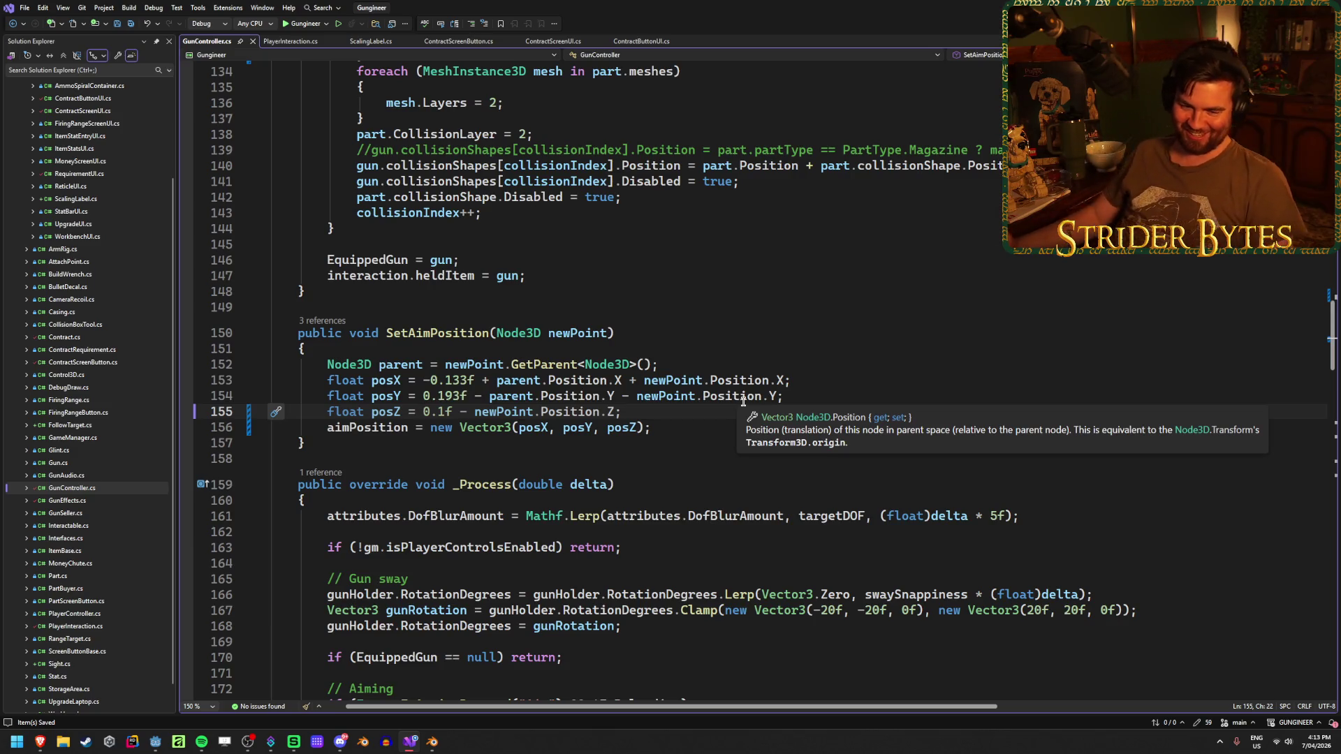
left_click(638, 409)
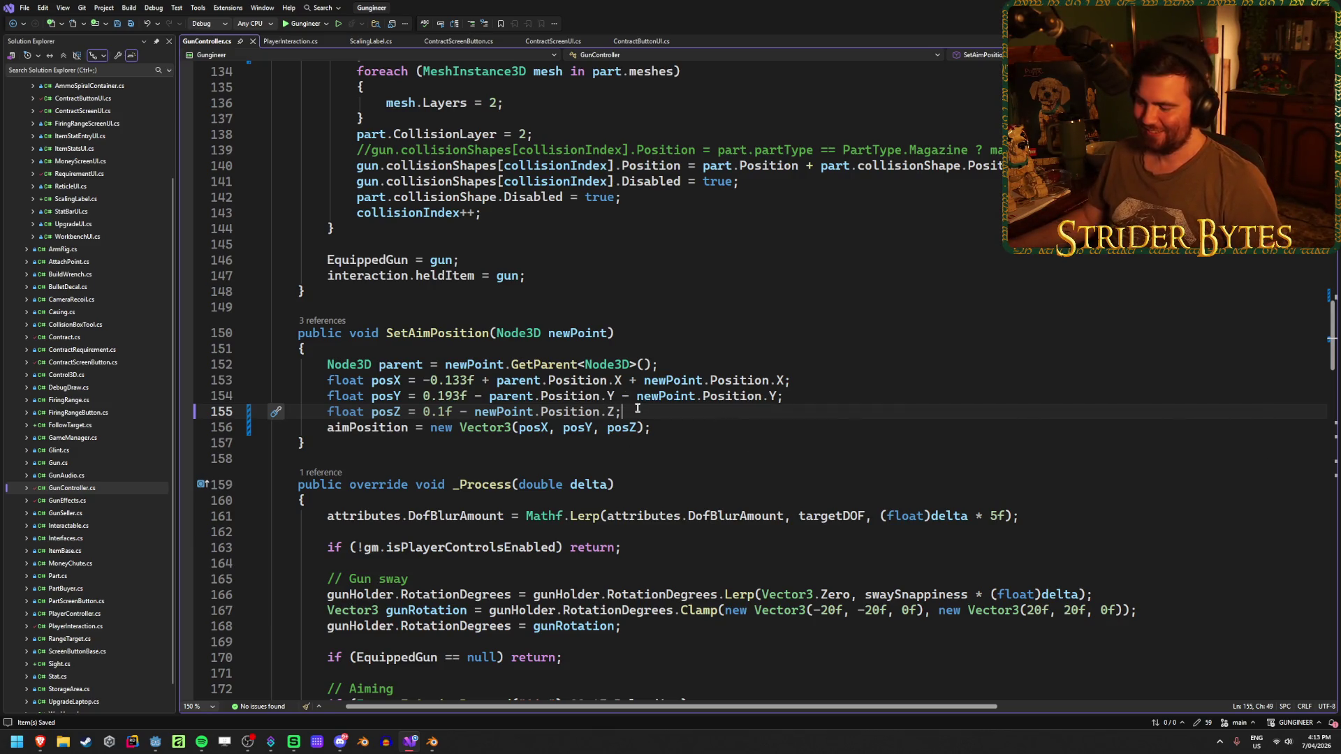
left_click(444, 412)
key("BackSpace")
type("2")
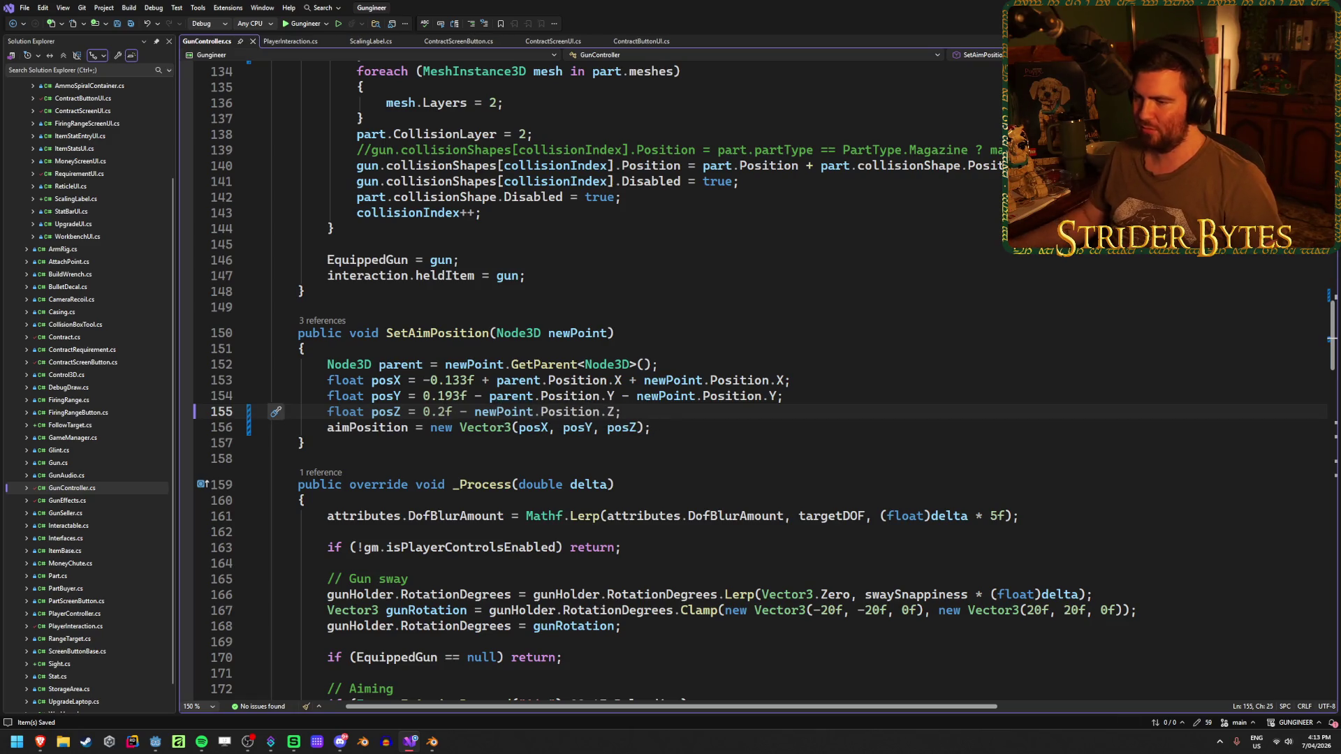
key("alt+Tab")
key("F5")
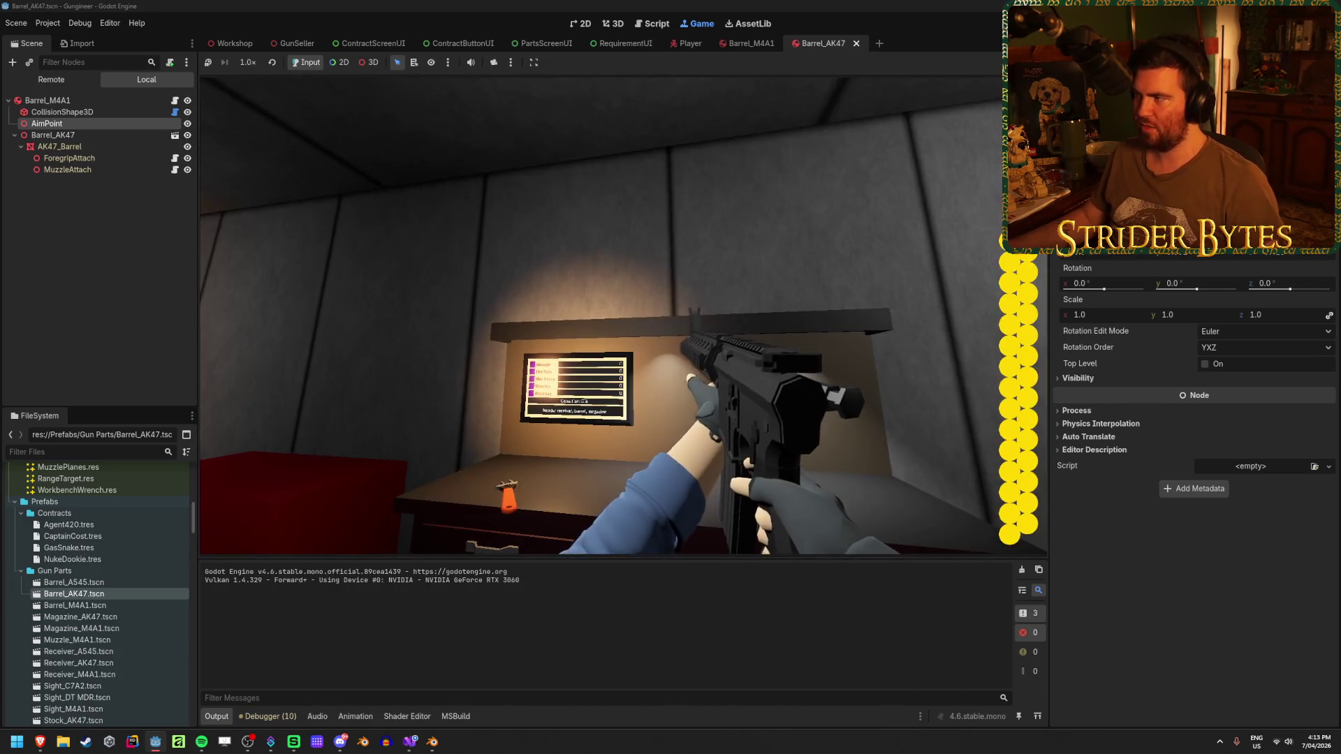
Stop the run and reduce posZ to simply -newPoint.Position.Z.
key("F8")
left_click(410, 742)
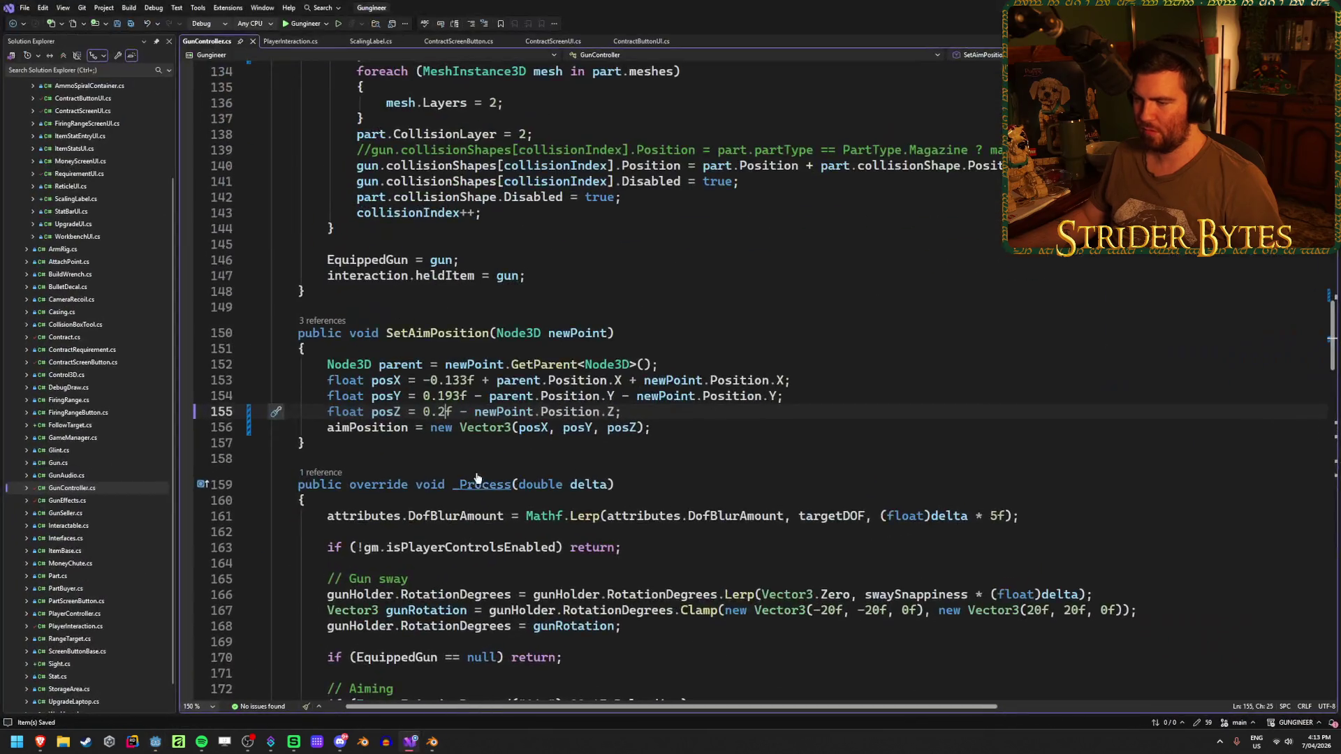
left_click_drag(468, 411, 420, 412)
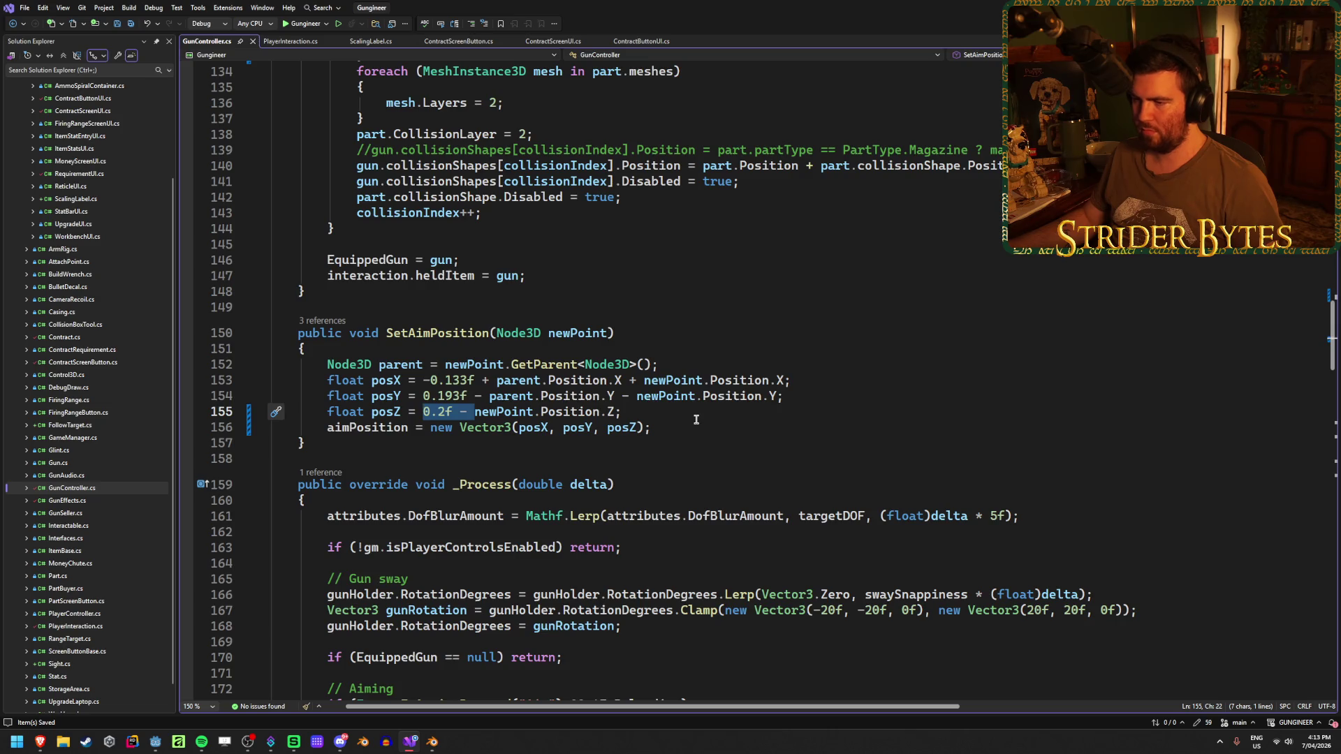
type("-")
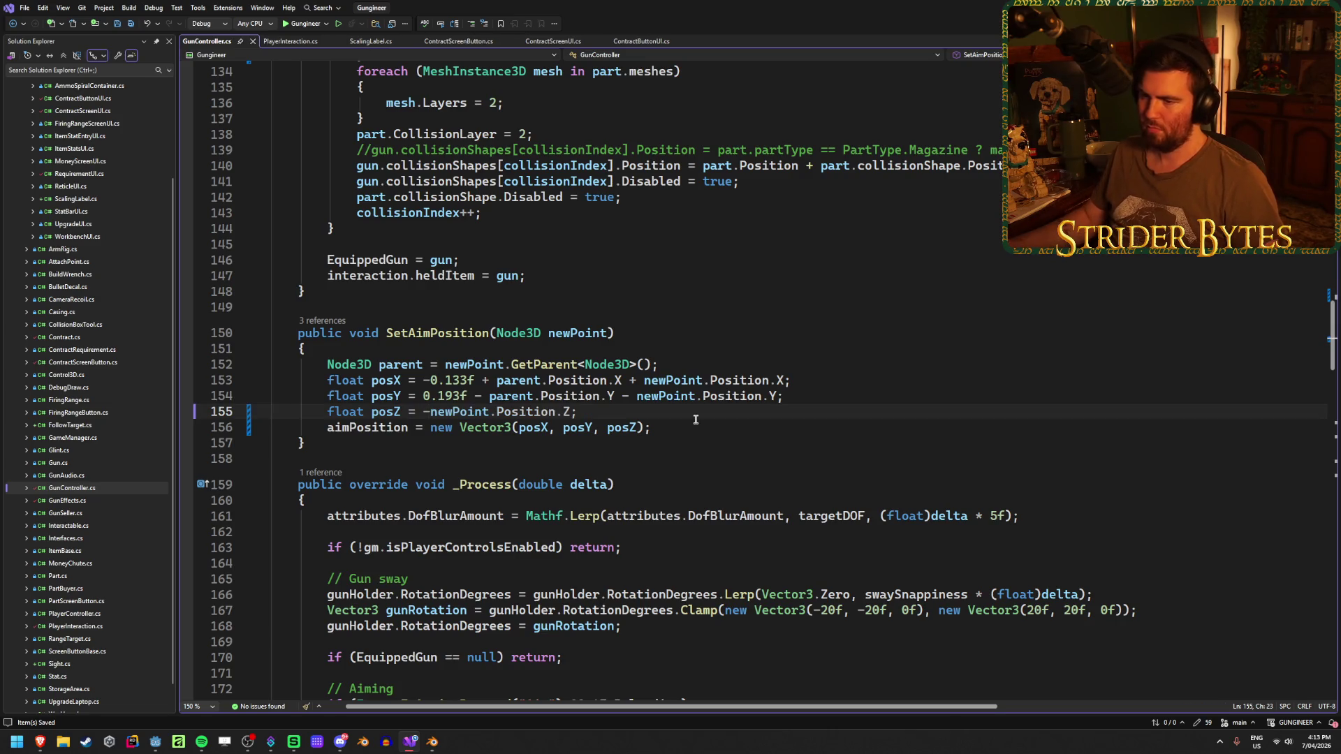
key("End")
Fire the rifle in a fresh test run, stop it, and return to the script.
key("alt+Tab")
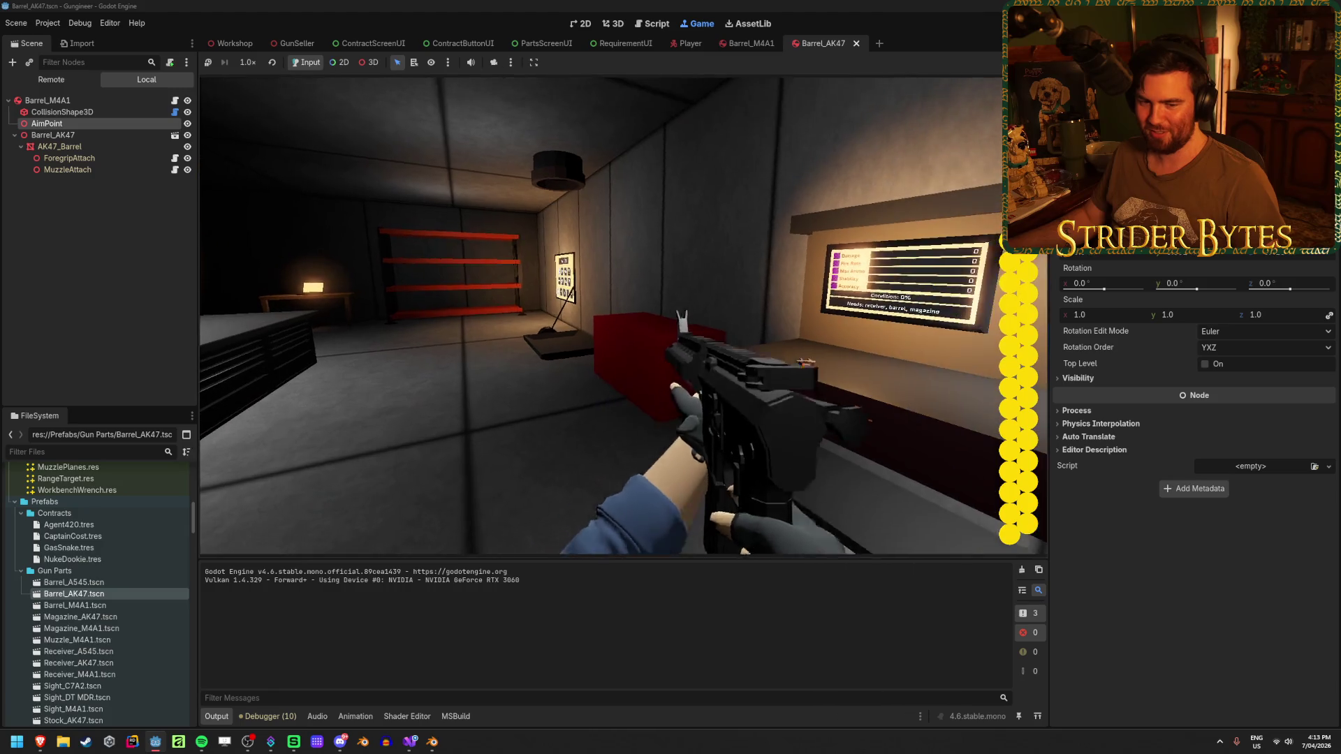
left_click(630, 319)
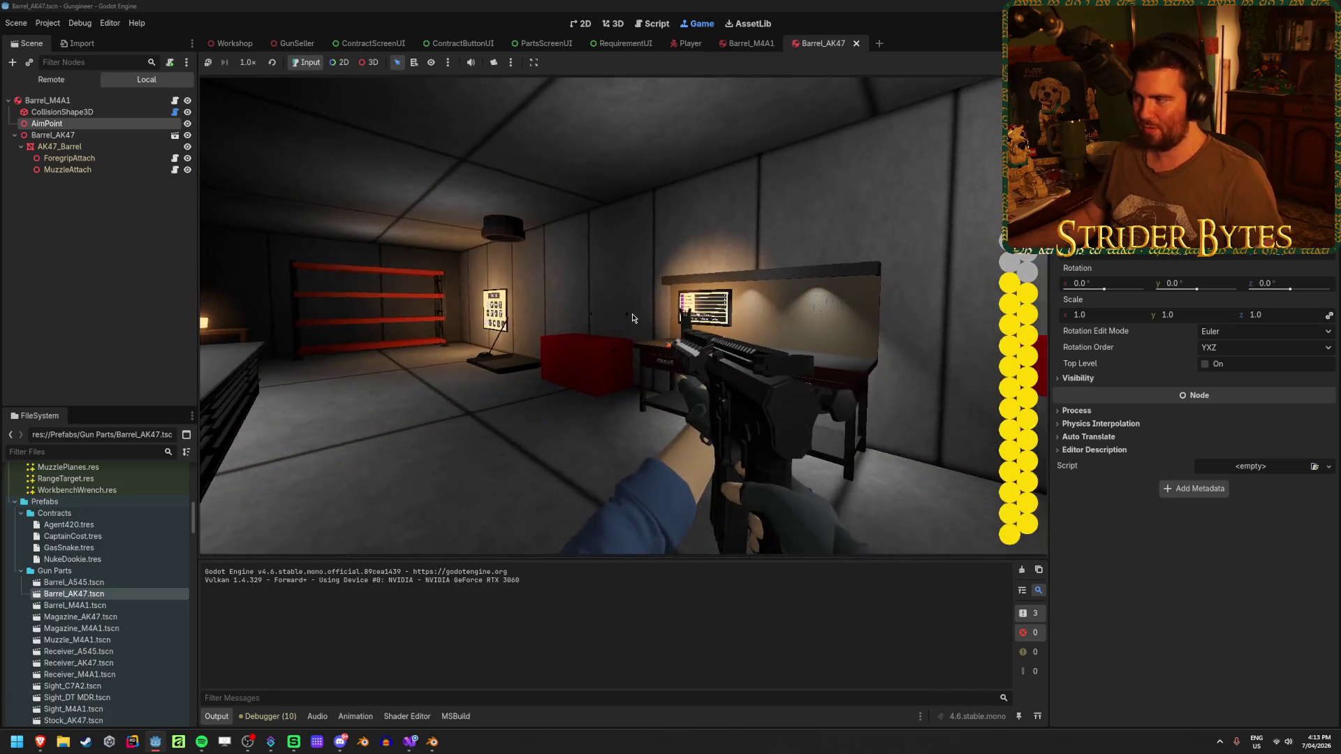
key("F8")
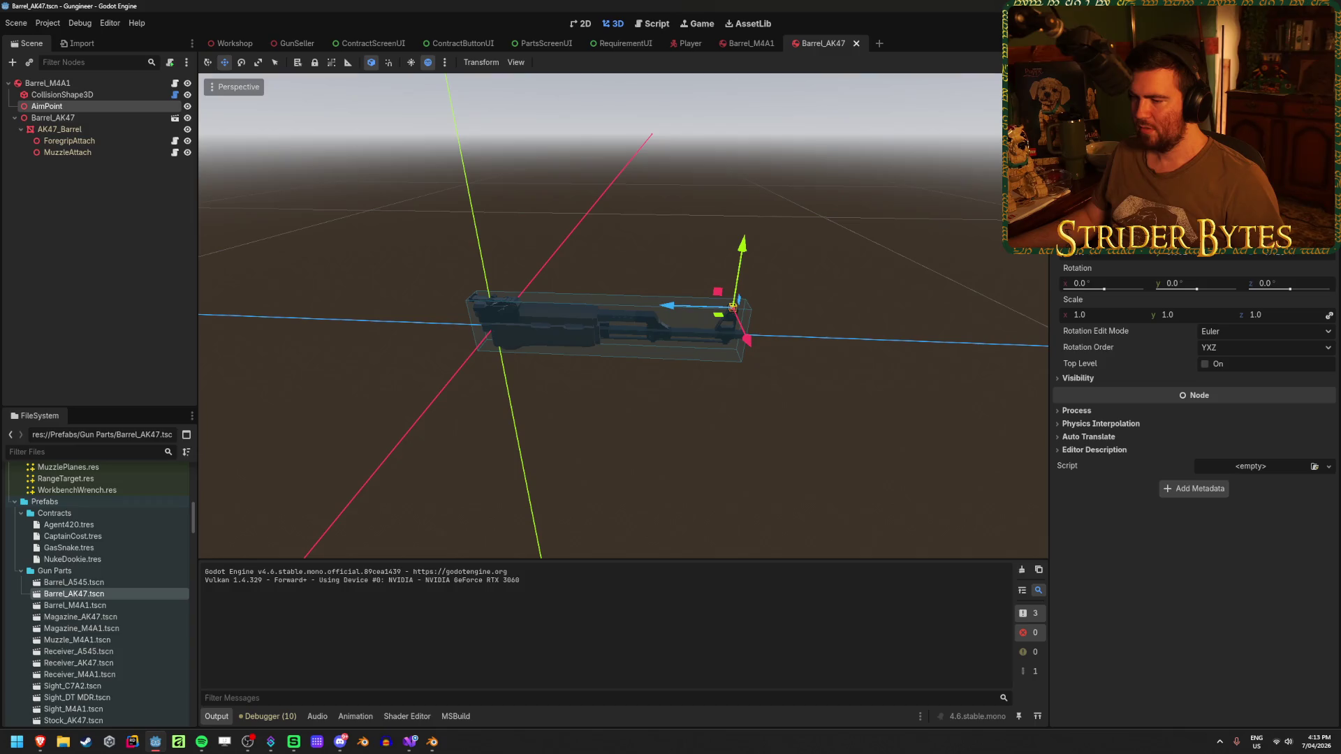
key("alt+Tab")
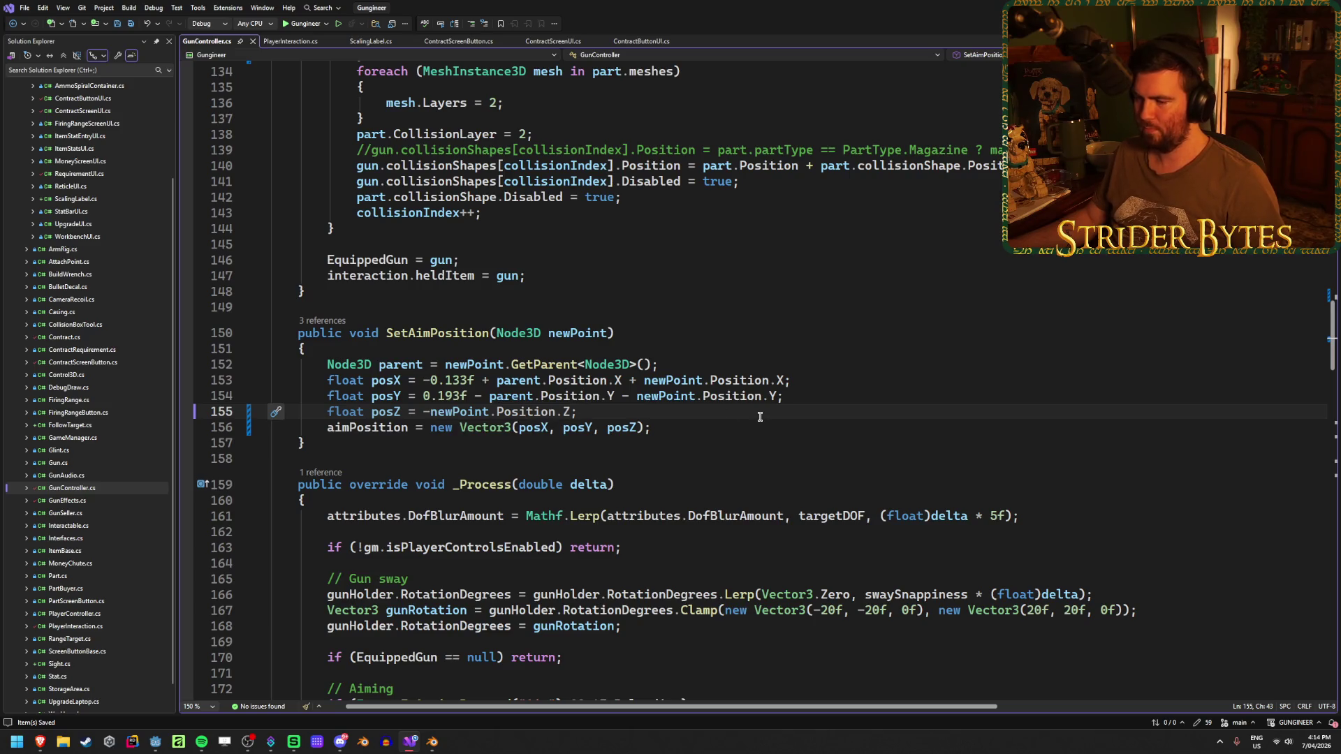
Extend posZ to -newPoint.Position.Z - 0.1f and relaunch the game from Godot.
left_click(430, 412)
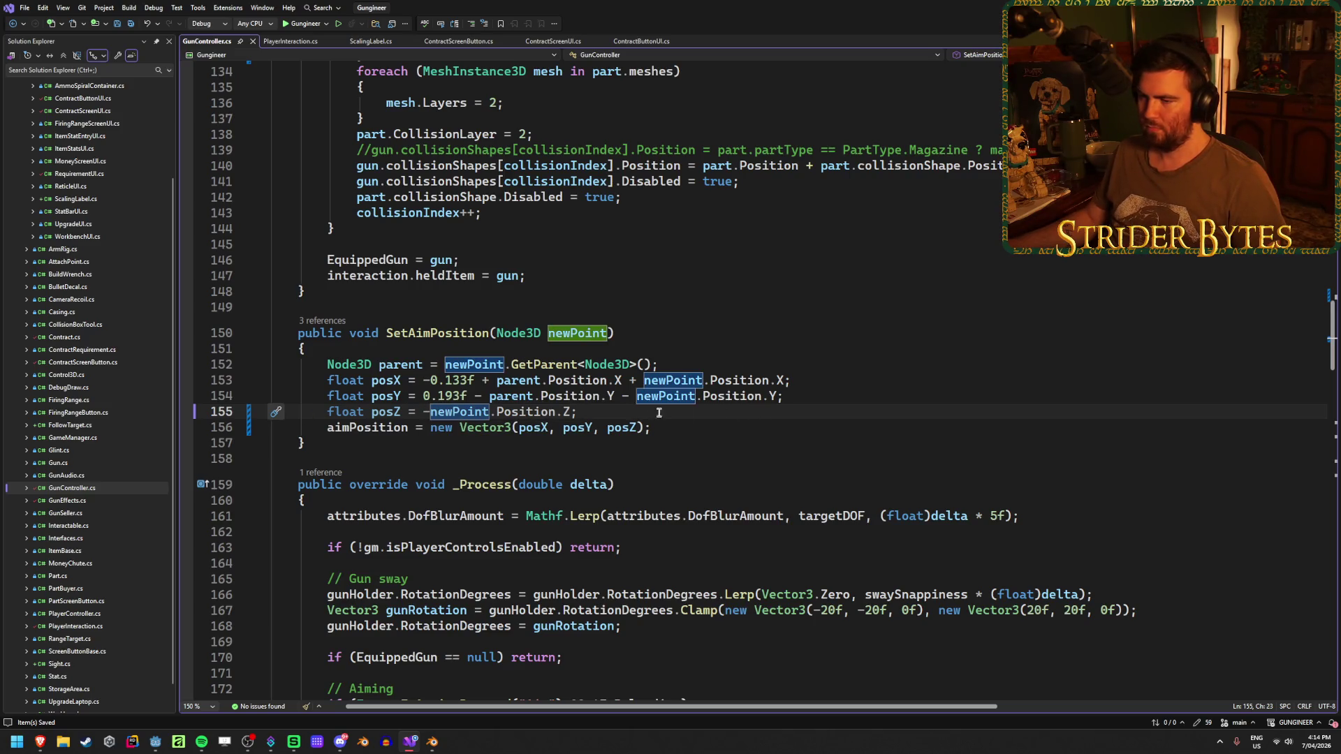
left_click(574, 412)
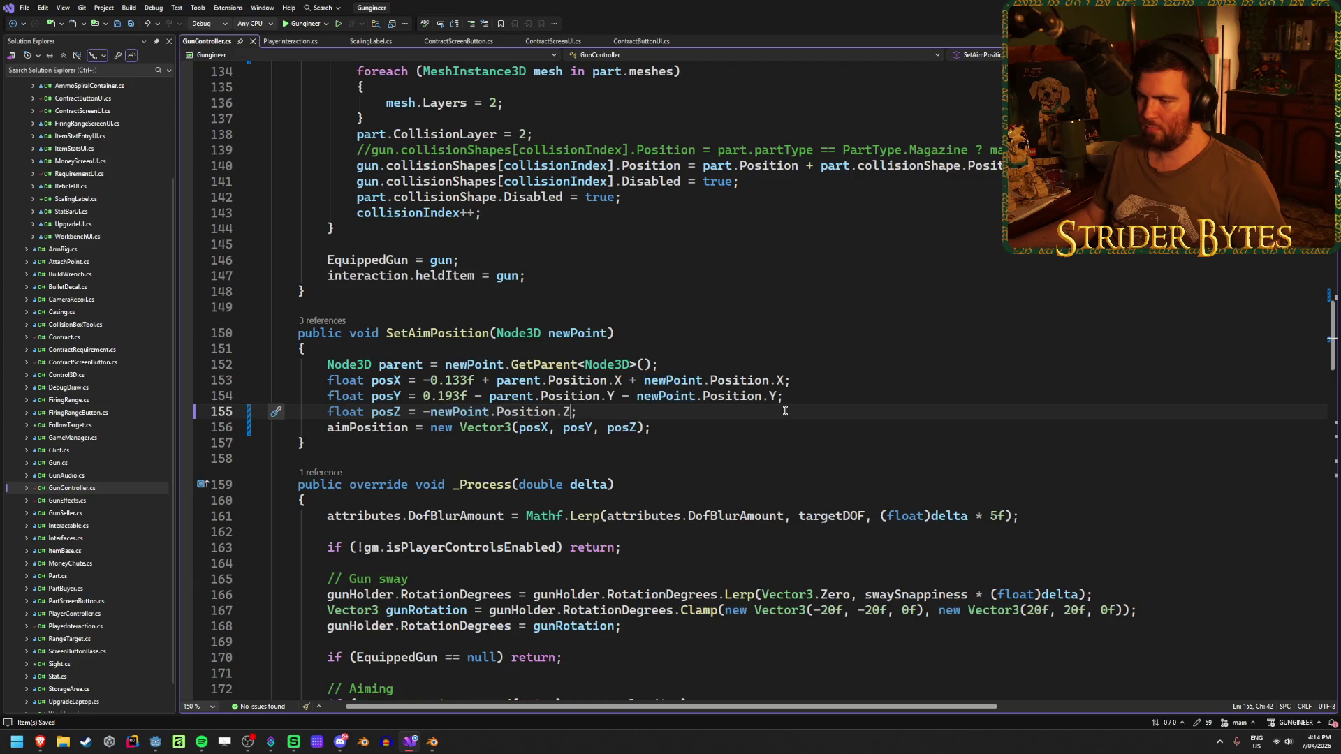
type("- 0.")
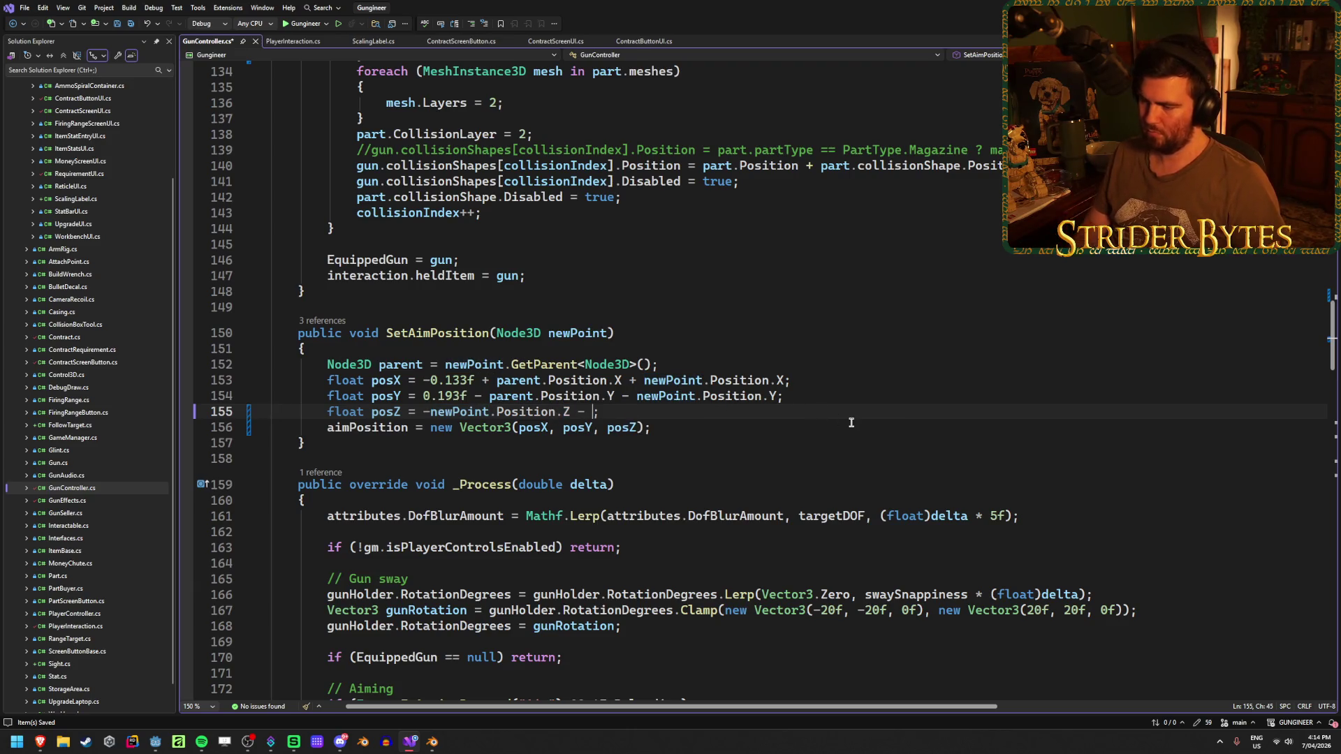
type("1f")
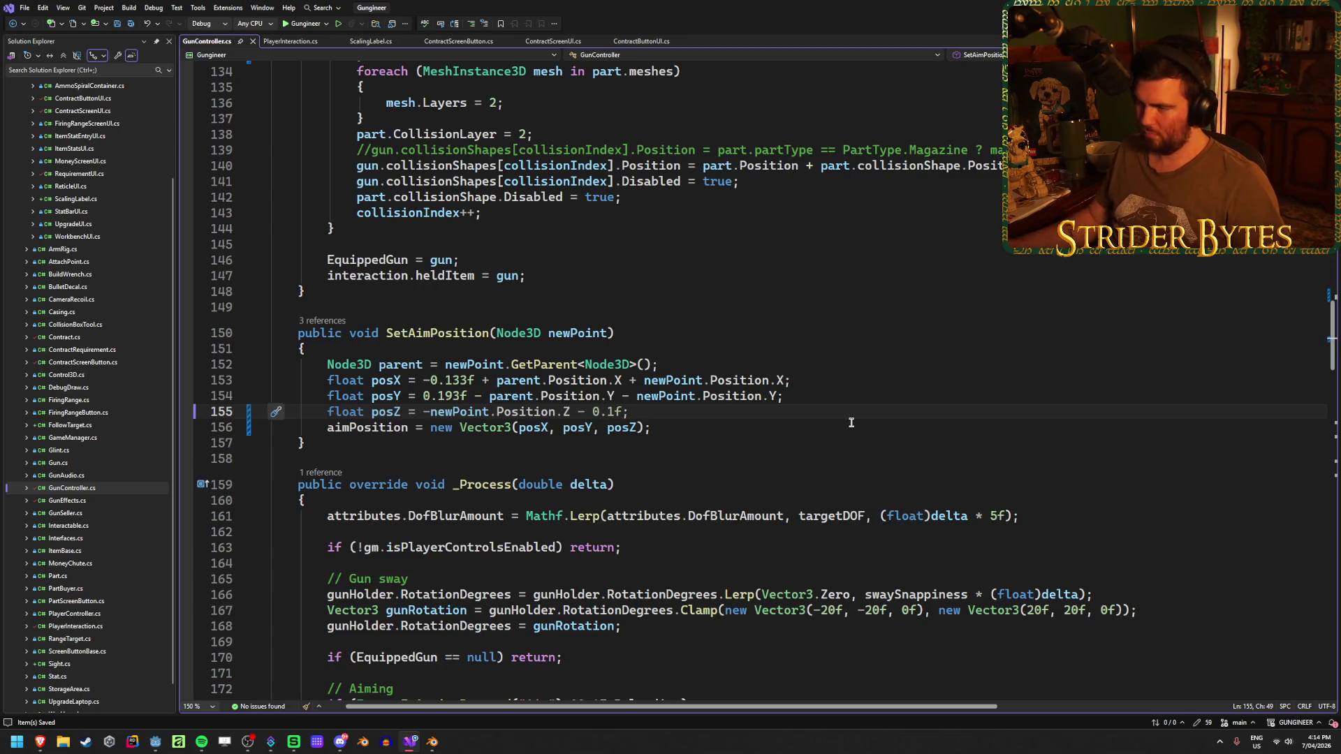
key("alt+Tab")
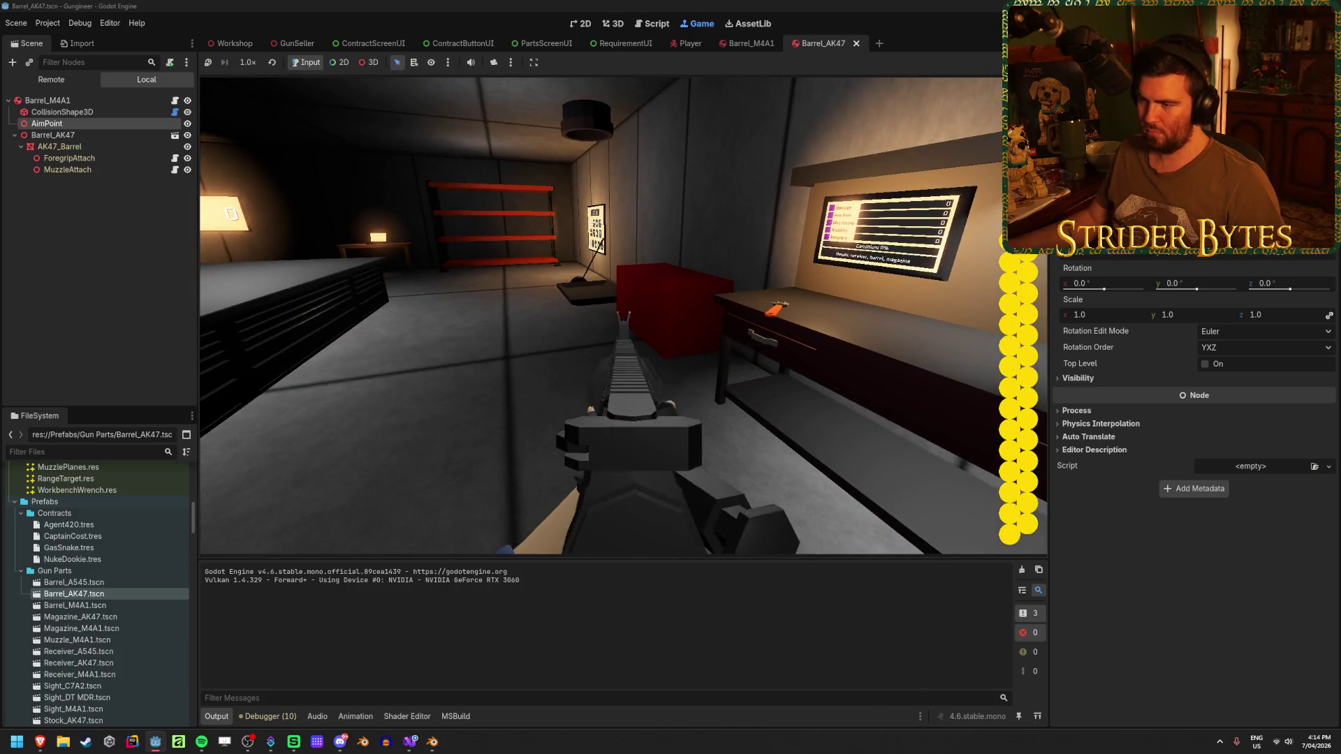
Fire the rifle twice, drop it with G, and pull the wall lever to spawn a gun on the table.
left_click(604, 316)
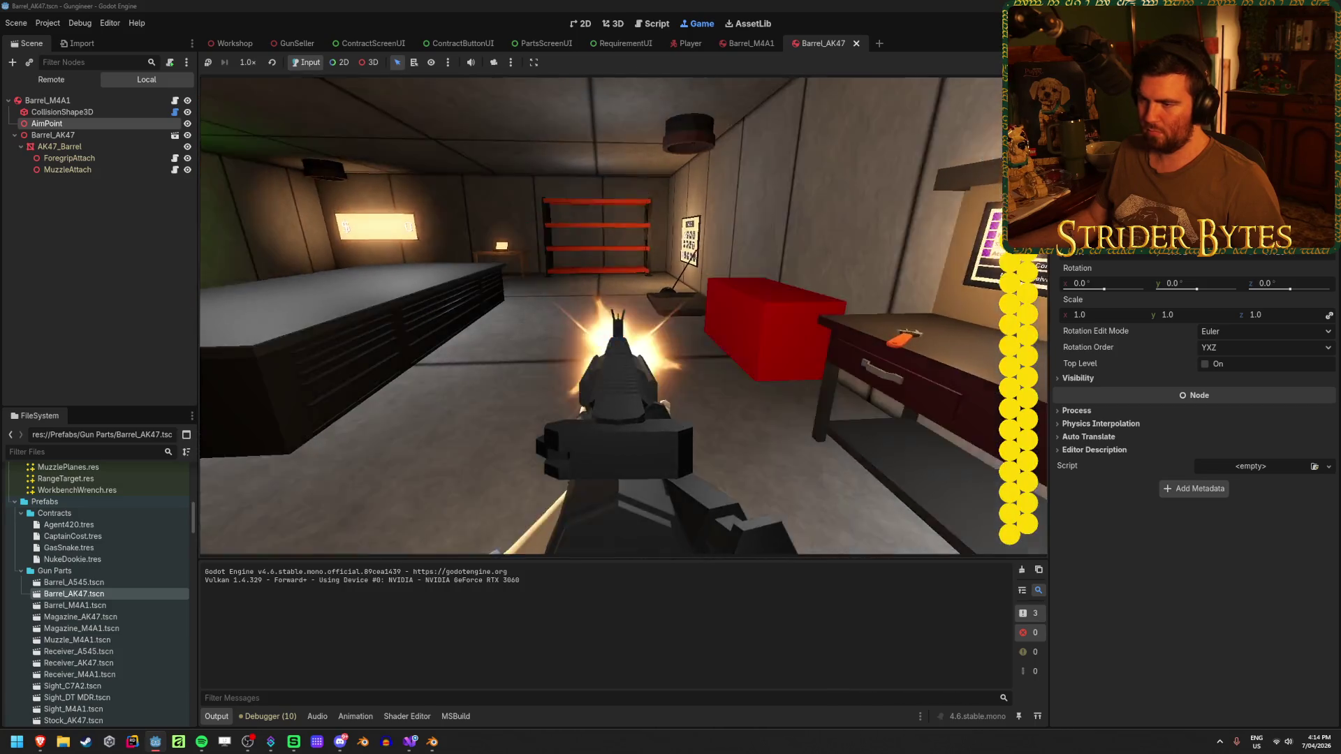
left_click(604, 316)
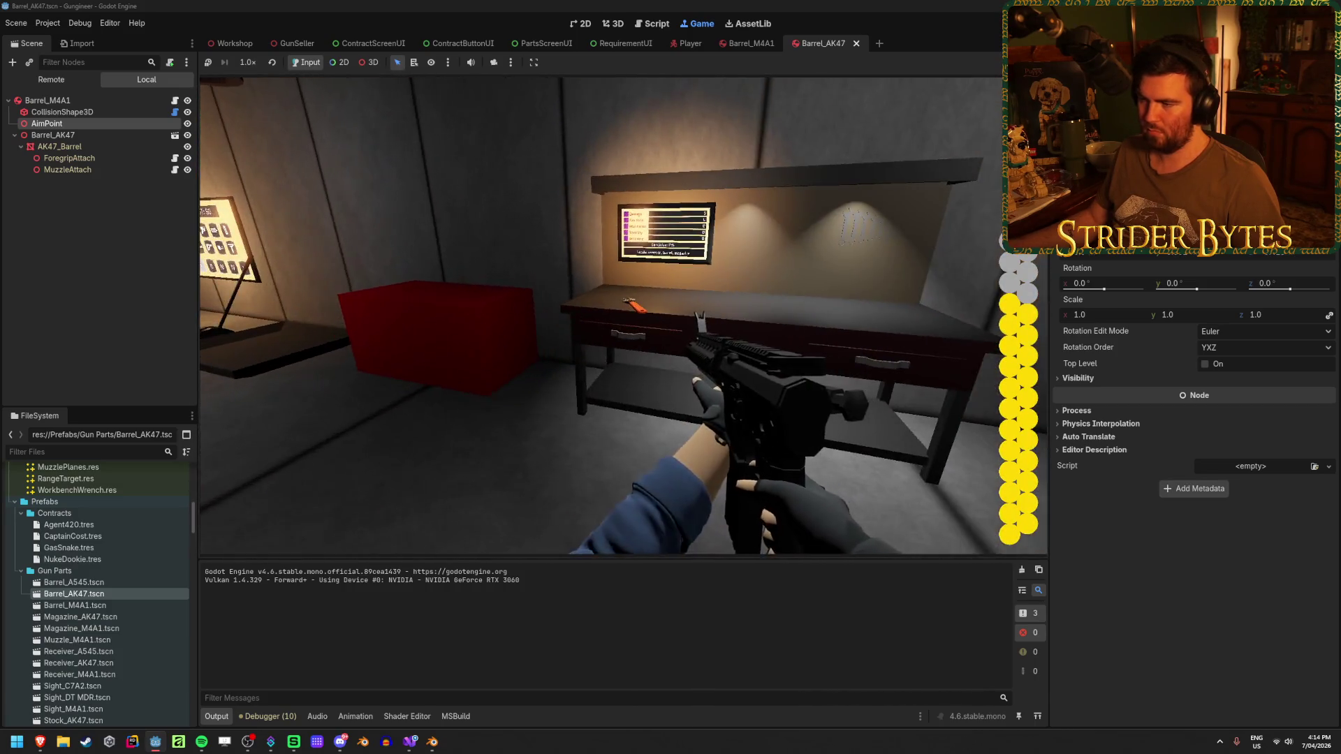
key("g")
key("w")
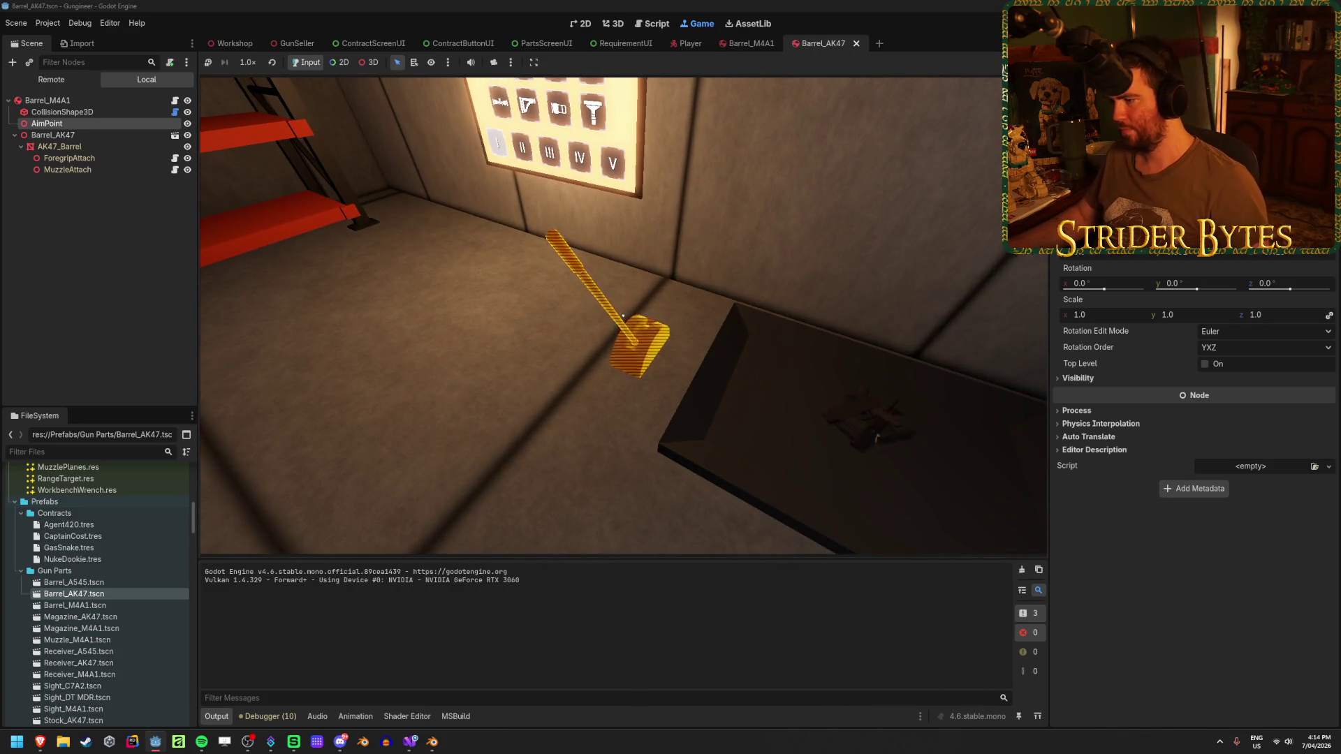
key("e")
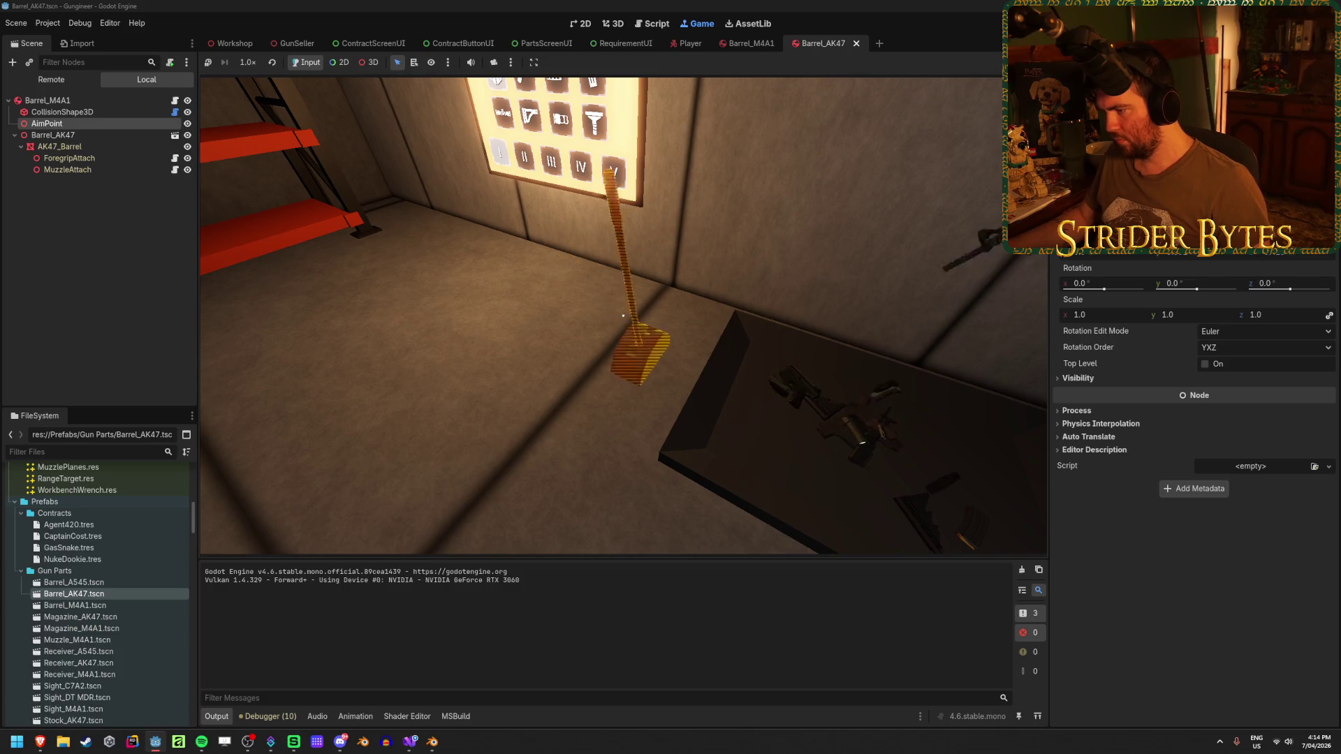